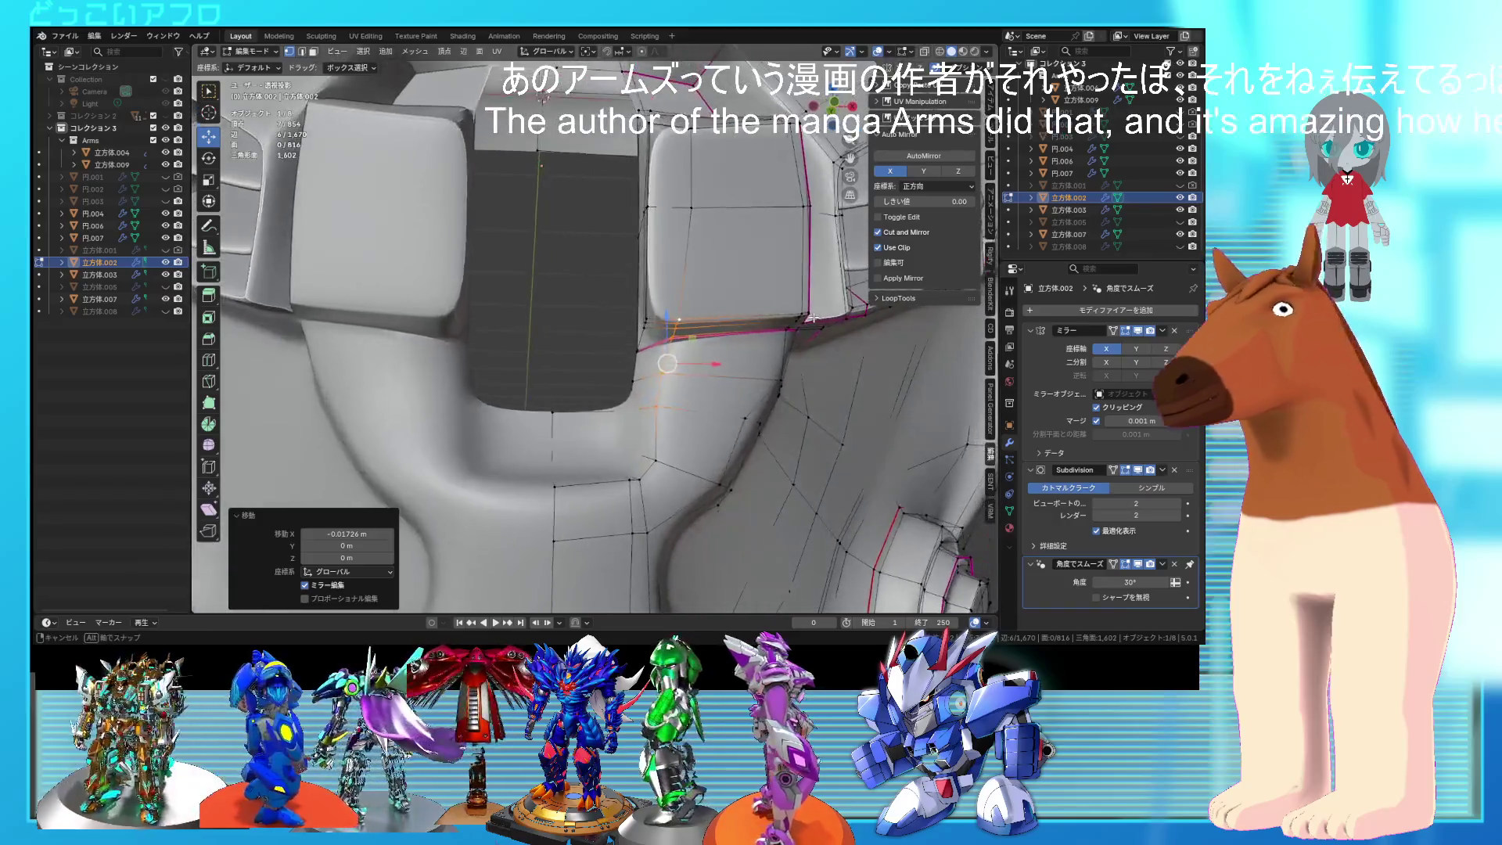
# Step: Dissolve the extra edge loop on the side block, then save the file
pyautogui.moveTo(749, 333)
pyautogui.mouseDown(button='middle')
pyautogui.moveTo(728, 351)
pyautogui.moveTo(696, 312)
pyautogui.moveTo(741, 295)
pyautogui.moveTo(707, 463)
pyautogui.moveTo(822, 485)
pyautogui.moveTo(787, 395)
pyautogui.mouseUp(button='middle')
pyautogui.hotkey('alt', 'z')
pyautogui.hotkey('alt', 'z')
pyautogui.hotkey('alt', 'z')
pyautogui.hotkey('alt', 'z')
pyautogui.press('x')
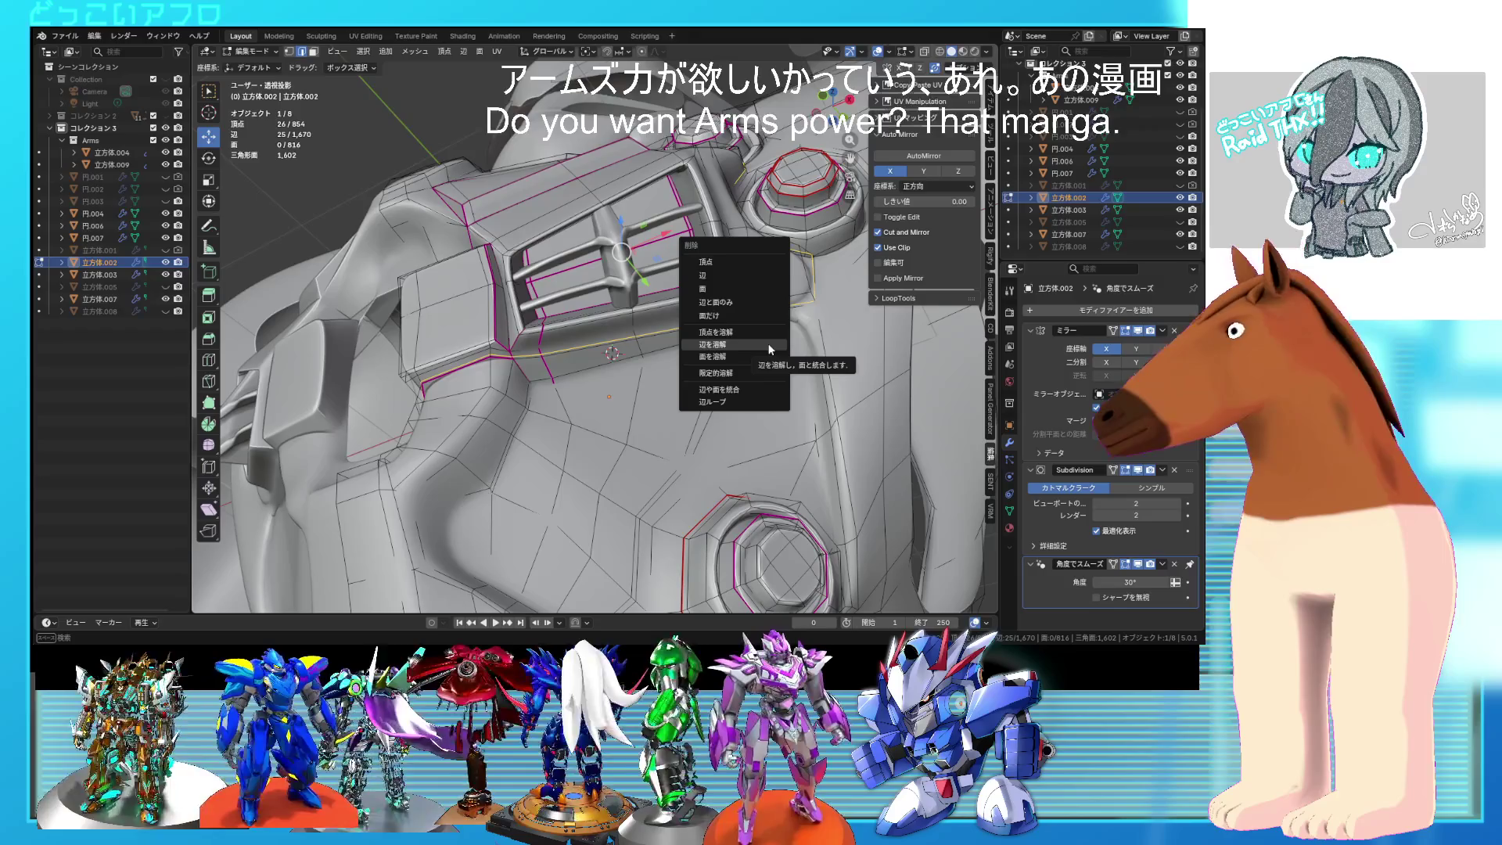
pyautogui.click(770, 349)
pyautogui.moveTo(769, 349)
pyautogui.mouseDown(button='middle')
pyautogui.moveTo(695, 374)
pyautogui.moveTo(655, 440)
pyautogui.moveTo(673, 448)
pyautogui.mouseUp(button='middle')
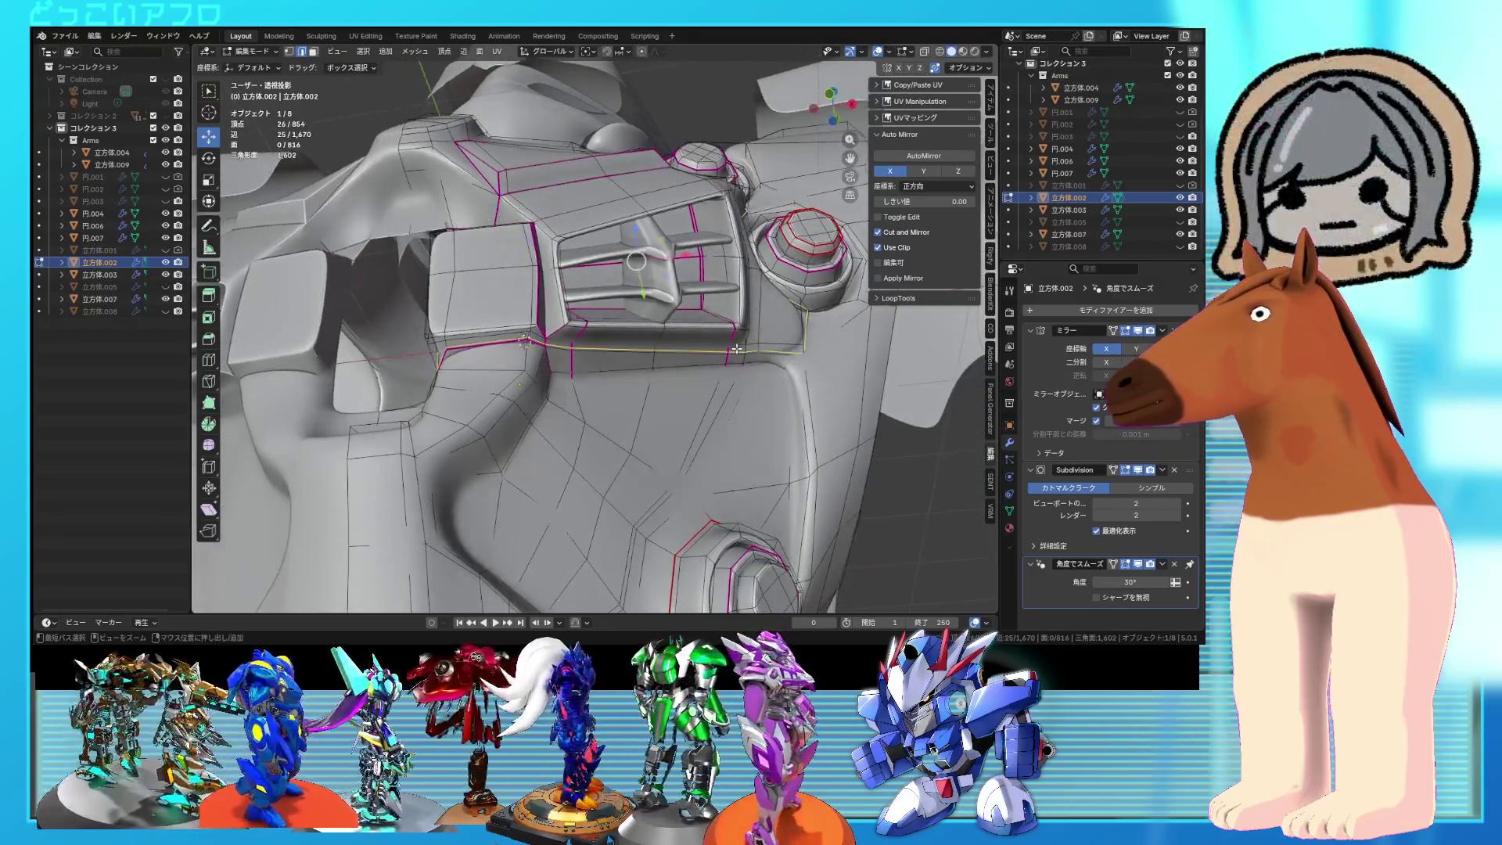
pyautogui.hotkey('ctrl', 's')
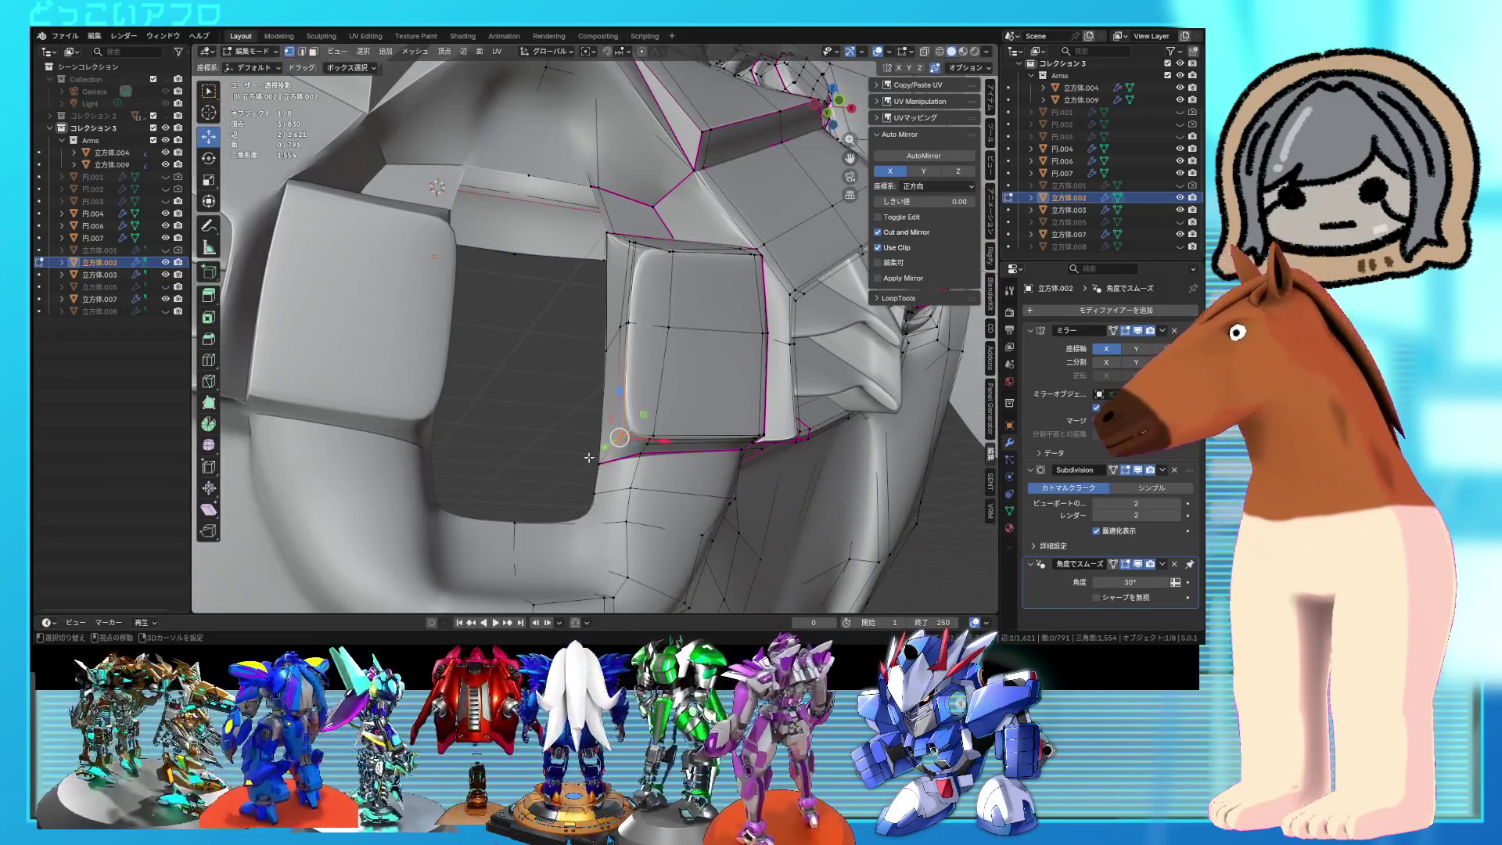
# Step: Slide the selected edges and a shortest edge path along the block to tighten it
pyautogui.press('2')
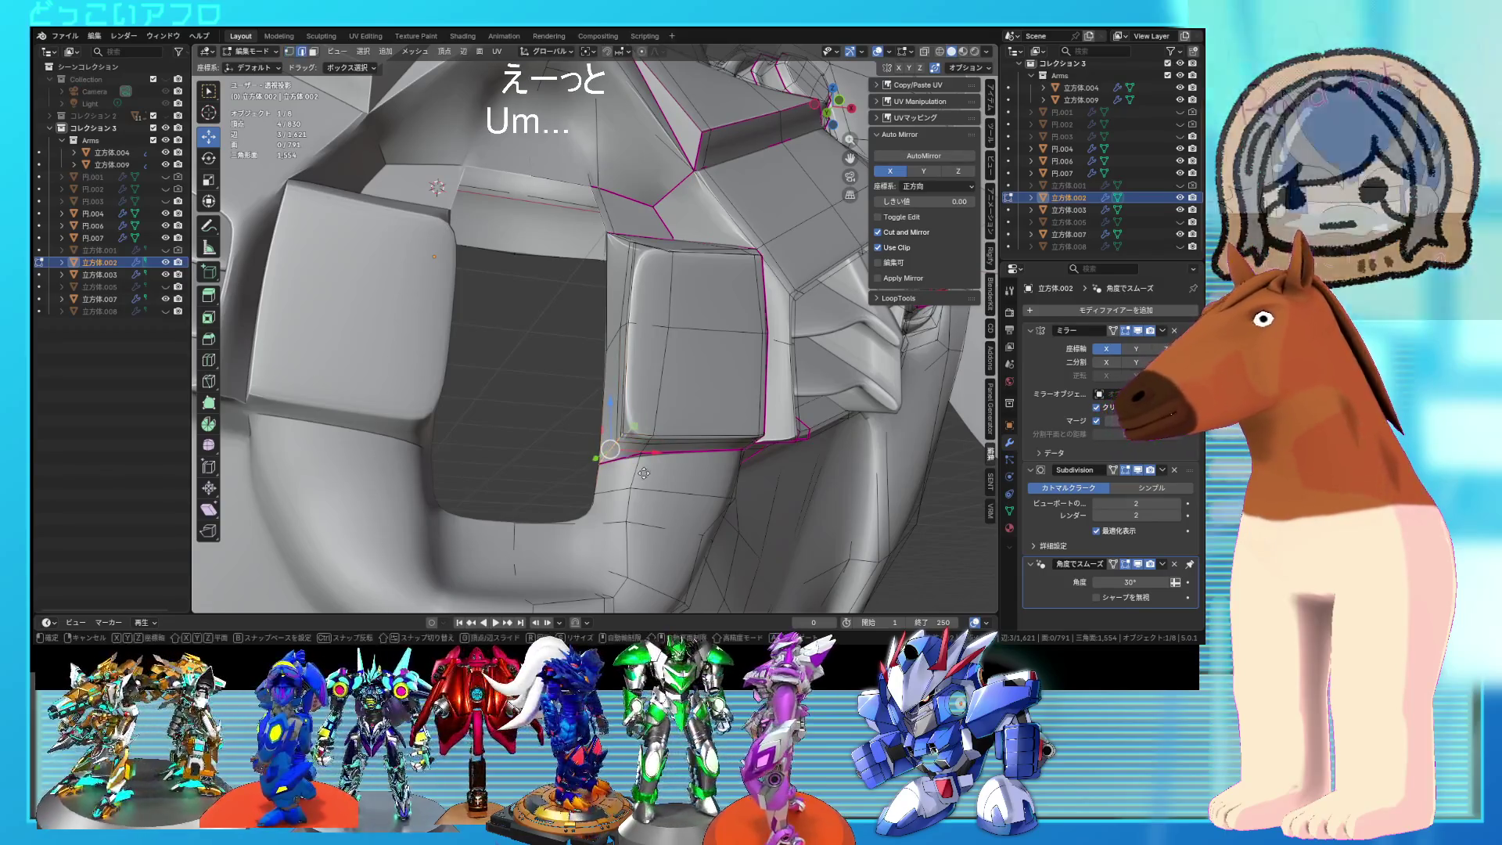
pyautogui.press('g')
pyautogui.press('g')
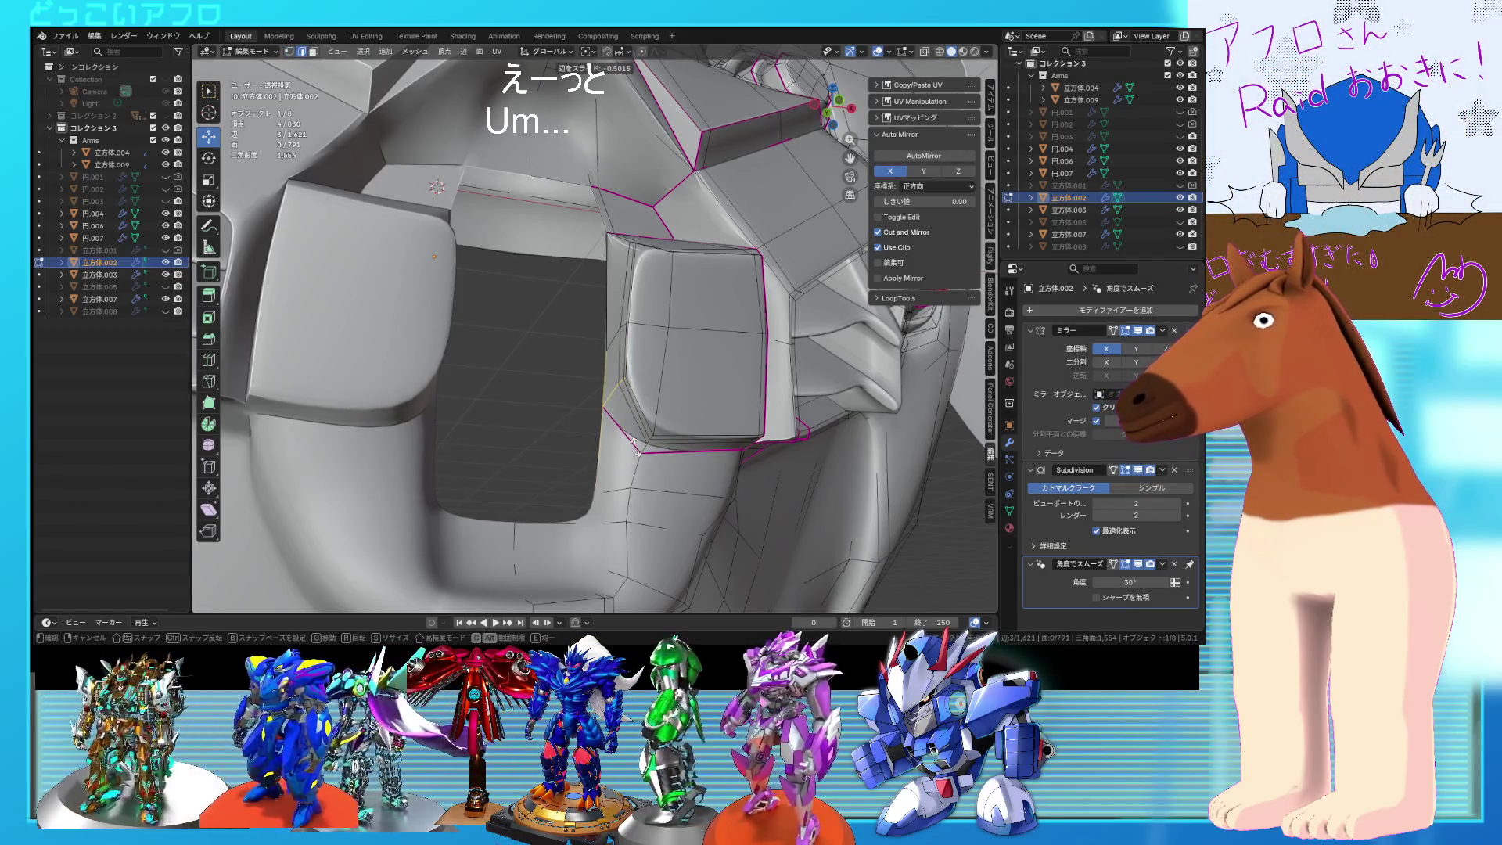
pyautogui.click(636, 446)
pyautogui.moveTo(635, 446)
pyautogui.mouseDown(button='middle')
pyautogui.moveTo(656, 359)
pyautogui.moveTo(646, 327)
pyautogui.moveTo(565, 275)
pyautogui.mouseUp(button='middle')
pyautogui.keyDown('ctrl'); pyautogui.click(629, 355); pyautogui.keyUp('ctrl')
pyautogui.press('g')
pyautogui.press('g')
pyautogui.click(634, 331)
# Step: Slide a single vertex on the block into place and save
pyautogui.click(564, 275)
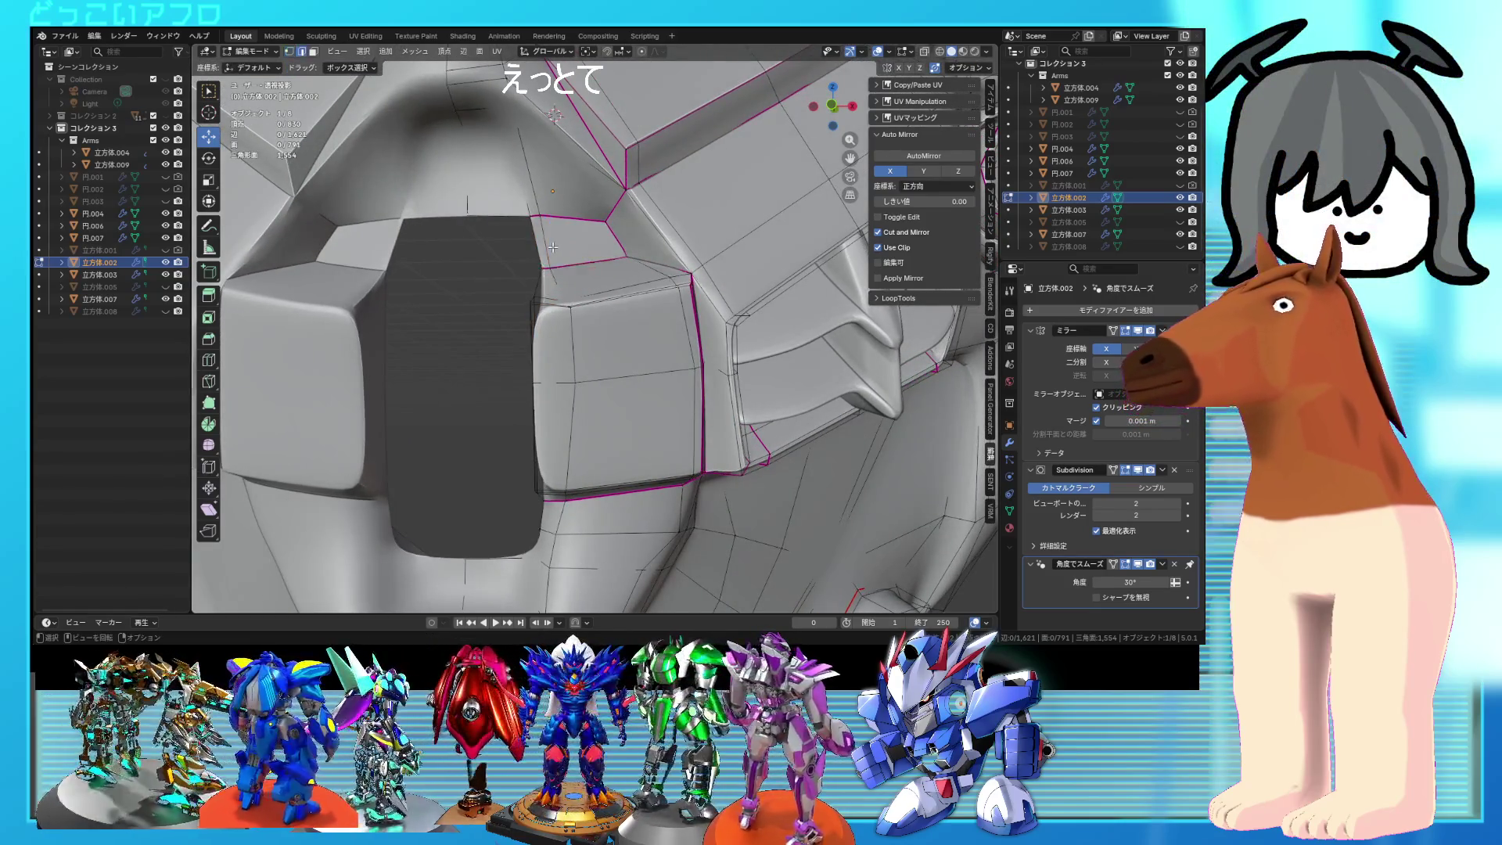
pyautogui.click(550, 252)
pyautogui.moveTo(549, 252)
pyautogui.mouseDown(button='middle')
pyautogui.moveTo(714, 391)
pyautogui.moveTo(788, 402)
pyautogui.moveTo(730, 357)
pyautogui.mouseUp(button='middle')
pyautogui.hotkey('ctrl', 's')
# Step: Move another edge path on the block, then return to Object Mode for a frontal view
pyautogui.click(610, 212)
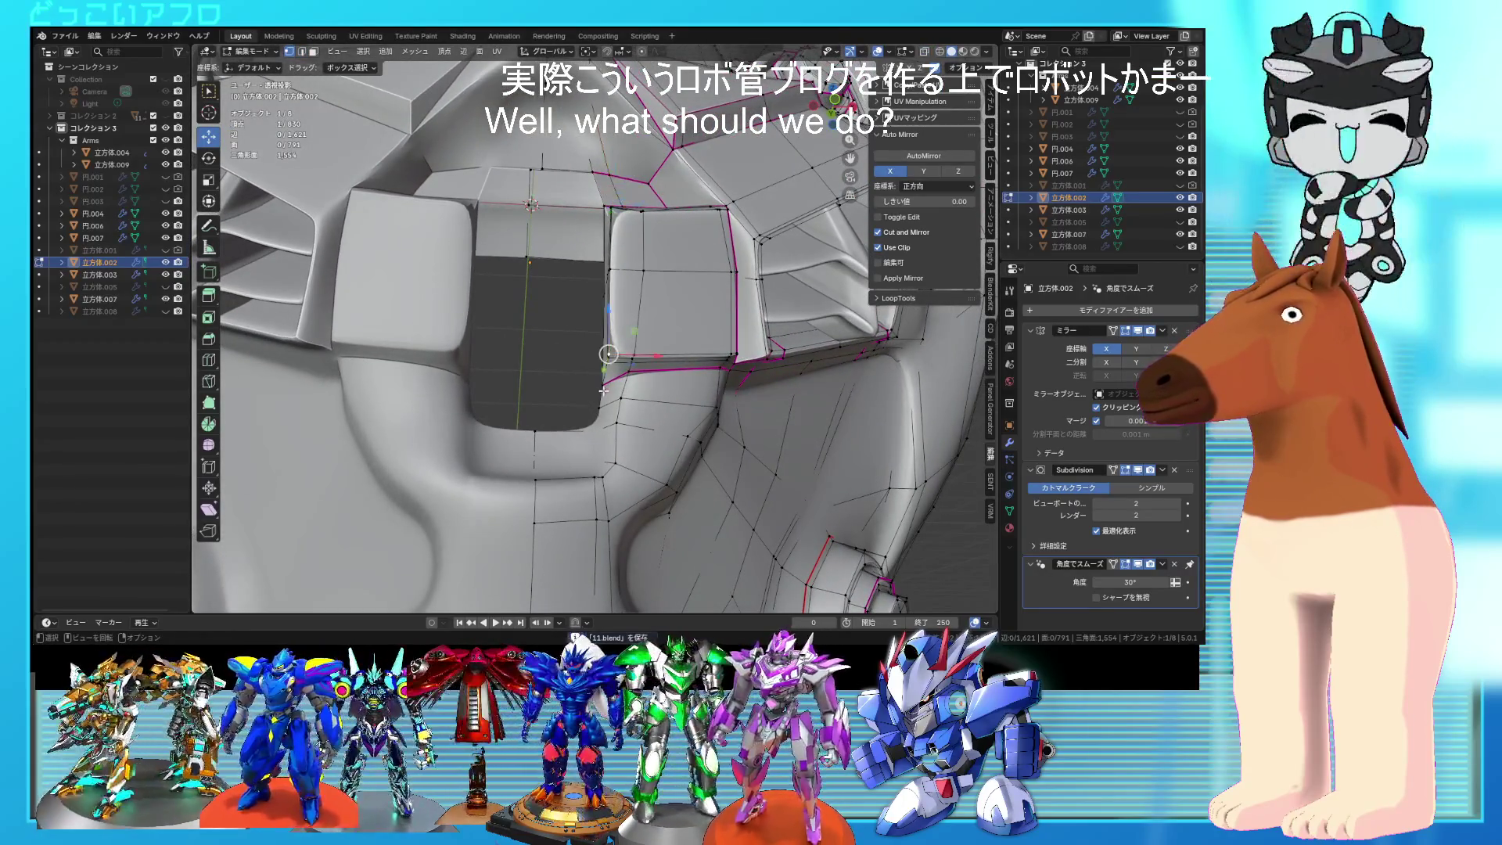
pyautogui.keyDown('ctrl'); pyautogui.click(610, 354); pyautogui.keyUp('ctrl')
pyautogui.moveTo(610, 354); pyautogui.dragTo(680, 414, button='middle')
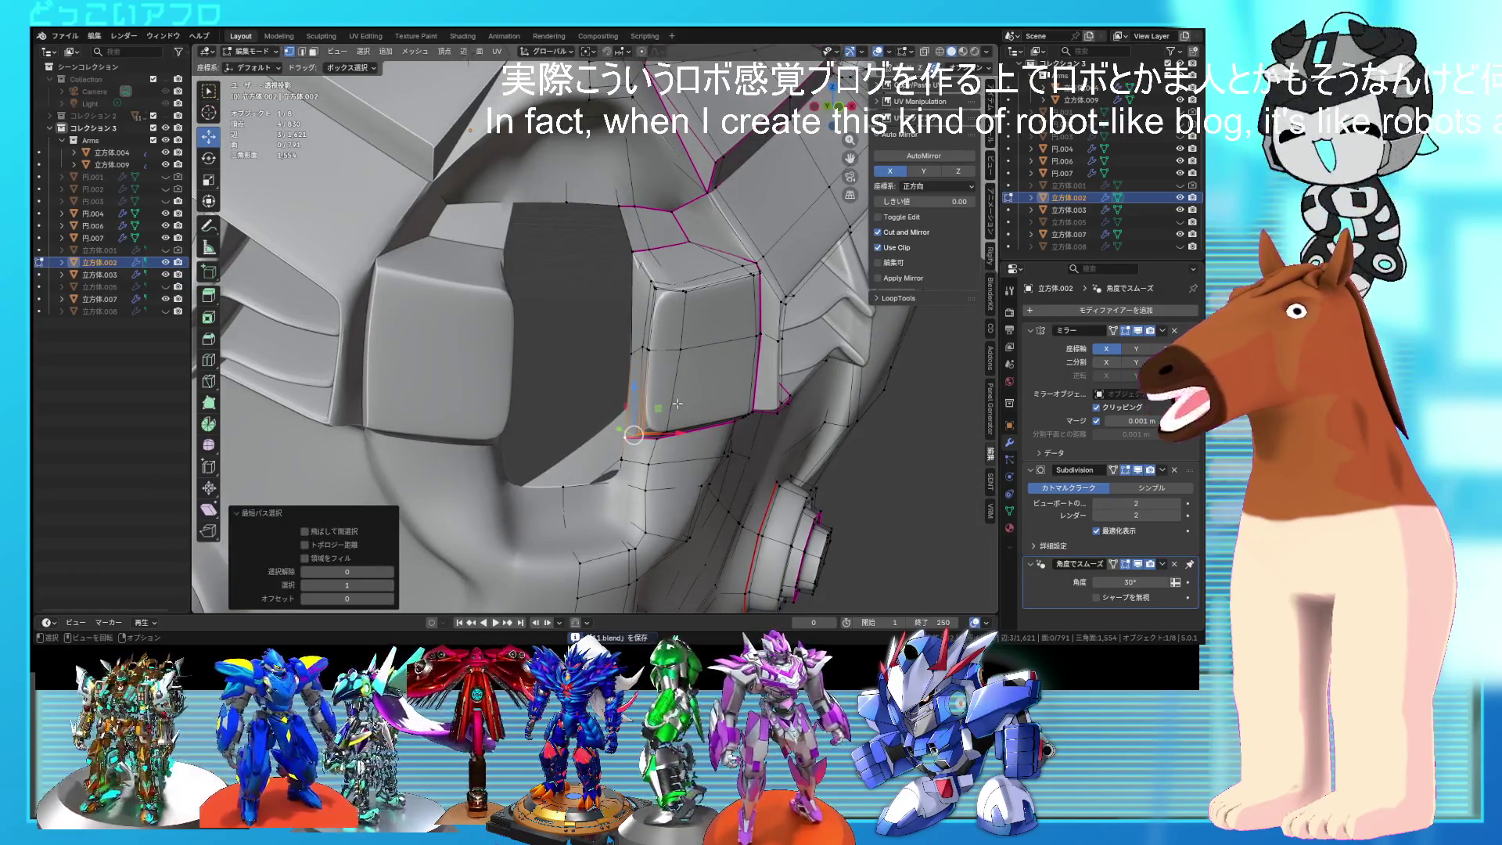
pyautogui.press('g')
pyautogui.click(672, 395)
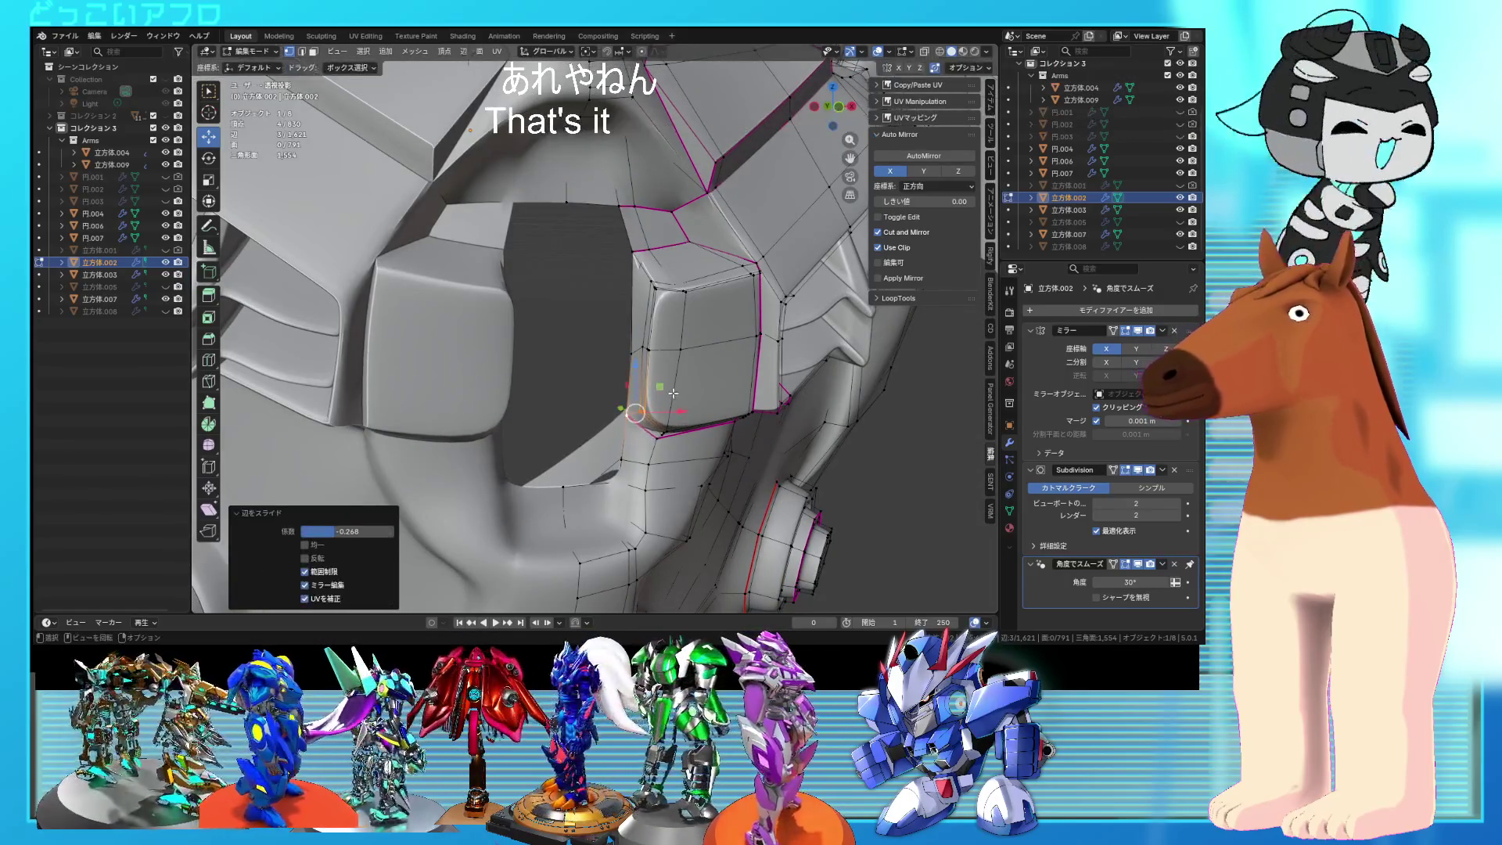
pyautogui.click(655, 289)
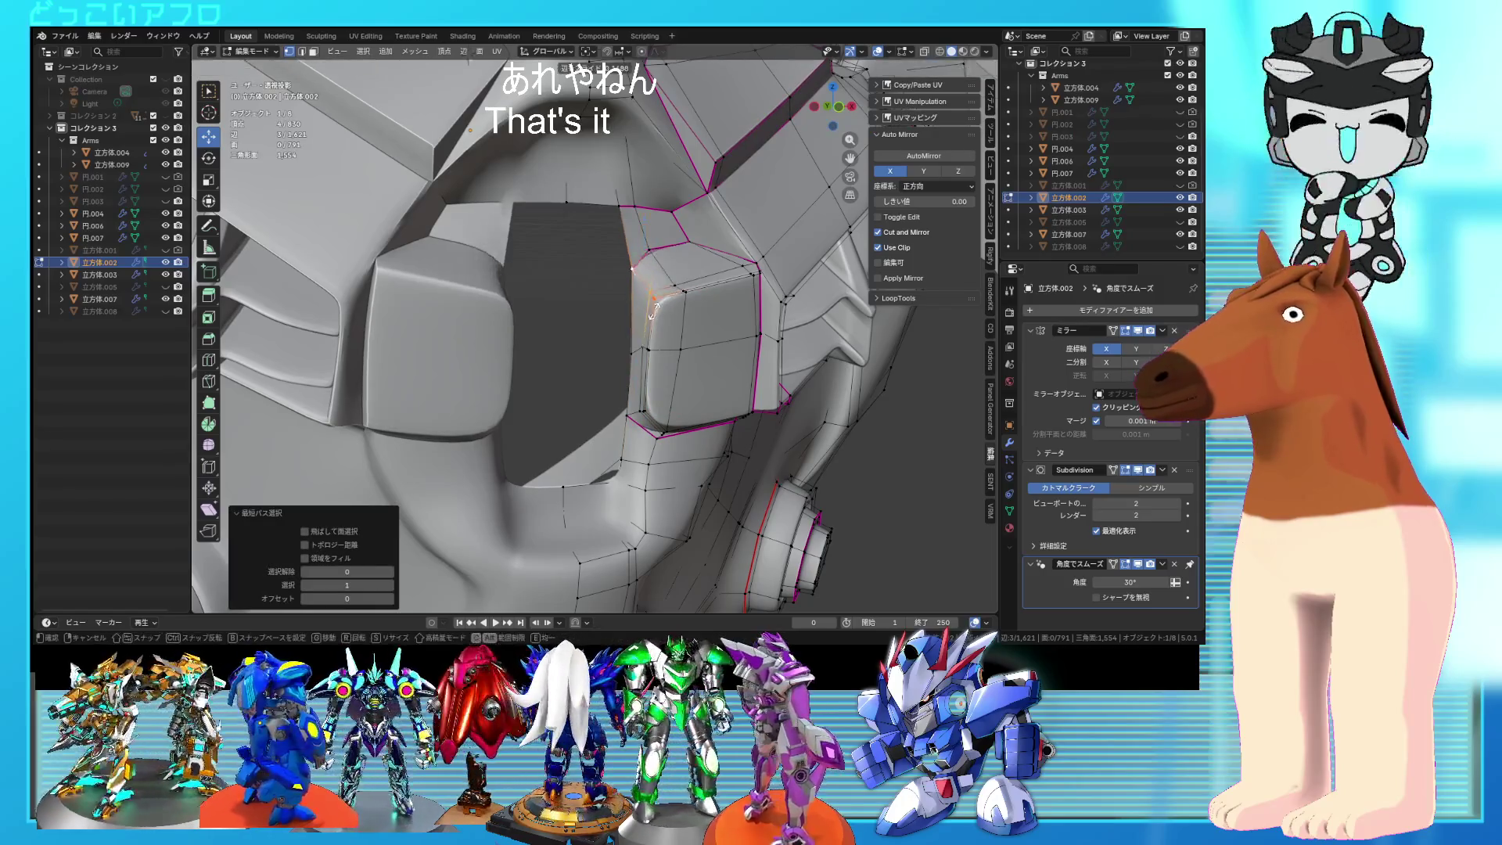
pyautogui.press('Tab')
pyautogui.moveTo(670, 332); pyautogui.dragTo(658, 391, button='middle')
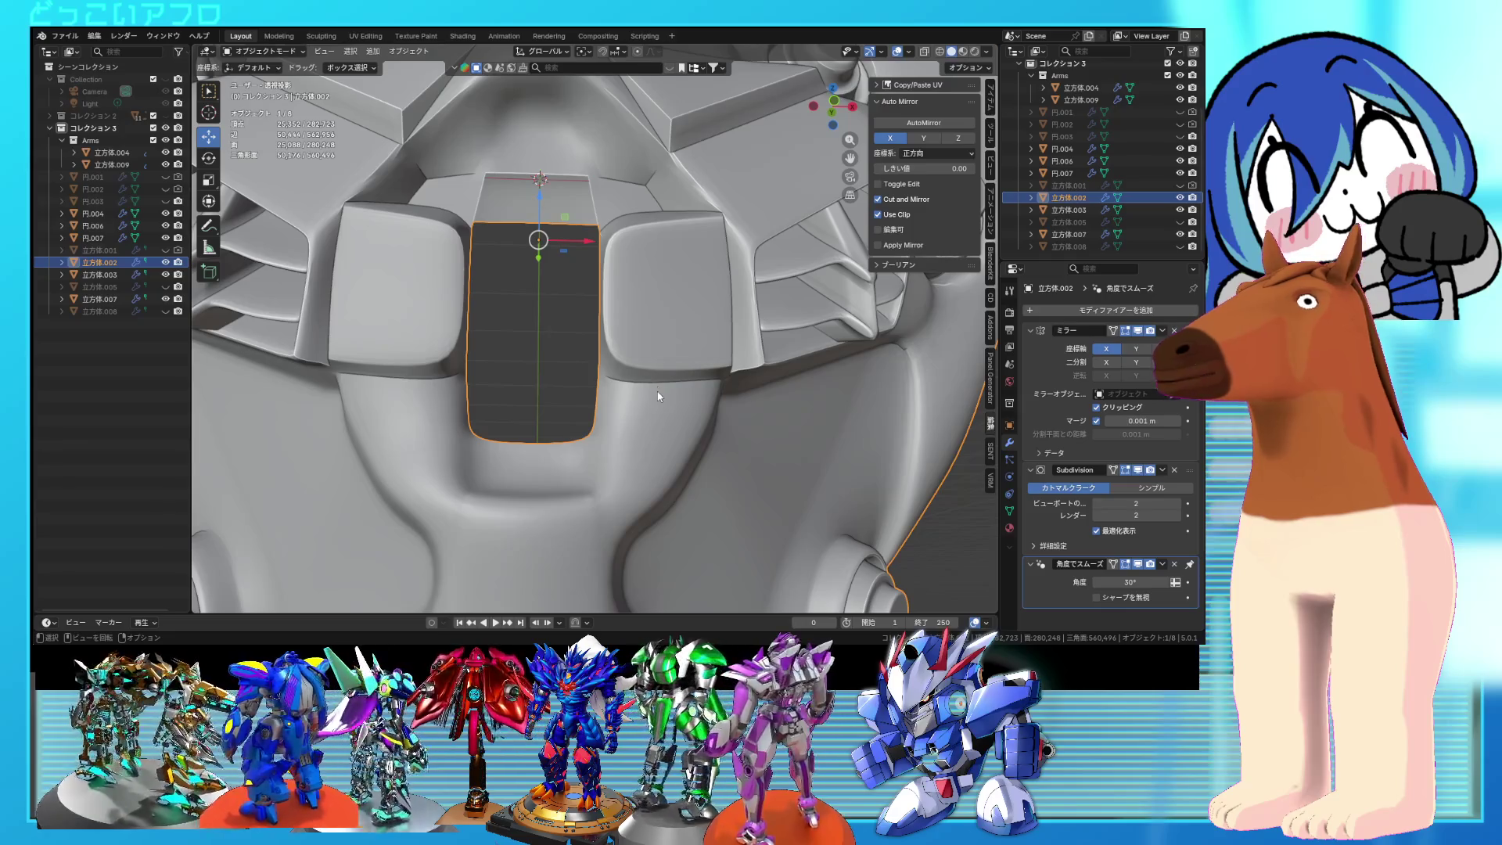
# Step: Move the block's left-edge vertex path -0.0537 m along X
pyautogui.press('Tab')
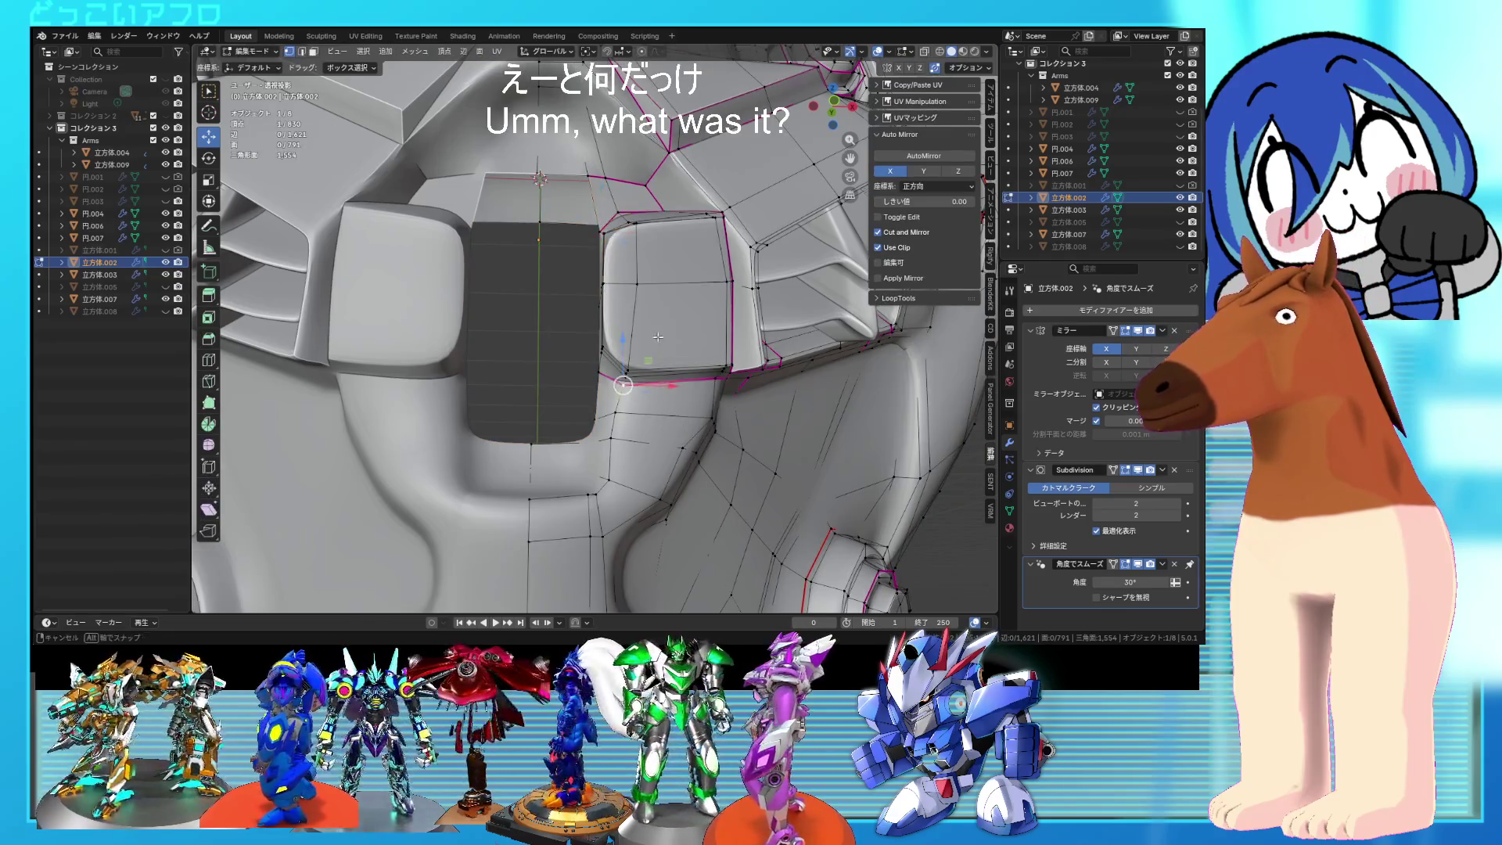
pyautogui.moveTo(658, 337); pyautogui.dragTo(645, 252, button='middle')
pyautogui.keyDown('ctrl'); pyautogui.click(645, 252); pyautogui.keyUp('ctrl')
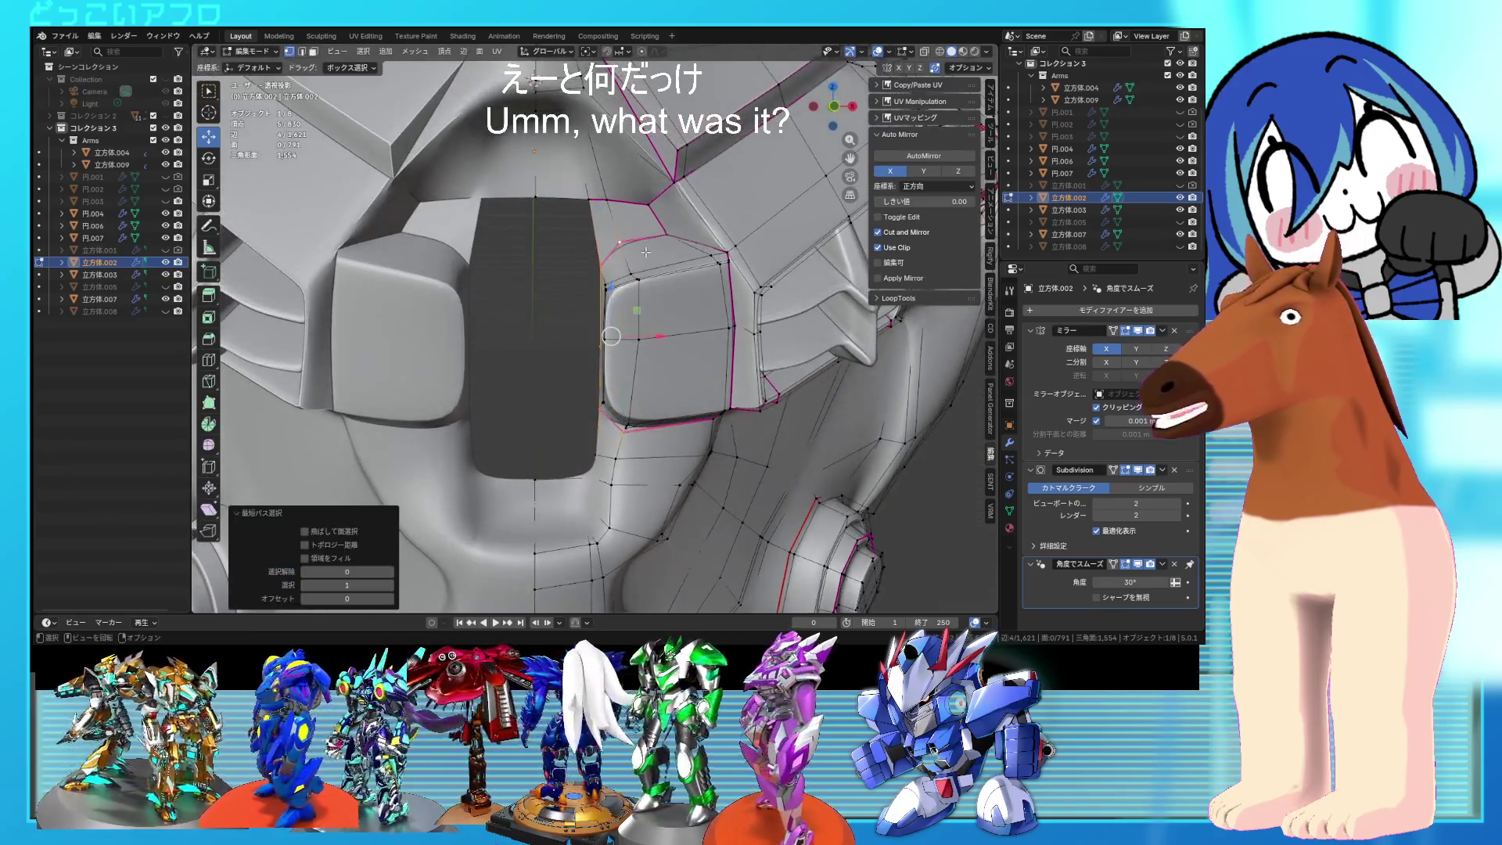
pyautogui.click(626, 427)
pyautogui.keyDown('ctrl'); pyautogui.click(626, 278); pyautogui.keyUp('ctrl')
pyautogui.press('g')
pyautogui.press('x')
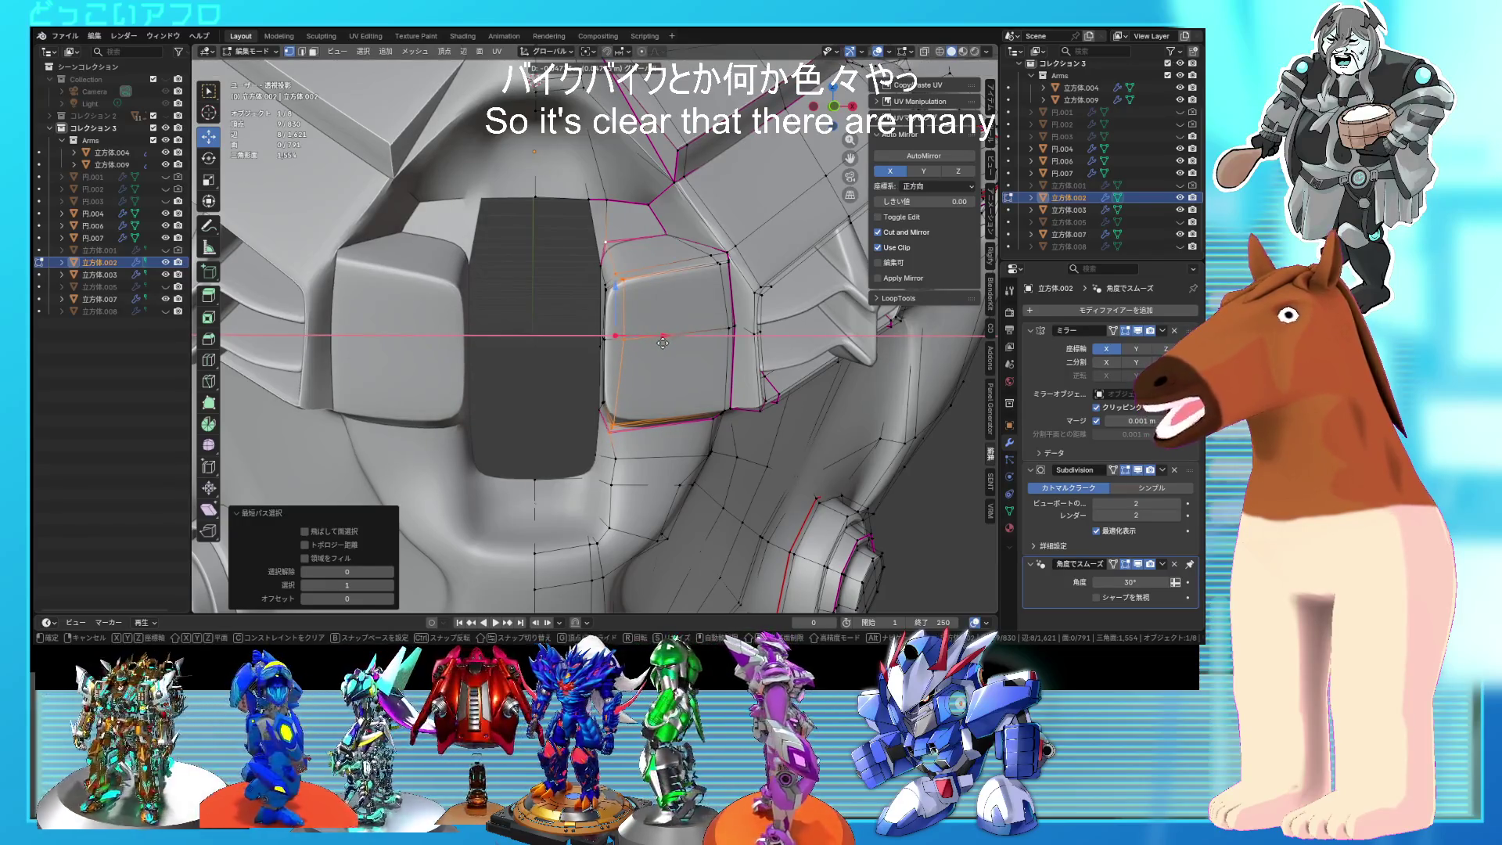
pyautogui.click(661, 342)
pyautogui.moveTo(661, 342); pyautogui.dragTo(676, 336, button='middle')
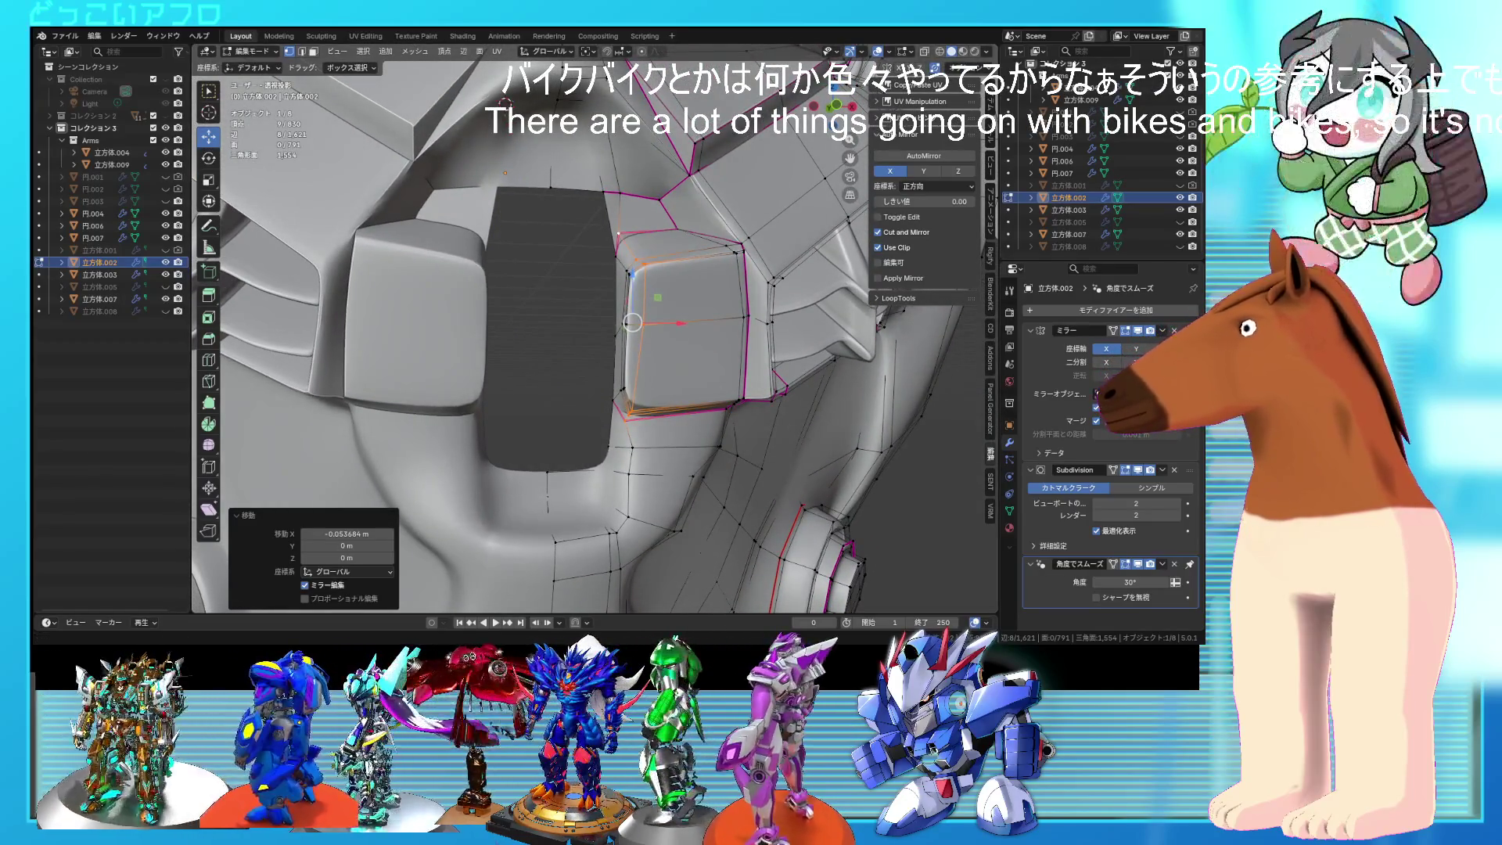
# Step: Vertex-slide the block's corner vertex into place
pyautogui.moveTo(539, 389)
pyautogui.mouseDown(button='middle')
pyautogui.moveTo(648, 427)
pyautogui.moveTo(607, 447)
pyautogui.moveTo(662, 472)
pyautogui.moveTo(640, 473)
pyautogui.moveTo(565, 367)
pyautogui.mouseUp(button='middle')
pyautogui.click(608, 449)
pyautogui.hotkey('shift', 'v')
pyautogui.click(675, 473)
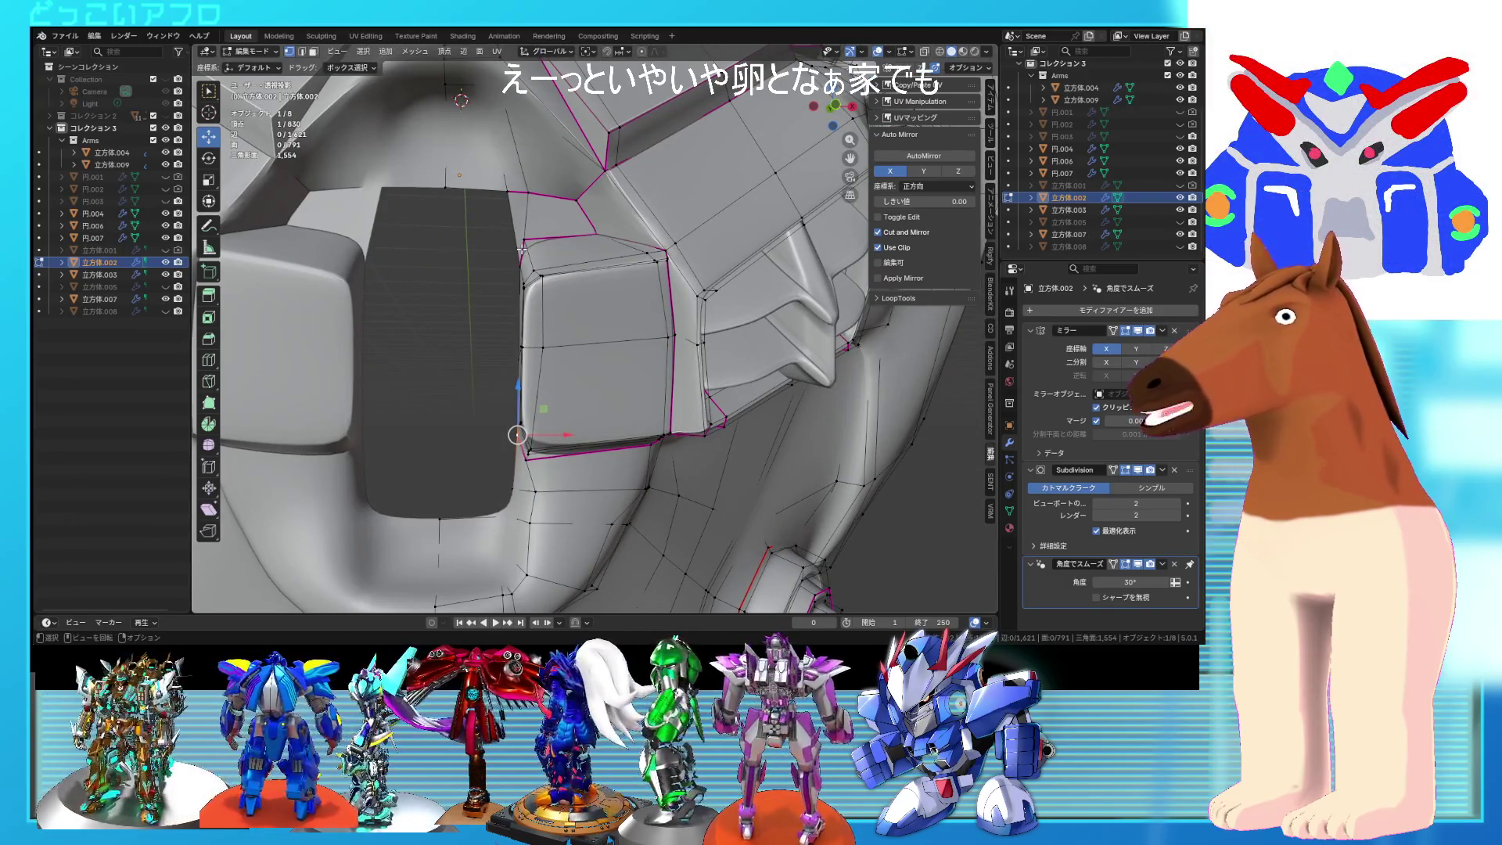
pyautogui.scroll(-8, 542, 338)
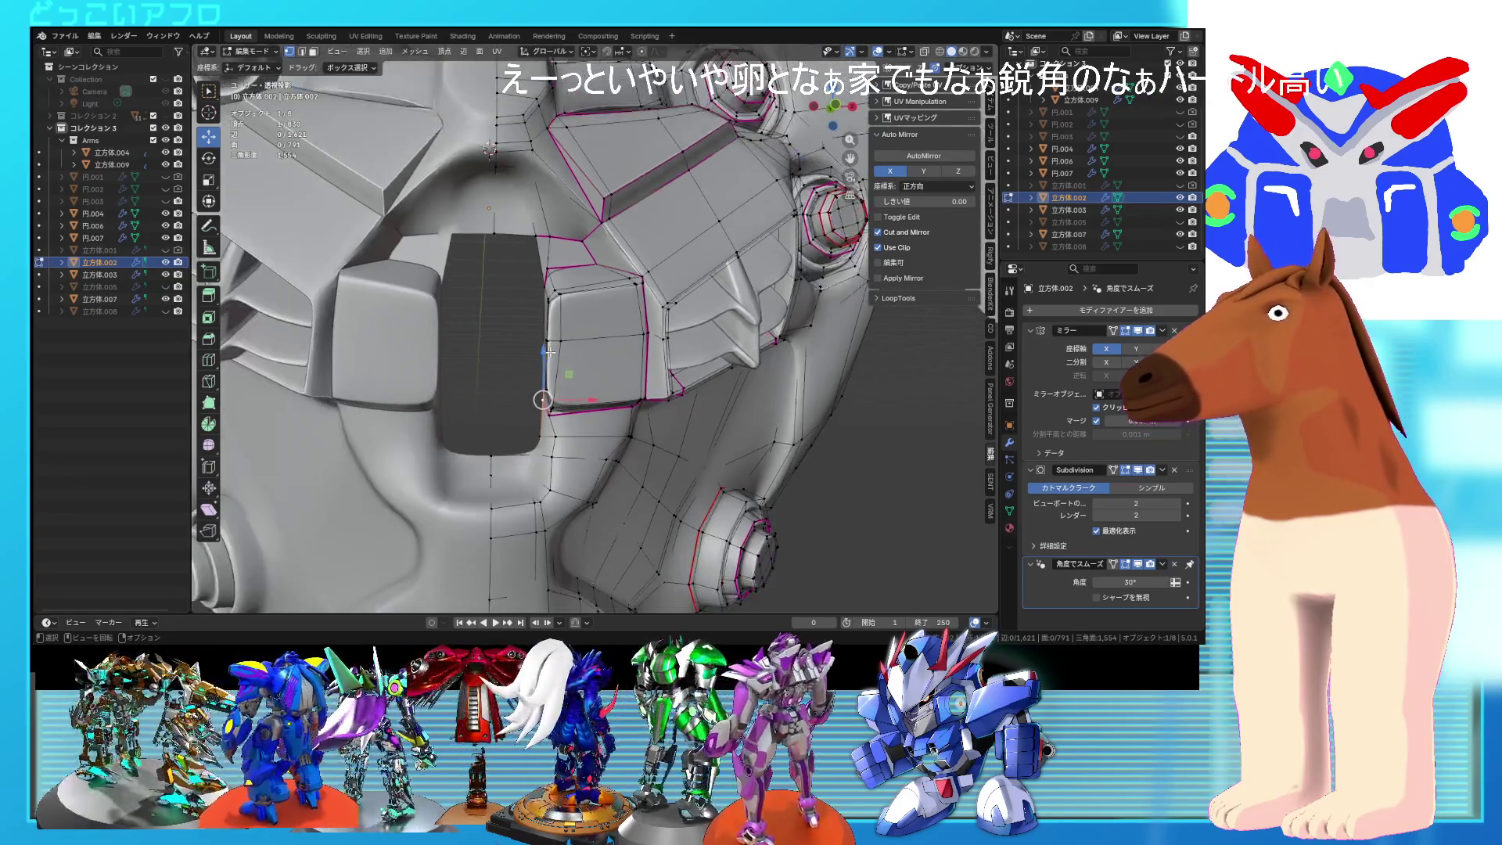
# Step: Inspect the whole smoothed head in Object Mode, then return to Edit Mode
pyautogui.press('Tab')
pyautogui.moveTo(682, 438)
pyautogui.mouseDown(button='middle')
pyautogui.moveTo(678, 485)
pyautogui.moveTo(684, 349)
pyautogui.moveTo(681, 393)
pyautogui.moveTo(643, 400)
pyautogui.moveTo(669, 318)
pyautogui.moveTo(565, 327)
pyautogui.moveTo(595, 388)
pyautogui.mouseUp(button='middle')
pyautogui.press('Tab')
pyautogui.scroll(3, 669, 318)
pyautogui.scroll(4, 597, 392)
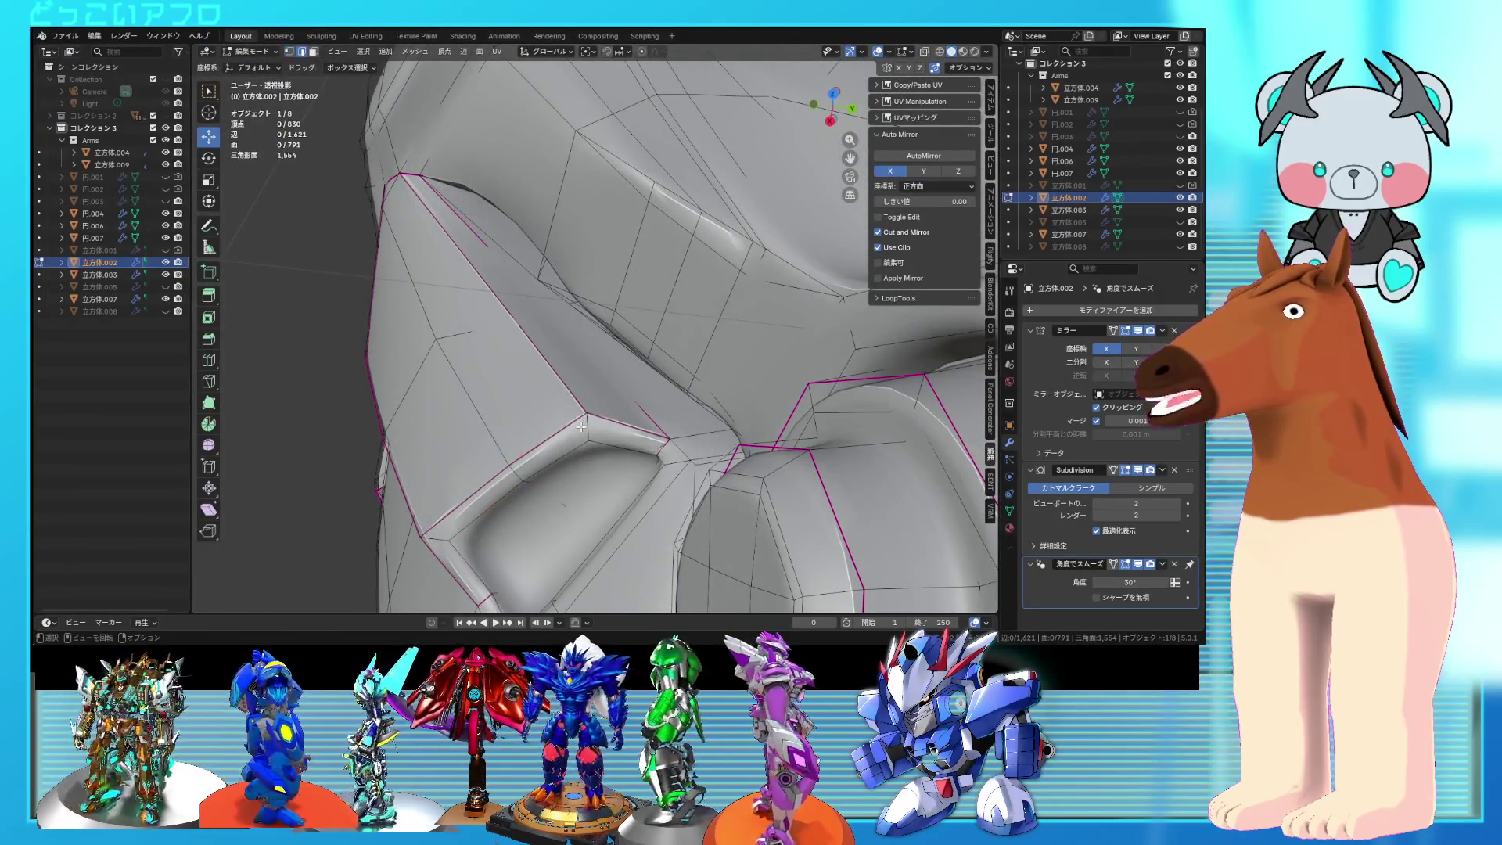
# Step: Select the cheek socket's edge loop and crease it so the rim stays sharp
pyautogui.moveTo(593, 389)
pyautogui.mouseDown(button='middle')
pyautogui.moveTo(583, 369)
pyautogui.moveTo(631, 349)
pyautogui.moveTo(710, 358)
pyautogui.mouseUp(button='middle')
pyautogui.press('Tab')
pyautogui.press('Tab')
pyautogui.keyDown('alt'); pyautogui.click(740, 347); pyautogui.keyUp('alt')
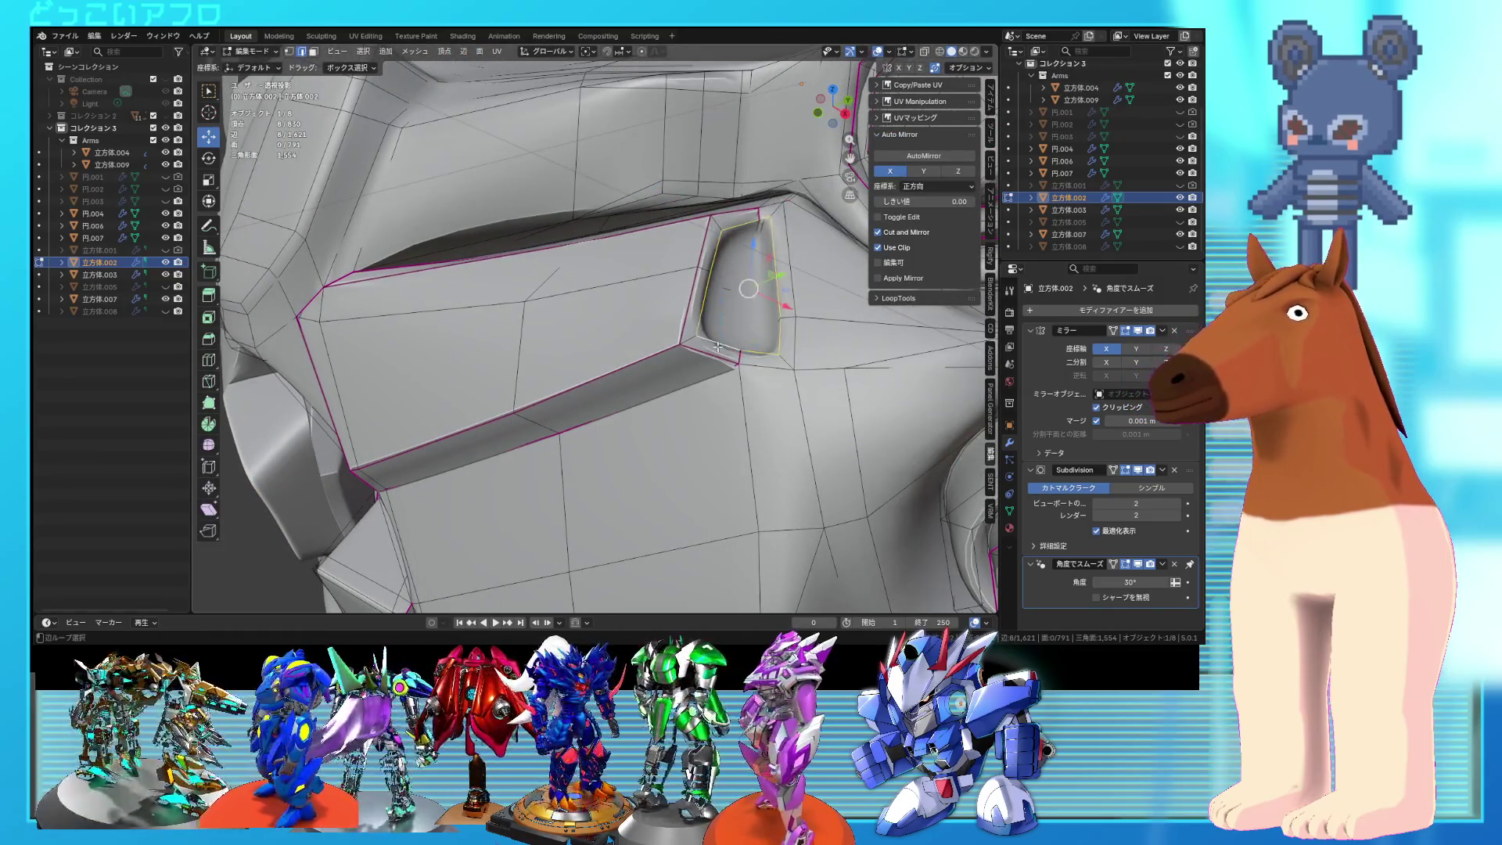
pyautogui.hotkey('alt', 'z')
pyautogui.hotkey('alt', 'z')
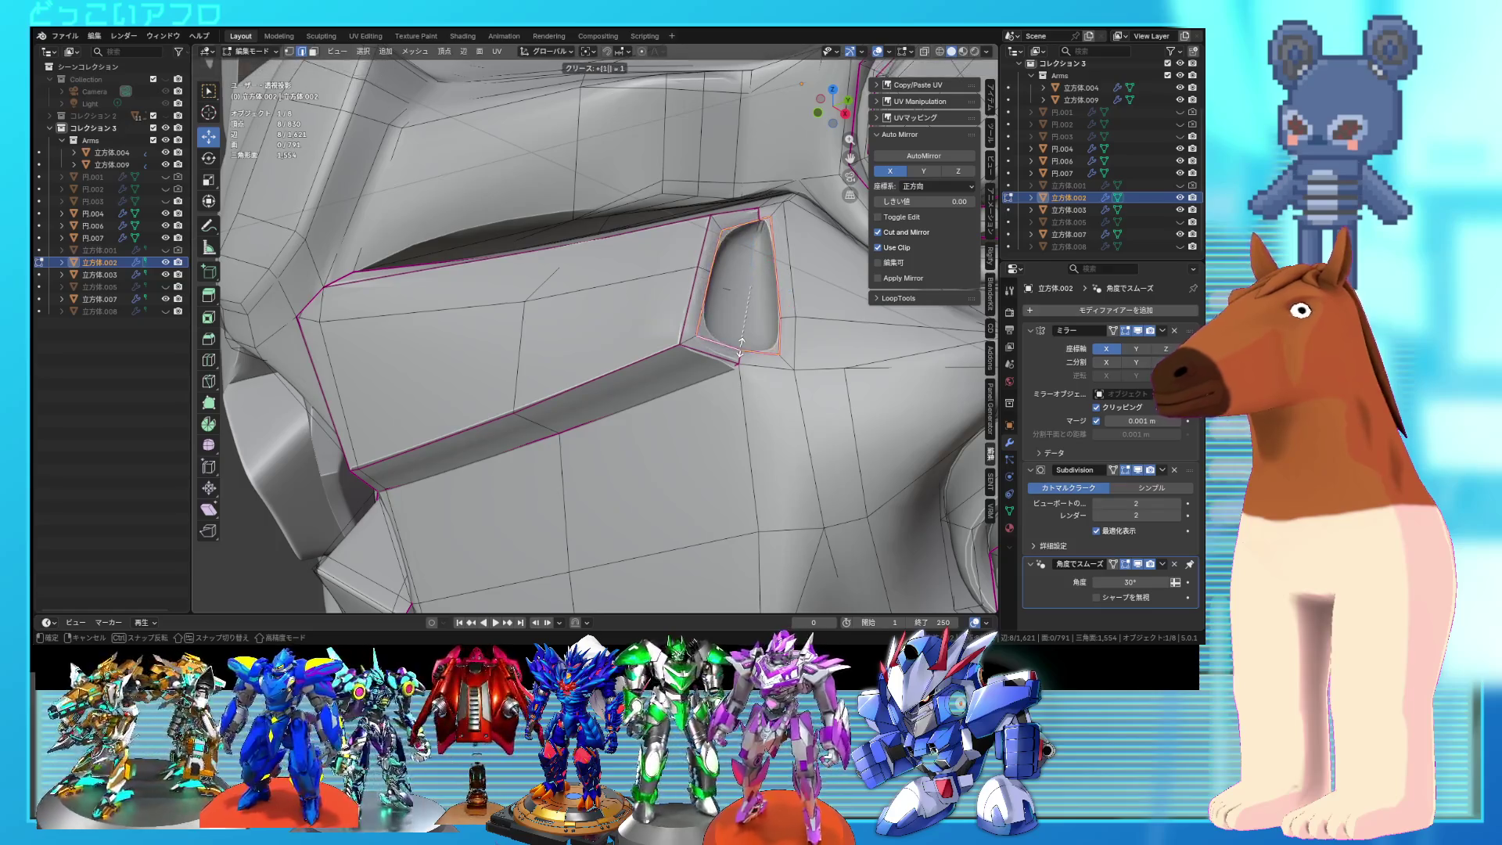
pyautogui.press('Tab')
pyautogui.moveTo(741, 348)
pyautogui.mouseDown(button='middle')
pyautogui.moveTo(750, 378)
pyautogui.moveTo(776, 382)
pyautogui.moveTo(659, 331)
pyautogui.mouseUp(button='middle')
pyautogui.press('Tab')
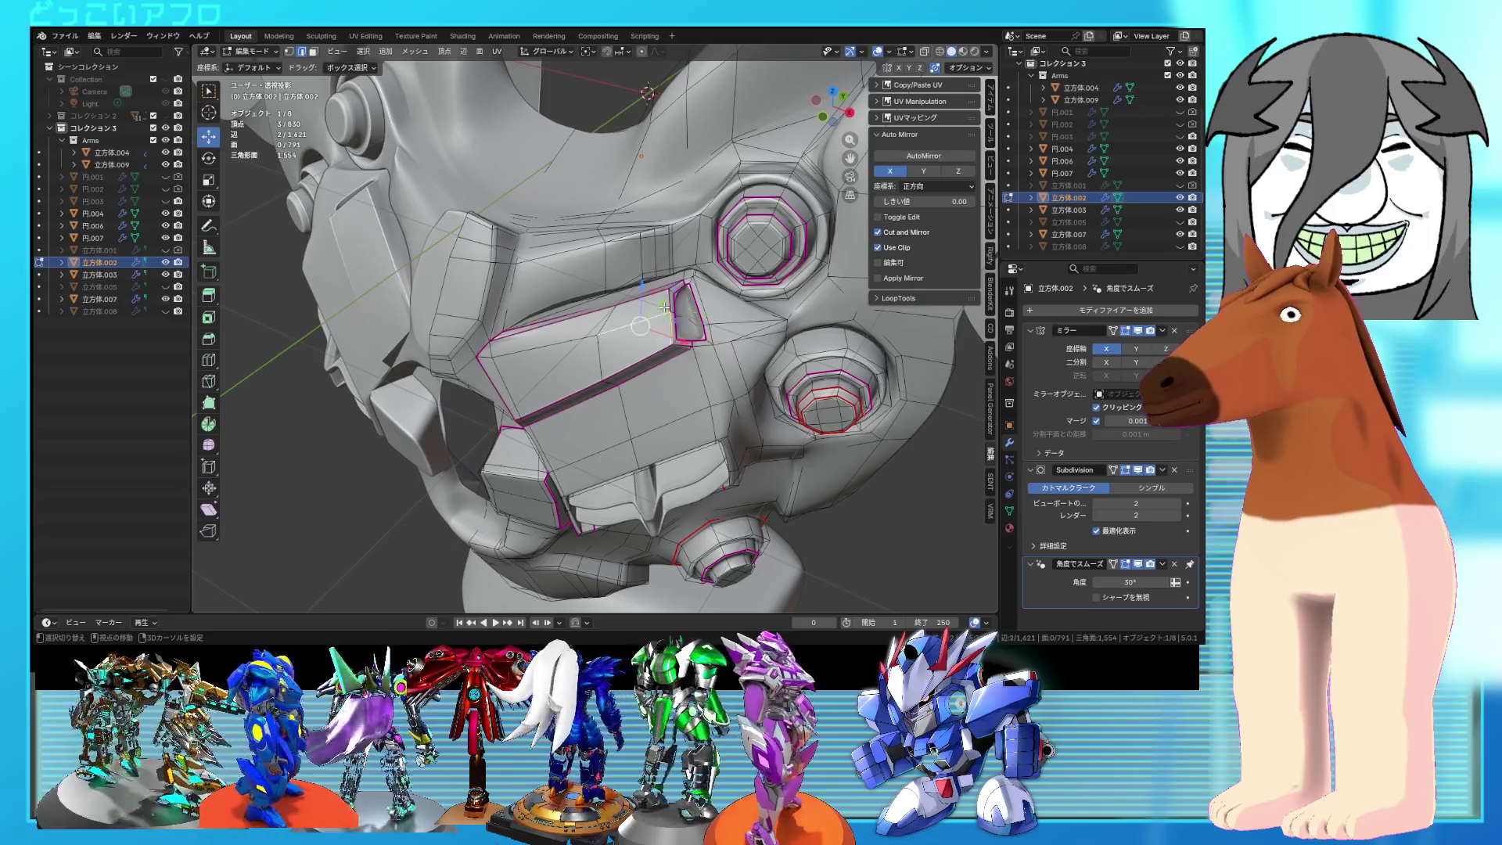
# Step: Return to Object Mode, save the file, and view the torso from the front
pyautogui.press('Tab')
pyautogui.hotkey('ctrl', 's')
pyautogui.scroll(-5, 670, 317)
pyautogui.moveTo(670, 317)
pyautogui.mouseDown(button='middle')
pyautogui.moveTo(732, 356)
pyautogui.moveTo(806, 335)
pyautogui.moveTo(736, 368)
pyautogui.moveTo(745, 393)
pyautogui.mouseUp(button='middle')
pyautogui.scroll(3, 735, 375)
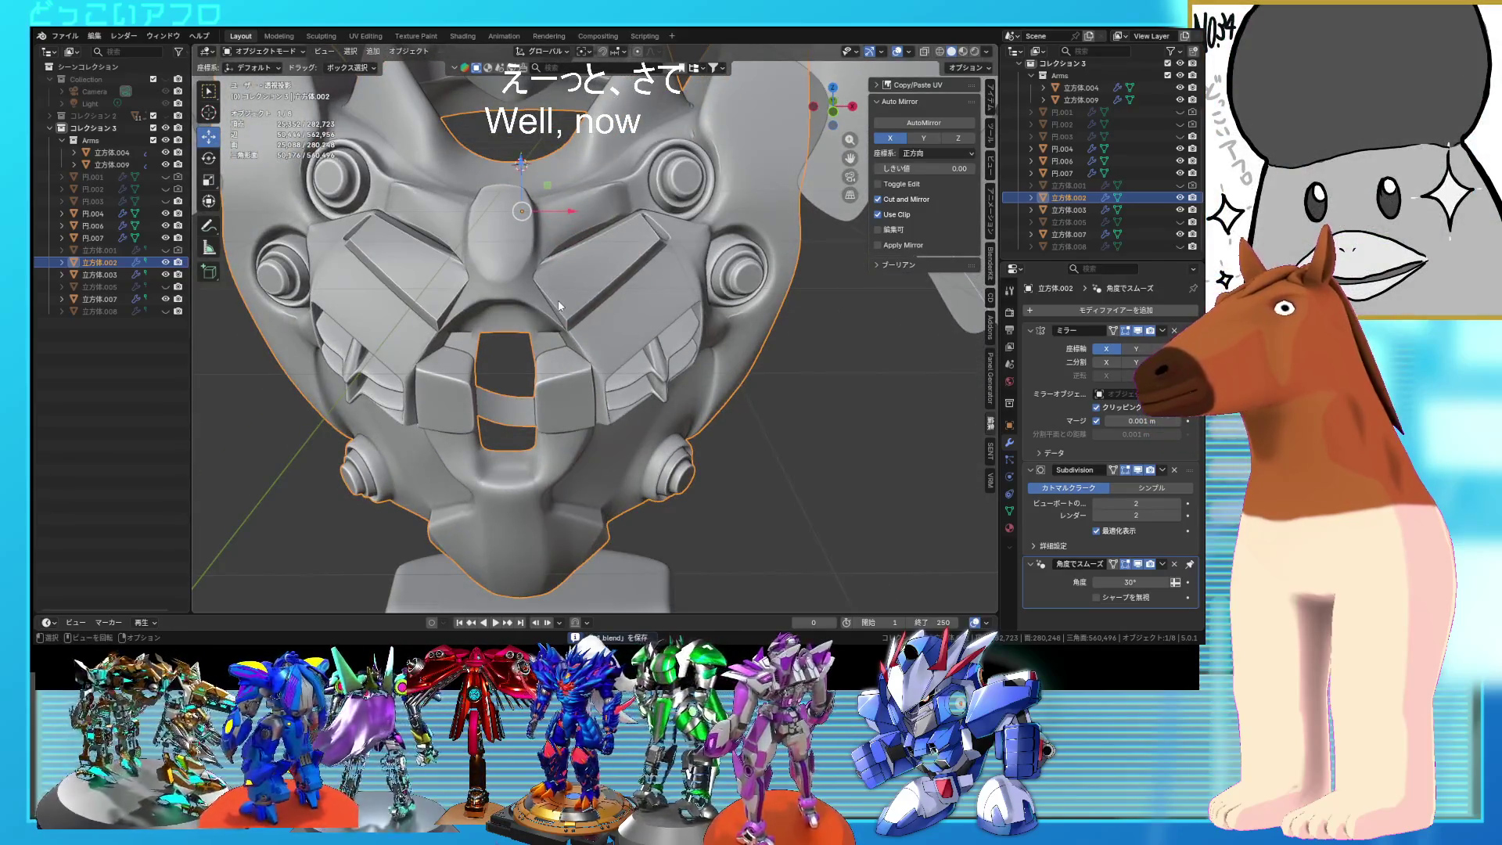
# Step: Dissolve the selected chest plate faces into one
pyautogui.press('Tab')
pyautogui.moveTo(518, 292)
pyautogui.mouseDown(button='middle')
pyautogui.moveTo(640, 323)
pyautogui.moveTo(592, 270)
pyautogui.mouseUp(button='middle')
pyautogui.scroll(3, 569, 296)
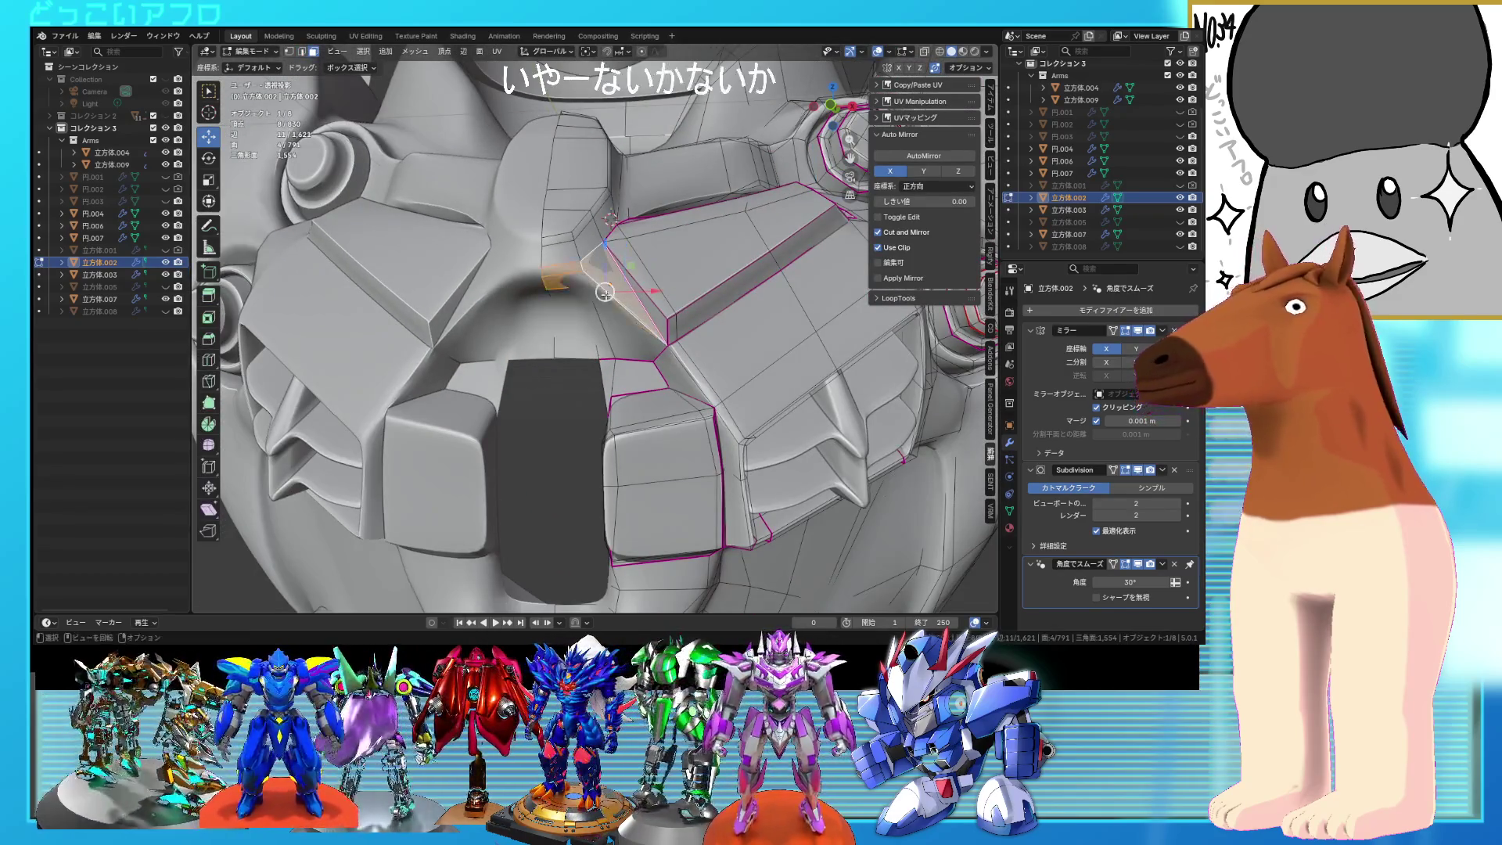
pyautogui.hotkey('alt', 'z')
pyautogui.keyDown('shift'); pyautogui.click(640, 338); pyautogui.keyUp('shift')
pyautogui.hotkey('alt', 'z')
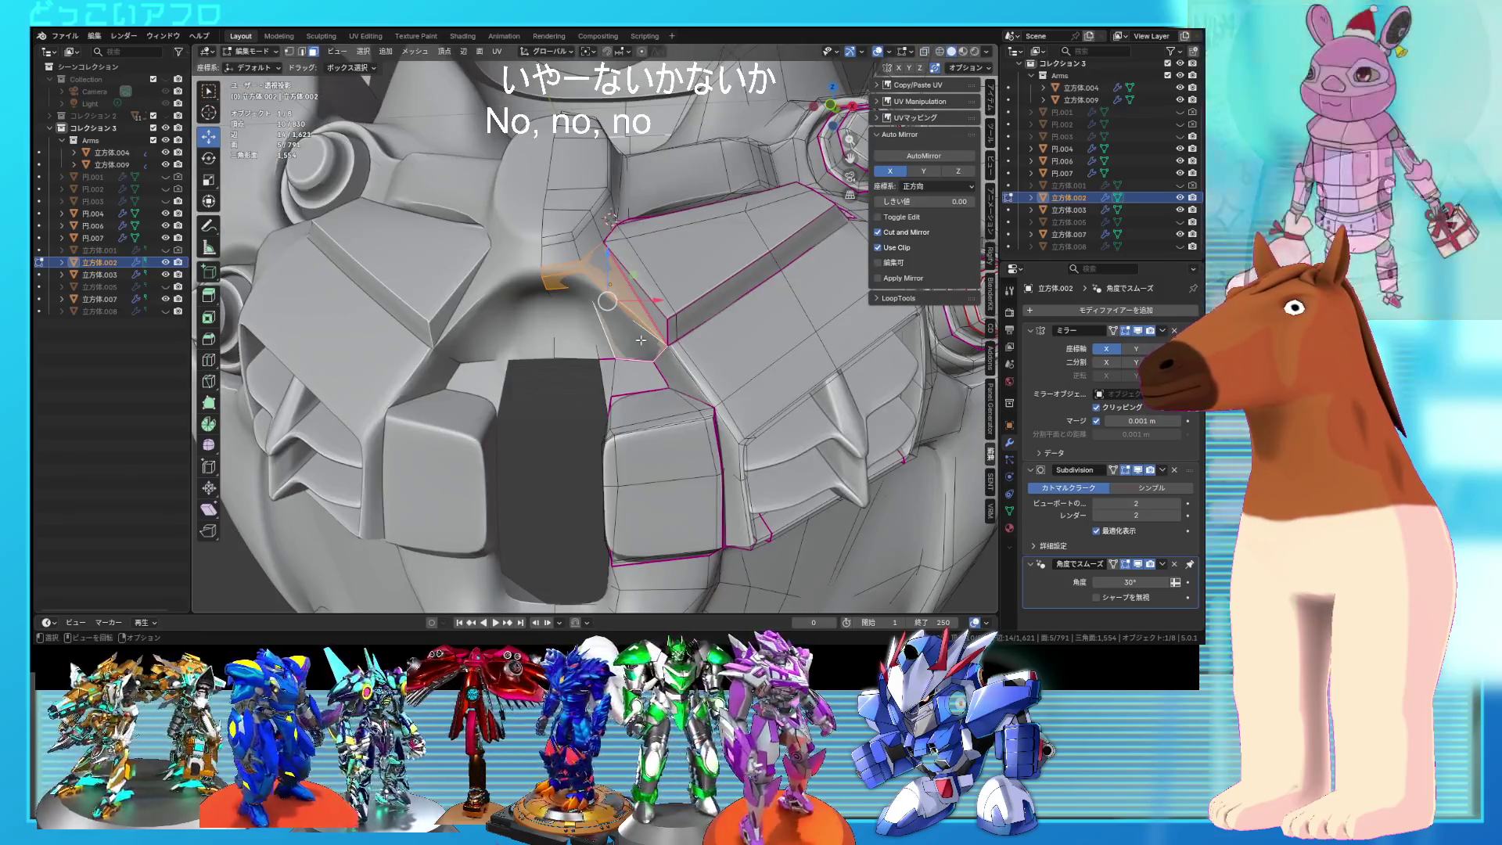
pyautogui.press('x')
pyautogui.click(640, 340)
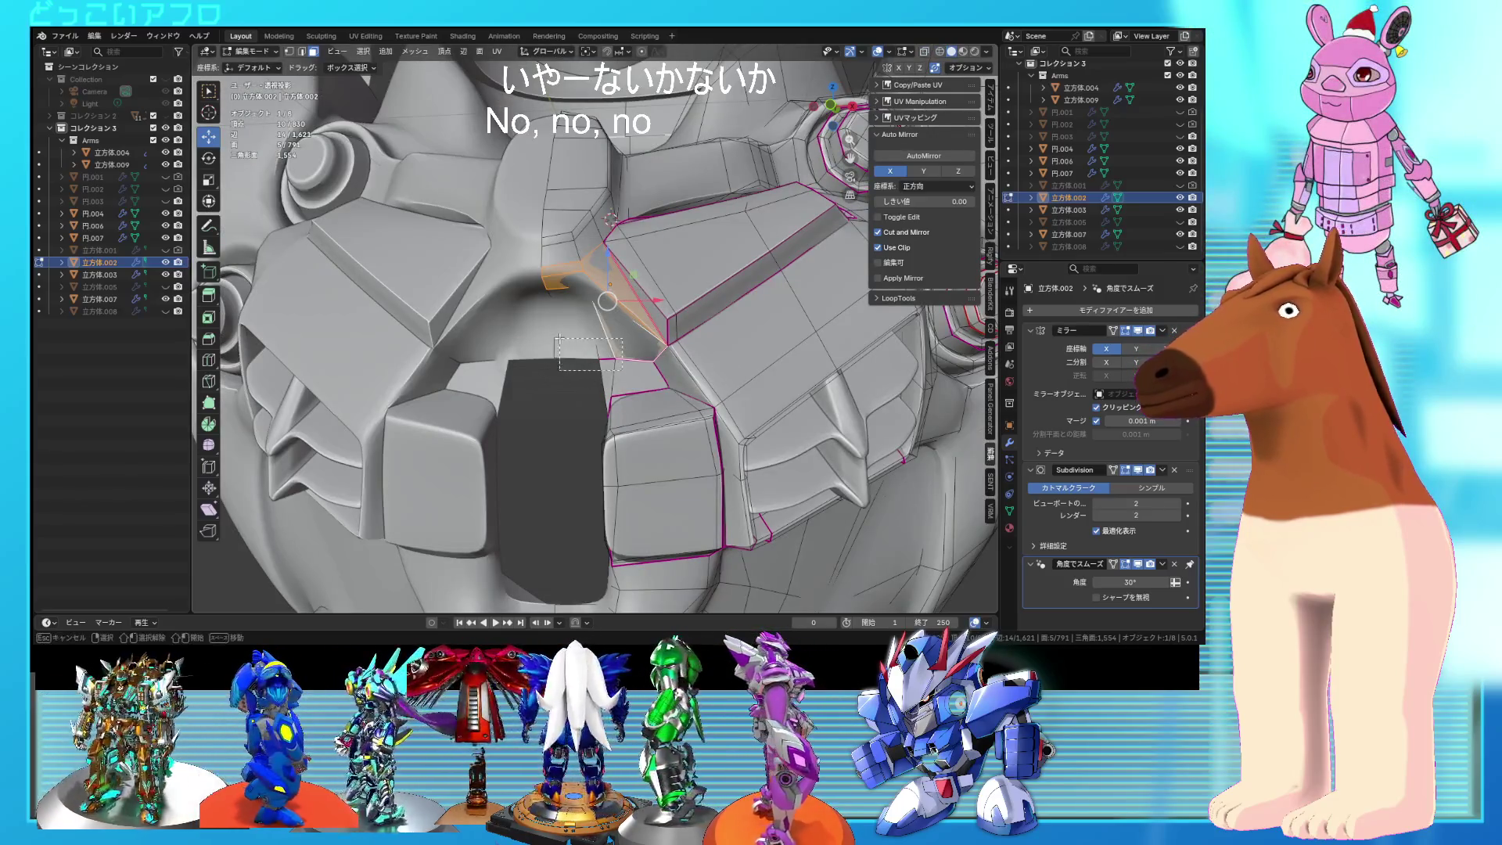
# Step: Delete the chest faces beside the centre to leave an opening
pyautogui.keyDown('shift'); pyautogui.moveTo(560, 339); pyautogui.dragTo(669, 368); pyautogui.keyUp('shift')
pyautogui.press('x')
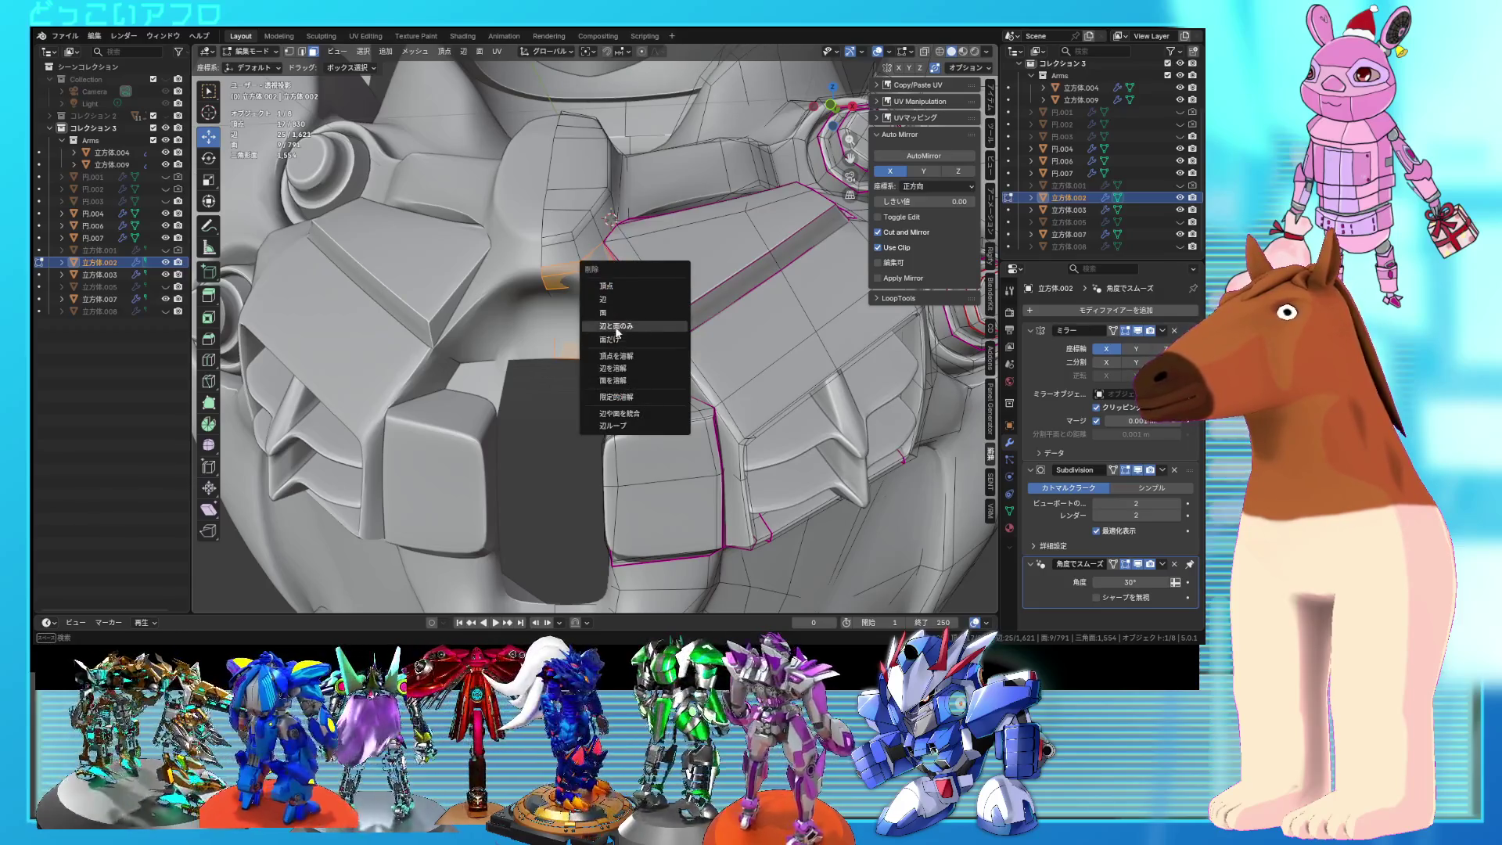
pyautogui.click(619, 320)
pyautogui.moveTo(619, 320); pyautogui.dragTo(651, 322, button='middle')
pyautogui.click(604, 302)
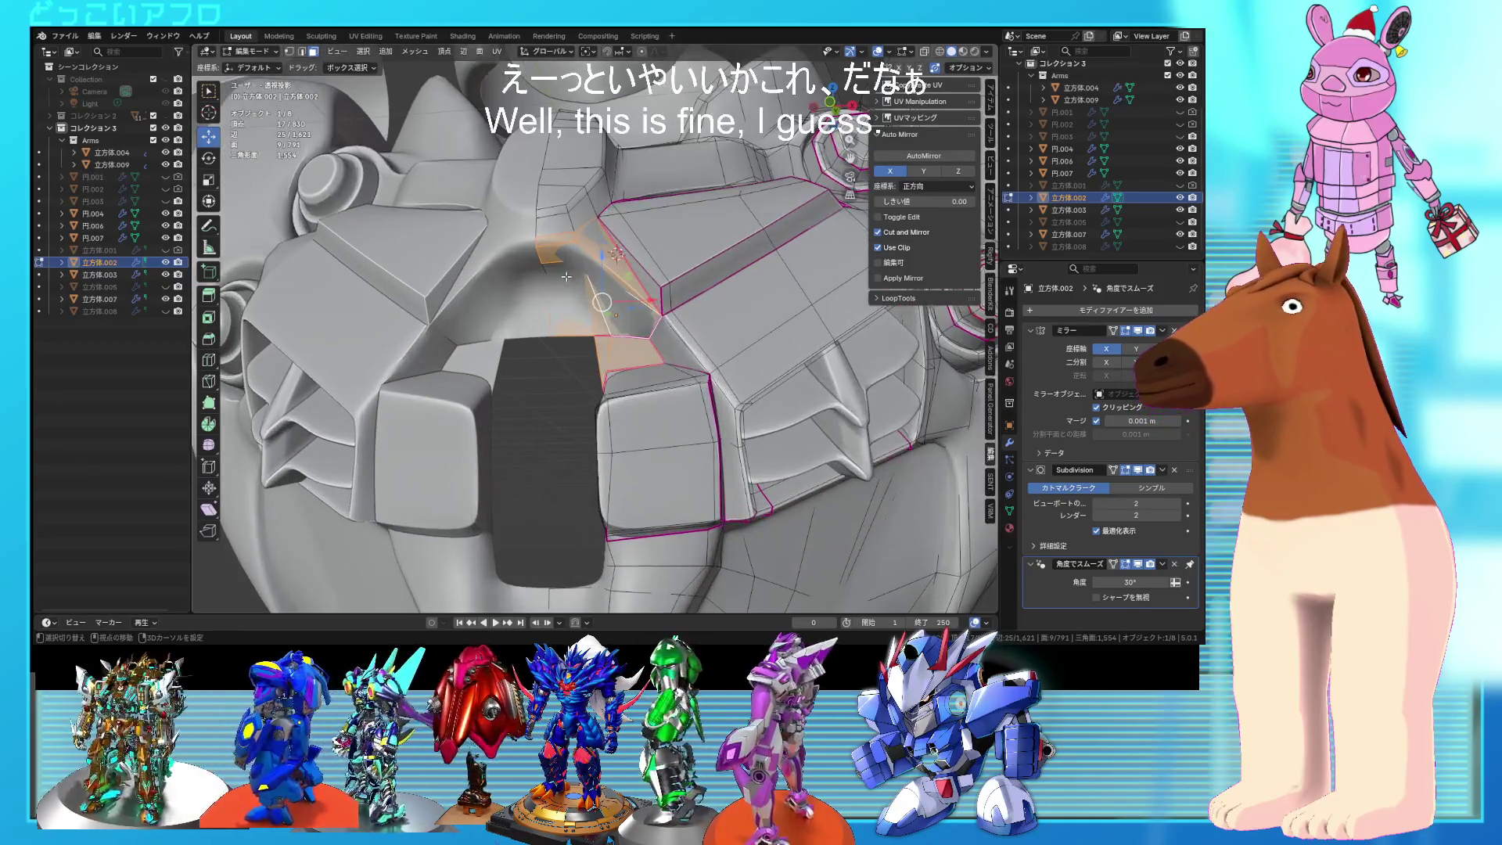
pyautogui.hotkey('alt', 'z')
pyautogui.press('x')
pyautogui.click(568, 277)
pyautogui.moveTo(567, 277)
pyautogui.mouseDown(button='middle')
pyautogui.moveTo(628, 359)
pyautogui.moveTo(637, 335)
pyautogui.mouseUp(button='middle')
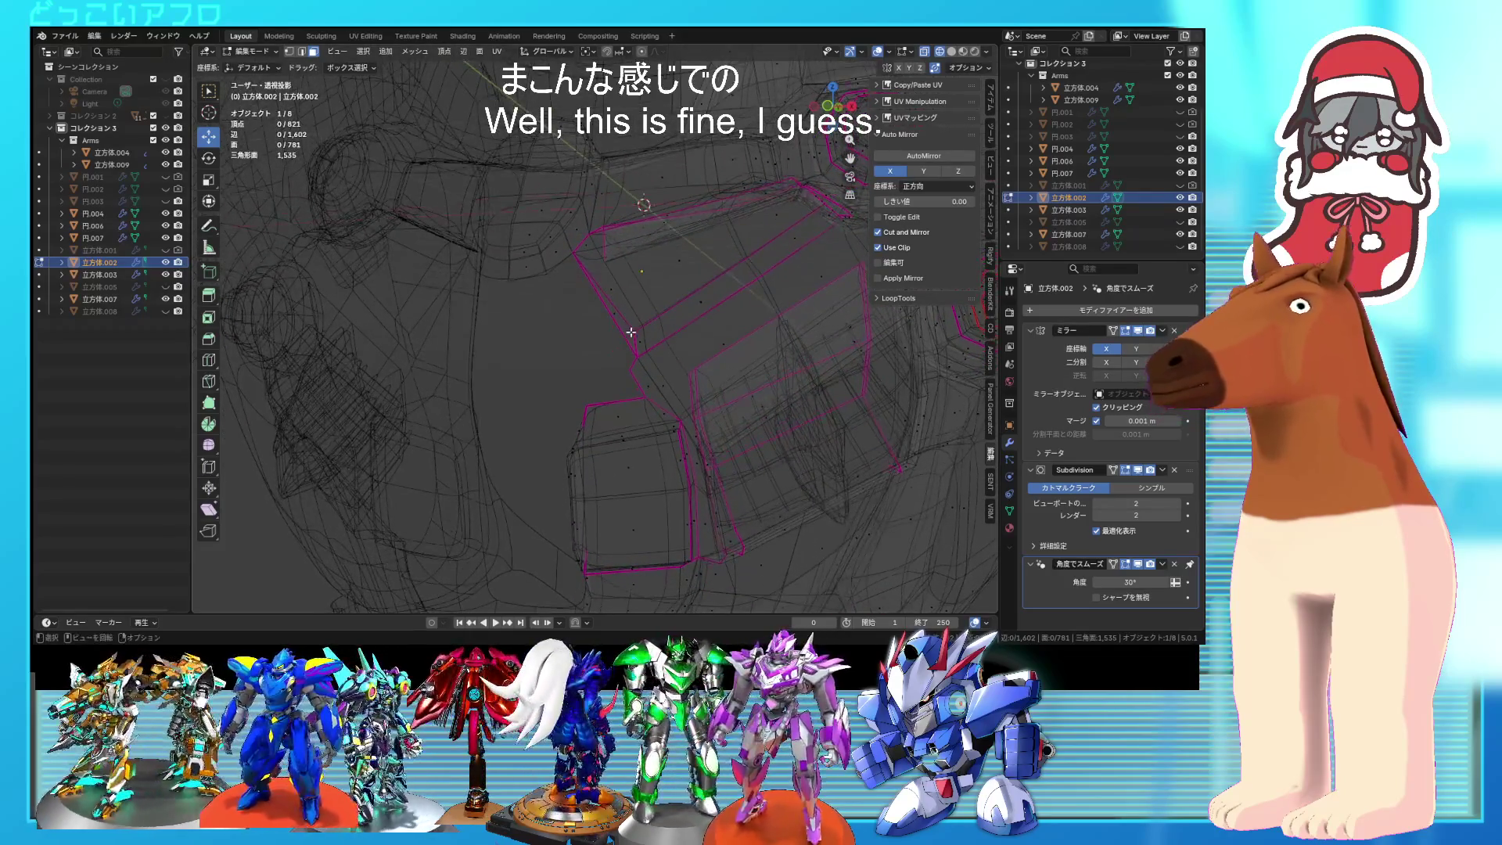
# Step: Extrude the opening's border edge −0.37602 m along X toward the centre
pyautogui.click(636, 364)
pyautogui.hotkey('alt', 'z')
pyautogui.moveTo(667, 366); pyautogui.dragTo(697, 354, button='middle')
pyautogui.moveTo(569, 279)
pyautogui.mouseDown(button='middle')
pyautogui.moveTo(695, 257)
pyautogui.moveTo(633, 285)
pyautogui.mouseUp(button='middle')
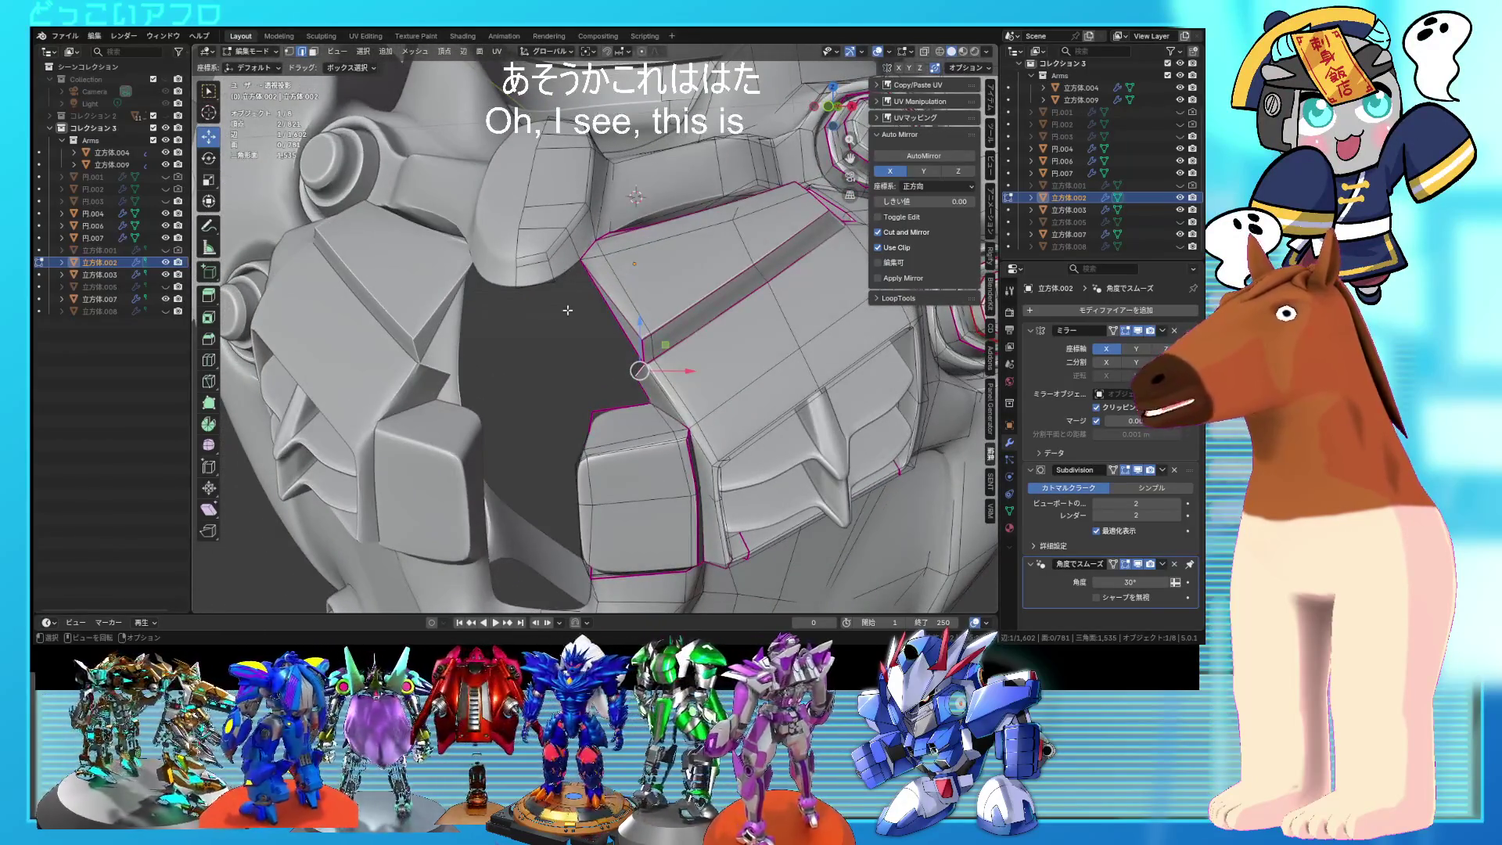
pyautogui.moveTo(554, 367); pyautogui.dragTo(595, 348, button='middle')
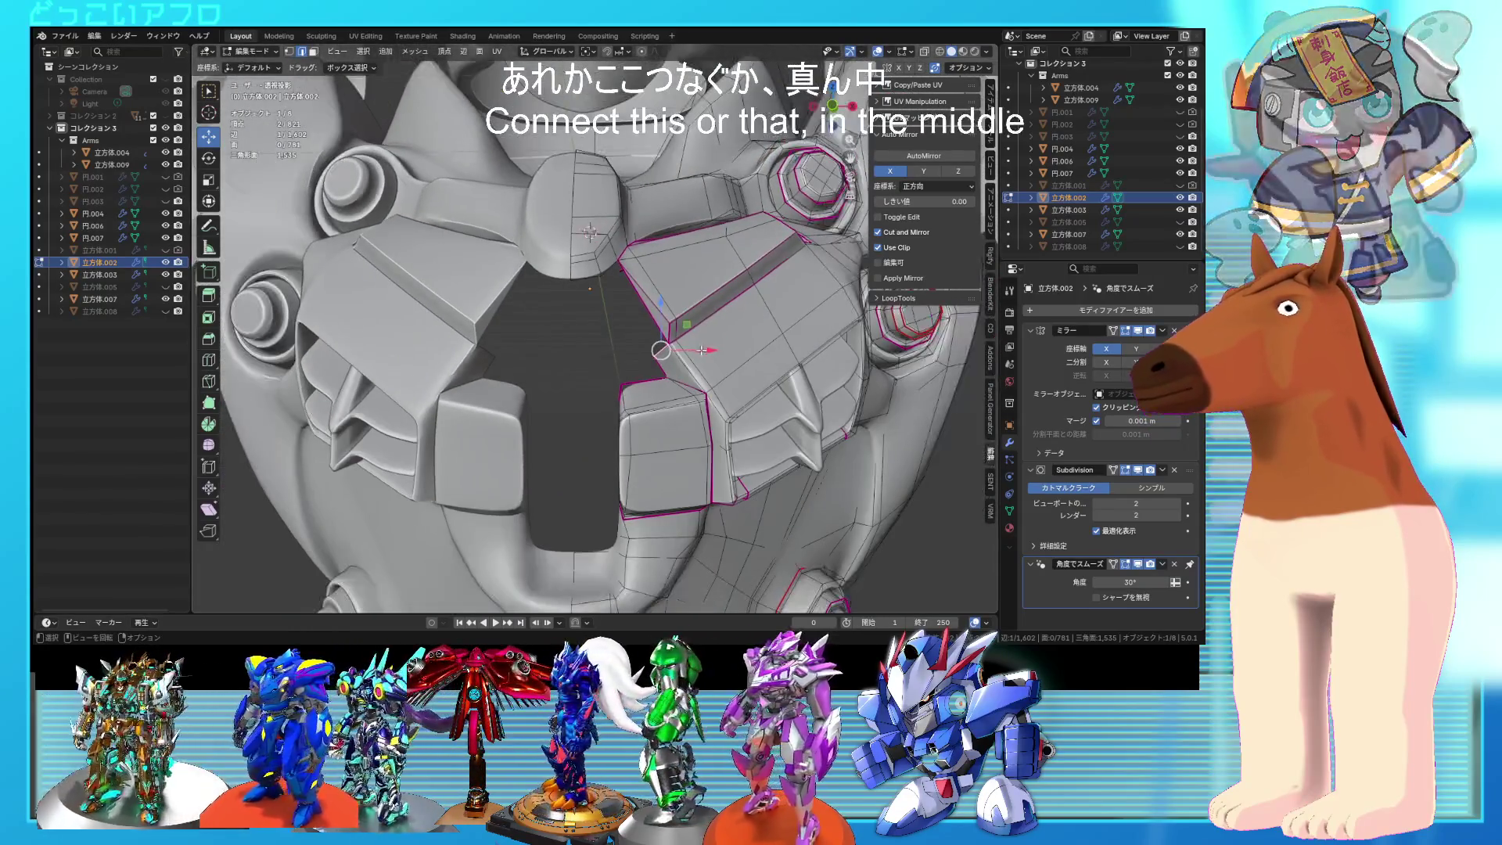
pyautogui.press('e')
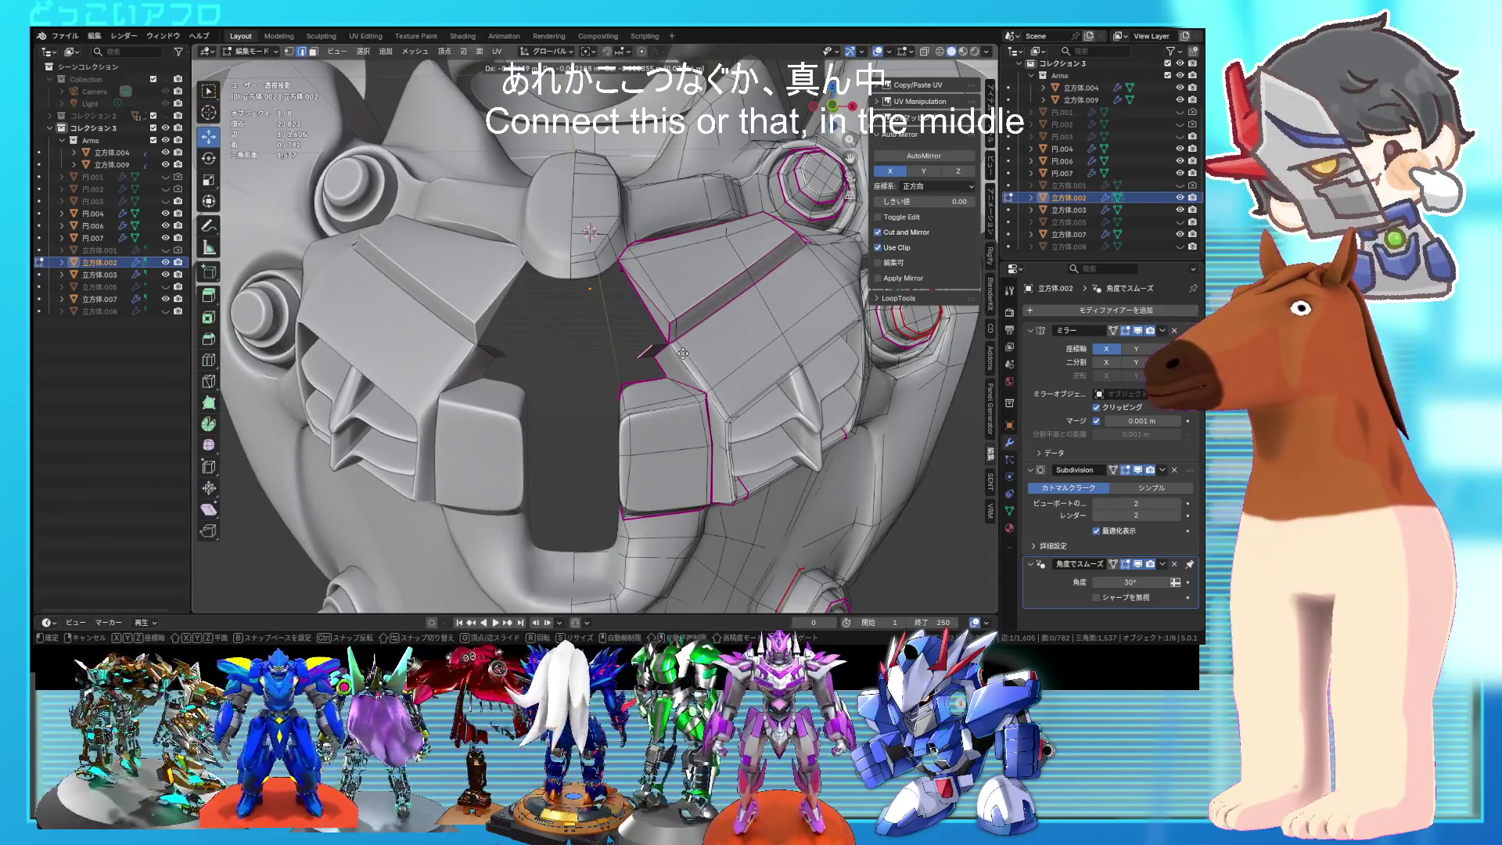
pyautogui.click(663, 358)
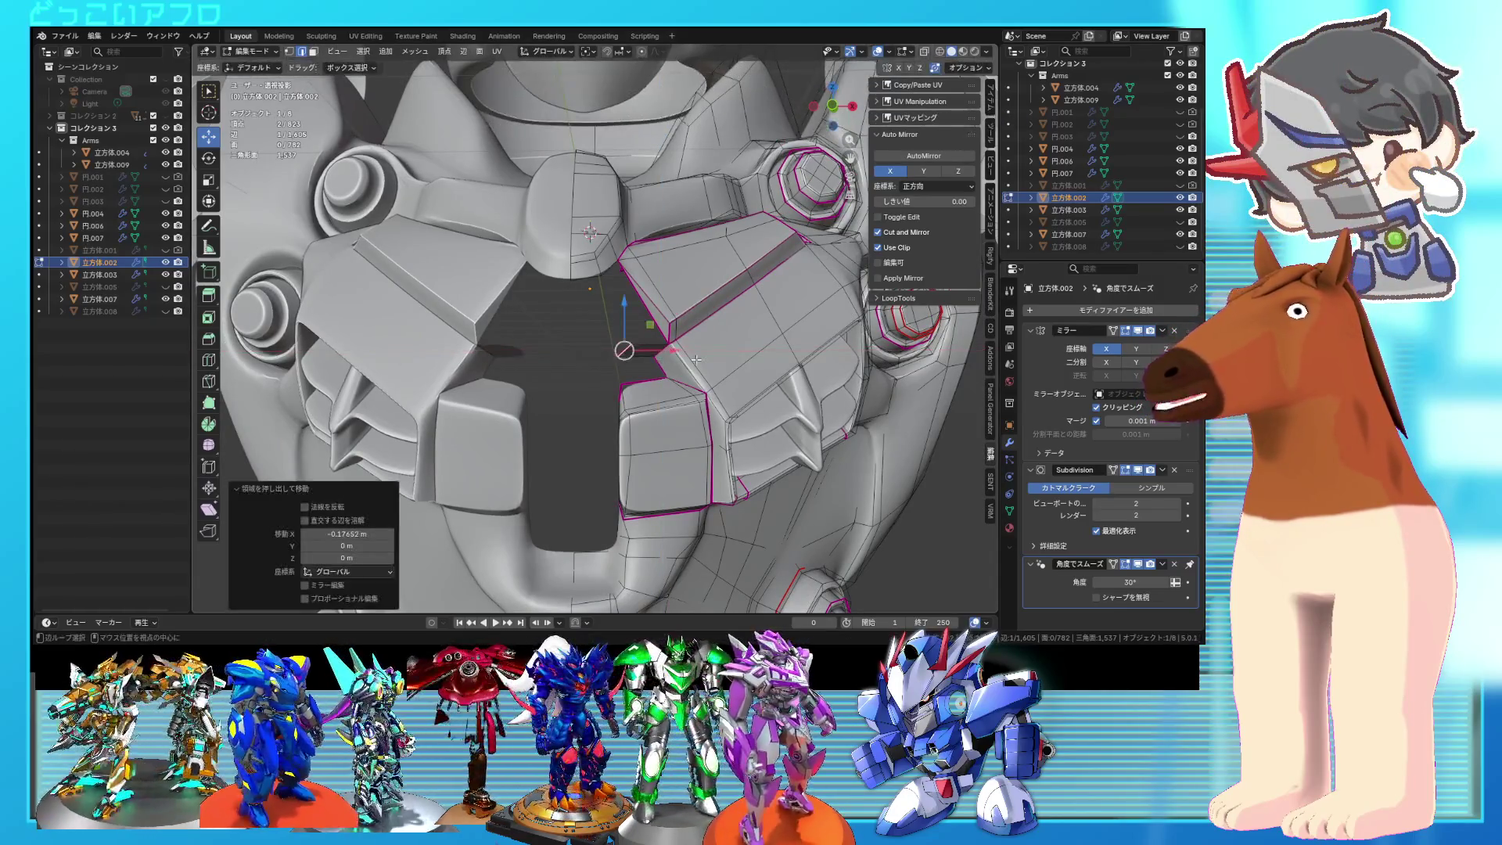
# Step: In front view, try moving a vertex and extruding an edge along X, then undo
pyautogui.press('KP_1')
pyautogui.scroll(3, 661, 362)
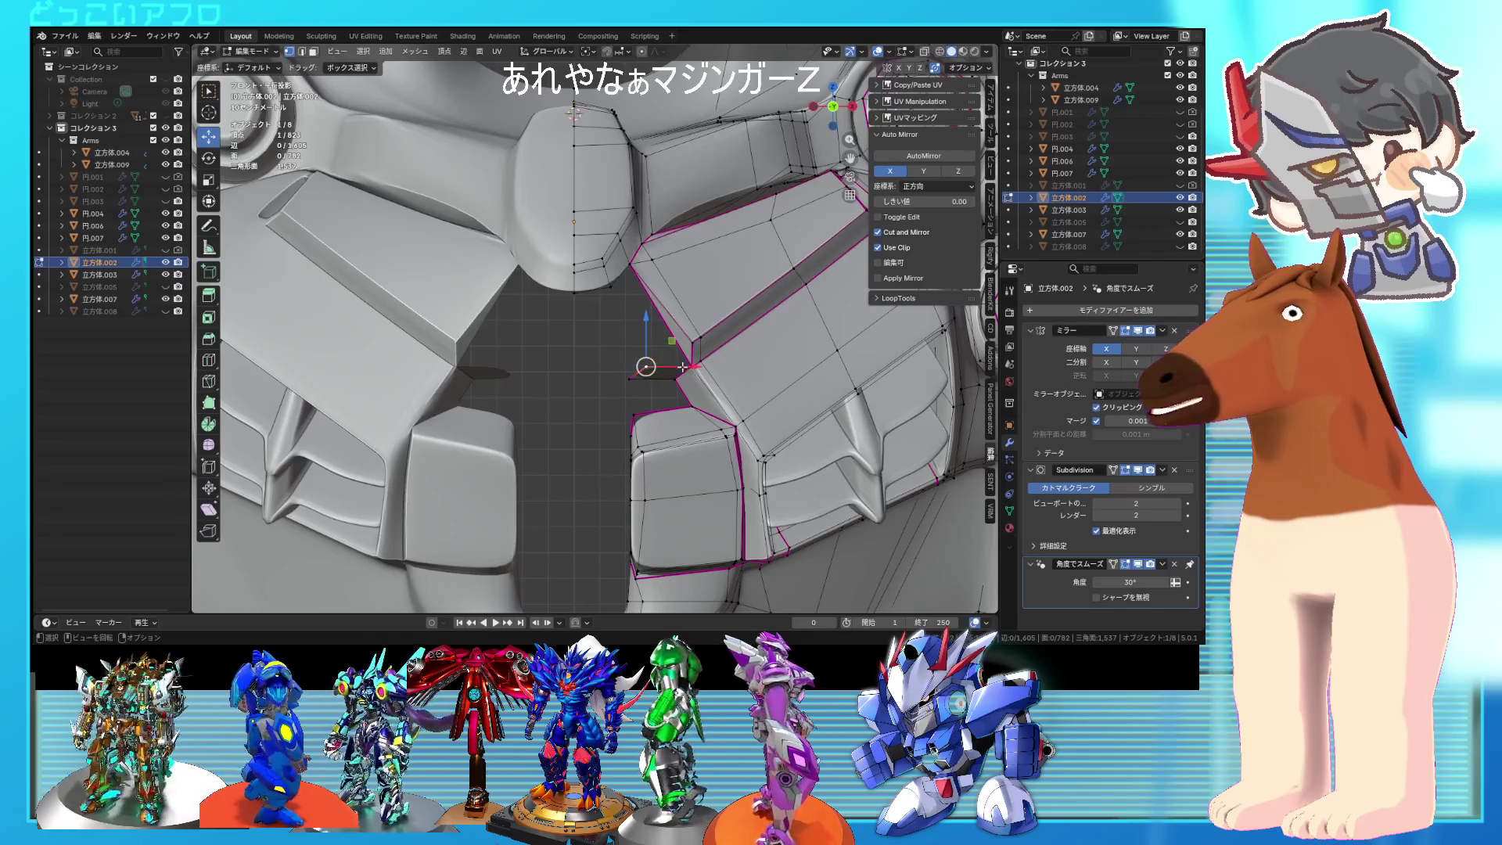
pyautogui.moveTo(682, 367); pyautogui.dragTo(677, 366)
pyautogui.click(628, 376)
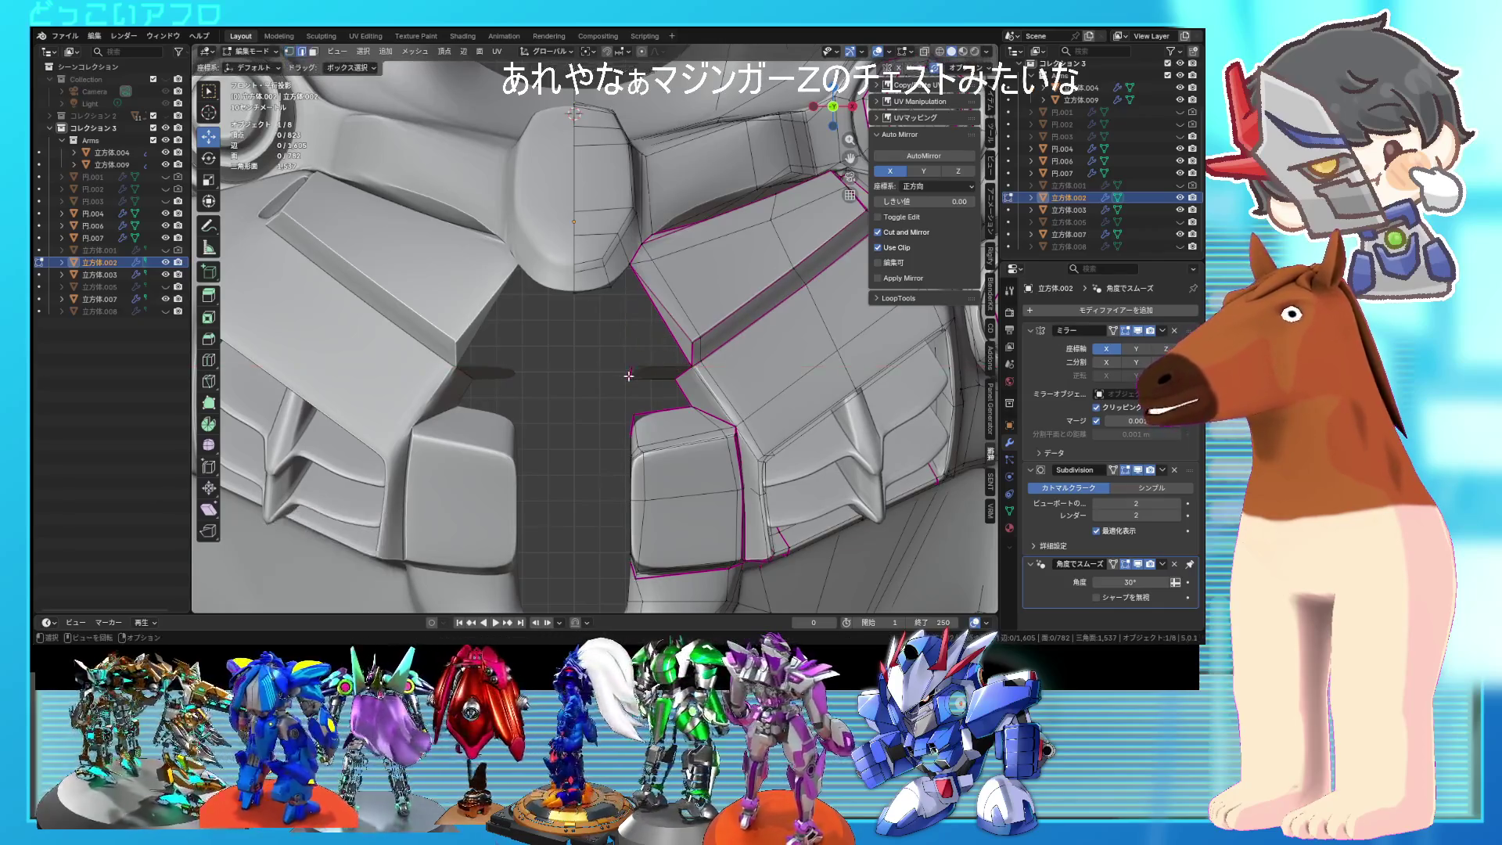
pyautogui.press('x')
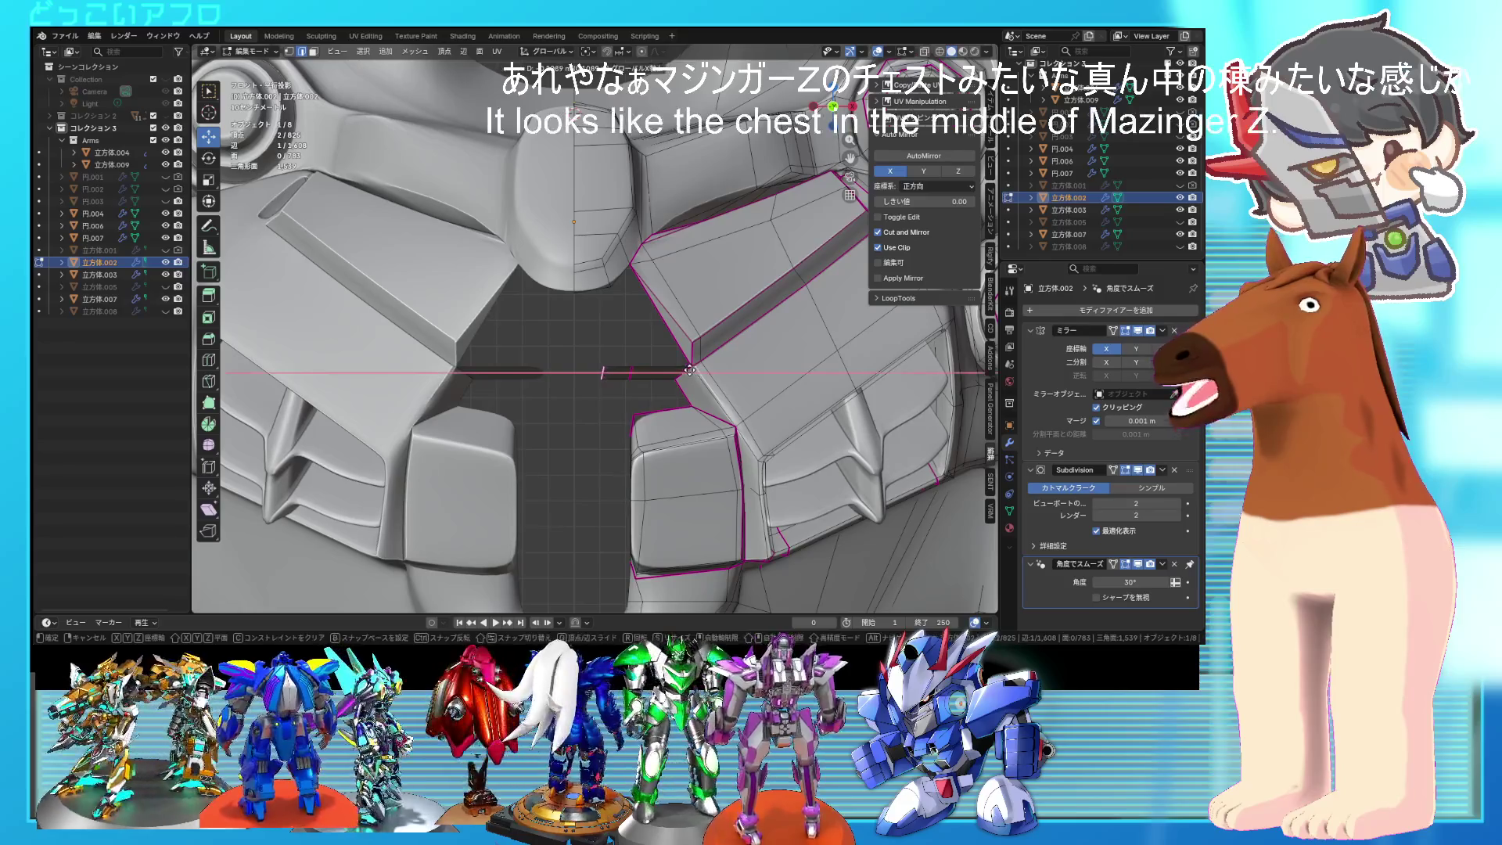
pyautogui.click(641, 365)
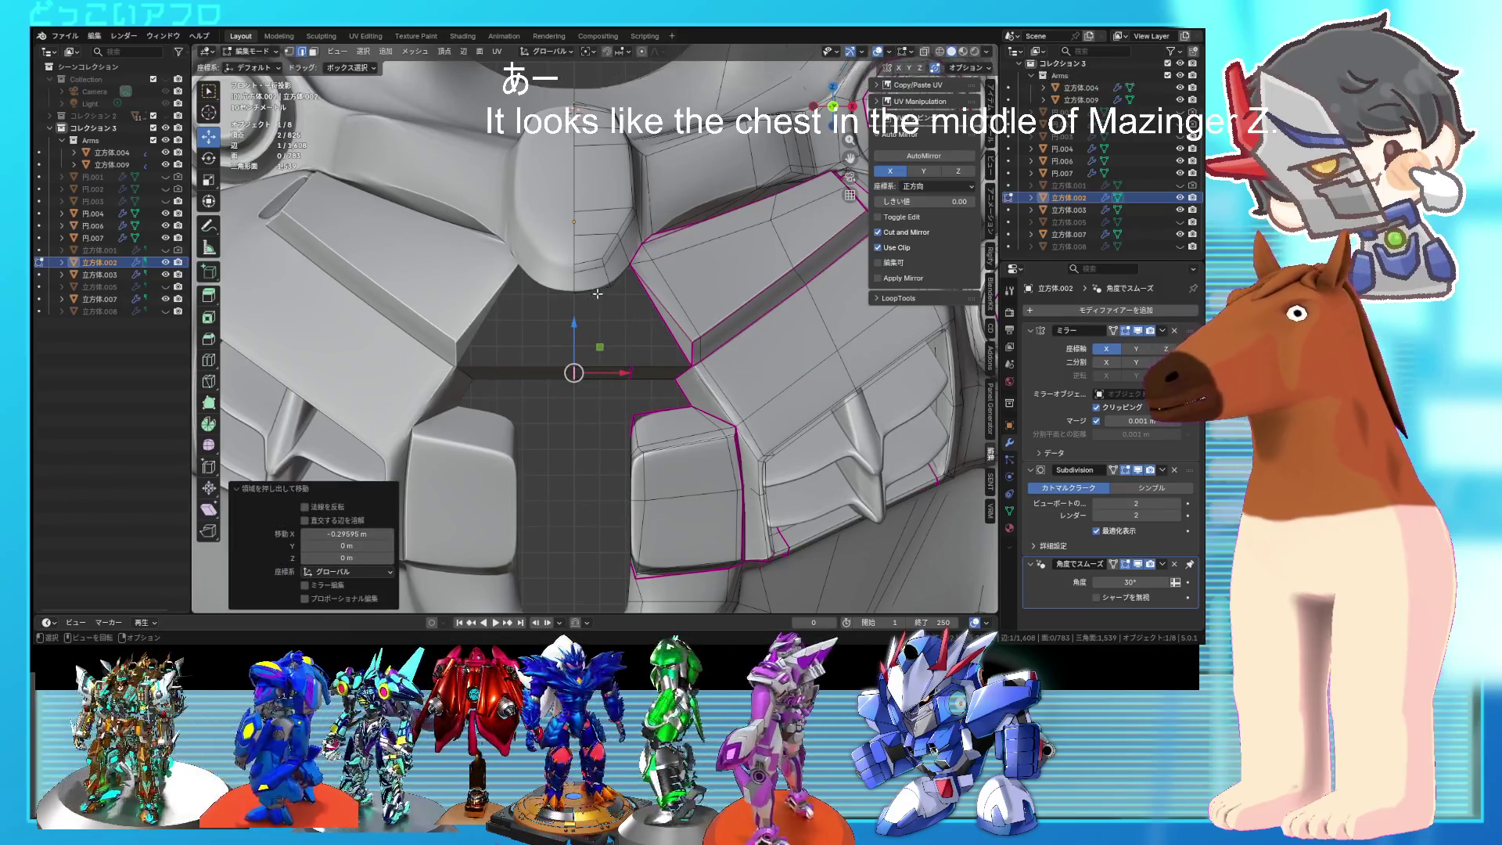
pyautogui.hotkey('ctrl', 'z')
# Step: Try filling the chest gap with a face, then undo the fill
pyautogui.click(599, 361)
pyautogui.moveTo(599, 361); pyautogui.dragTo(590, 330, button='middle')
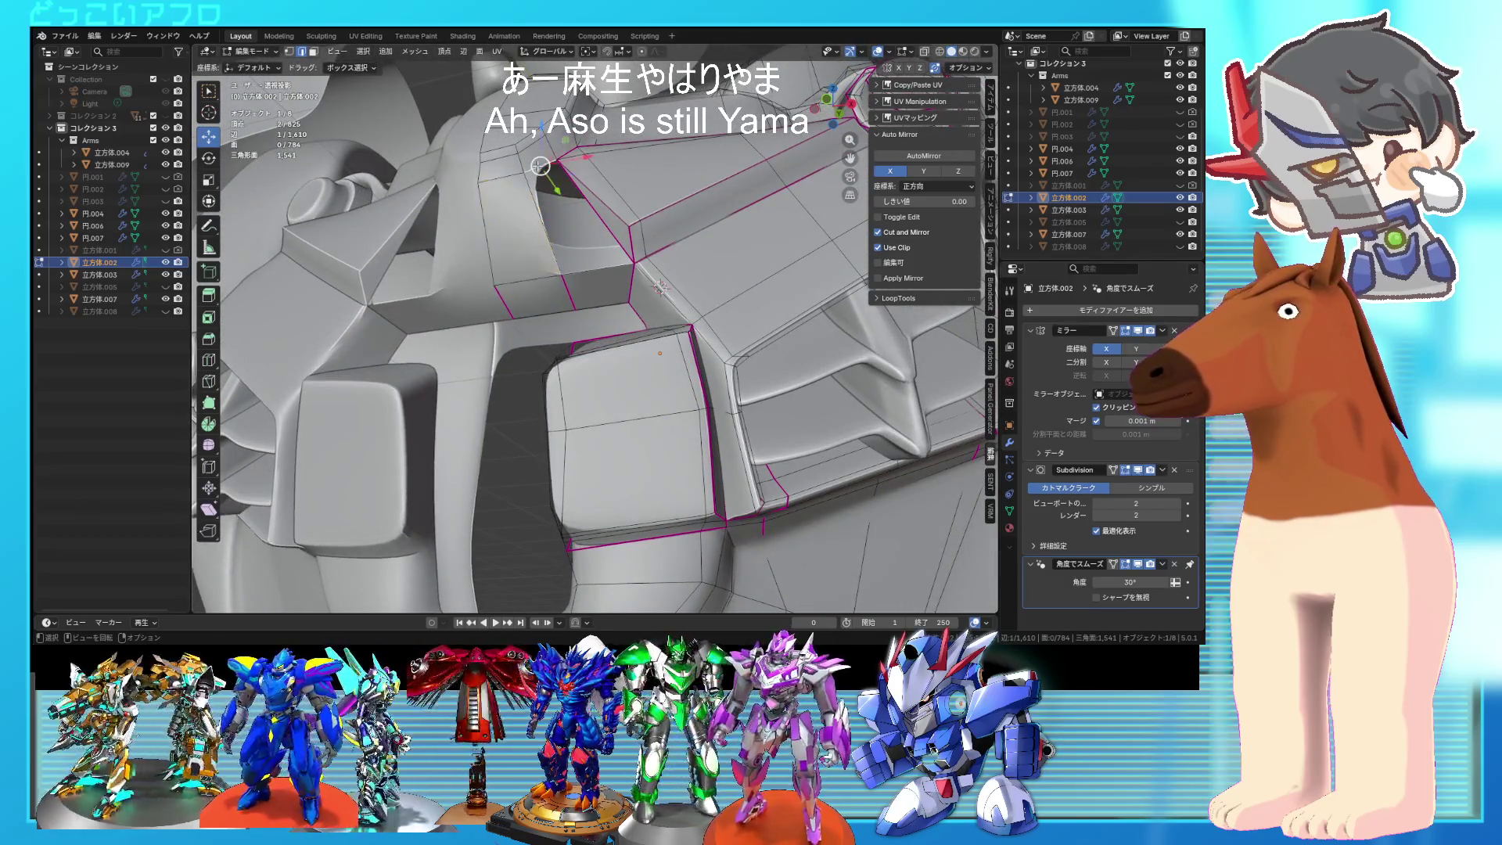
pyautogui.press('f')
pyautogui.moveTo(660, 287)
pyautogui.mouseDown(button='middle')
pyautogui.moveTo(630, 233)
pyautogui.moveTo(627, 284)
pyautogui.mouseUp(button='middle')
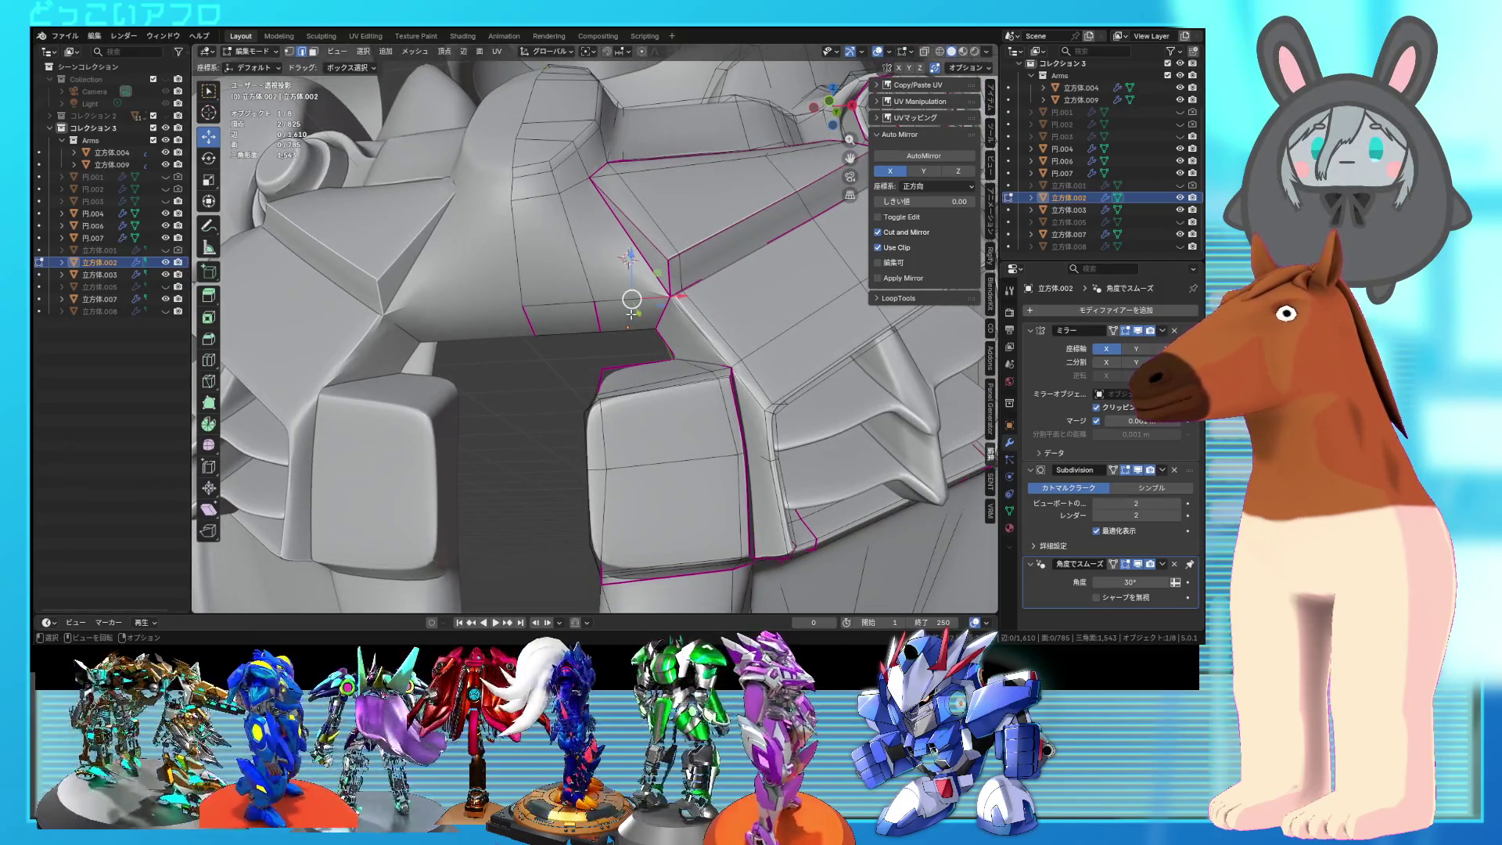
pyautogui.hotkey('ctrl', 'z')
# Step: Delete the middle strip of chest faces and one more face
pyautogui.moveTo(579, 302); pyautogui.dragTo(611, 316)
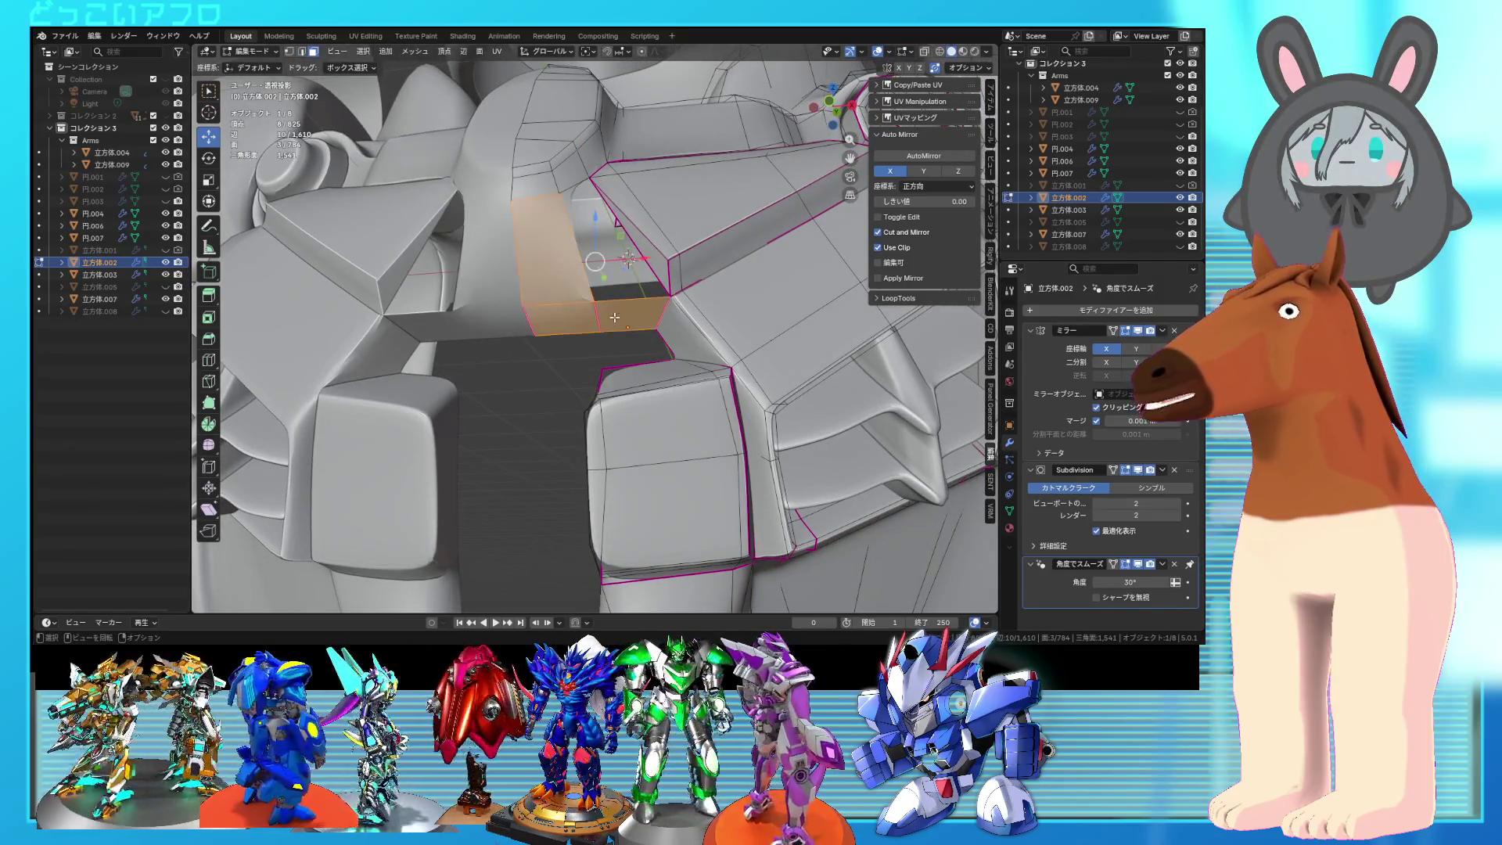
pyautogui.press('x')
pyautogui.click(587, 309)
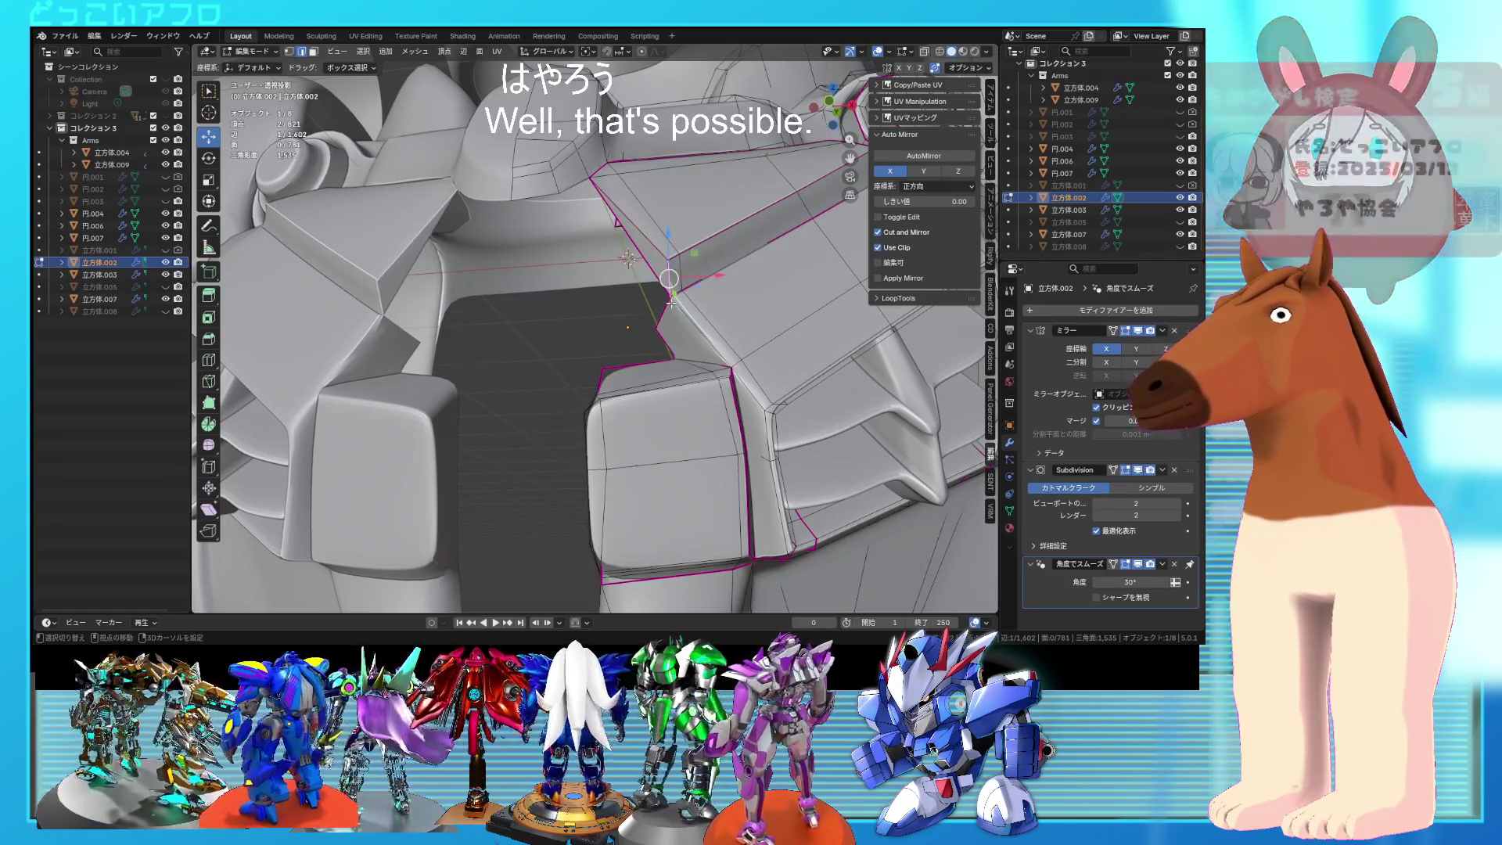
pyautogui.moveTo(671, 283); pyautogui.dragTo(674, 313, button='middle')
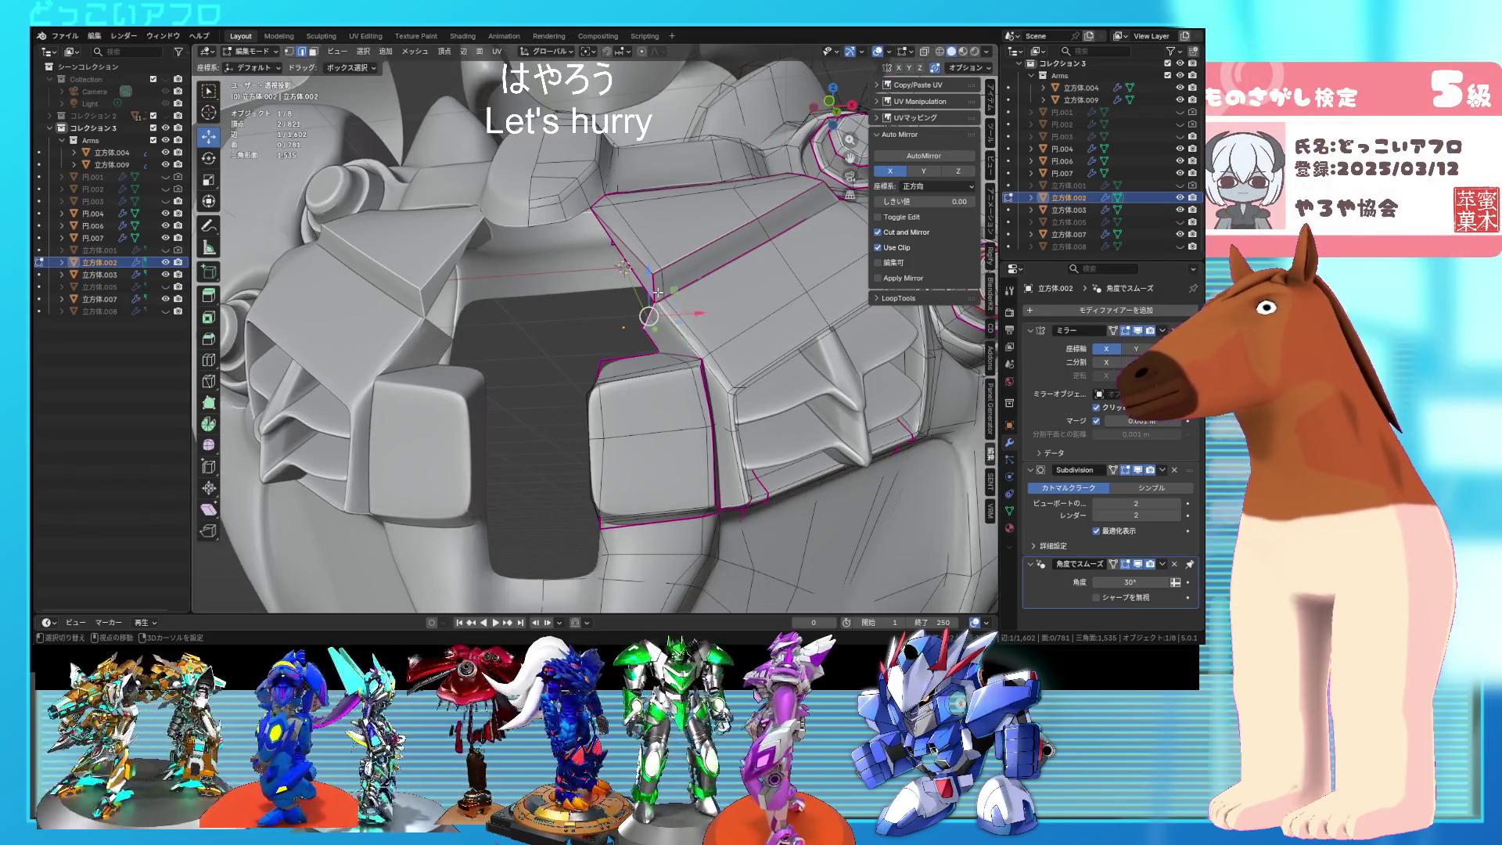
pyautogui.press('x')
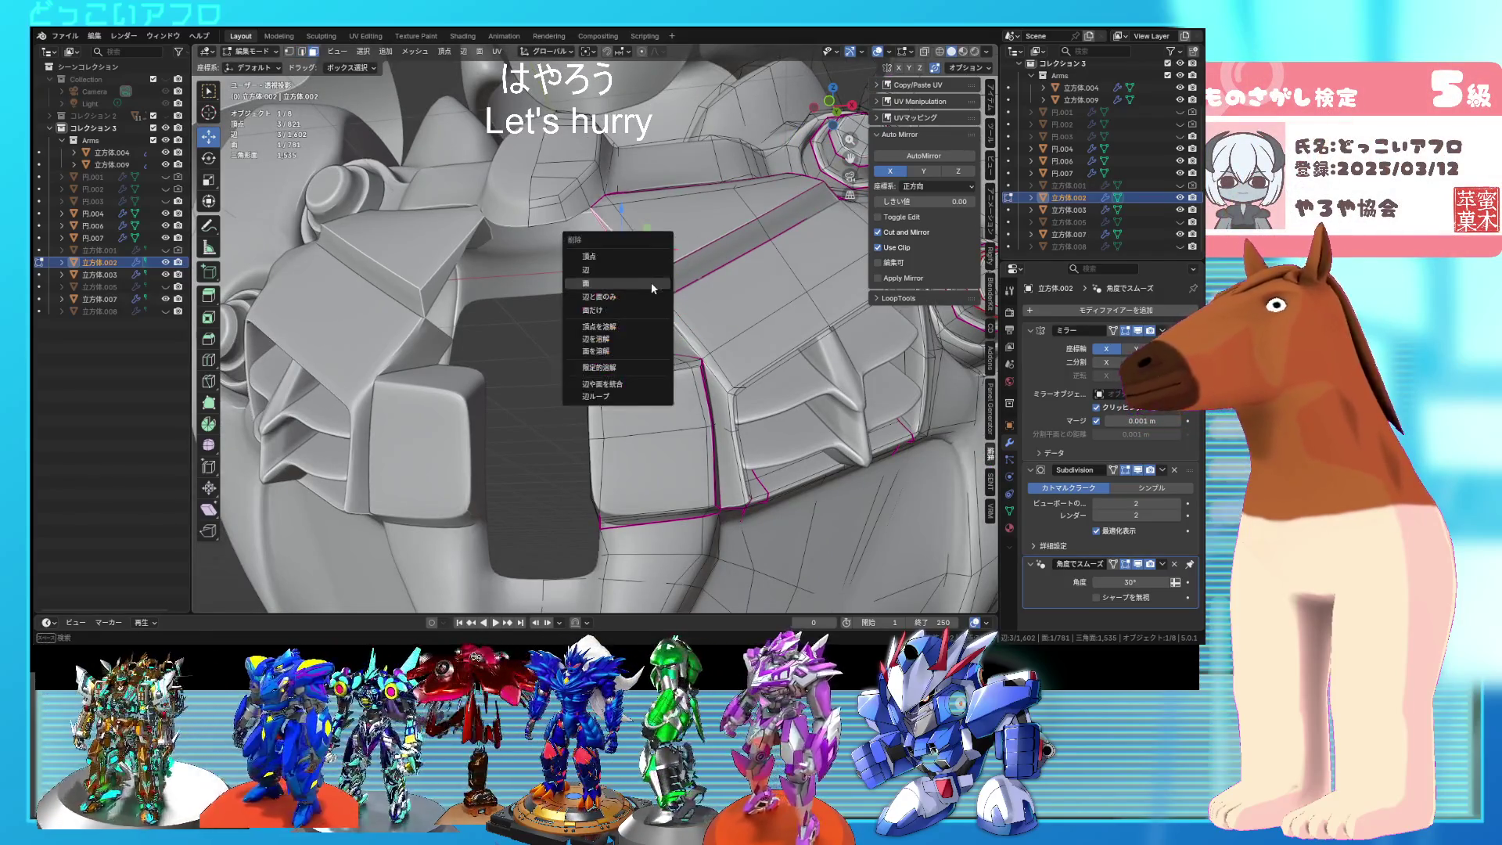
pyautogui.click(649, 282)
pyautogui.moveTo(650, 282); pyautogui.dragTo(668, 332, button='middle')
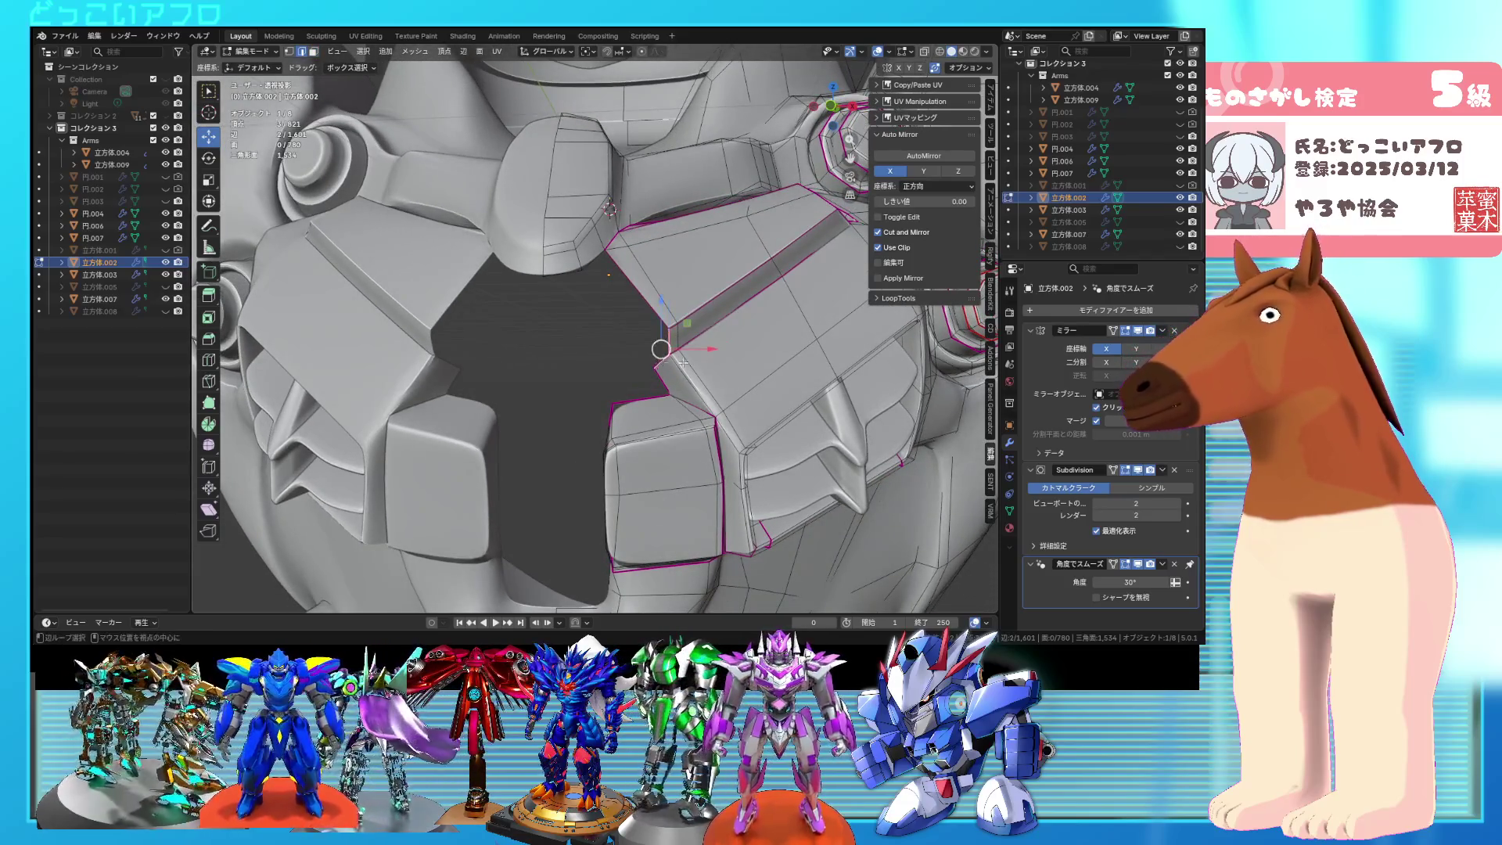
pyautogui.press('KP_1')
# Step: Extrude an edge twice across the gap and set the loop's crease to -1
pyautogui.press('e')
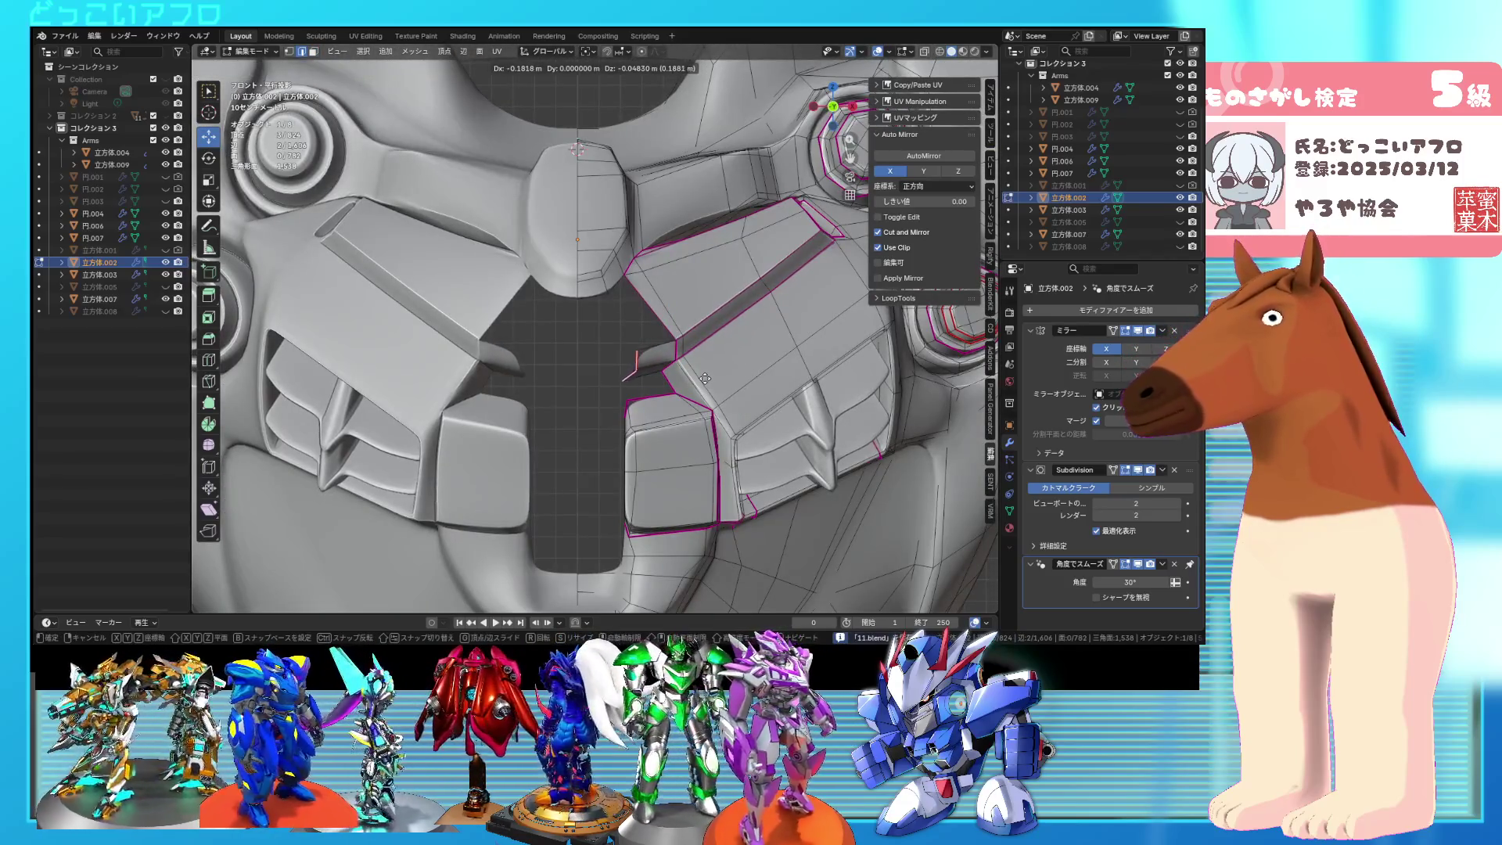
pyautogui.click(705, 379)
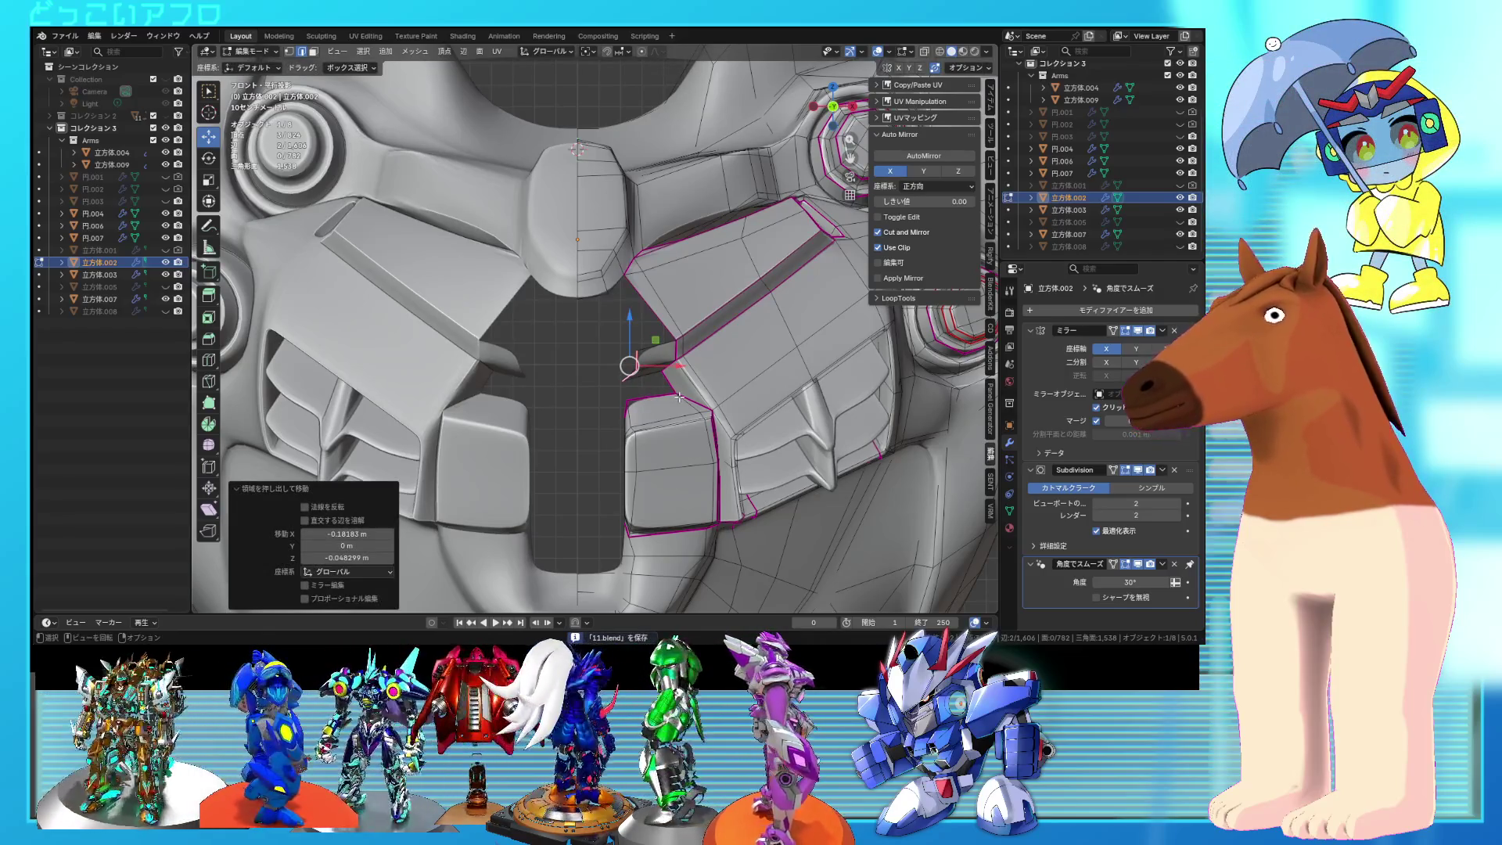
pyautogui.press('e')
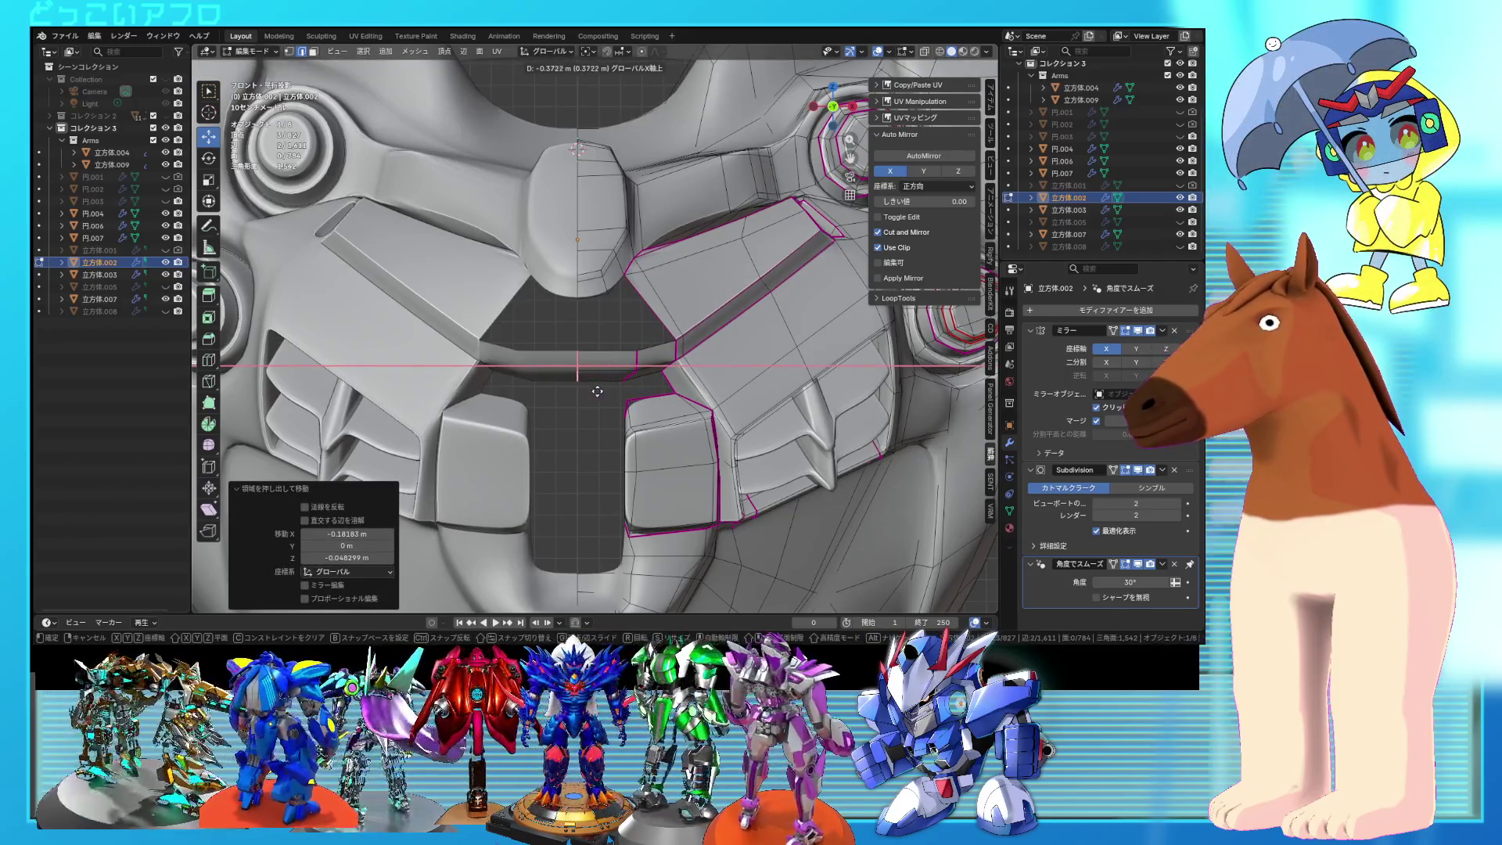
pyautogui.click(597, 391)
pyautogui.keyDown('alt'); pyautogui.click(640, 369); pyautogui.keyUp('alt')
pyautogui.hotkey('shift', 'e')
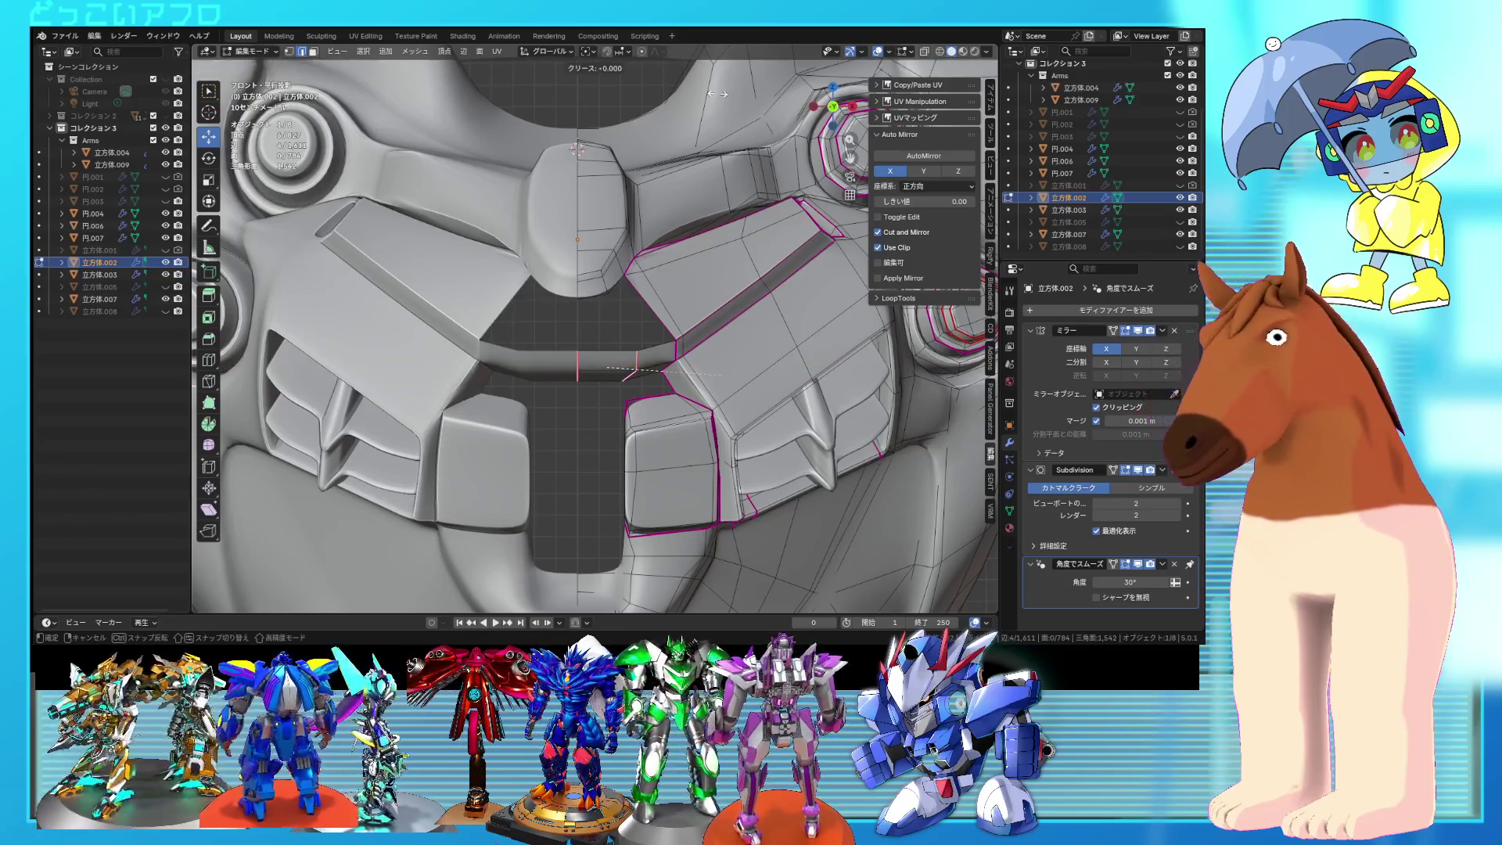
pyautogui.press('Return')
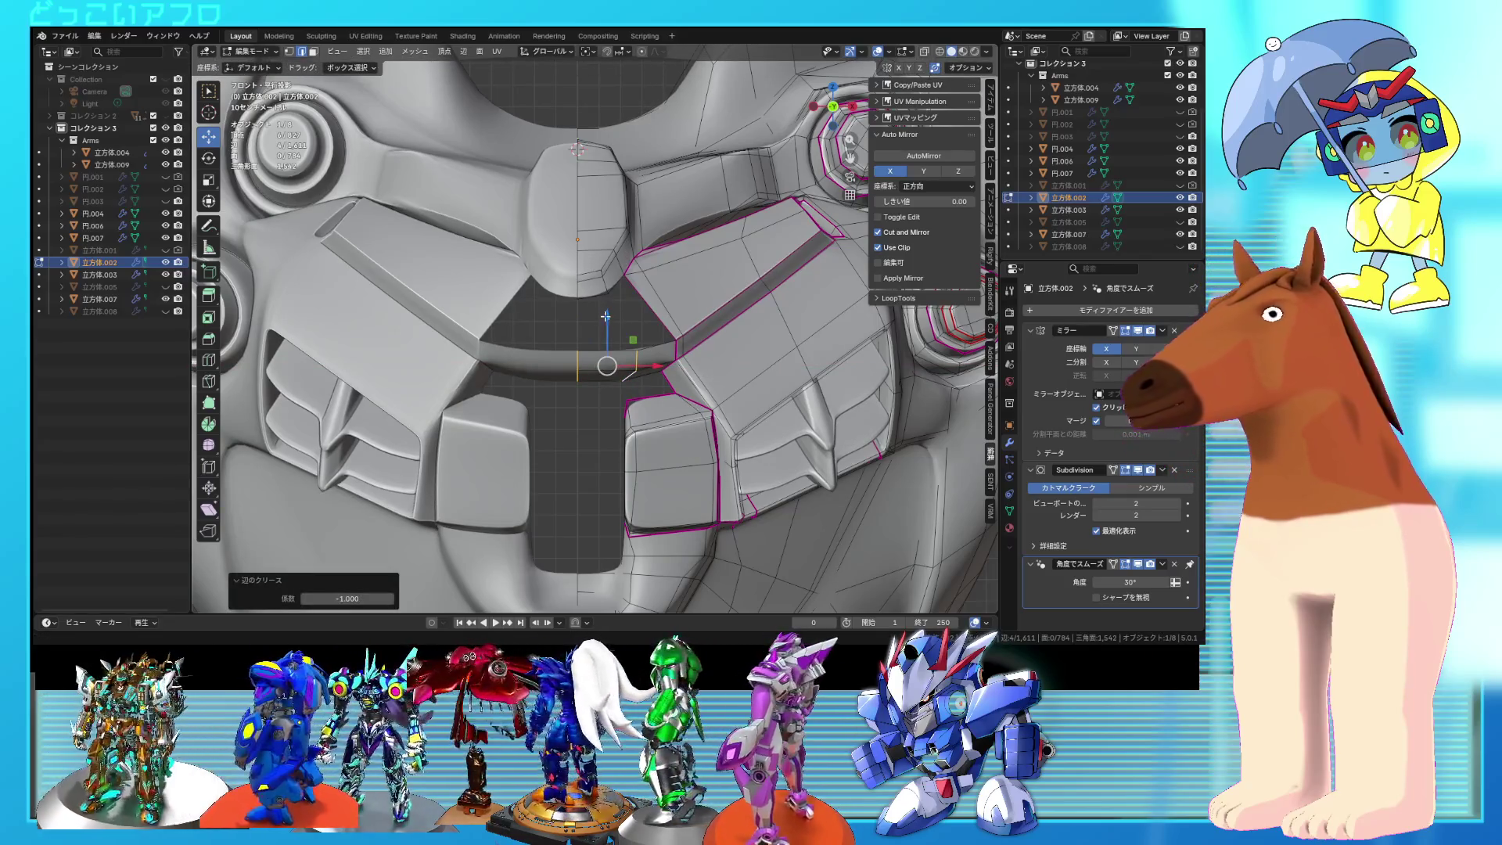
# Step: Shift an opening edge along X, then try lowering two faces along Z and undo
pyautogui.click(637, 356)
pyautogui.press('g')
pyautogui.press('x')
pyautogui.click(637, 357)
pyautogui.moveTo(637, 358)
pyautogui.mouseDown(button='middle')
pyautogui.moveTo(580, 334)
pyautogui.moveTo(554, 293)
pyautogui.moveTo(603, 314)
pyautogui.mouseUp(button='middle')
pyautogui.click(580, 334)
pyautogui.keyDown('shift'); pyautogui.click(575, 309); pyautogui.keyUp('shift')
pyautogui.press('g')
pyautogui.press('z')
pyautogui.click(535, 302)
pyautogui.hotkey('ctrl', 'z')
pyautogui.hotkey('ctrl', 'z')
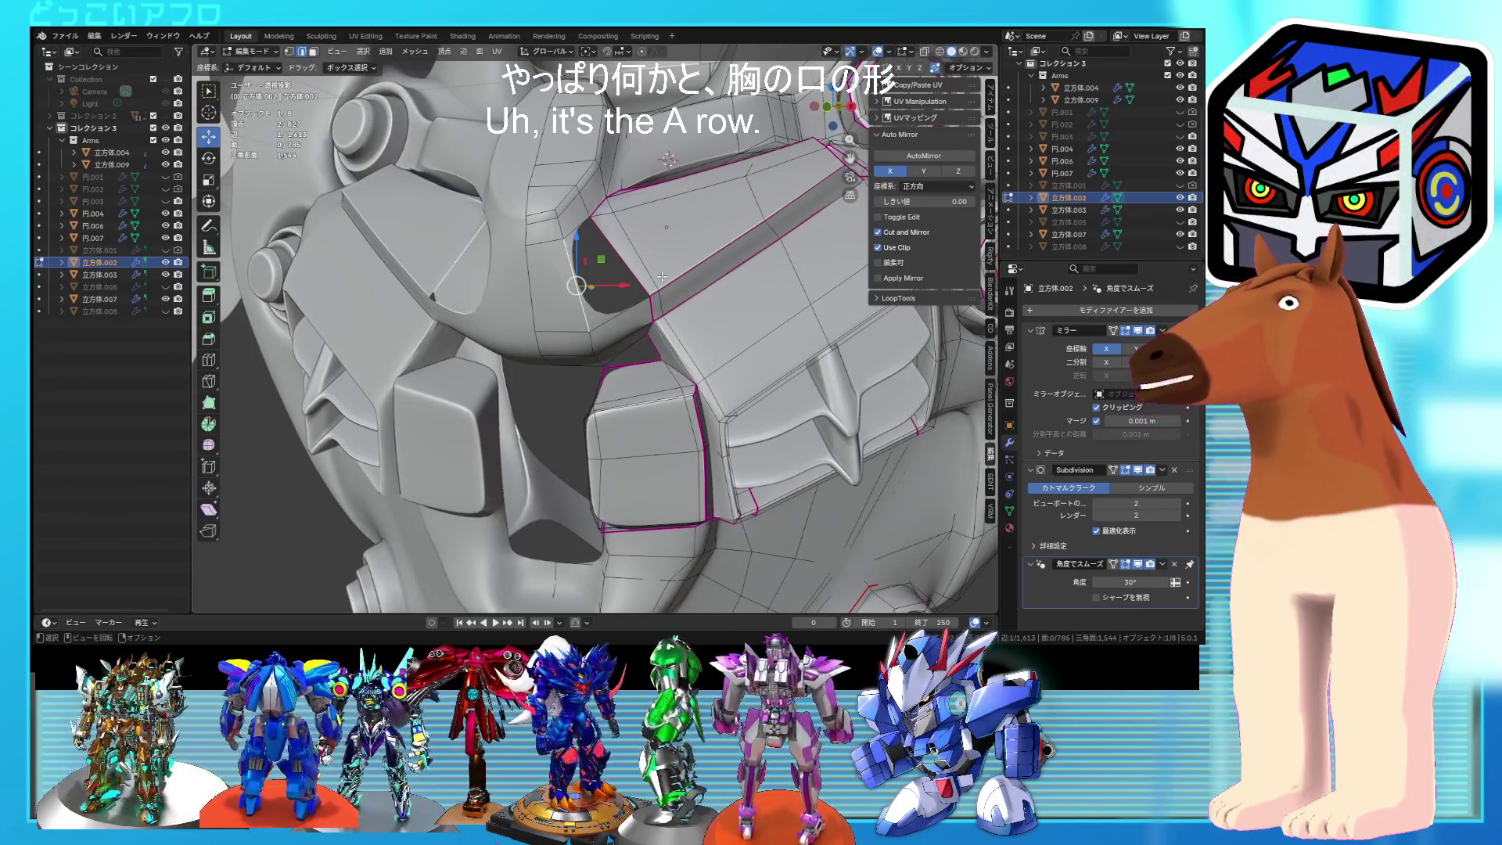
# Step: Refill the chest hole with crease 1 and push the front edge back −0.1158 m along Y
pyautogui.hotkey('ctrl', 'z')
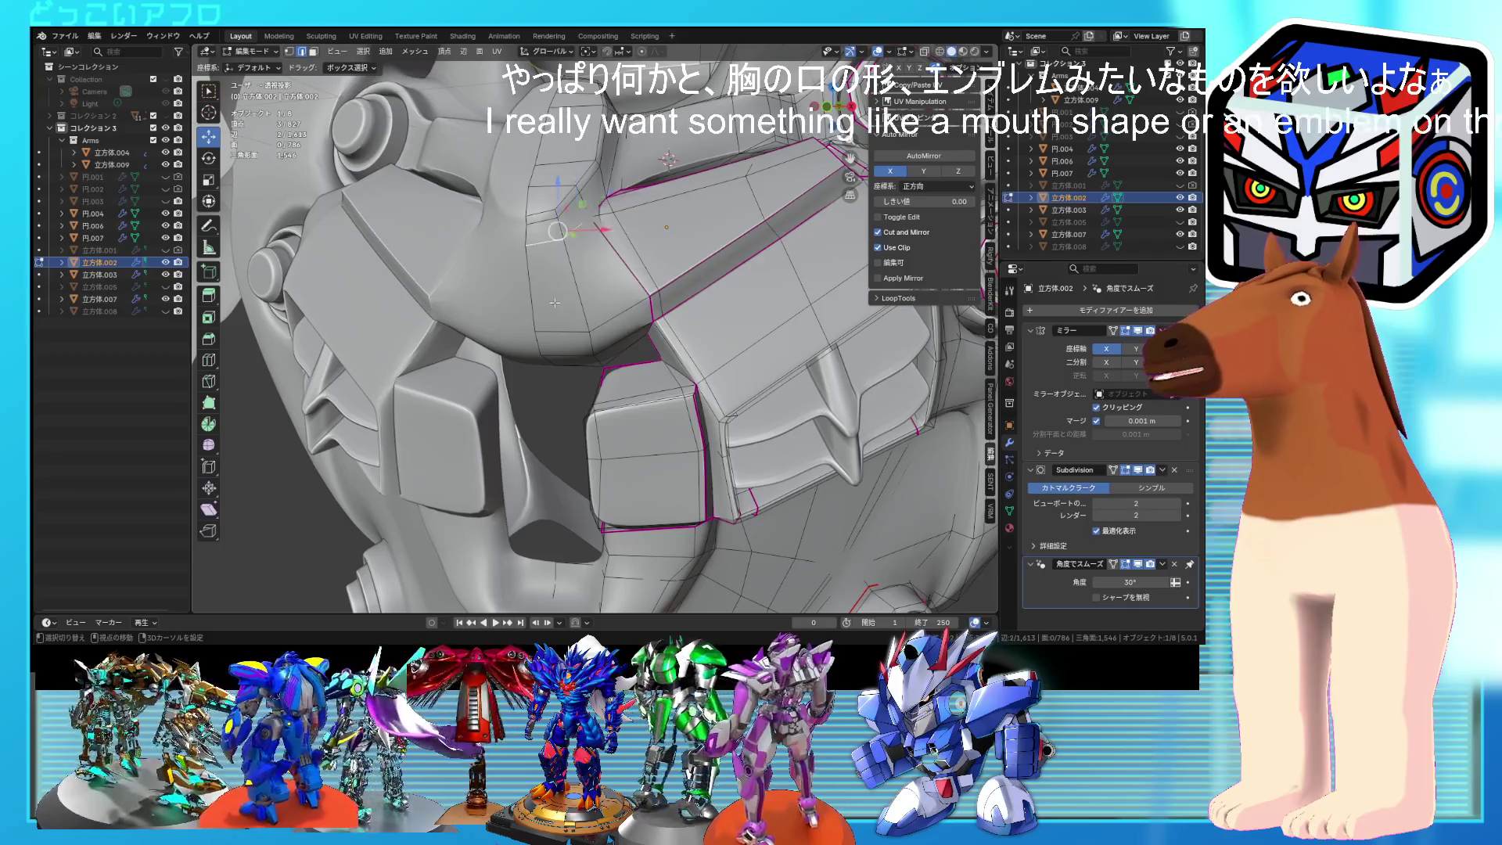
pyautogui.press('Return')
pyautogui.moveTo(783, 358)
pyautogui.mouseDown(button='middle')
pyautogui.moveTo(595, 289)
pyautogui.moveTo(475, 339)
pyautogui.mouseUp(button='middle')
pyautogui.click(452, 342)
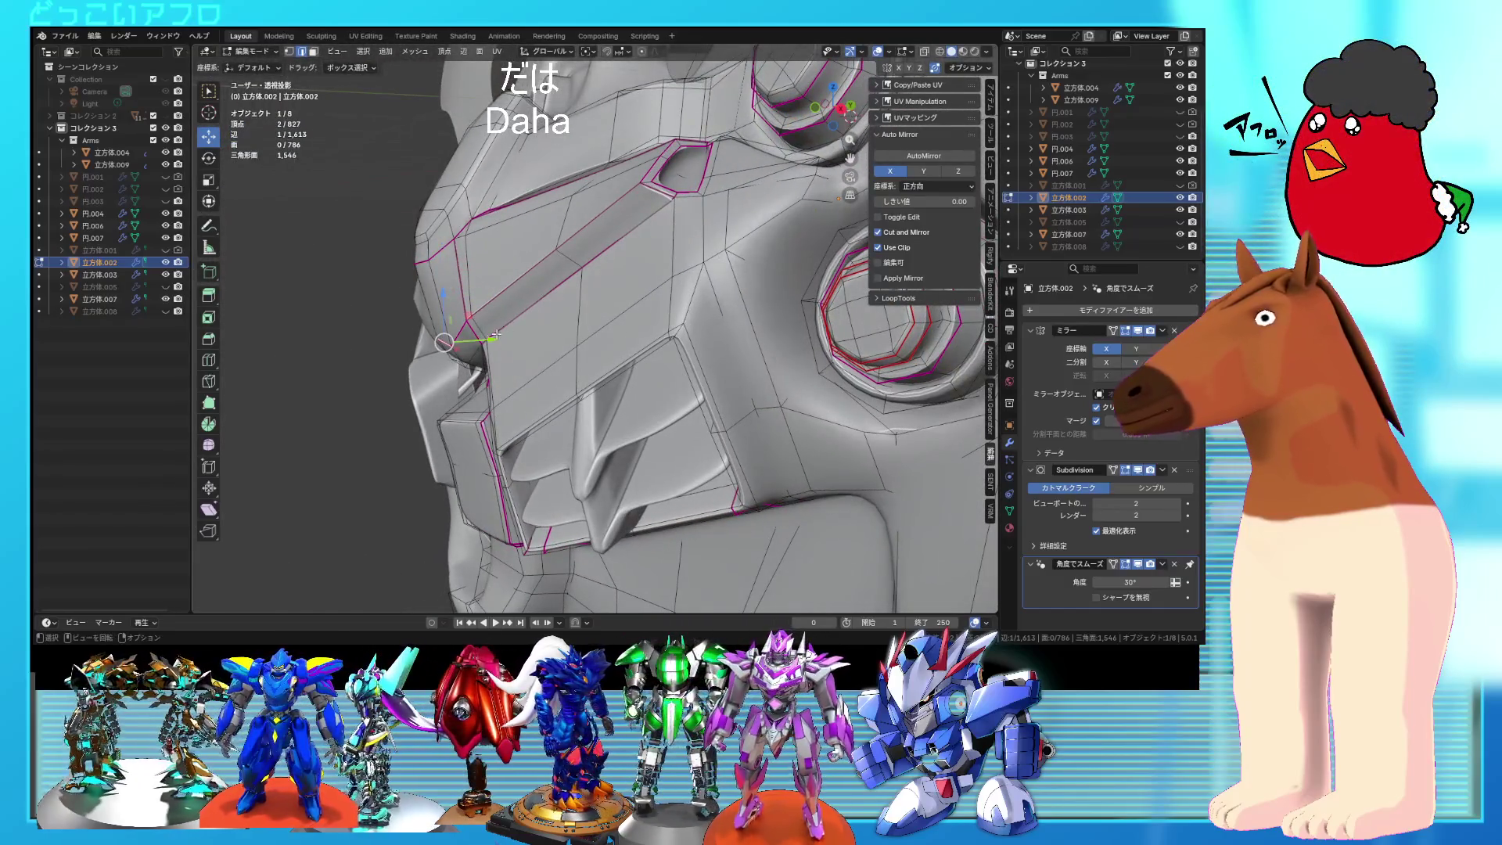
pyautogui.click(453, 339)
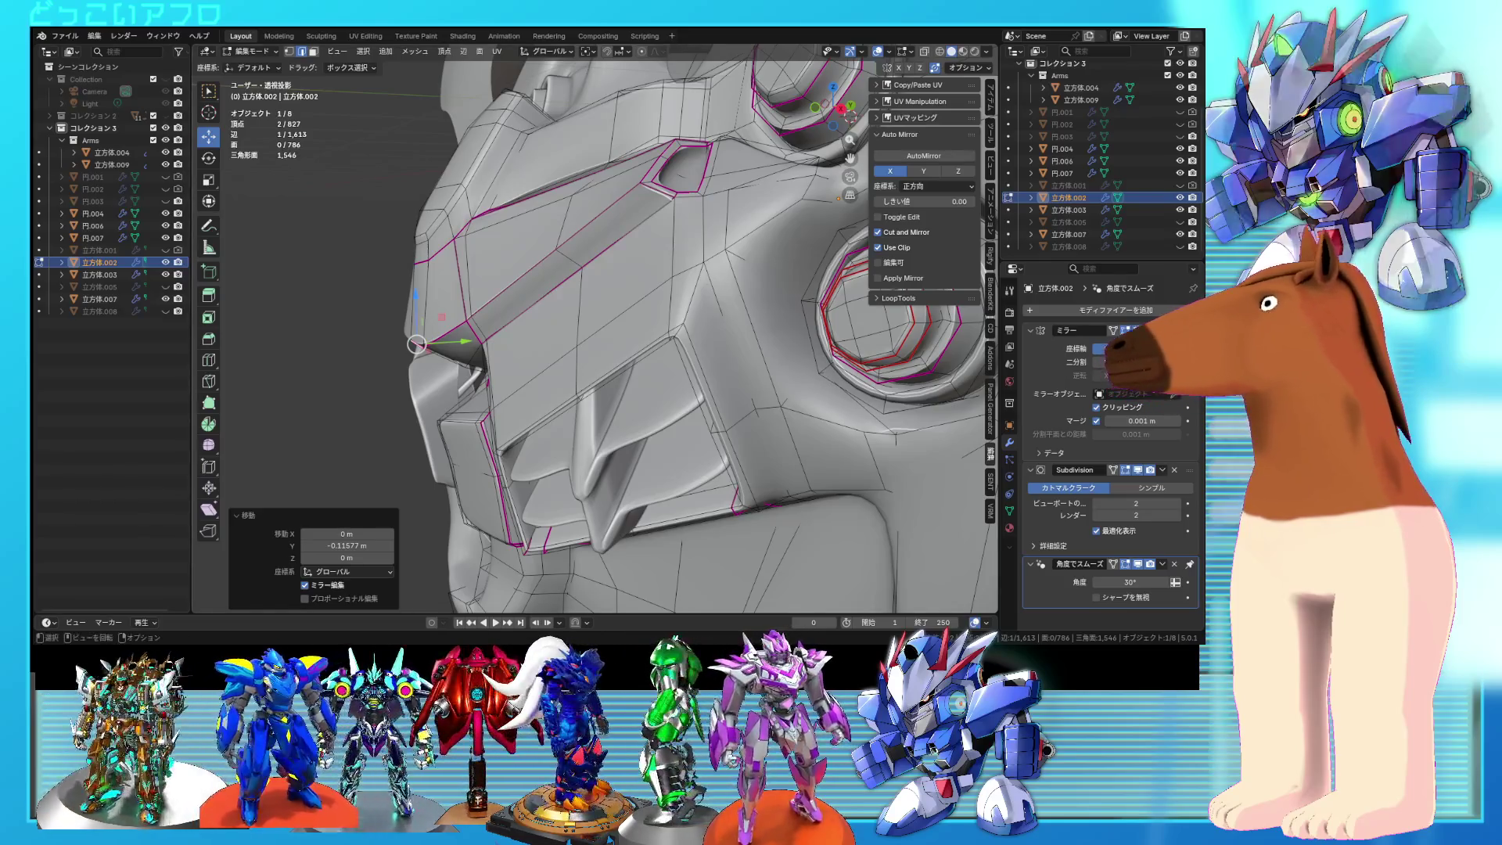
# Step: Add another chest band edge and clear the creases to -1
pyautogui.moveTo(704, 375)
pyautogui.mouseDown(button='middle')
pyautogui.moveTo(729, 392)
pyautogui.moveTo(701, 339)
pyautogui.mouseUp(button='middle')
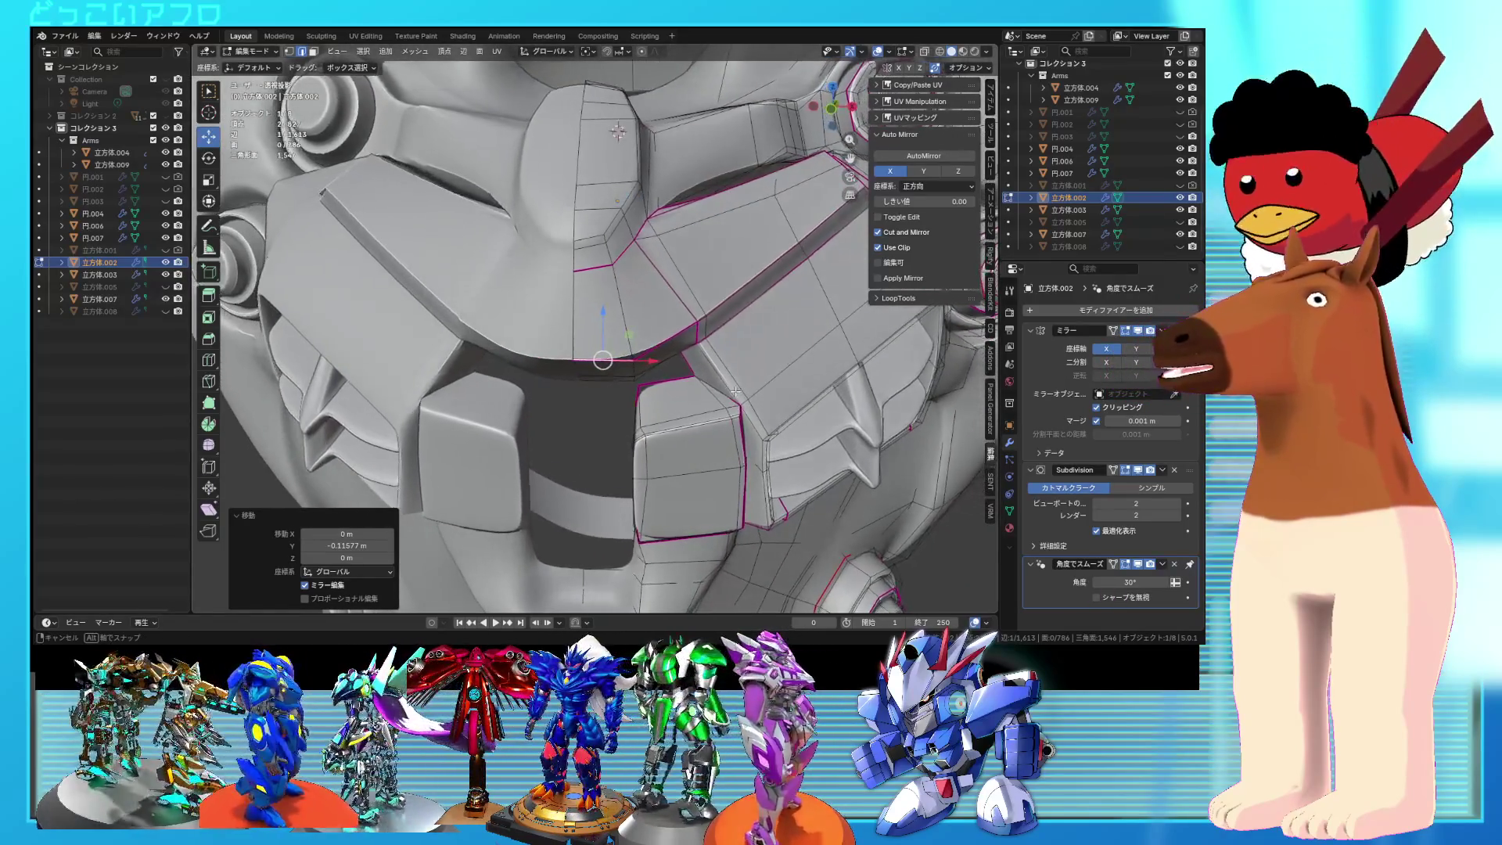
pyautogui.keyDown('shift'); pyautogui.click(720, 330); pyautogui.keyUp('shift')
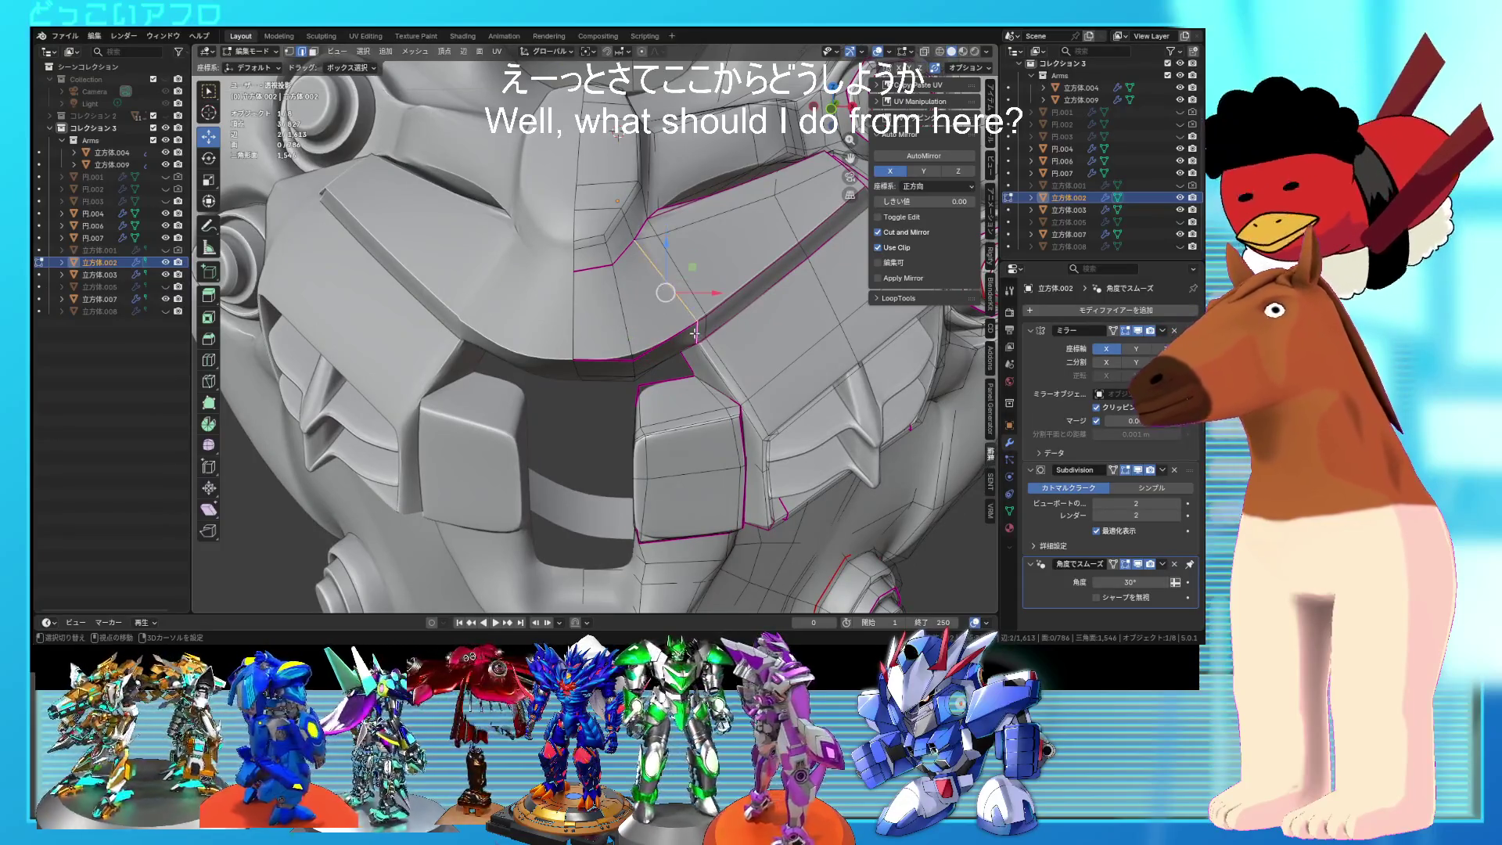
pyautogui.write('-1')
pyautogui.press('Return')
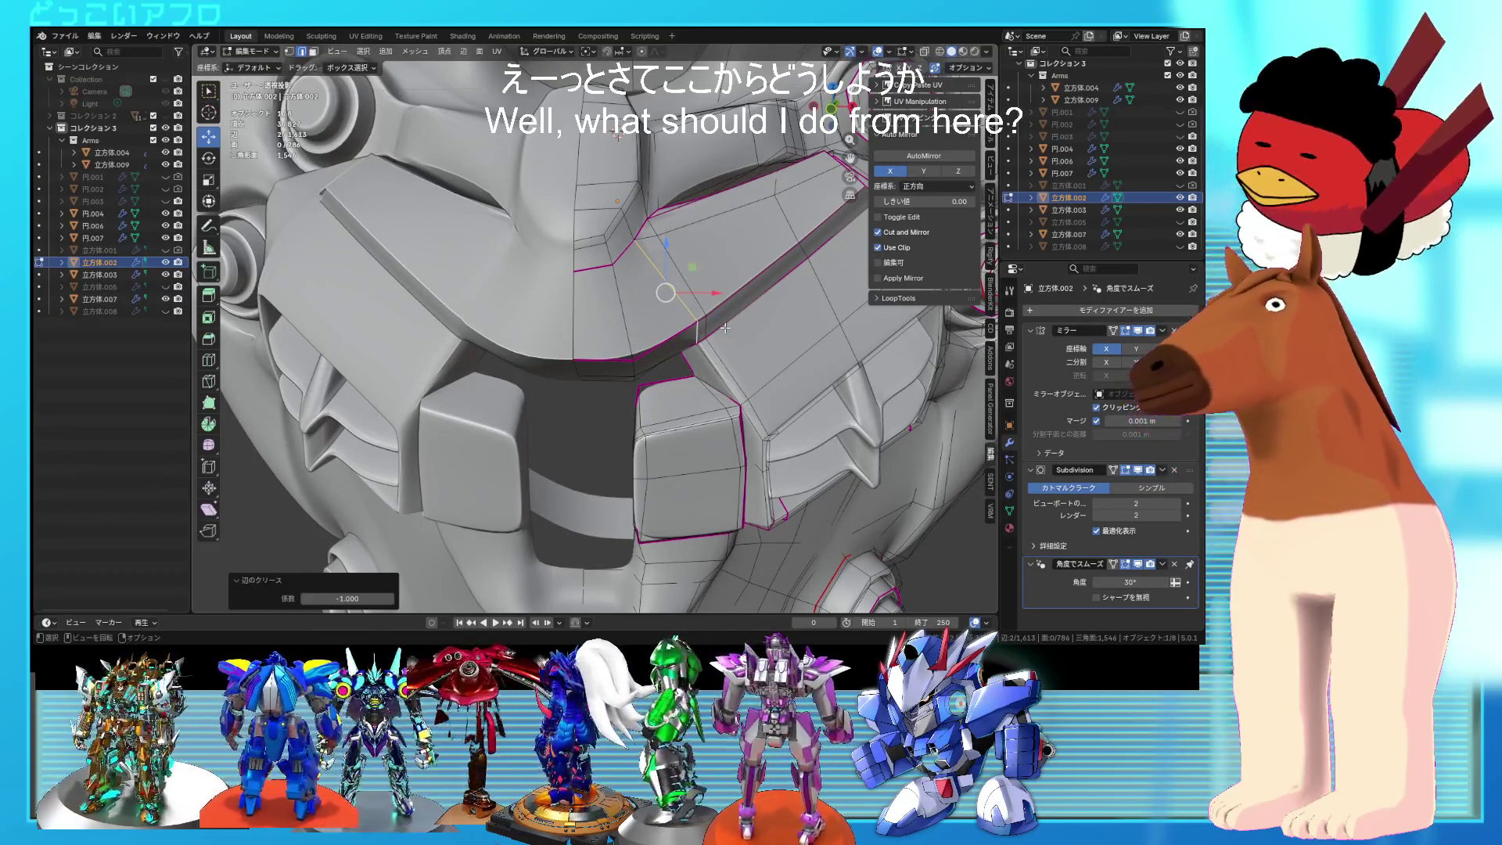
pyautogui.scroll(3, 719, 330)
pyautogui.moveTo(720, 331)
pyautogui.mouseDown(button='middle')
pyautogui.moveTo(735, 263)
pyautogui.moveTo(677, 350)
pyautogui.mouseUp(button='middle')
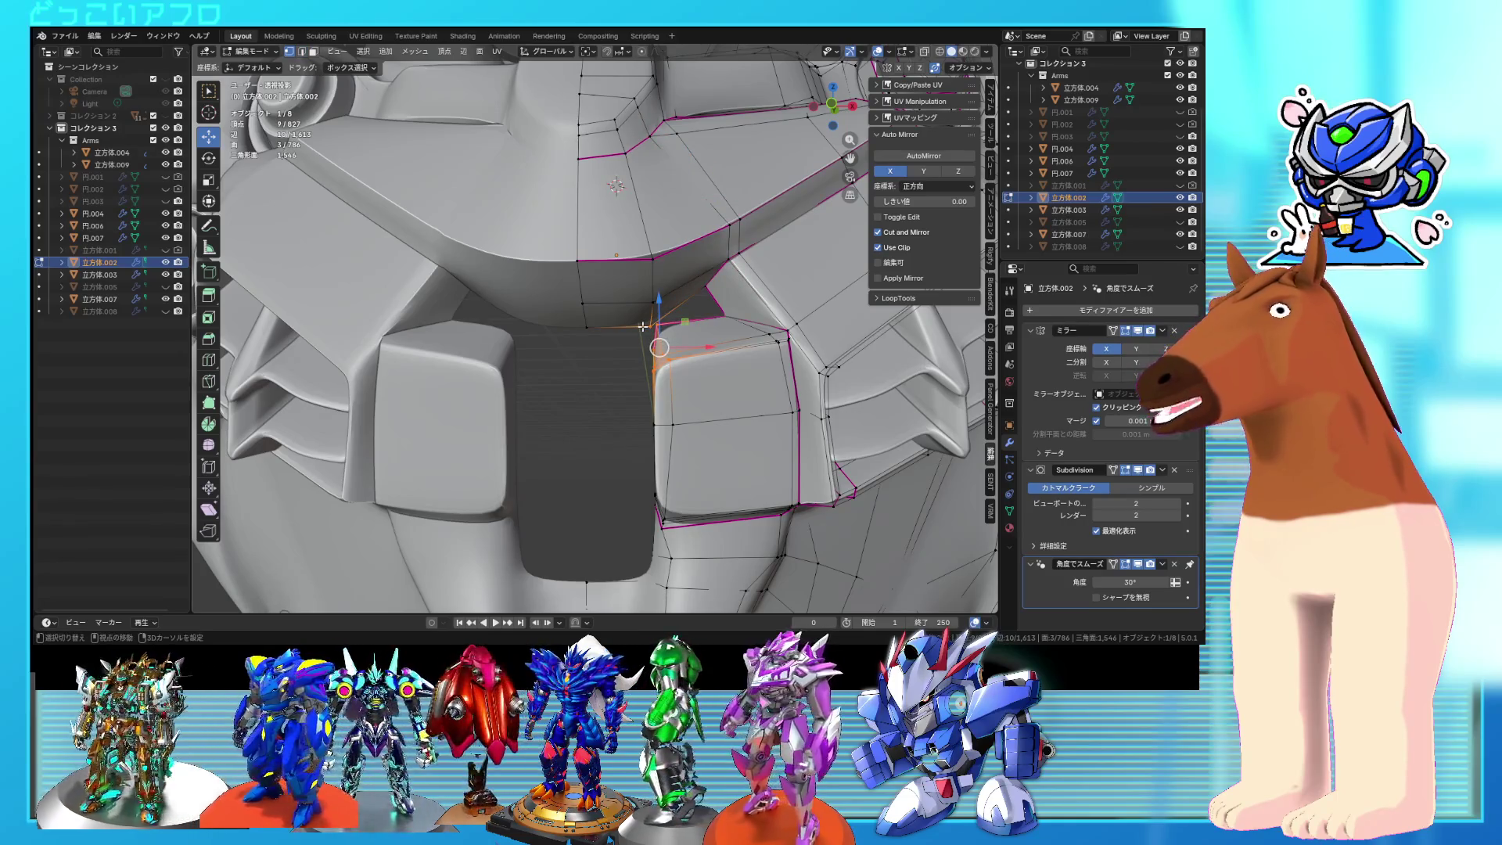
# Step: Lower the chest selection along Z and select a shortest edge path
pyautogui.click(656, 344)
pyautogui.moveTo(656, 344)
pyautogui.mouseDown(button='middle')
pyautogui.moveTo(682, 311)
pyautogui.moveTo(643, 326)
pyautogui.moveTo(626, 383)
pyautogui.moveTo(653, 380)
pyautogui.moveTo(661, 415)
pyautogui.moveTo(798, 421)
pyautogui.moveTo(740, 375)
pyautogui.moveTo(708, 372)
pyautogui.moveTo(766, 367)
pyautogui.moveTo(604, 436)
pyautogui.moveTo(630, 415)
pyautogui.mouseUp(button='middle')
pyautogui.click(657, 403)
pyautogui.keyDown('ctrl'); pyautogui.click(661, 408); pyautogui.keyUp('ctrl')
# Step: Lower a chest vertex 0.046 m along Z from the front orthographic view
pyautogui.hotkey('alt', 'a')
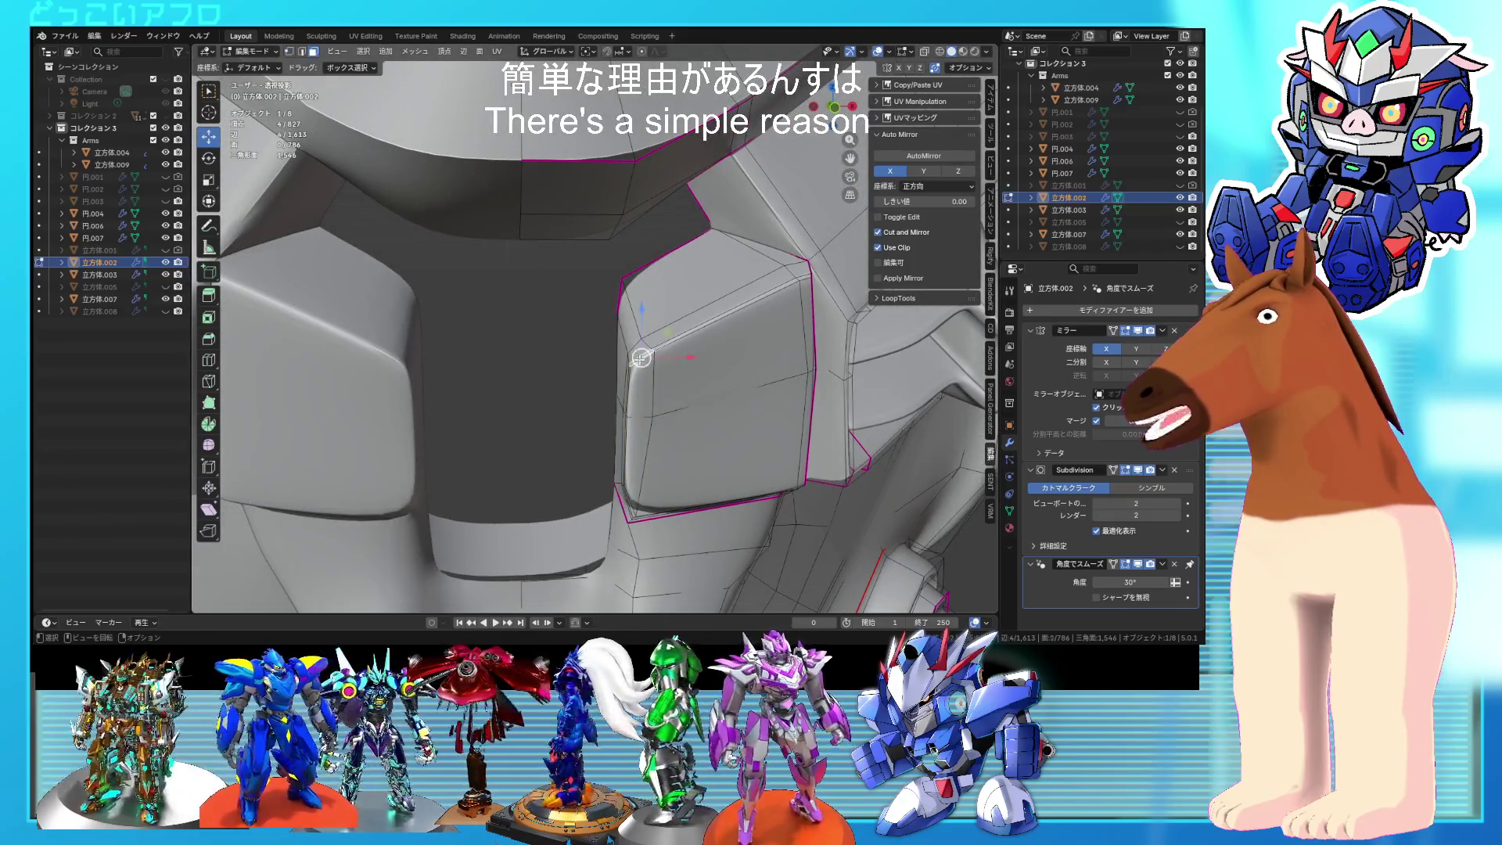
pyautogui.keyDown('alt'); pyautogui.moveTo(632, 338); pyautogui.dragTo(617, 332, button='middle'); pyautogui.keyUp('alt')
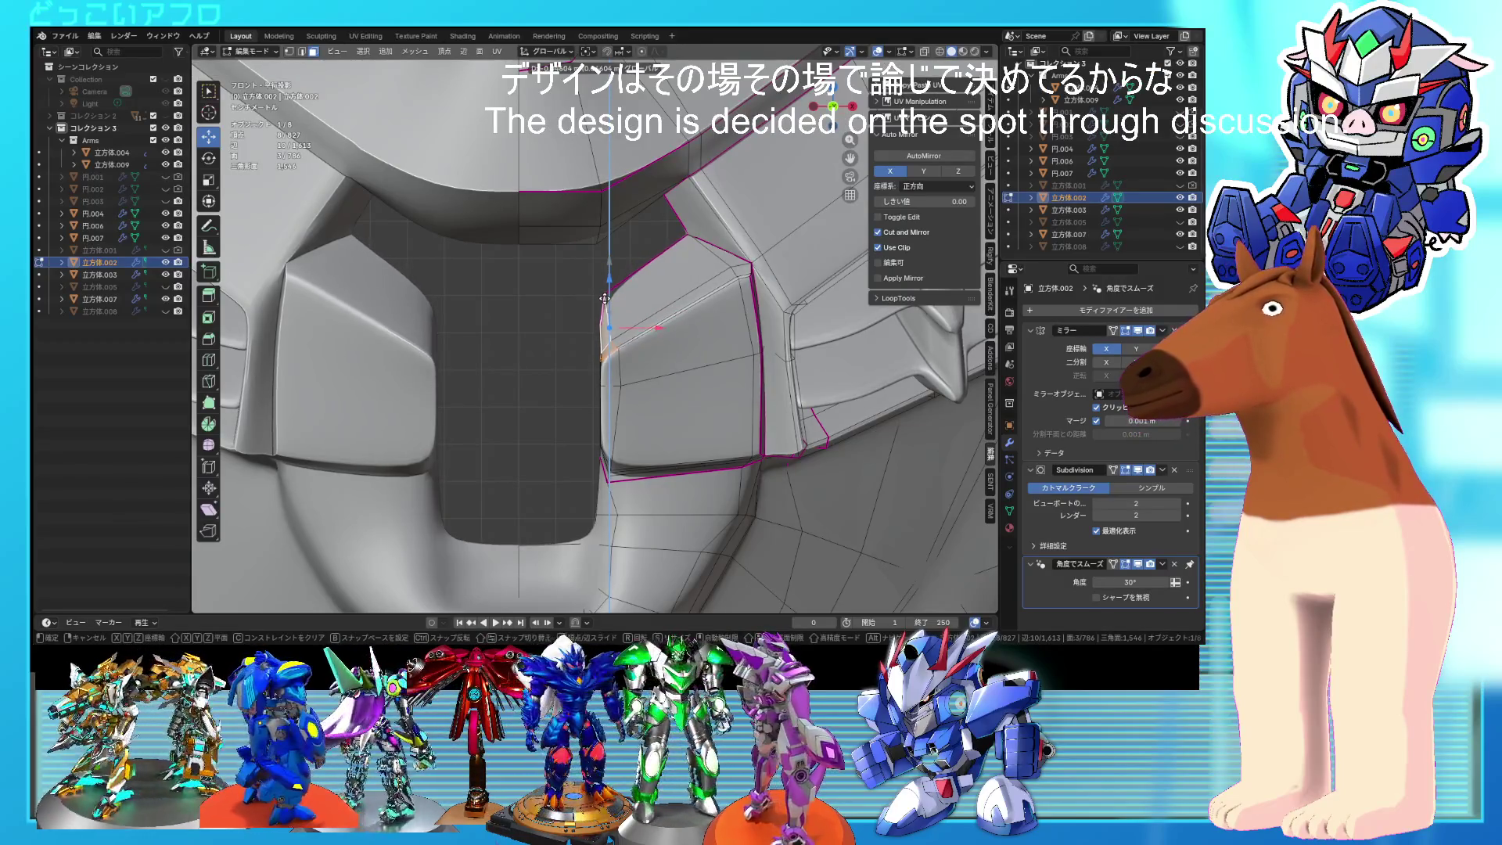
pyautogui.click(605, 298)
pyautogui.moveTo(605, 298)
pyautogui.mouseDown(button='middle')
pyautogui.moveTo(681, 308)
pyautogui.moveTo(619, 315)
pyautogui.moveTo(742, 328)
pyautogui.moveTo(738, 345)
pyautogui.moveTo(665, 326)
pyautogui.moveTo(656, 275)
pyautogui.moveTo(628, 287)
pyautogui.mouseUp(button='middle')
pyautogui.click(617, 303)
# Step: Extrude a short edge into a new face across the dark panel
pyautogui.click(618, 327)
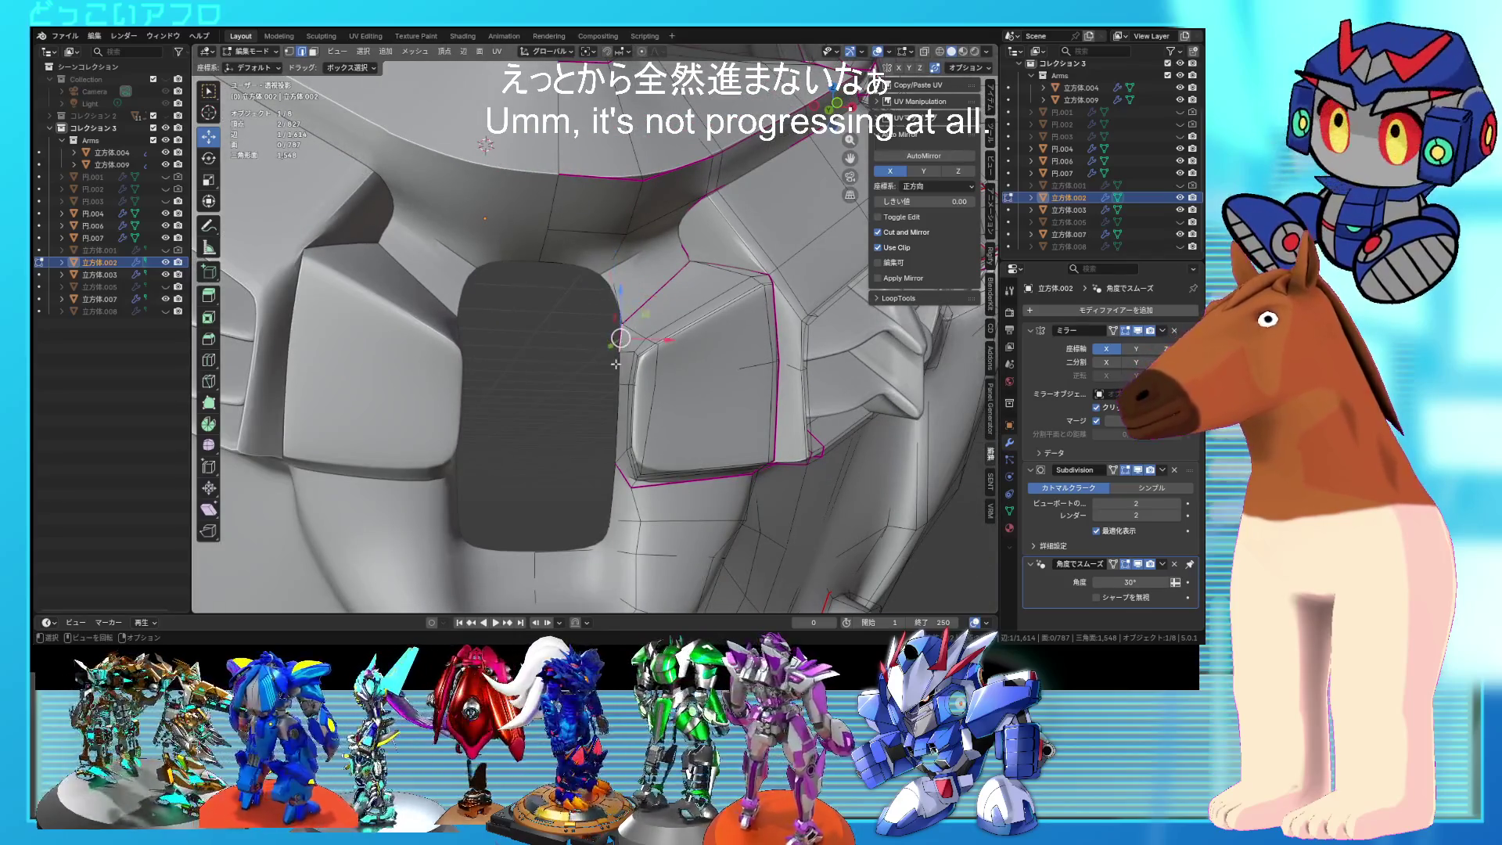
pyautogui.press('e')
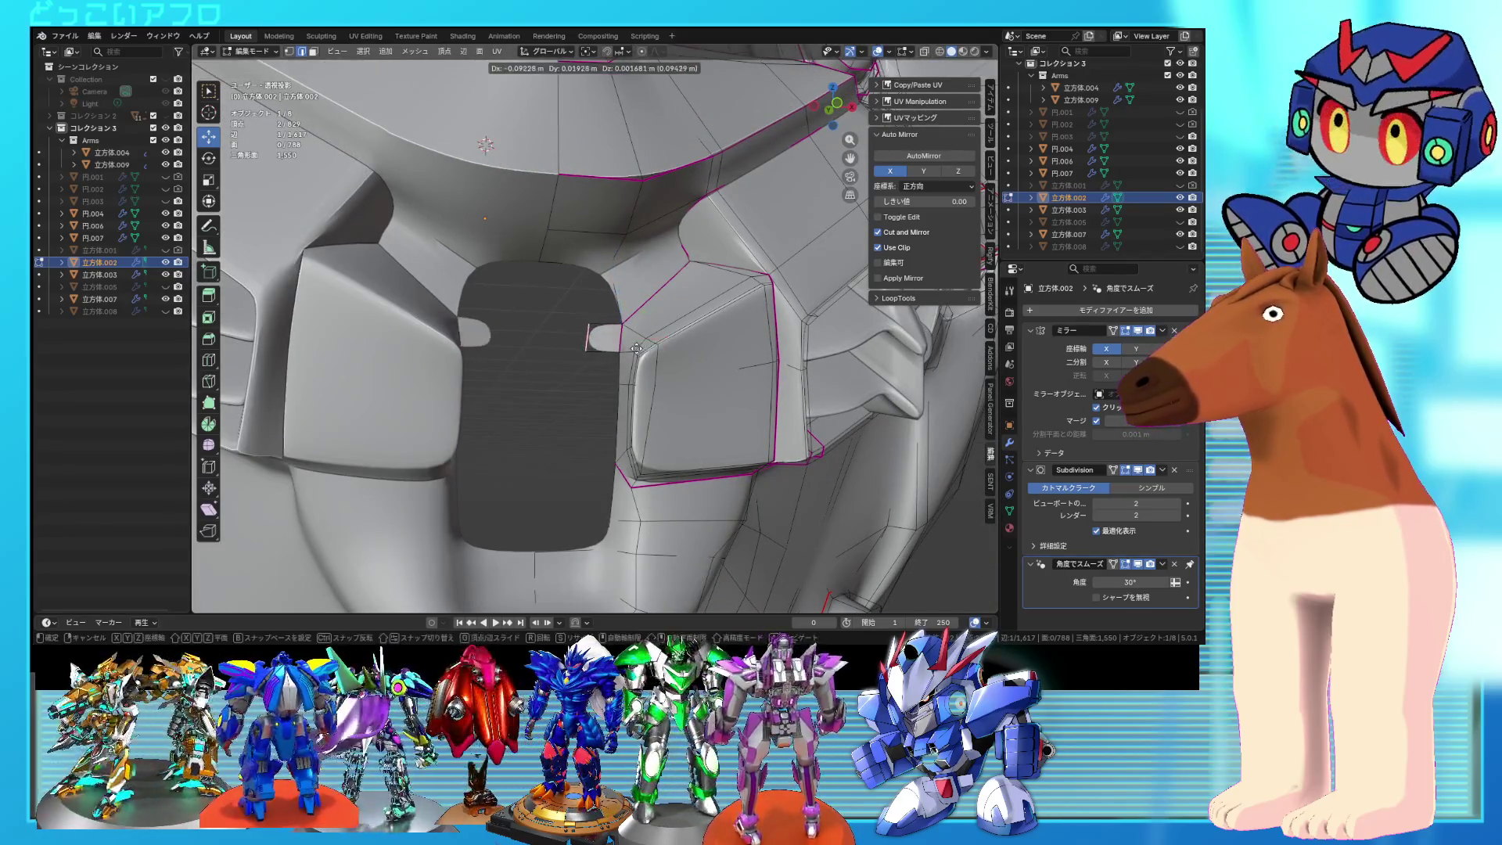
pyautogui.click(584, 322)
pyautogui.click(583, 323)
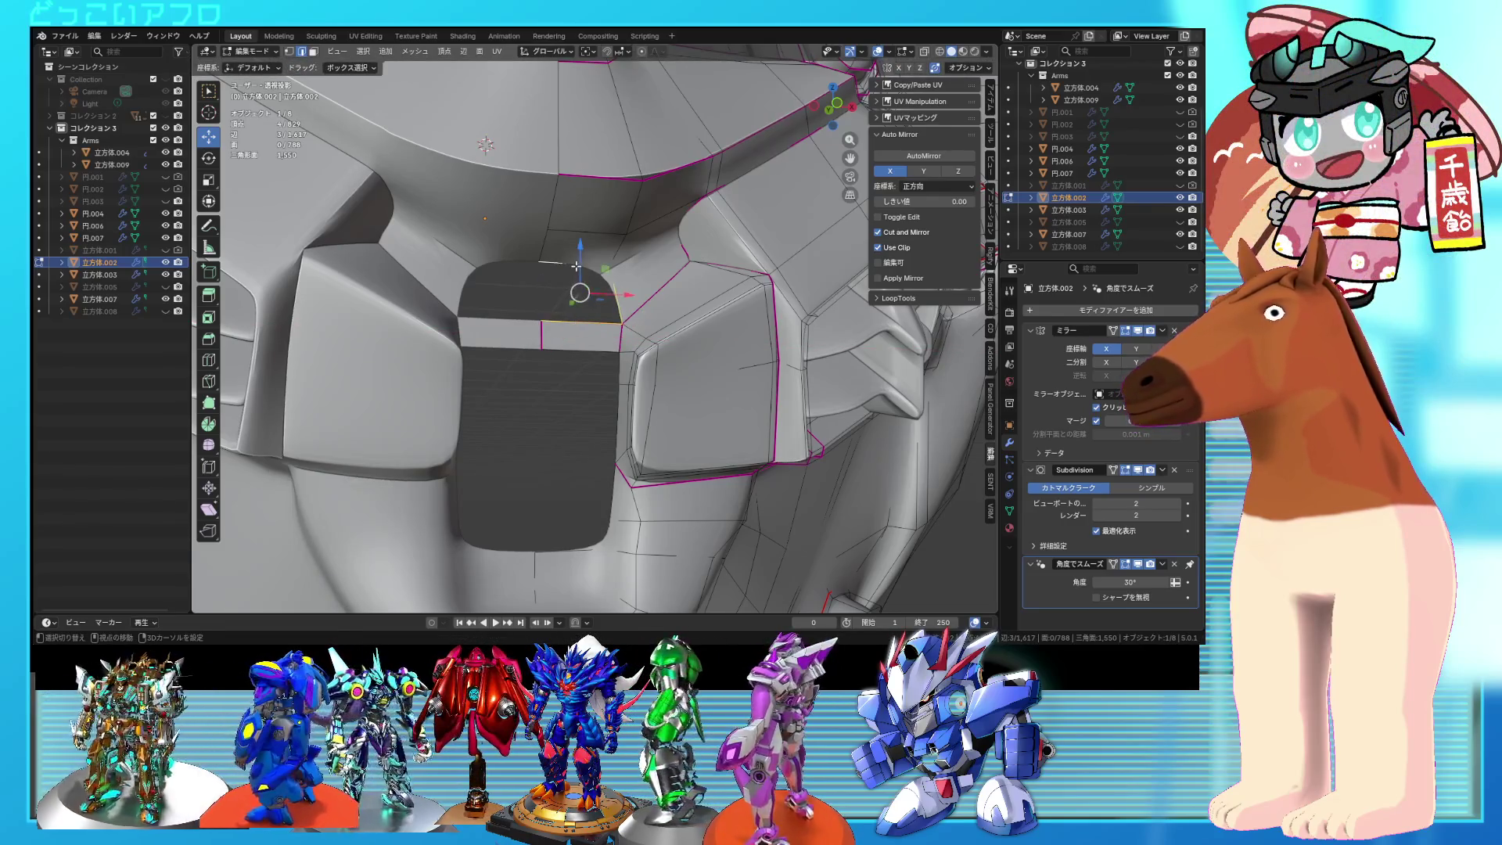
# Step: Move the upper-panel vertex 0.032745 m along Y, reviewing the head in Object Mode
pyautogui.press('Tab')
pyautogui.scroll(-5, 594, 289)
pyautogui.moveTo(594, 288)
pyautogui.mouseDown(button='middle')
pyautogui.moveTo(548, 313)
pyautogui.moveTo(640, 343)
pyautogui.moveTo(586, 282)
pyautogui.moveTo(477, 289)
pyautogui.moveTo(706, 313)
pyautogui.moveTo(650, 291)
pyautogui.moveTo(675, 304)
pyautogui.moveTo(661, 300)
pyautogui.moveTo(711, 285)
pyautogui.moveTo(657, 282)
pyautogui.moveTo(634, 299)
pyautogui.mouseUp(button='middle')
pyautogui.scroll(-5, 621, 336)
pyautogui.press('Tab')
pyautogui.scroll(6, 640, 343)
pyautogui.click(505, 288)
pyautogui.press('Tab')
pyautogui.scroll(4, 636, 288)
pyautogui.press('Tab')
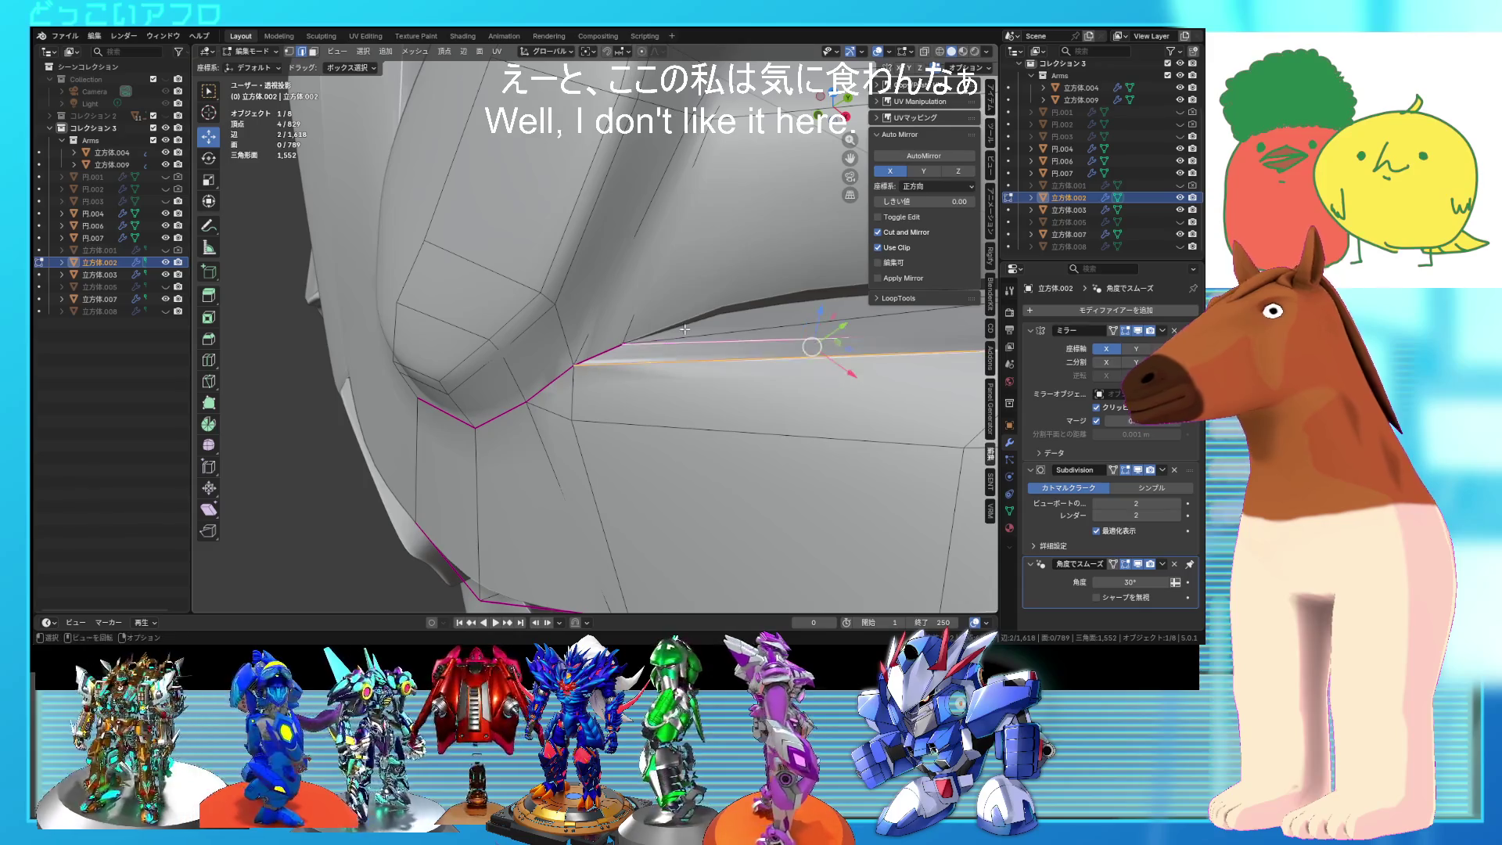
# Step: Toggle see-through display, start an edge crease adjustment, and inspect the whole head
pyautogui.hotkey('alt', 'z')
pyautogui.hotkey('alt', 'z')
pyautogui.moveTo(684, 329); pyautogui.dragTo(719, 360, button='middle')
pyautogui.hotkey('shift', 'e')
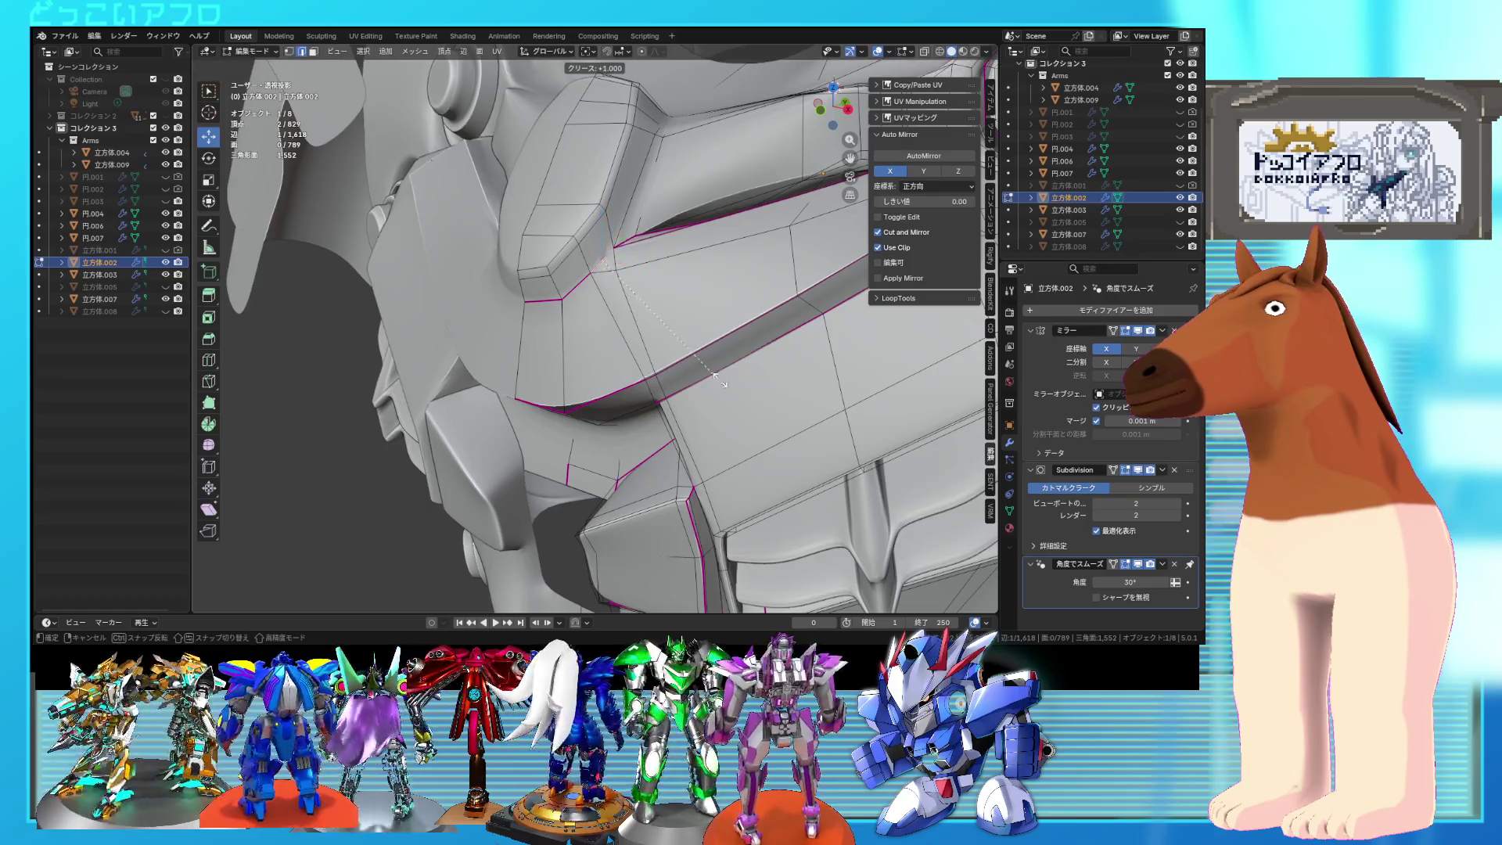
pyautogui.press('Tab')
pyautogui.moveTo(728, 289)
pyautogui.mouseDown(button='middle')
pyautogui.moveTo(692, 332)
pyautogui.moveTo(607, 289)
pyautogui.moveTo(671, 148)
pyautogui.moveTo(631, 284)
pyautogui.moveTo(729, 324)
pyautogui.moveTo(660, 304)
pyautogui.moveTo(669, 325)
pyautogui.moveTo(622, 304)
pyautogui.moveTo(658, 286)
pyautogui.moveTo(666, 302)
pyautogui.moveTo(678, 284)
pyautogui.mouseUp(button='middle')
pyautogui.press('Tab')
pyautogui.press('Tab')
pyautogui.scroll(3, 622, 303)
pyautogui.scroll(3, 666, 302)
pyautogui.press('Tab')
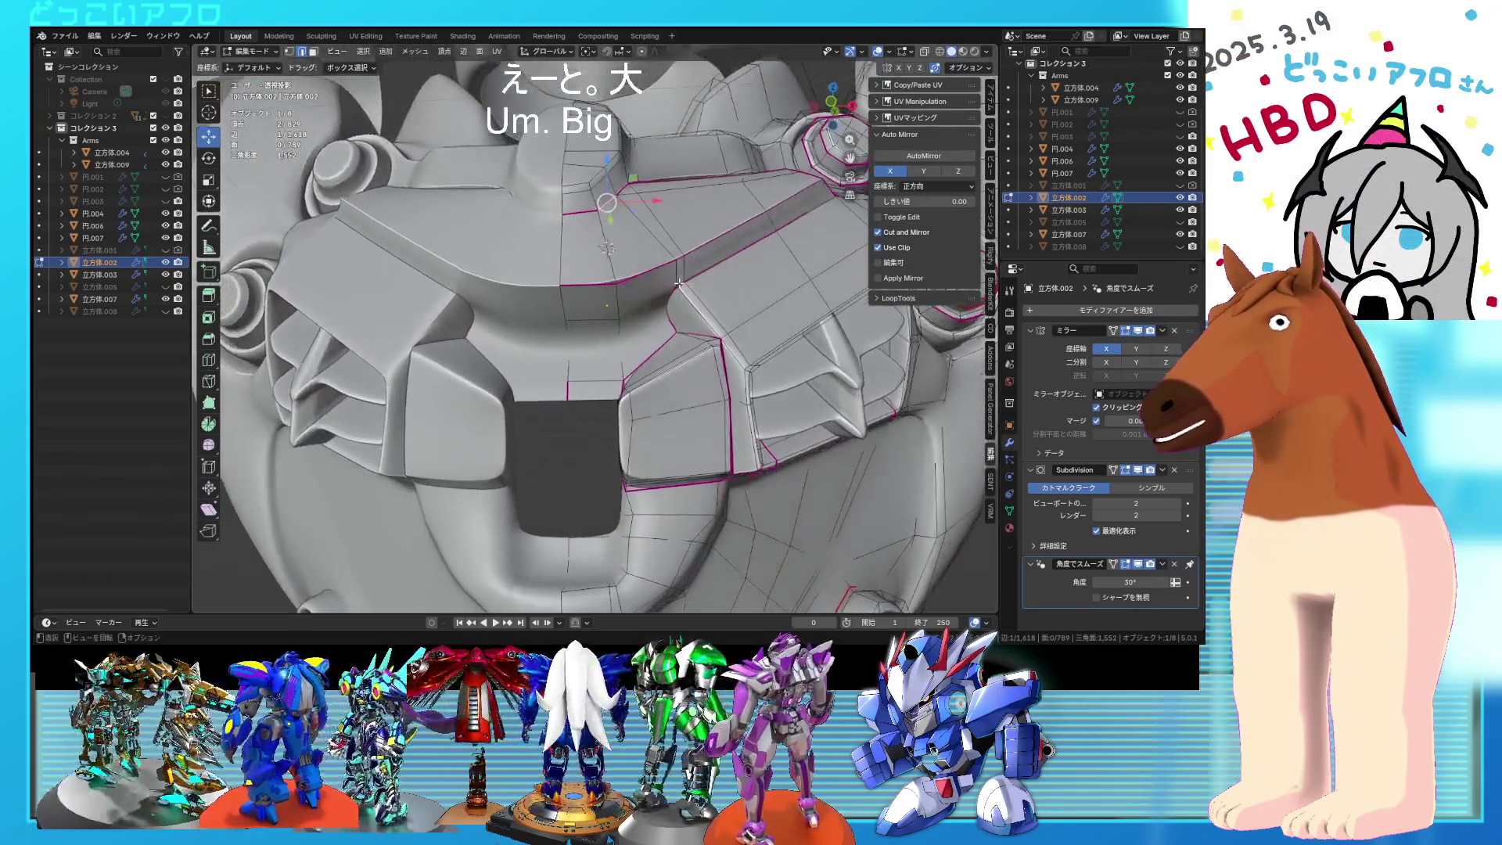
# Step: Select the chest edges and lower the pinched vertex about 0.134 m along Z
pyautogui.click(626, 343)
pyautogui.hotkey('alt', 'z')
pyautogui.keyDown('shift'); pyautogui.click(623, 342); pyautogui.keyUp('shift')
pyautogui.hotkey('alt', 'z')
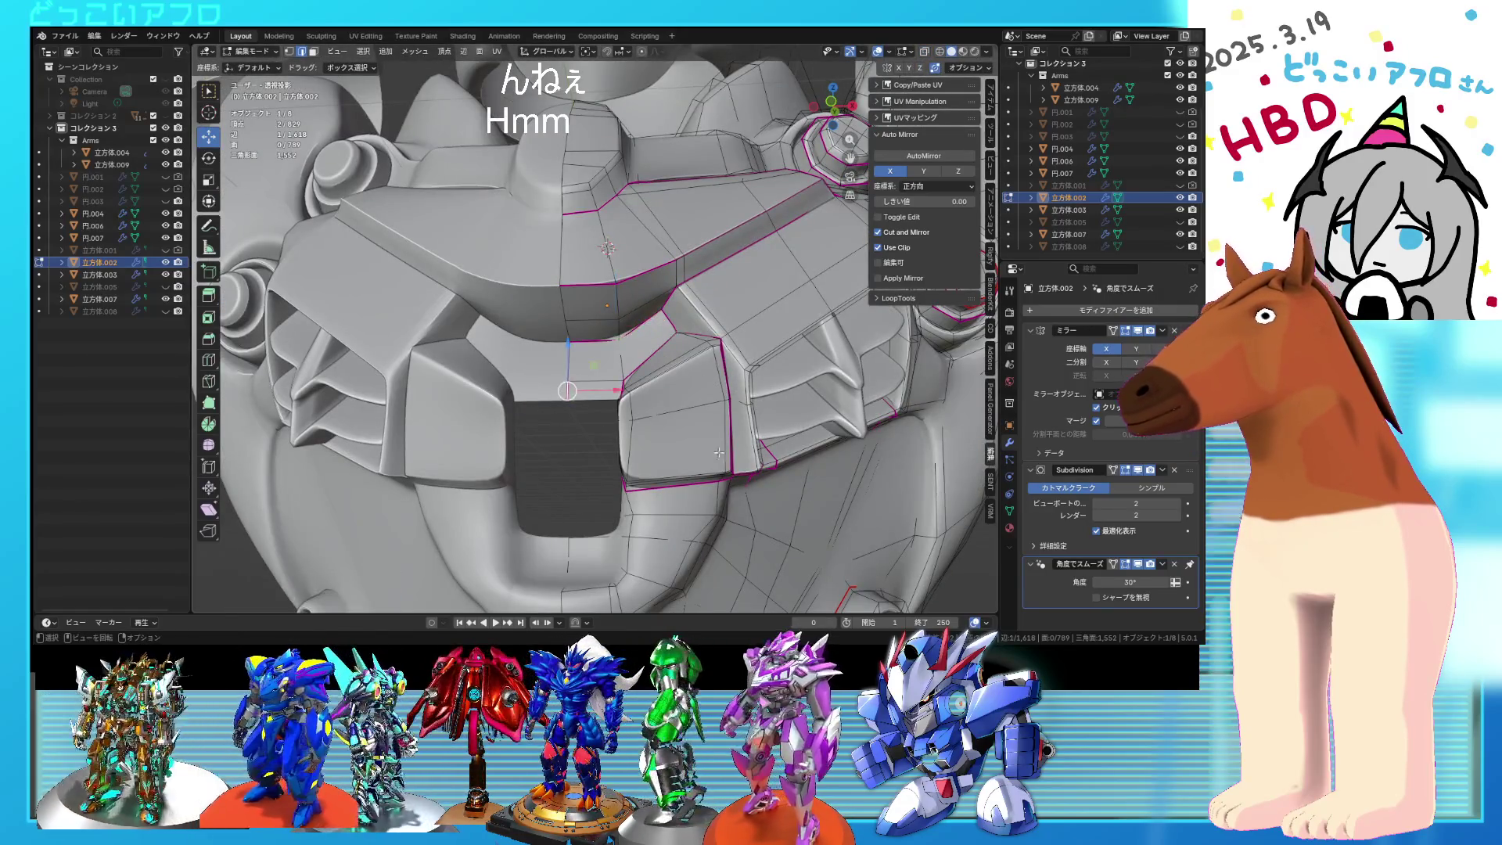
pyautogui.moveTo(614, 377); pyautogui.dragTo(508, 344, button='middle')
pyautogui.moveTo(487, 332); pyautogui.dragTo(487, 344)
pyautogui.moveTo(487, 344); pyautogui.dragTo(660, 357, button='middle')
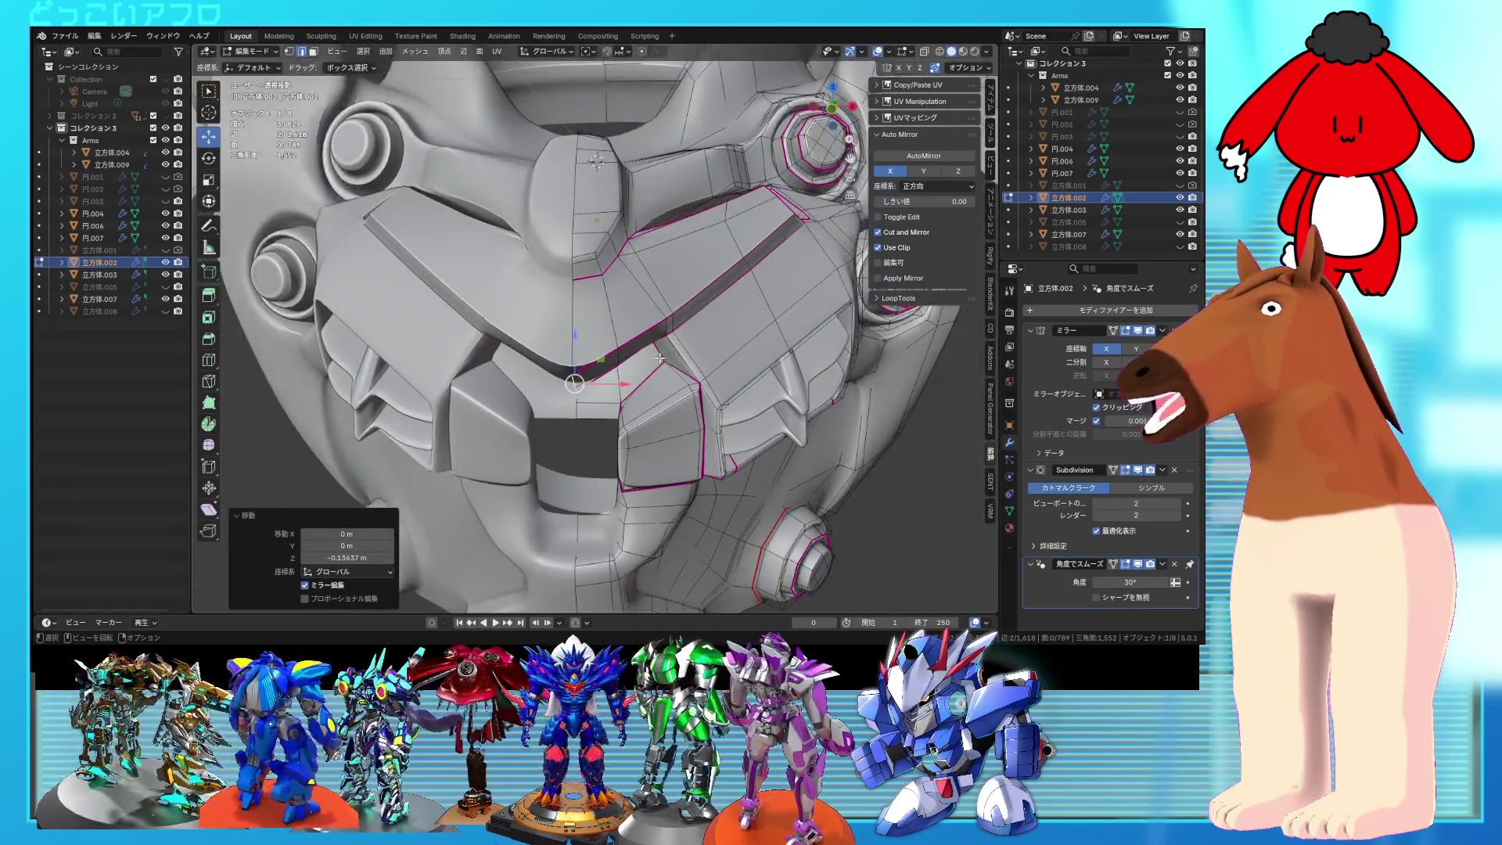
pyautogui.scroll(-5, 636, 397)
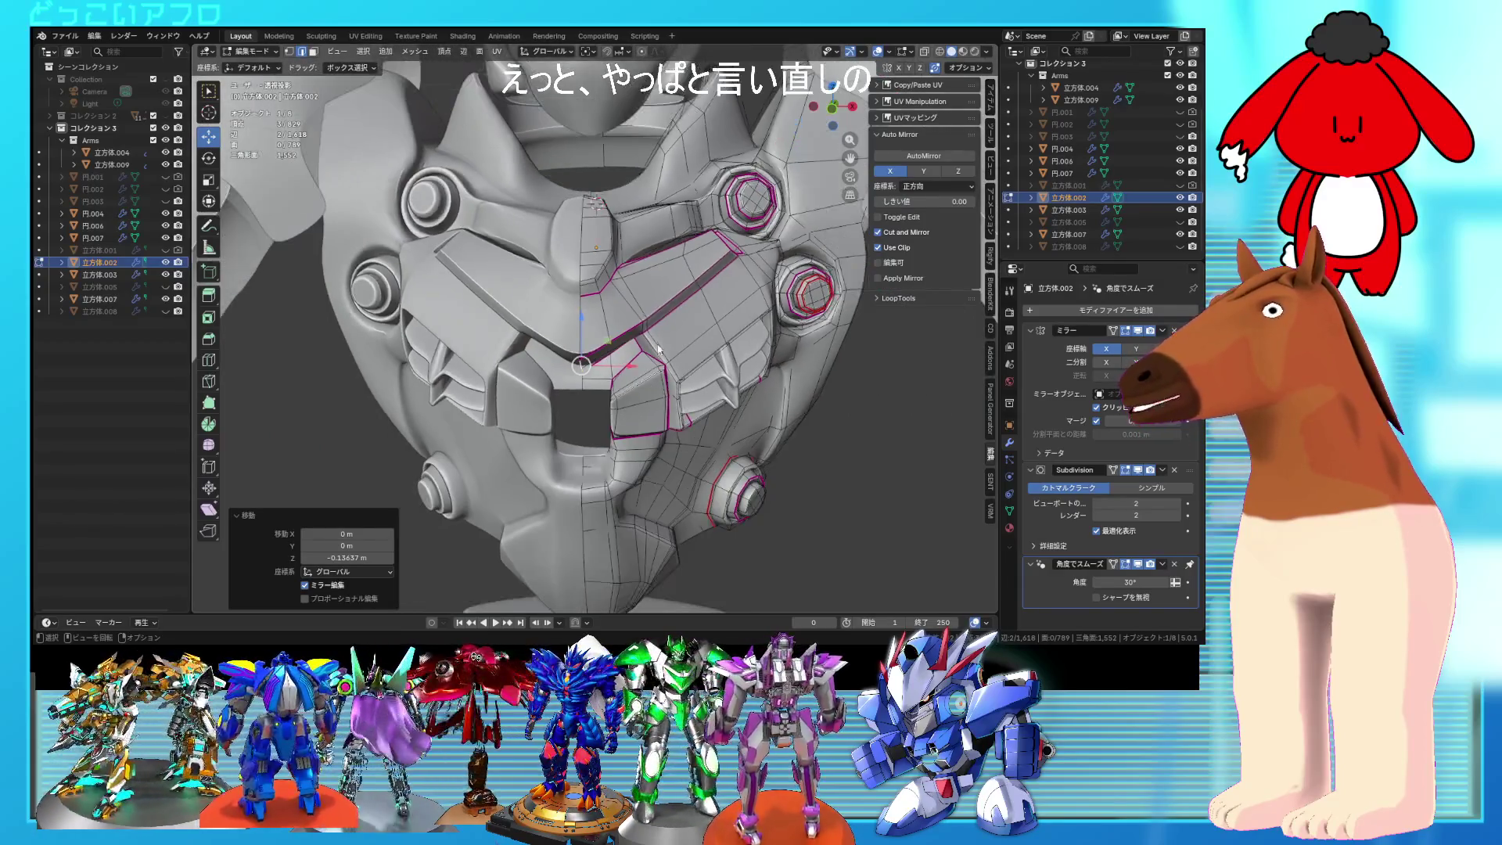
pyautogui.press('Tab')
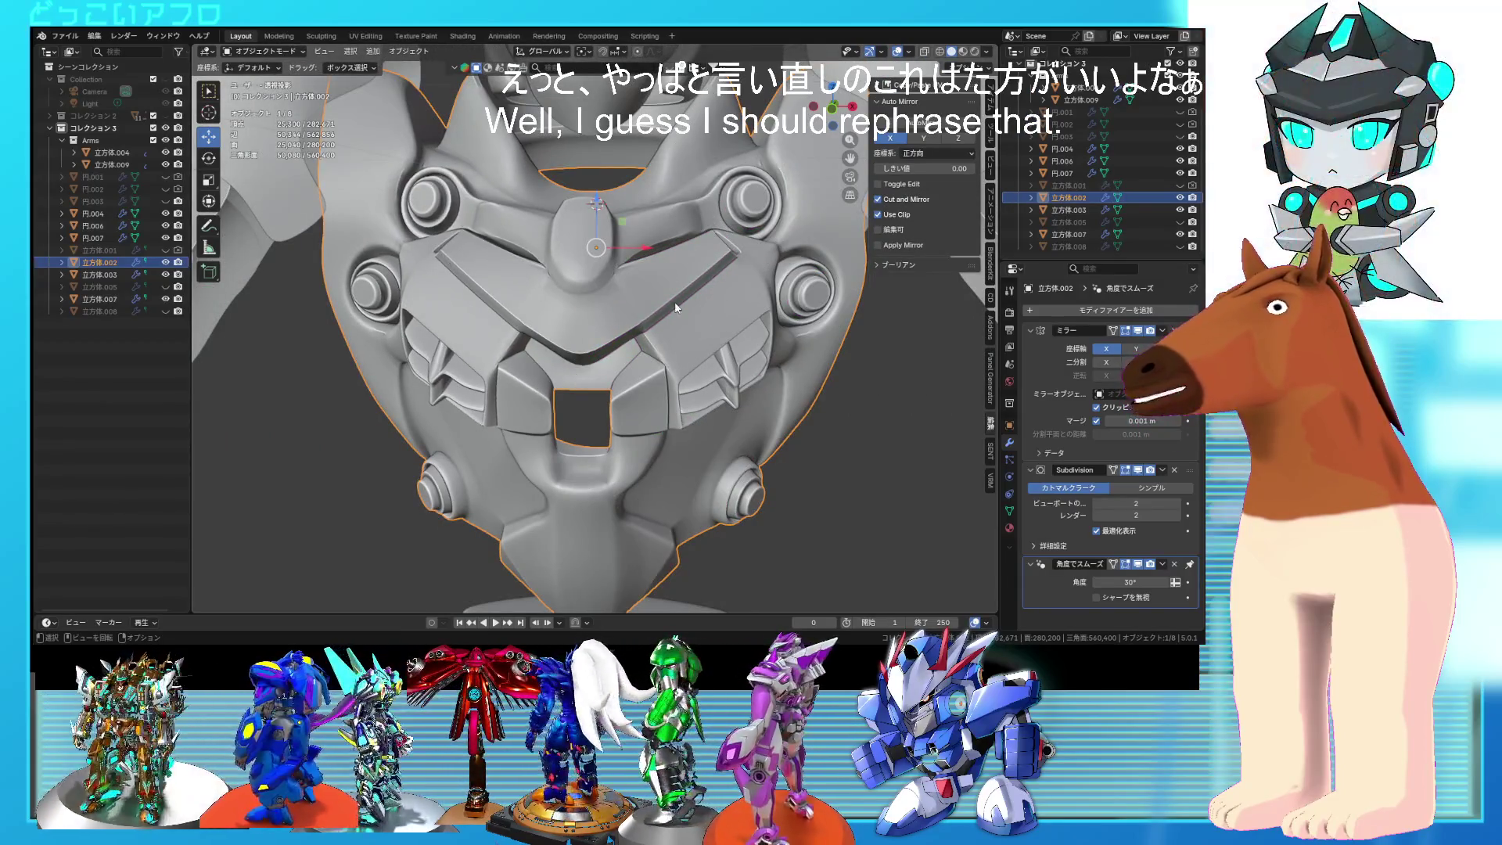
pyautogui.press('Tab')
pyautogui.moveTo(594, 278); pyautogui.dragTo(629, 280, button='middle')
# Step: Confirm the chest vertex move and check the result in Object Mode
pyautogui.scroll(5, 583, 396)
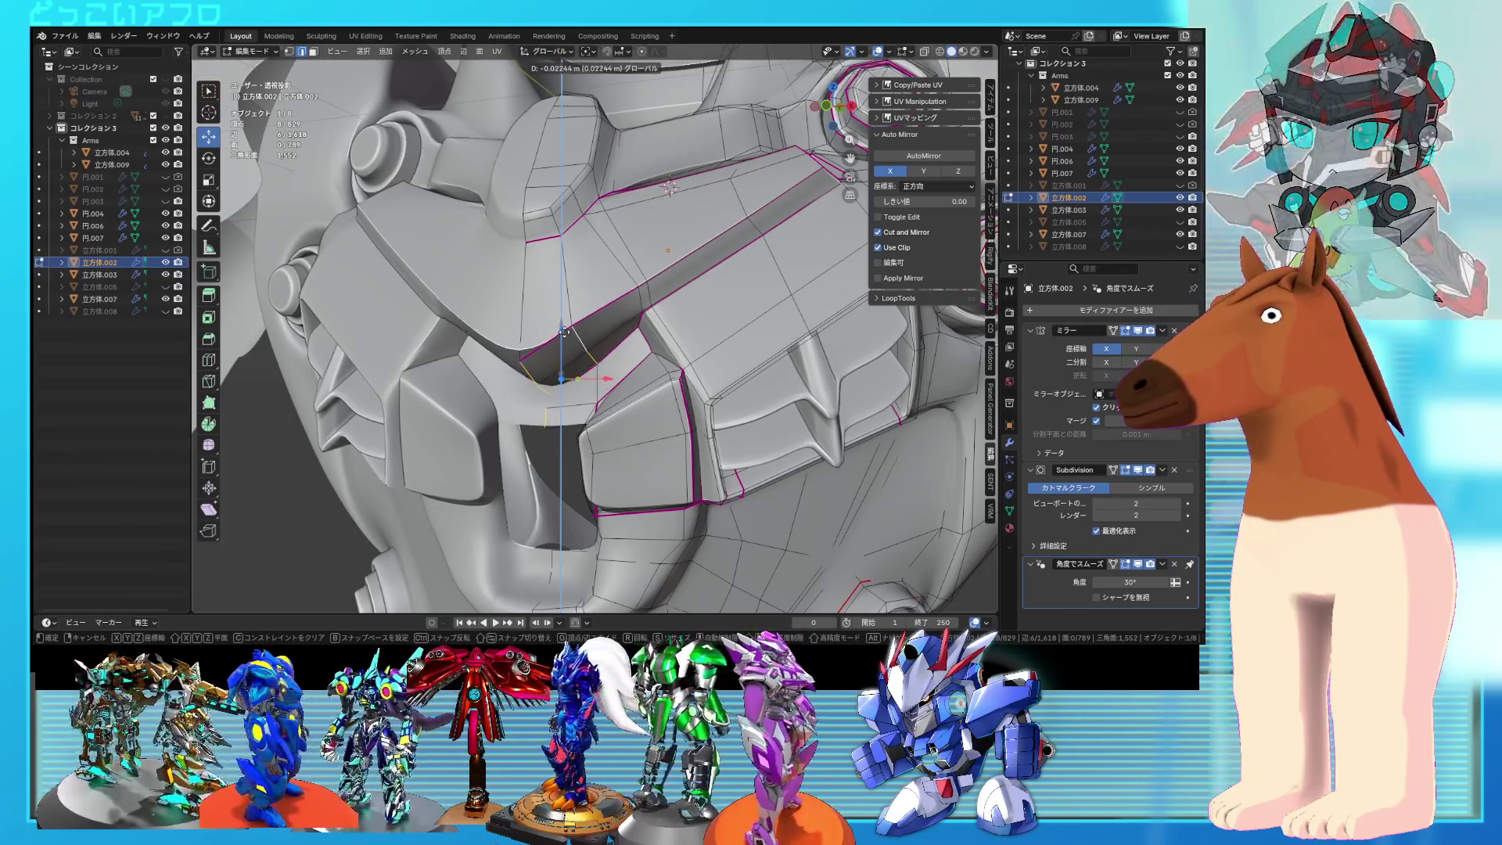
pyautogui.click(565, 340)
pyautogui.press('Tab')
pyautogui.scroll(-3, 682, 395)
pyautogui.moveTo(682, 395)
pyautogui.mouseDown(button='middle')
pyautogui.moveTo(790, 427)
pyautogui.moveTo(657, 335)
pyautogui.moveTo(665, 374)
pyautogui.mouseUp(button='middle')
pyautogui.press('Tab')
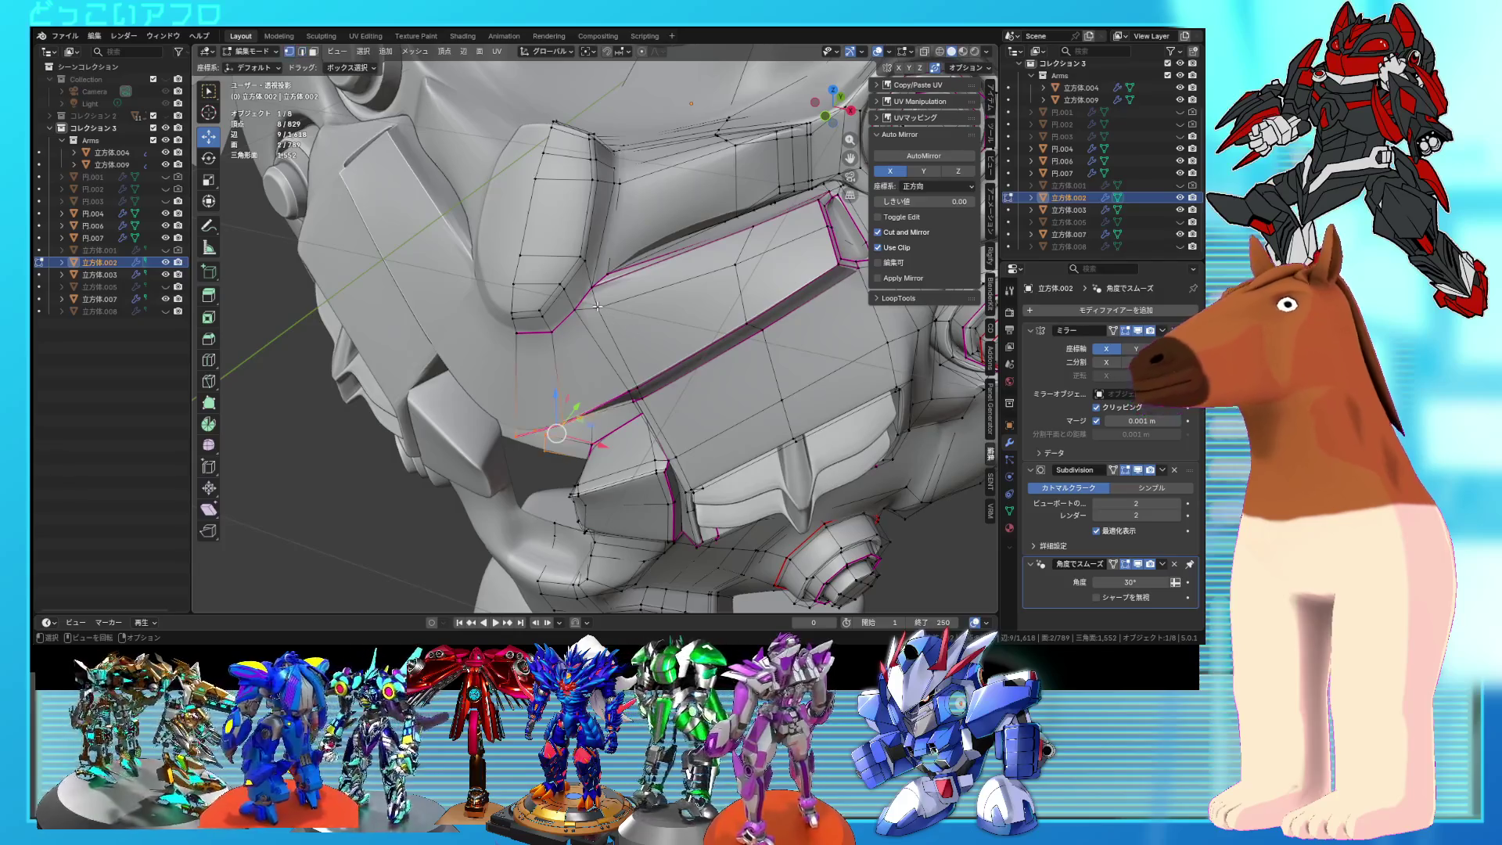
pyautogui.moveTo(636, 308); pyautogui.dragTo(689, 313, button='middle')
# Step: Slide the vertex path along the slot edge onto its neighbours to merge them
pyautogui.keyDown('ctrl'); pyautogui.click(700, 314); pyautogui.keyUp('ctrl')
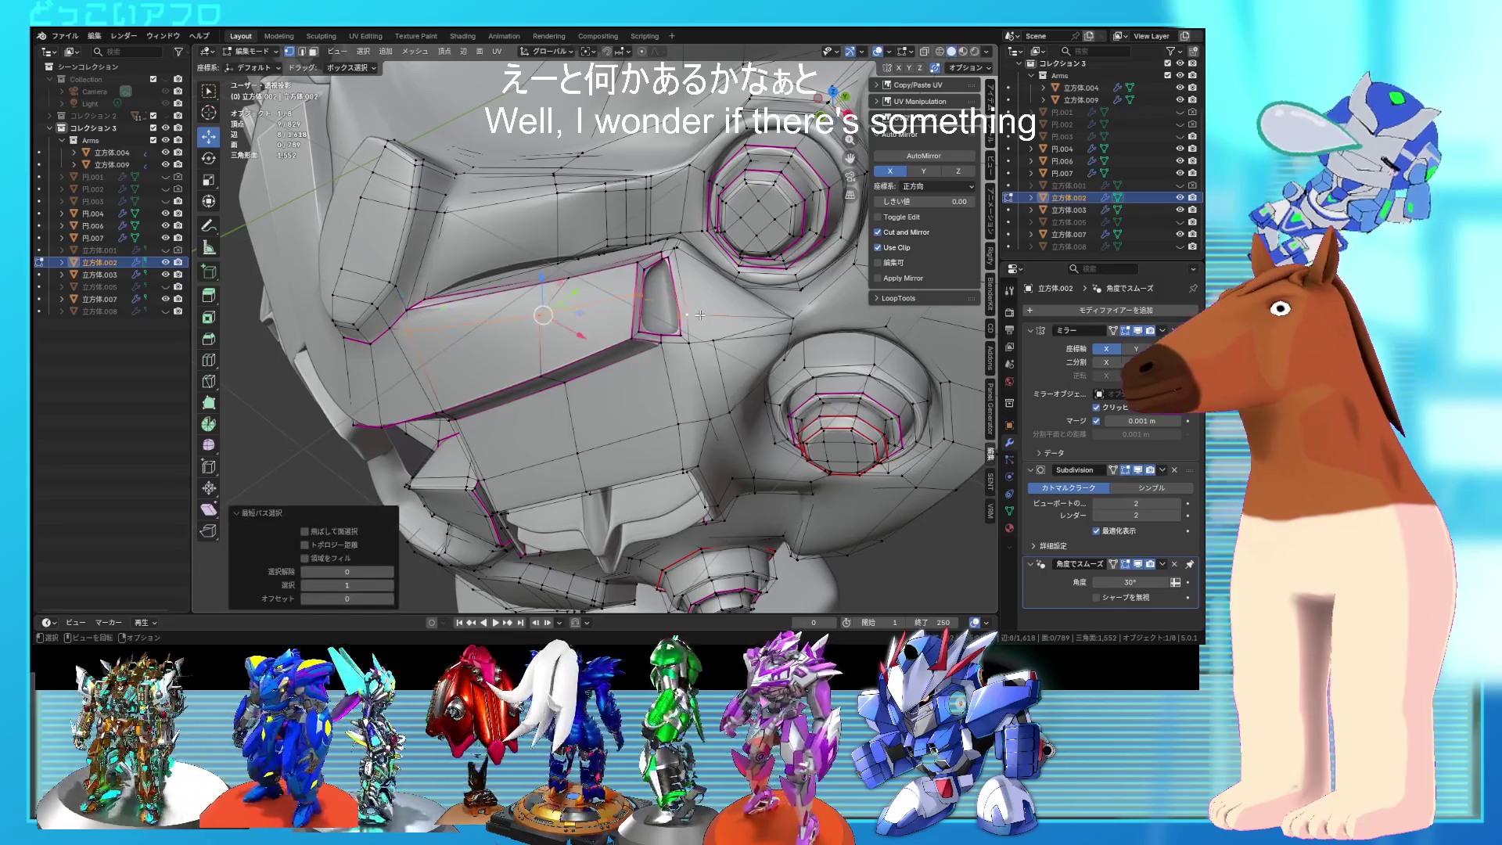
pyautogui.press('g')
pyautogui.press('g')
pyautogui.click(699, 250)
pyautogui.moveTo(698, 250)
pyautogui.mouseDown(button='middle')
pyautogui.moveTo(732, 279)
pyautogui.moveTo(478, 235)
pyautogui.mouseUp(button='middle')
# Step: Review the torso, then re-enter Edit Mode on the chest part
pyautogui.press('Tab')
pyautogui.scroll(-4, 732, 279)
pyautogui.scroll(-5, 574, 218)
pyautogui.click(715, 354)
pyautogui.moveTo(715, 355)
pyautogui.mouseDown(button='middle')
pyautogui.moveTo(711, 323)
pyautogui.moveTo(662, 366)
pyautogui.mouseUp(button='middle')
pyautogui.scroll(5, 690, 328)
pyautogui.scroll(2, 611, 308)
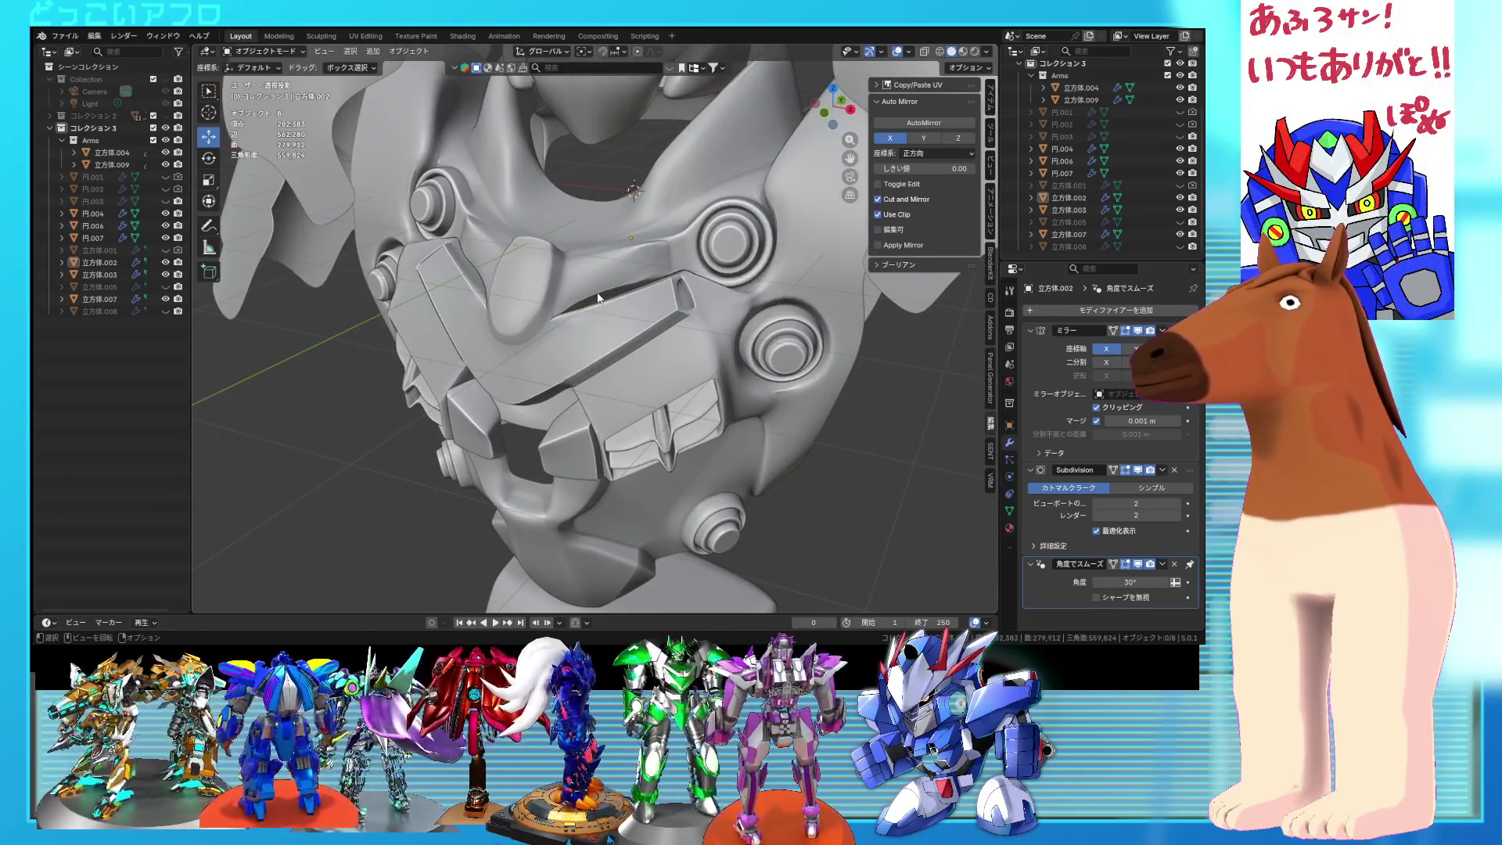
pyautogui.scroll(2, 607, 297)
pyautogui.scroll(3, 677, 274)
pyautogui.press('Tab')
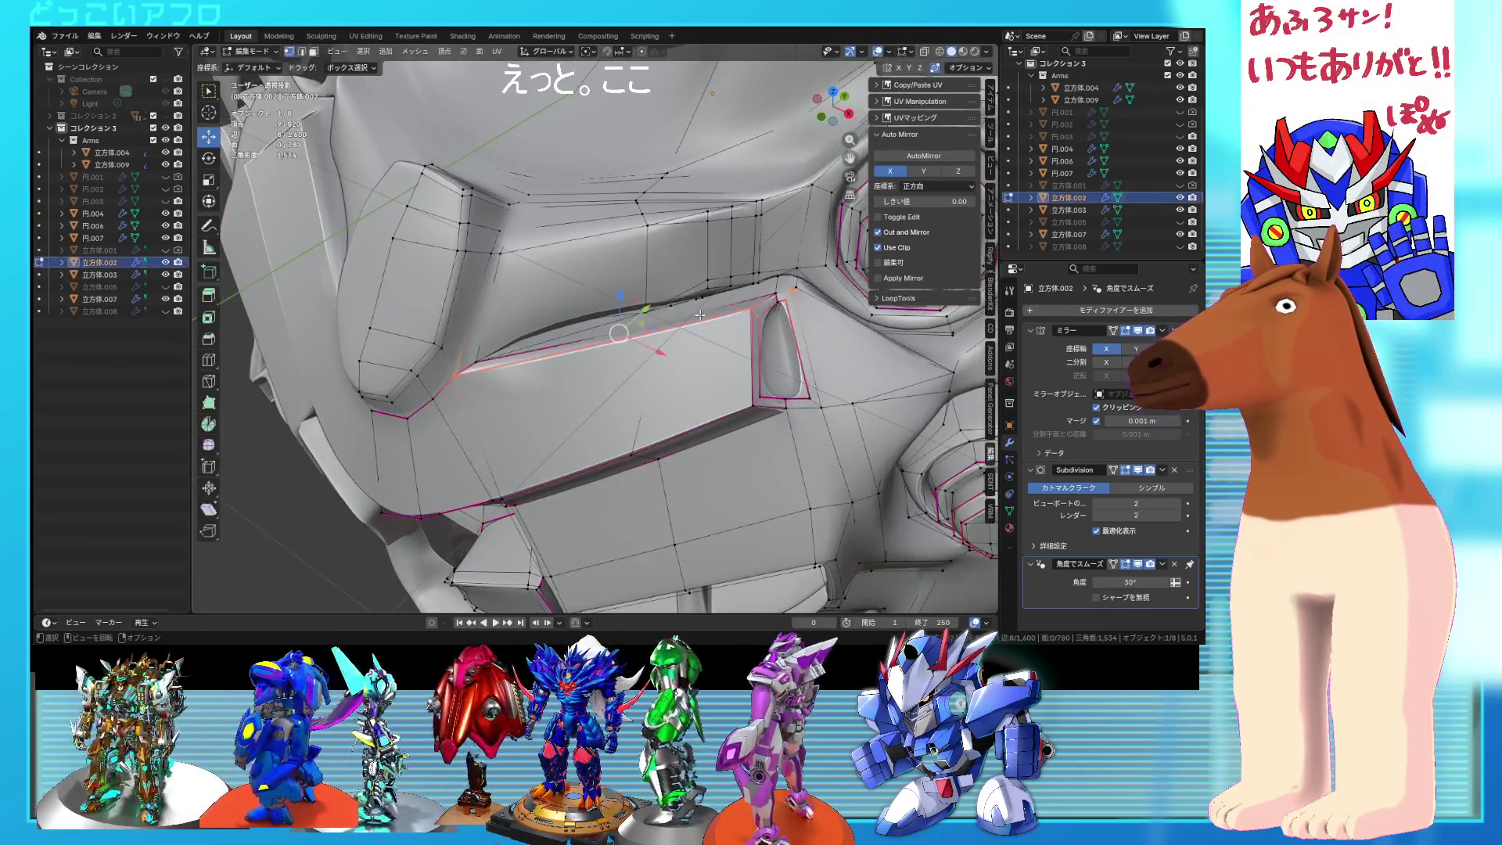
pyautogui.scroll(4, 700, 315)
pyautogui.moveTo(700, 315)
pyautogui.mouseDown(button='middle')
pyautogui.moveTo(641, 336)
pyautogui.moveTo(635, 320)
pyautogui.mouseUp(button='middle')
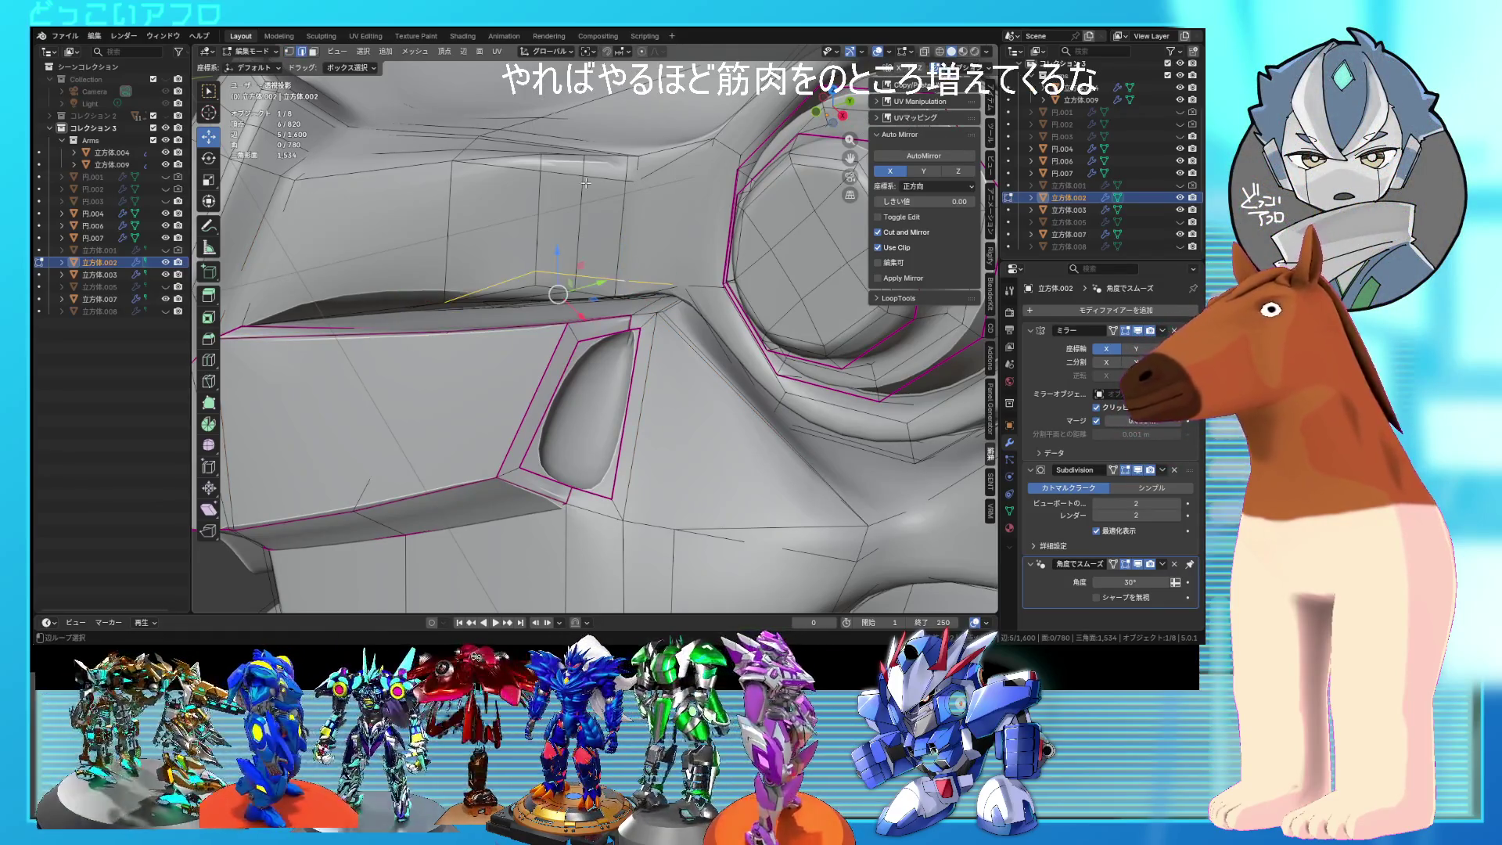
# Step: Dissolve the unneeded edges near the cheek recess and select a slot face
pyautogui.click(560, 234)
pyautogui.moveTo(560, 234)
pyautogui.mouseDown(button='middle')
pyautogui.moveTo(645, 225)
pyautogui.moveTo(632, 257)
pyautogui.moveTo(603, 268)
pyautogui.moveTo(648, 306)
pyautogui.moveTo(637, 161)
pyautogui.moveTo(620, 211)
pyautogui.moveTo(651, 301)
pyautogui.mouseUp(button='middle')
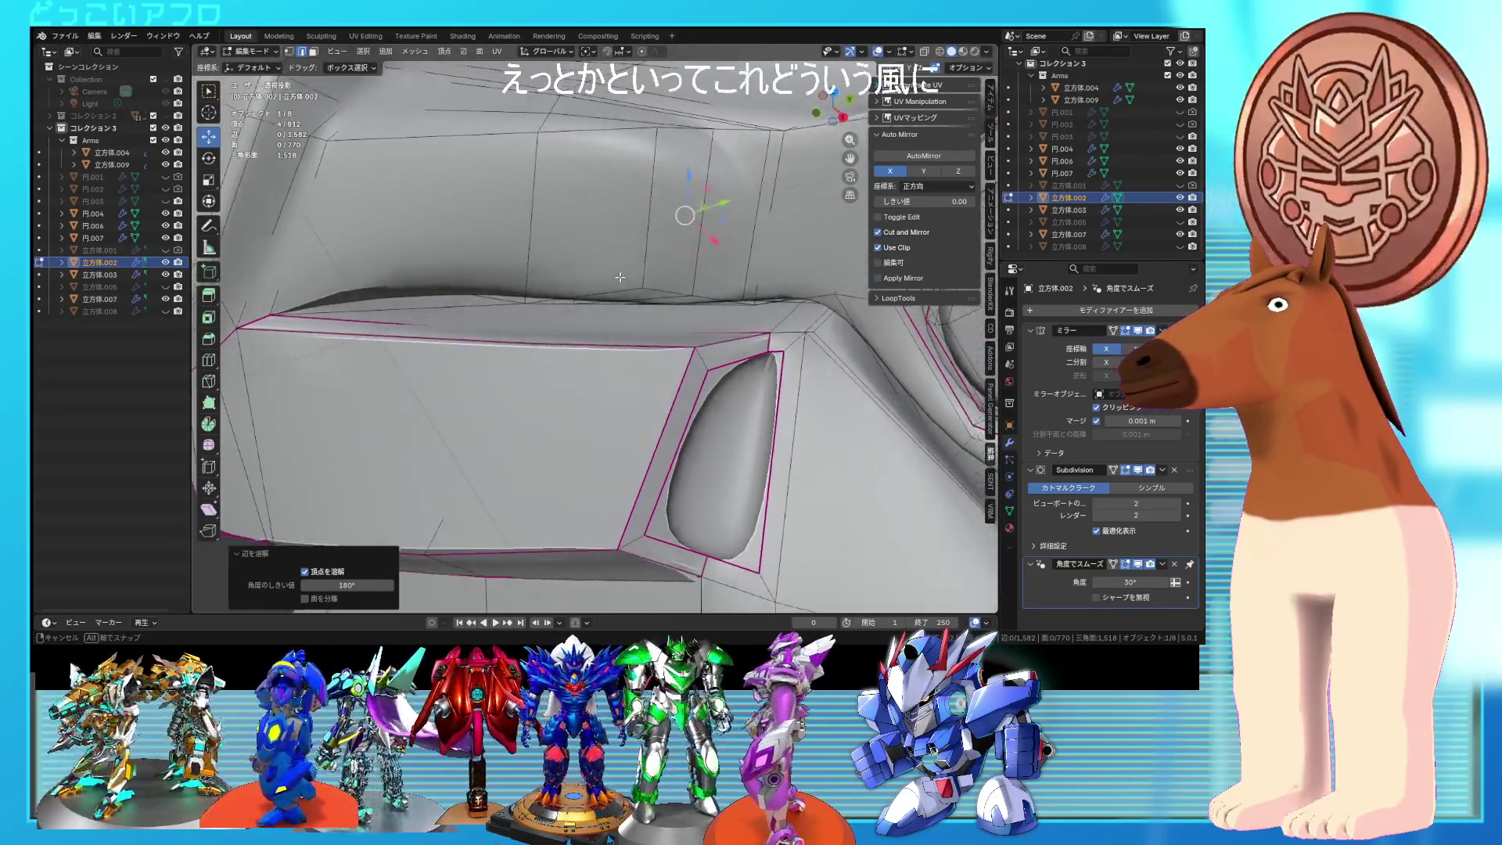
pyautogui.click(603, 269)
pyautogui.hotkey('alt', 'z')
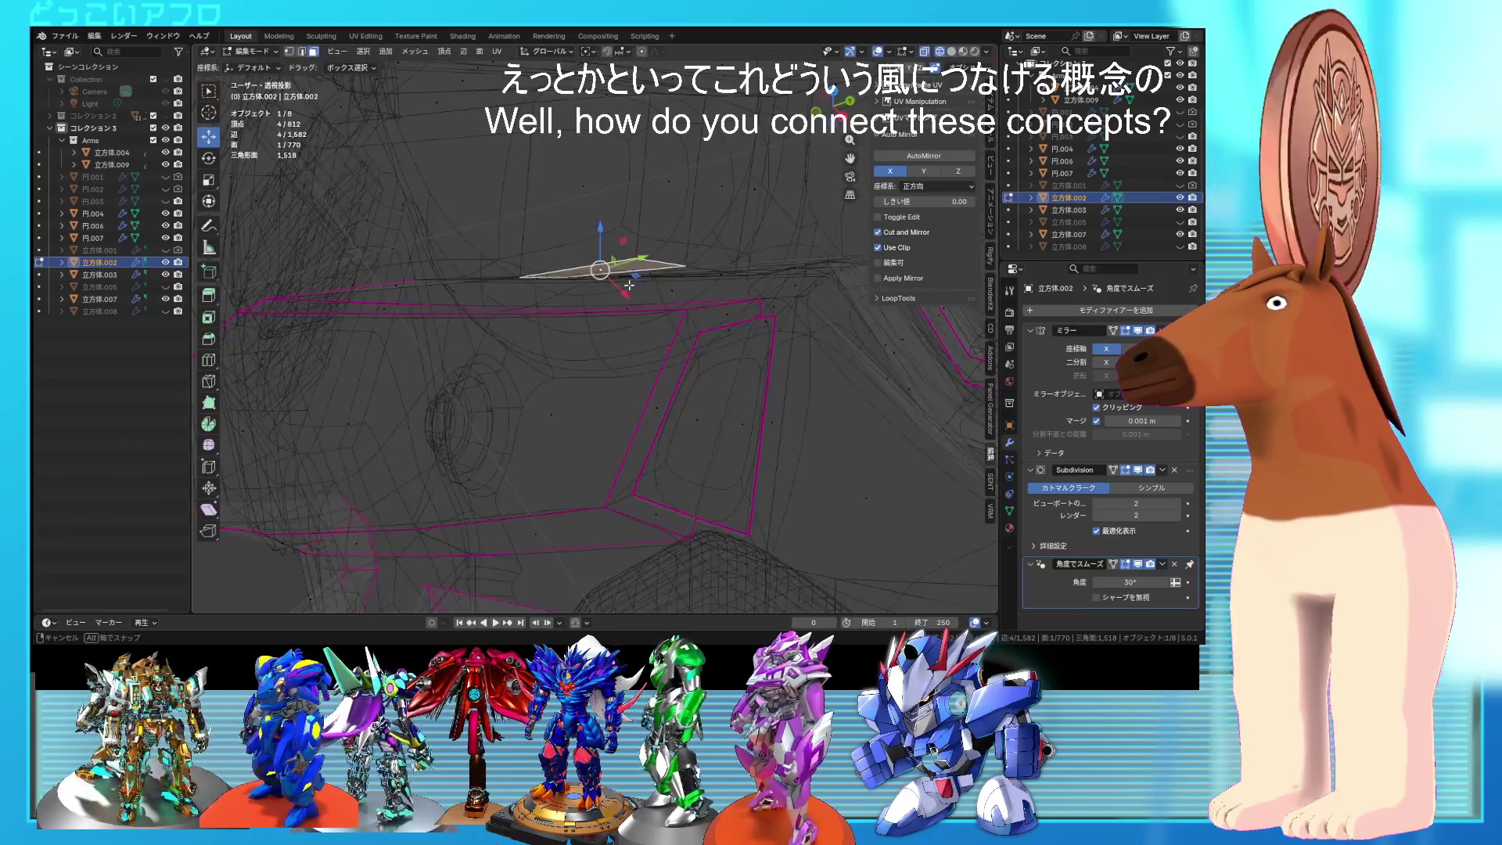
pyautogui.hotkey('alt', 'z')
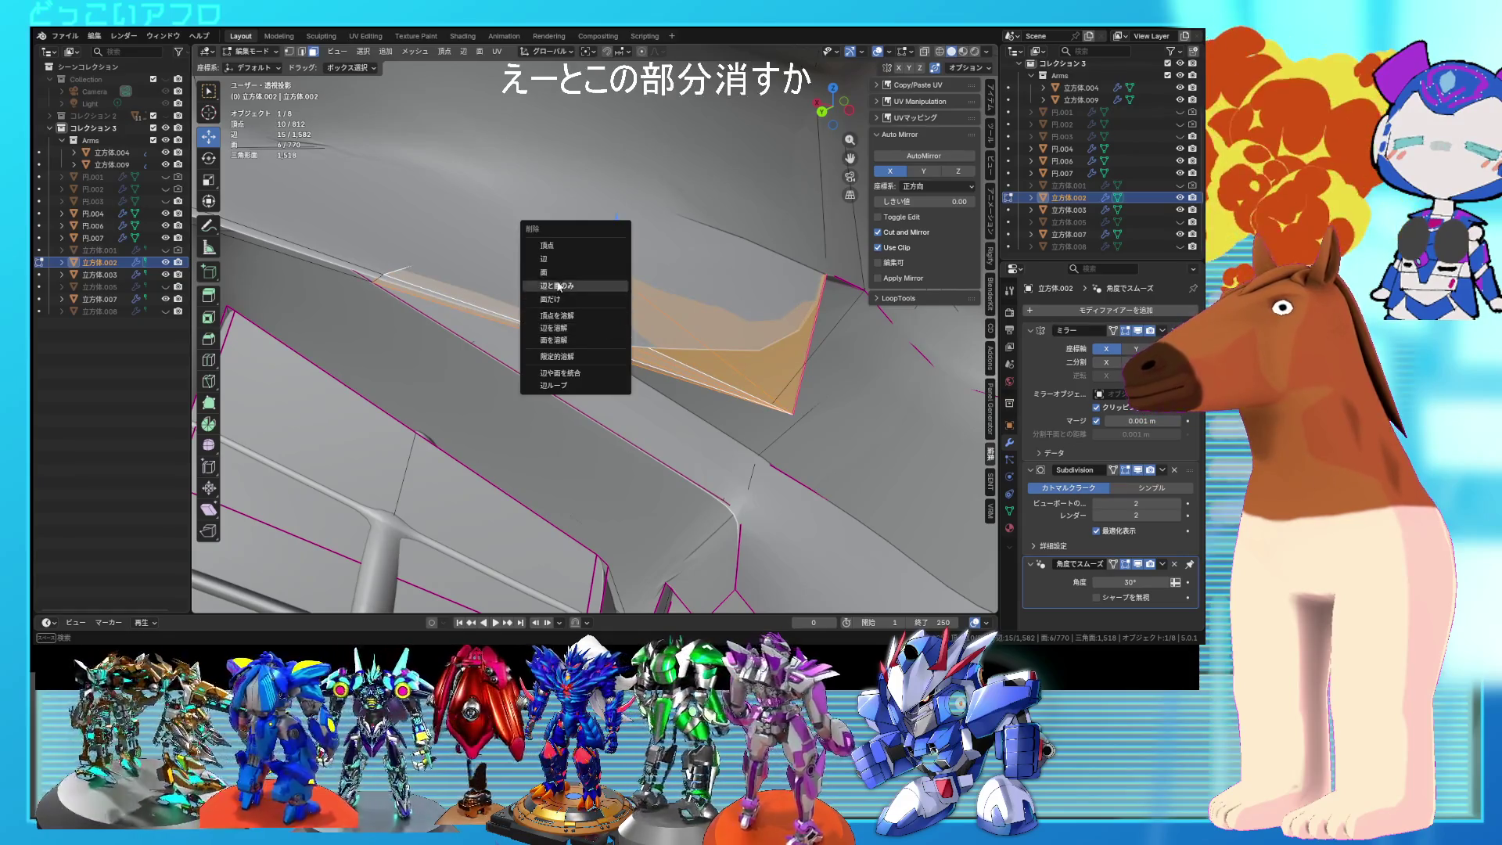
# Step: Delete the first stray faces along the chest slot
pyautogui.click(559, 285)
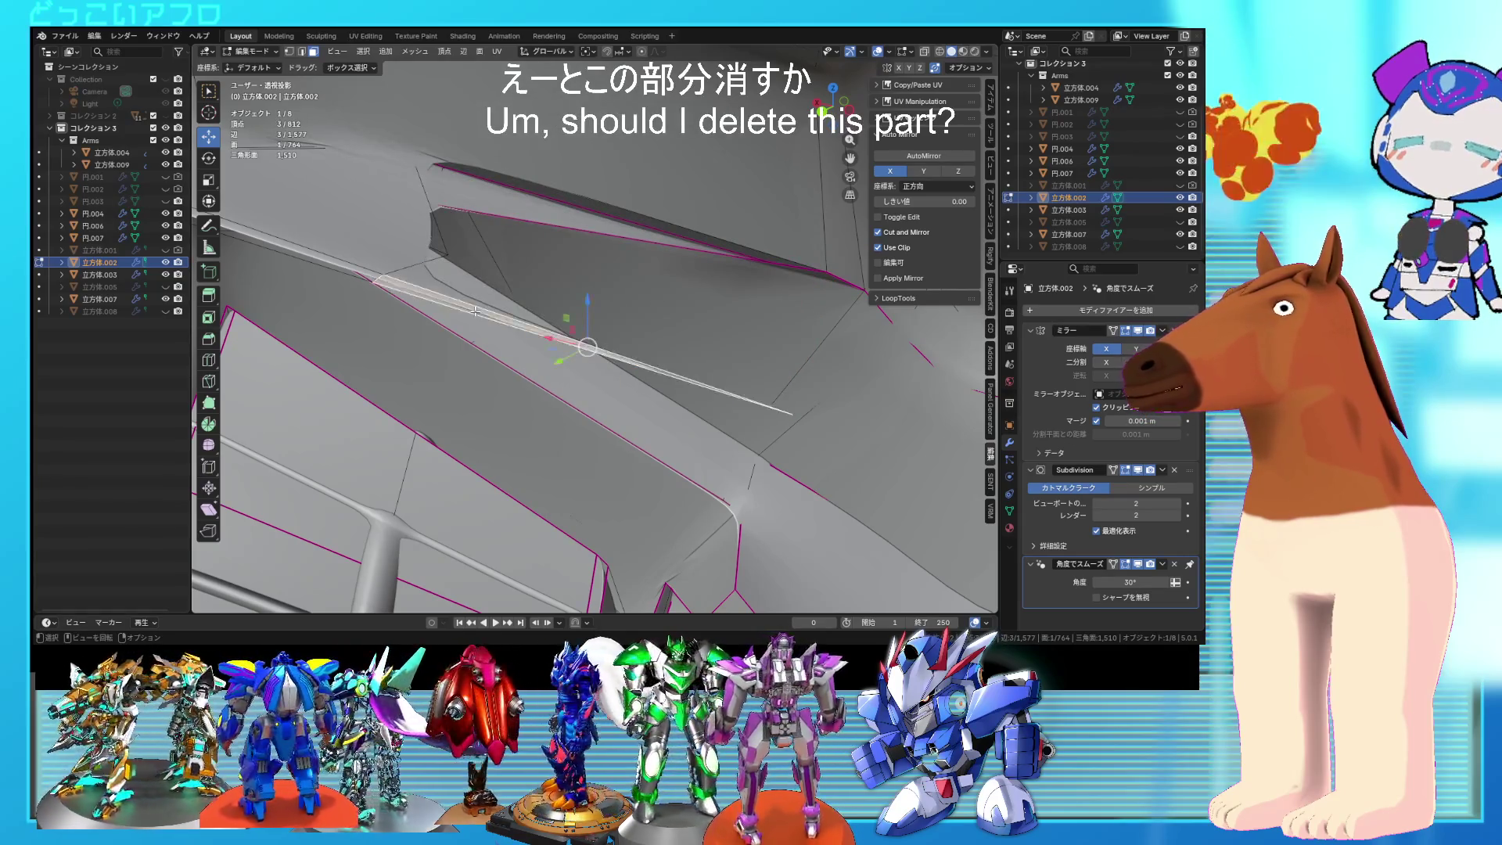
pyautogui.press('x')
pyautogui.click(476, 310)
pyautogui.moveTo(475, 310)
pyautogui.mouseDown(button='middle')
pyautogui.moveTo(579, 311)
pyautogui.moveTo(493, 227)
pyautogui.moveTo(448, 214)
pyautogui.moveTo(582, 278)
pyautogui.mouseUp(button='middle')
pyautogui.keyDown('shift'); pyautogui.click(414, 211); pyautogui.keyUp('shift')
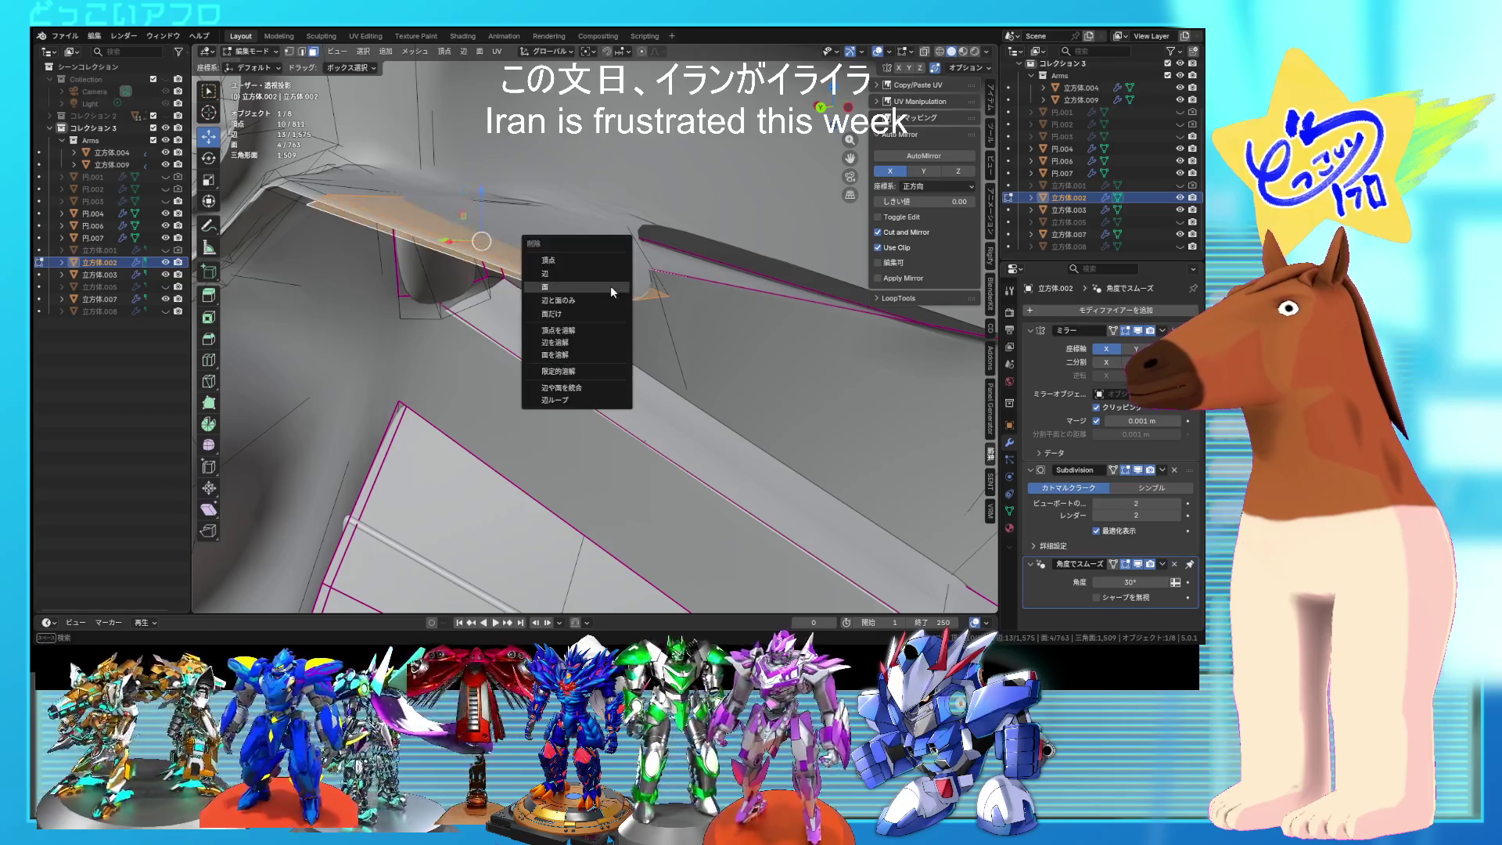
pyautogui.press('Escape')
# Step: Delete the remaining stray faces on the slot
pyautogui.click(616, 245)
pyautogui.moveTo(617, 245)
pyautogui.mouseDown(button='middle')
pyautogui.moveTo(560, 334)
pyautogui.moveTo(713, 402)
pyautogui.moveTo(640, 327)
pyautogui.moveTo(666, 268)
pyautogui.mouseUp(button='middle')
pyautogui.press('x')
pyautogui.click(713, 399)
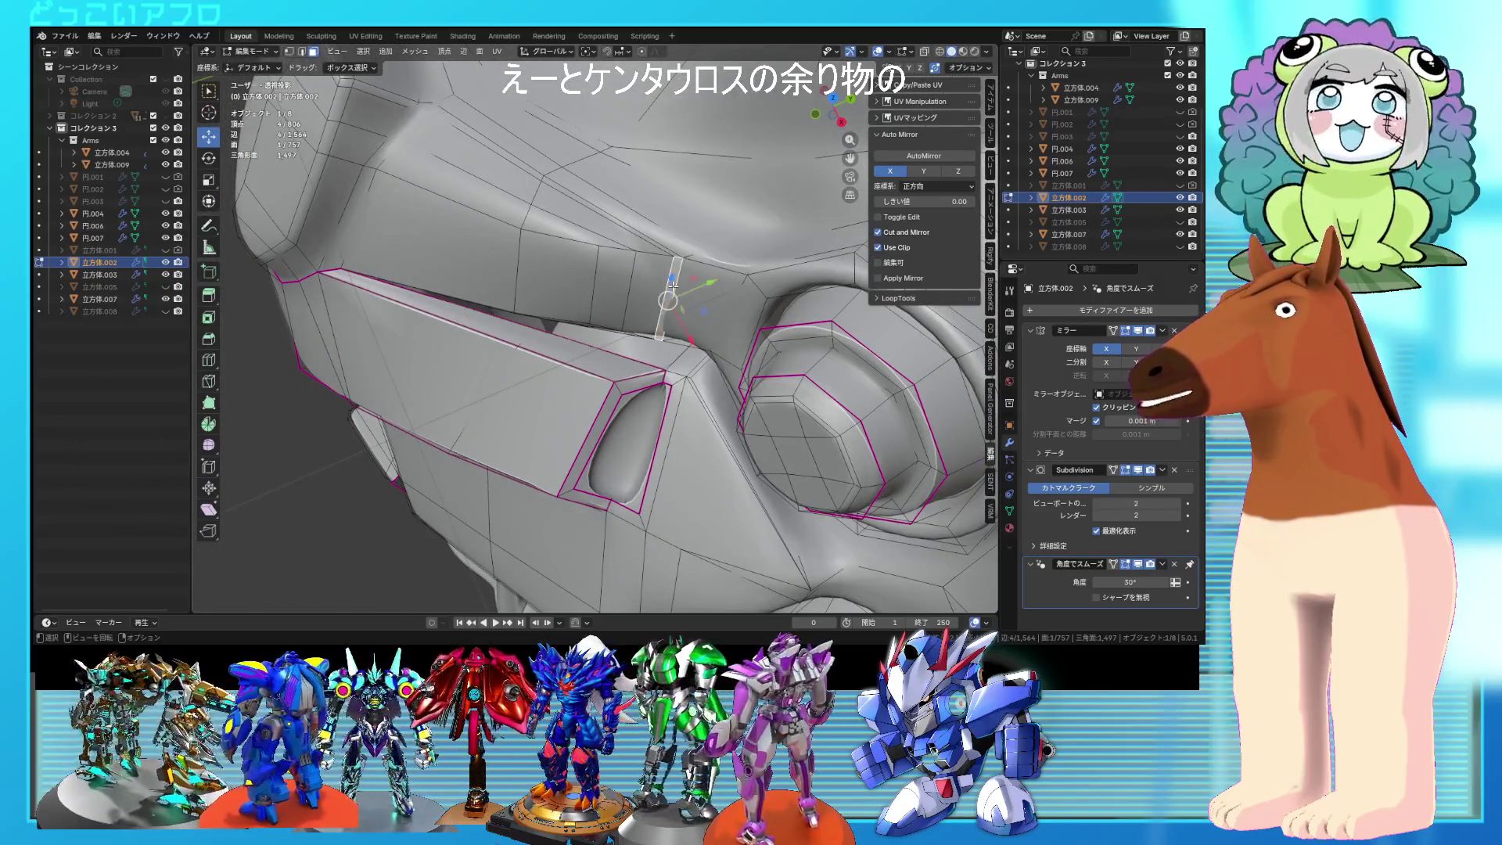
pyautogui.keyDown('shift'); pyautogui.click(657, 285); pyautogui.keyUp('shift')
pyautogui.moveTo(657, 286)
pyautogui.mouseDown(button='middle')
pyautogui.moveTo(670, 272)
pyautogui.moveTo(738, 332)
pyautogui.moveTo(683, 313)
pyautogui.moveTo(643, 271)
pyautogui.moveTo(649, 229)
pyautogui.moveTo(709, 297)
pyautogui.moveTo(661, 245)
pyautogui.moveTo(711, 279)
pyautogui.moveTo(661, 288)
pyautogui.moveTo(704, 304)
pyautogui.mouseUp(button='middle')
pyautogui.click(755, 323)
pyautogui.click(701, 301)
# Step: Delete the leftover vertex and check for hidden geometry in see-through view
pyautogui.click(678, 309)
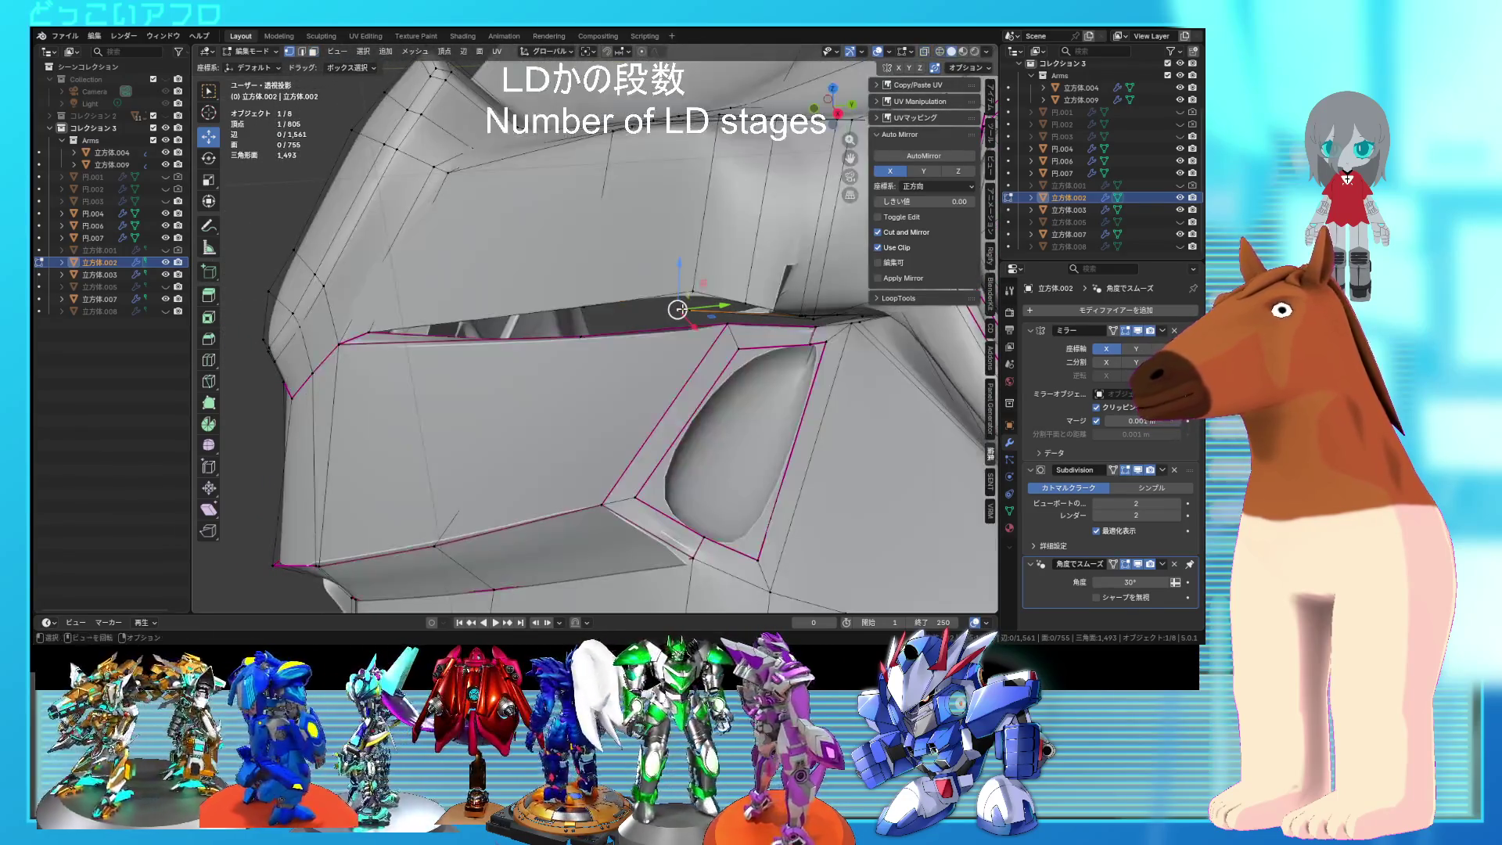
pyautogui.press('x')
pyautogui.click(692, 304)
pyautogui.moveTo(692, 304)
pyautogui.mouseDown(button='middle')
pyautogui.moveTo(486, 292)
pyautogui.moveTo(771, 301)
pyautogui.moveTo(621, 336)
pyautogui.moveTo(550, 309)
pyautogui.mouseUp(button='middle')
pyautogui.hotkey('alt', 'z')
pyautogui.hotkey('alt', 'z')
pyautogui.moveTo(642, 326); pyautogui.dragTo(595, 312, button='middle')
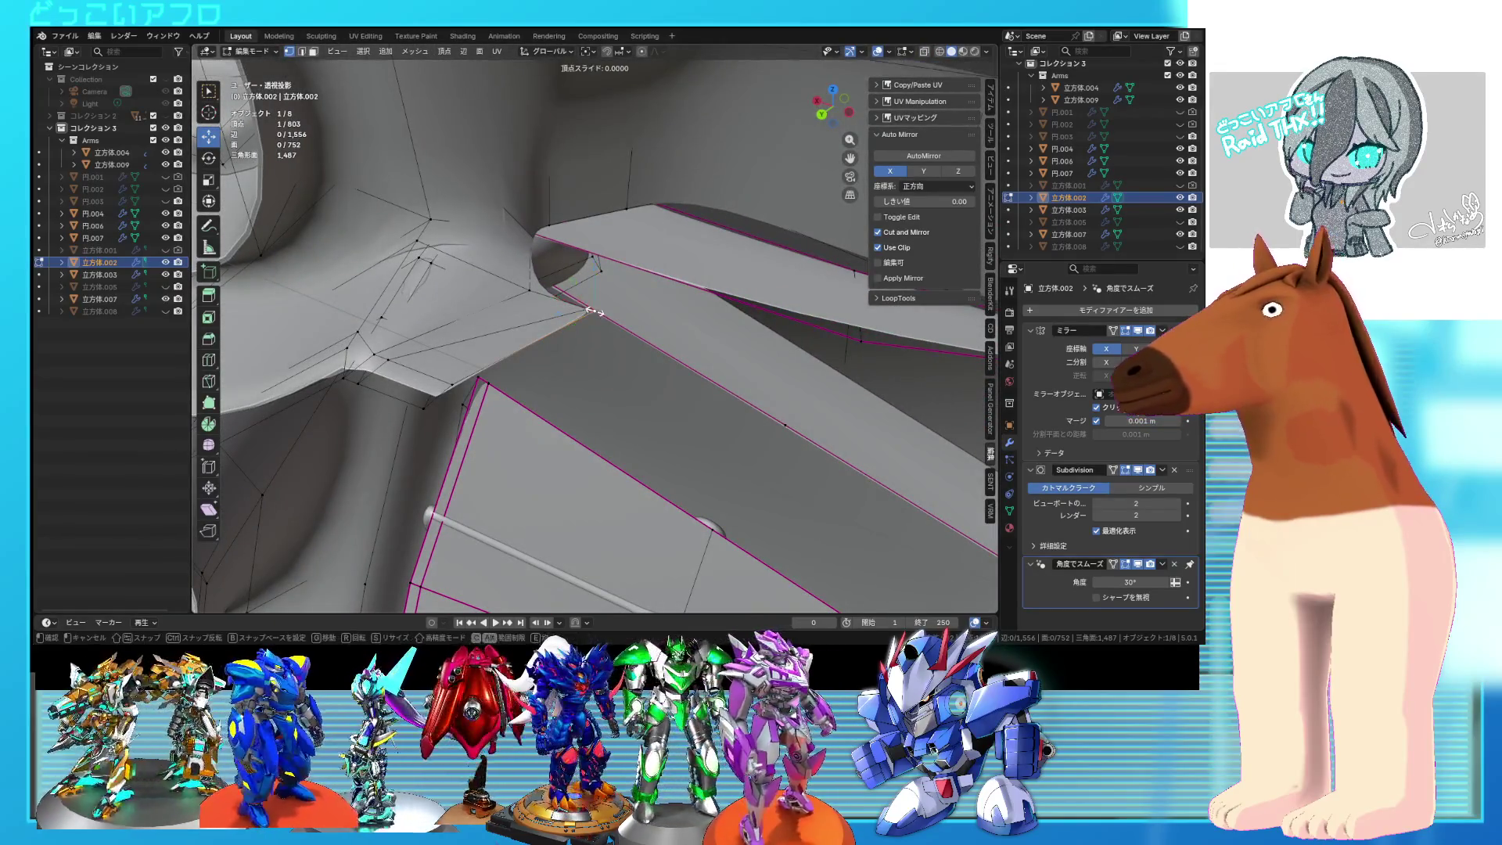
# Step: Merge the stray vertex into its neighbour and nudge a vertex pair about 0.002 m
pyautogui.click(586, 309)
pyautogui.press('g')
pyautogui.press('g')
pyautogui.moveTo(521, 259)
pyautogui.mouseDown(button='middle')
pyautogui.moveTo(609, 262)
pyautogui.moveTo(642, 227)
pyautogui.mouseUp(button='middle')
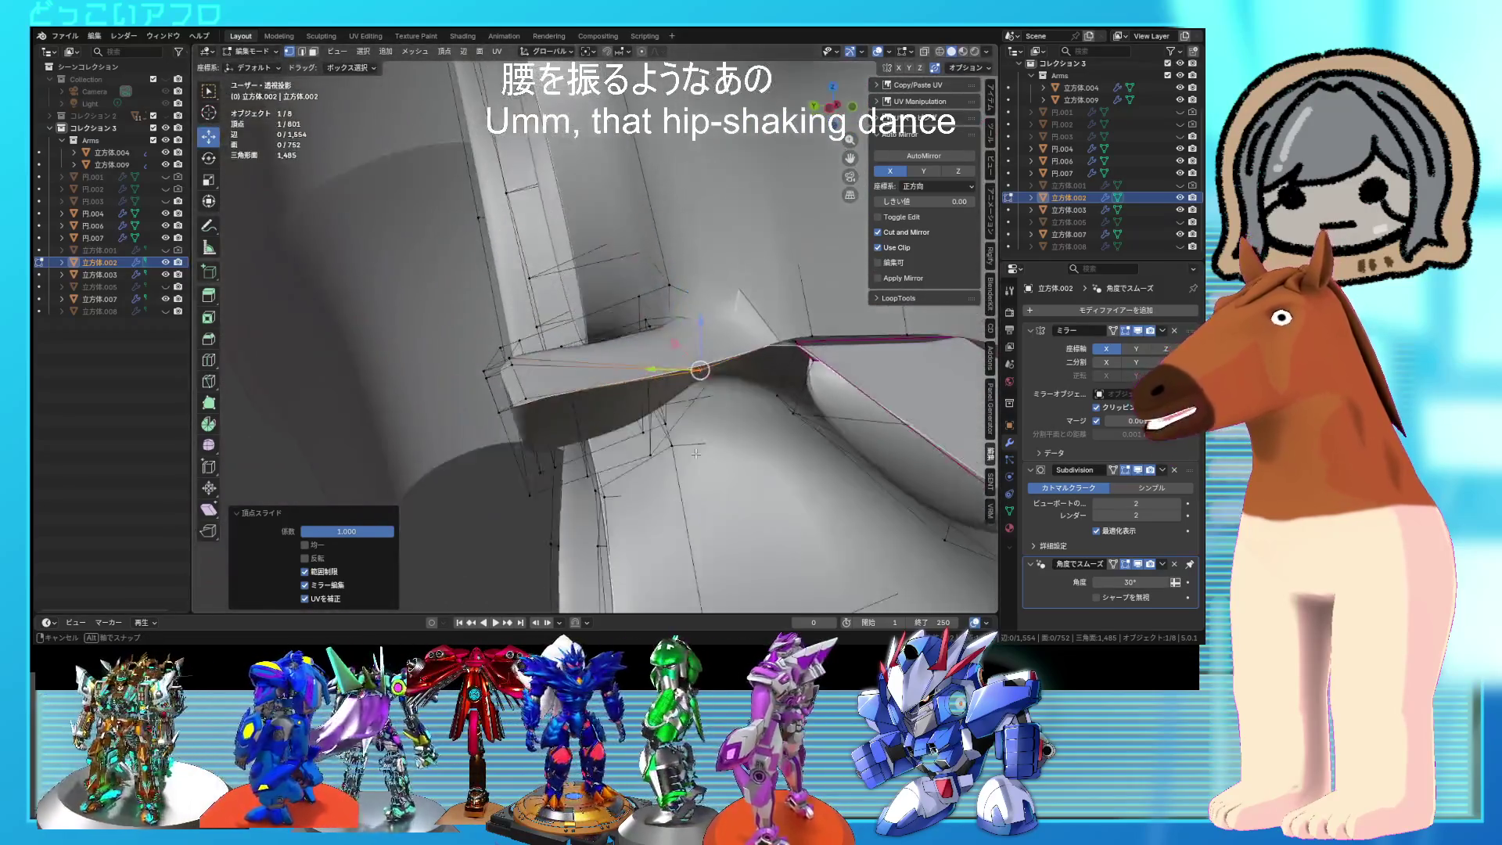
pyautogui.moveTo(697, 457); pyautogui.dragTo(792, 417, button='middle')
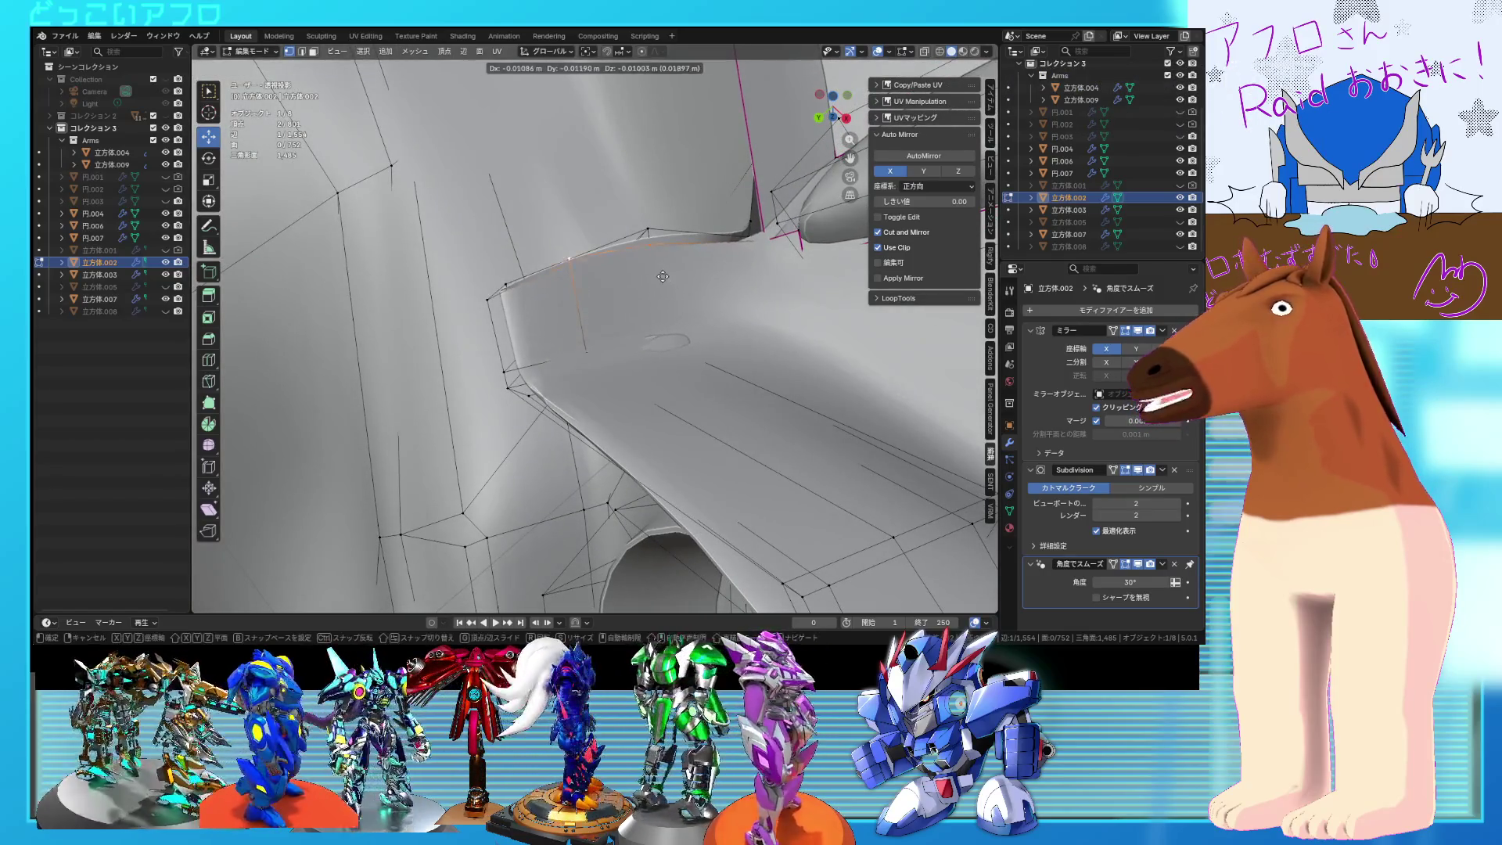
pyautogui.click(695, 286)
pyautogui.moveTo(695, 288)
pyautogui.mouseDown(button='middle')
pyautogui.moveTo(662, 331)
pyautogui.moveTo(747, 421)
pyautogui.moveTo(594, 383)
pyautogui.moveTo(510, 335)
pyautogui.moveTo(579, 368)
pyautogui.moveTo(718, 394)
pyautogui.moveTo(679, 337)
pyautogui.moveTo(771, 316)
pyautogui.moveTo(726, 262)
pyautogui.mouseUp(button='middle')
# Step: Select the edge loops to remove, toggling see-through to check them
pyautogui.hotkey('alt', 'z')
pyautogui.press('a')
pyautogui.hotkey('alt', 'z')
pyautogui.hotkey('ctrl', 'z')
pyautogui.scroll(-5, 679, 336)
pyautogui.hotkey('alt', 'z')
pyautogui.hotkey('alt', 'z')
pyautogui.hotkey('alt', 'z')
pyautogui.hotkey('alt', 'z')
pyautogui.scroll(4, 711, 243)
pyautogui.scroll(3, 711, 244)
# Step: Dissolve the 42 selected loop vertices, then inspect the hexagonal ring opening
pyautogui.press('x')
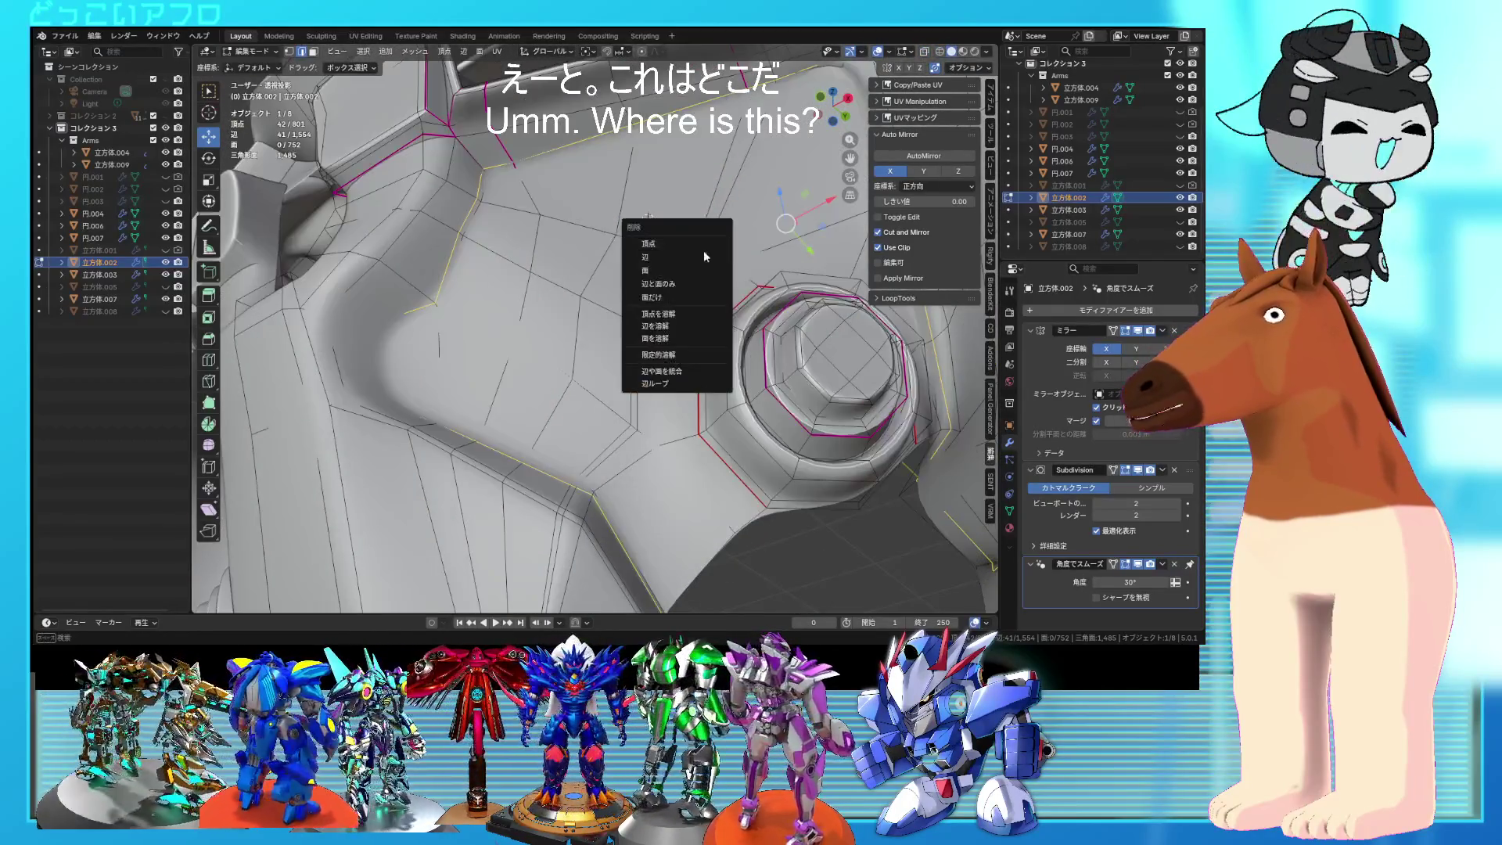
pyautogui.click(670, 318)
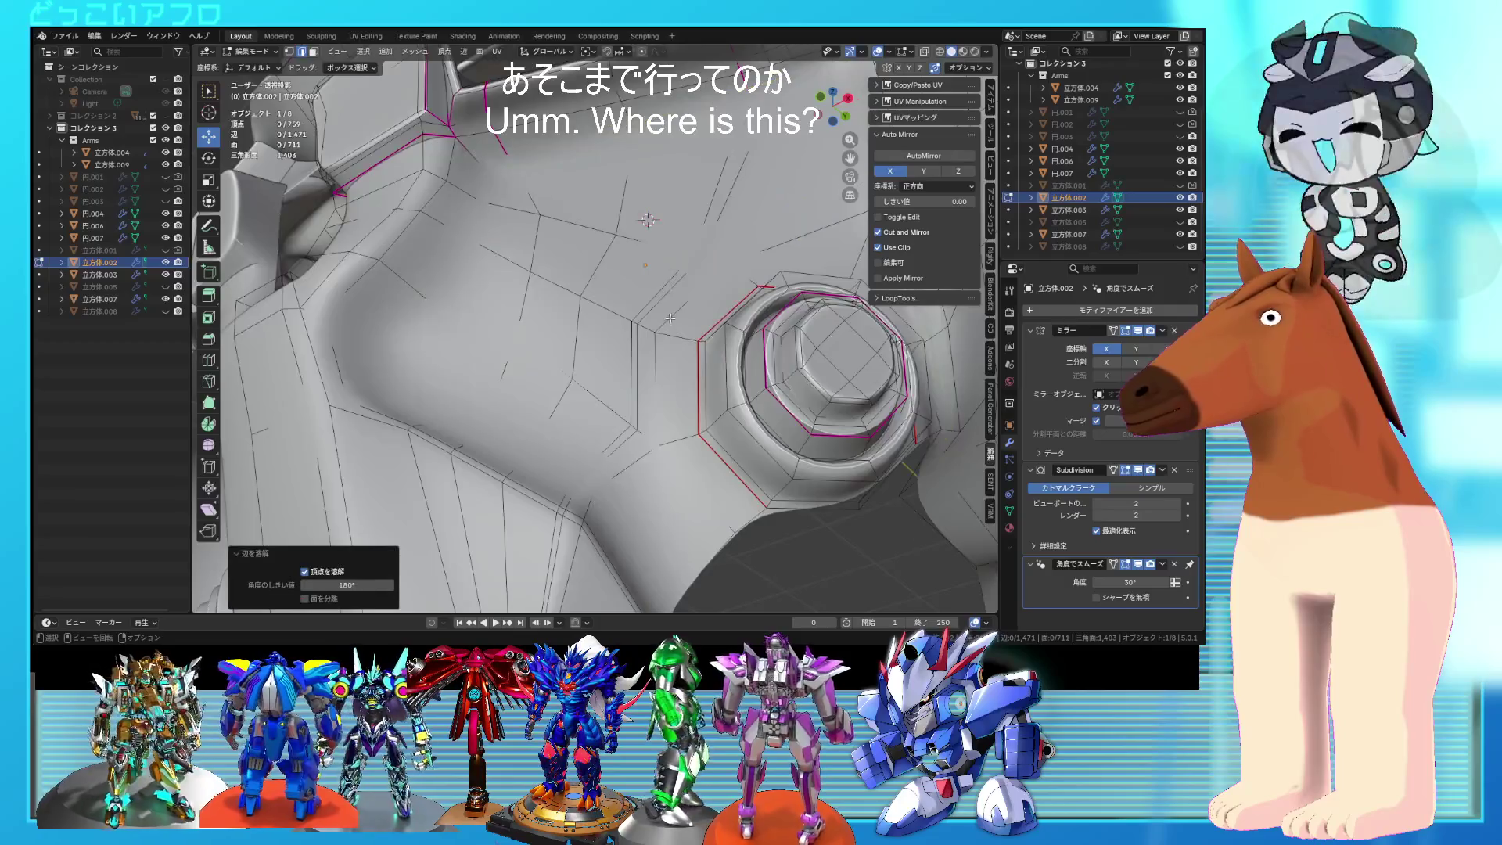
pyautogui.scroll(-4, 671, 317)
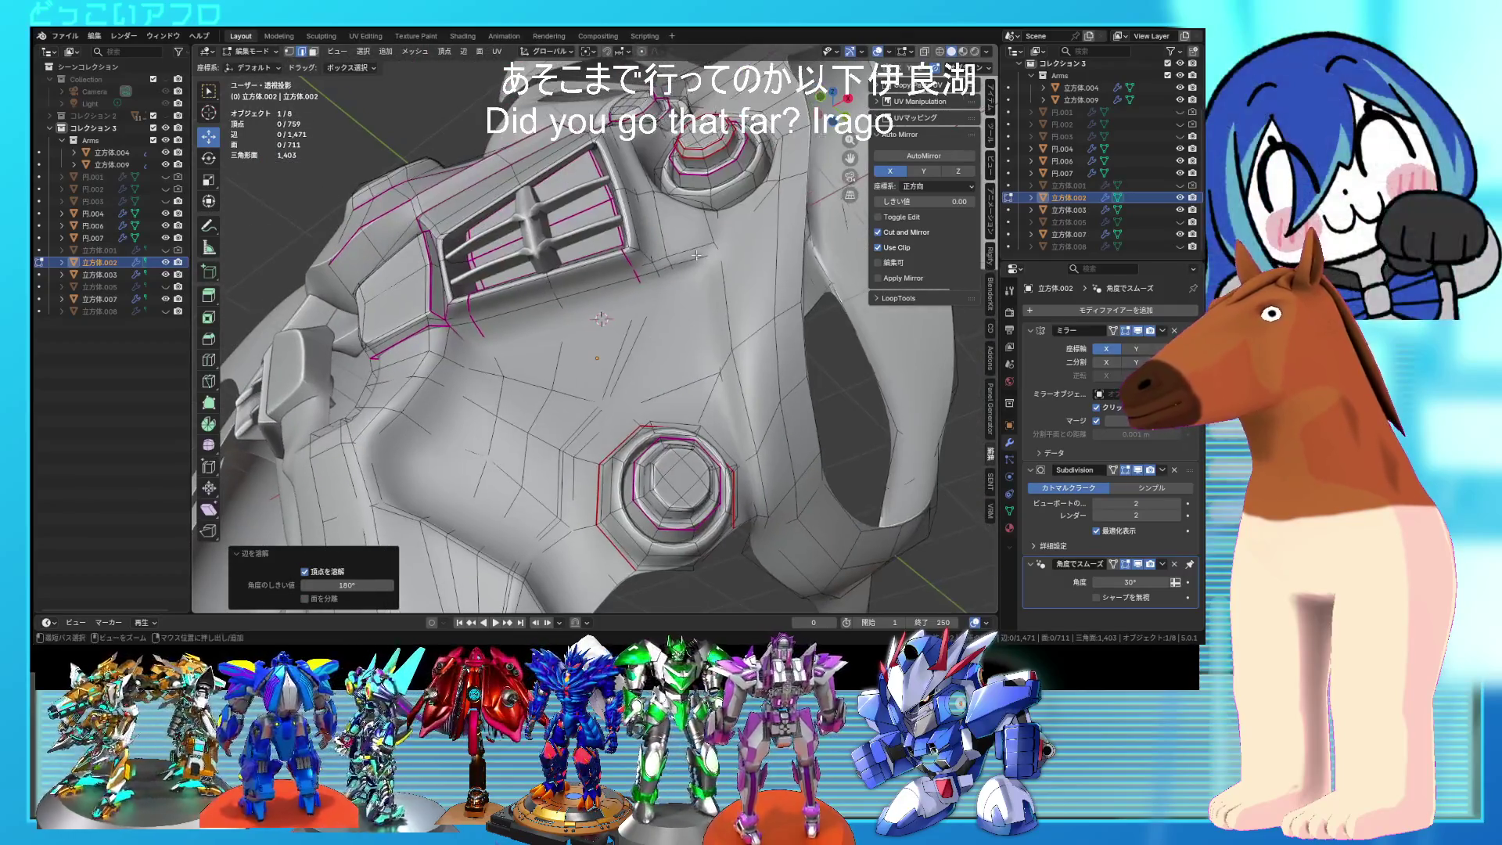
pyautogui.moveTo(696, 255)
pyautogui.mouseDown(button='middle')
pyautogui.moveTo(676, 330)
pyautogui.moveTo(689, 320)
pyautogui.moveTo(631, 301)
pyautogui.moveTo(622, 336)
pyautogui.moveTo(650, 407)
pyautogui.moveTo(670, 410)
pyautogui.mouseUp(button='middle')
pyautogui.press('a')
pyautogui.click(632, 300)
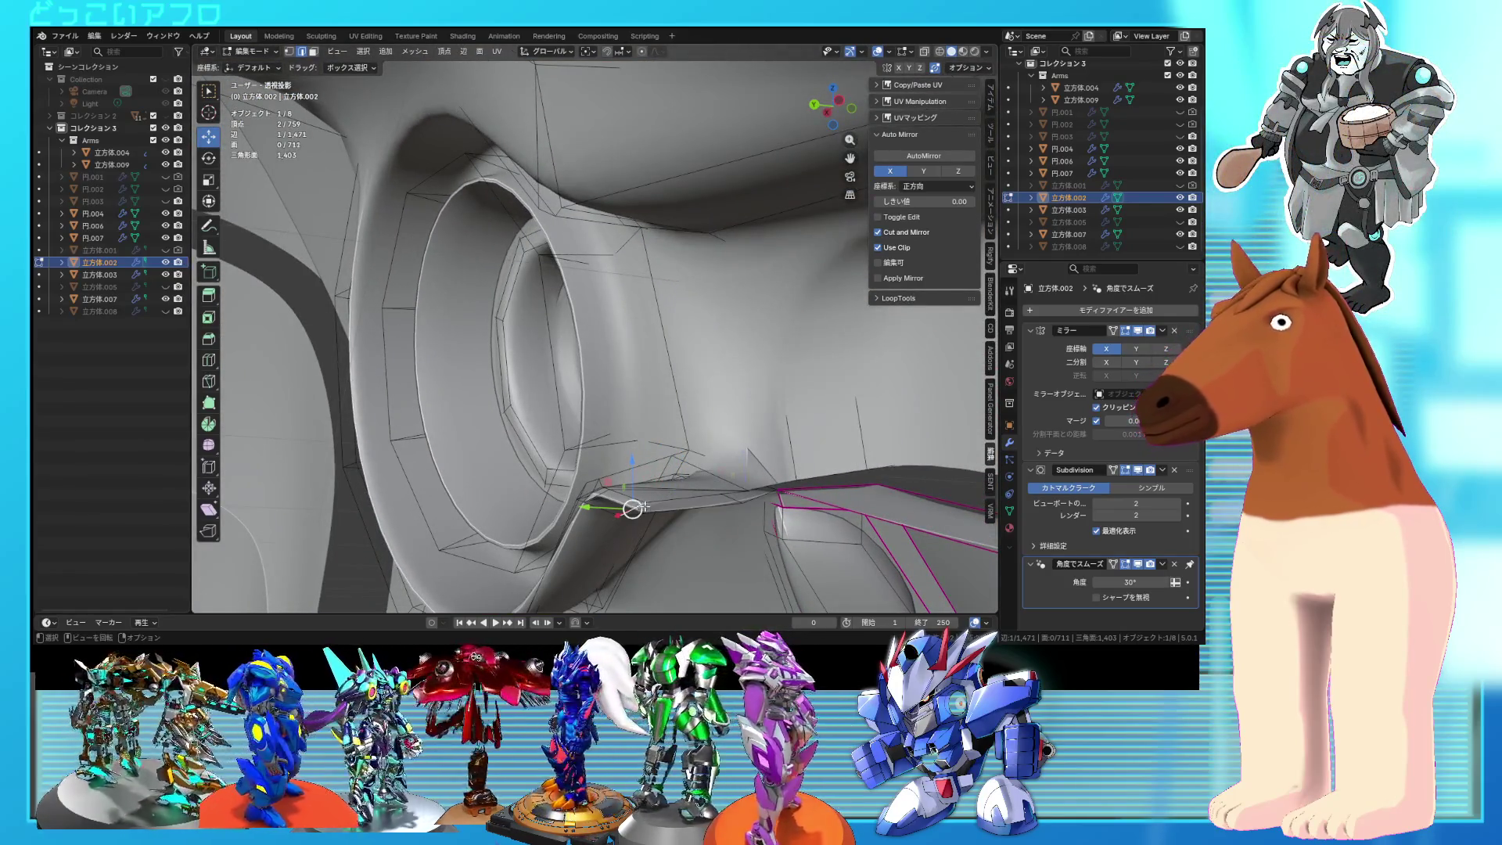
pyautogui.moveTo(809, 491)
pyautogui.mouseDown(button='middle')
pyautogui.moveTo(672, 366)
pyautogui.moveTo(626, 357)
pyautogui.moveTo(717, 356)
pyautogui.mouseUp(button='middle')
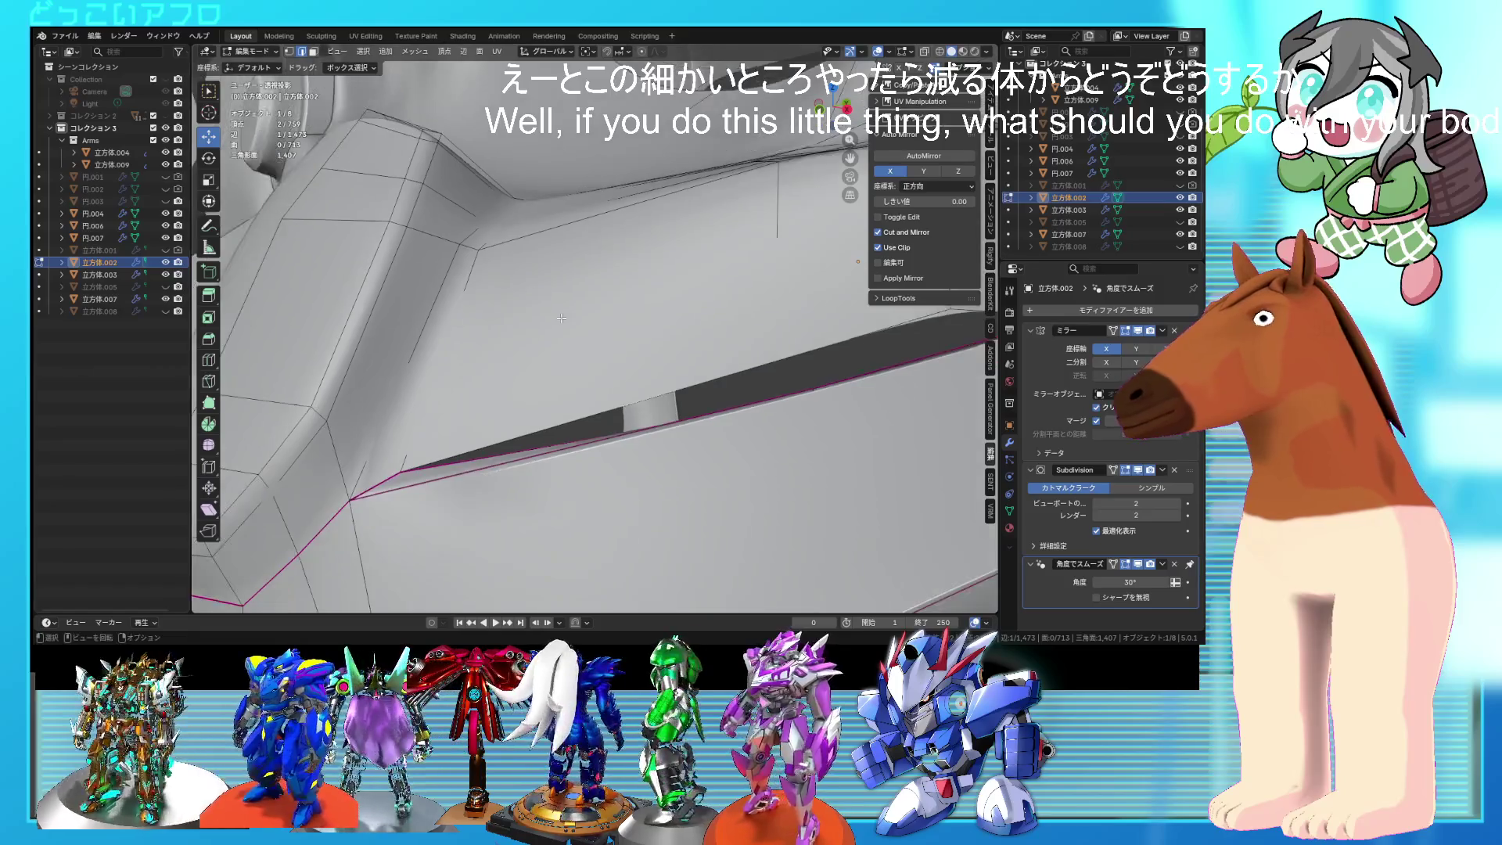
pyautogui.moveTo(552, 311); pyautogui.dragTo(613, 374, button='middle')
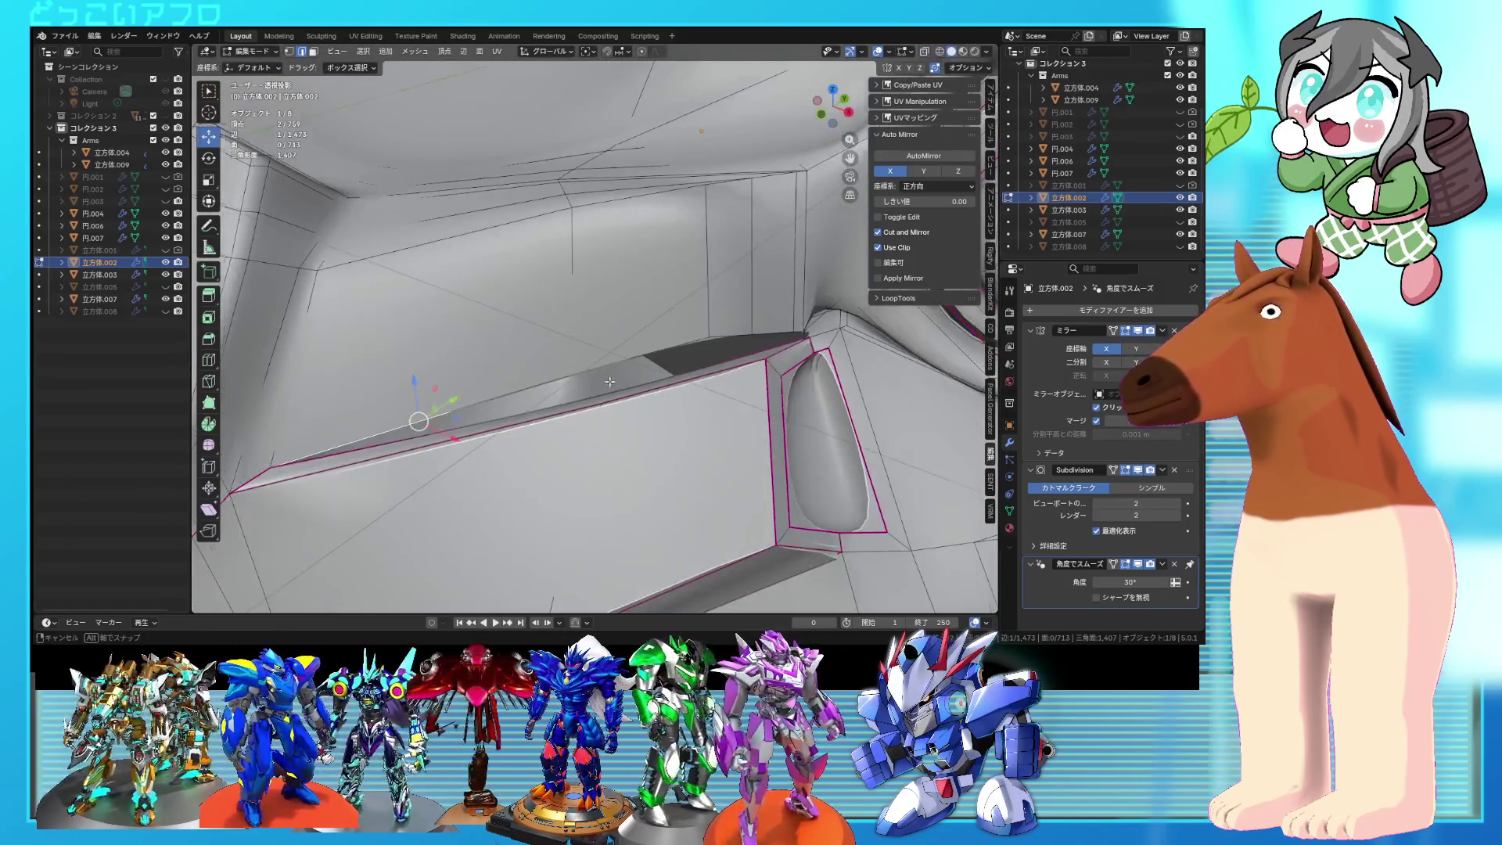
# Step: Fill a new face across the gap in the chest slot
pyautogui.moveTo(609, 381)
pyautogui.mouseDown(button='middle')
pyautogui.moveTo(619, 416)
pyautogui.moveTo(624, 359)
pyautogui.moveTo(586, 328)
pyautogui.mouseUp(button='middle')
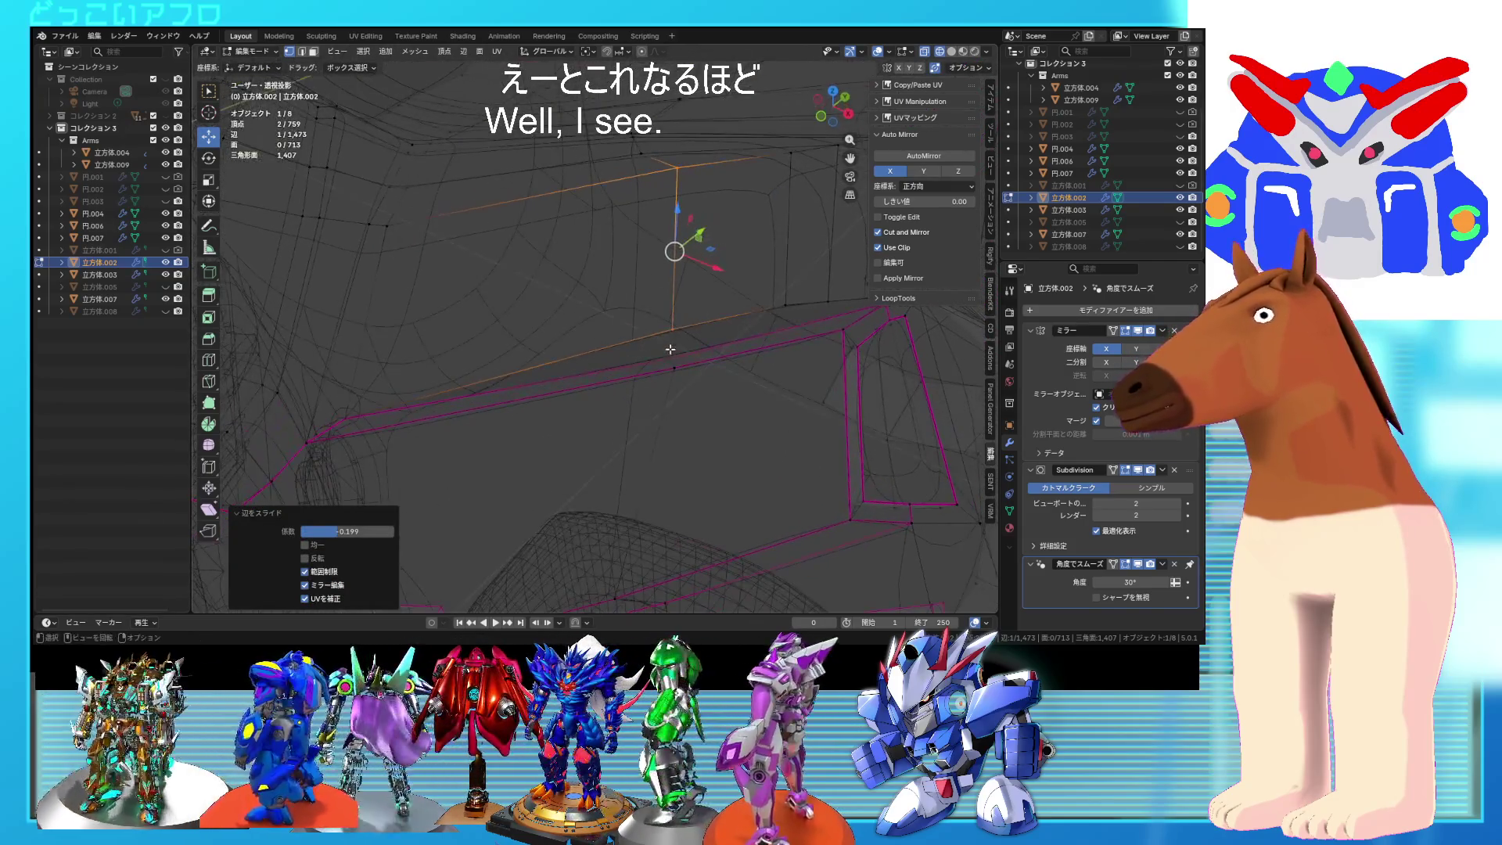
pyautogui.hotkey('shift', 'z')
pyautogui.press('f')
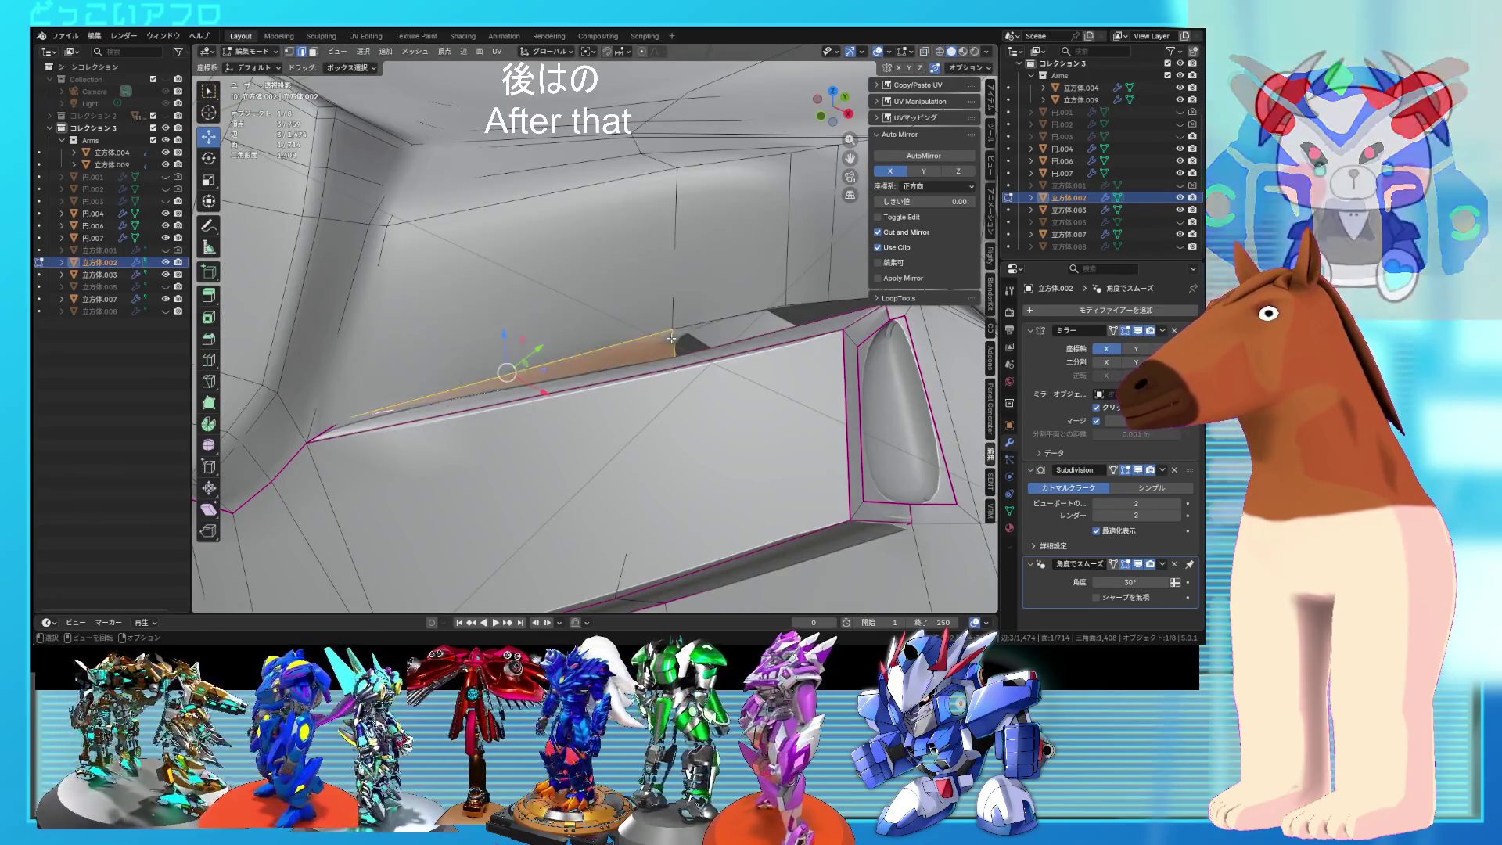
pyautogui.click(675, 330)
pyautogui.moveTo(675, 331)
pyautogui.mouseDown(button='middle')
pyautogui.moveTo(618, 368)
pyautogui.moveTo(568, 304)
pyautogui.moveTo(579, 317)
pyautogui.mouseUp(button='middle')
pyautogui.scroll(5, 586, 329)
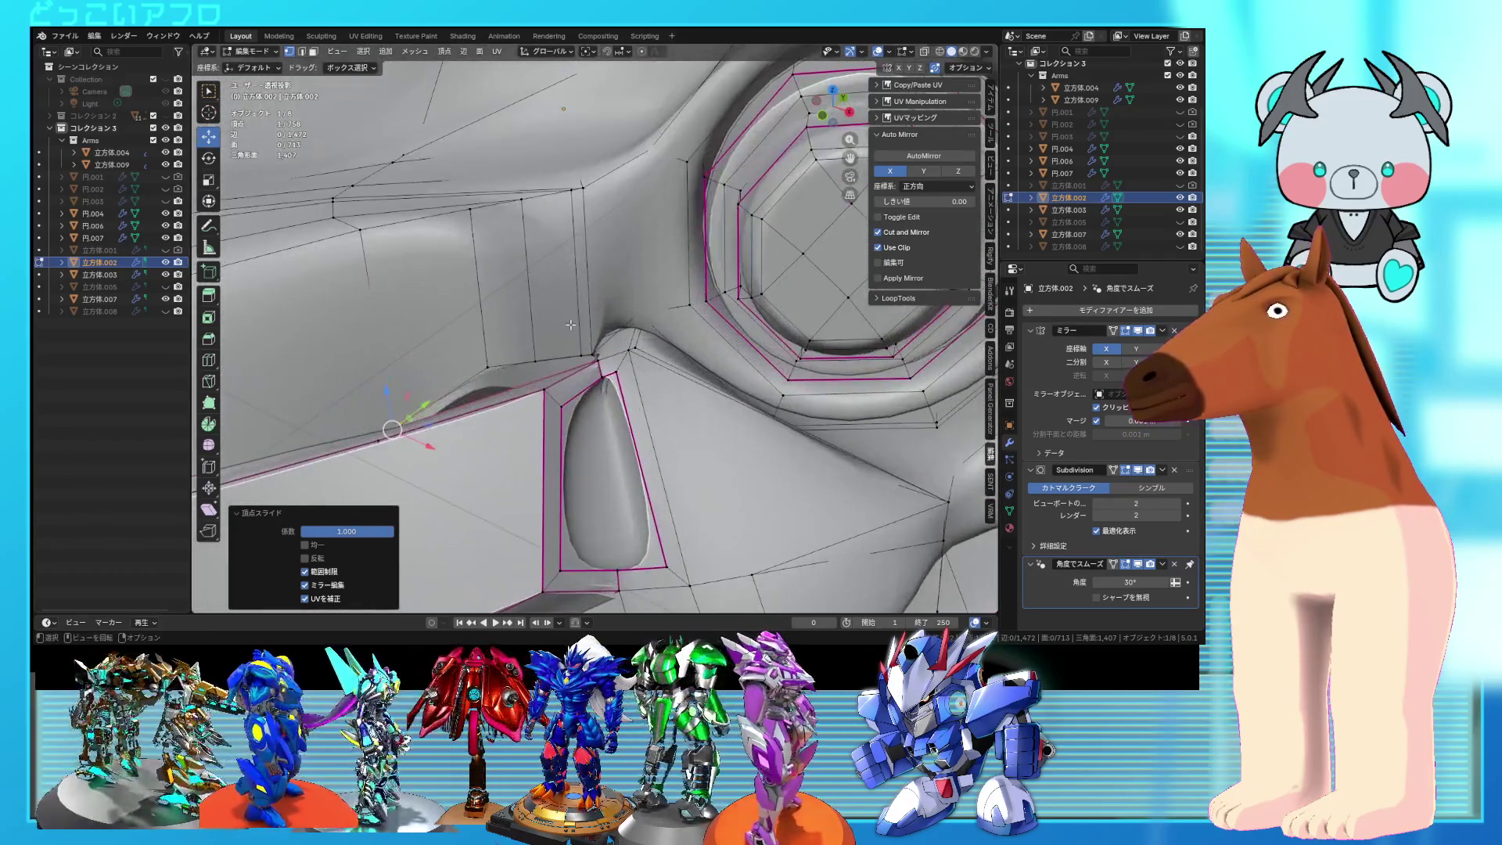
pyautogui.scroll(3, 597, 339)
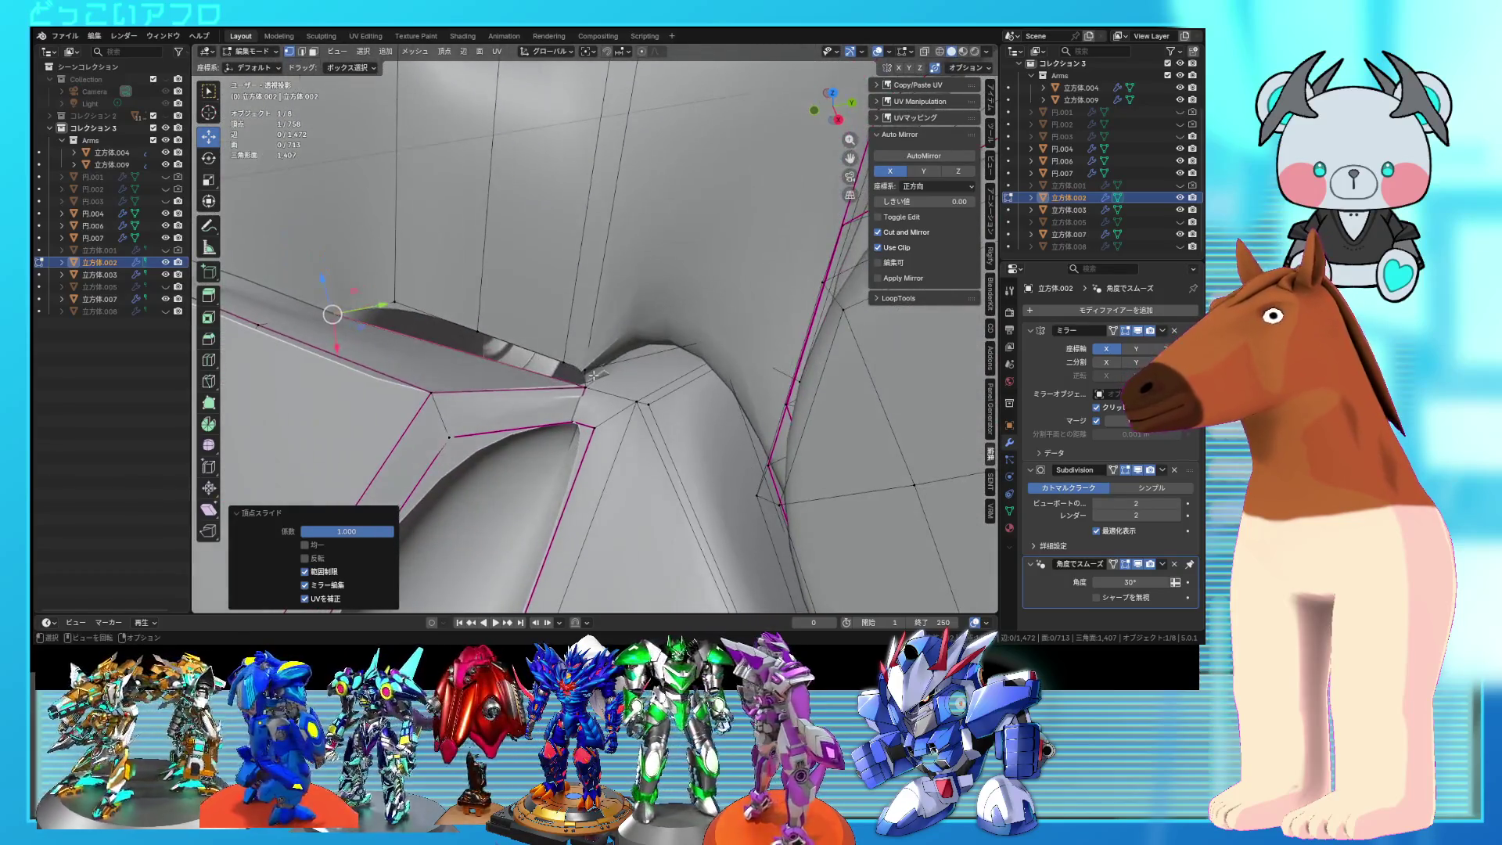
# Step: Slide the slot-junction vertex onto its neighbour to merge it
pyautogui.click(587, 385)
pyautogui.hotkey('shift', 'v')
pyautogui.click(587, 385)
pyautogui.hotkey('alt', 'z')
pyautogui.moveTo(586, 385); pyautogui.dragTo(699, 360, button='middle')
pyautogui.moveTo(537, 321); pyautogui.dragTo(450, 316, button='middle')
pyautogui.hotkey('alt', 'z')
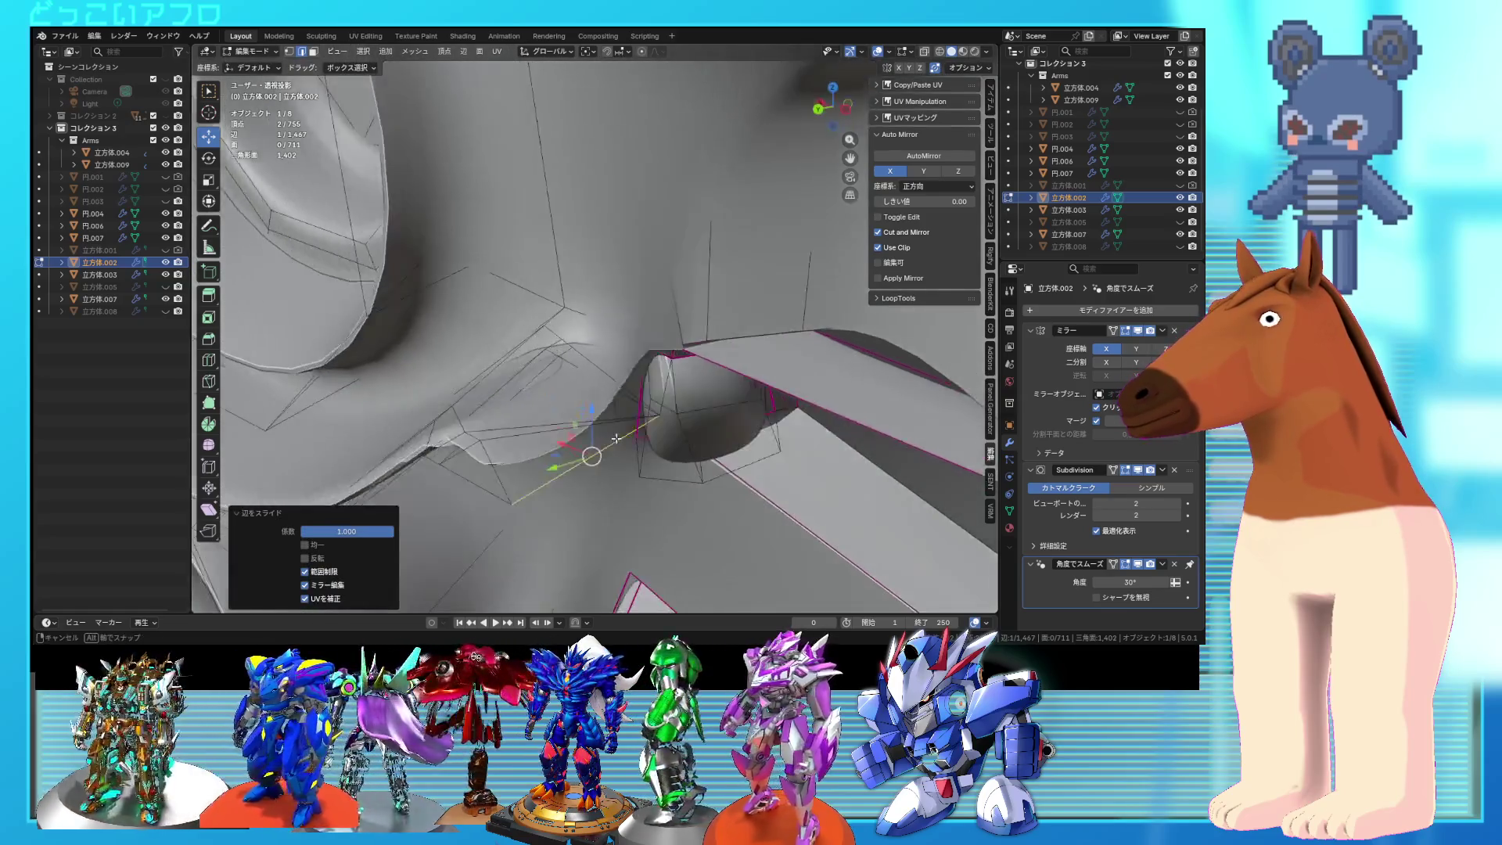
# Step: Edge-slide the selected vertices at factor −1.000 to collapse more edges
pyautogui.keyDown('shift'); pyautogui.click(490, 444); pyautogui.keyUp('shift')
pyautogui.press('g')
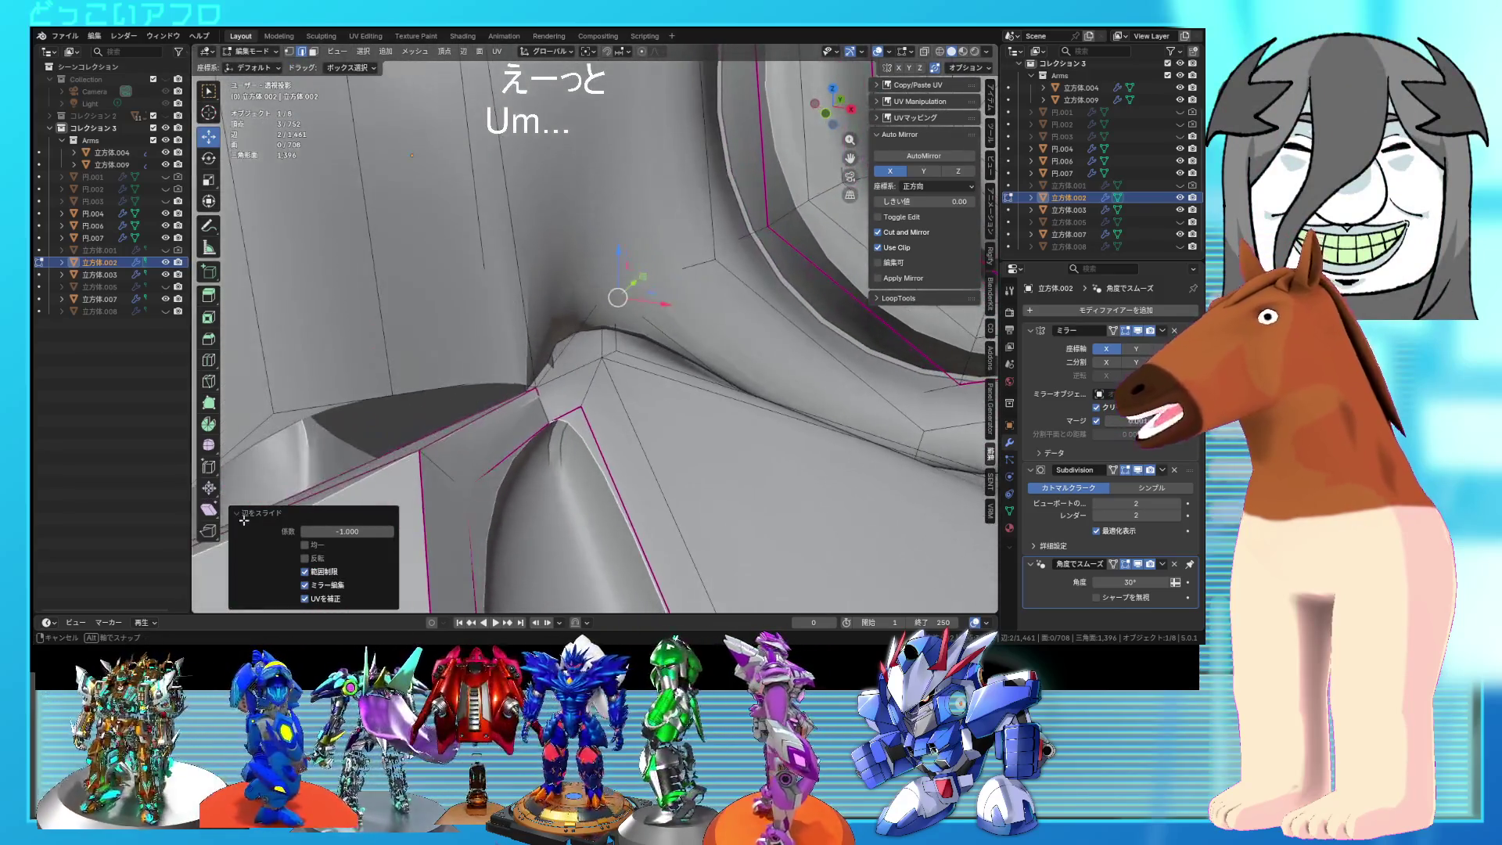
pyautogui.moveTo(244, 521); pyautogui.dragTo(258, 513, button='middle')
pyautogui.hotkey('shift', 'z')
pyautogui.hotkey('shift', 'z')
pyautogui.moveTo(606, 464)
pyautogui.mouseDown(button='middle')
pyautogui.moveTo(726, 316)
pyautogui.moveTo(634, 304)
pyautogui.mouseUp(button='middle')
pyautogui.scroll(5, 636, 321)
pyautogui.scroll(-4, 634, 304)
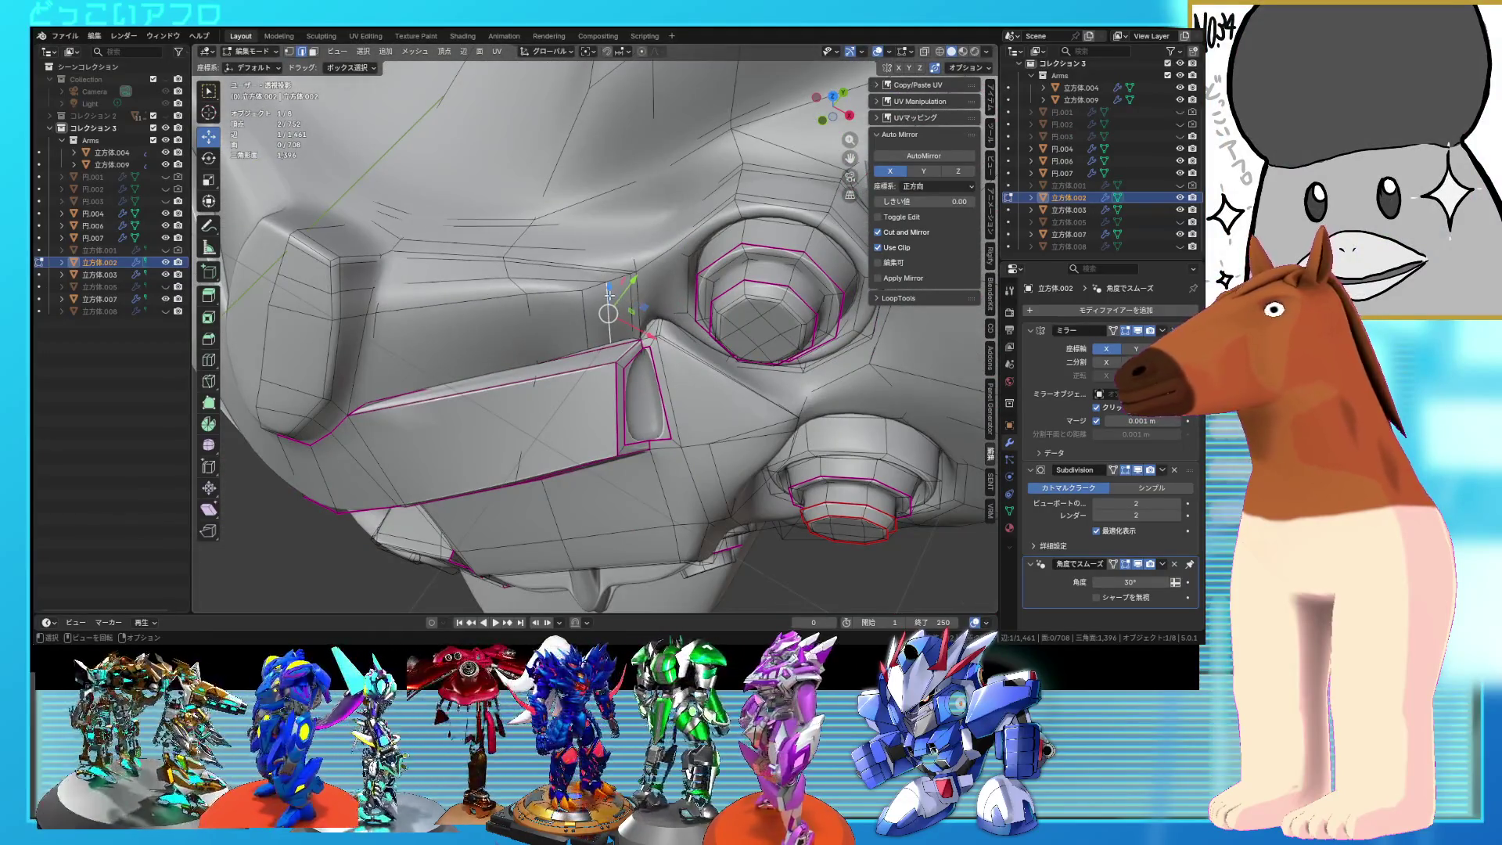
# Step: Dissolve the edge loop beside the slot on the chest mesh
pyautogui.keyDown('alt'); pyautogui.click(614, 300); pyautogui.keyUp('alt')
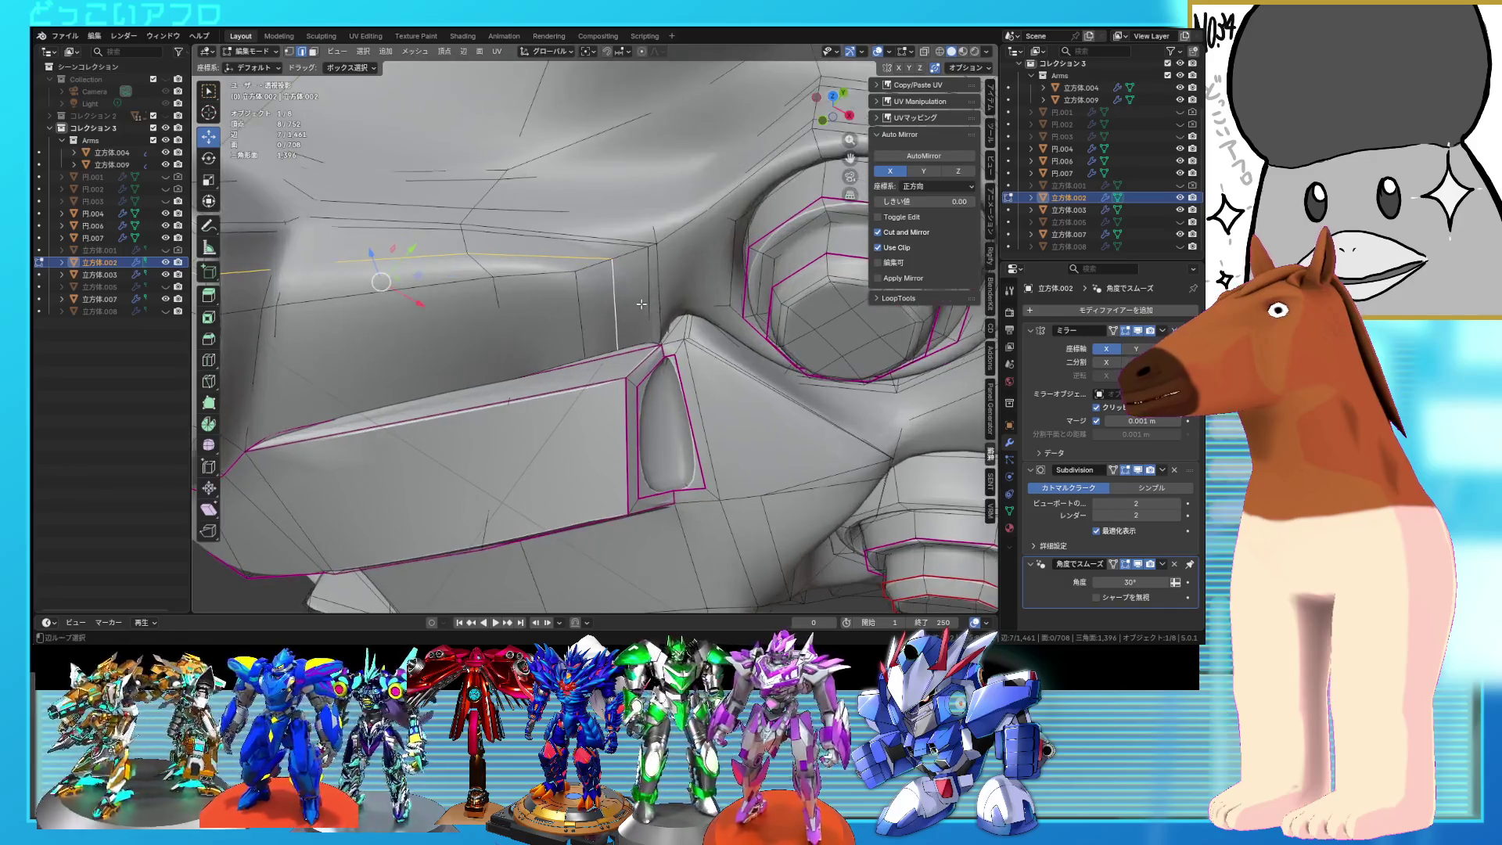
pyautogui.press('x')
pyautogui.click(625, 304)
pyautogui.scroll(6, 595, 291)
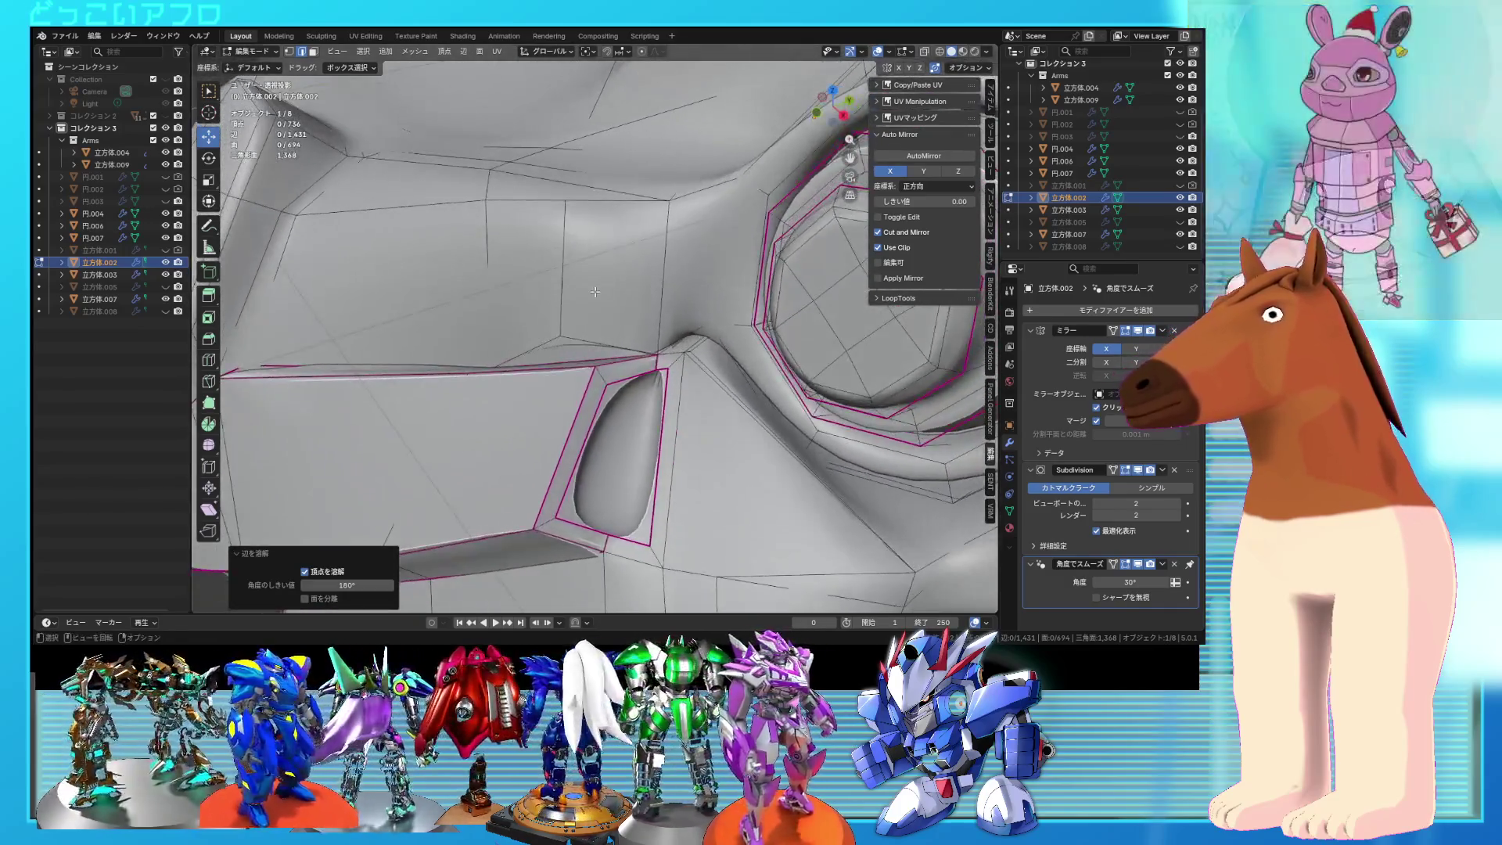
pyautogui.scroll(2, 594, 291)
# Step: Slide a vertical chest edge into place and return to Object Mode
pyautogui.click(568, 278)
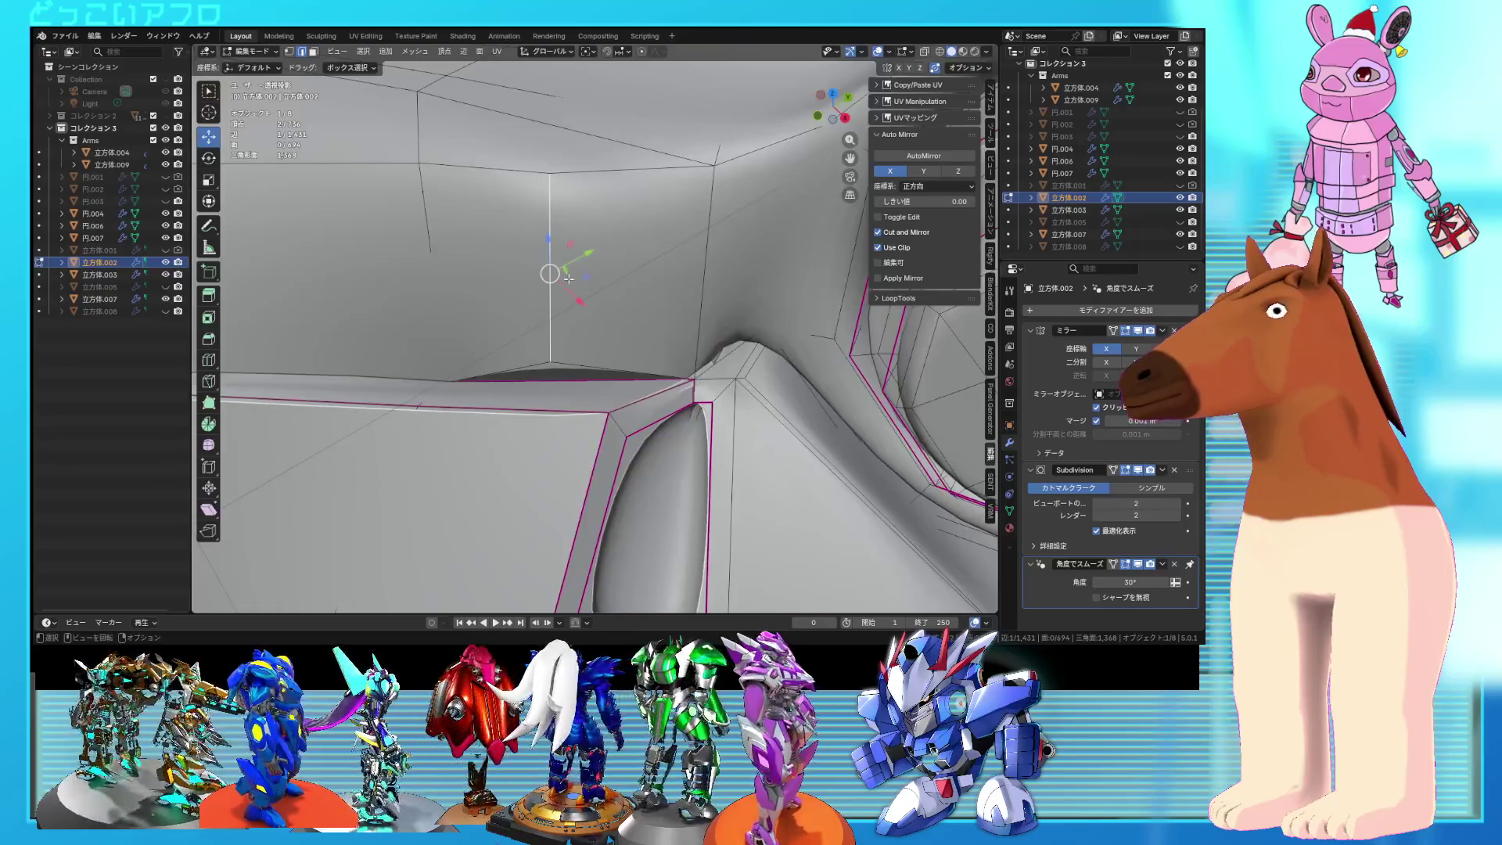
pyautogui.click(714, 305)
pyautogui.scroll(-5, 715, 306)
pyautogui.press('Tab')
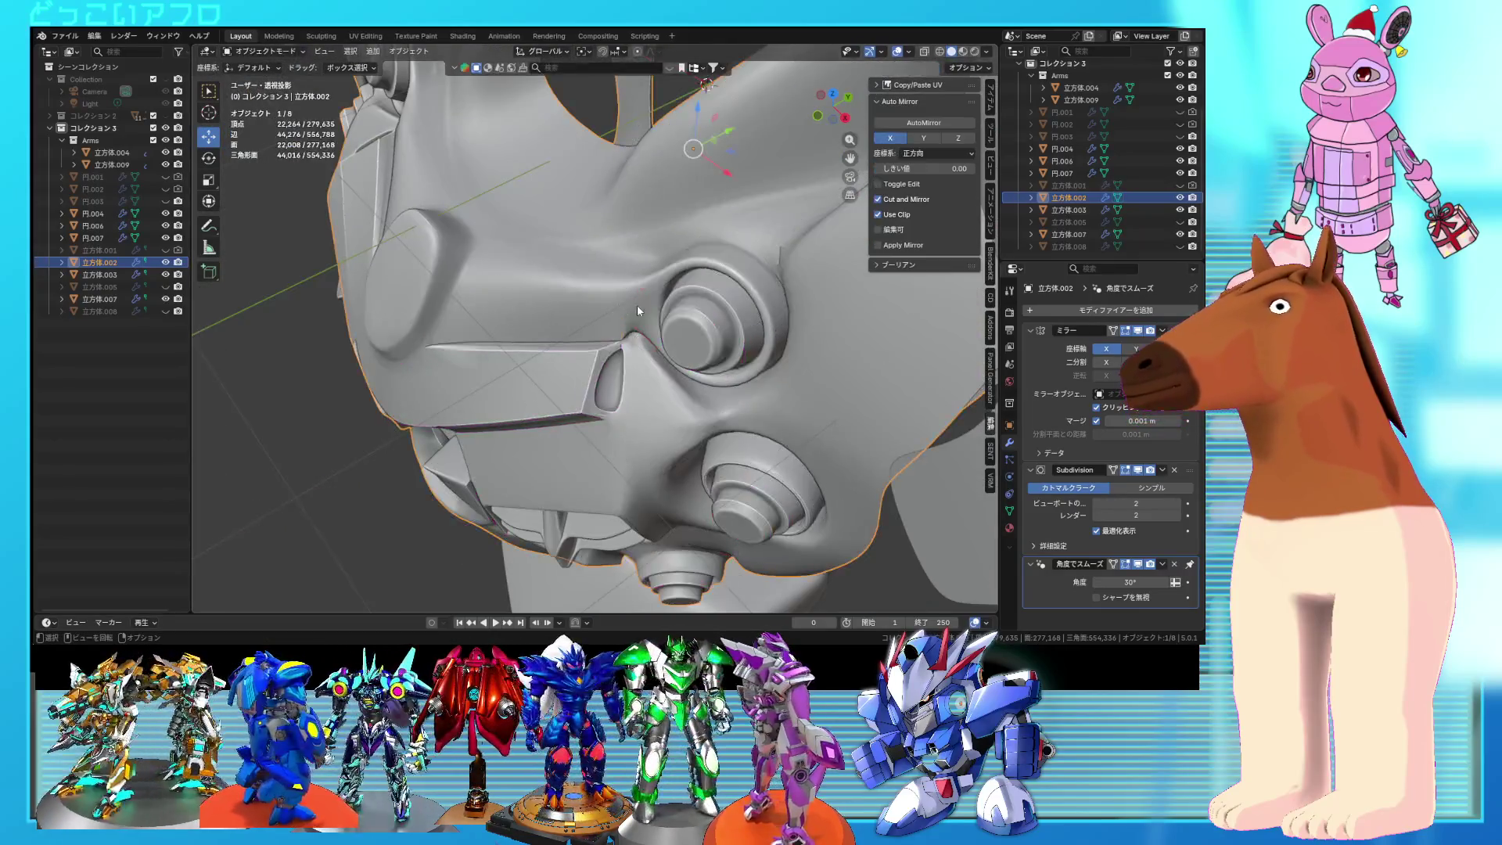
# Step: Inspect the fully selected chest part in X-ray, then return to Object Mode and save 11.blend
pyautogui.moveTo(717, 276); pyautogui.dragTo(654, 312, button='middle')
pyautogui.press('Tab')
pyautogui.scroll(4, 654, 312)
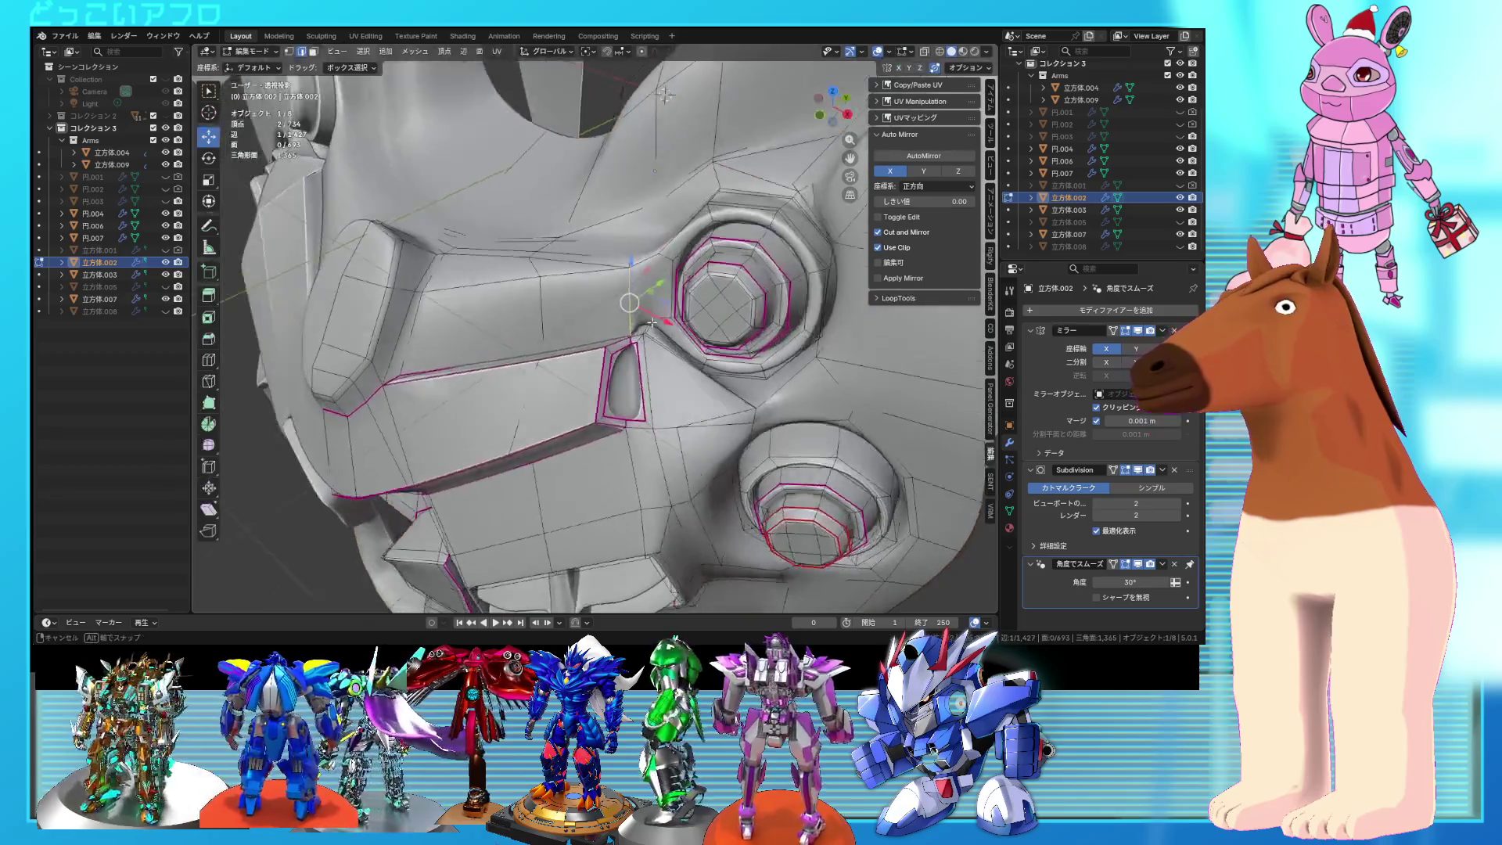
pyautogui.hotkey('alt', 'z')
pyautogui.press('a')
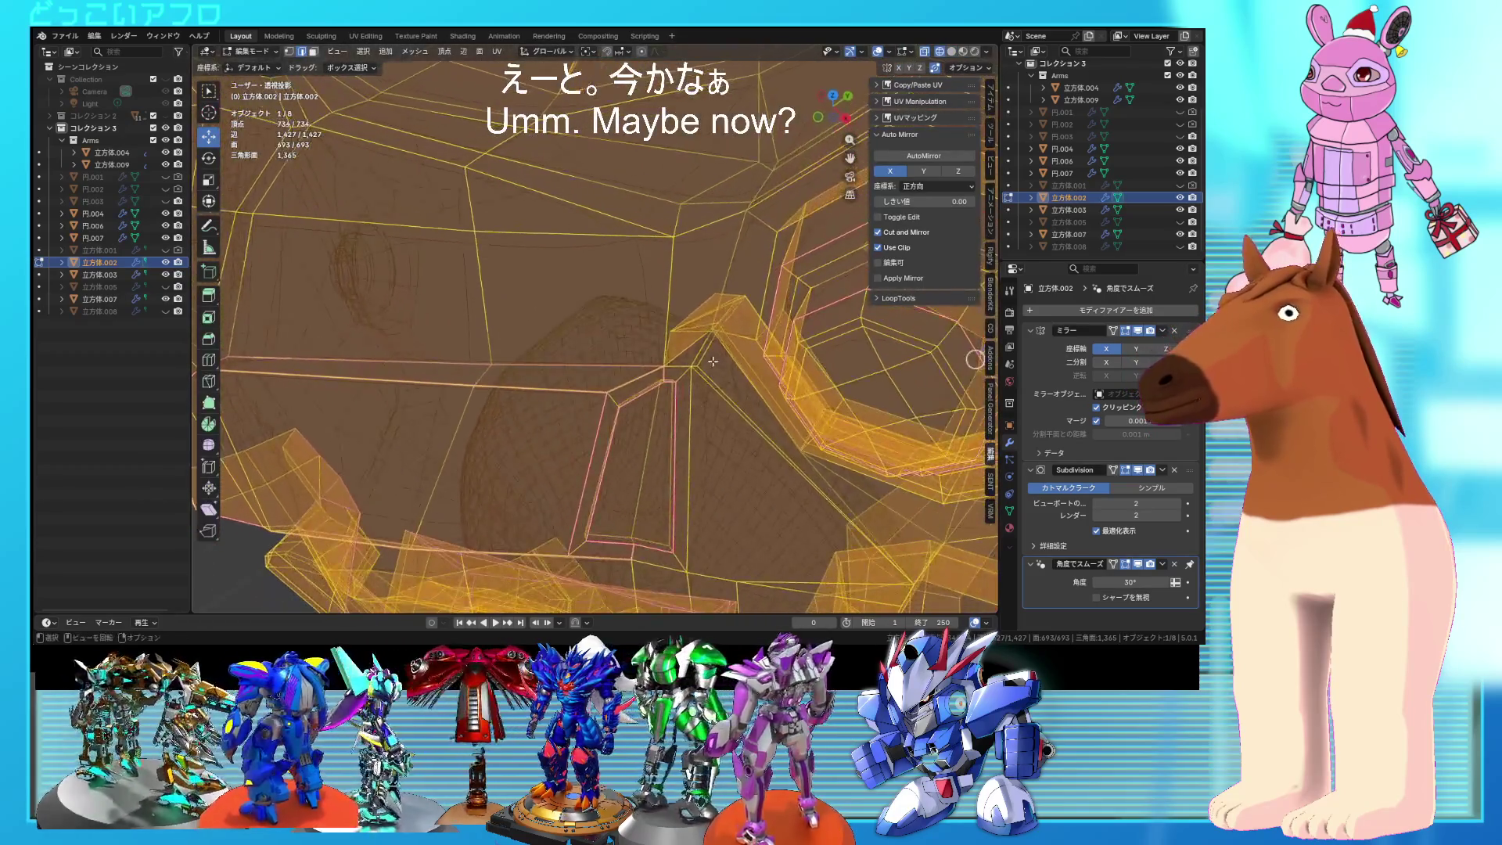
pyautogui.scroll(-4, 641, 339)
pyautogui.moveTo(642, 339)
pyautogui.mouseDown(button='middle')
pyautogui.moveTo(635, 321)
pyautogui.moveTo(698, 300)
pyautogui.mouseUp(button='middle')
pyautogui.press('Tab')
pyautogui.hotkey('alt', 'z')
pyautogui.scroll(3, 630, 311)
pyautogui.hotkey('ctrl', 's')
pyautogui.scroll(-3, 628, 311)
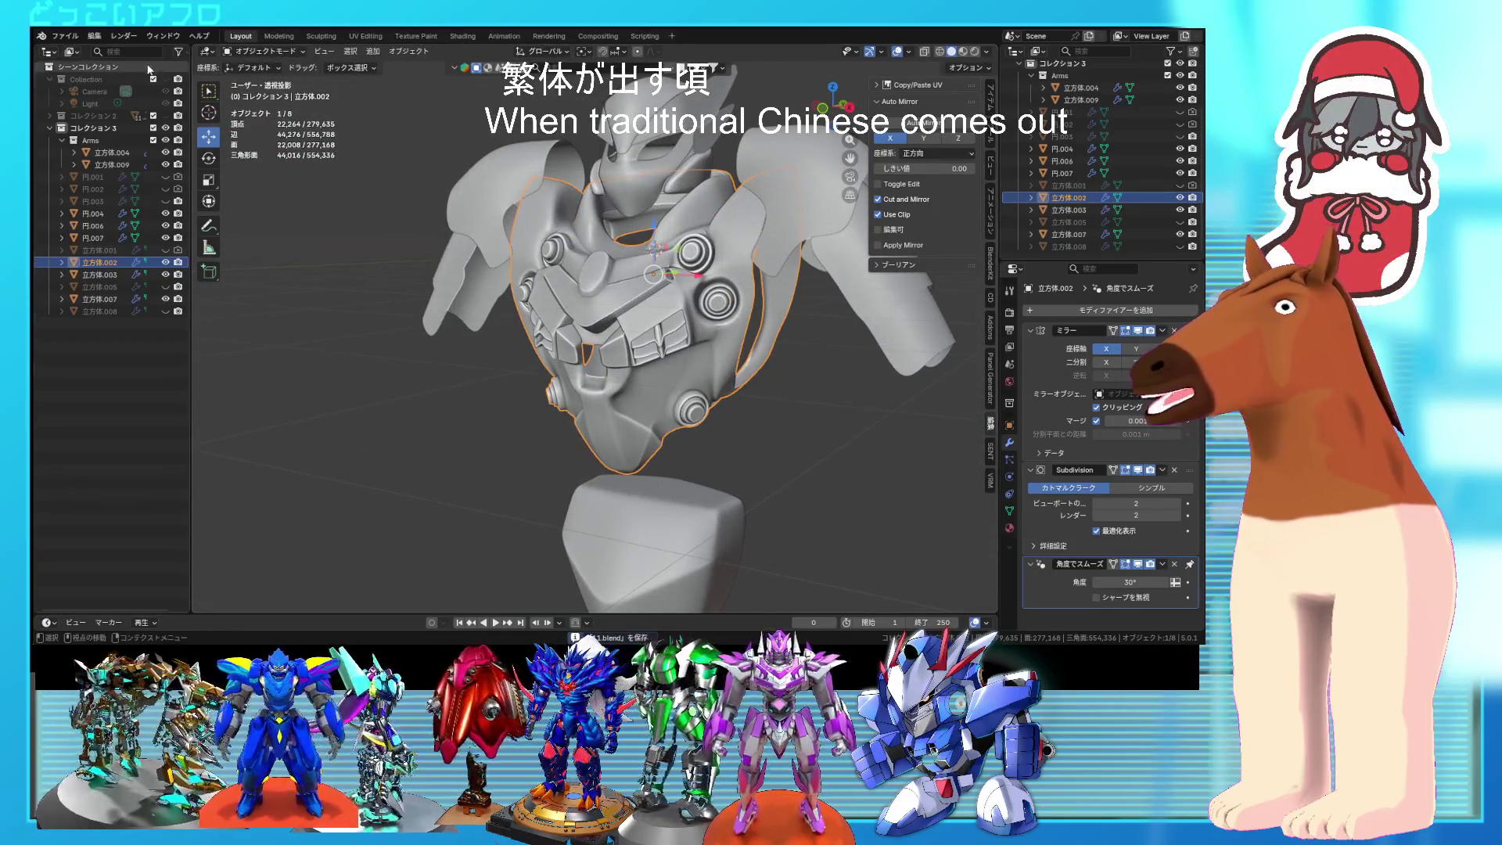
# Step: Open the horse model 18.blend from the recent files list
pyautogui.click(65, 36)
pyautogui.moveTo(125, 75)
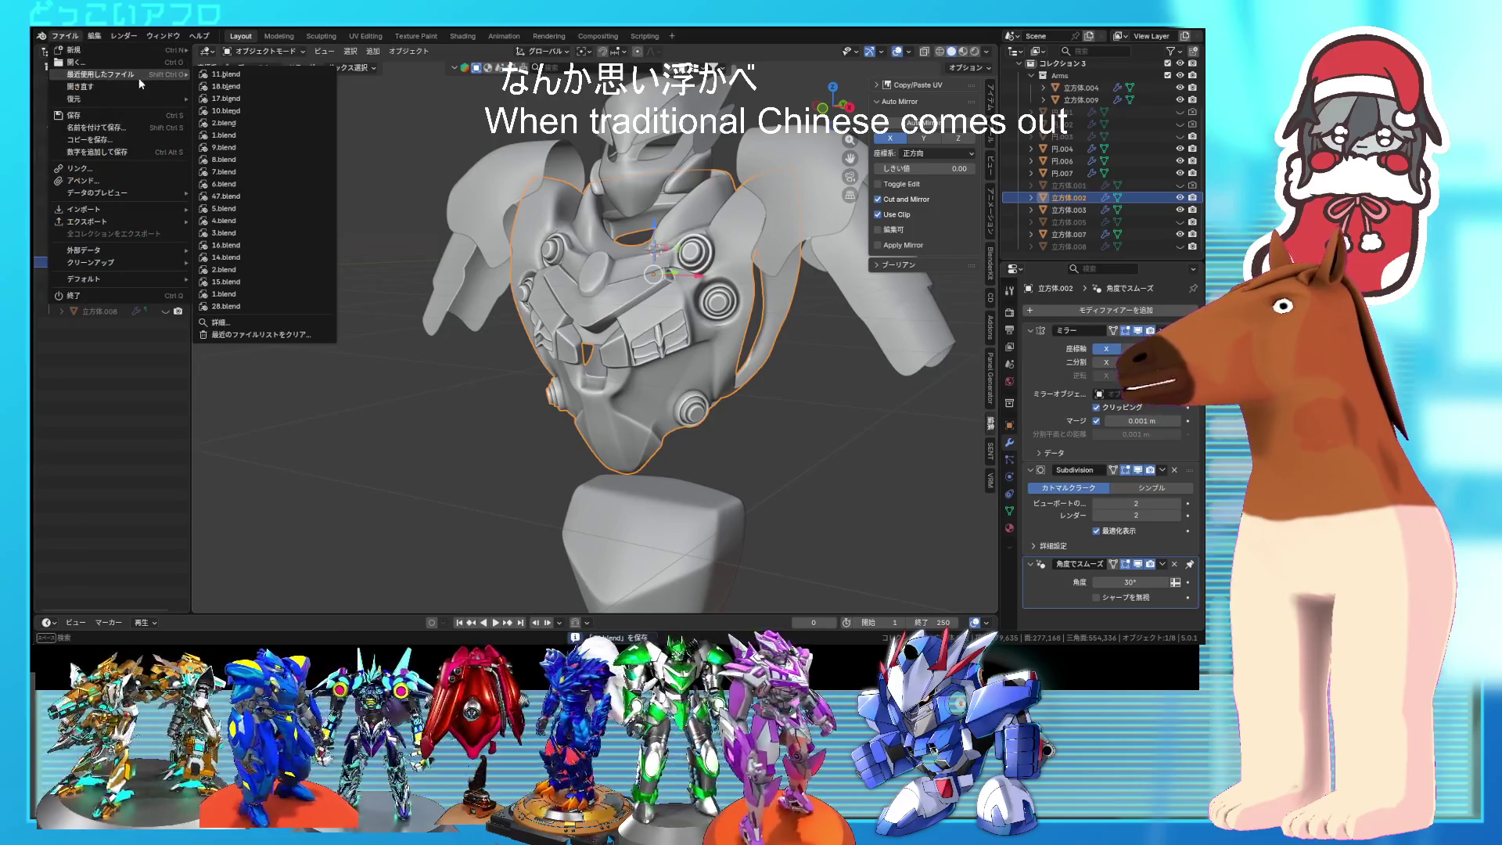
pyautogui.click(210, 84)
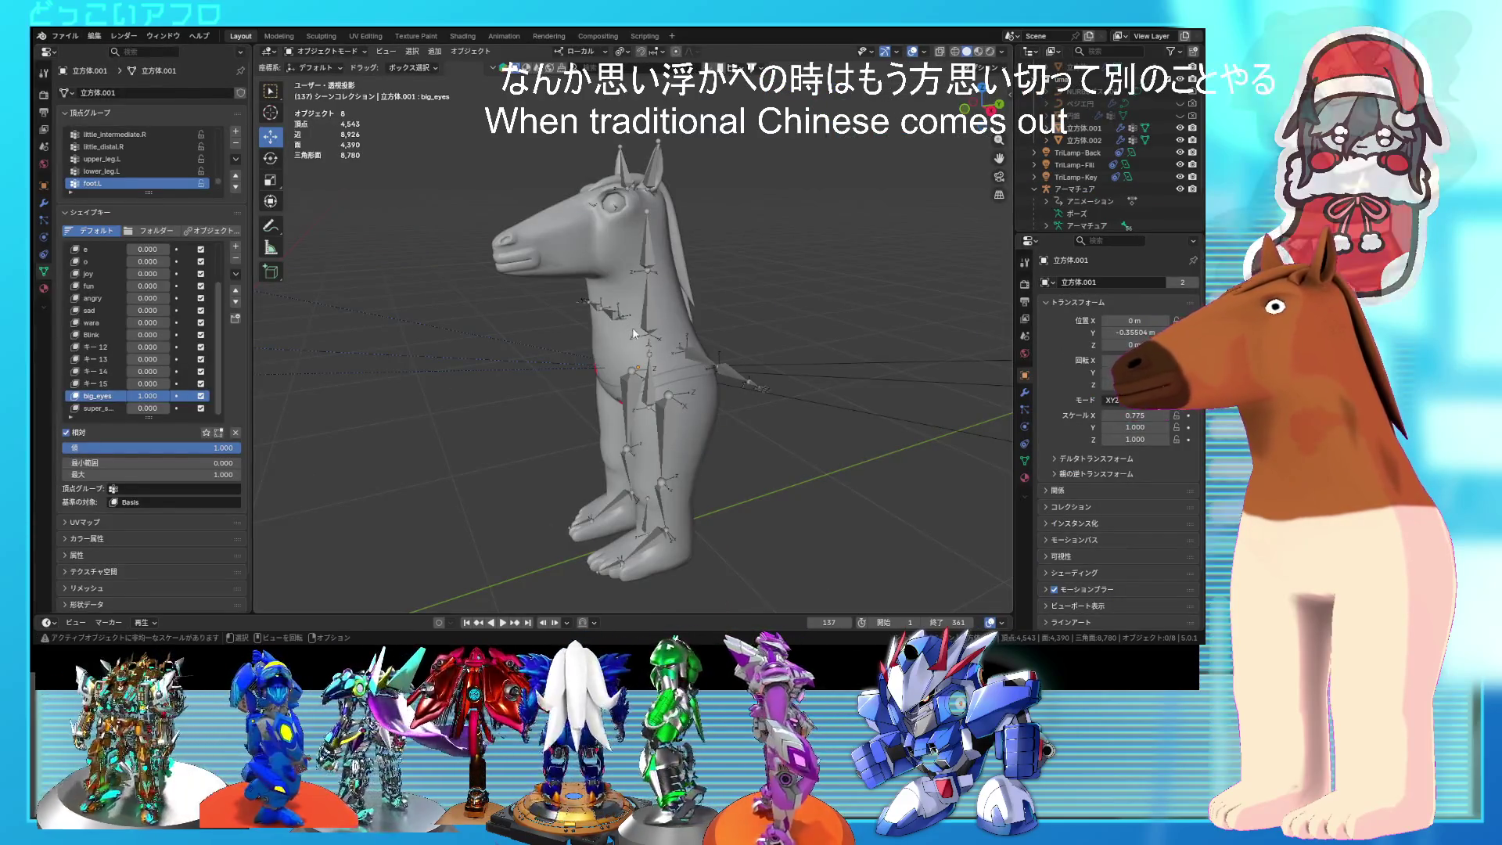
pyautogui.moveTo(632, 327); pyautogui.dragTo(744, 338, button='middle')
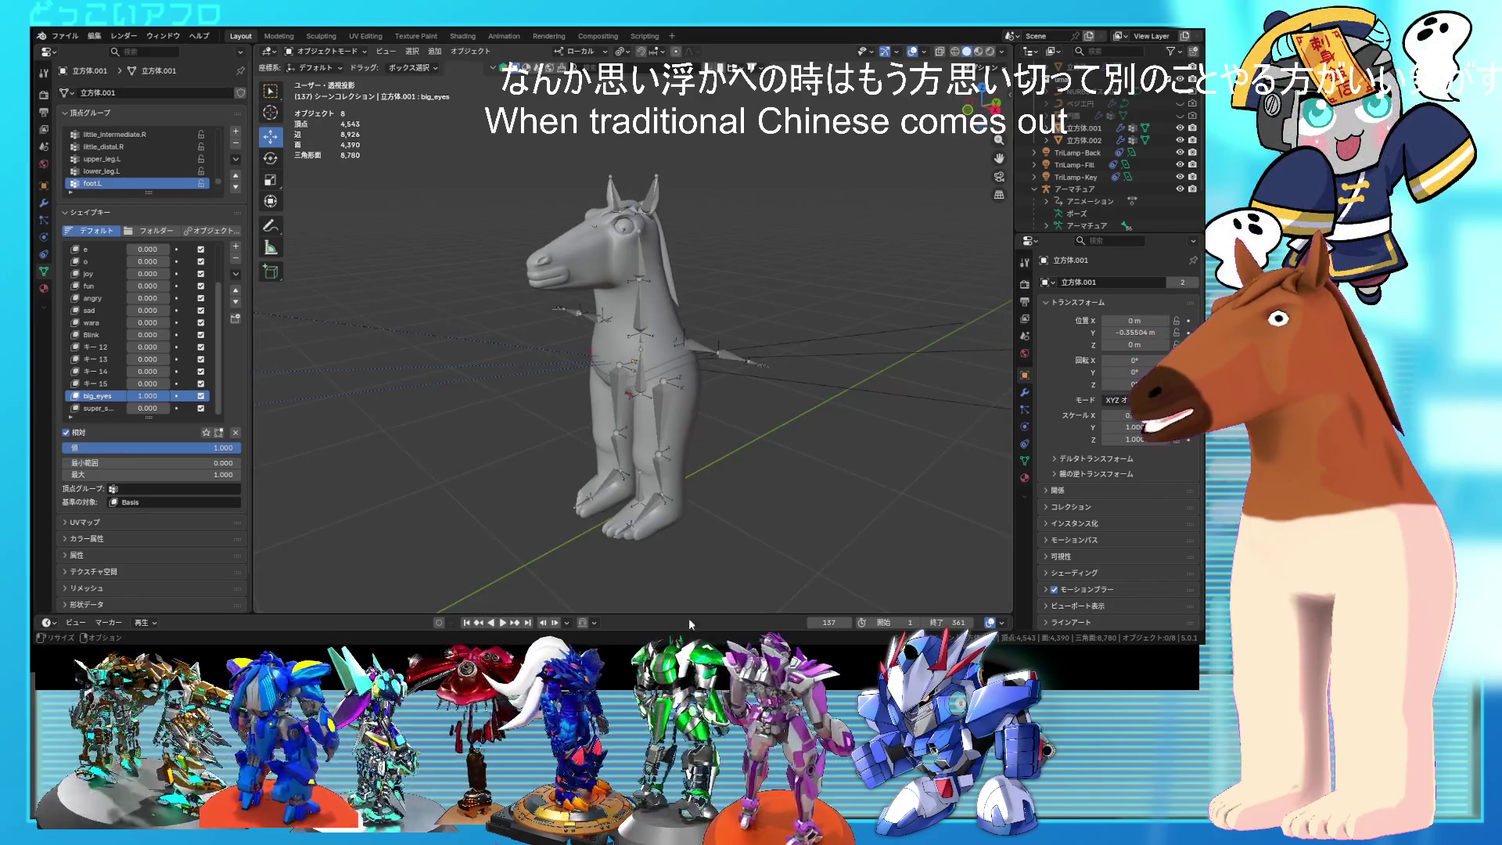
# Step: Enlarge the timeline, select the horse armature and switch it into Pose Mode
pyautogui.moveTo(688, 618)
pyautogui.mouseDown()
pyautogui.moveTo(595, 548)
pyautogui.moveTo(508, 532)
pyautogui.moveTo(524, 555)
pyautogui.moveTo(625, 565)
pyautogui.moveTo(547, 549)
pyautogui.moveTo(606, 549)
pyautogui.moveTo(490, 548)
pyautogui.mouseUp()
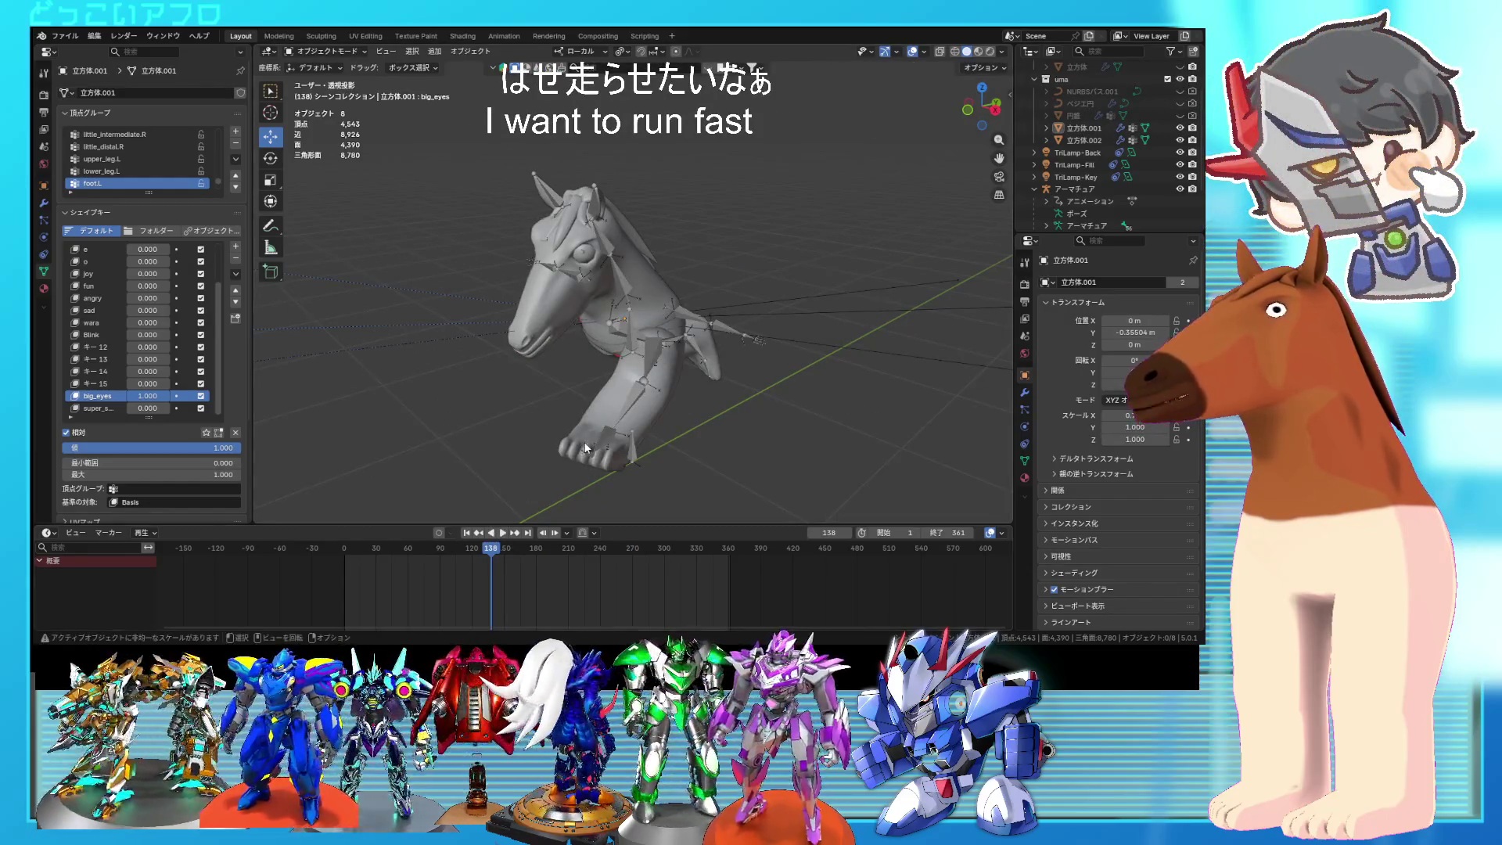
pyautogui.click(640, 451)
pyautogui.hotkey('ctrl', 'Tab')
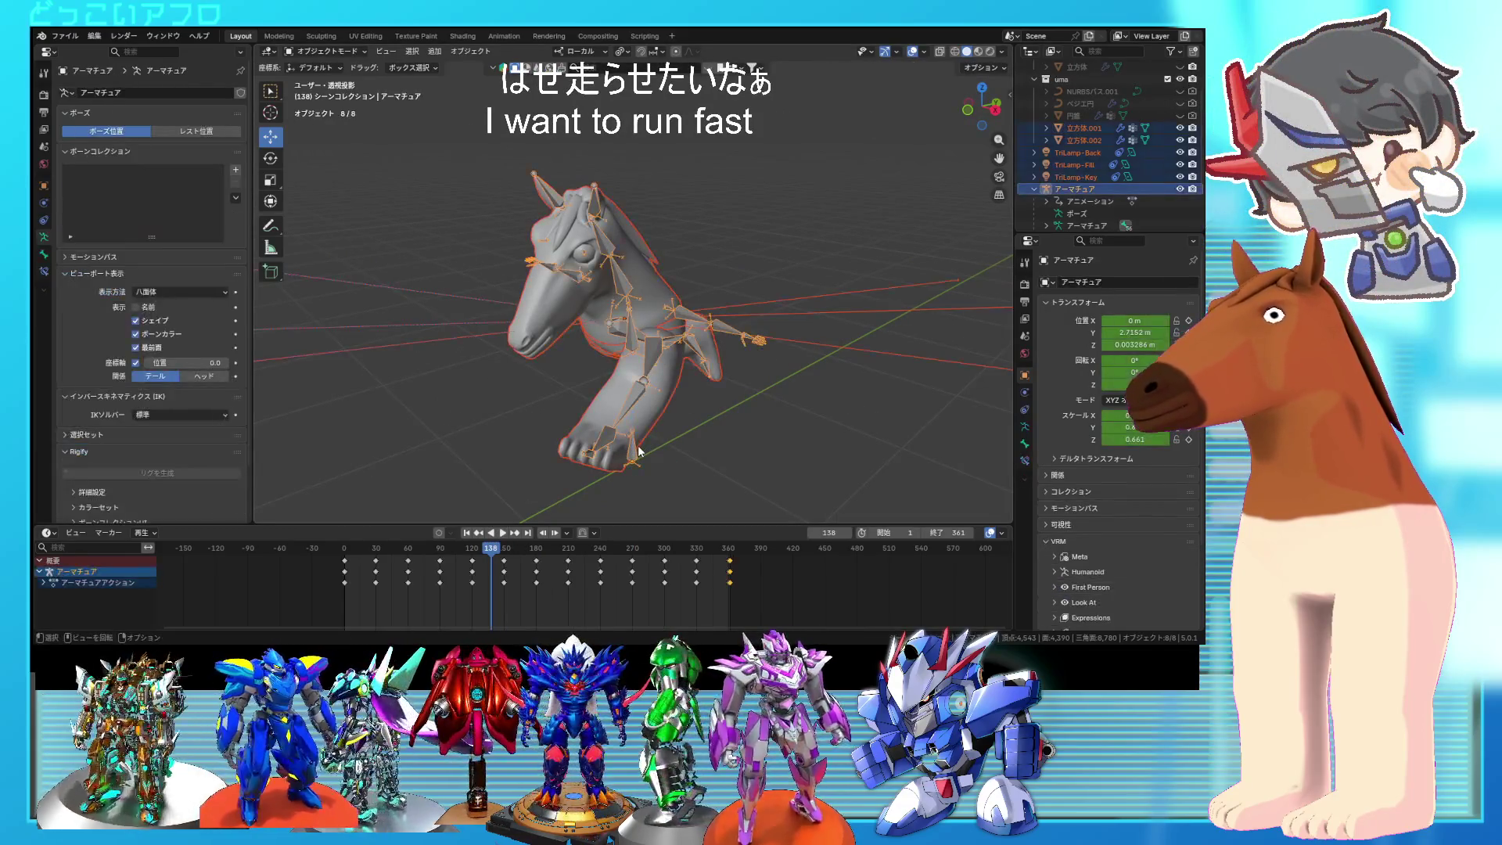
# Step: Delete all keyframes from every bone of the horse rig
pyautogui.press('a')
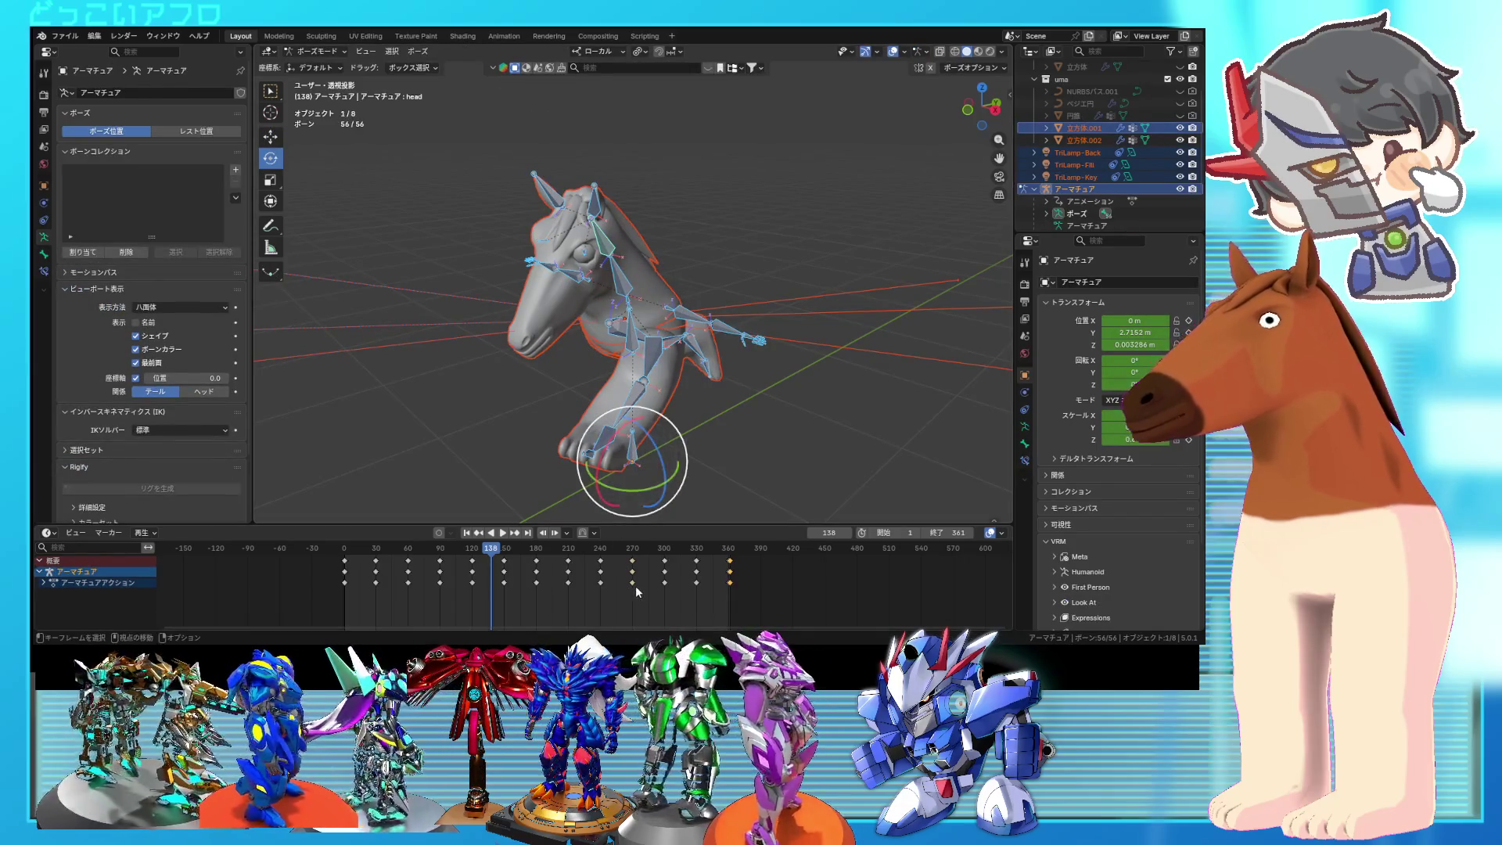
pyautogui.press('x')
pyautogui.click(749, 588)
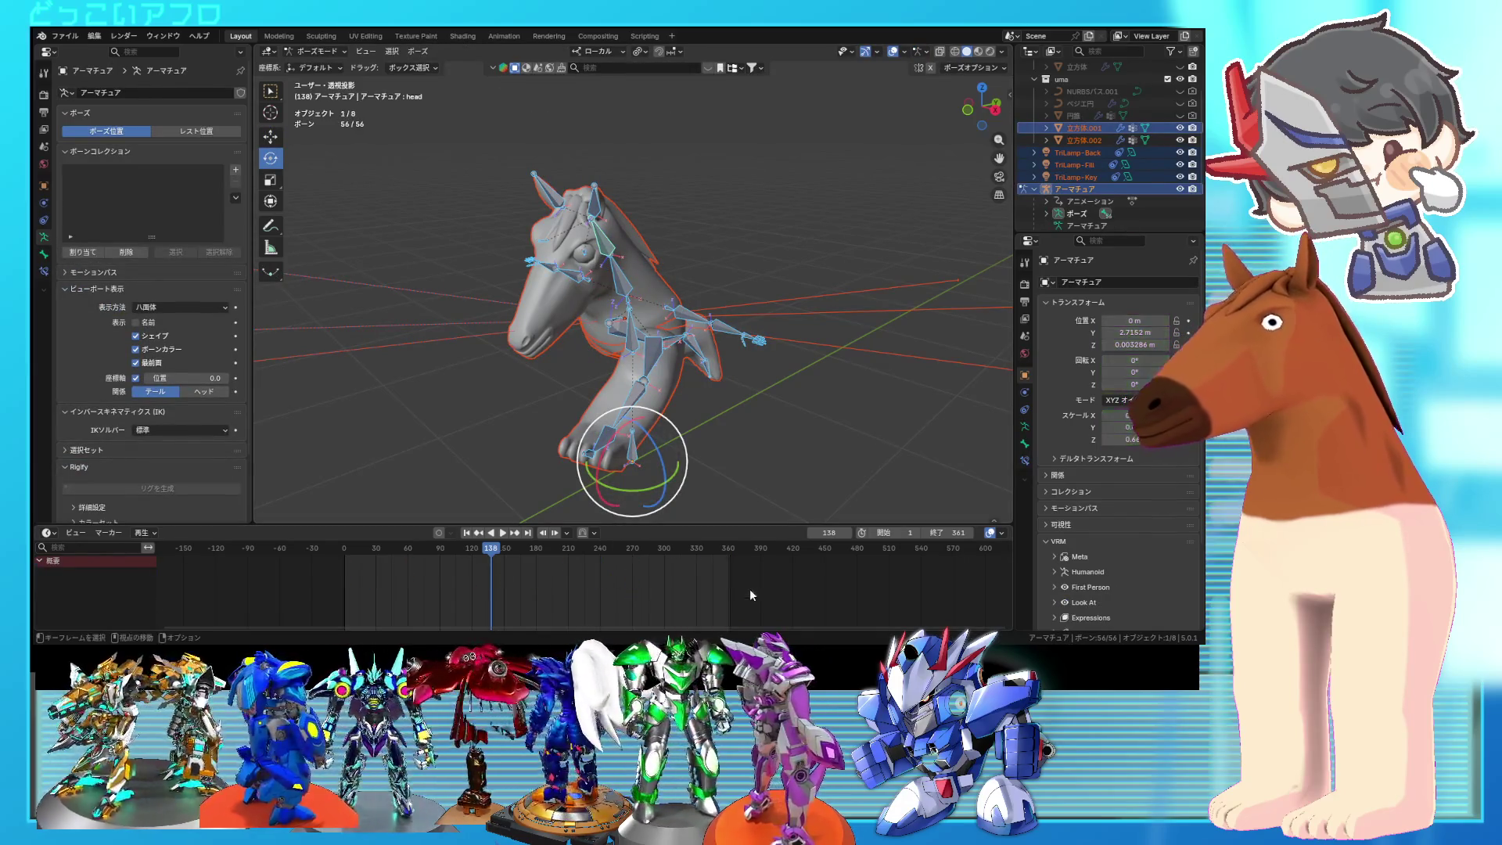
# Step: Clear all bone transforms so the rig returns to its rest pose
pyautogui.click(418, 51)
pyautogui.moveTo(470, 69)
pyautogui.click(615, 75)
pyautogui.moveTo(702, 361); pyautogui.dragTo(433, 181, button='middle')
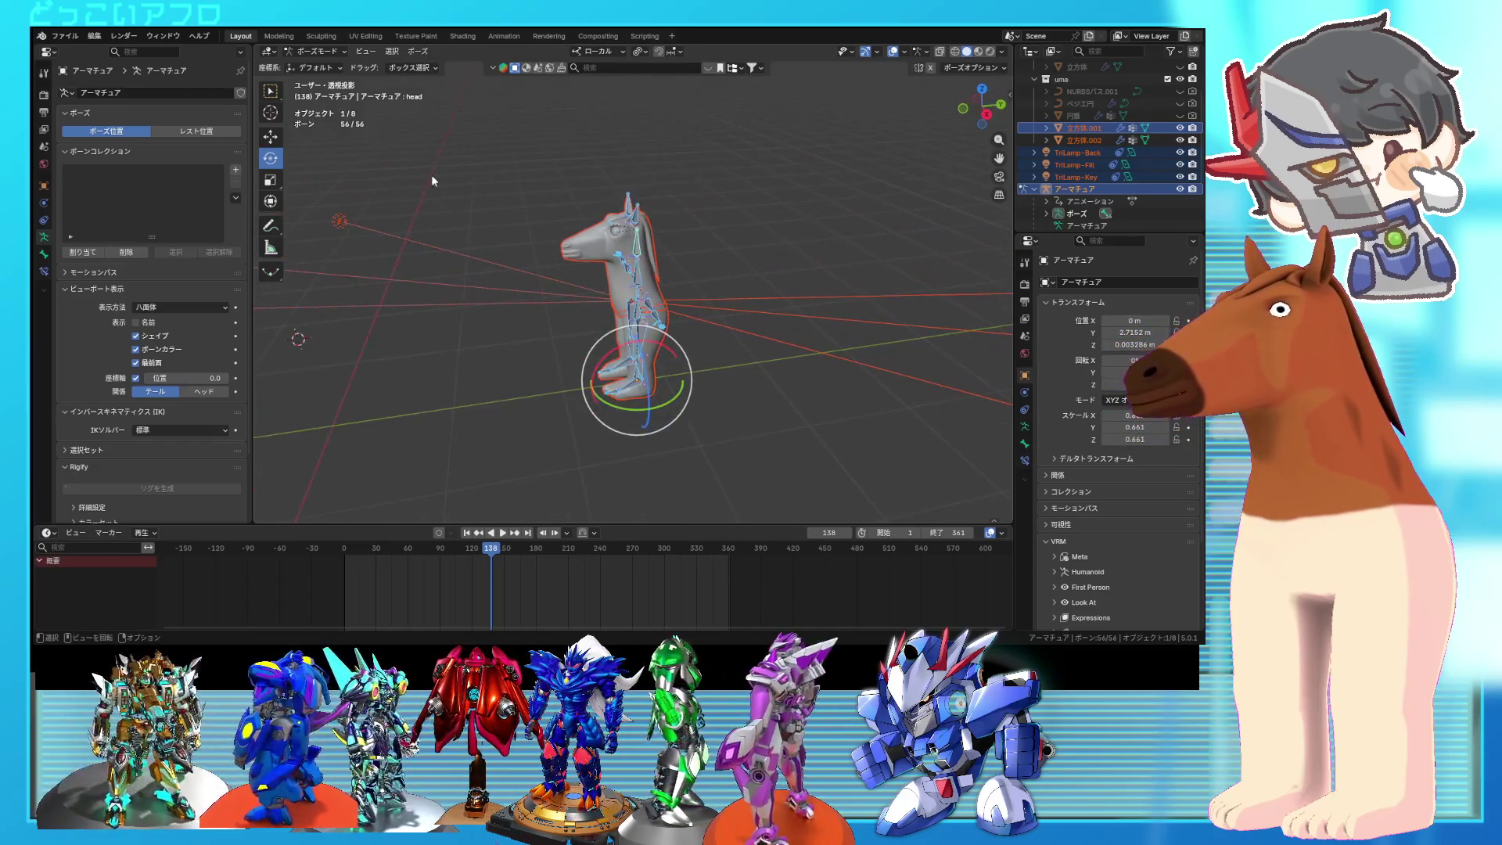
# Step: In Object Mode, set the armature's Y and Z location to 0 m and save
pyautogui.click(337, 65)
pyautogui.click(636, 379)
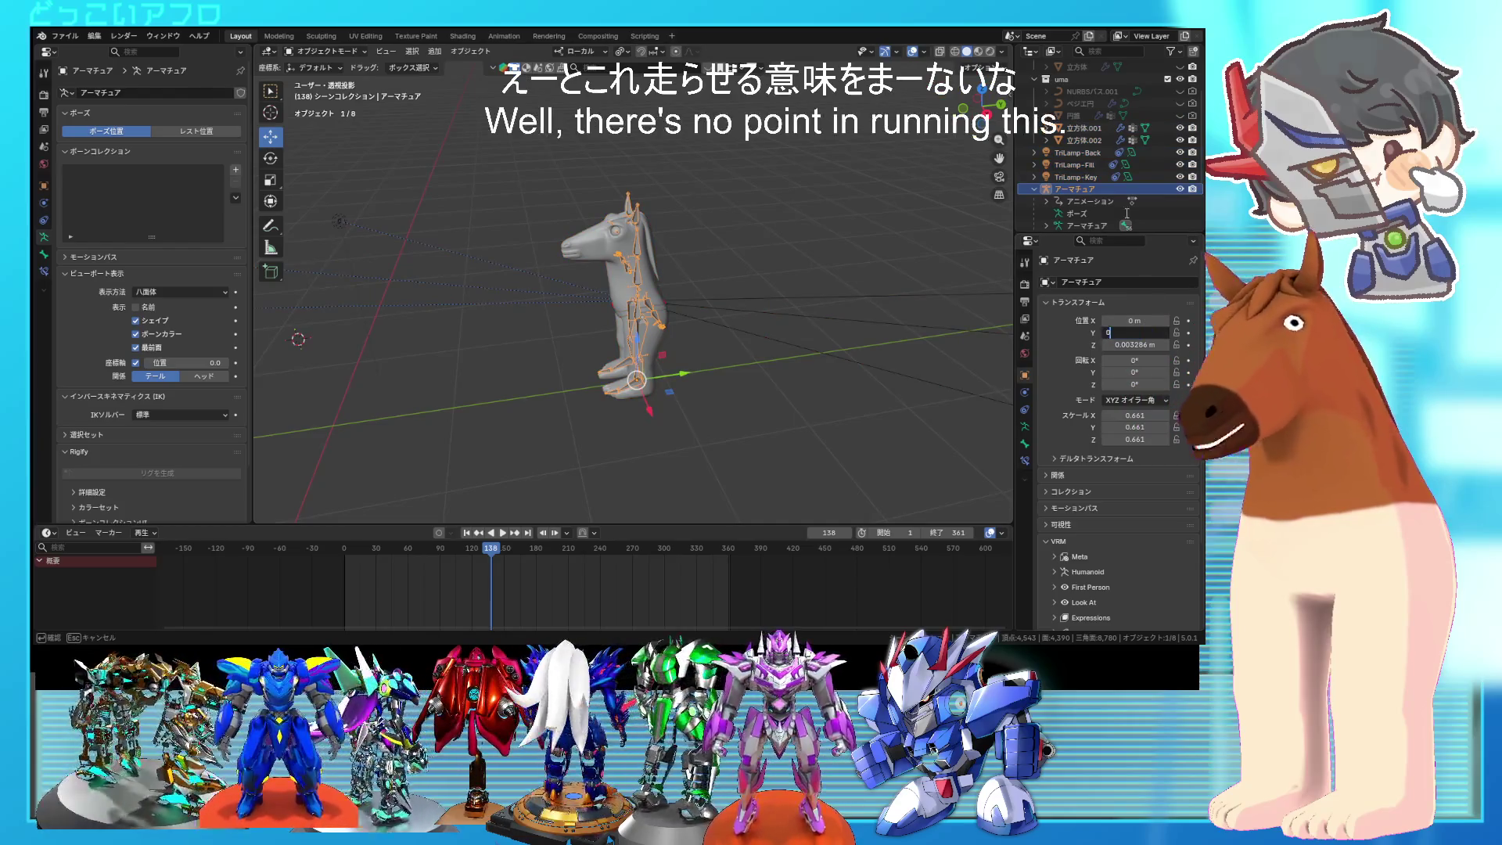
pyautogui.write('0')
pyautogui.press('Return')
pyautogui.click(1154, 345)
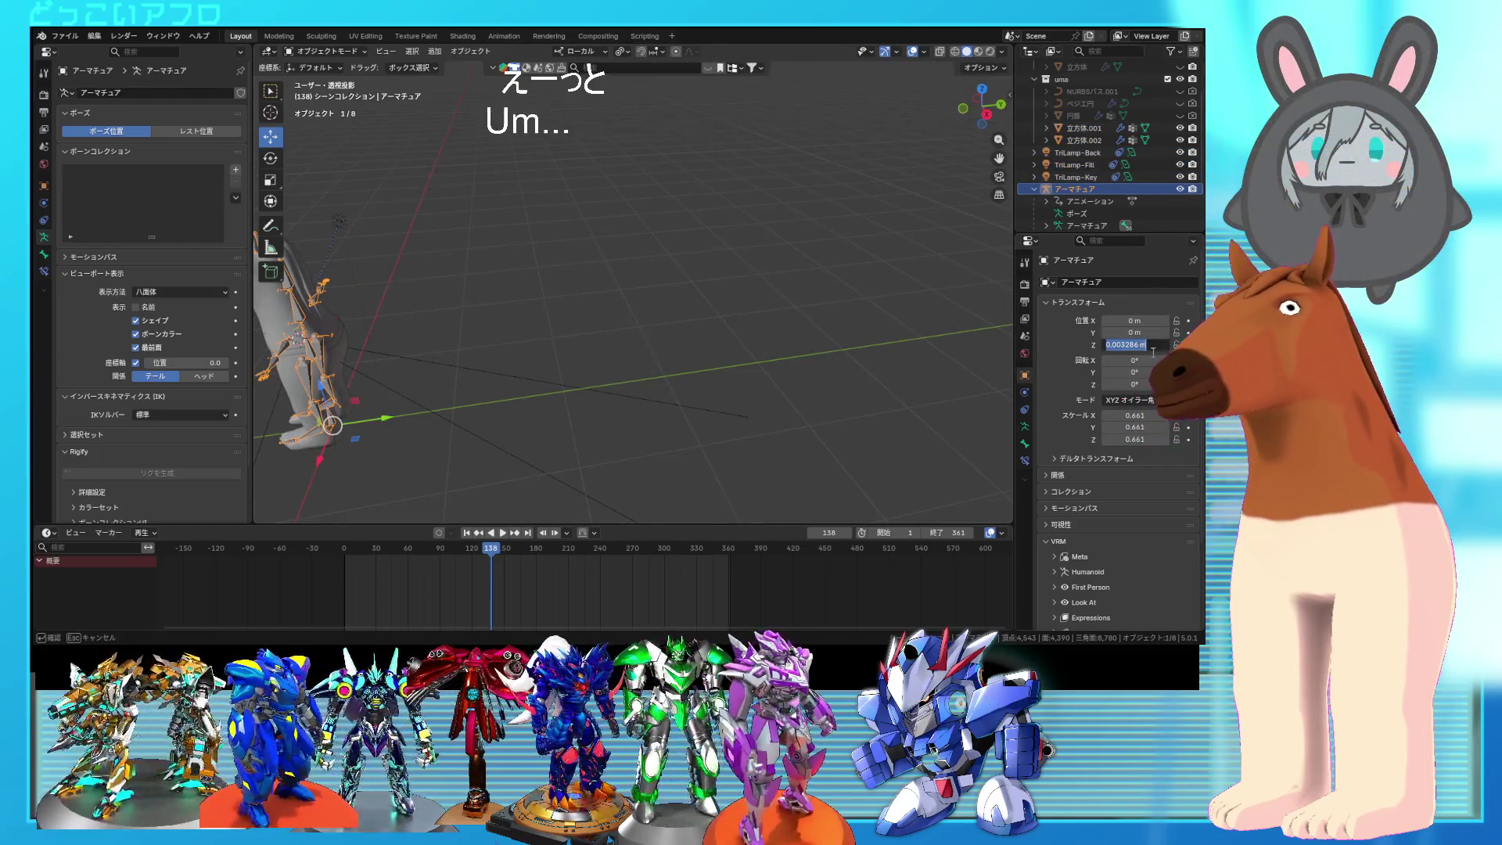
pyautogui.write('0')
pyautogui.moveTo(540, 394)
pyautogui.mouseDown(button='middle')
pyautogui.moveTo(715, 385)
pyautogui.moveTo(737, 350)
pyautogui.moveTo(704, 391)
pyautogui.mouseUp(button='middle')
pyautogui.hotkey('ctrl', 's')
# Step: Play the animation, checking frame 24 and frame 1, then stop playback
pyautogui.press('space')
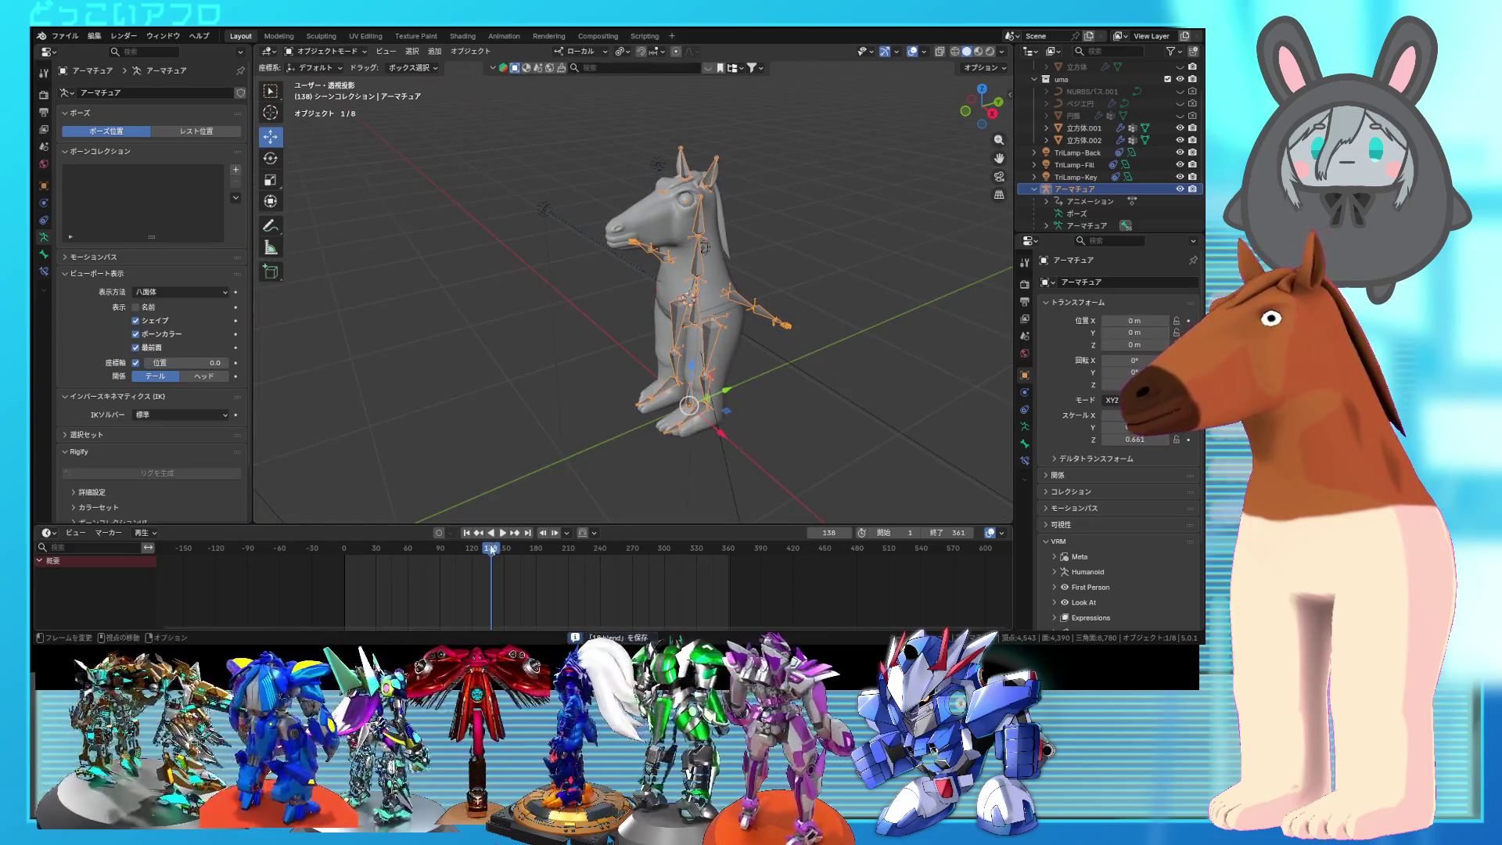
pyautogui.click(360, 562)
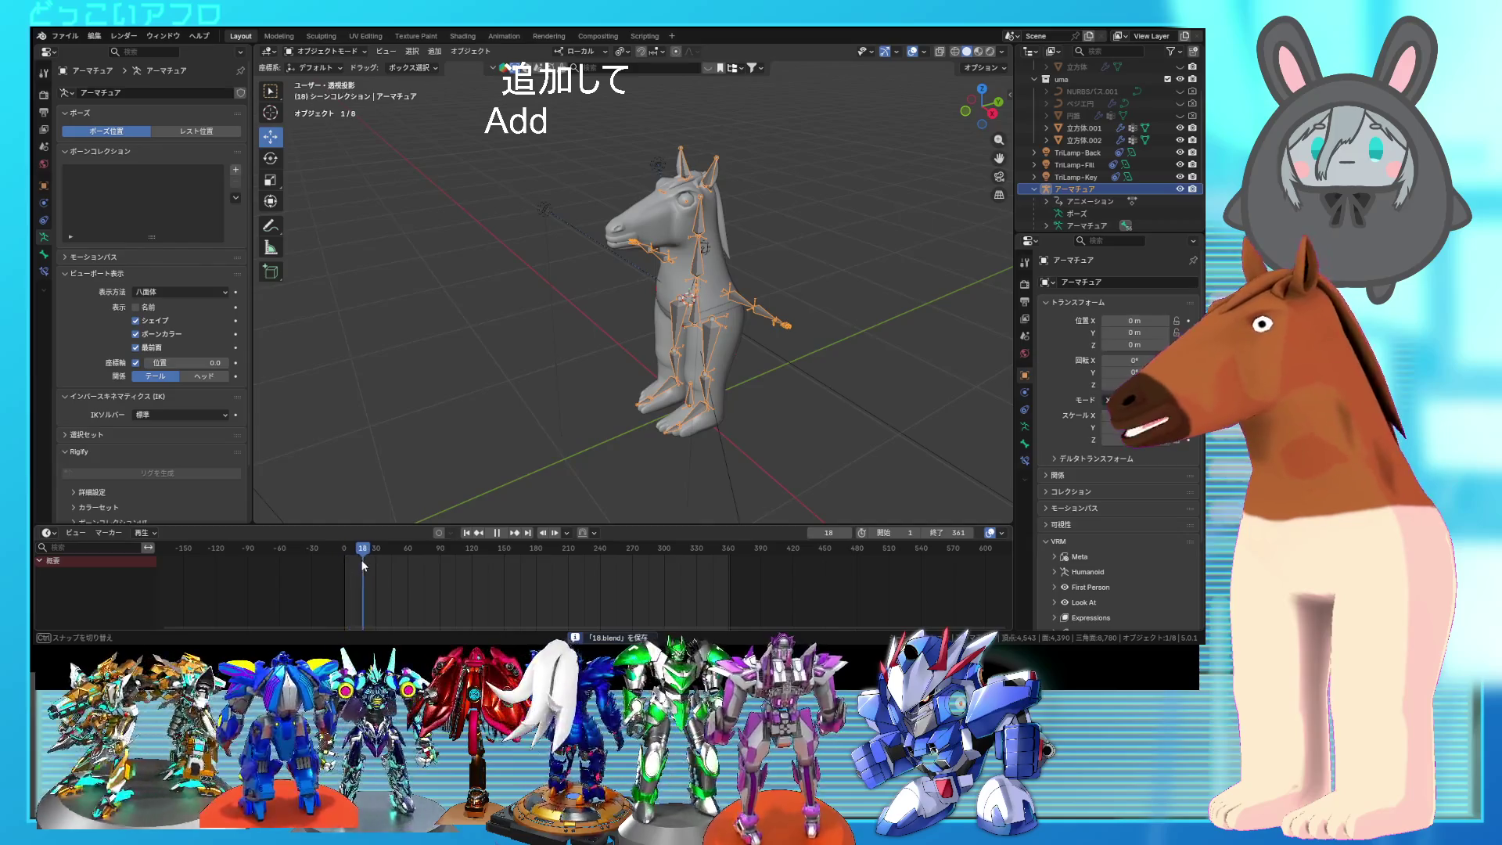
pyautogui.click(345, 575)
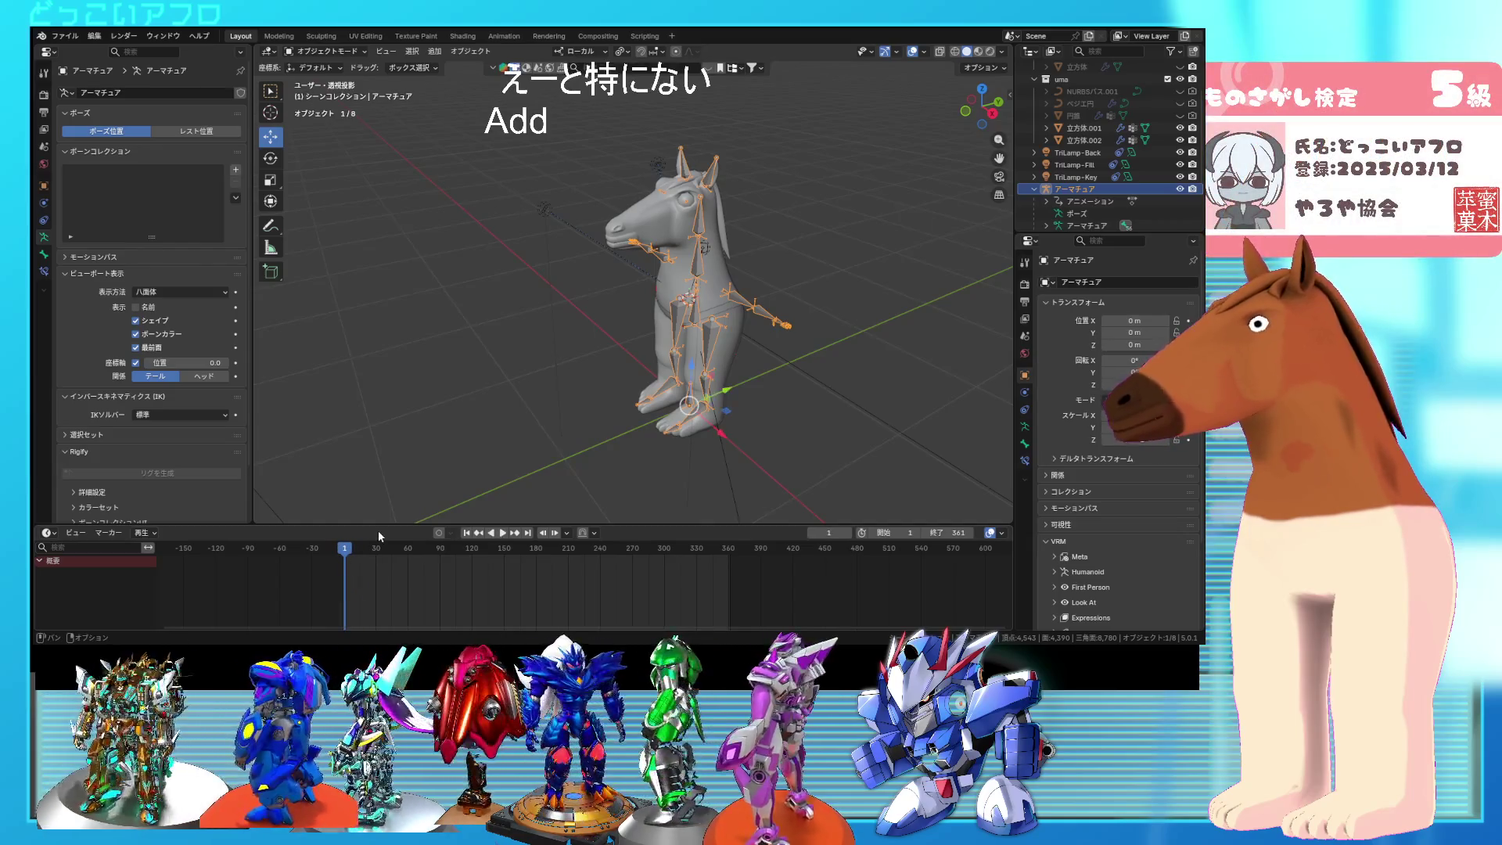
pyautogui.press('space')
pyautogui.moveTo(395, 411)
pyautogui.mouseDown(button='middle')
pyautogui.moveTo(699, 375)
pyautogui.moveTo(731, 405)
pyautogui.mouseUp(button='middle')
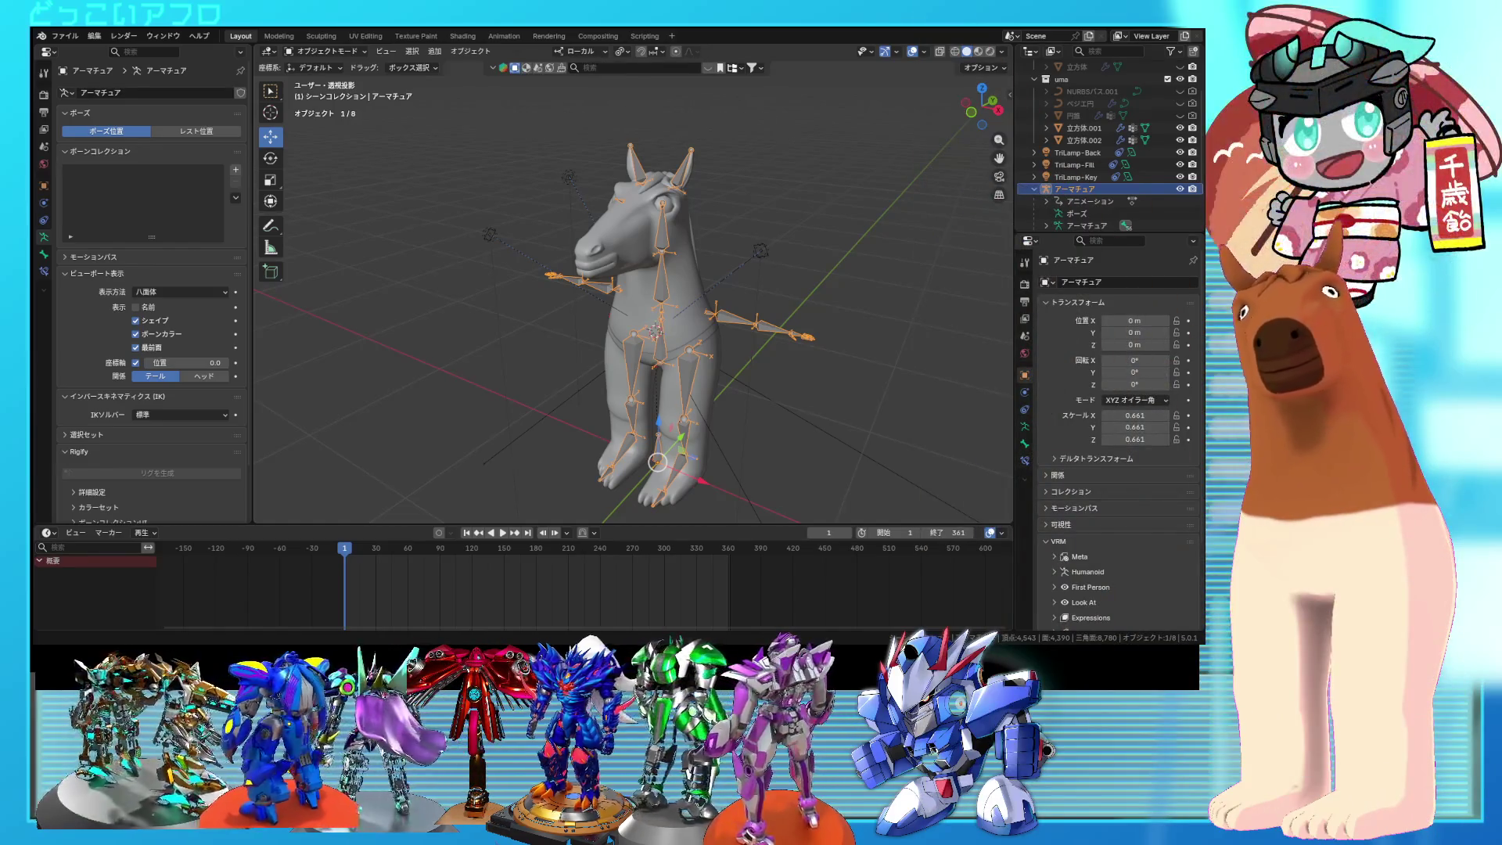
# Step: Hide the 立方体.002 body mesh and put the armature into Pose Mode
pyautogui.moveTo(829, 328)
pyautogui.mouseDown(button='middle')
pyautogui.moveTo(847, 302)
pyautogui.moveTo(707, 326)
pyautogui.moveTo(747, 307)
pyautogui.moveTo(773, 349)
pyautogui.moveTo(688, 345)
pyautogui.moveTo(827, 299)
pyautogui.moveTo(693, 321)
pyautogui.moveTo(820, 299)
pyautogui.mouseUp(button='middle')
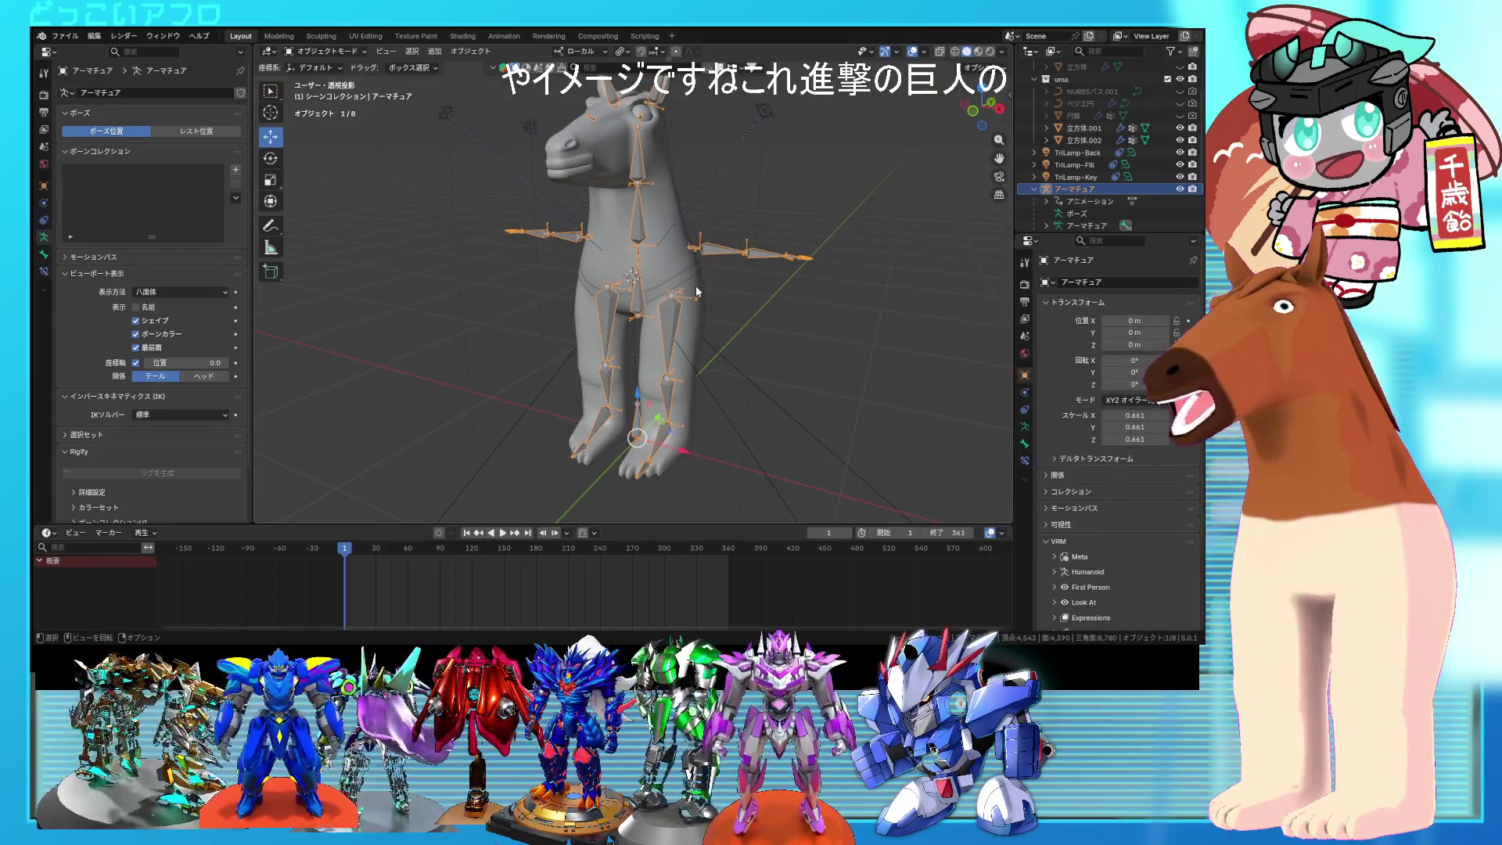
pyautogui.click(692, 275)
pyautogui.click(1181, 140)
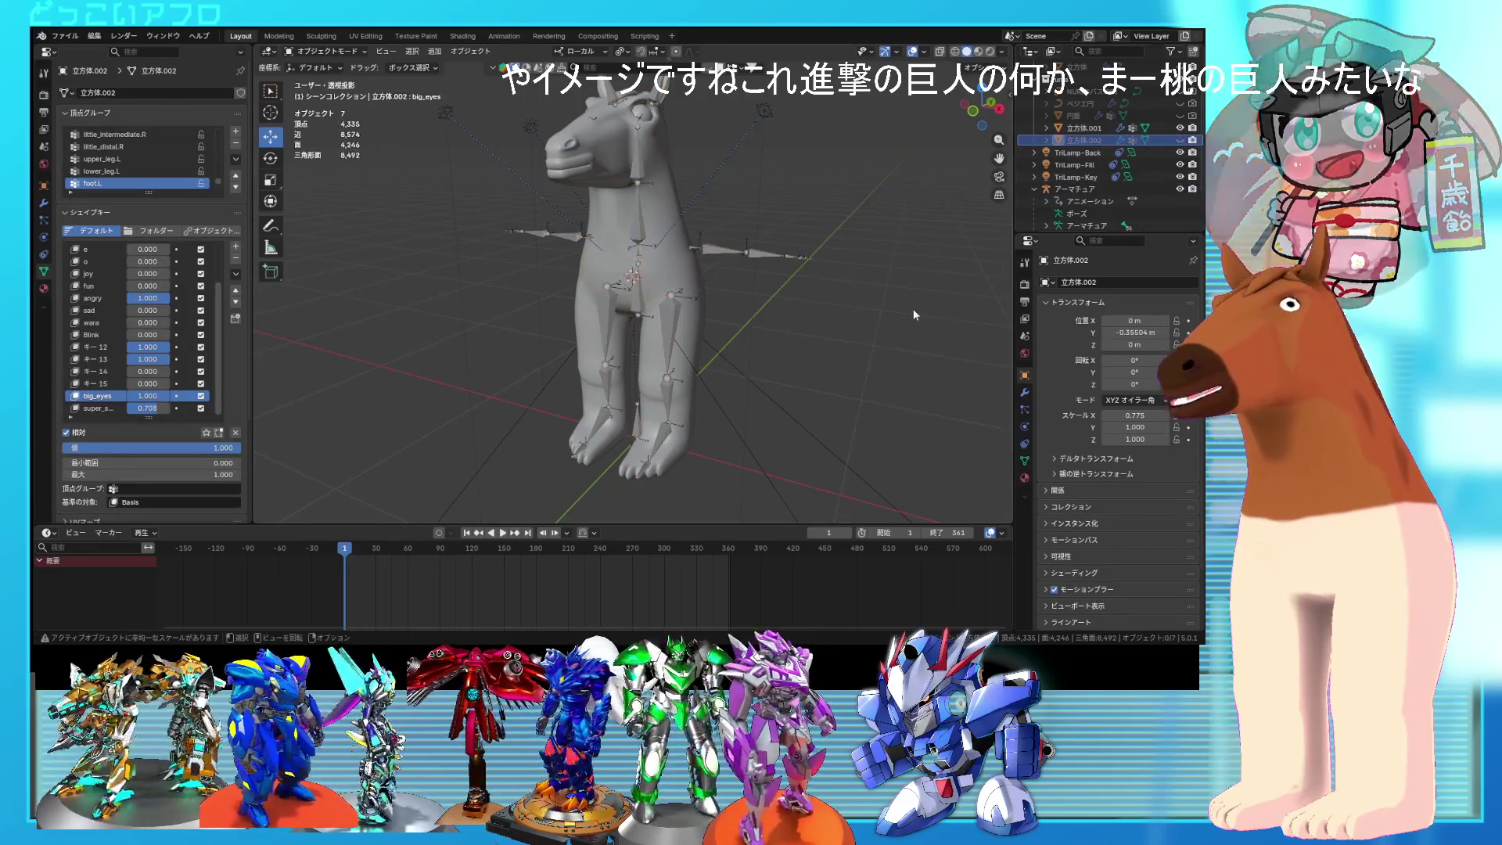
pyautogui.click(641, 294)
pyautogui.moveTo(641, 294); pyautogui.dragTo(743, 312, button='middle')
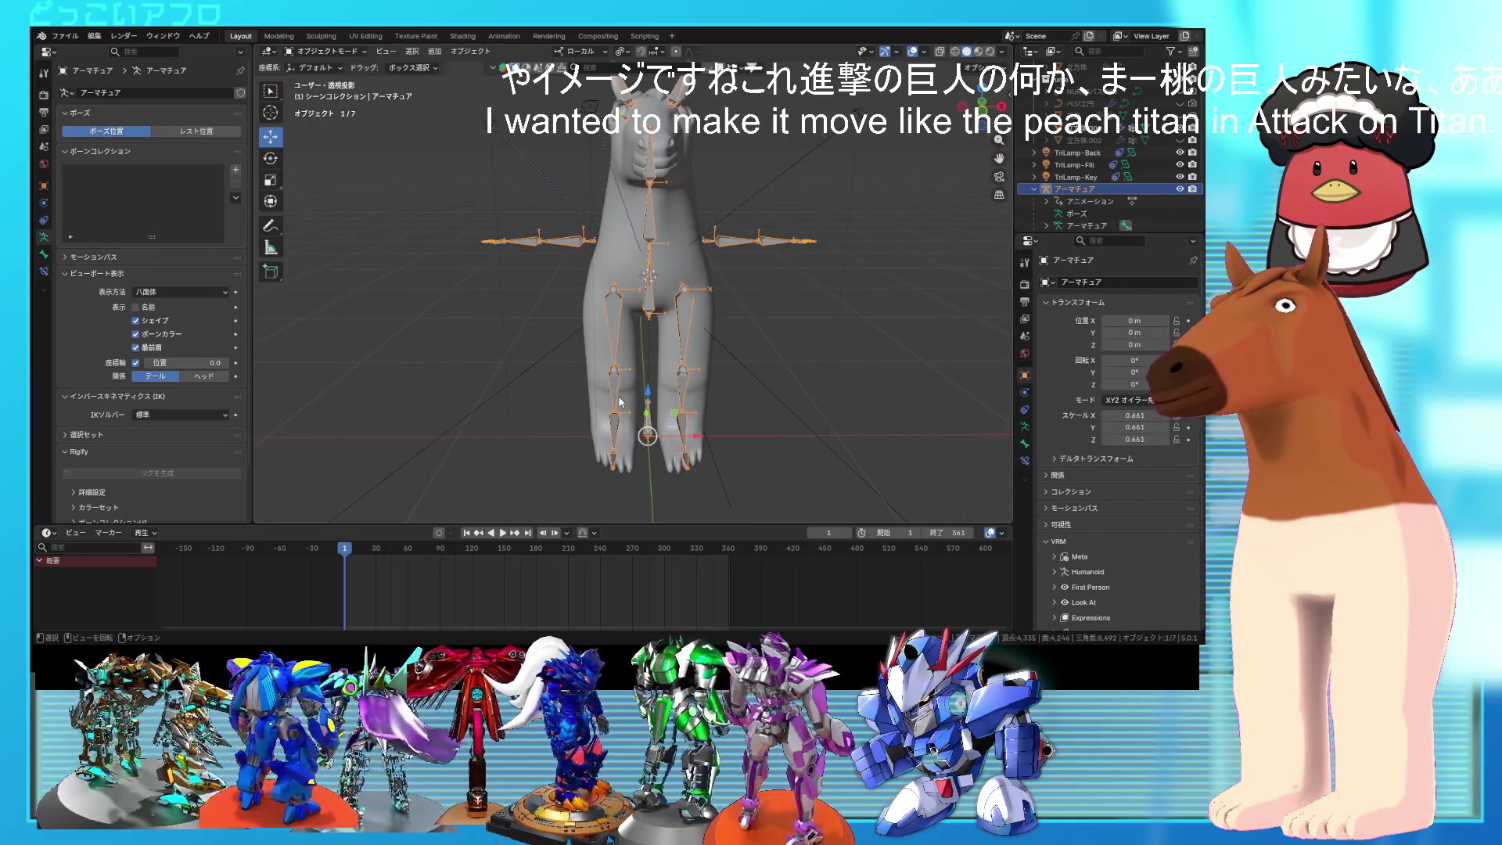
pyautogui.hotkey('ctrl', 'Tab')
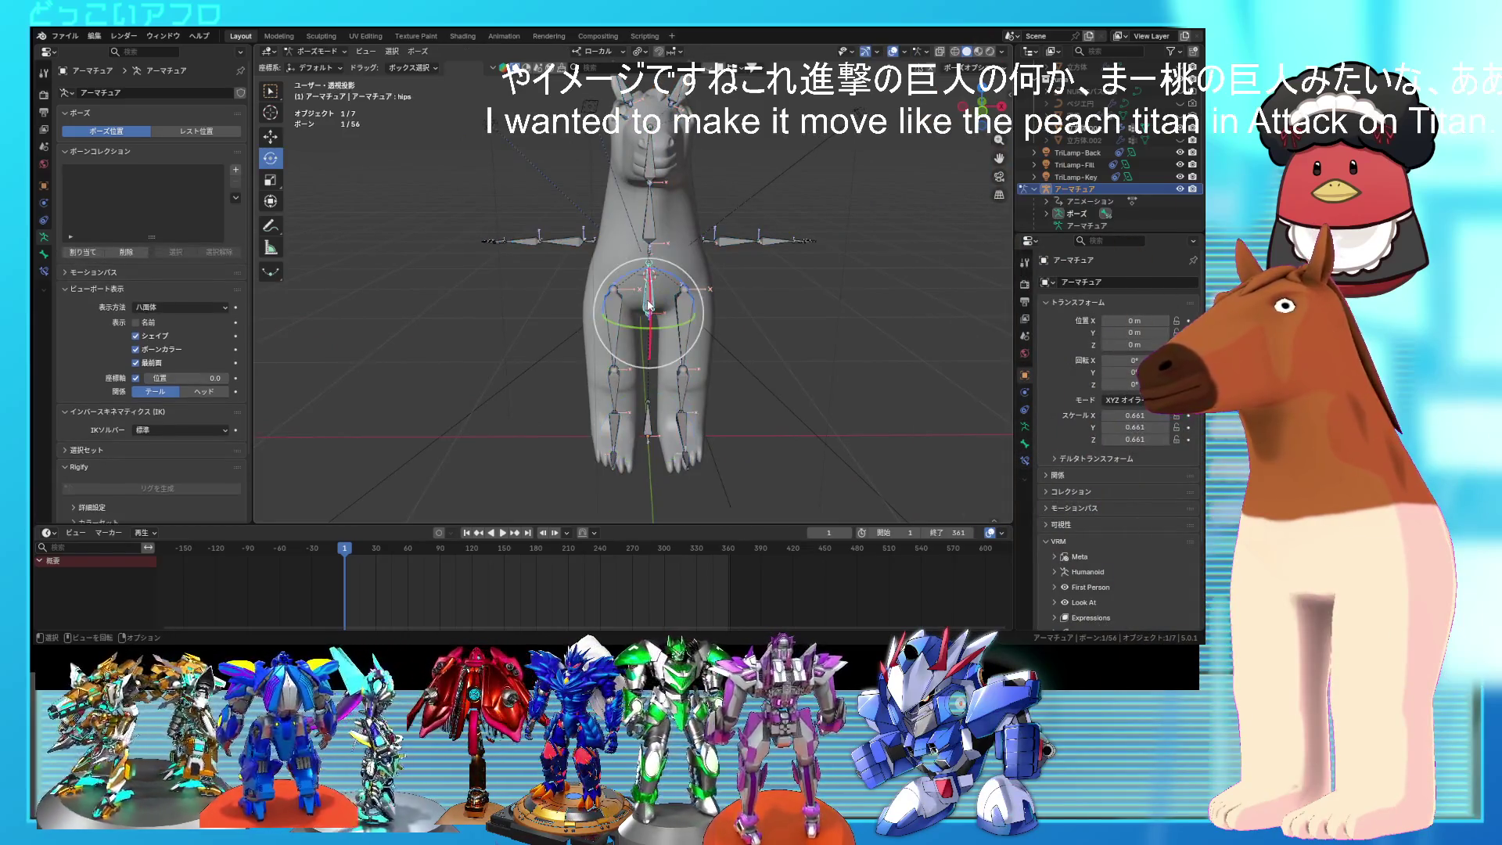
# Step: Box-select the four spine bones of the horse rig
pyautogui.moveTo(646, 310); pyautogui.dragTo(632, 307, button='middle')
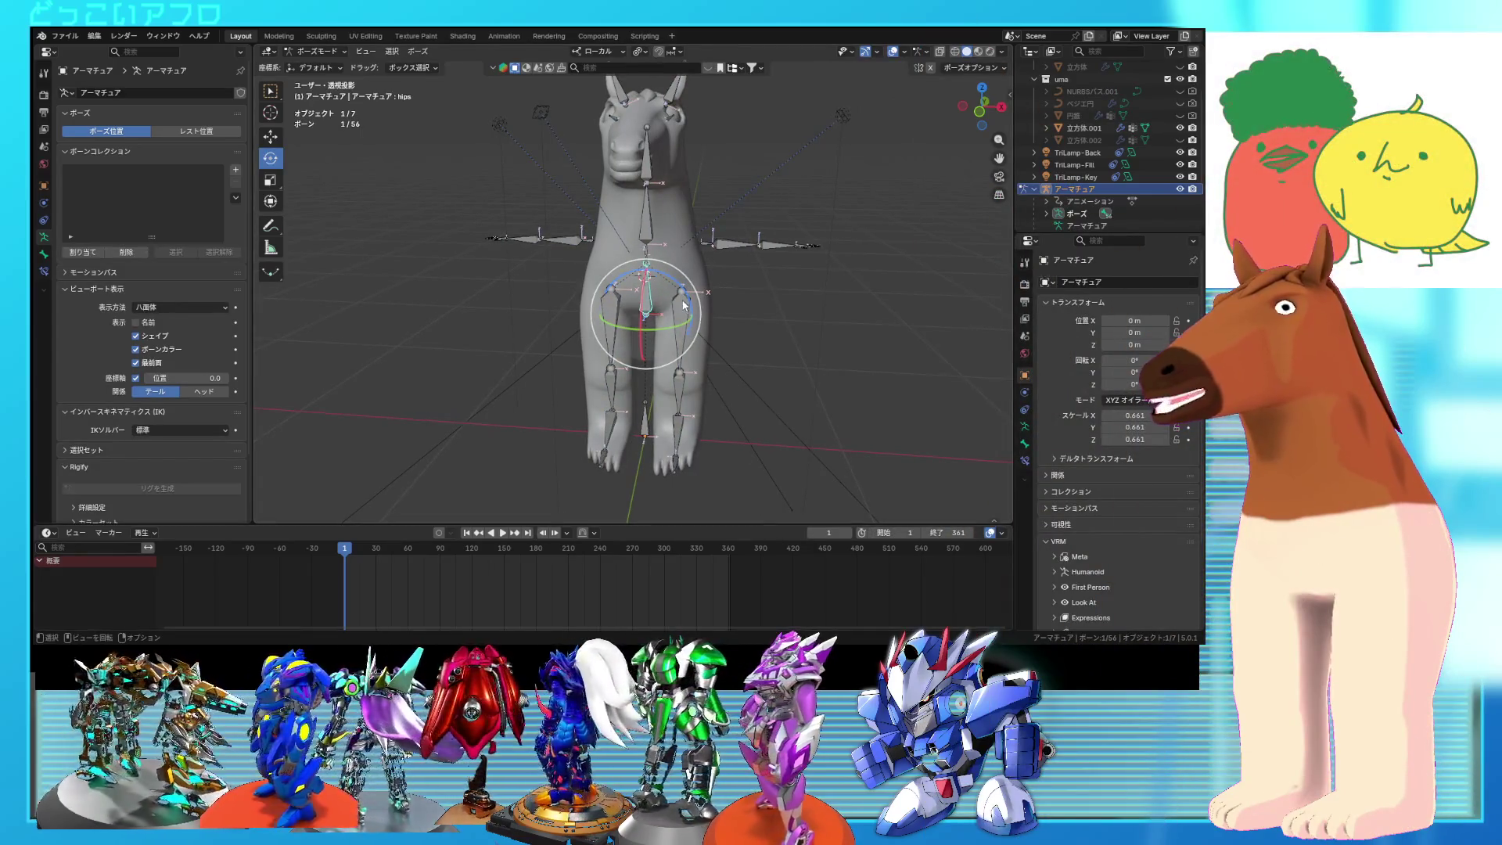
pyautogui.press('Escape')
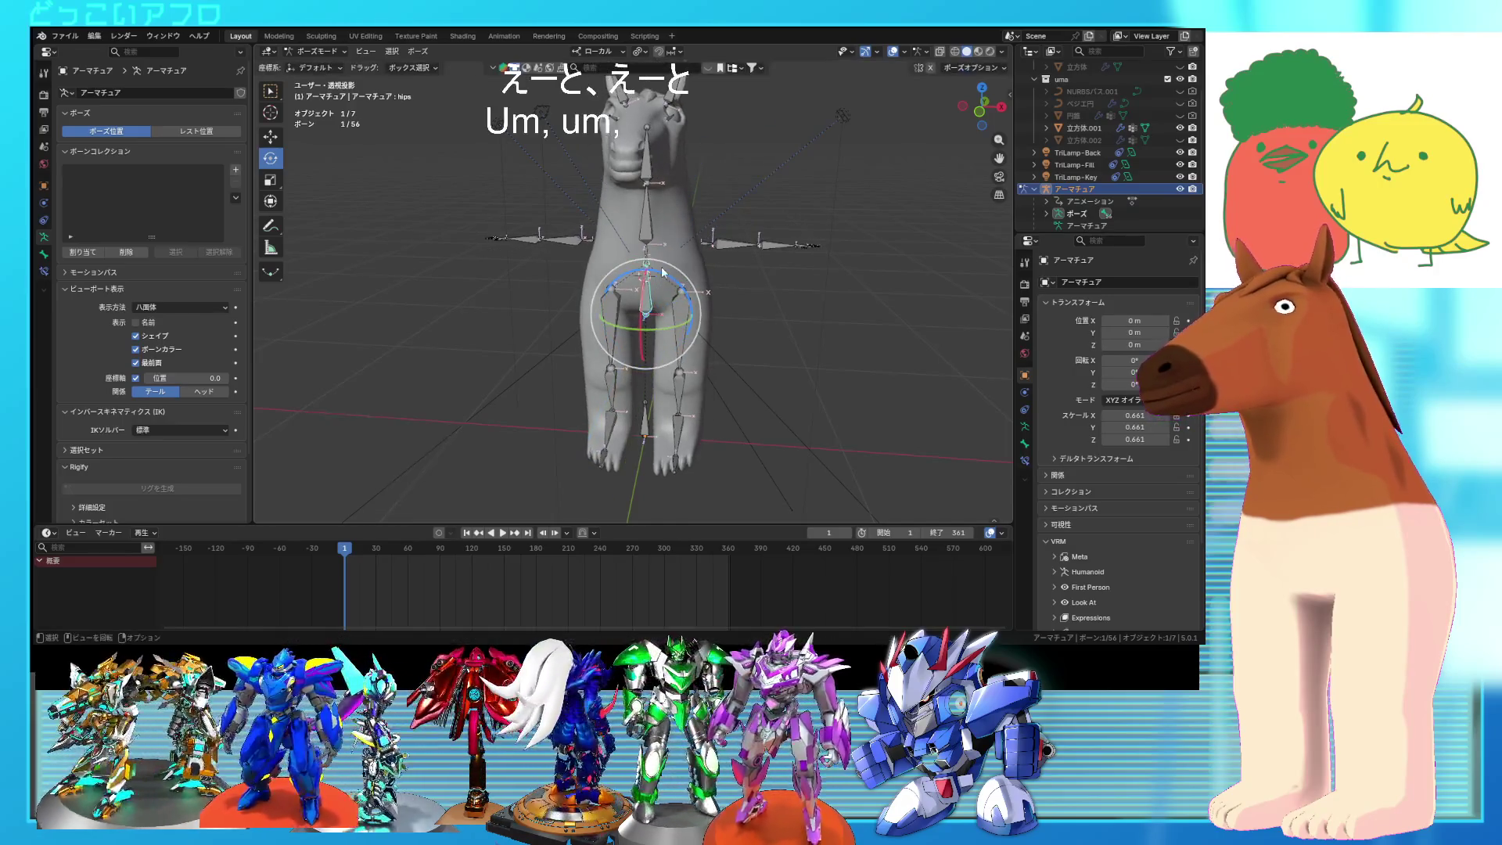
pyautogui.moveTo(646, 263); pyautogui.dragTo(602, 261, button='middle')
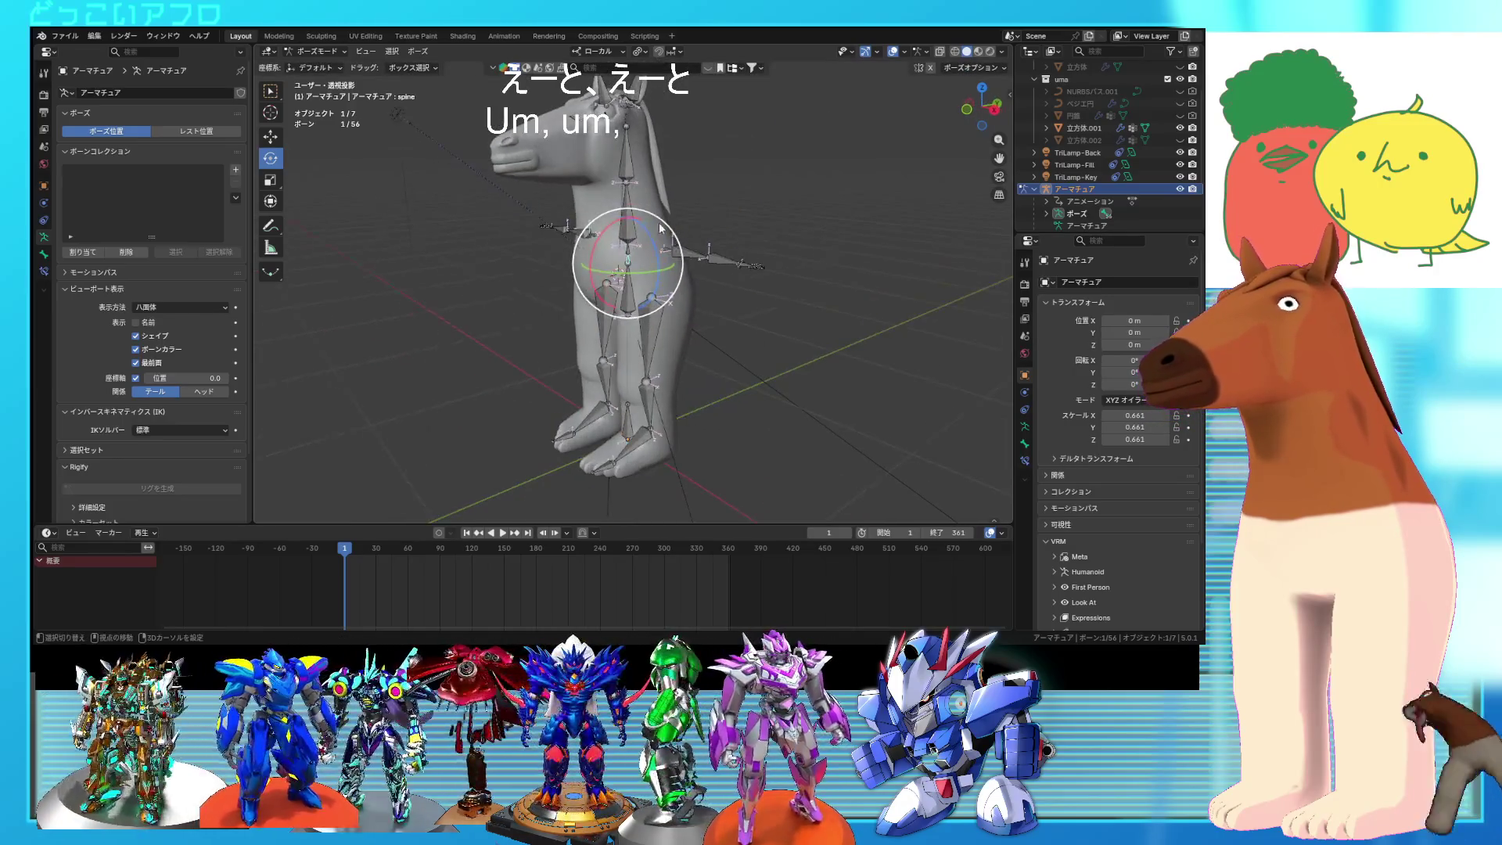
pyautogui.moveTo(641, 115); pyautogui.dragTo(616, 254)
pyautogui.moveTo(616, 253); pyautogui.dragTo(705, 256, button='middle')
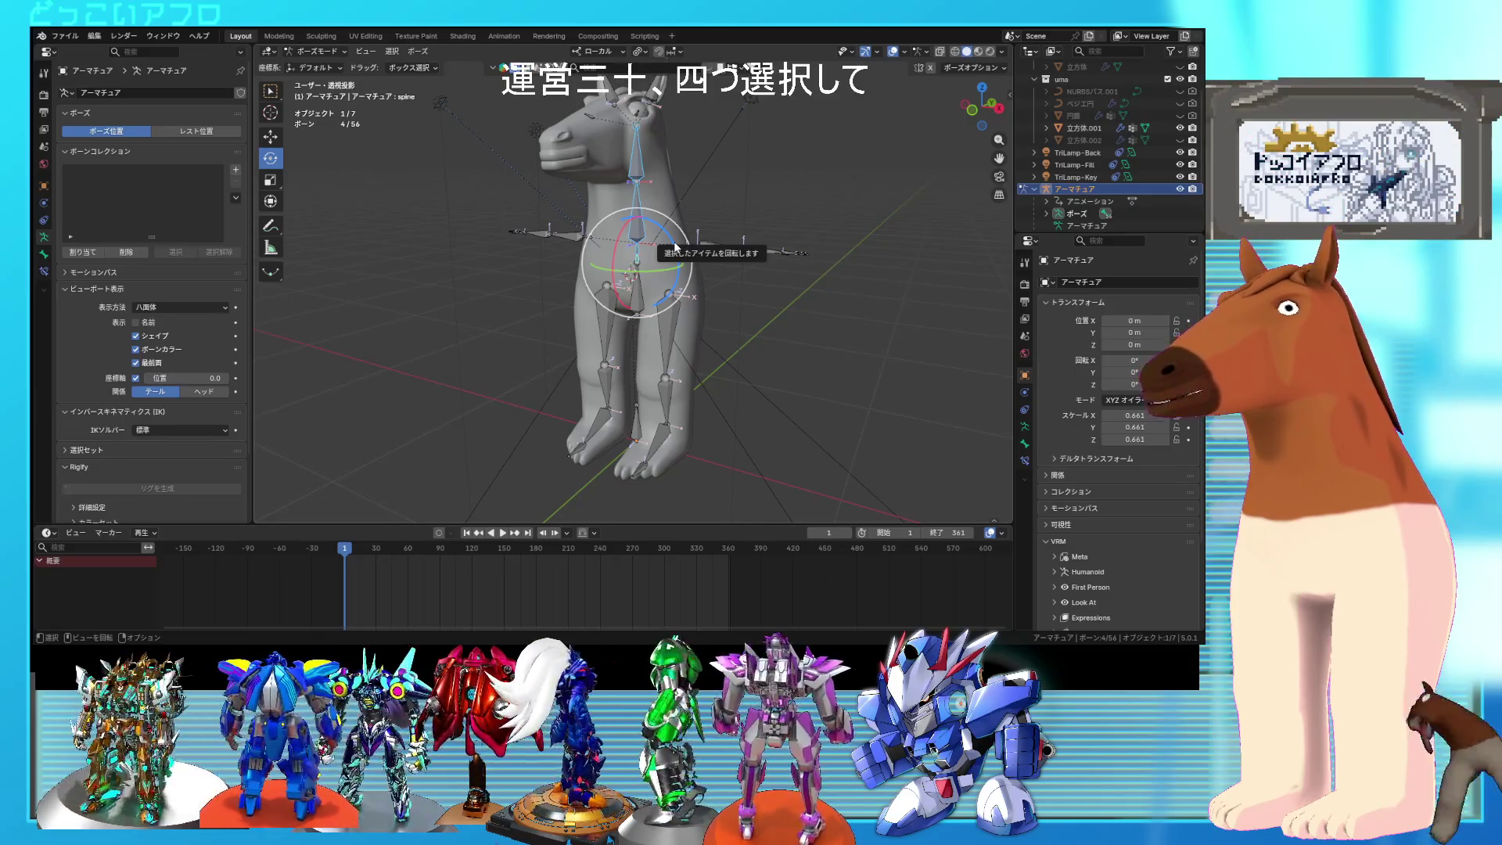
# Step: Insert a starting keyframe for the spine bones at frame 1
pyautogui.press('a')
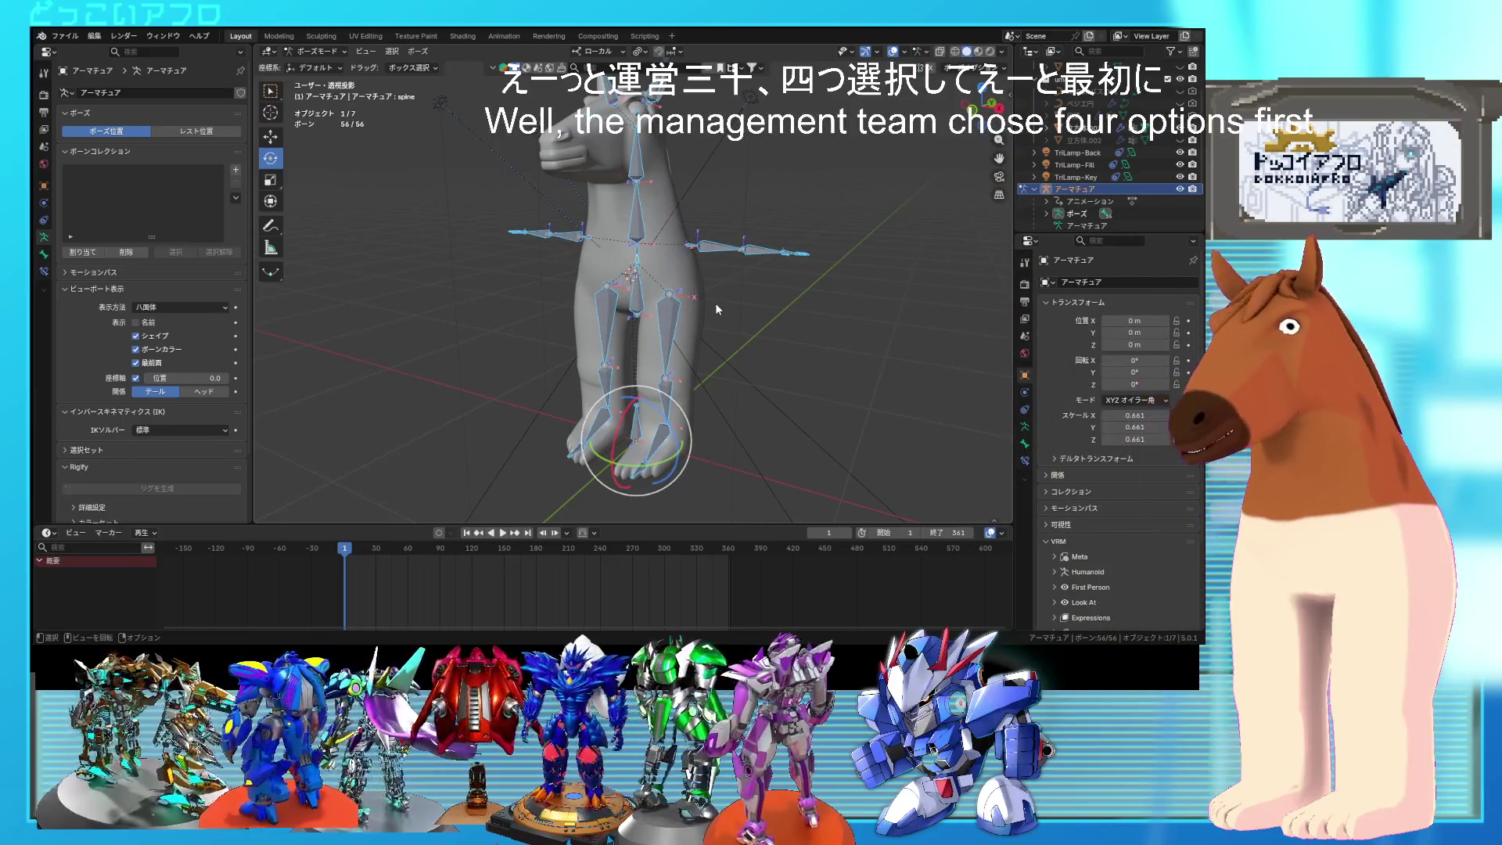
pyautogui.press('i')
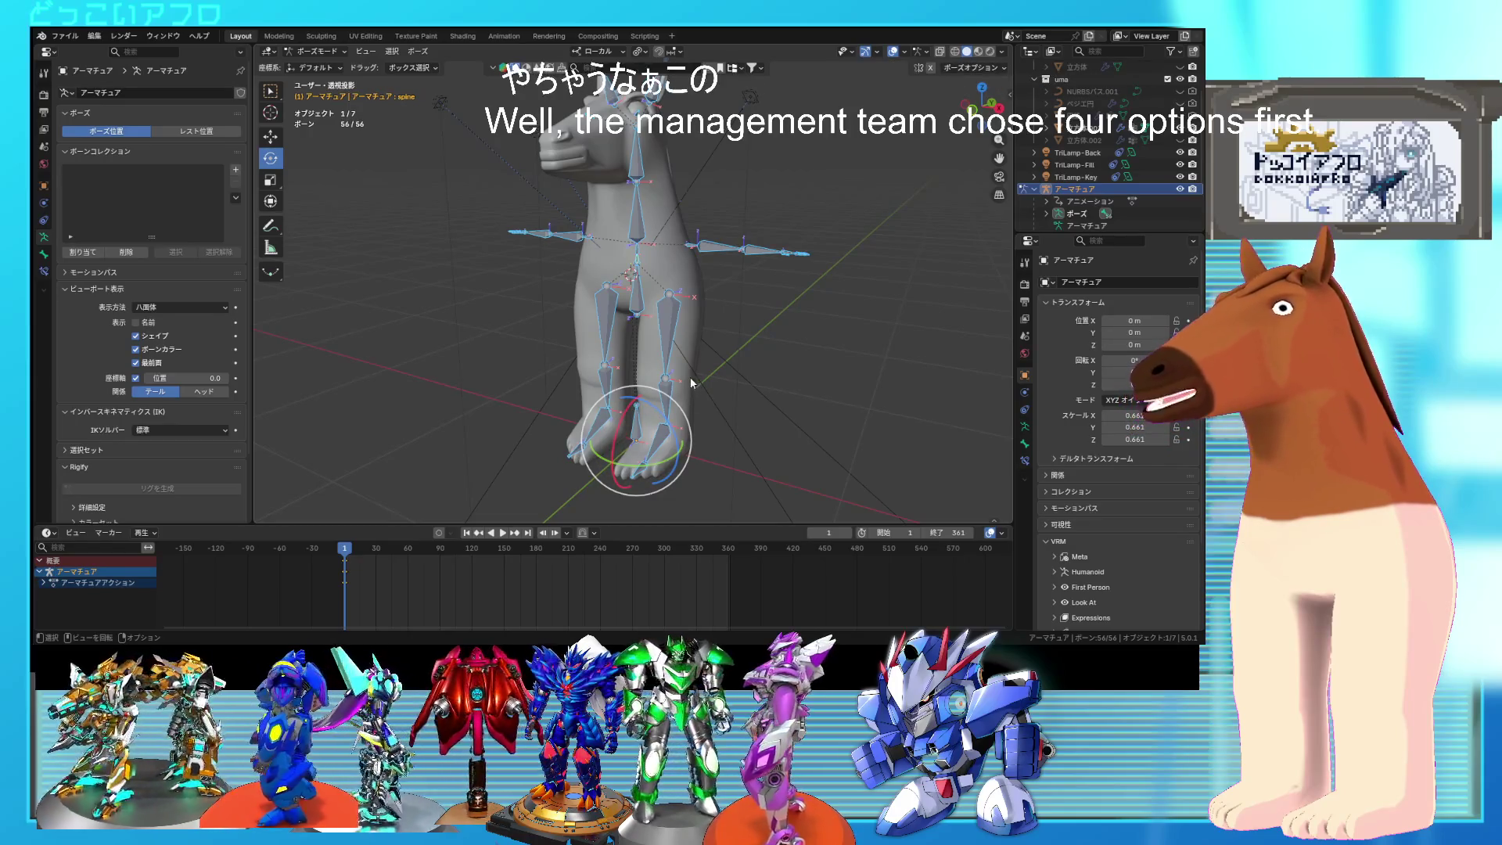
pyautogui.hotkey('ctrl', 'z')
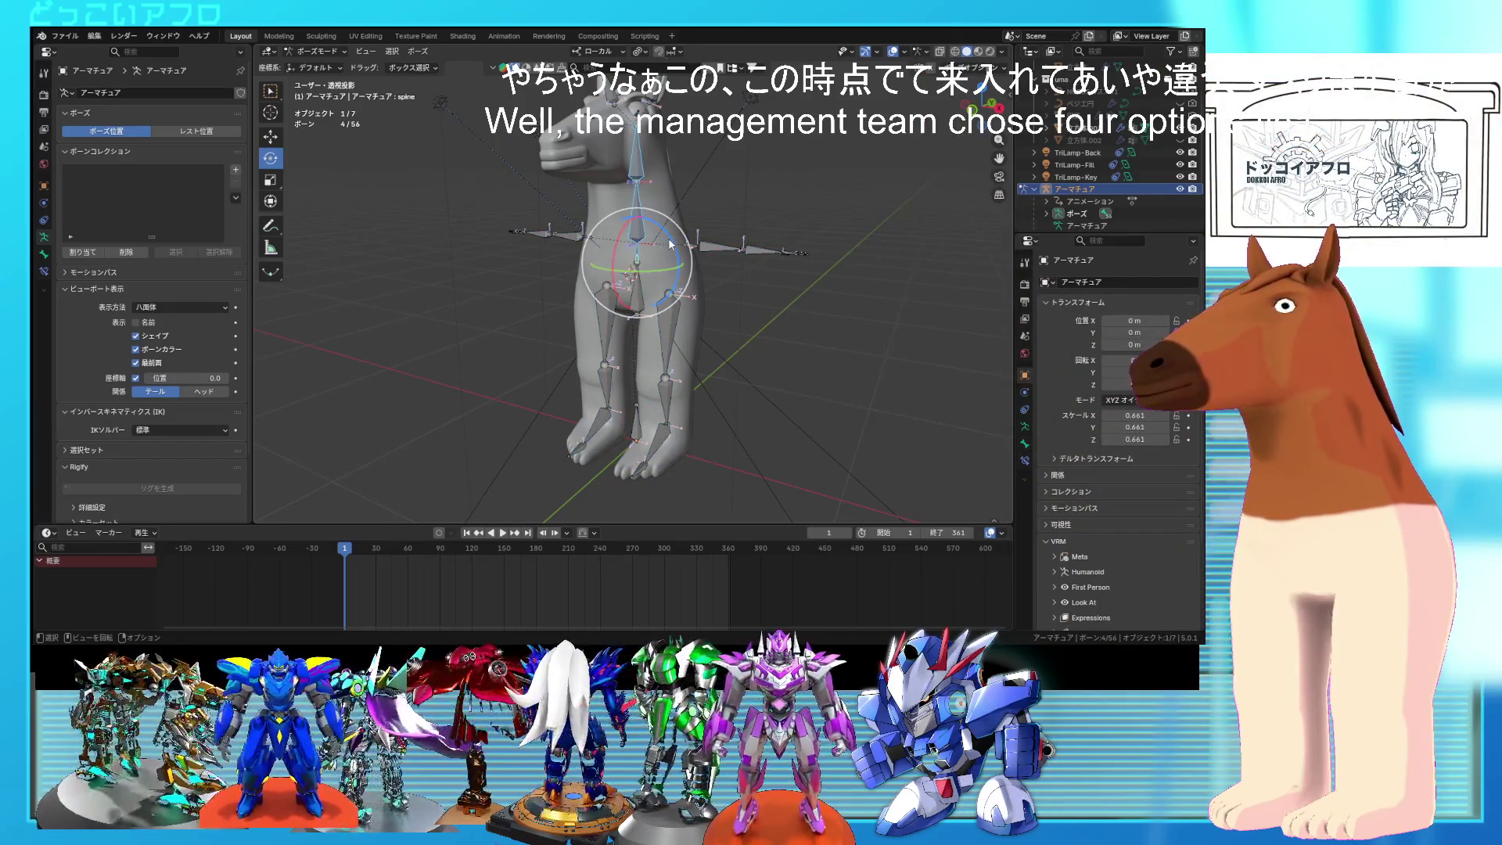
pyautogui.rightClick(678, 248)
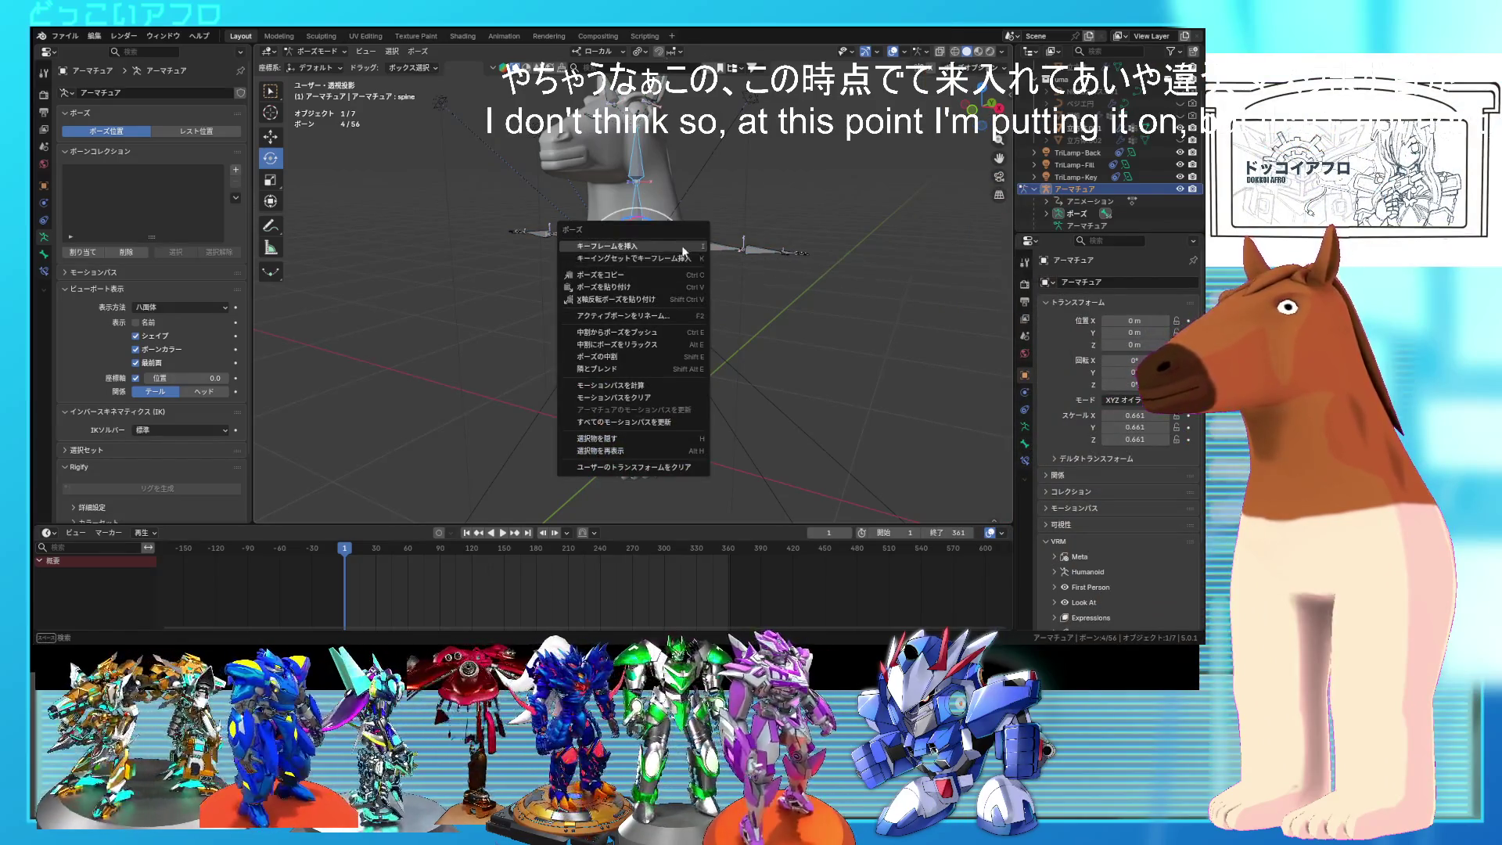
pyautogui.click(657, 247)
# Step: Tilt the spine bones and keyframe the pose at frame 30
pyautogui.moveTo(674, 244); pyautogui.dragTo(667, 228)
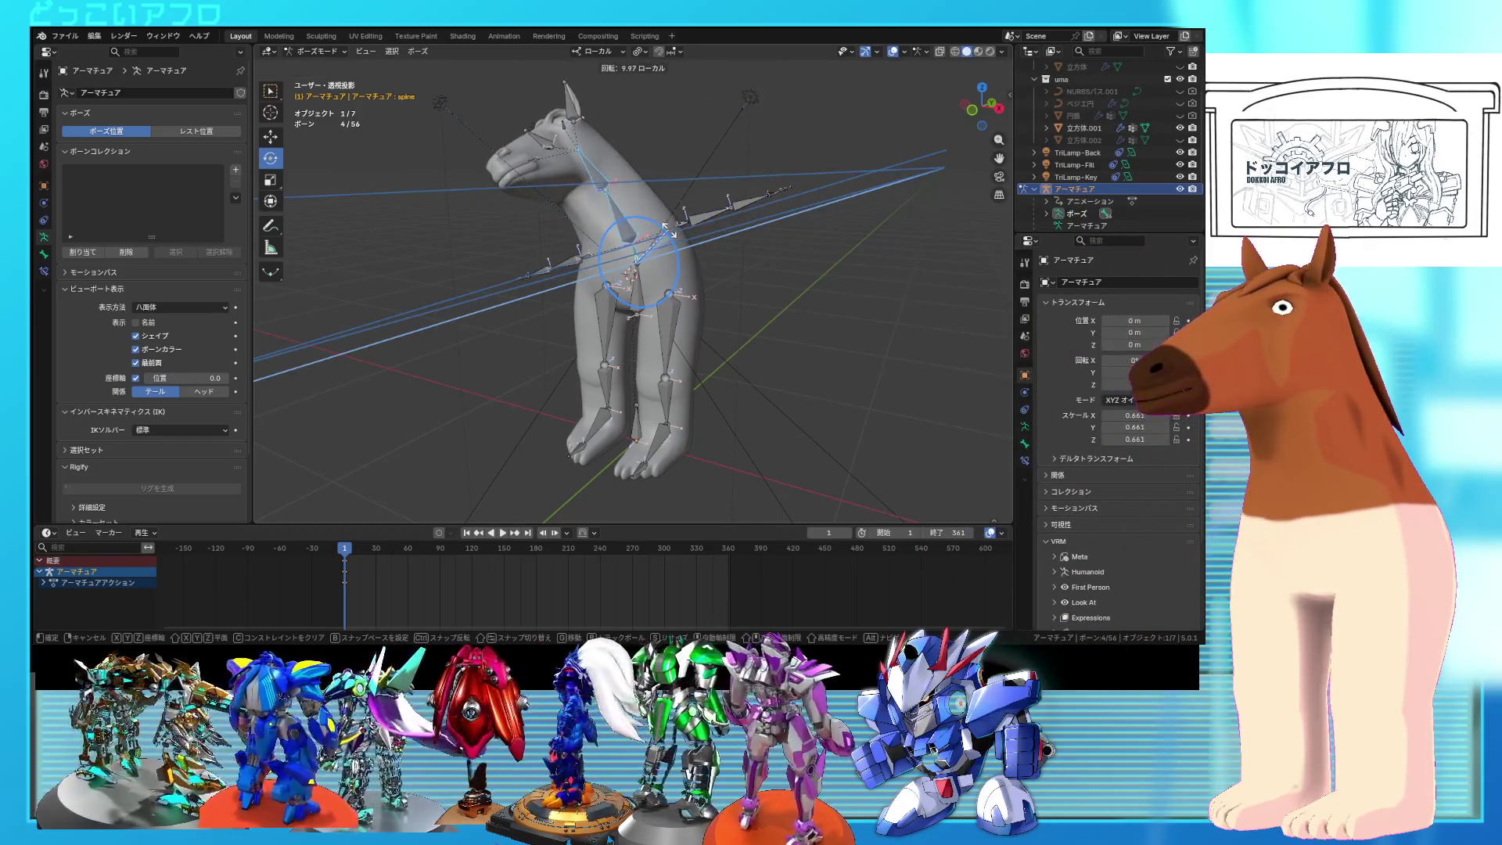
pyautogui.press('Escape')
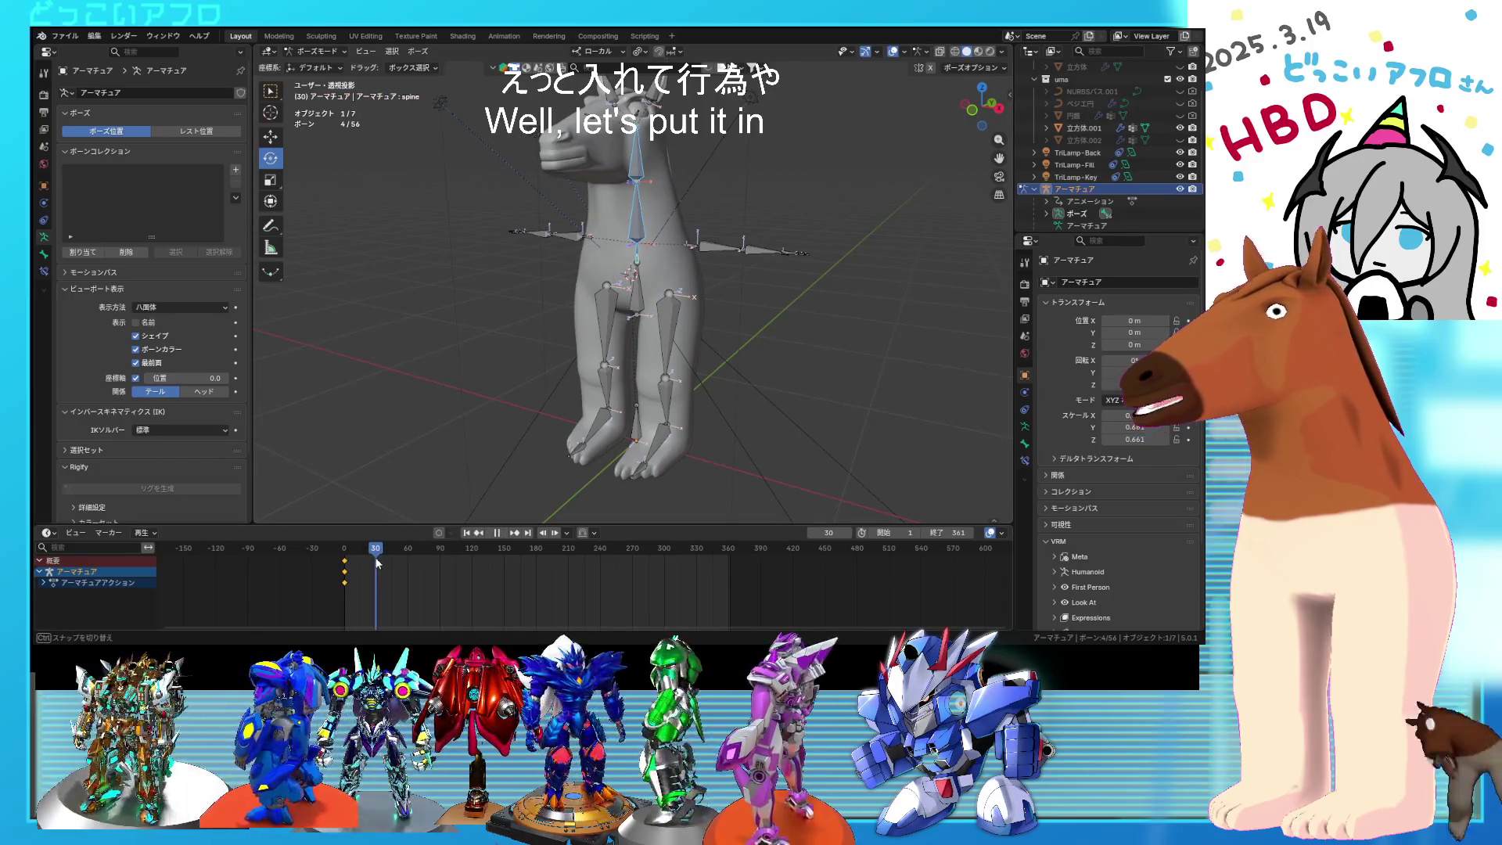
pyautogui.moveTo(674, 245); pyautogui.dragTo(673, 241)
pyautogui.rightClick(673, 241)
pyautogui.click(673, 240)
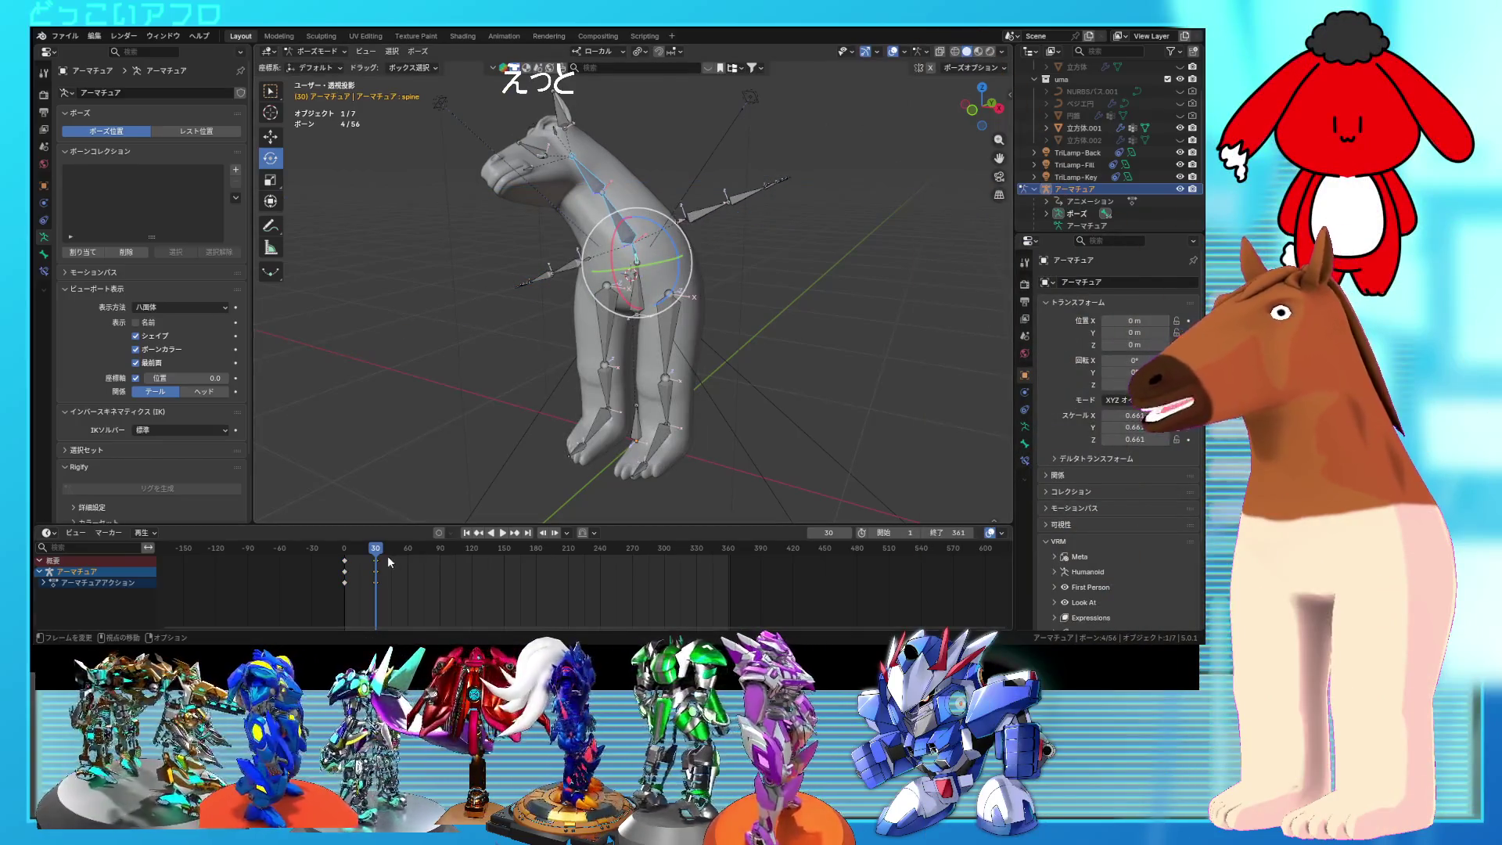
# Step: Rotate the spine to a new pose and keyframe it at frame 60
pyautogui.moveTo(389, 561); pyautogui.dragTo(408, 556)
pyautogui.press('r')
pyautogui.press('r')
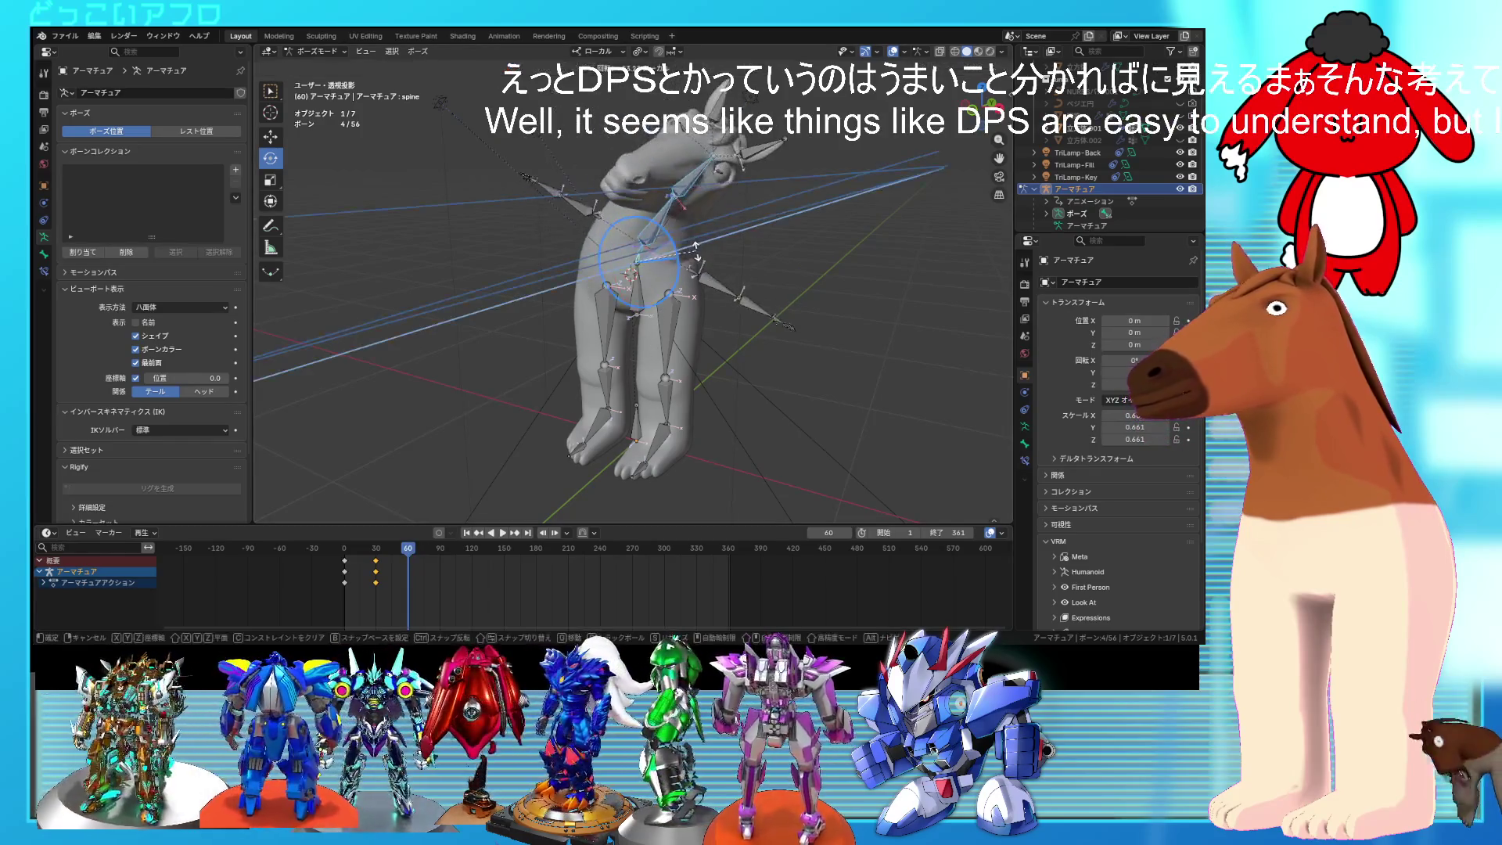
pyautogui.click(695, 248)
pyautogui.rightClick(695, 249)
pyautogui.click(673, 239)
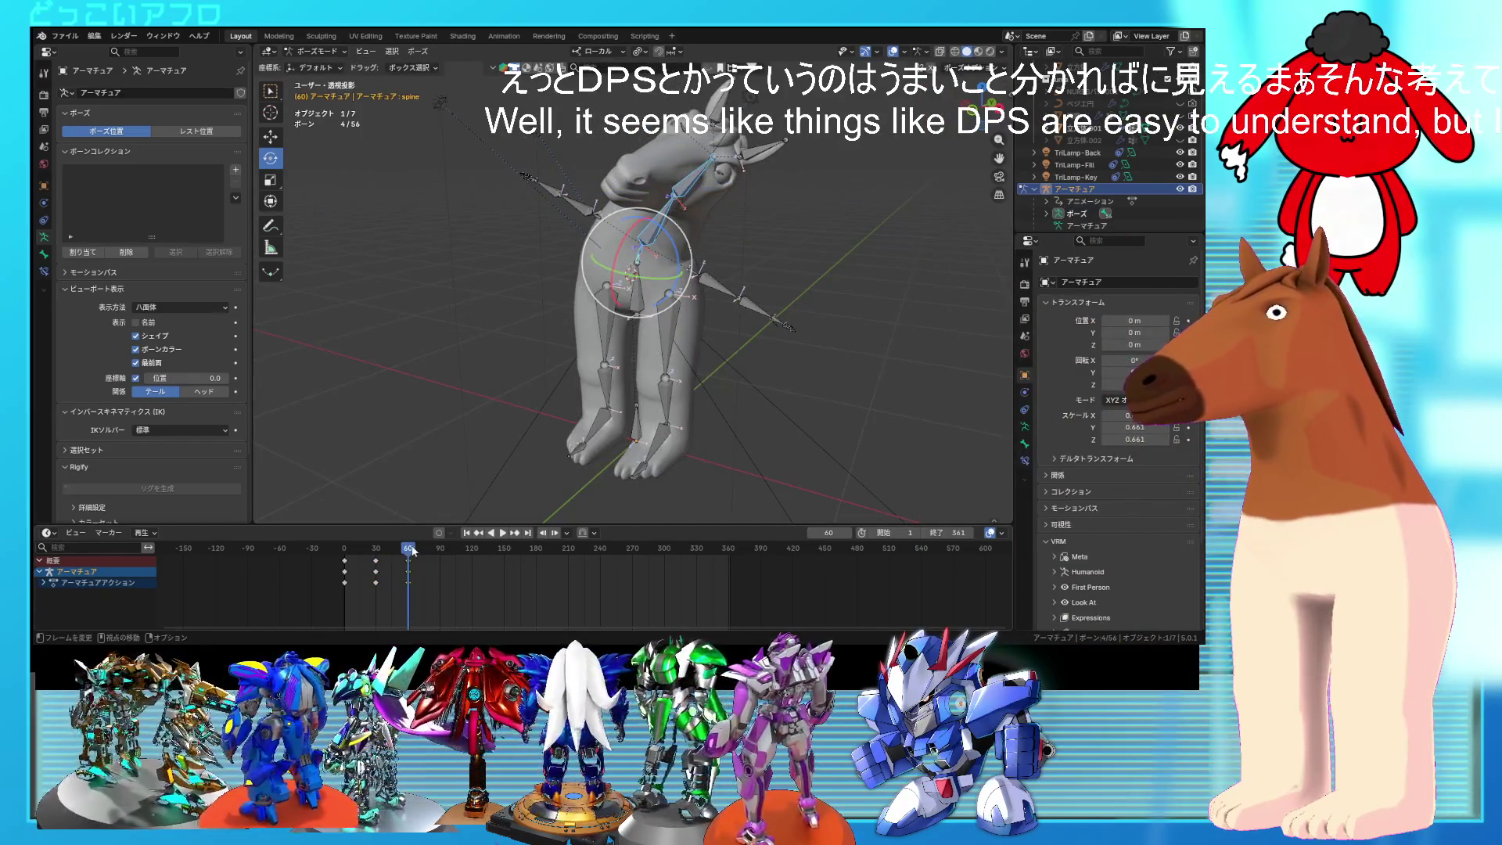
# Step: Select the frame 30 and 60 keys, preview the sway, and duplicate the first keyframes
pyautogui.click(439, 557)
pyautogui.moveTo(421, 614)
pyautogui.mouseDown()
pyautogui.moveTo(373, 556)
pyautogui.moveTo(352, 563)
pyautogui.moveTo(414, 569)
pyautogui.moveTo(360, 569)
pyautogui.mouseUp()
pyautogui.moveTo(433, 599)
pyautogui.mouseDown()
pyautogui.moveTo(373, 560)
pyautogui.moveTo(345, 577)
pyautogui.mouseUp()
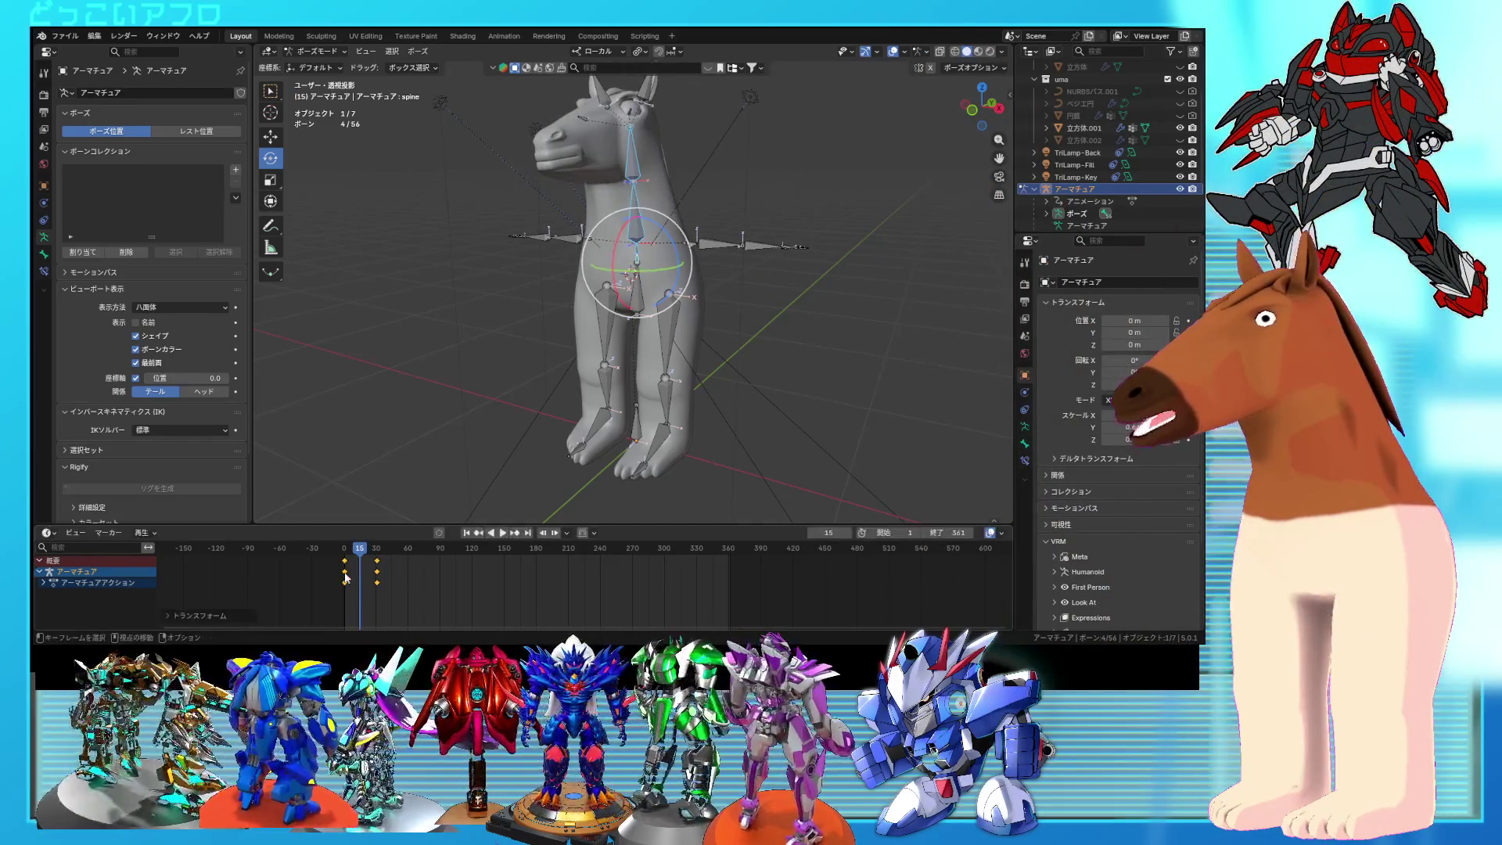
pyautogui.press('space')
pyautogui.moveTo(344, 577)
pyautogui.mouseDown()
pyautogui.moveTo(368, 561)
pyautogui.moveTo(345, 550)
pyautogui.mouseUp()
pyautogui.press('space')
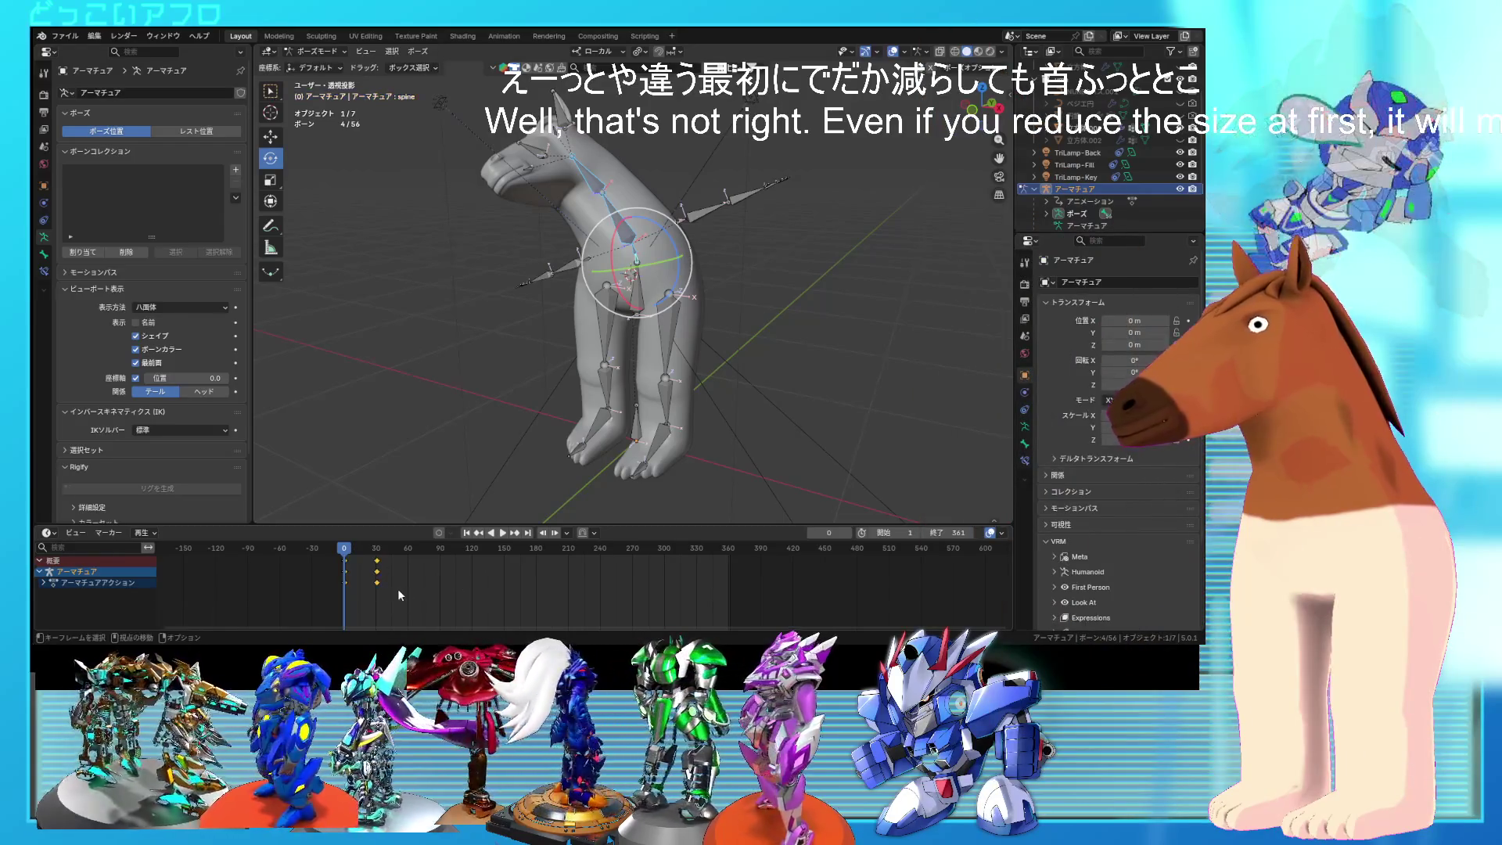
pyautogui.hotkey('shift', 'd')
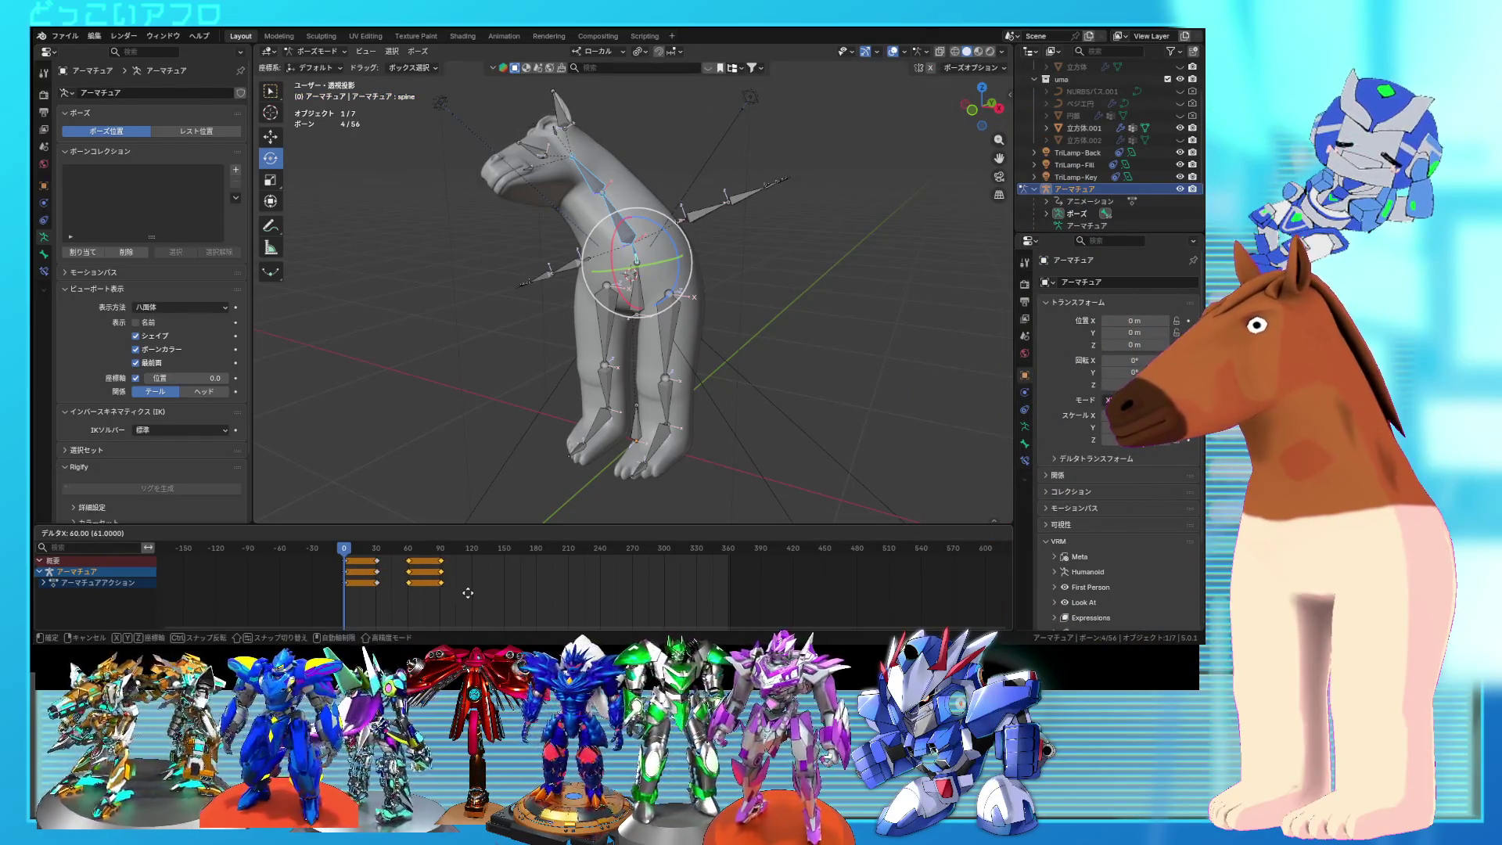
# Step: Place duplicated spine keys at frames 60–90, 120–210 and 240–330
pyautogui.click(454, 589)
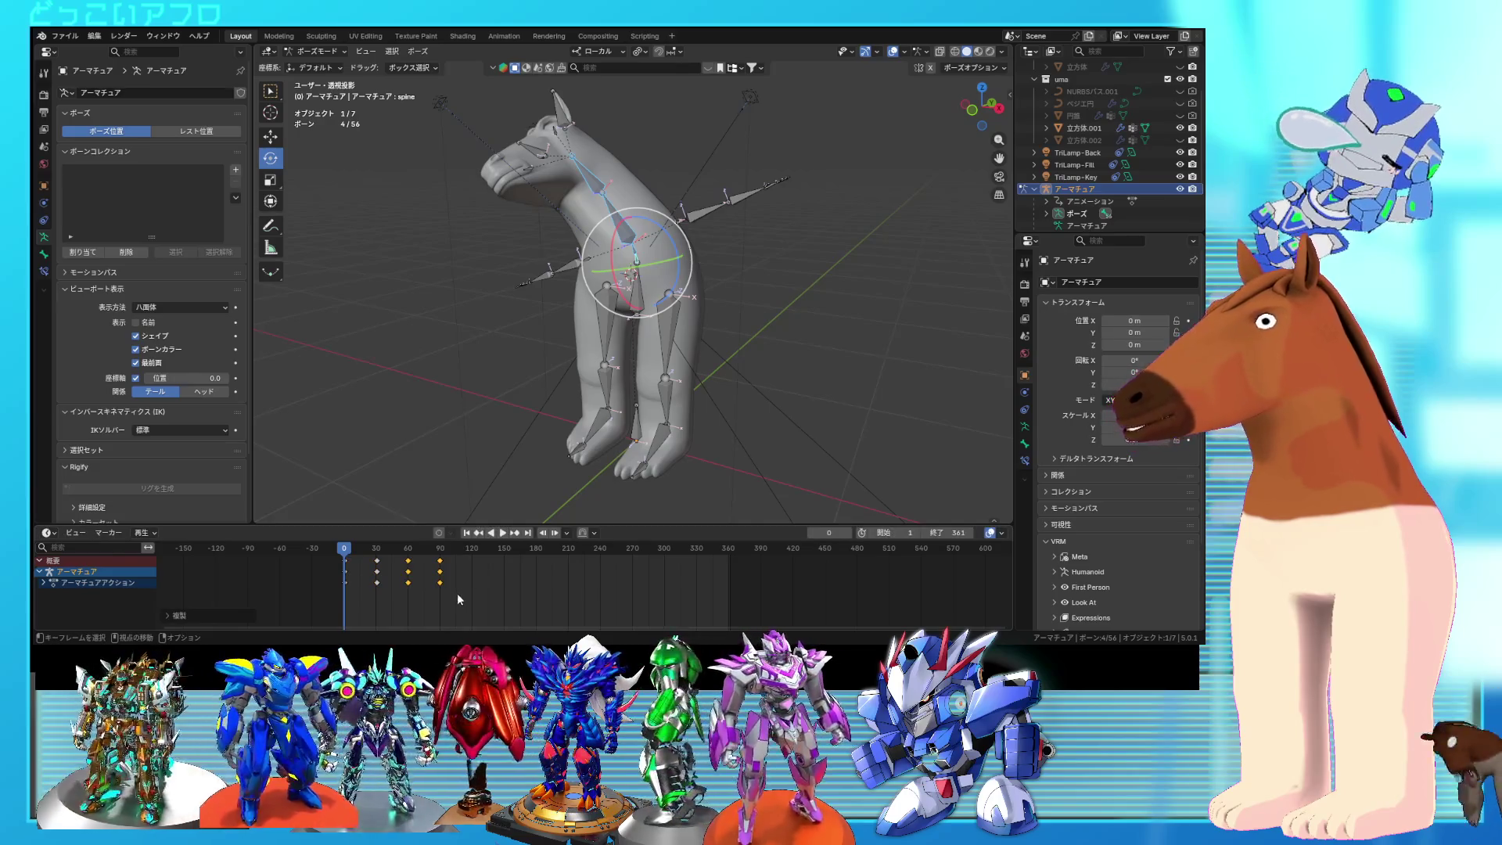
pyautogui.hotkey('shift', 'd')
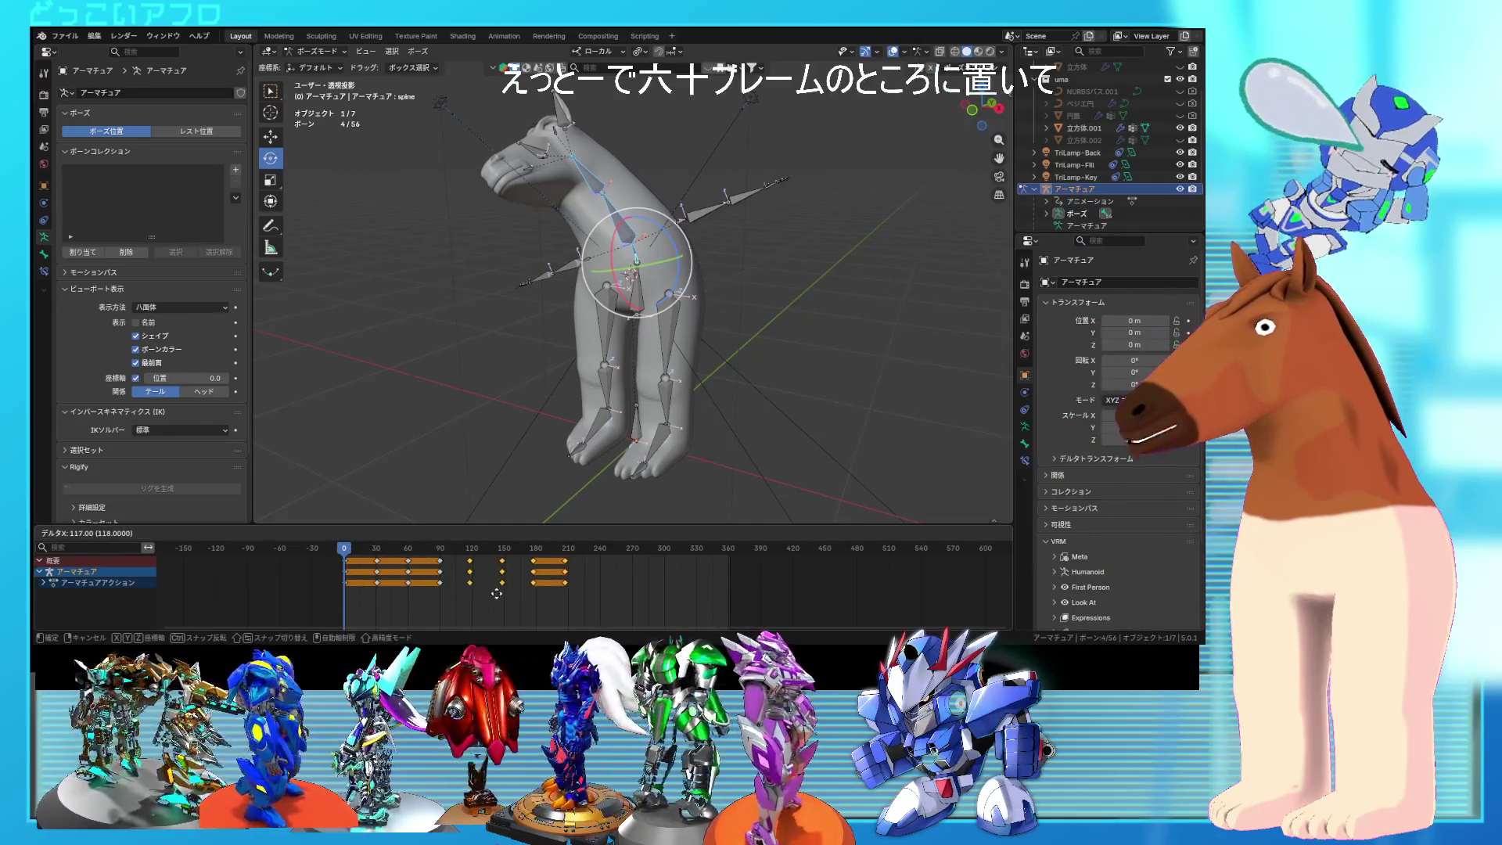
pyautogui.click(498, 593)
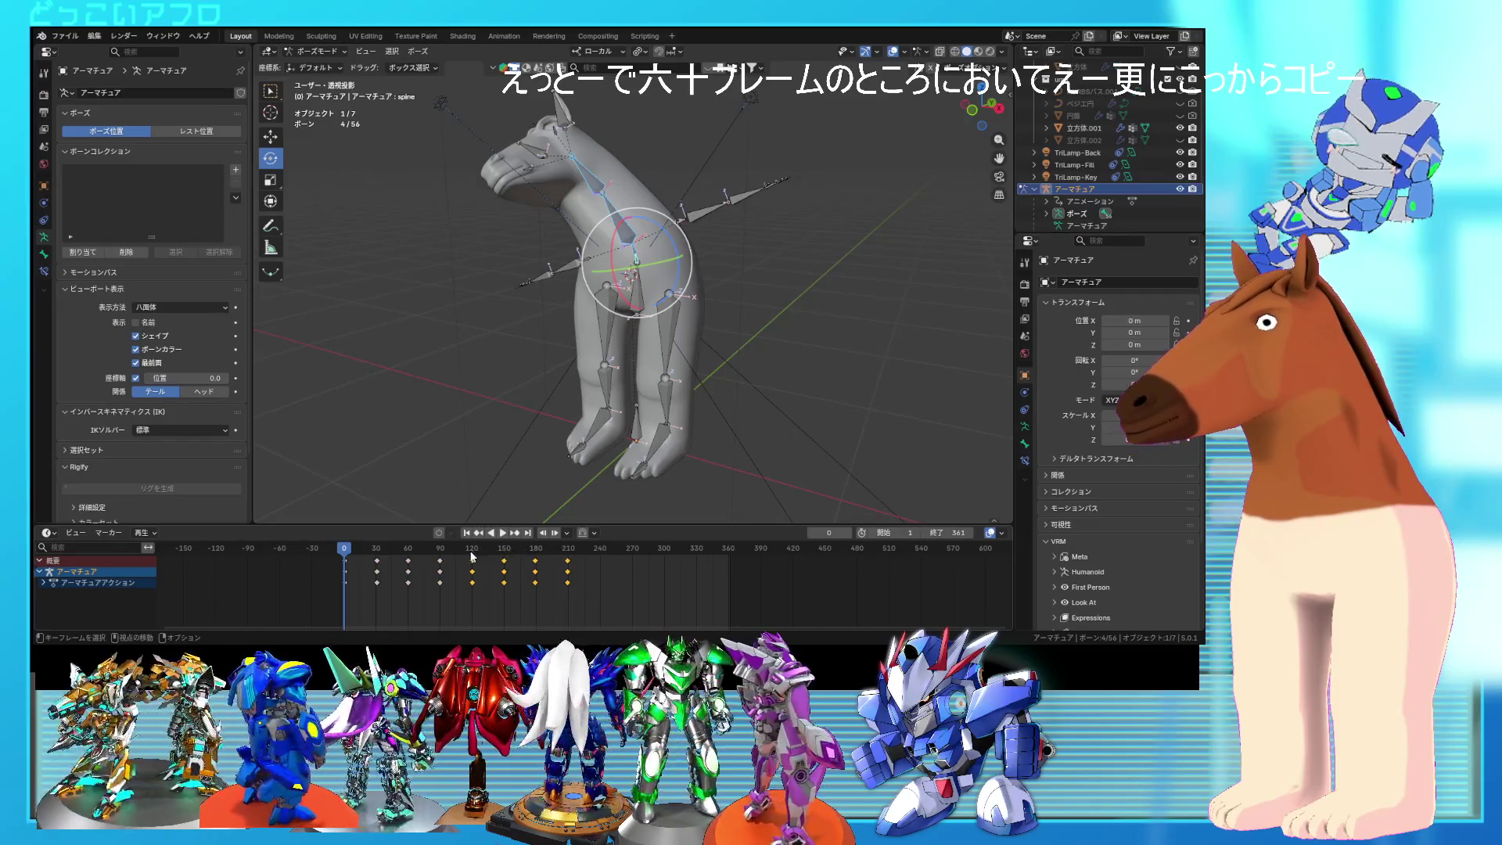
pyautogui.hotkey('shift', 'd')
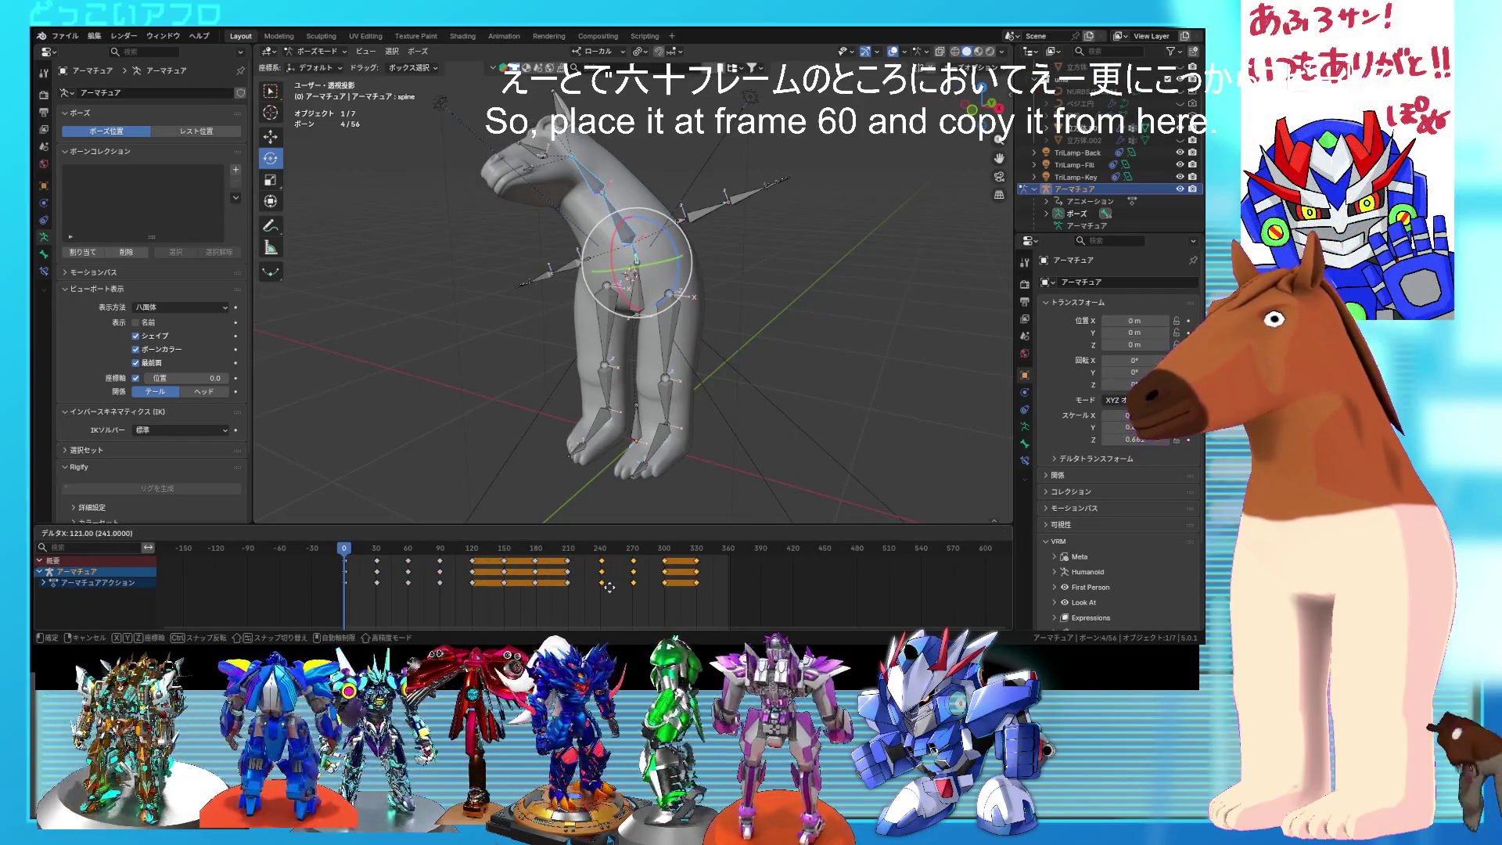
pyautogui.click(624, 597)
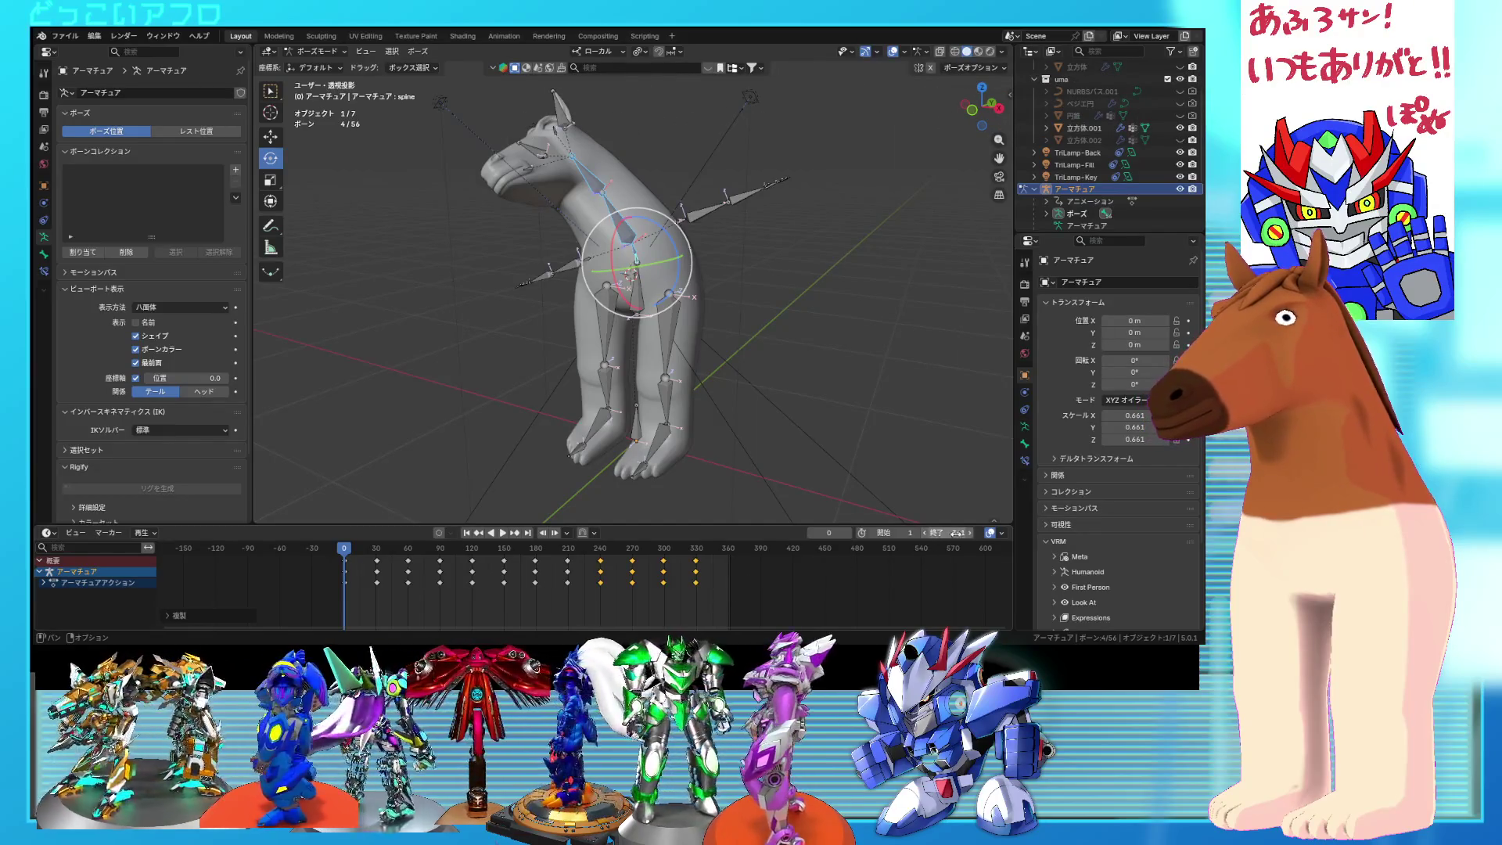
# Step: Shift the last keys out toward frame 360 and check the motion at frame 145
pyautogui.moveTo(646, 548); pyautogui.dragTo(646, 549)
pyautogui.press('g')
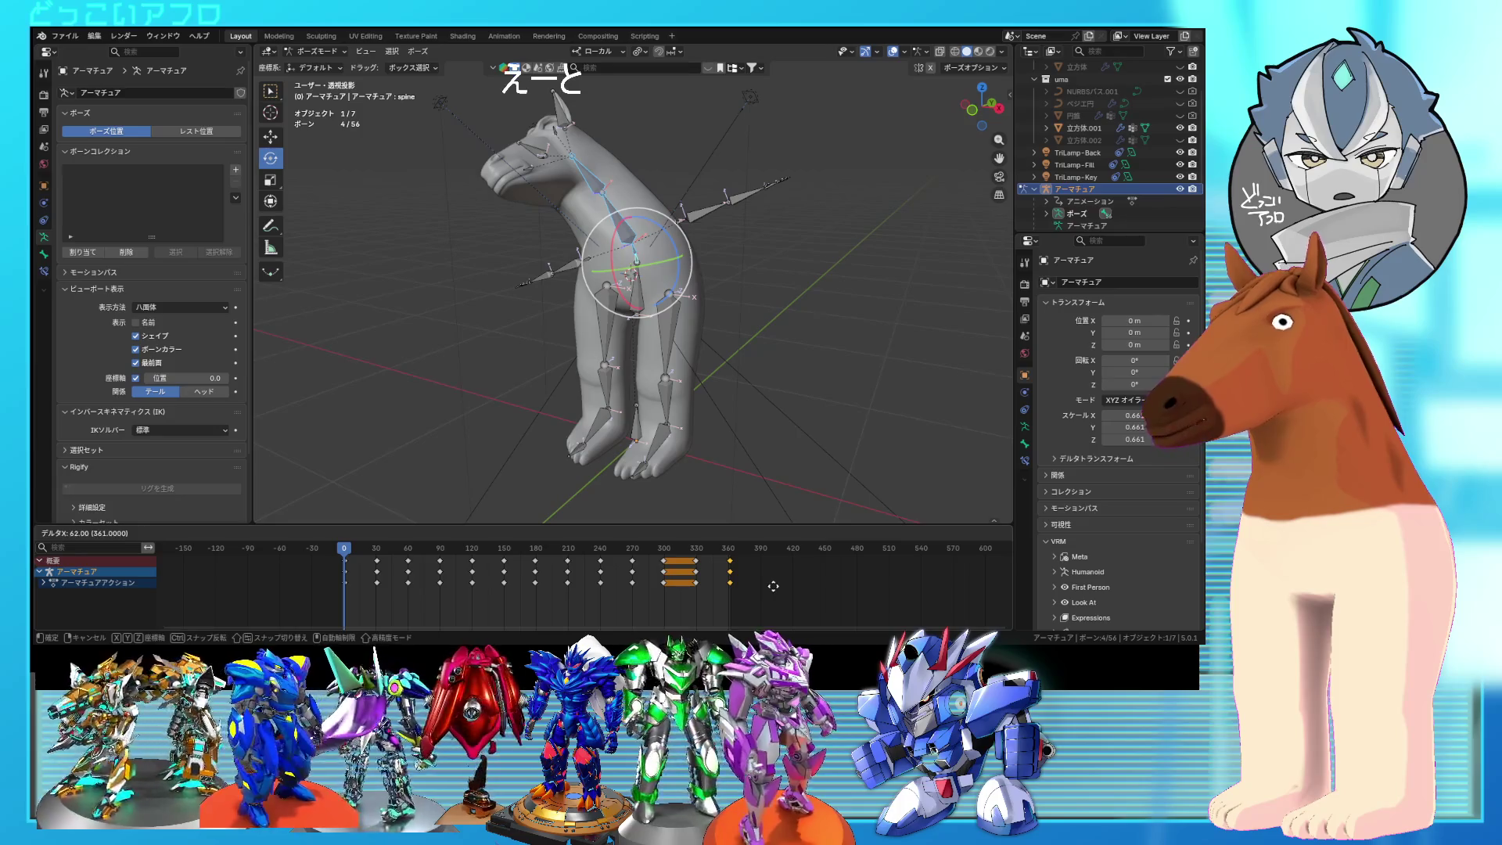
pyautogui.moveTo(351, 548)
pyautogui.mouseDown()
pyautogui.moveTo(497, 554)
pyautogui.moveTo(422, 552)
pyautogui.mouseUp()
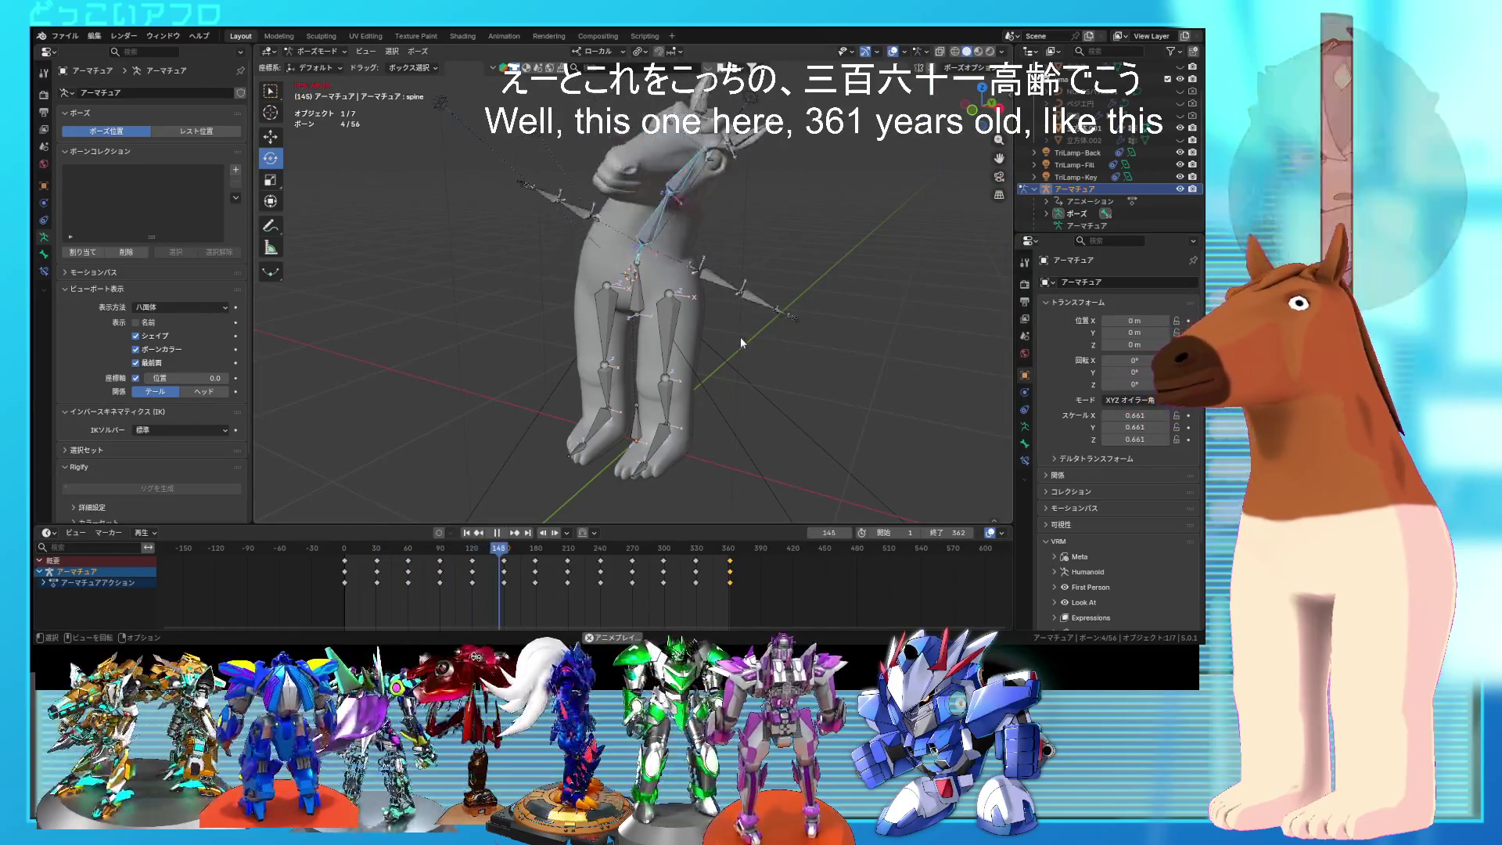
# Step: Watch the looping sway from front and three-quarter angles, then stop playback
pyautogui.scroll(-3, 707, 291)
pyautogui.moveTo(698, 294); pyautogui.dragTo(676, 305, button='middle')
pyautogui.scroll(2, 676, 305)
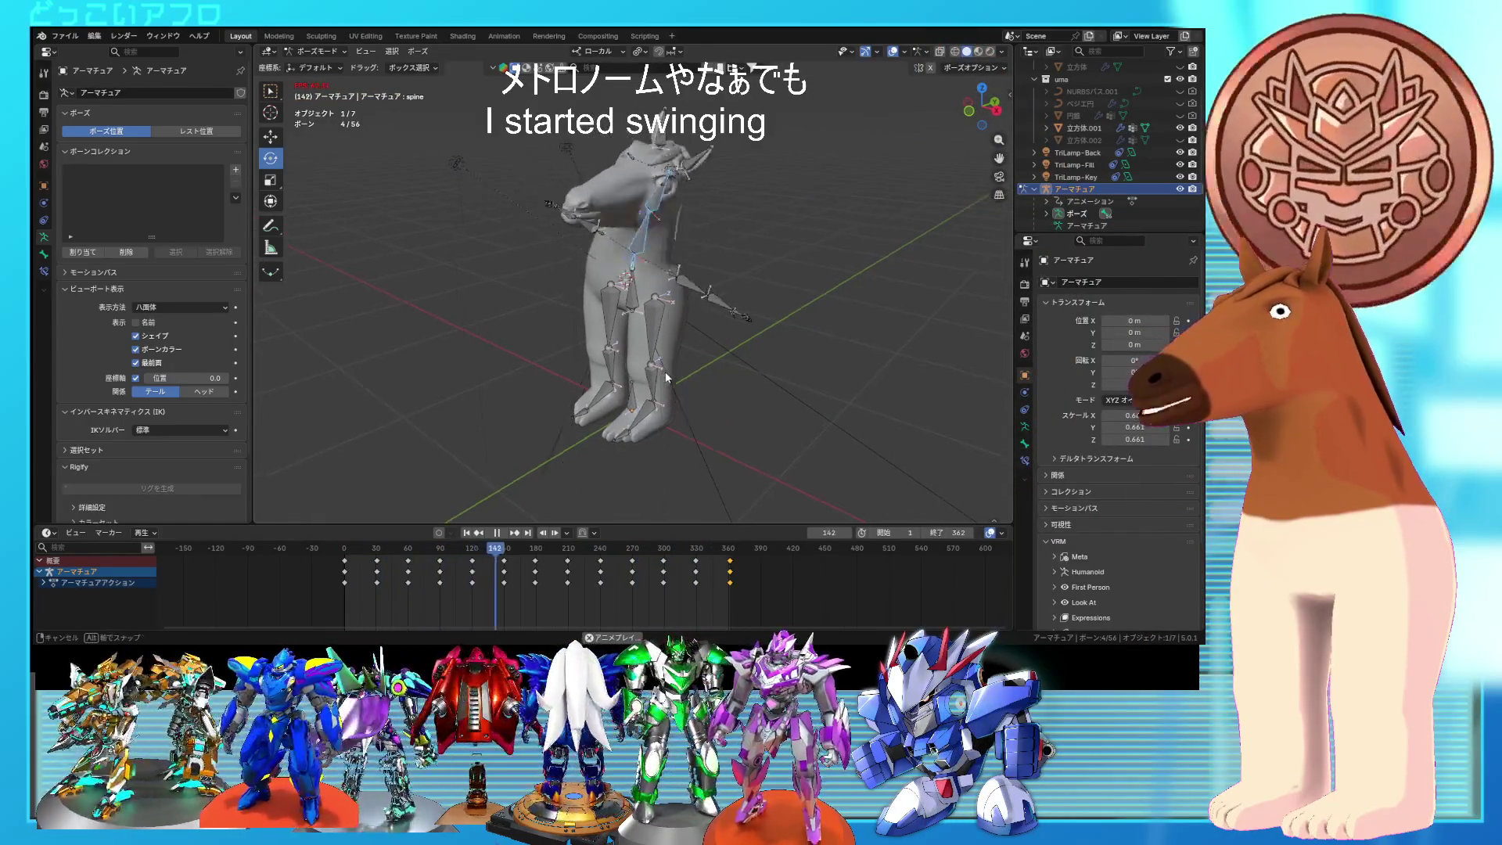
pyautogui.moveTo(624, 404); pyautogui.dragTo(721, 363, button='middle')
pyautogui.click(622, 422)
pyautogui.moveTo(622, 423)
pyautogui.mouseDown(button='middle')
pyautogui.moveTo(572, 407)
pyautogui.moveTo(637, 444)
pyautogui.mouseUp(button='middle')
pyautogui.press('space')
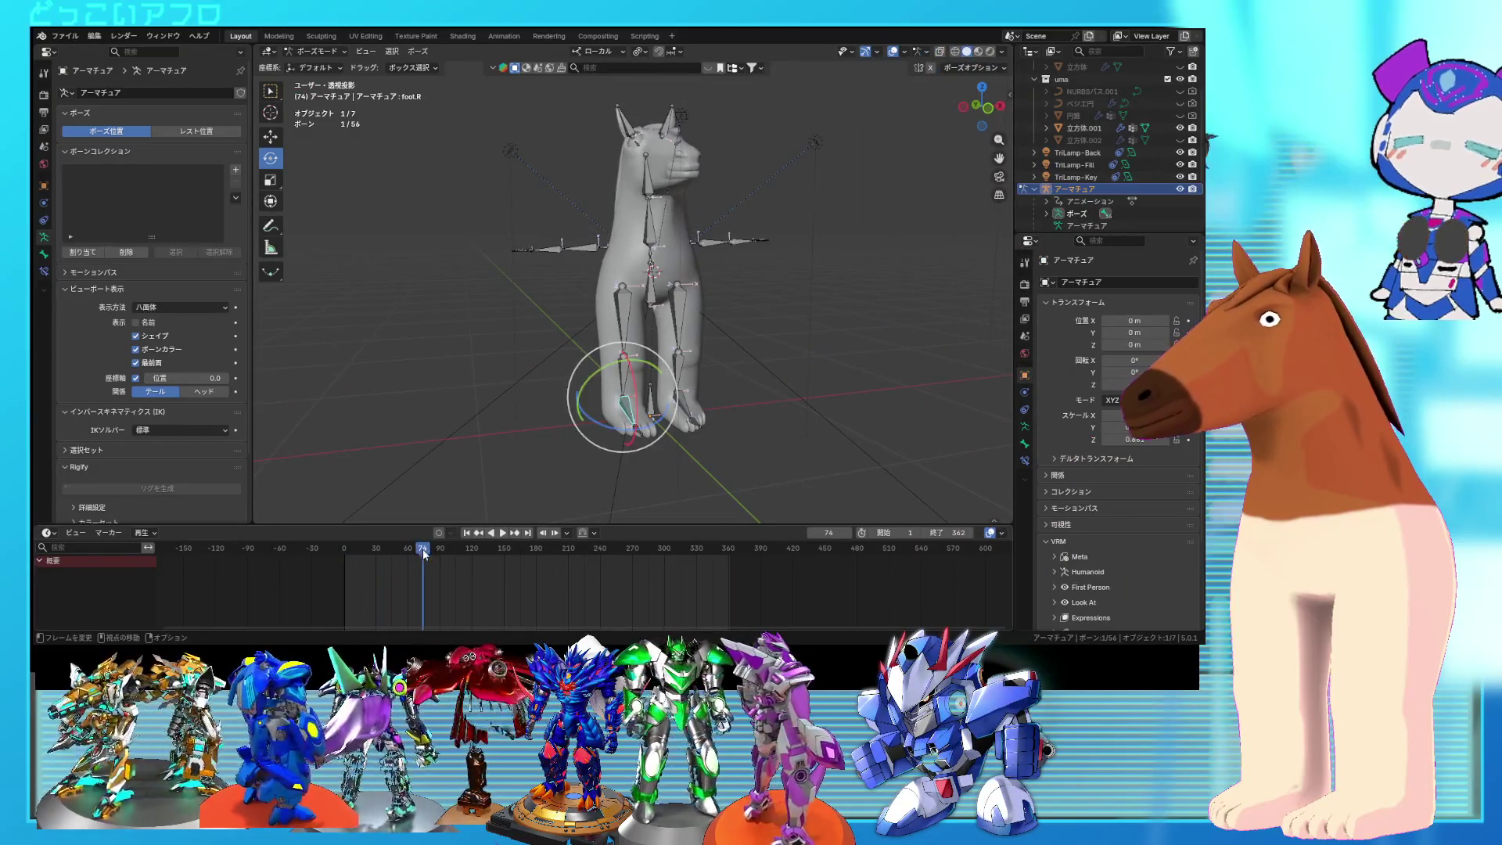
# Step: Rotate the right upper leg 21.1°, bend the lower leg -28.7° and turn the foot 18°
pyautogui.moveTo(801, 466)
pyautogui.mouseDown(button='middle')
pyautogui.moveTo(724, 459)
pyautogui.moveTo(692, 415)
pyautogui.moveTo(745, 430)
pyautogui.mouseUp(button='middle')
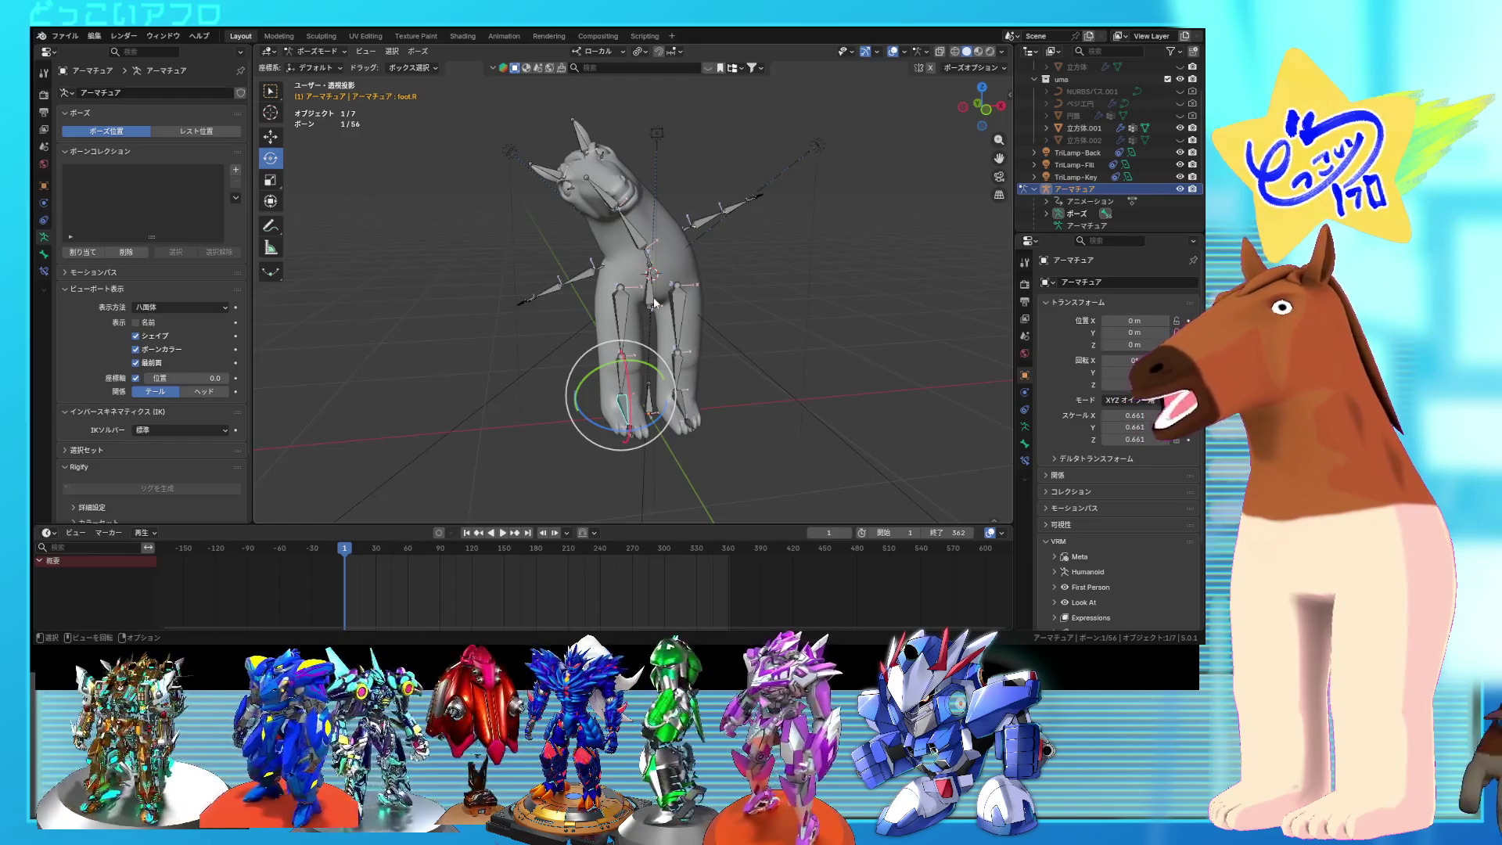
pyautogui.moveTo(780, 417); pyautogui.dragTo(633, 336, button='middle')
pyautogui.click(624, 332)
pyautogui.click(666, 389)
pyautogui.moveTo(648, 429); pyautogui.dragTo(518, 382, button='middle')
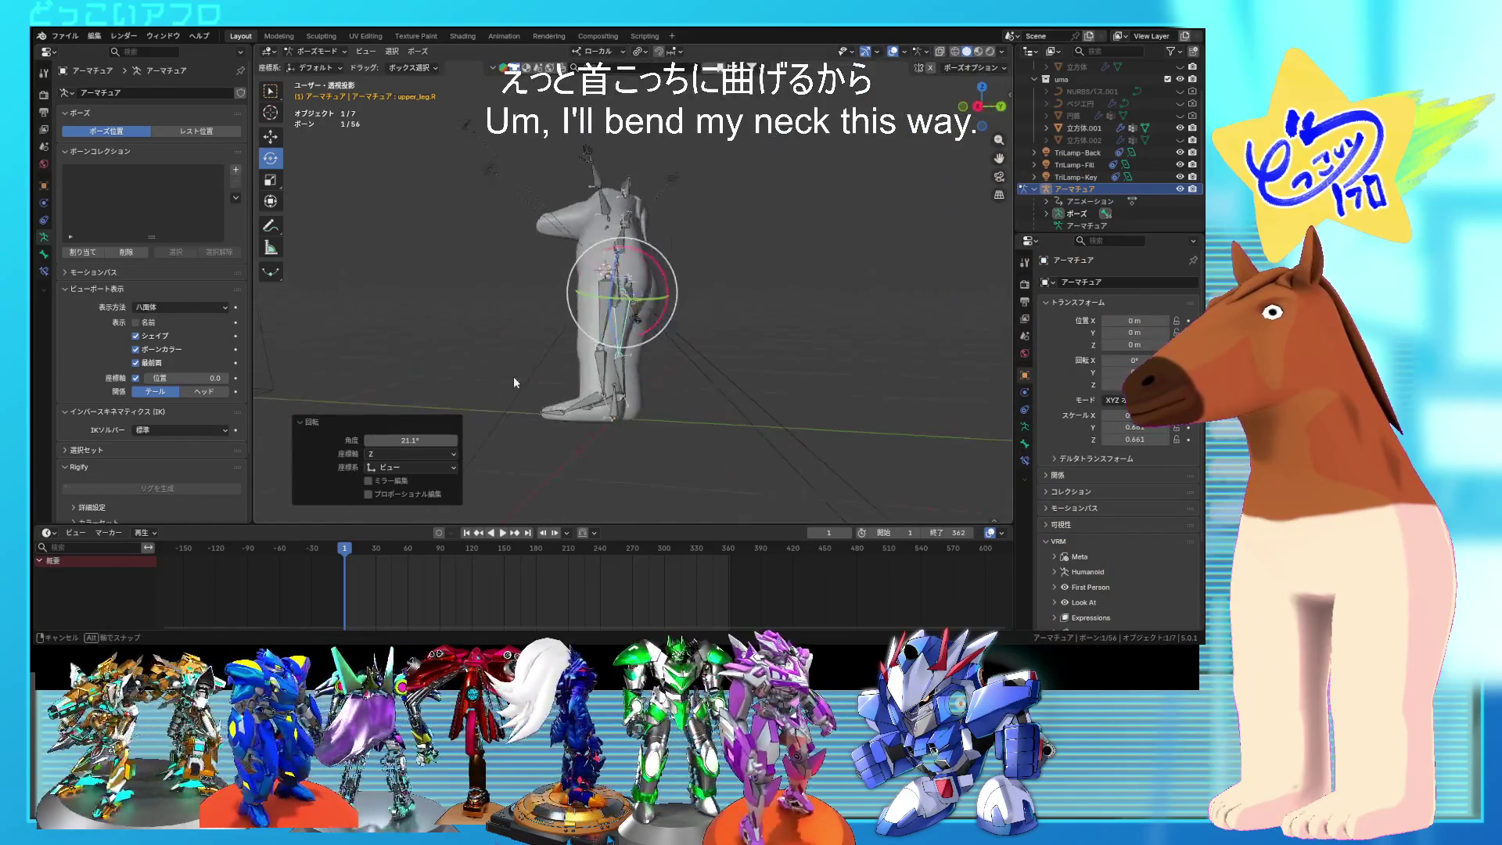
pyautogui.click(588, 366)
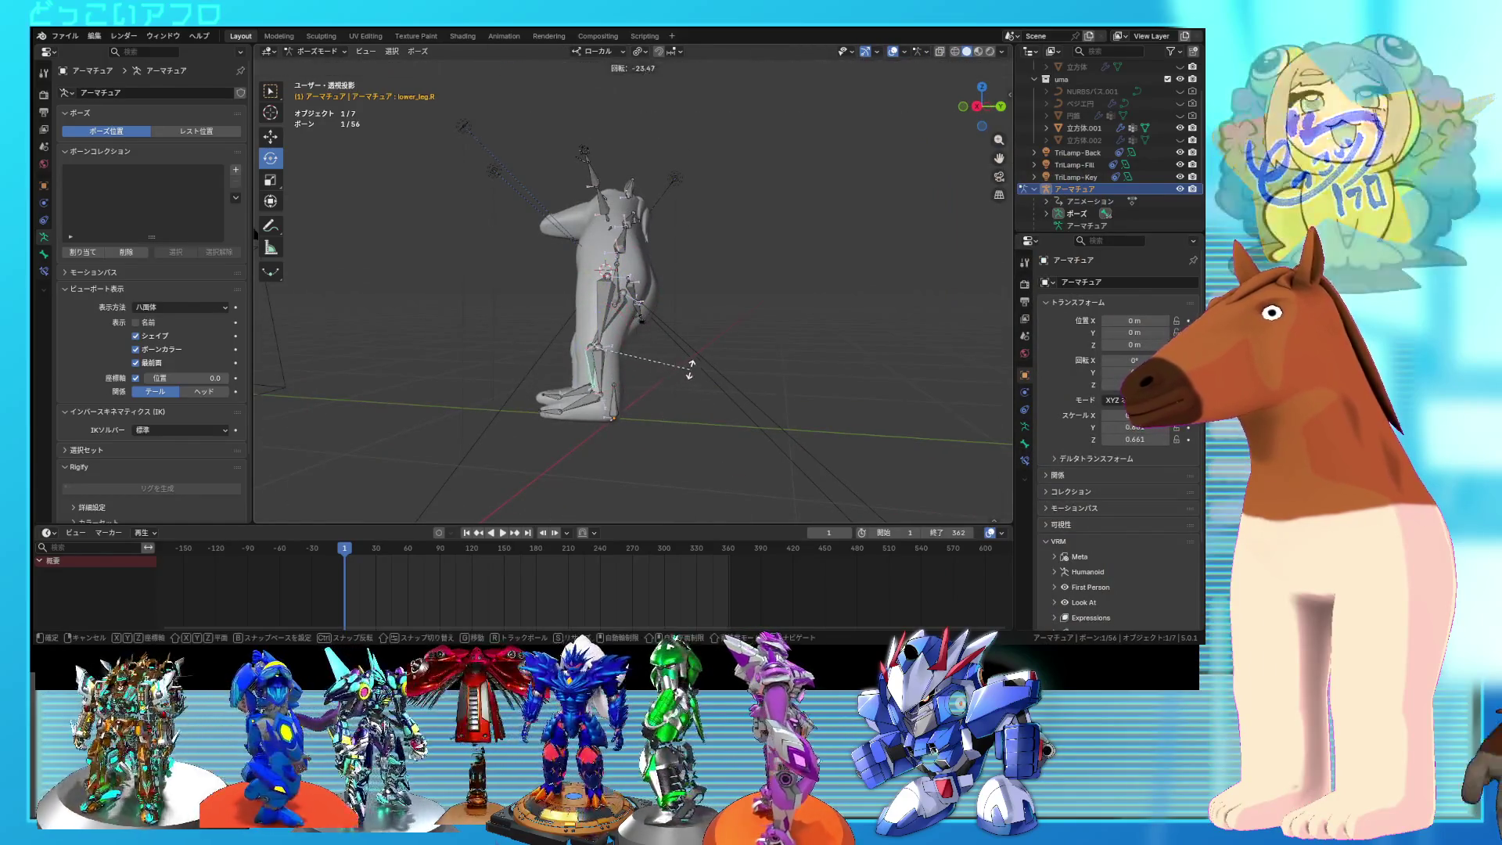
pyautogui.click(688, 368)
pyautogui.moveTo(688, 368)
pyautogui.mouseDown(button='middle')
pyautogui.moveTo(681, 384)
pyautogui.moveTo(715, 331)
pyautogui.mouseUp(button='middle')
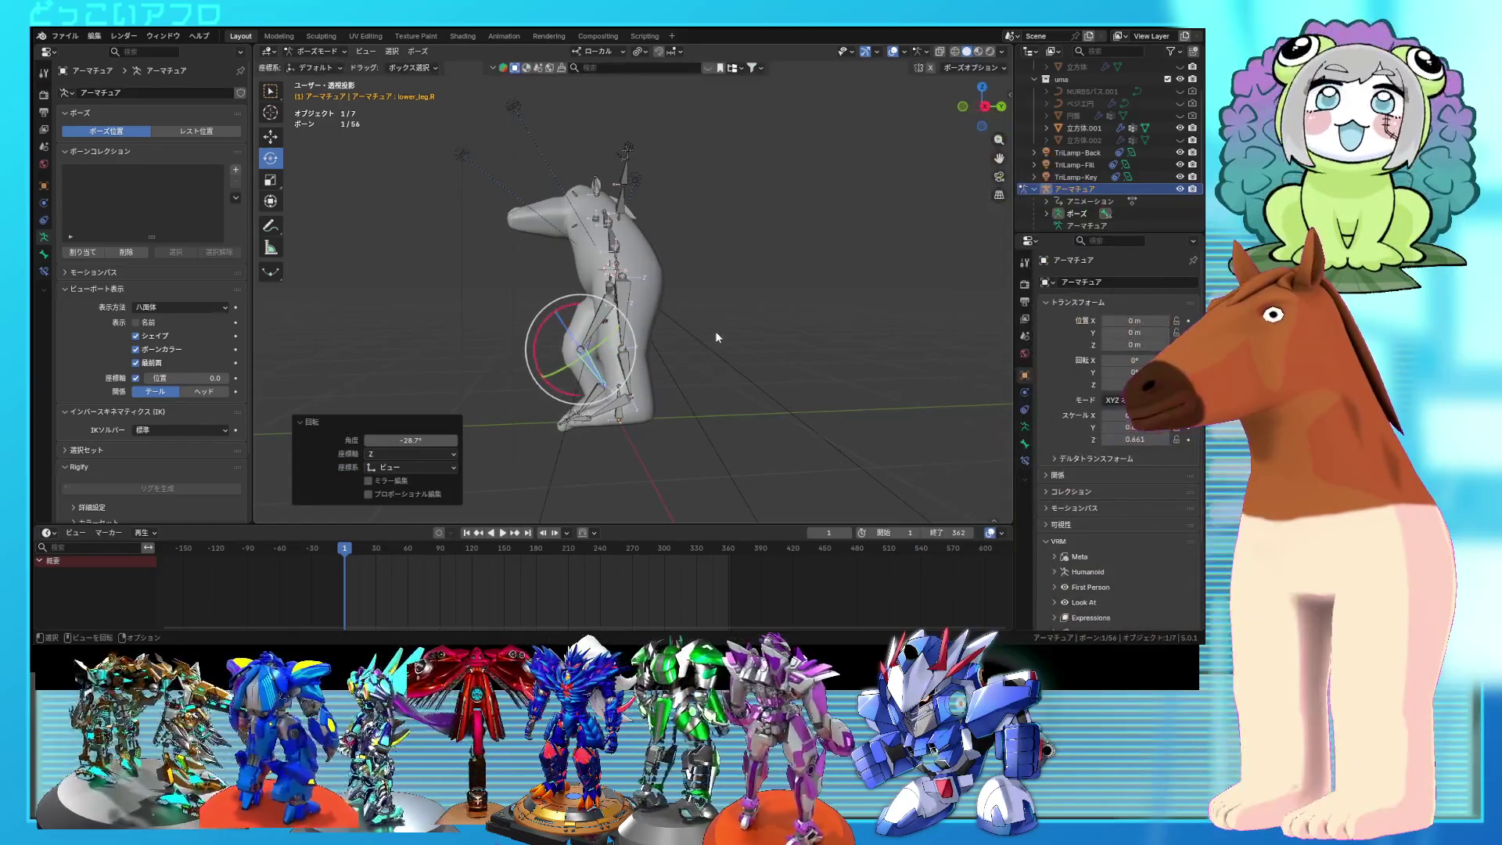
pyautogui.click(594, 406)
pyautogui.press('r')
pyautogui.click(606, 328)
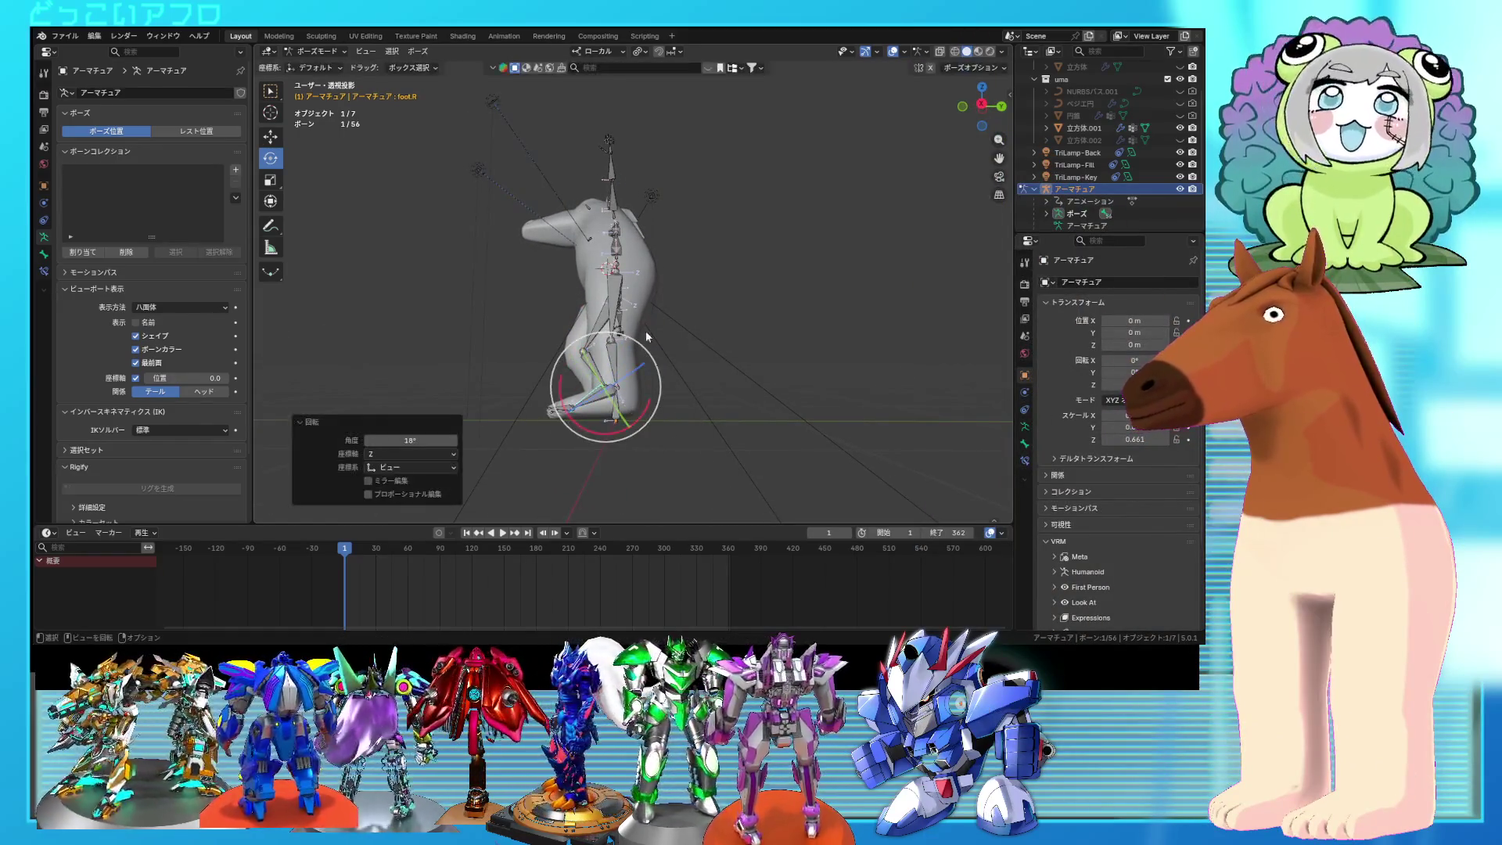
# Step: Refine the right leg: upper leg 11°, another leg bone, and the foot 8.36°
pyautogui.click(614, 309)
pyautogui.press('r')
pyautogui.click(675, 435)
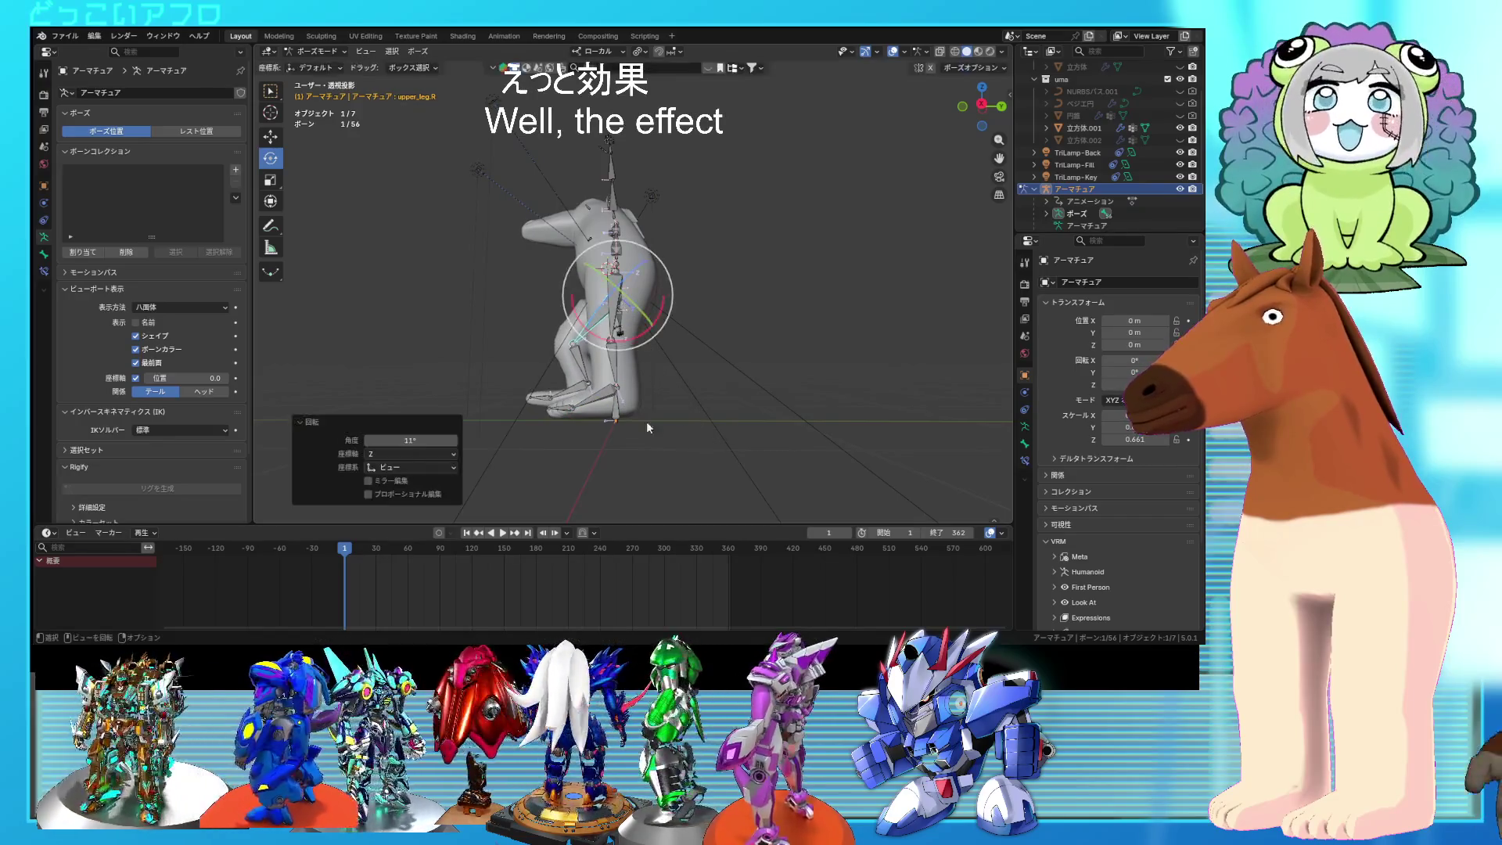
pyautogui.click(586, 359)
pyautogui.press('r')
pyautogui.click(626, 391)
pyautogui.click(595, 403)
pyautogui.press('r')
pyautogui.click(744, 450)
pyautogui.moveTo(743, 450)
pyautogui.mouseDown(button='middle')
pyautogui.moveTo(847, 487)
pyautogui.moveTo(913, 487)
pyautogui.moveTo(888, 496)
pyautogui.moveTo(874, 476)
pyautogui.mouseUp(button='middle')
# Step: Swing the left upper leg about -23° and tilt the right foot about 9°
pyautogui.moveTo(640, 301)
pyautogui.mouseDown(button='middle')
pyautogui.moveTo(741, 380)
pyautogui.moveTo(707, 373)
pyautogui.mouseUp(button='middle')
pyautogui.click(706, 374)
pyautogui.moveTo(743, 359); pyautogui.dragTo(698, 389)
pyautogui.moveTo(699, 389)
pyautogui.mouseDown(button='middle')
pyautogui.moveTo(671, 385)
pyautogui.moveTo(727, 439)
pyautogui.moveTo(680, 391)
pyautogui.mouseUp(button='middle')
pyautogui.click(619, 423)
pyautogui.moveTo(650, 360); pyautogui.dragTo(678, 395)
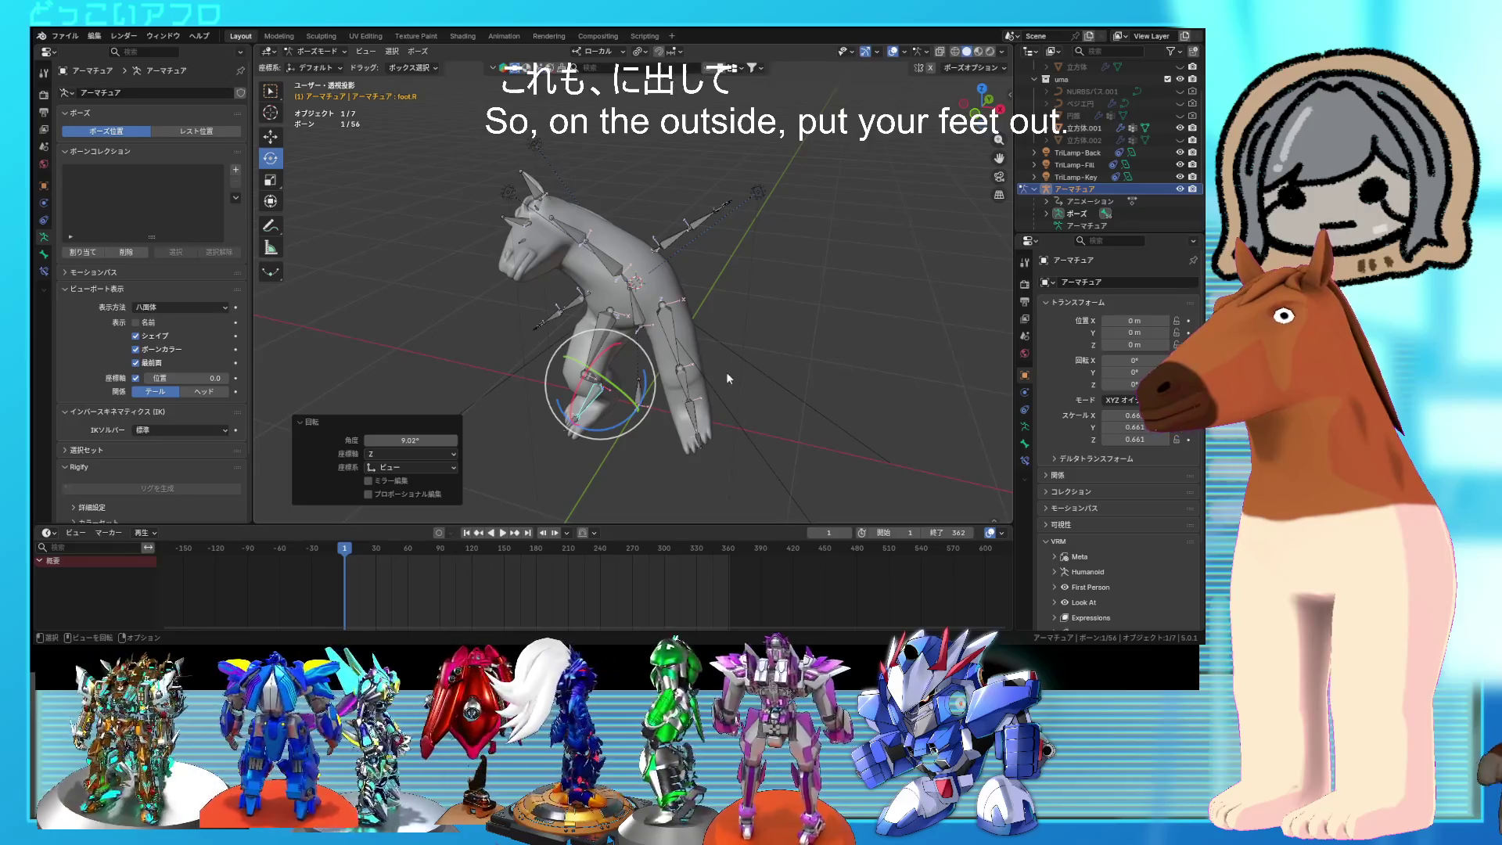
pyautogui.click(708, 313)
pyautogui.moveTo(708, 313); pyautogui.dragTo(728, 352, button='middle')
pyautogui.moveTo(716, 329); pyautogui.dragTo(746, 382)
pyautogui.moveTo(746, 381)
pyautogui.keyDown('alt'); pyautogui.mouseDown(button='middle')
pyautogui.moveTo(879, 378)
pyautogui.moveTo(776, 381)
pyautogui.mouseUp(button='middle'); pyautogui.keyUp('alt')
pyautogui.click(800, 381)
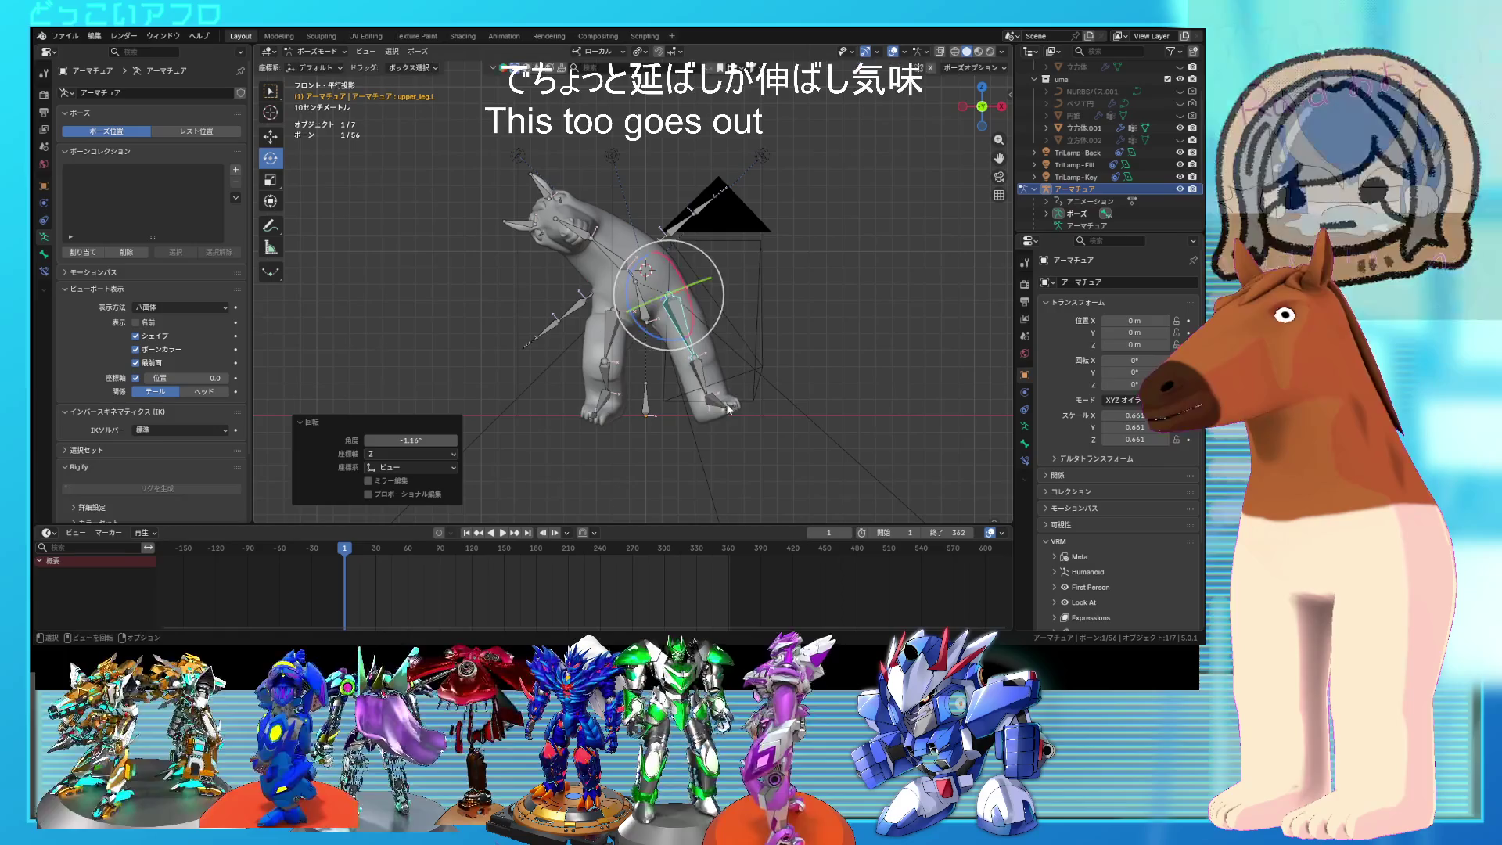
# Step: Rotate the left foot to -8.38° plus 2.15° and bend the left lower leg about -7°
pyautogui.click(731, 405)
pyautogui.click(759, 460)
pyautogui.moveTo(759, 460)
pyautogui.mouseDown(button='middle')
pyautogui.moveTo(701, 416)
pyautogui.moveTo(720, 422)
pyautogui.mouseUp(button='middle')
pyautogui.moveTo(739, 415); pyautogui.dragTo(746, 432)
pyautogui.click(723, 420)
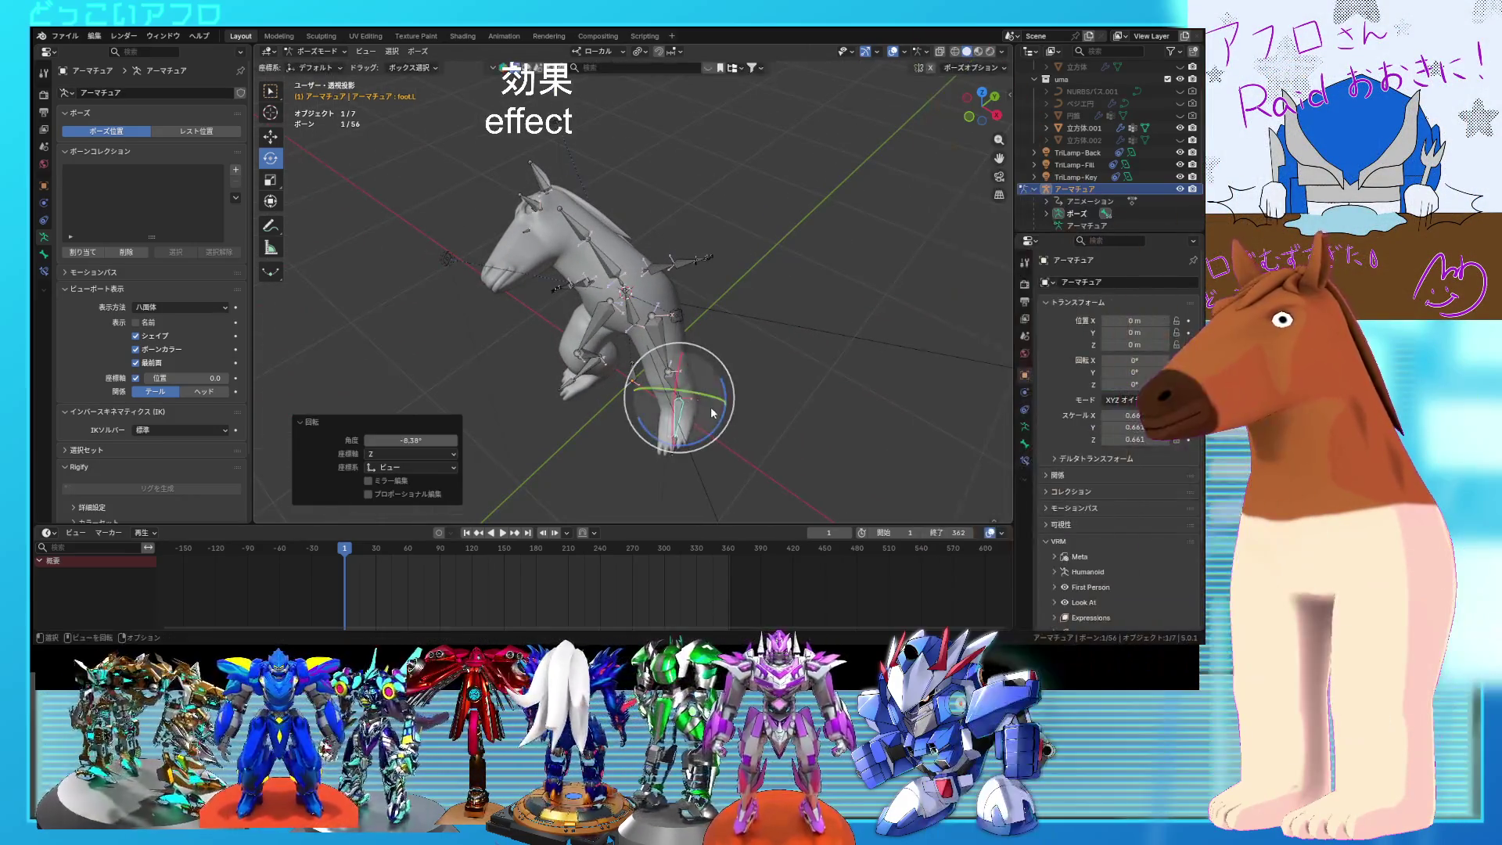
pyautogui.click(780, 427)
pyautogui.moveTo(751, 360); pyautogui.dragTo(814, 360, button='middle')
pyautogui.press('r')
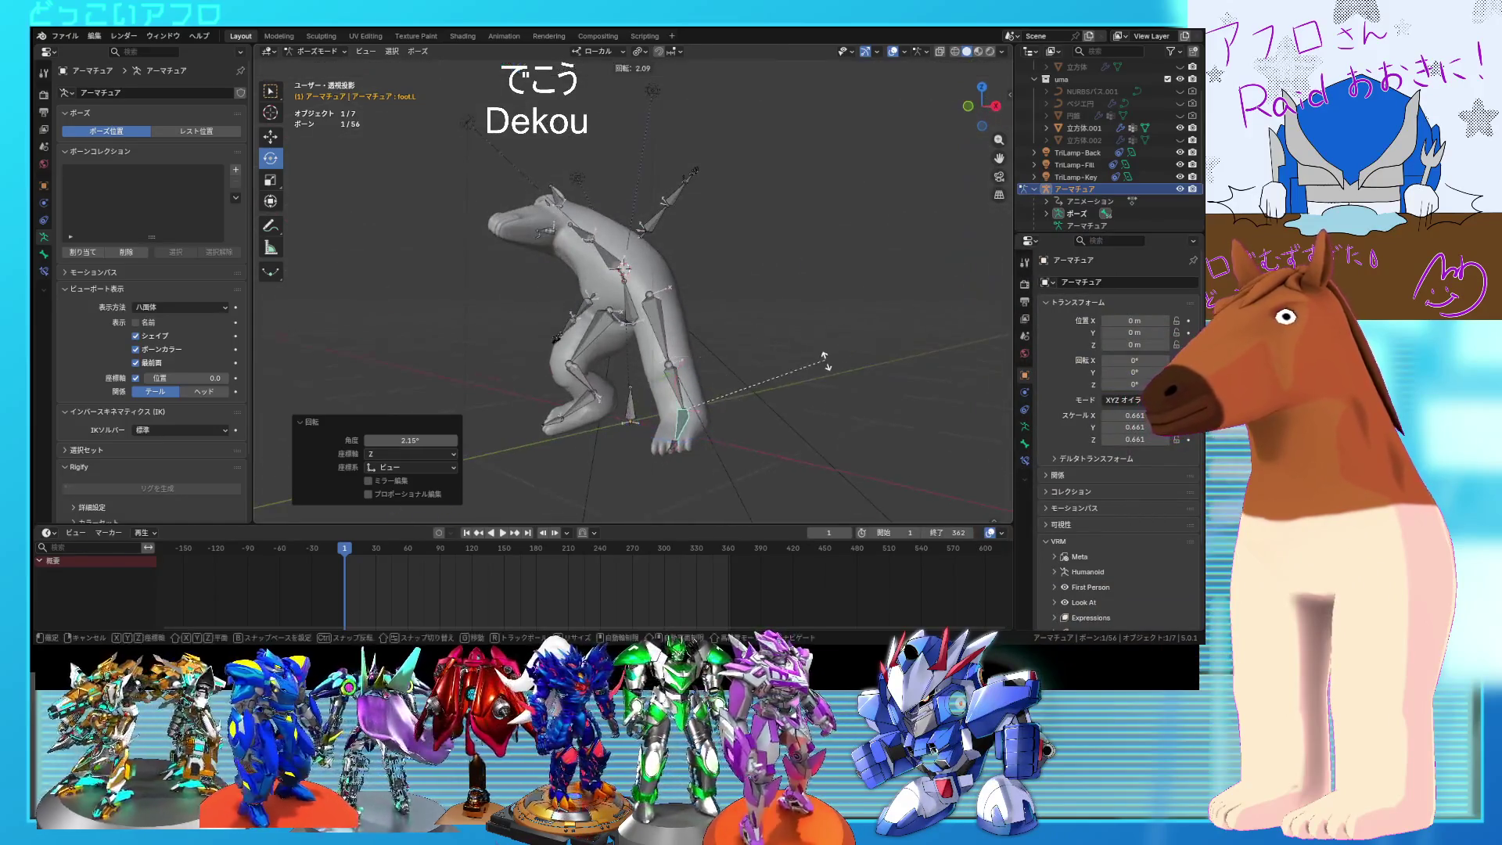
pyautogui.click(680, 378)
pyautogui.moveTo(681, 377); pyautogui.dragTo(767, 411, button='middle')
pyautogui.moveTo(678, 393); pyautogui.dragTo(696, 397)
pyautogui.moveTo(696, 397); pyautogui.dragTo(784, 396, button='middle')
# Step: Select all the leg bones and keyframe the stride pose at frame 1
pyautogui.click(713, 395)
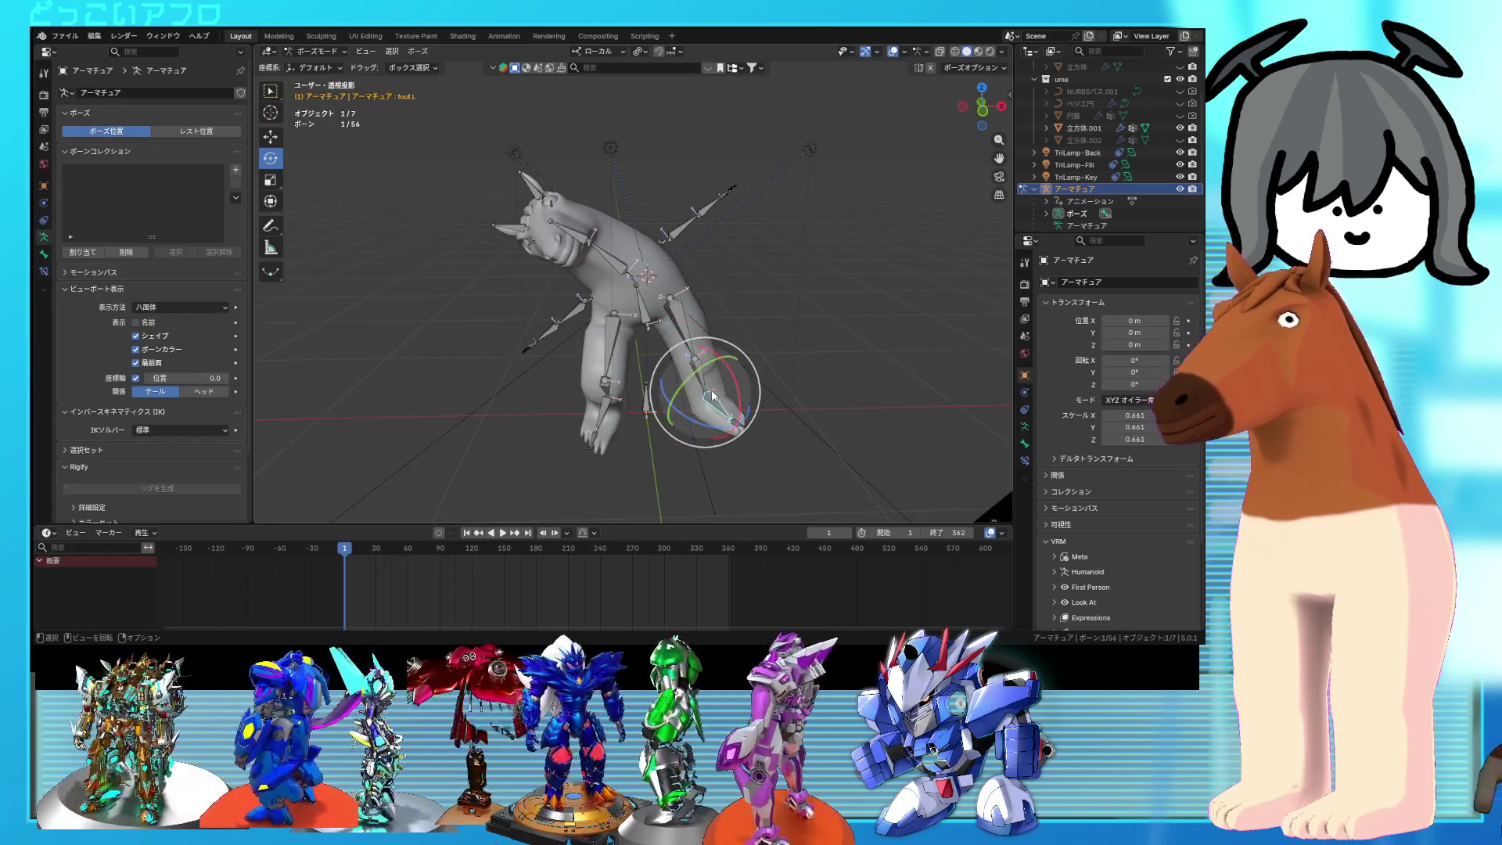
pyautogui.hotkey('shift', 'ctrl', 'm')
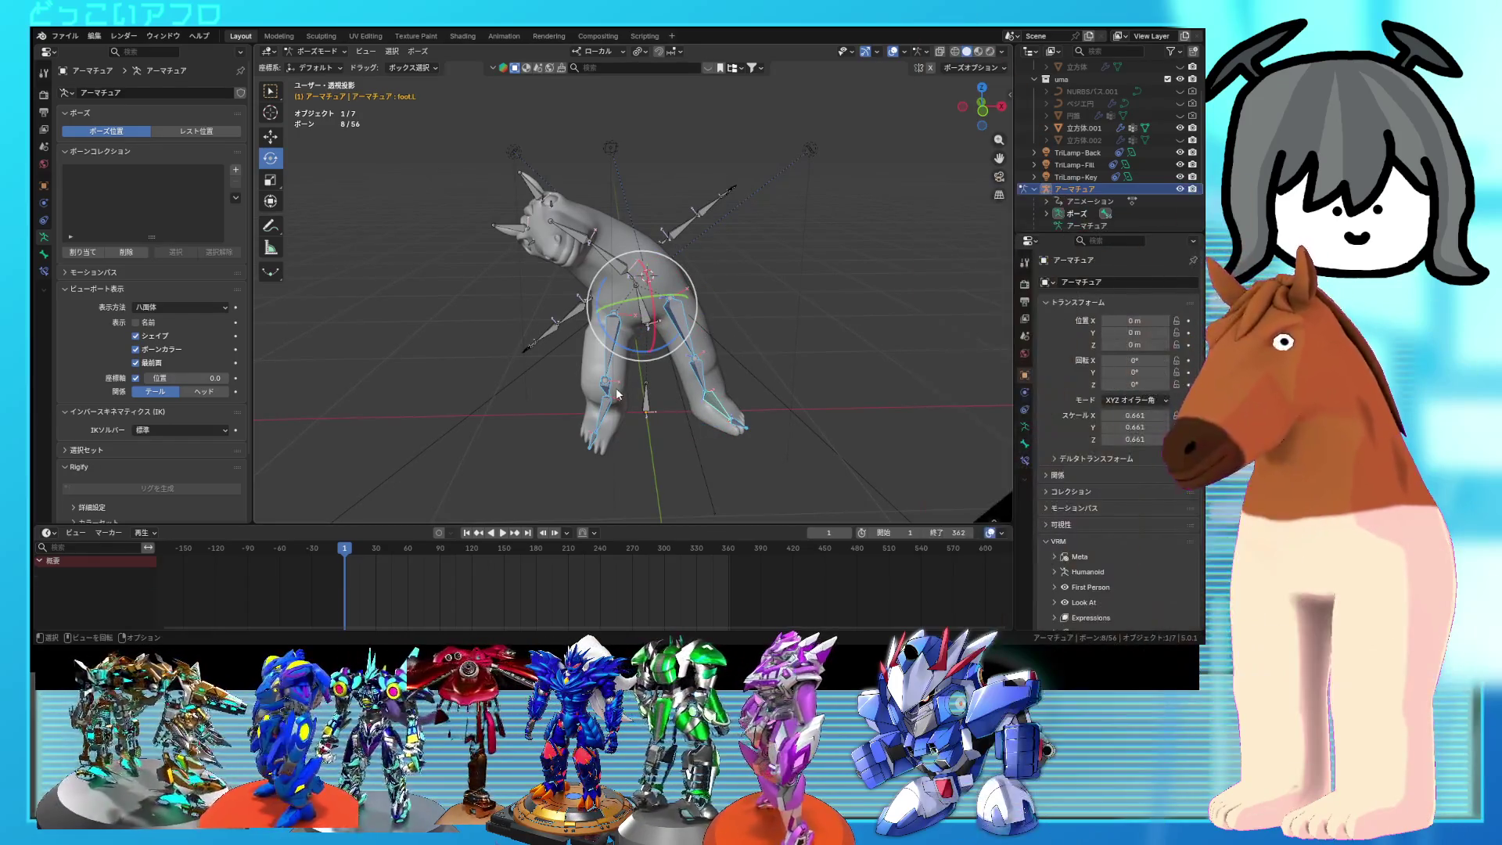
pyautogui.press('i')
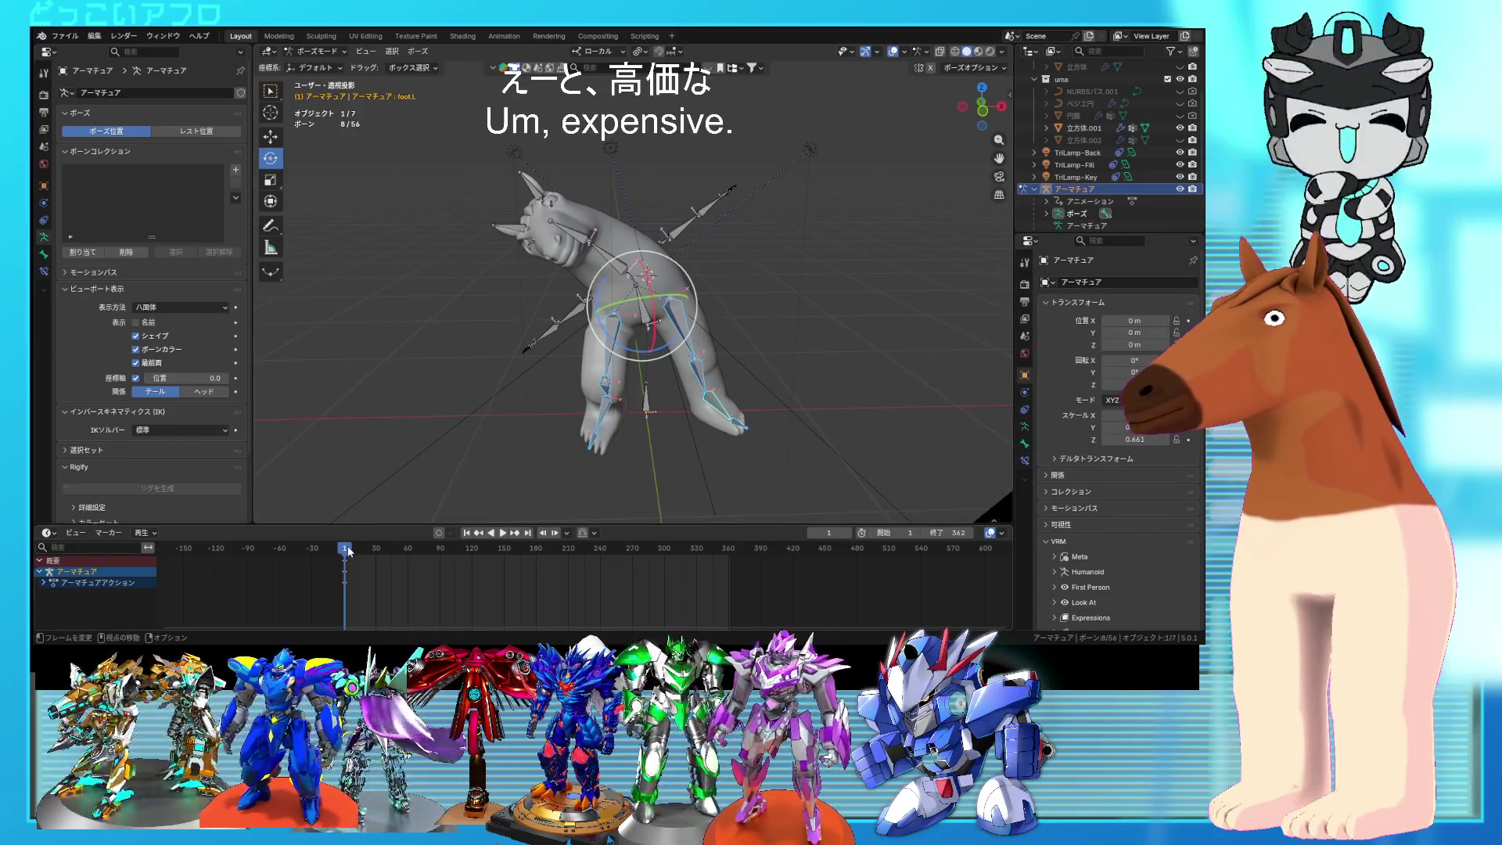
# Step: At frame 30, tilt the whole rig 24.9° at the hips bone
pyautogui.moveTo(349, 552); pyautogui.dragTo(377, 552)
pyautogui.click(682, 324)
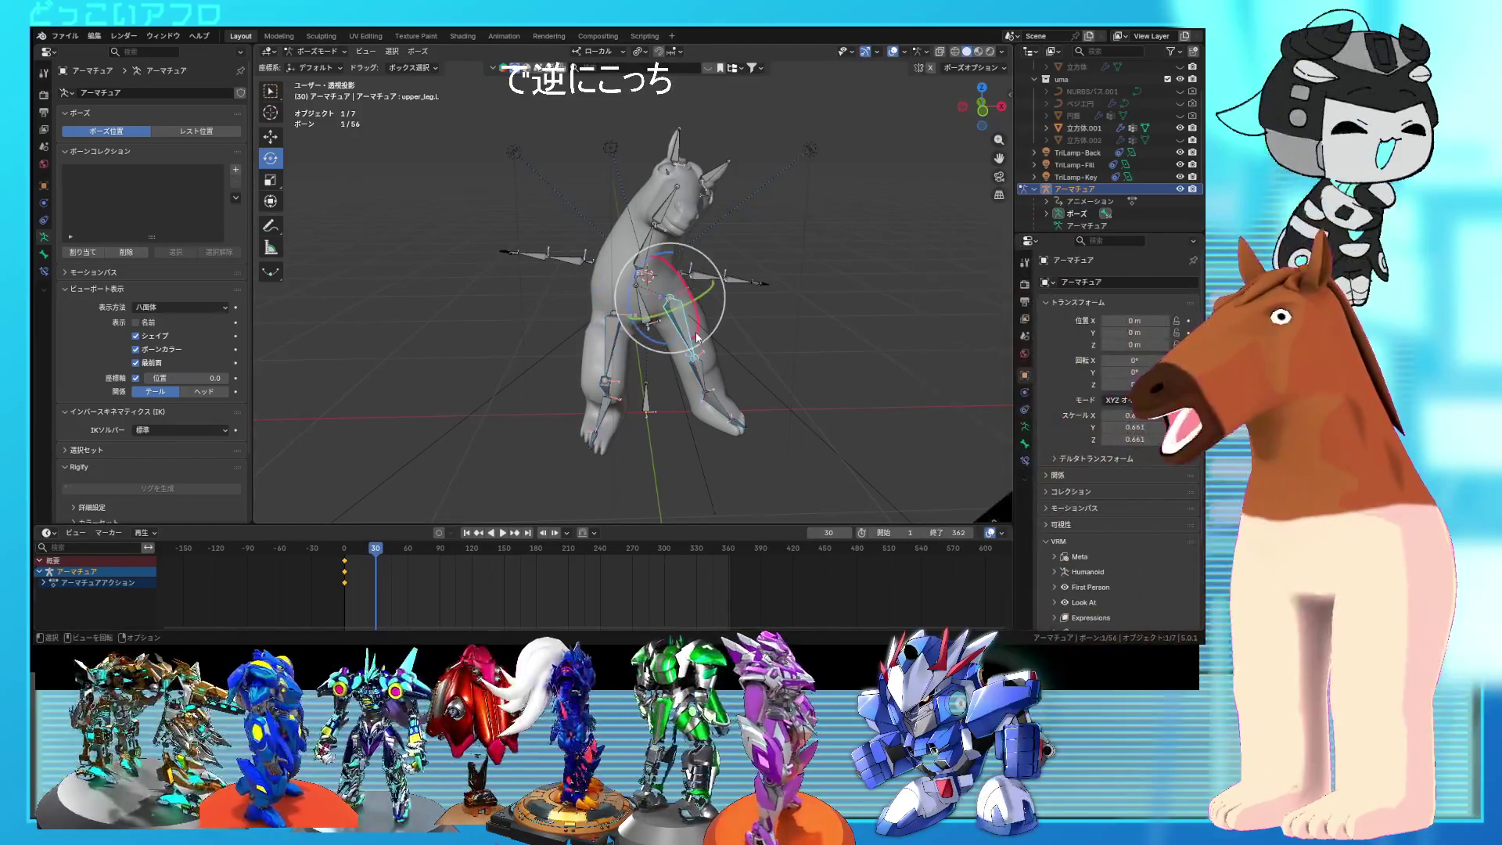
pyautogui.moveTo(683, 325); pyautogui.dragTo(685, 323, button='middle')
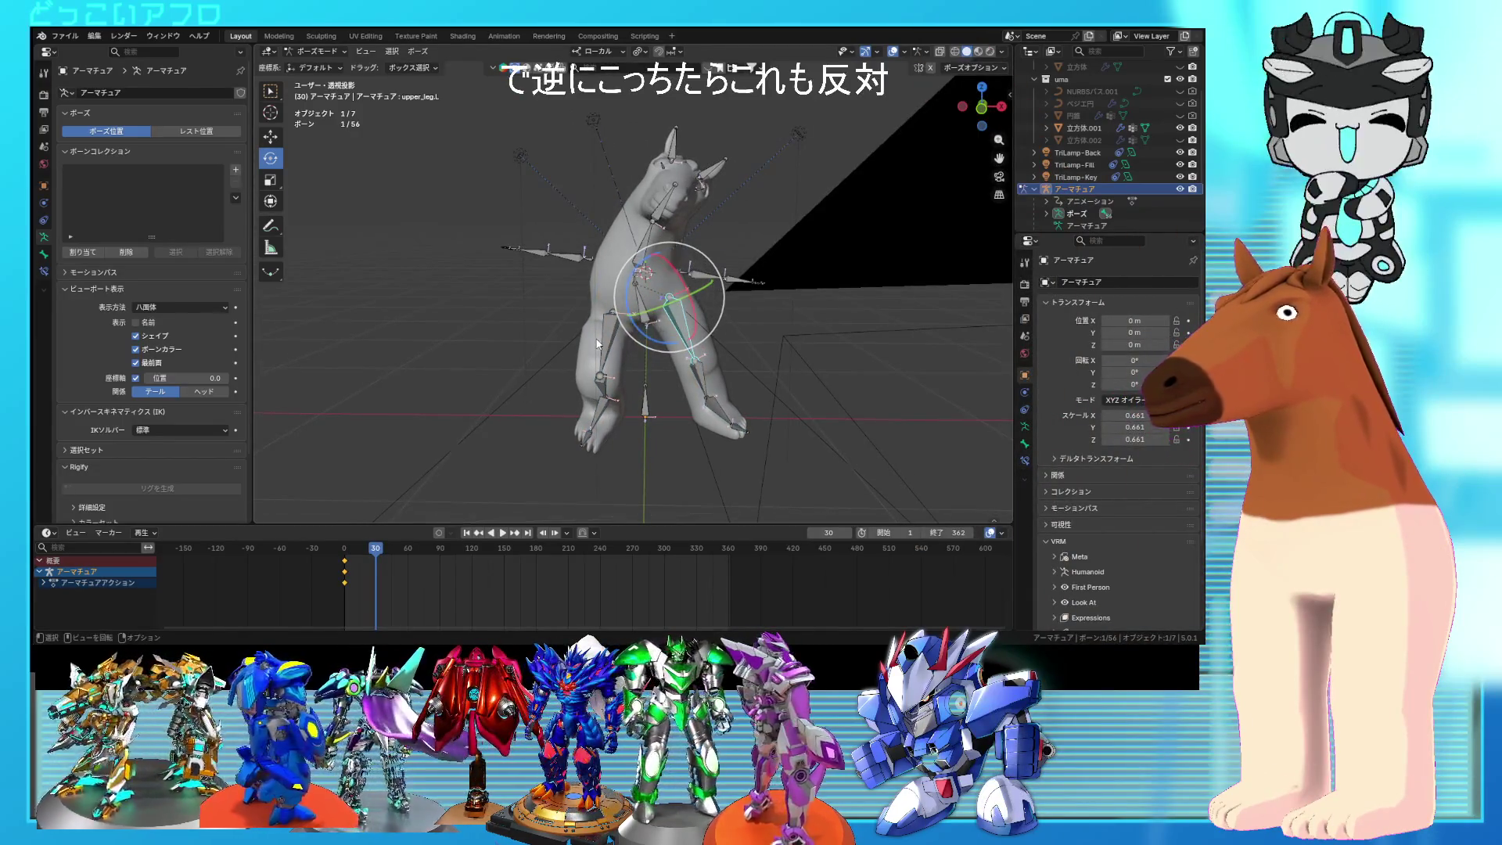
pyautogui.click(644, 307)
pyautogui.press('r')
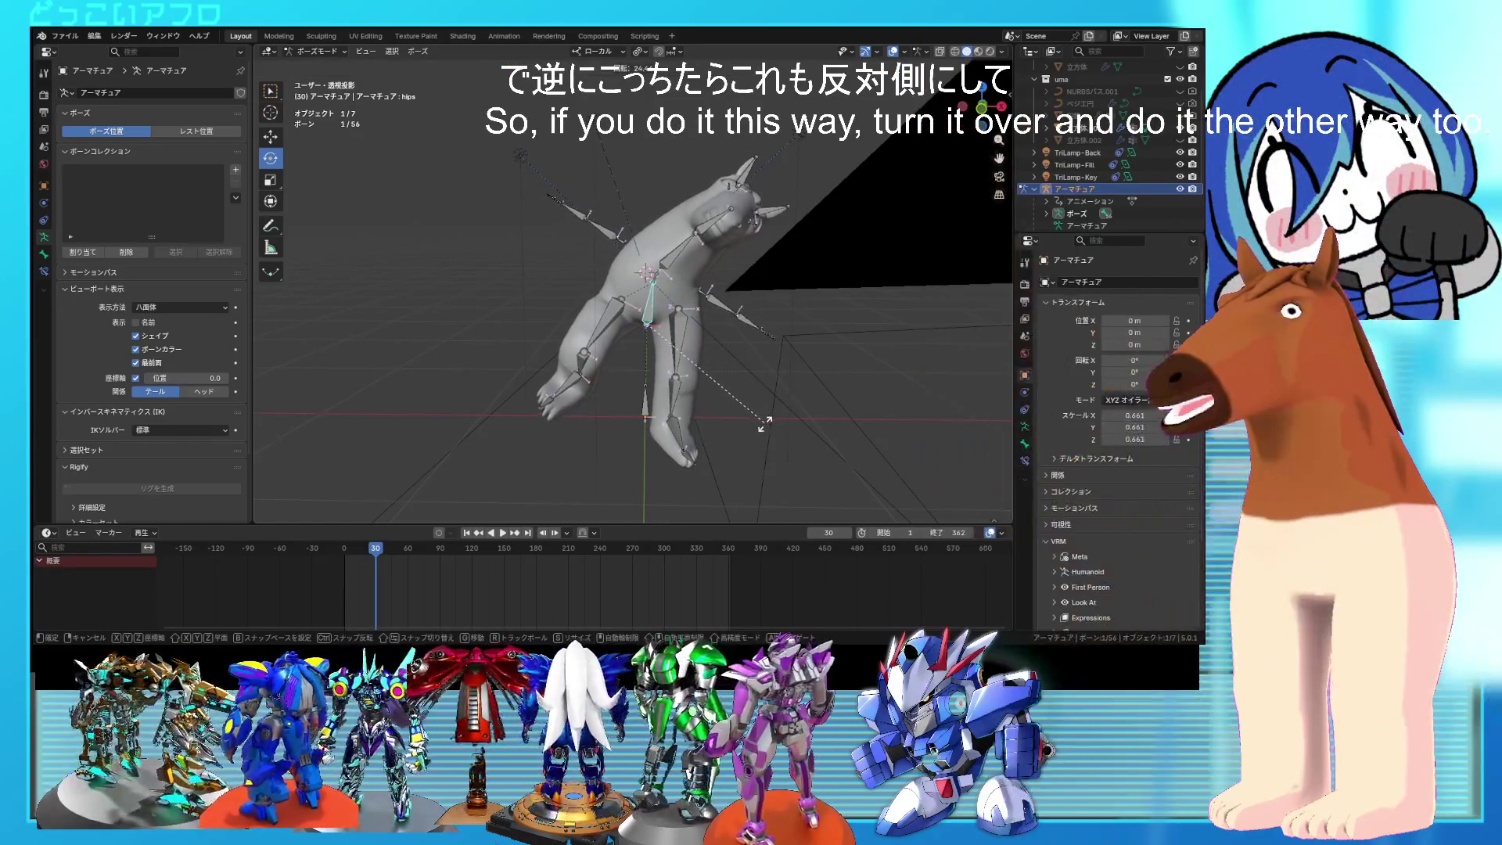
pyautogui.click(733, 389)
# Step: Rotate the left upper leg, lower leg and foot into a new stride angle
pyautogui.click(670, 333)
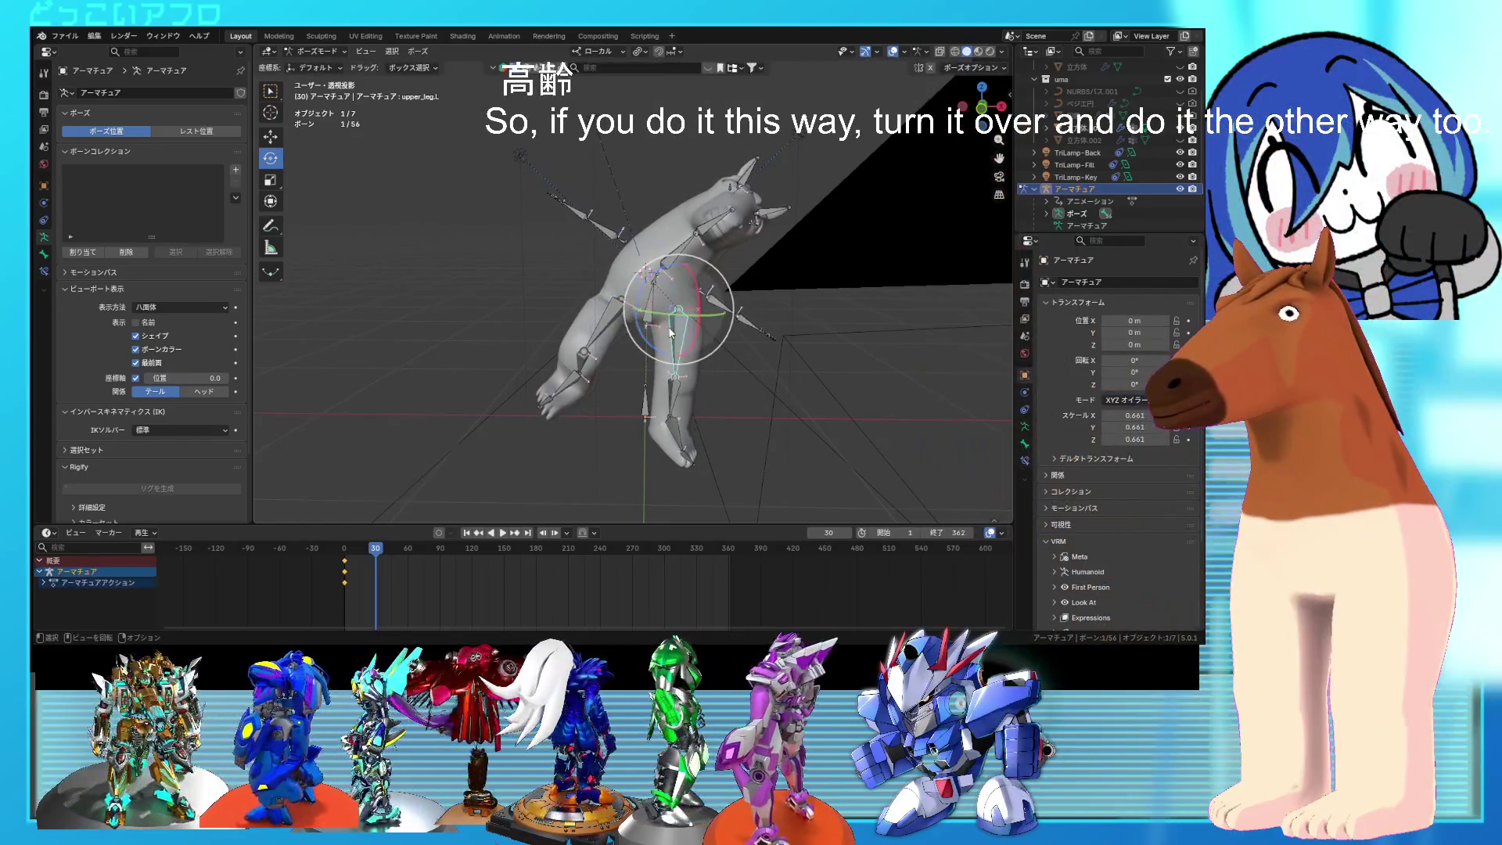
pyautogui.click(760, 349)
pyautogui.moveTo(760, 350)
pyautogui.mouseDown(button='middle')
pyautogui.moveTo(757, 321)
pyautogui.moveTo(589, 367)
pyautogui.mouseUp(button='middle')
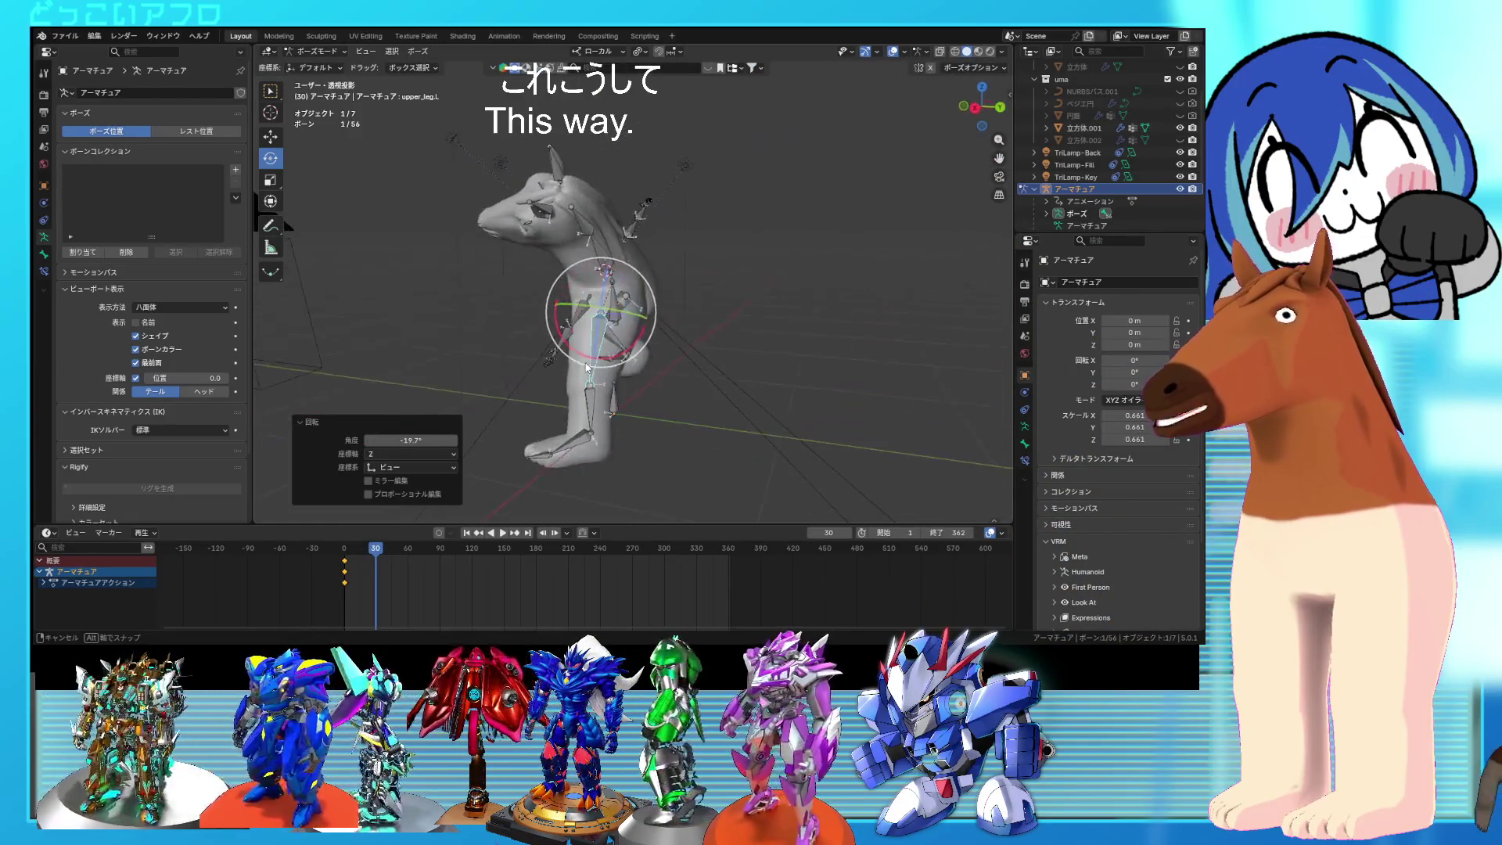
pyautogui.press('r')
pyautogui.click(591, 385)
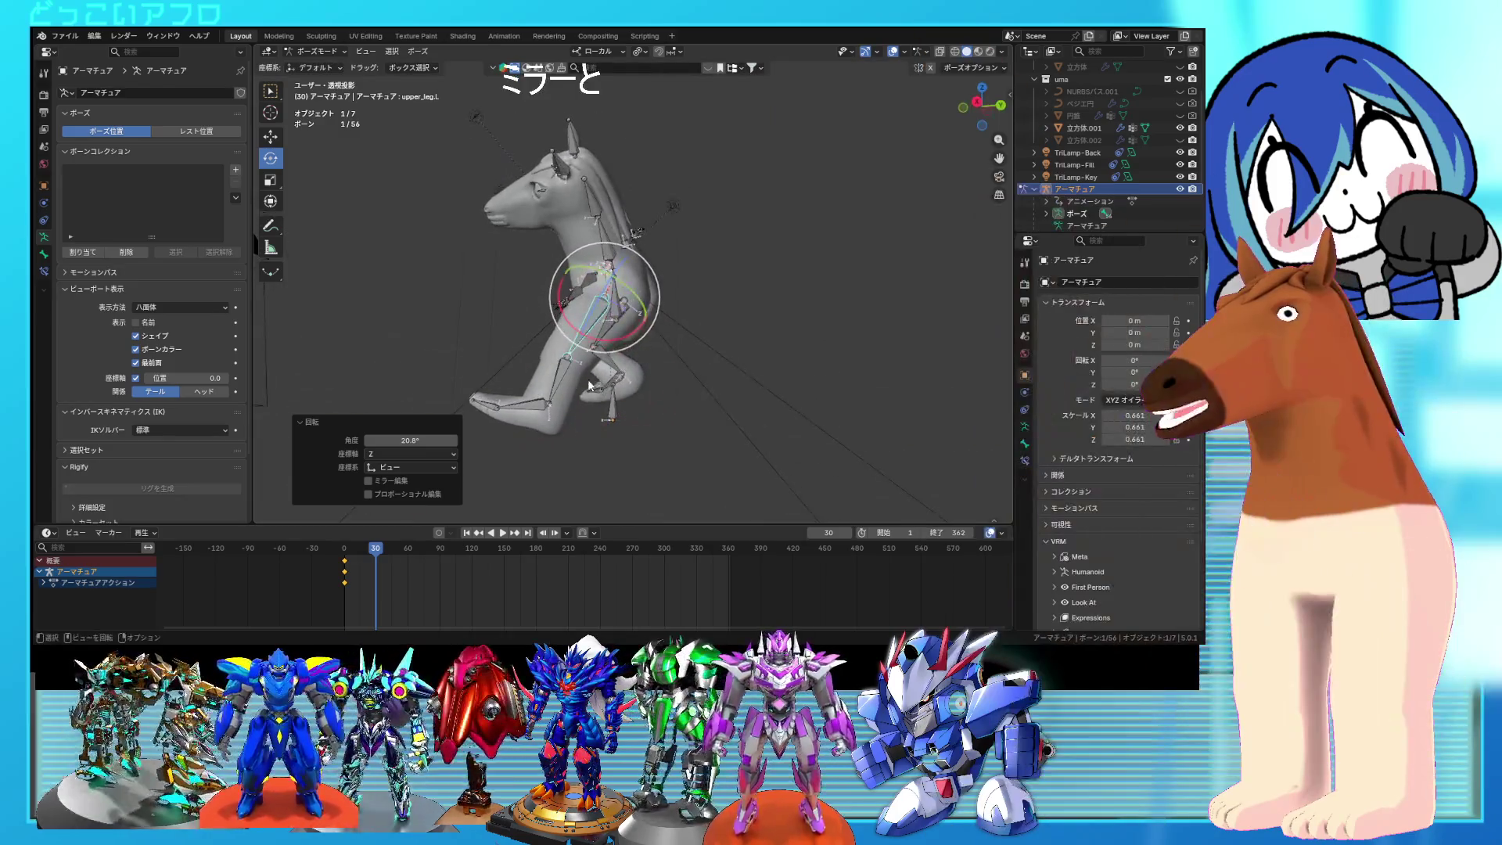
pyautogui.press('r')
pyautogui.click(728, 298)
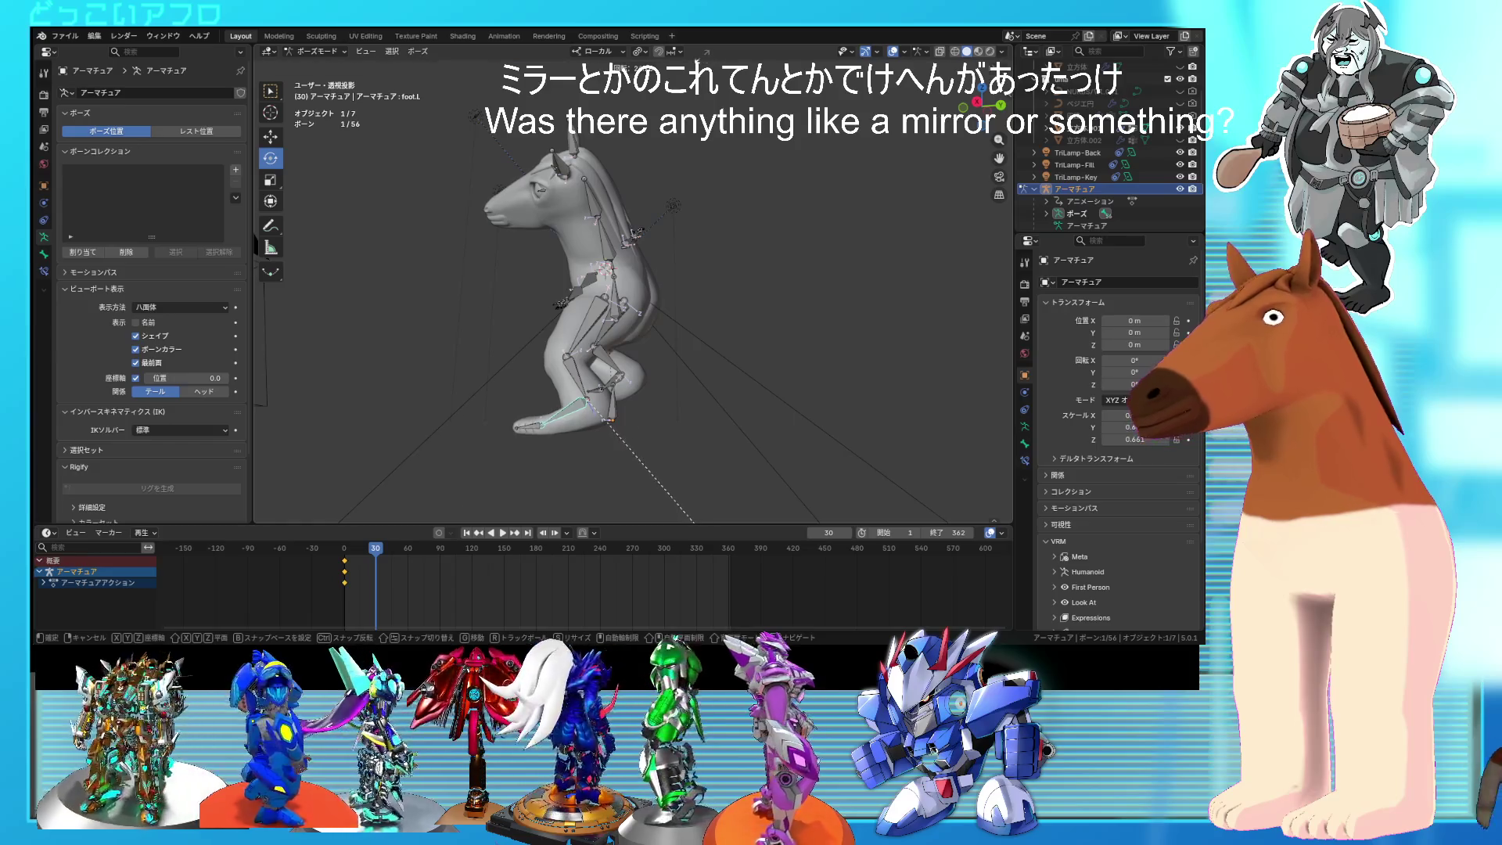
pyautogui.click(719, 346)
pyautogui.moveTo(720, 346)
pyautogui.mouseDown(button='middle')
pyautogui.moveTo(881, 383)
pyautogui.moveTo(858, 361)
pyautogui.moveTo(560, 342)
pyautogui.moveTo(564, 317)
pyautogui.moveTo(838, 436)
pyautogui.moveTo(595, 368)
pyautogui.mouseUp(button='middle')
# Step: Readjust the rotations of upper_leg.L, lower_leg.L and foot.L
pyautogui.click(565, 317)
pyautogui.click(803, 451)
pyautogui.click(594, 368)
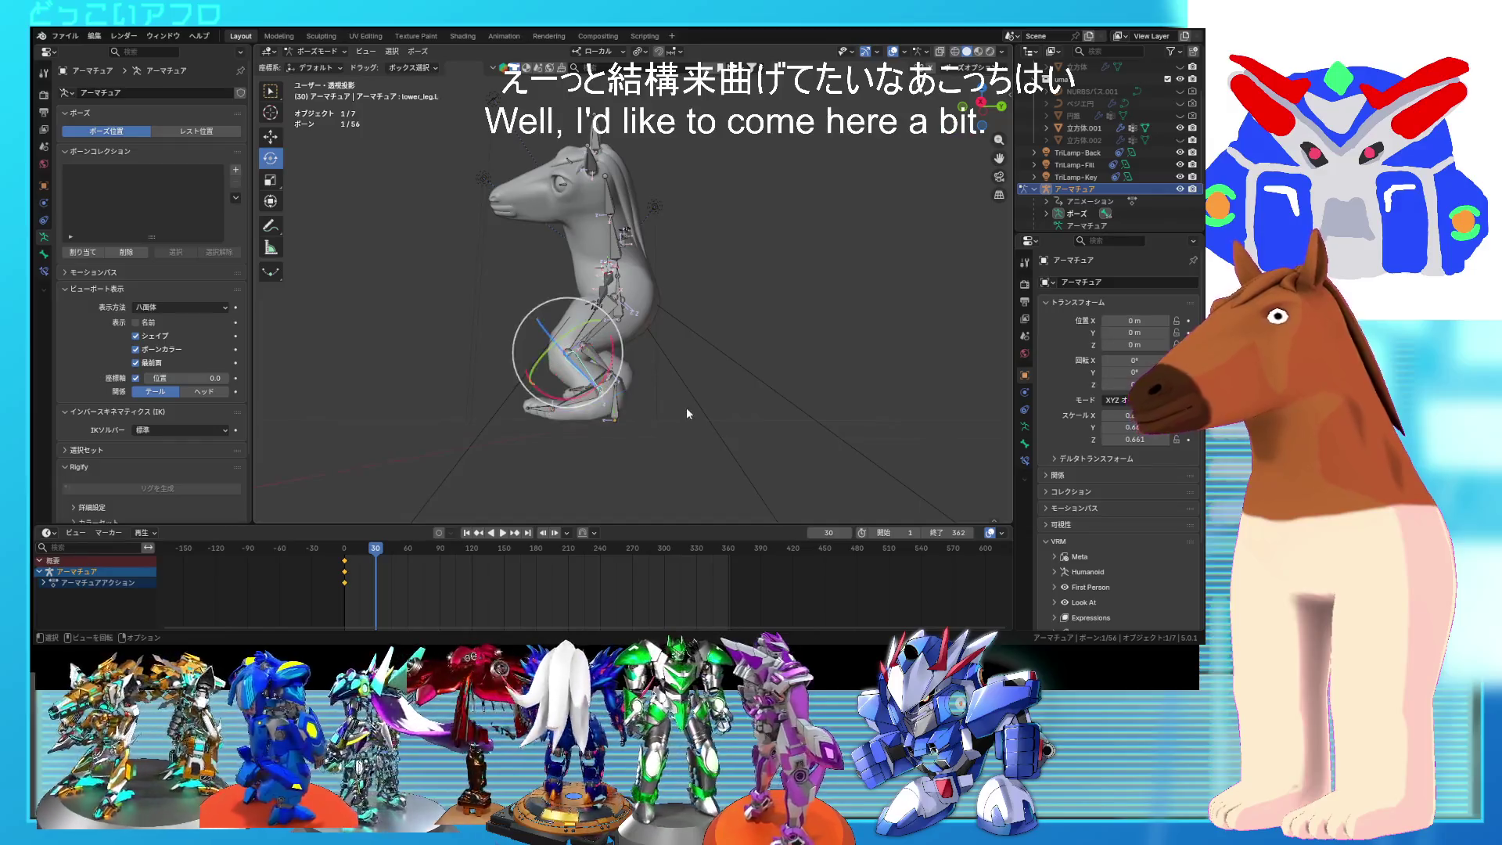
pyautogui.click(683, 420)
pyautogui.click(586, 406)
pyautogui.click(632, 419)
pyautogui.moveTo(633, 419)
pyautogui.mouseDown(button='middle')
pyautogui.moveTo(805, 449)
pyautogui.moveTo(790, 442)
pyautogui.mouseUp(button='middle')
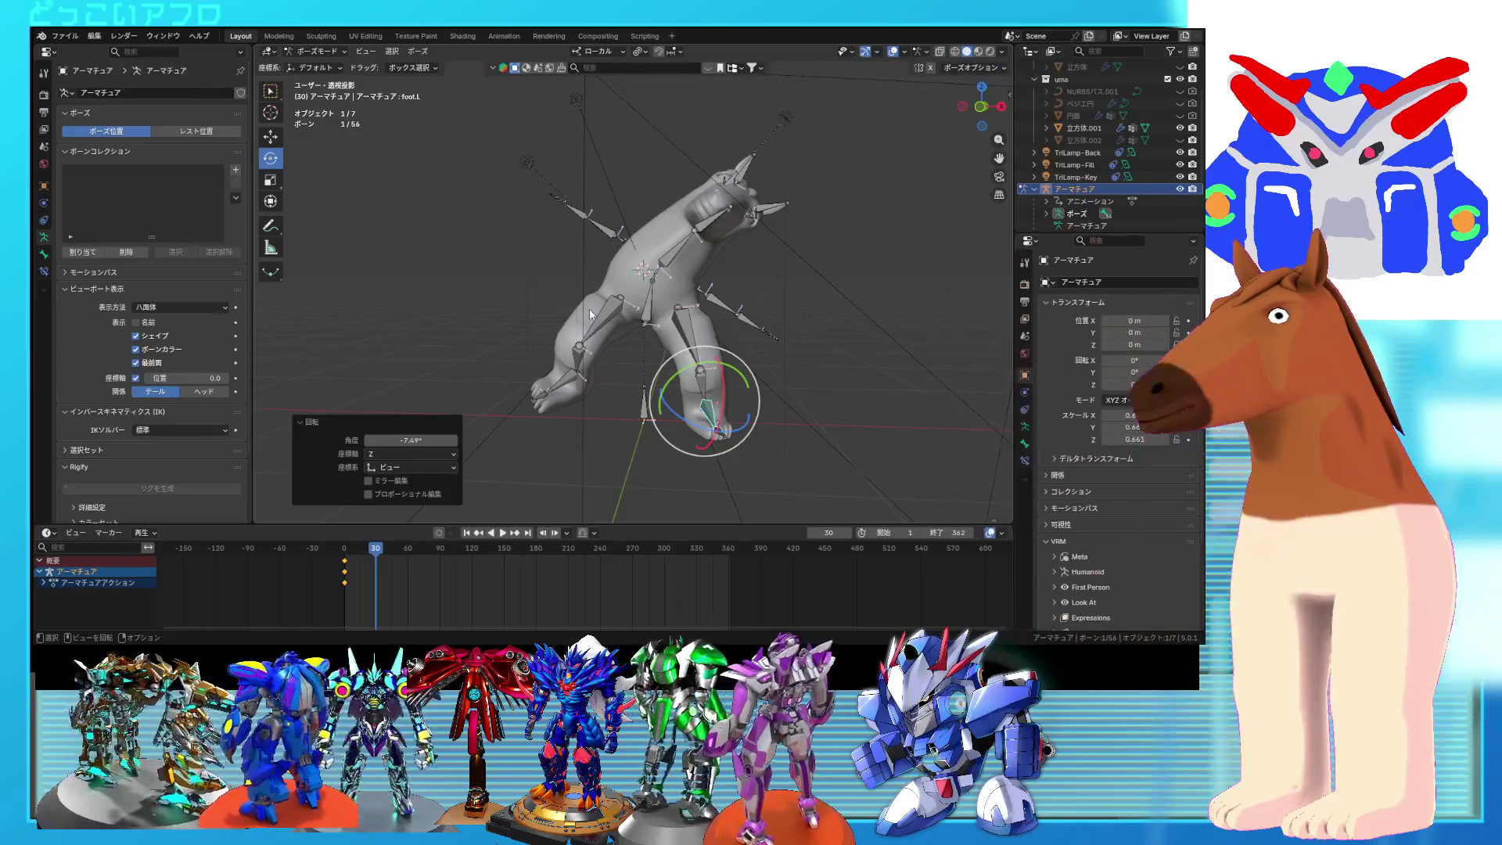
pyautogui.moveTo(609, 325)
pyautogui.mouseDown(button='middle')
pyautogui.moveTo(628, 379)
pyautogui.moveTo(602, 369)
pyautogui.moveTo(599, 298)
pyautogui.moveTo(723, 308)
pyautogui.moveTo(644, 385)
pyautogui.moveTo(723, 406)
pyautogui.mouseUp(button='middle')
# Step: Bend the right leg by rotating lower_leg.R, upper_leg.R, then lower_leg.R again
pyautogui.click(643, 385)
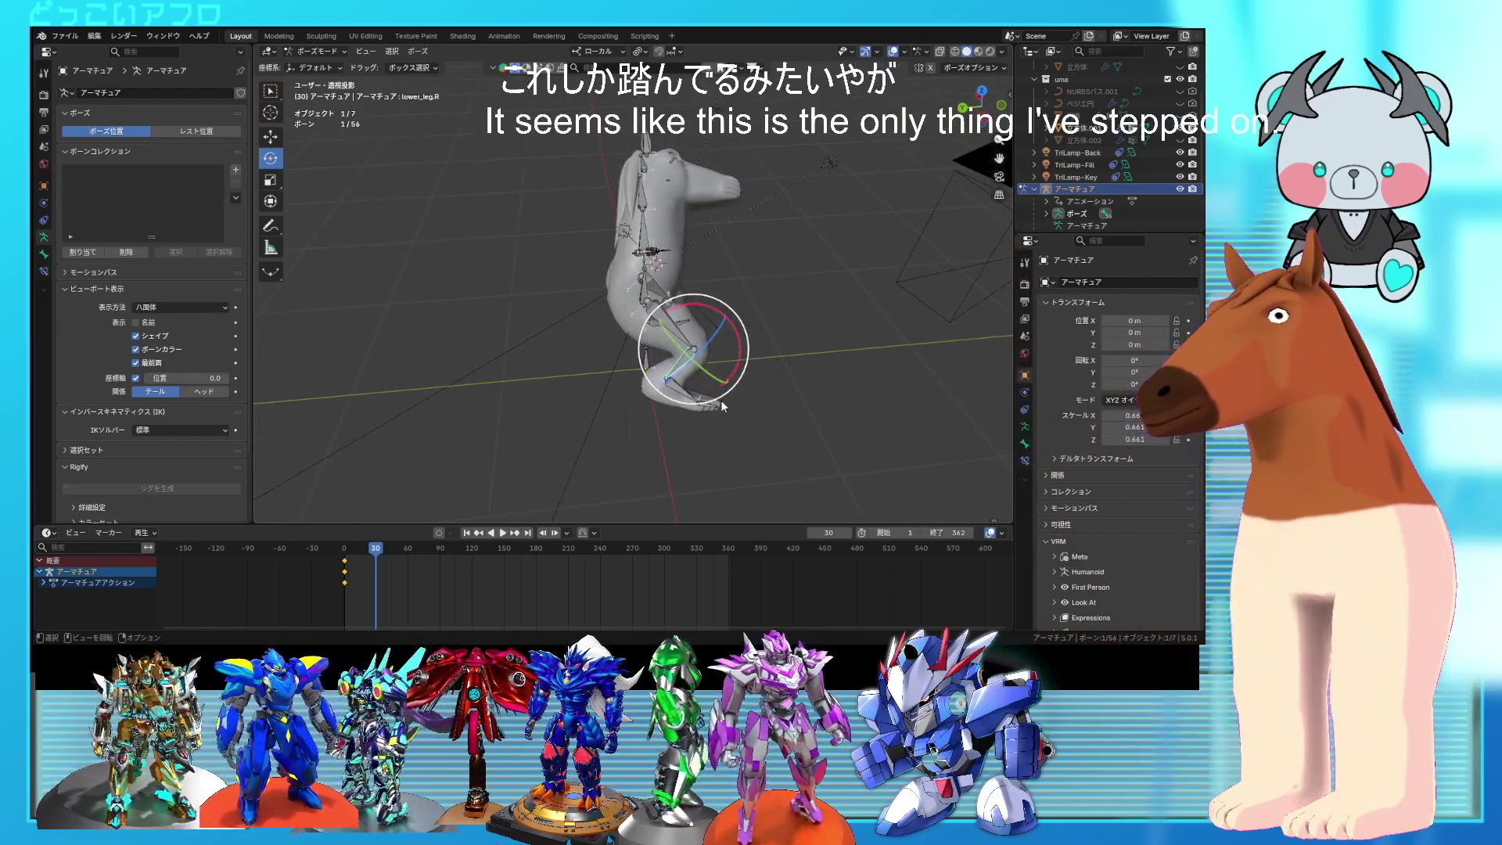
pyautogui.click(791, 393)
pyautogui.click(669, 334)
pyautogui.press('r')
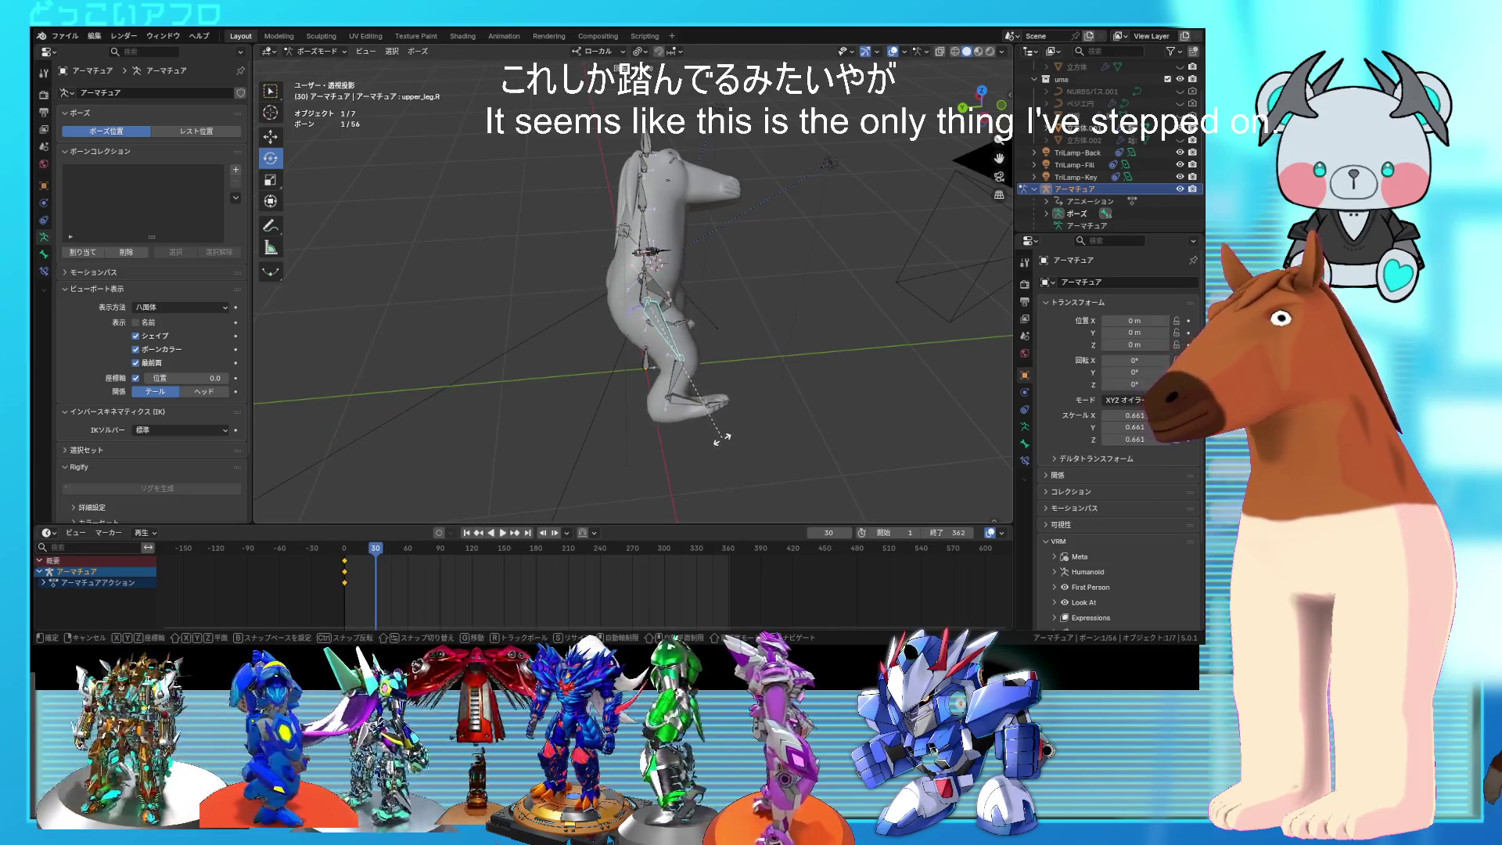
pyautogui.click(721, 438)
pyautogui.moveTo(776, 438)
pyautogui.mouseDown(button='middle')
pyautogui.moveTo(612, 377)
pyautogui.moveTo(735, 396)
pyautogui.moveTo(720, 405)
pyautogui.moveTo(744, 368)
pyautogui.mouseUp(button='middle')
pyautogui.click(655, 381)
pyautogui.press('r')
pyautogui.click(702, 378)
# Step: Adjust upper_leg.R once more and rotate foot.R to splay the right foot
pyautogui.click(659, 337)
pyautogui.press('r')
pyautogui.click(657, 391)
pyautogui.moveTo(658, 391)
pyautogui.mouseDown(button='middle')
pyautogui.moveTo(679, 408)
pyautogui.moveTo(522, 383)
pyautogui.moveTo(697, 454)
pyautogui.moveTo(681, 467)
pyautogui.moveTo(768, 443)
pyautogui.moveTo(740, 443)
pyautogui.moveTo(864, 445)
pyautogui.moveTo(754, 420)
pyautogui.mouseUp(button='middle')
pyautogui.click(547, 392)
pyautogui.press('r')
pyautogui.click(676, 439)
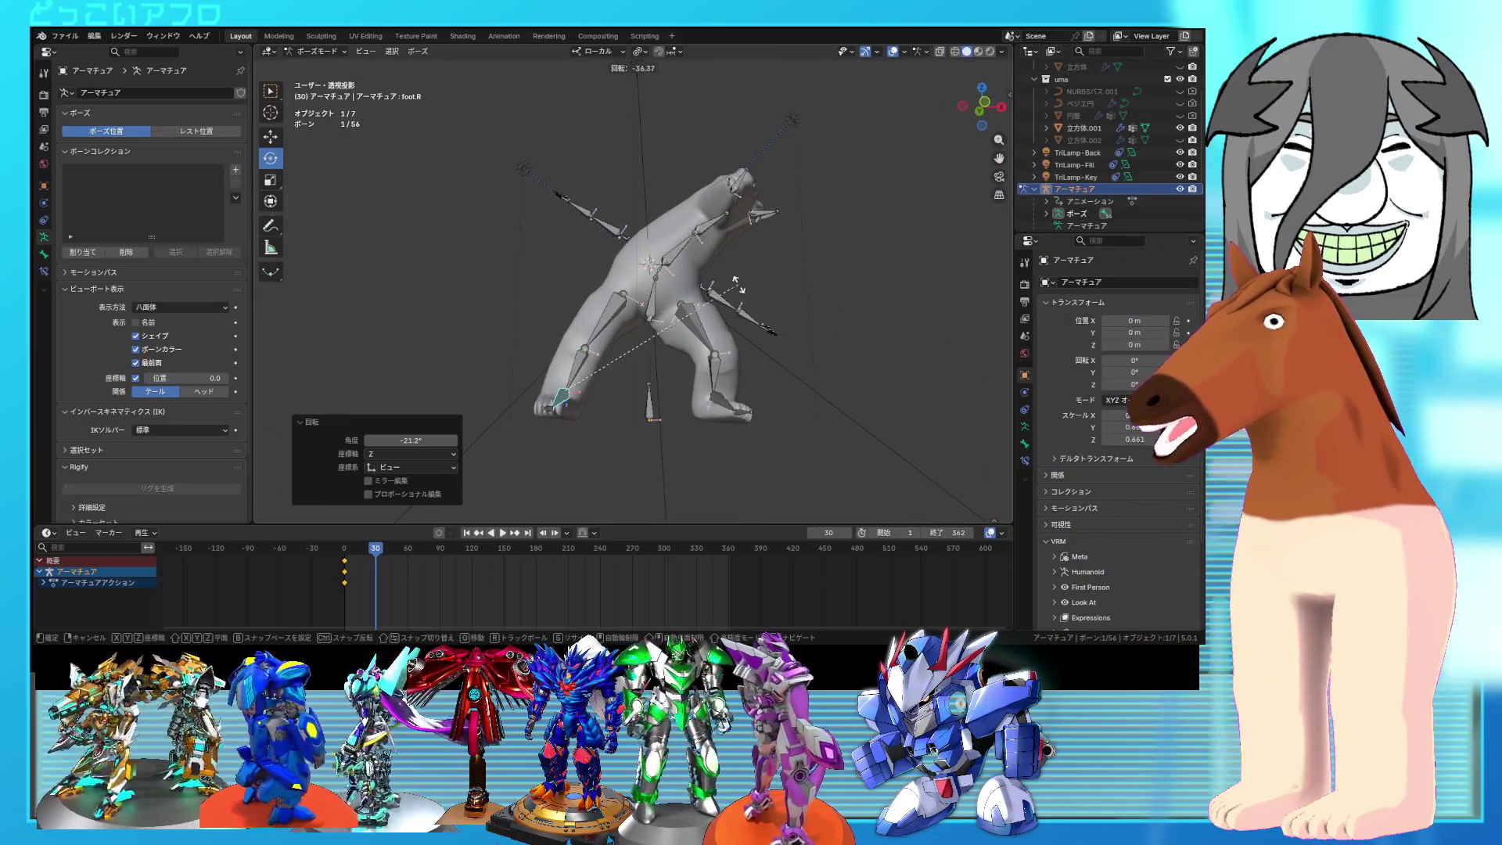
pyautogui.moveTo(739, 317)
pyautogui.mouseDown(button='middle')
pyautogui.moveTo(740, 368)
pyautogui.moveTo(781, 355)
pyautogui.moveTo(716, 317)
pyautogui.moveTo(762, 368)
pyautogui.moveTo(740, 360)
pyautogui.moveTo(755, 346)
pyautogui.moveTo(733, 349)
pyautogui.moveTo(754, 340)
pyautogui.moveTo(729, 350)
pyautogui.moveTo(773, 454)
pyautogui.moveTo(738, 424)
pyautogui.mouseUp(button='middle')
pyautogui.press('r')
pyautogui.press('r')
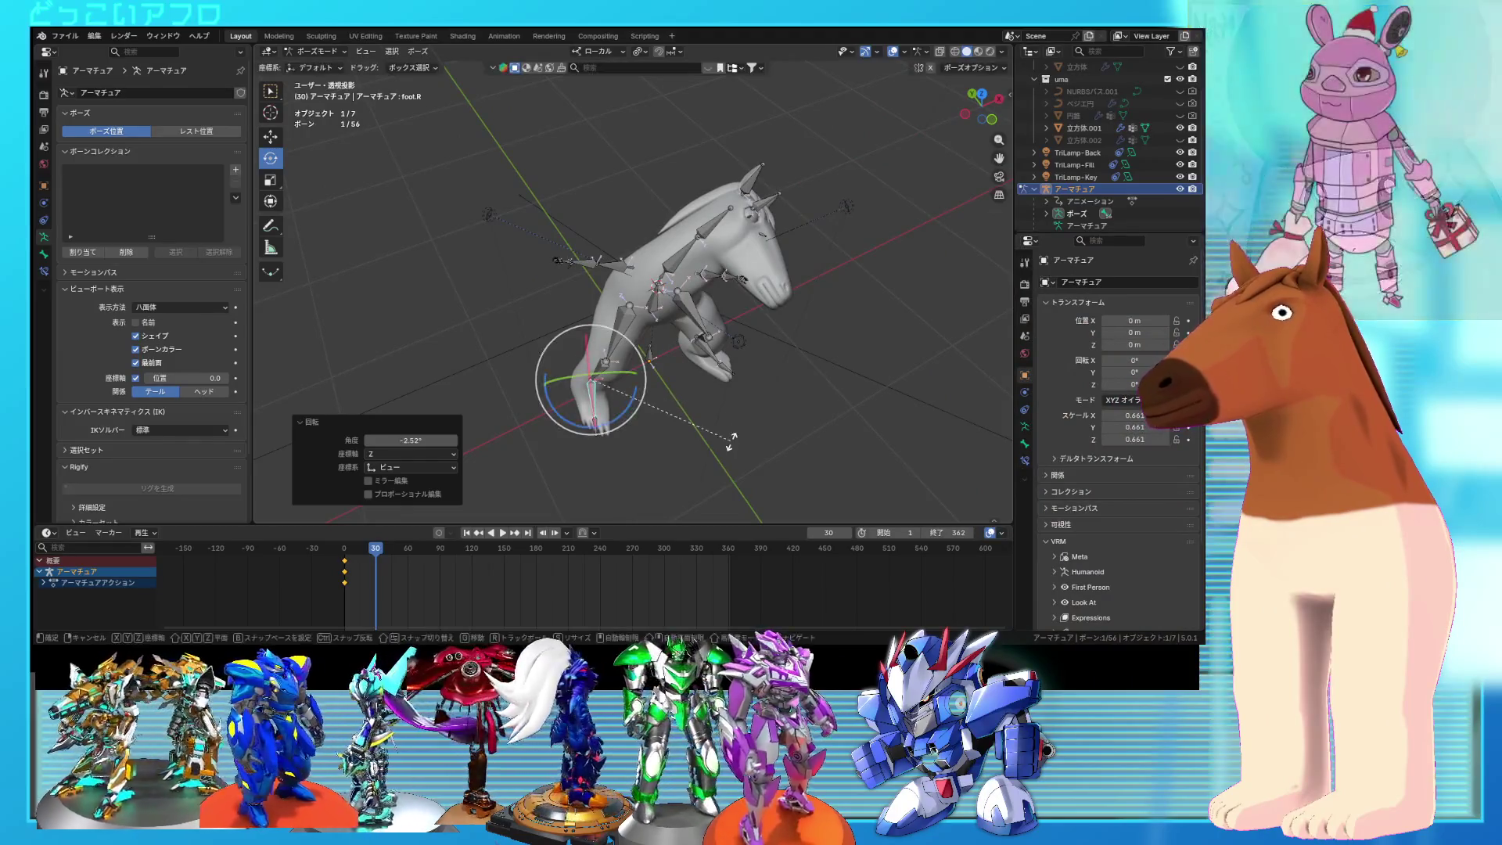
pyautogui.moveTo(780, 455)
pyautogui.mouseDown(button='middle')
pyautogui.moveTo(638, 367)
pyautogui.moveTo(686, 365)
pyautogui.mouseUp(button='middle')
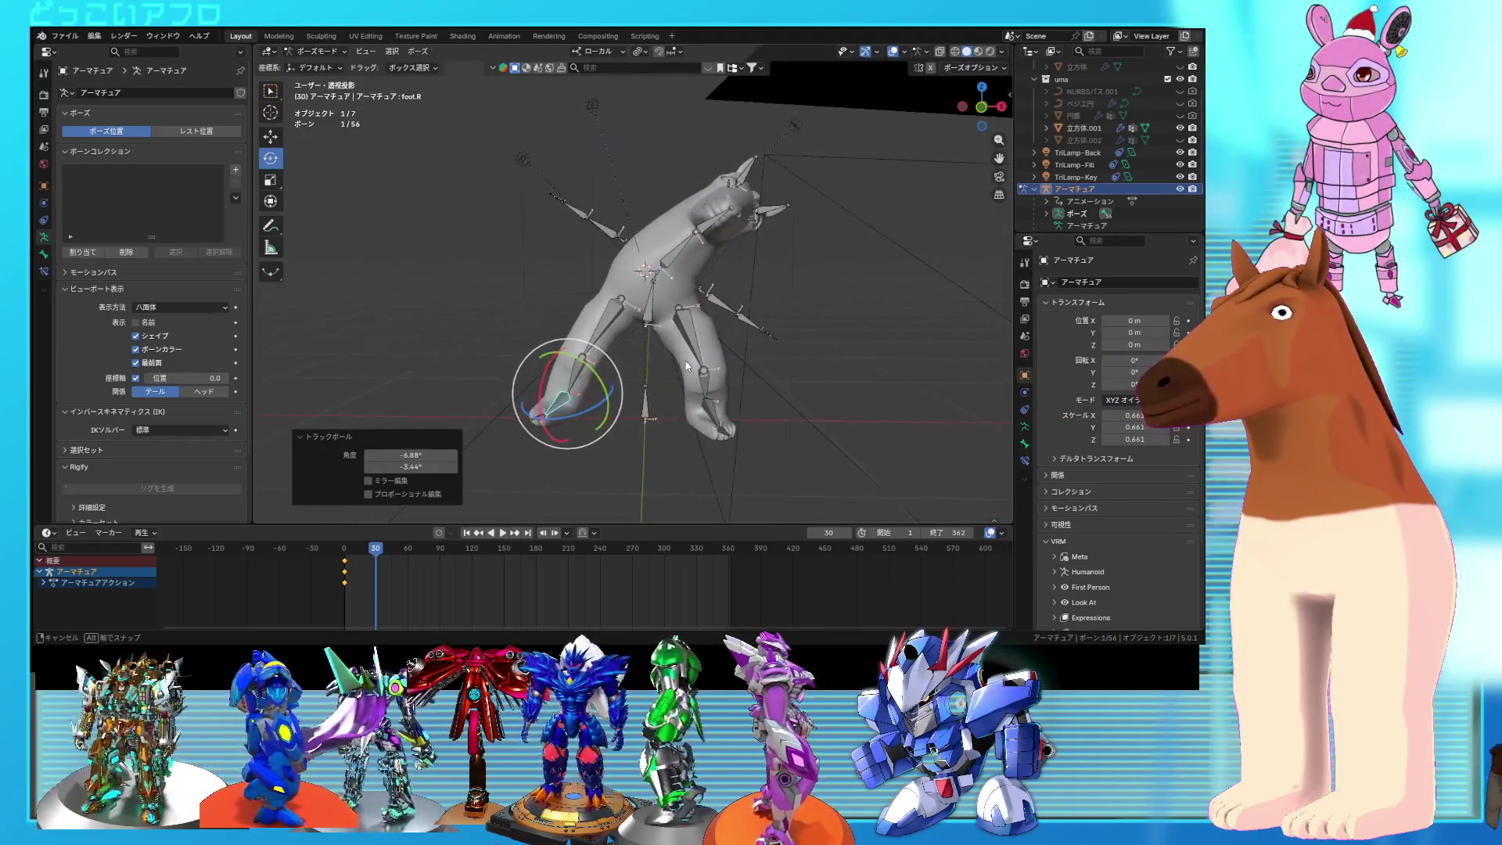
# Step: Add the front upper leg to the selection, keyframe the pose at frame 30, and return to frame 1
pyautogui.keyDown('shift'); pyautogui.click(602, 328); pyautogui.keyUp('shift')
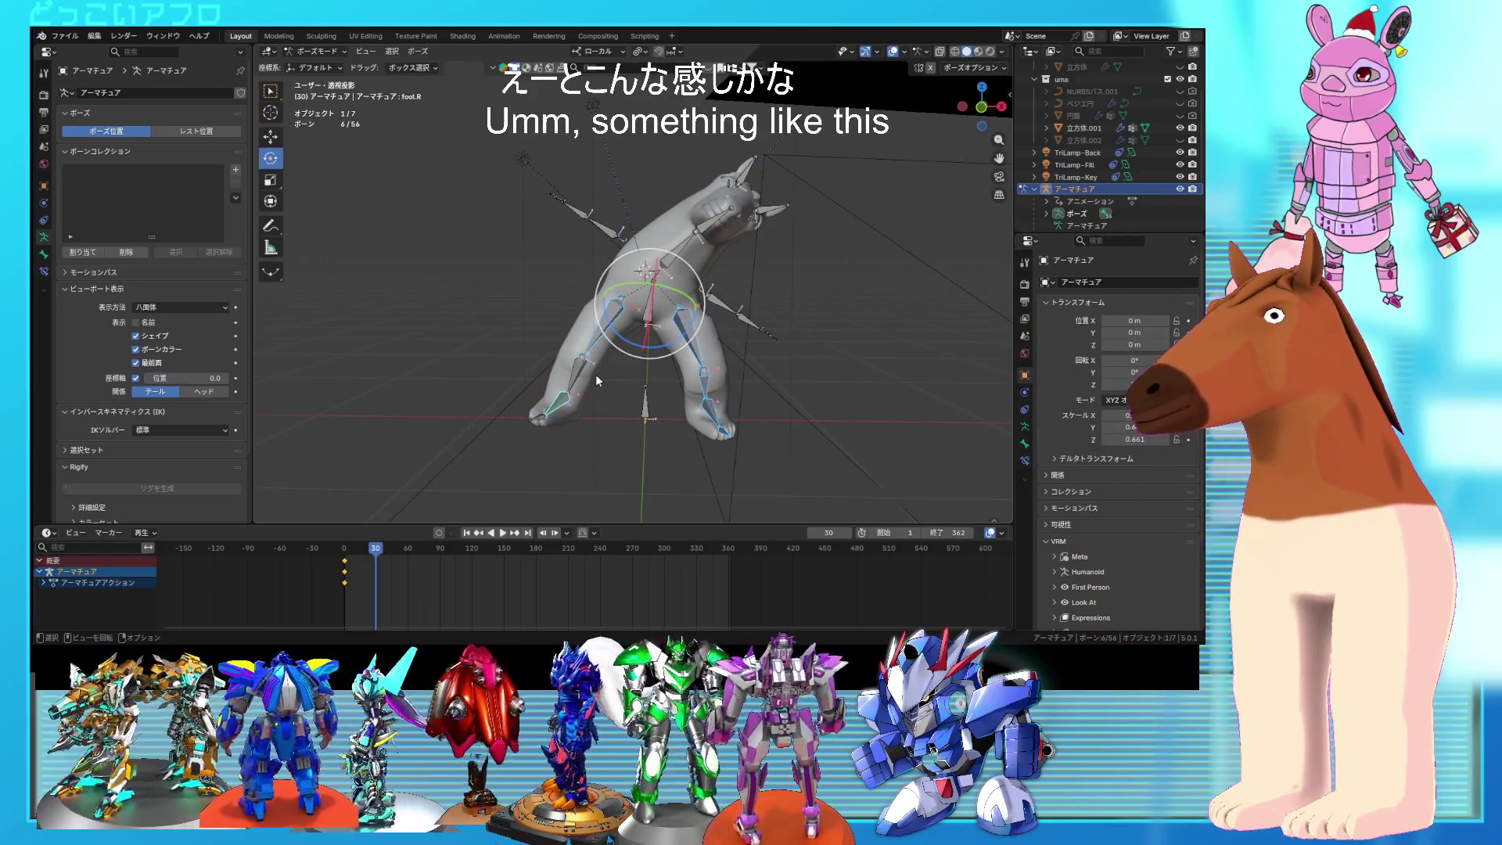
pyautogui.press('i')
pyautogui.moveTo(376, 549)
pyautogui.mouseDown()
pyautogui.moveTo(347, 554)
pyautogui.moveTo(386, 556)
pyautogui.mouseUp()
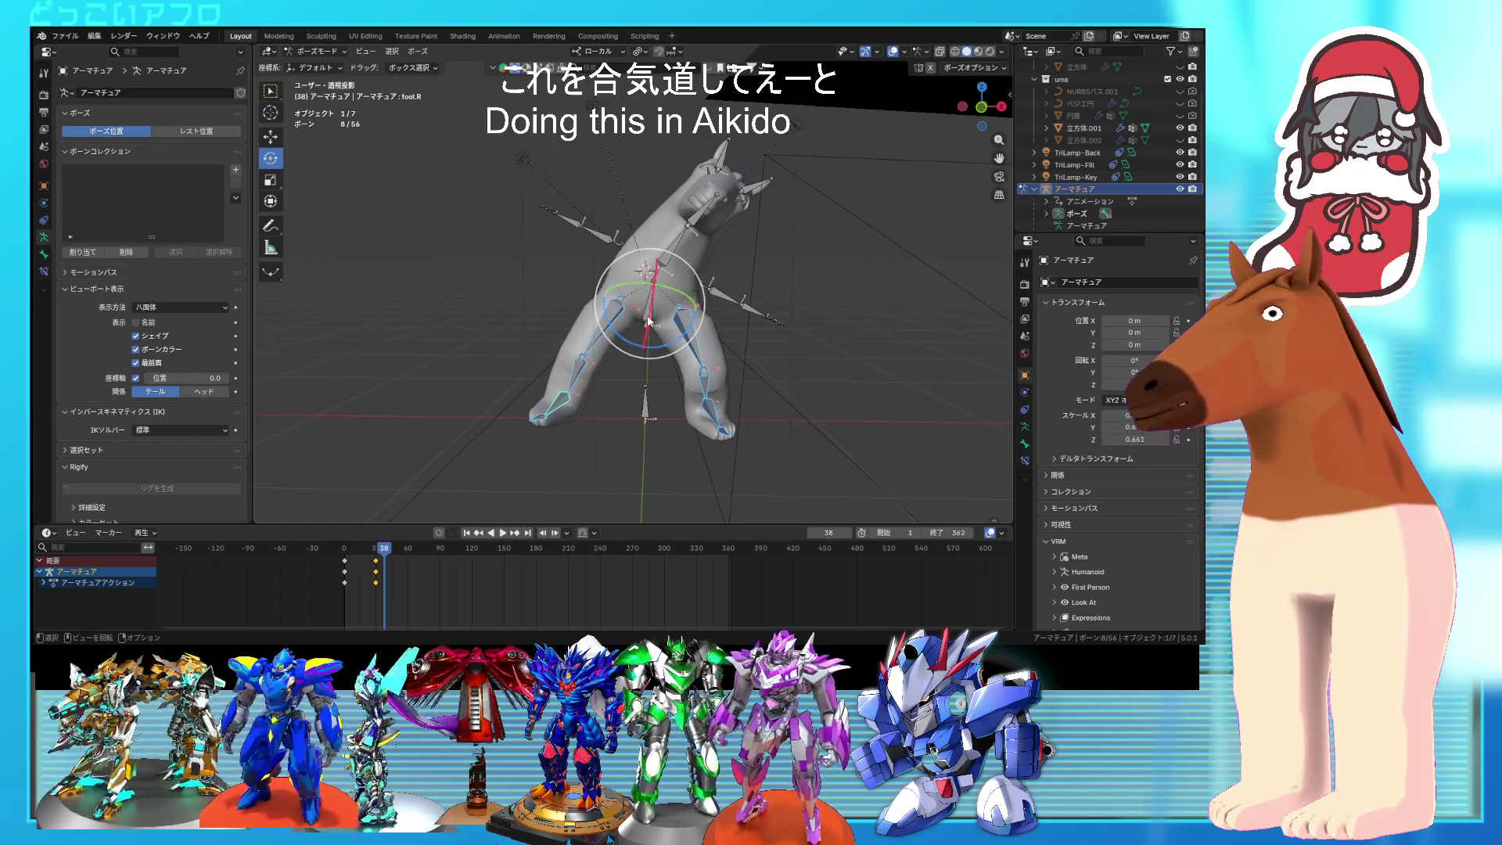
# Step: At frame 0, rotate a bone into the starting pose and keyframe it
pyautogui.moveTo(385, 555); pyautogui.dragTo(343, 556)
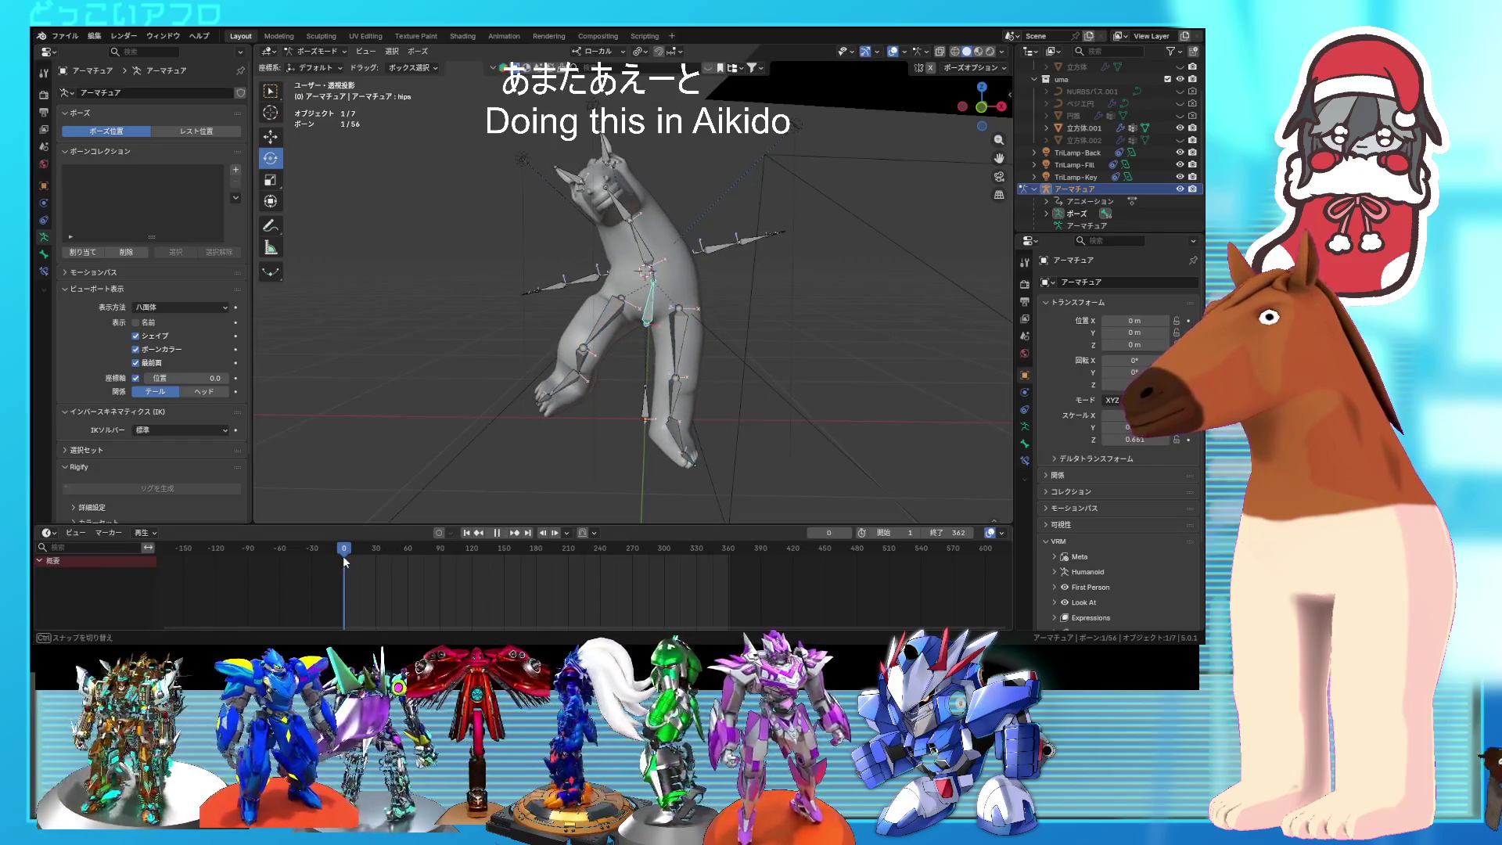
pyautogui.moveTo(762, 415)
pyautogui.keyDown('alt'); pyautogui.mouseDown(button='middle')
pyautogui.moveTo(834, 425)
pyautogui.moveTo(819, 452)
pyautogui.mouseUp(button='middle'); pyautogui.keyUp('alt')
pyautogui.press('r')
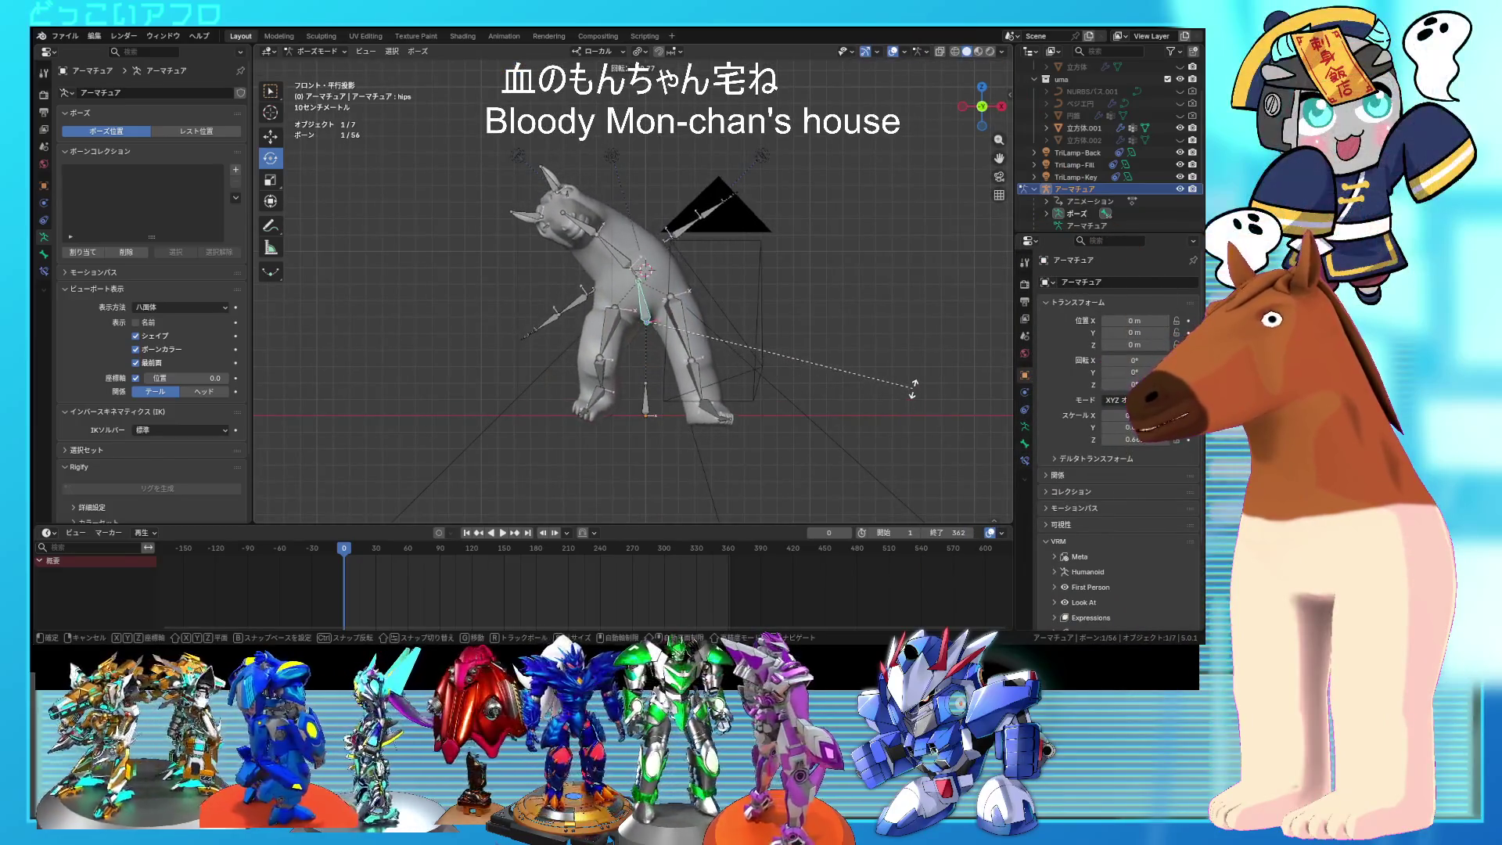
pyautogui.click(836, 374)
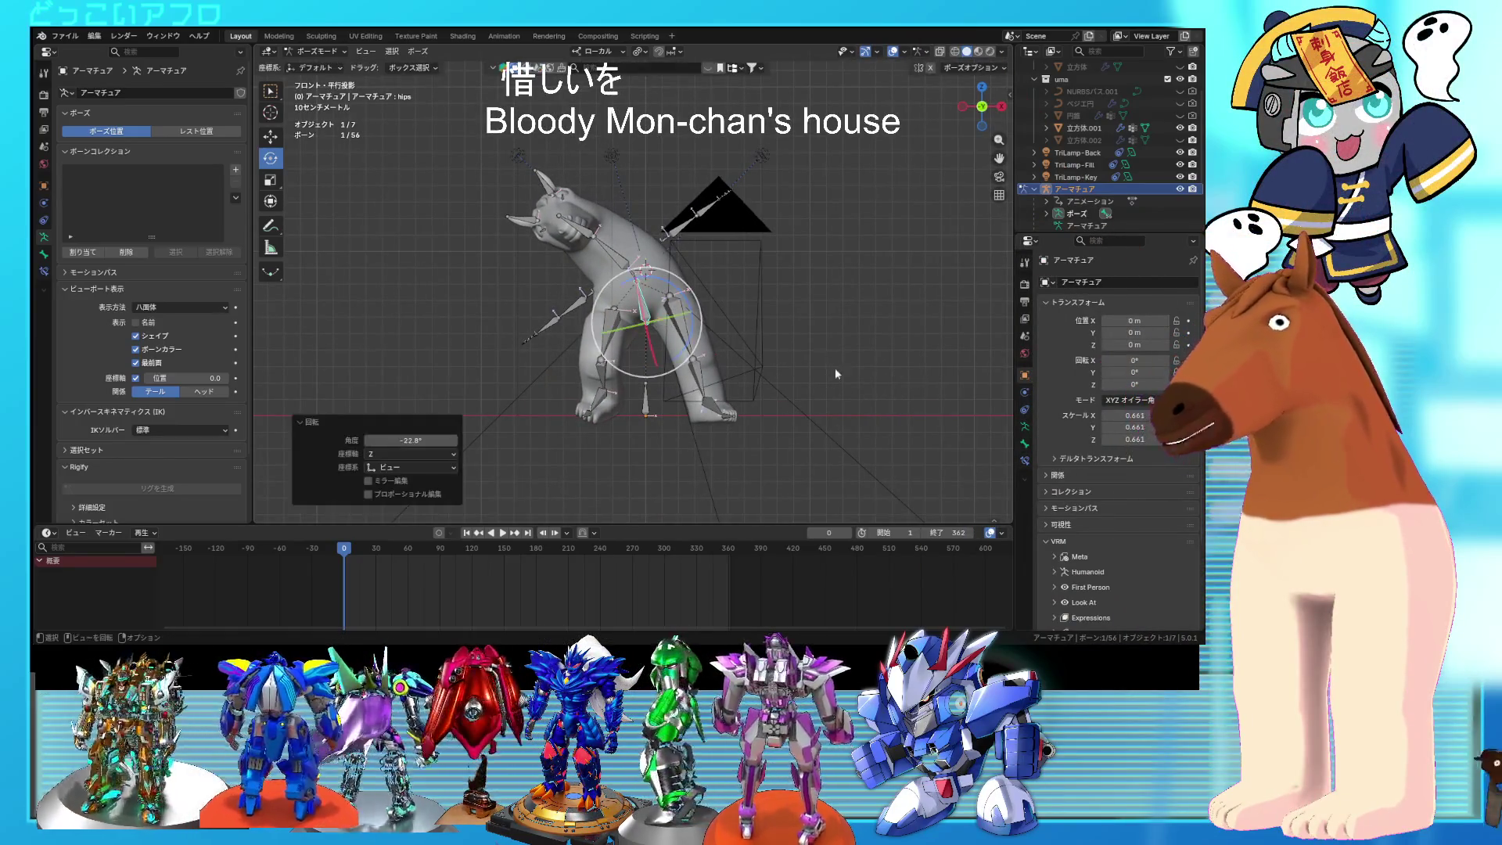
pyautogui.press('i')
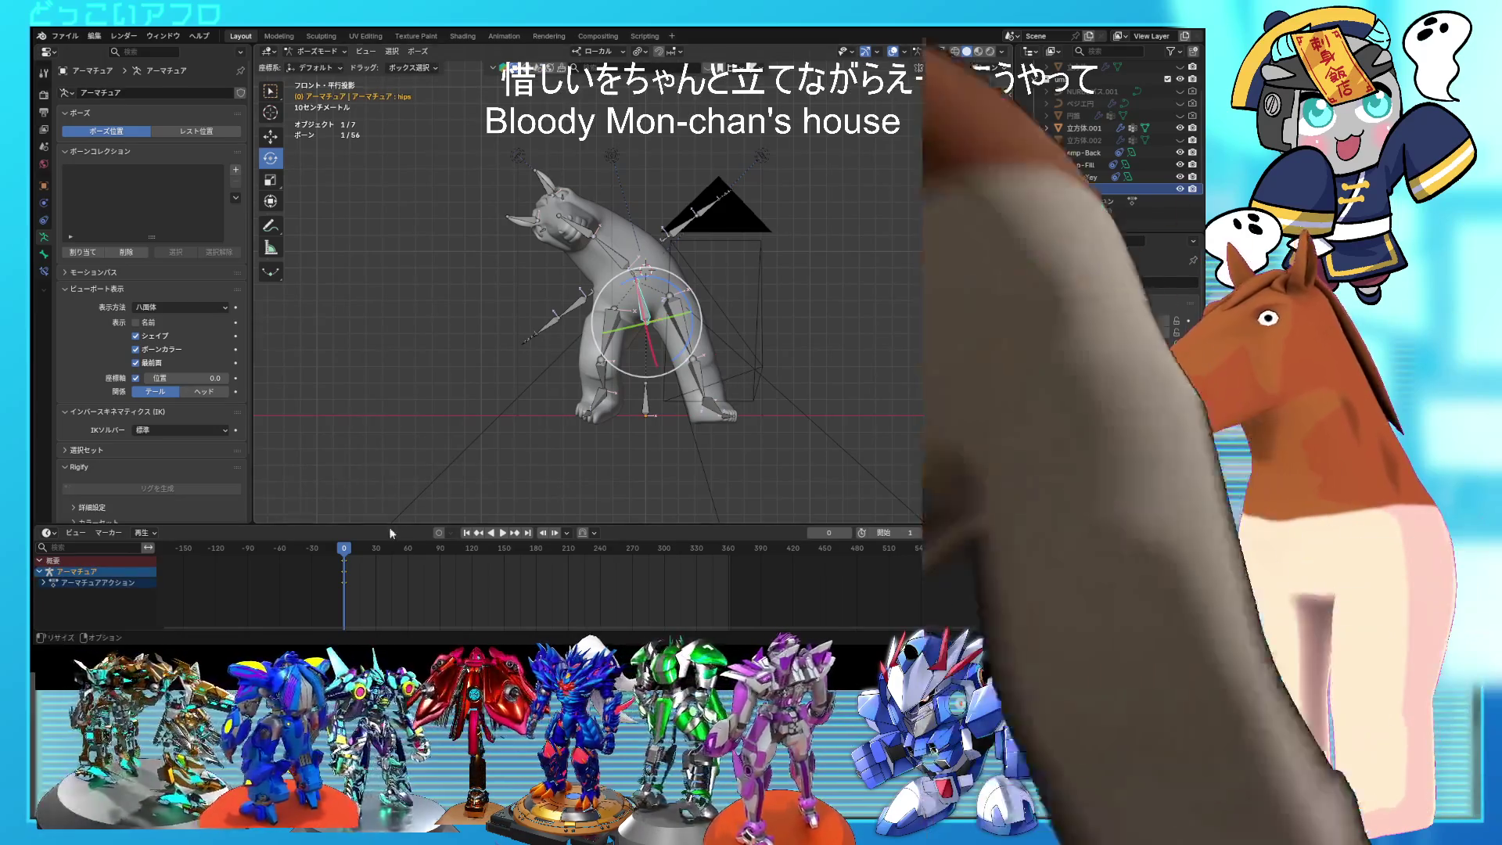
# Step: Move forward to frame 30 and rotate the hips bone 22.5°
pyautogui.moveTo(345, 557); pyautogui.dragTo(366, 559)
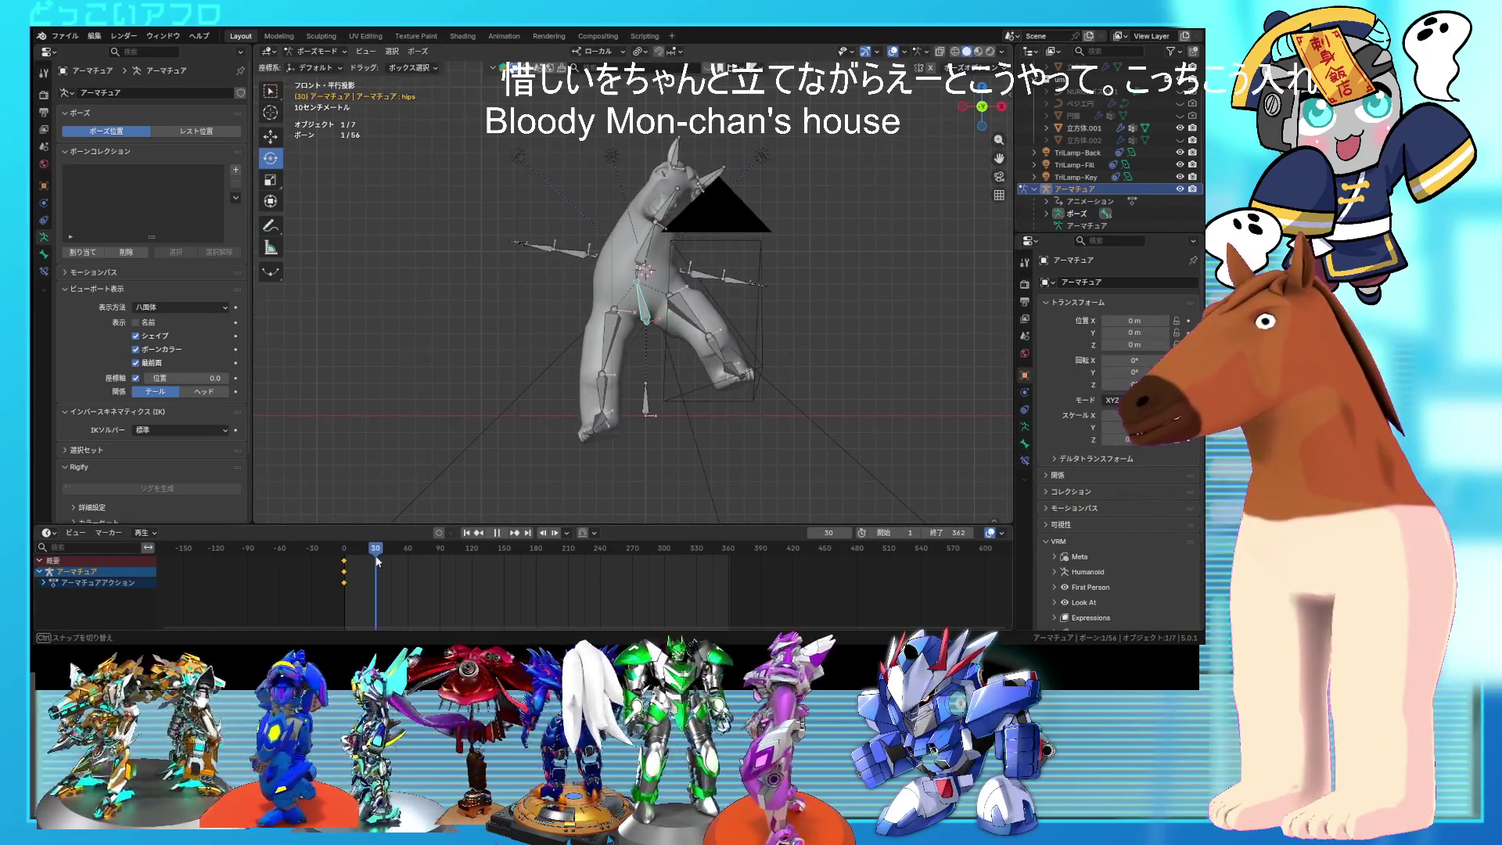
pyautogui.press('r')
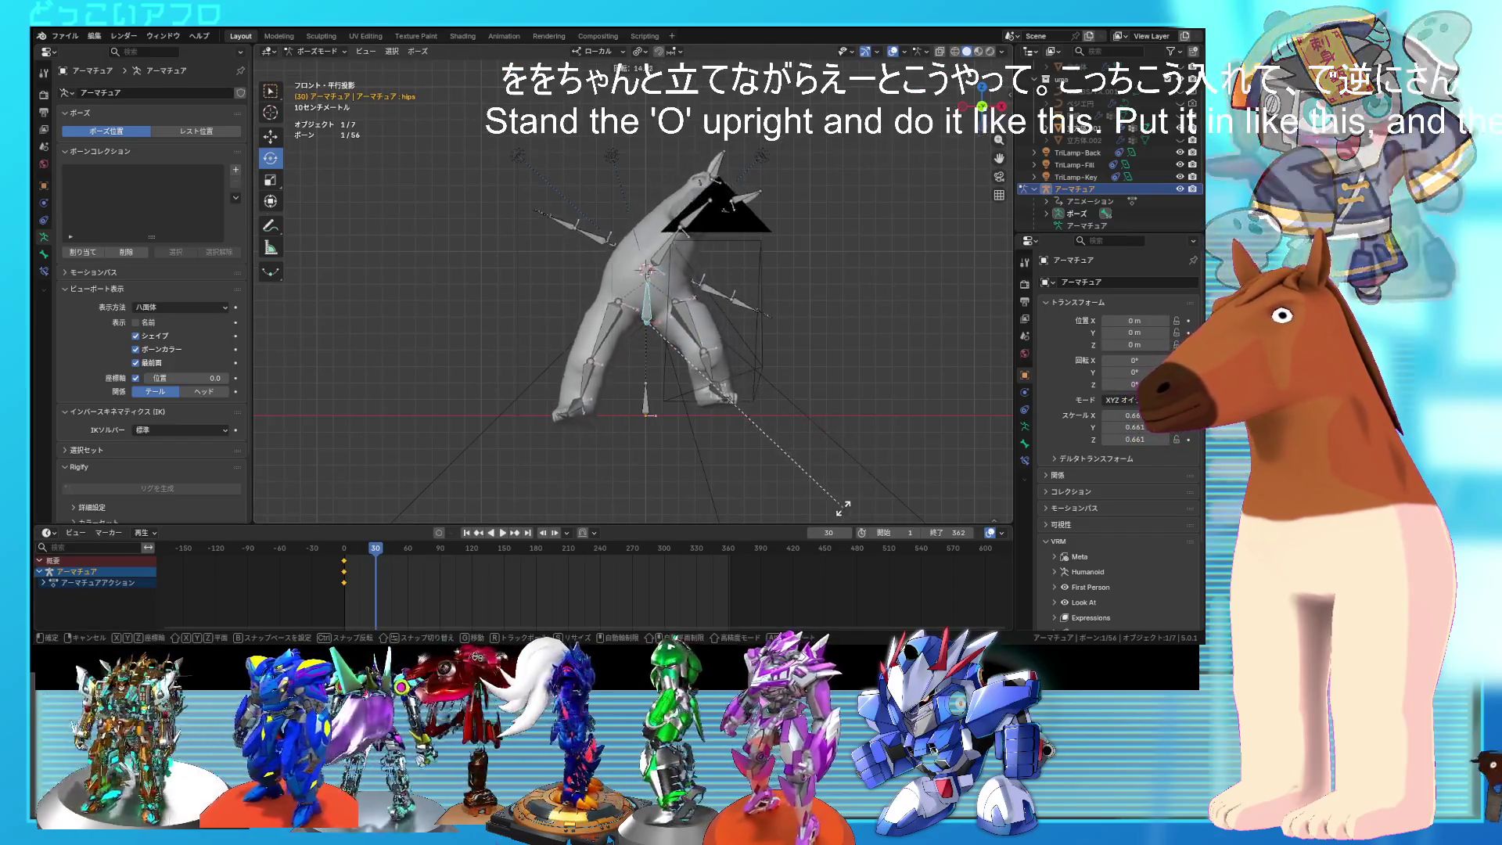
pyautogui.click(807, 521)
pyautogui.moveTo(673, 289)
pyautogui.mouseDown(button='middle')
pyautogui.moveTo(857, 342)
pyautogui.moveTo(821, 343)
pyautogui.moveTo(855, 338)
pyautogui.mouseUp(button='middle')
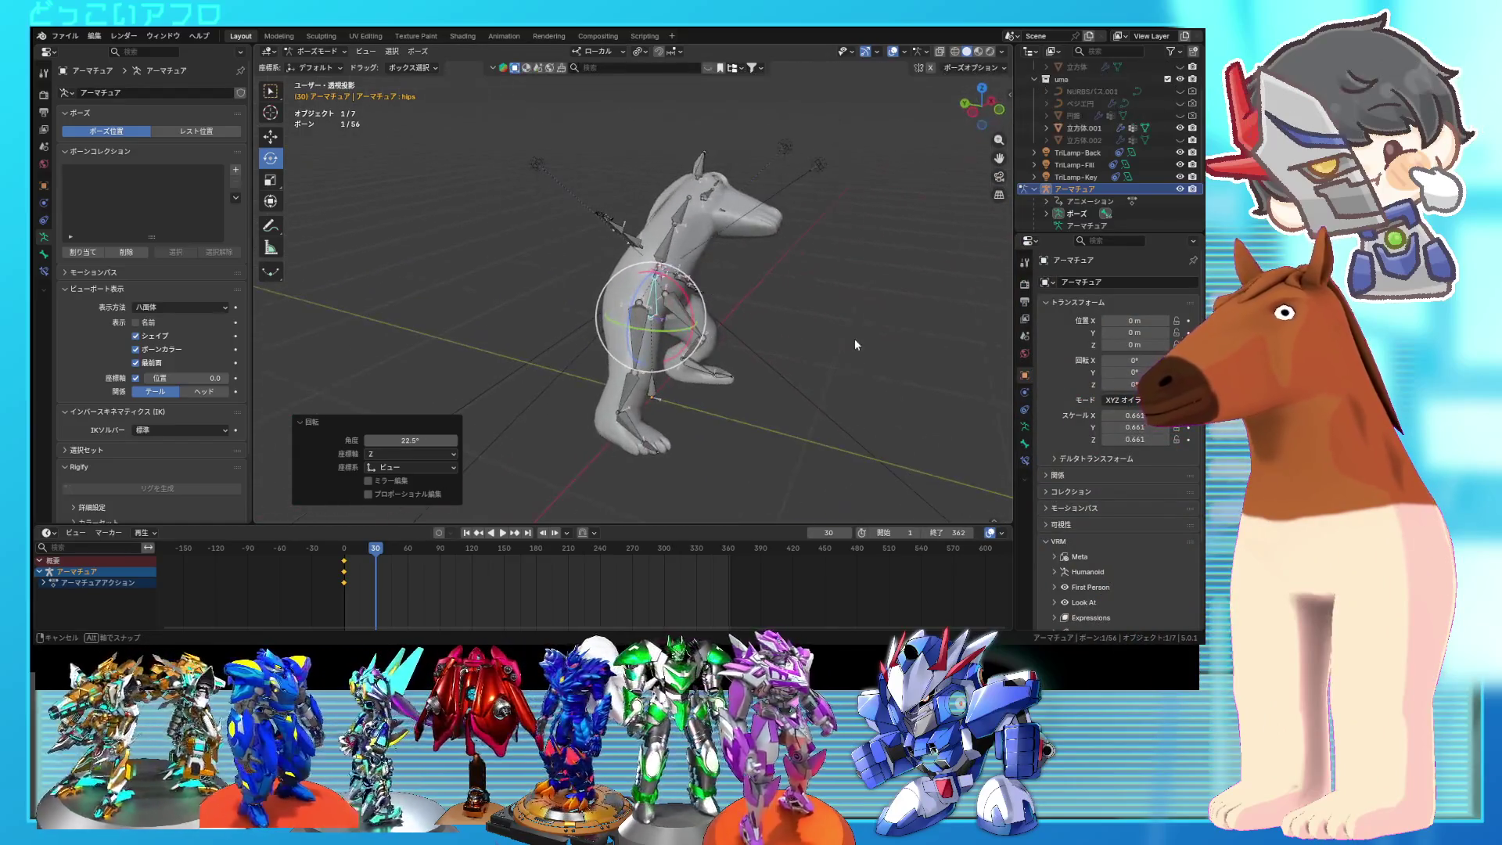
pyautogui.moveTo(703, 397)
pyautogui.mouseDown(button='middle')
pyautogui.moveTo(665, 374)
pyautogui.moveTo(660, 347)
pyautogui.mouseUp(button='middle')
pyautogui.click(660, 346)
# Step: Rotate the right upper leg and lower_leg.R bones
pyautogui.press('r')
pyautogui.click(699, 408)
pyautogui.click(665, 397)
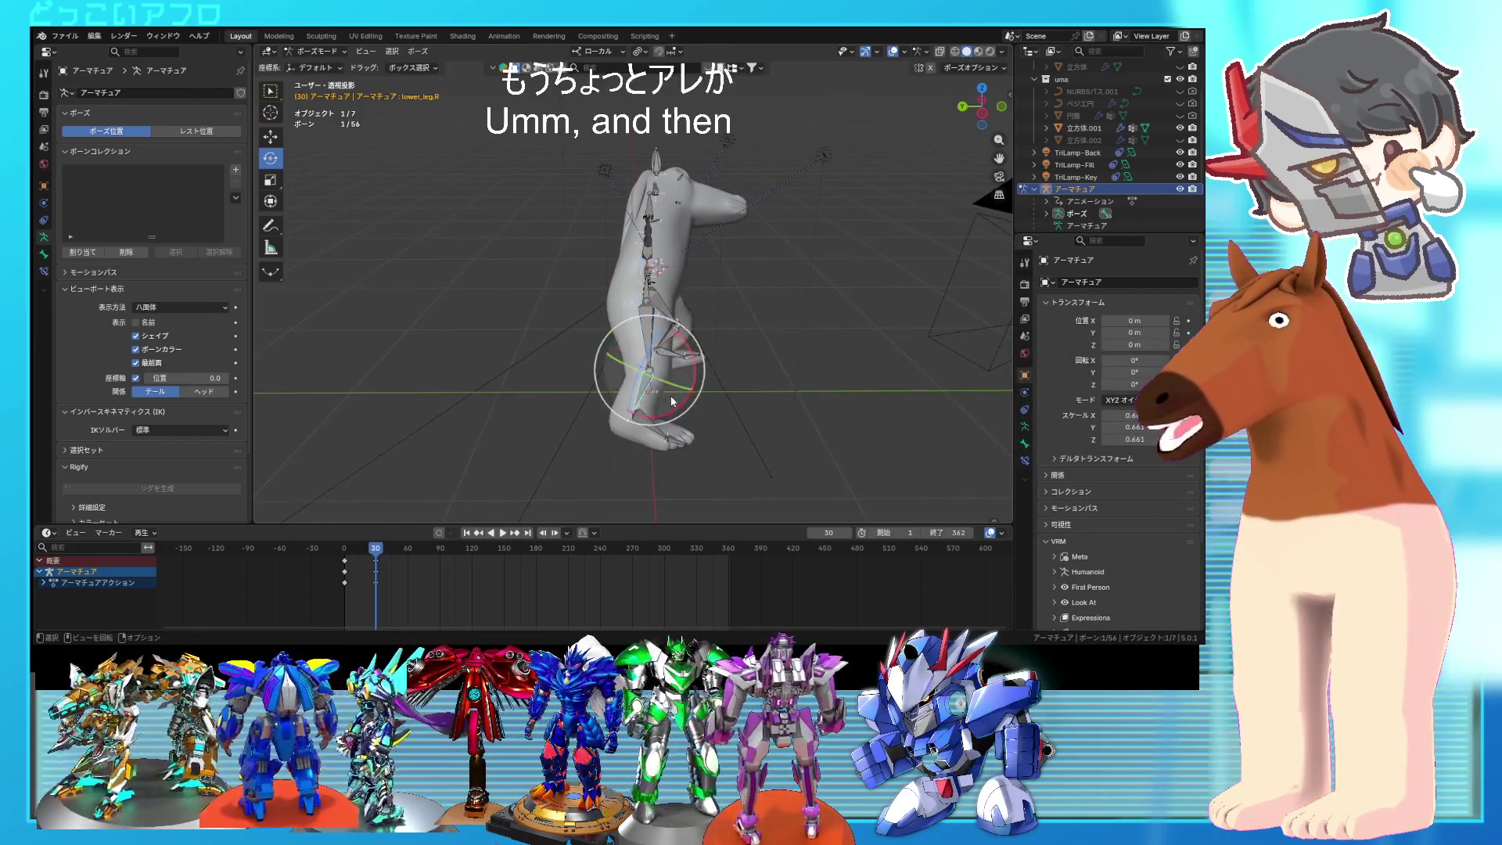
pyautogui.click(689, 395)
pyautogui.moveTo(688, 395); pyautogui.dragTo(541, 366, button='middle')
# Step: Rotate the left foot, upper leg, lower leg and foot again into the stride
pyautogui.click(708, 403)
pyautogui.moveTo(708, 403)
pyautogui.mouseDown(button='middle')
pyautogui.moveTo(776, 419)
pyautogui.moveTo(651, 413)
pyautogui.mouseUp(button='middle')
pyautogui.click(831, 402)
pyautogui.click(604, 348)
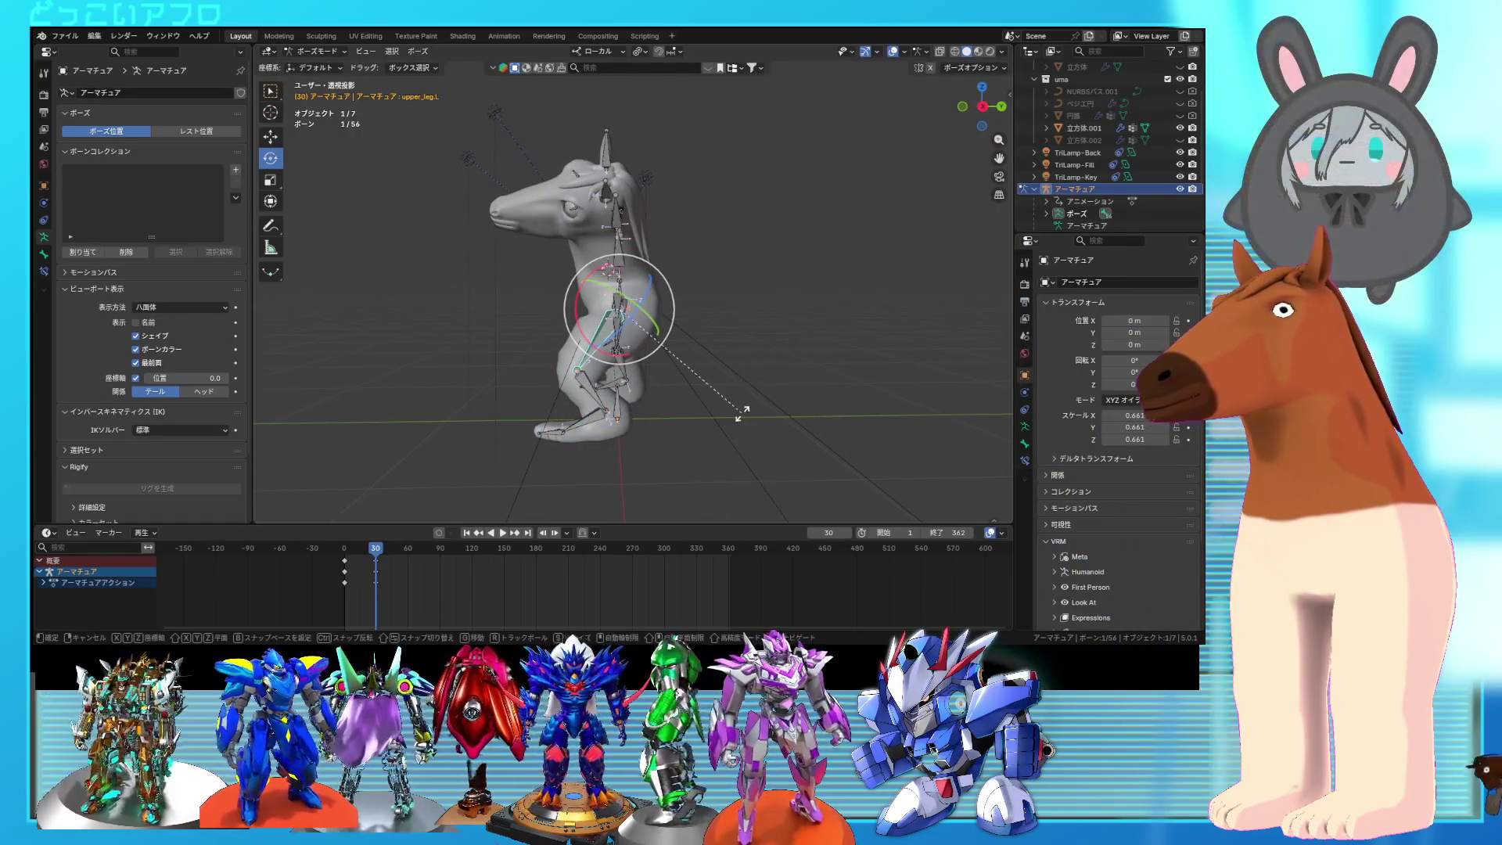
pyautogui.press('r')
pyautogui.click(727, 420)
pyautogui.click(585, 384)
pyautogui.press('r')
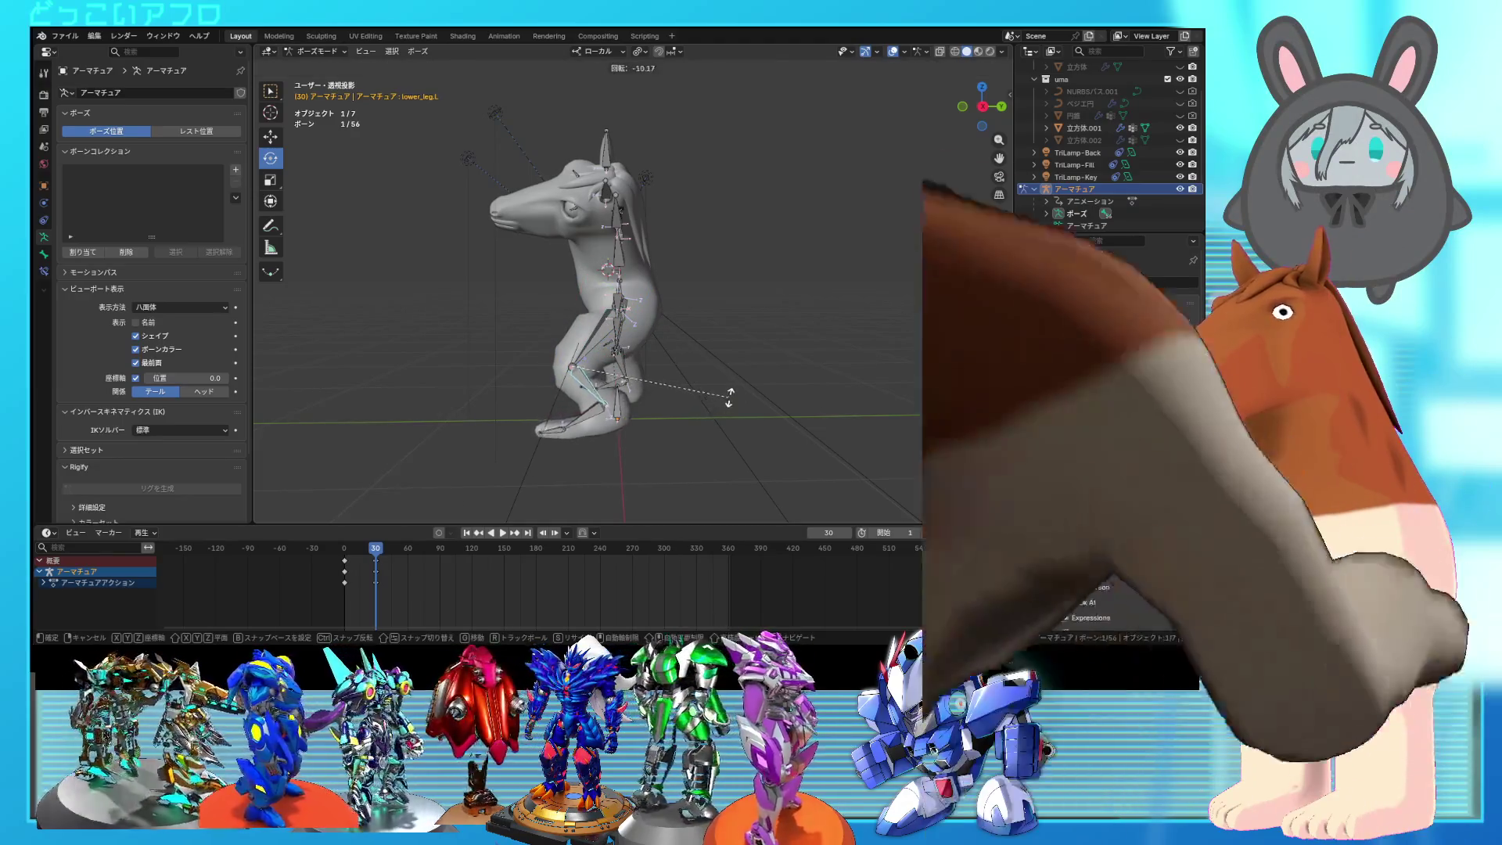
pyautogui.click(732, 392)
pyautogui.moveTo(733, 392); pyautogui.dragTo(671, 387, button='middle')
pyautogui.click(596, 419)
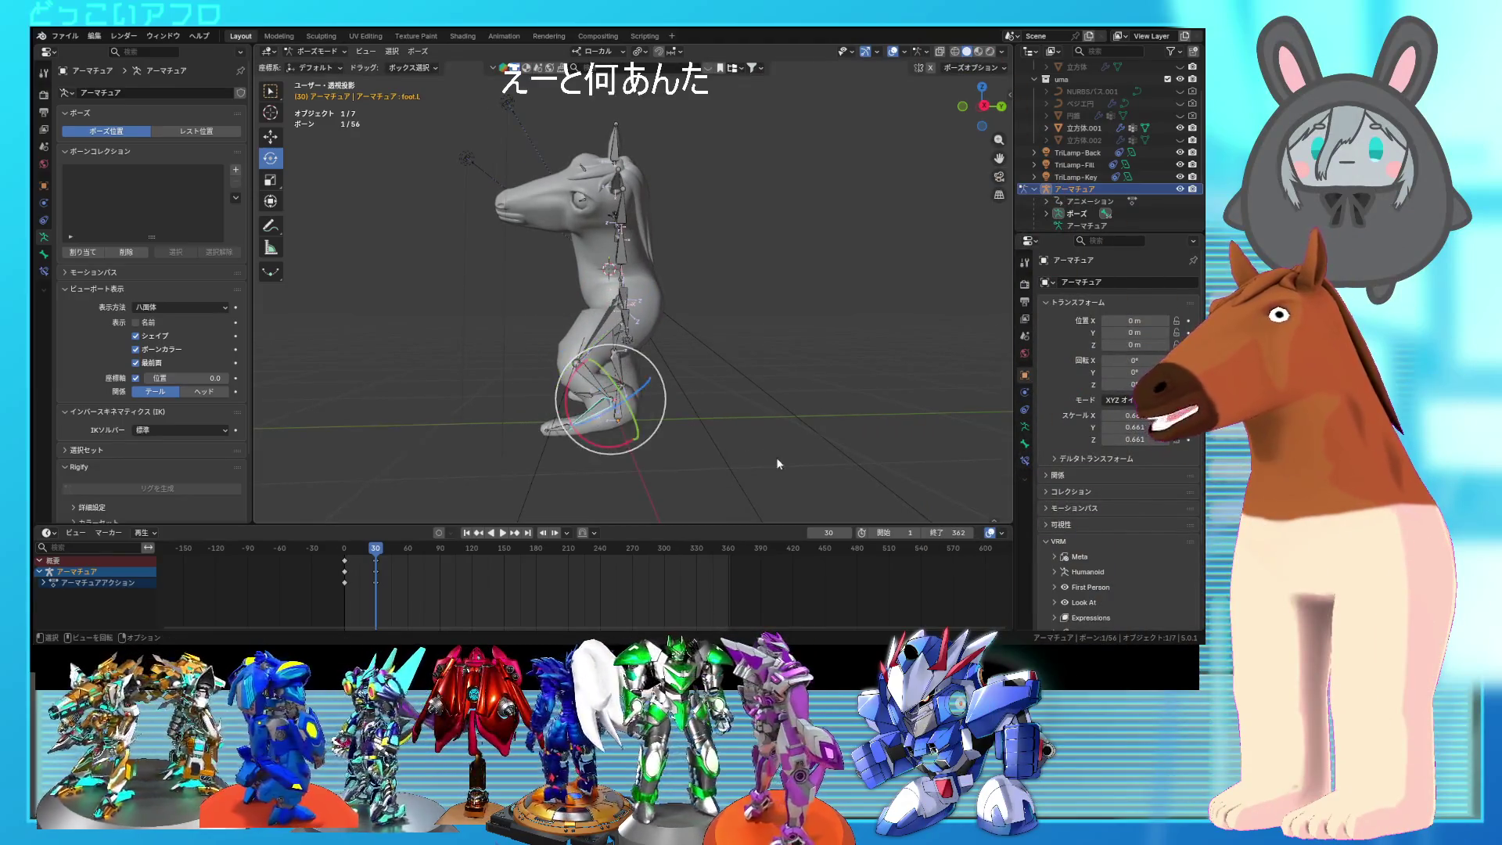
pyautogui.click(770, 468)
# Step: Freely rotate the upper leg bone, lower the hips slightly and adjust a leg bone
pyautogui.moveTo(807, 359)
pyautogui.mouseDown(button='middle')
pyautogui.moveTo(861, 365)
pyautogui.moveTo(720, 366)
pyautogui.mouseUp(button='middle')
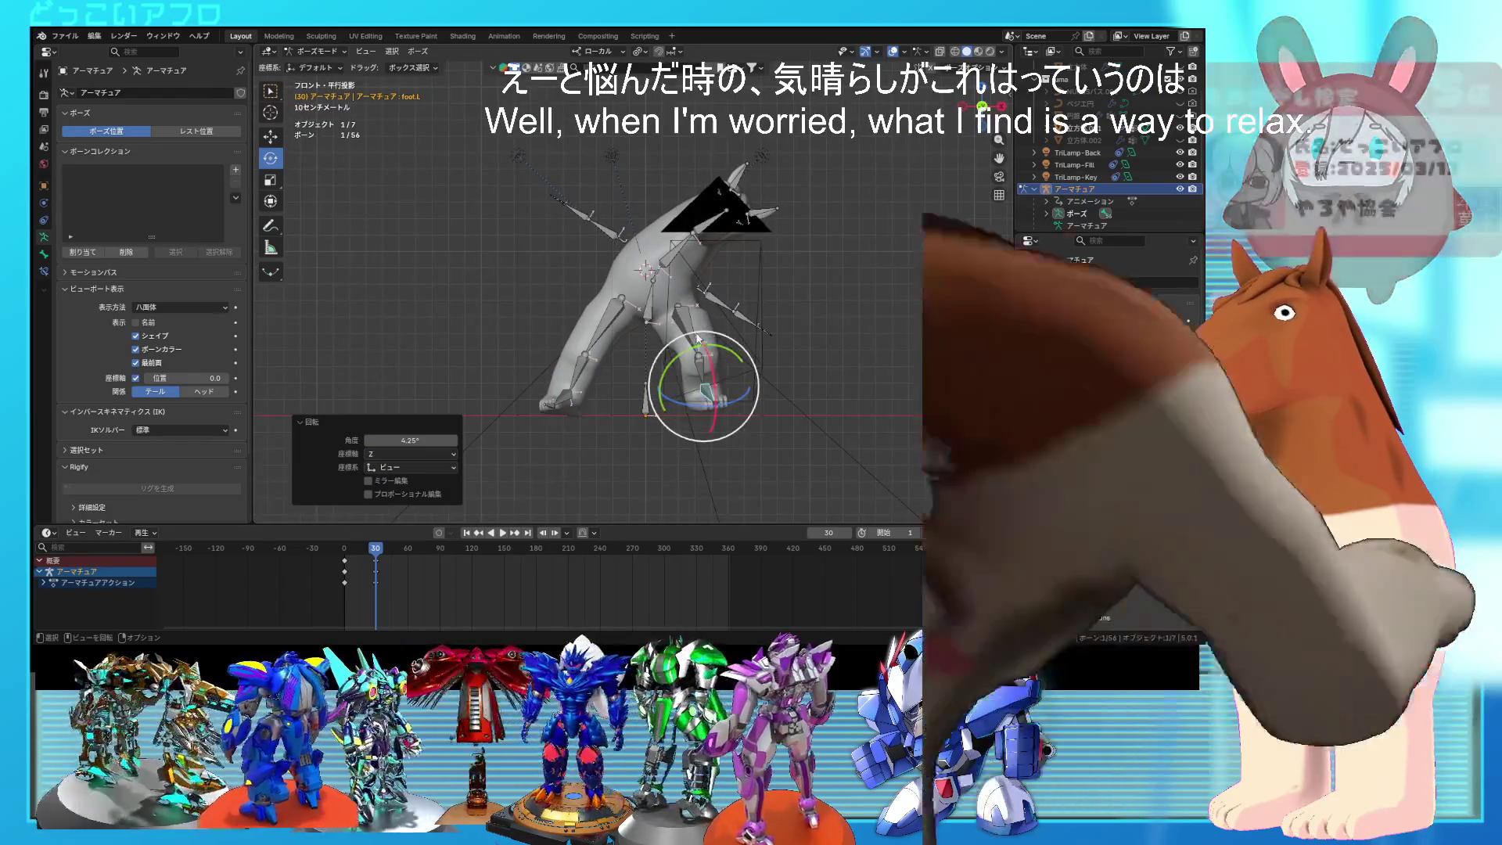
pyautogui.press('r')
pyautogui.press('r')
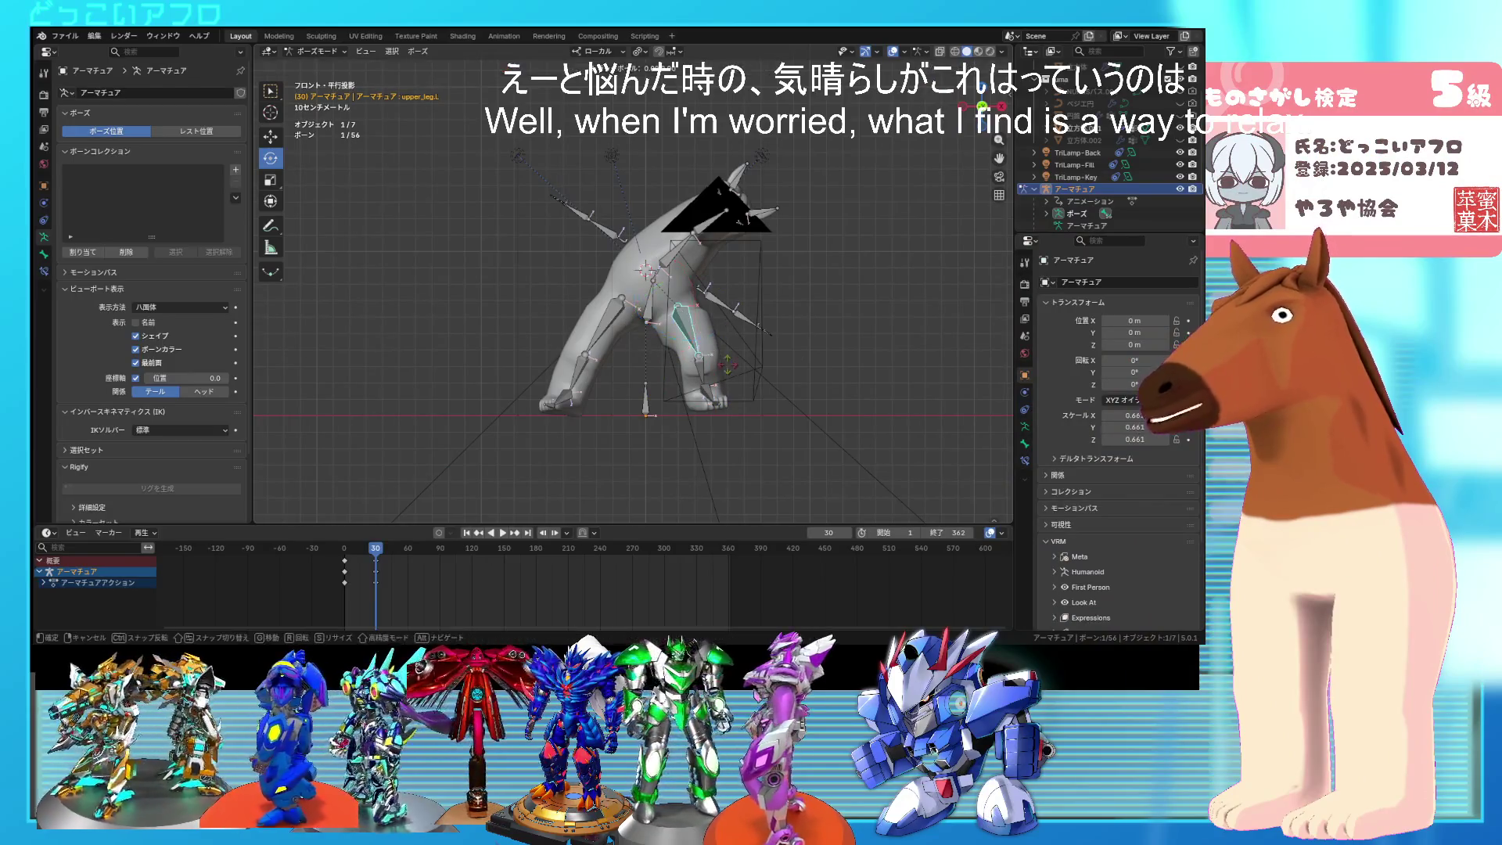
pyautogui.moveTo(729, 374)
pyautogui.mouseDown(button='middle')
pyautogui.moveTo(769, 425)
pyautogui.moveTo(798, 421)
pyautogui.moveTo(751, 391)
pyautogui.mouseUp(button='middle')
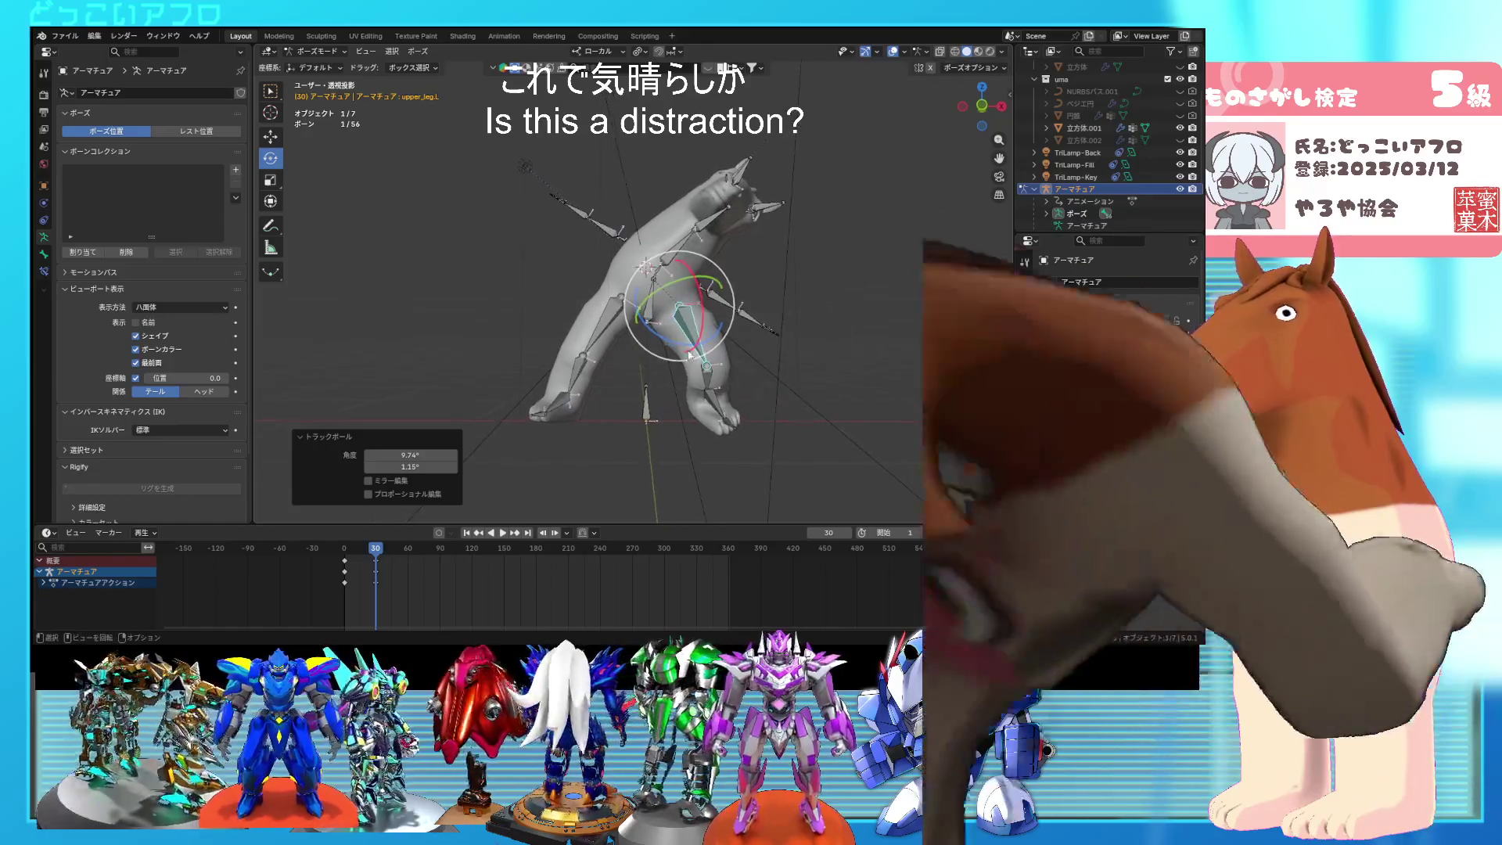
pyautogui.click(657, 282)
pyautogui.press('KP_1')
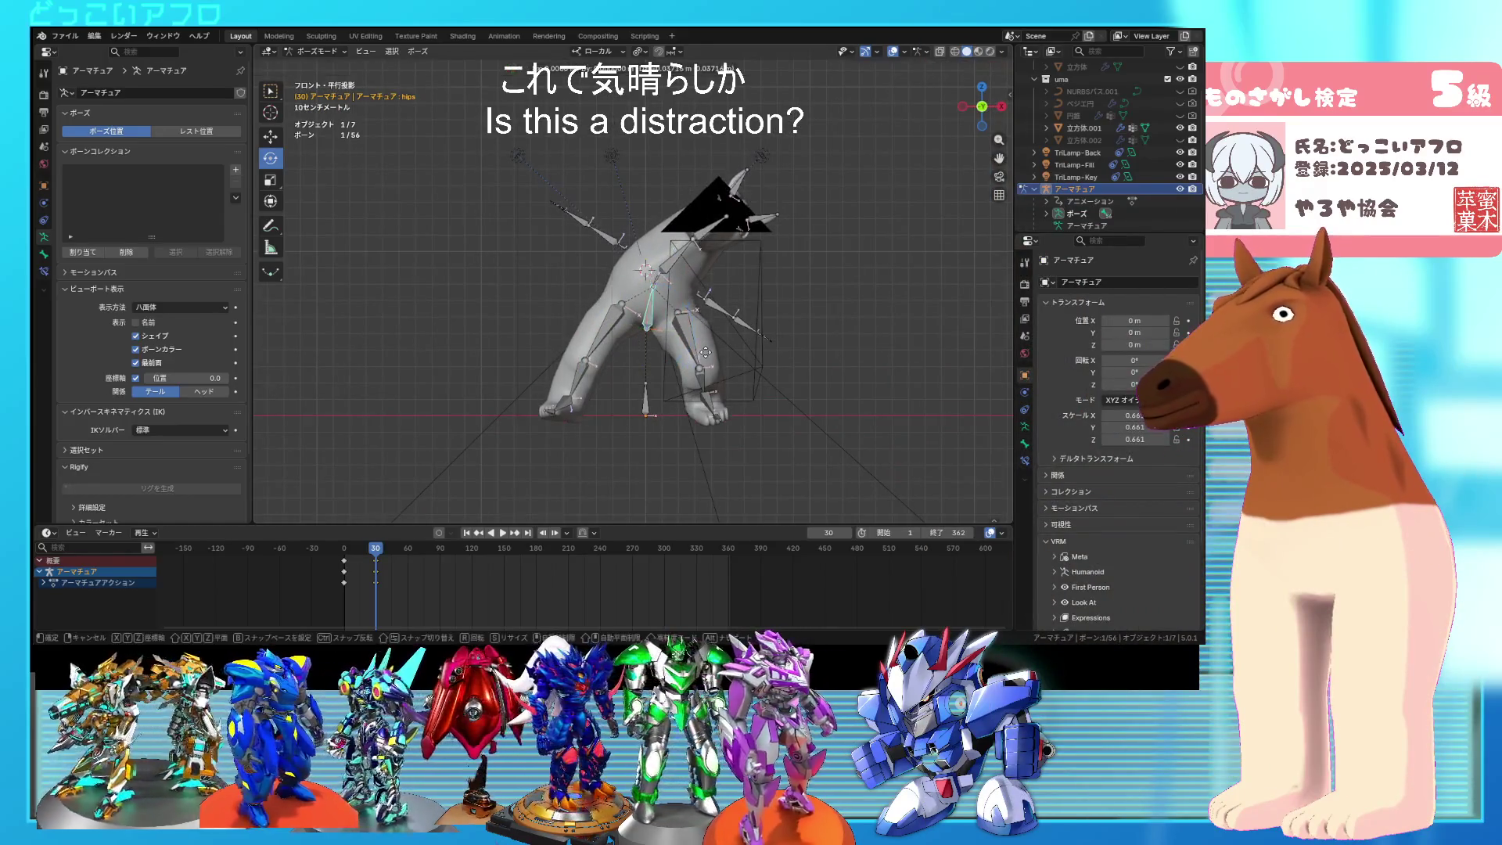
pyautogui.click(706, 352)
pyautogui.click(666, 417)
# Step: Rotate the hips 8.57° about Z and return the playhead from frame 30 to 0
pyautogui.click(653, 305)
pyautogui.press('r')
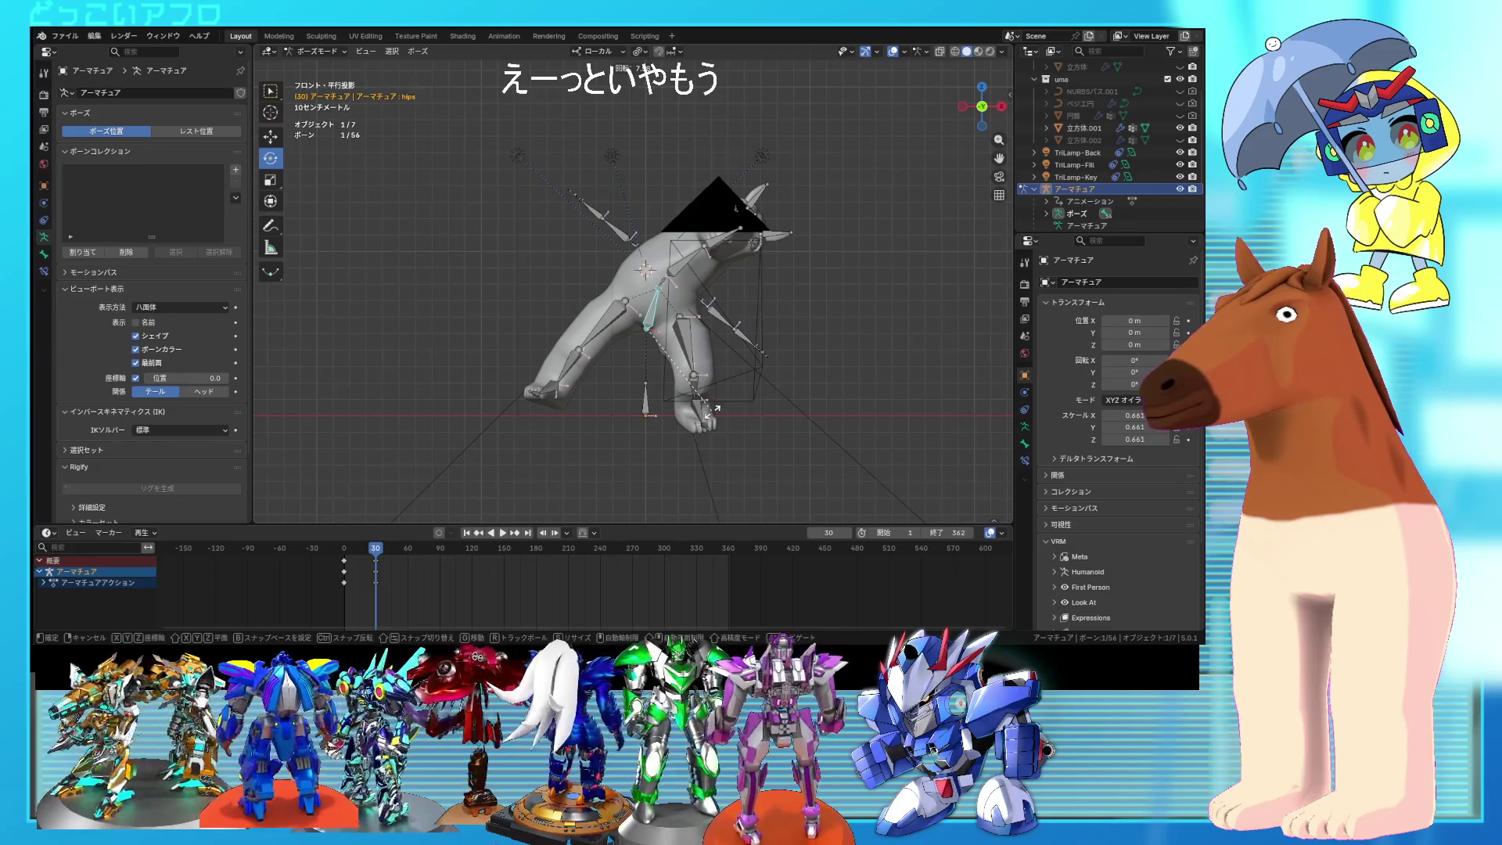
pyautogui.click(711, 411)
pyautogui.moveTo(375, 556)
pyautogui.mouseDown()
pyautogui.moveTo(338, 558)
pyautogui.moveTo(364, 559)
pyautogui.moveTo(342, 559)
pyautogui.moveTo(368, 565)
pyautogui.moveTo(362, 583)
pyautogui.moveTo(336, 557)
pyautogui.mouseUp()
# Step: Duplicate the frame-0 walk keys to frames 60 and 90
pyautogui.press('b')
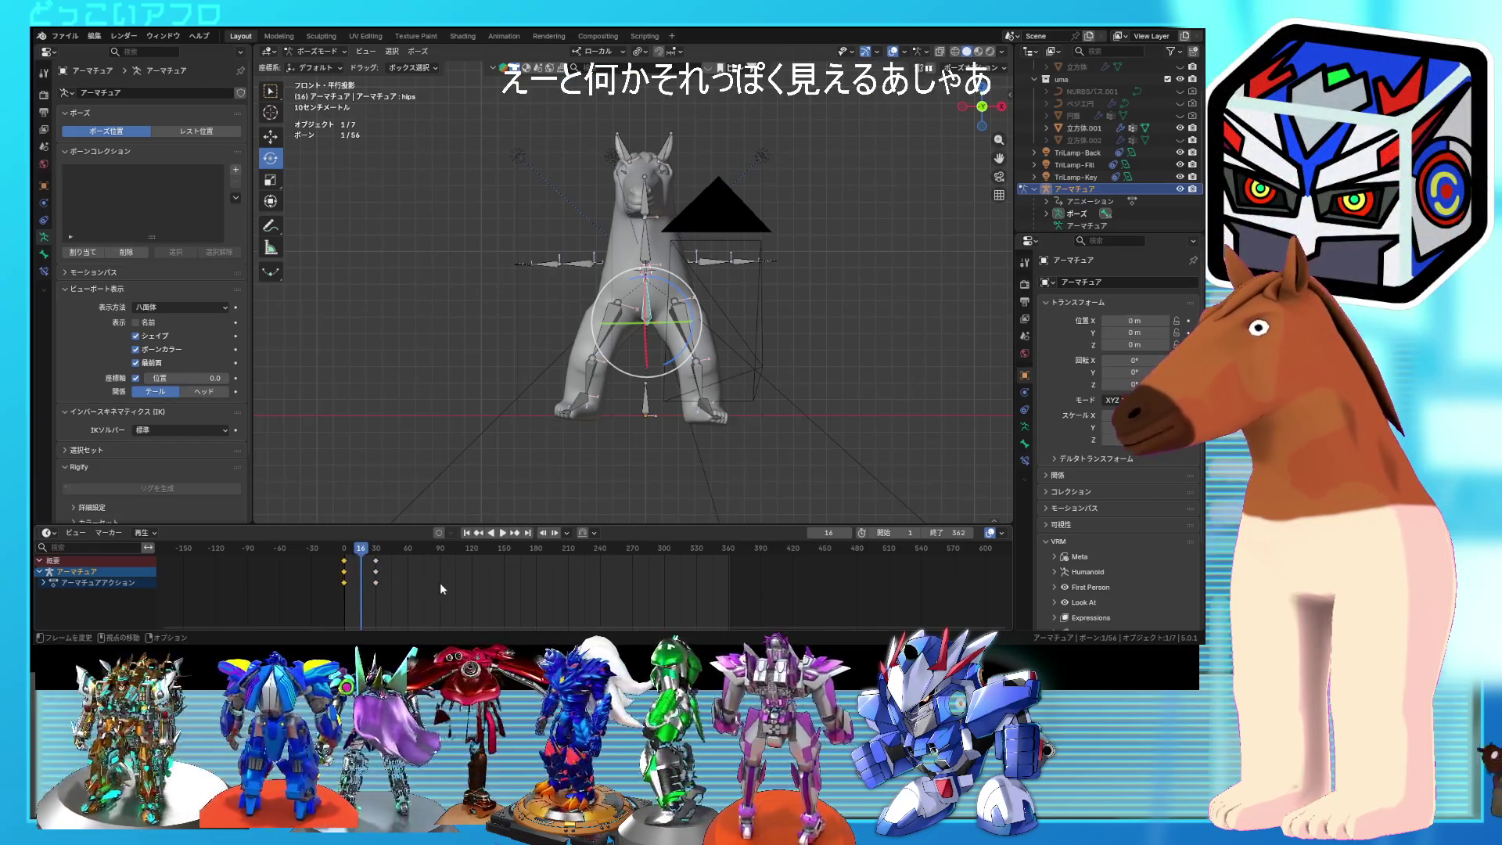
pyautogui.hotkey('shift', 'd')
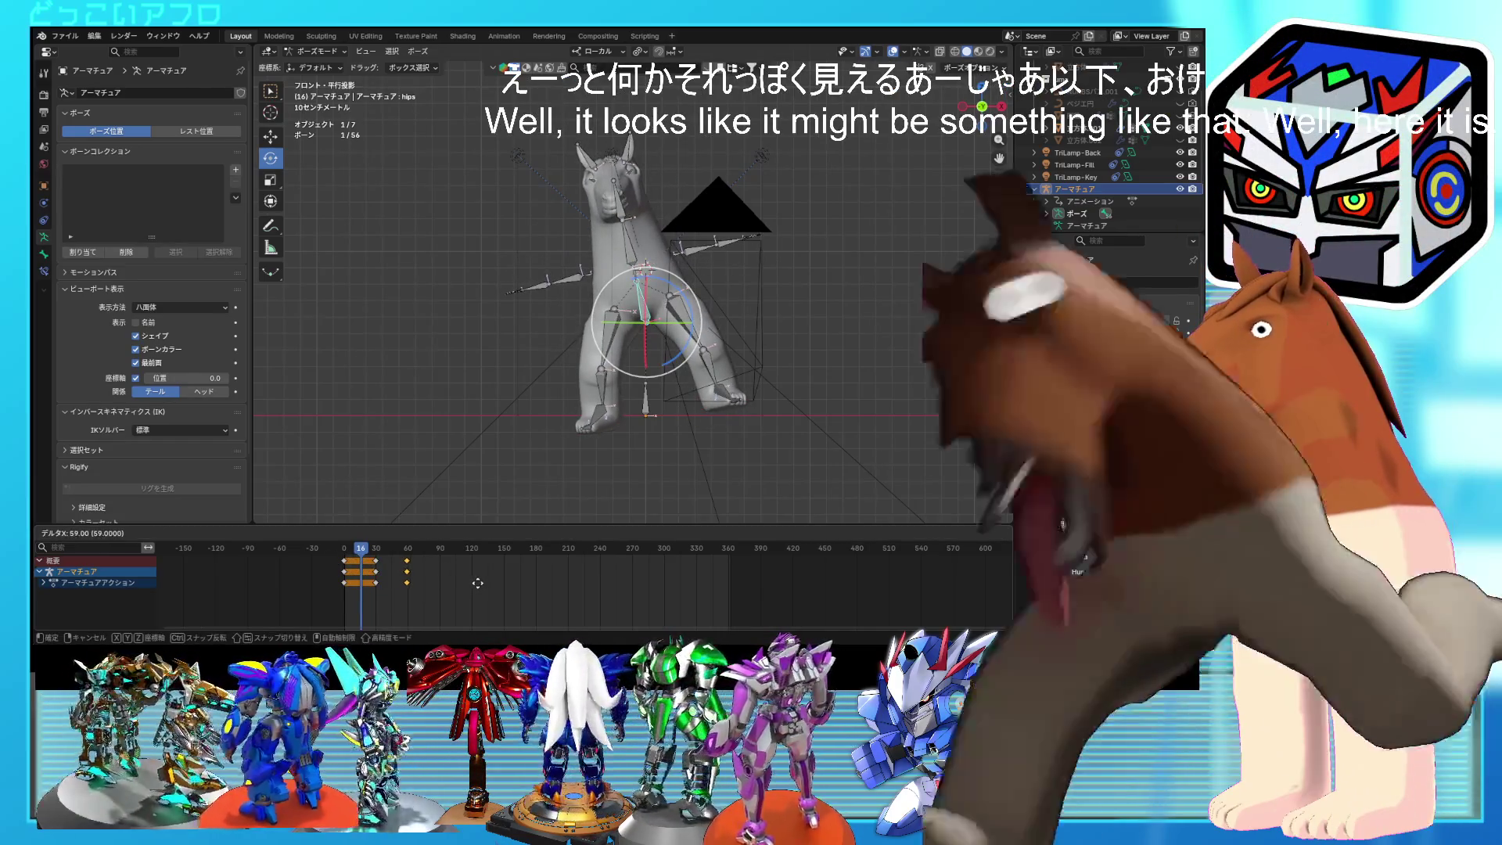
pyautogui.click(402, 581)
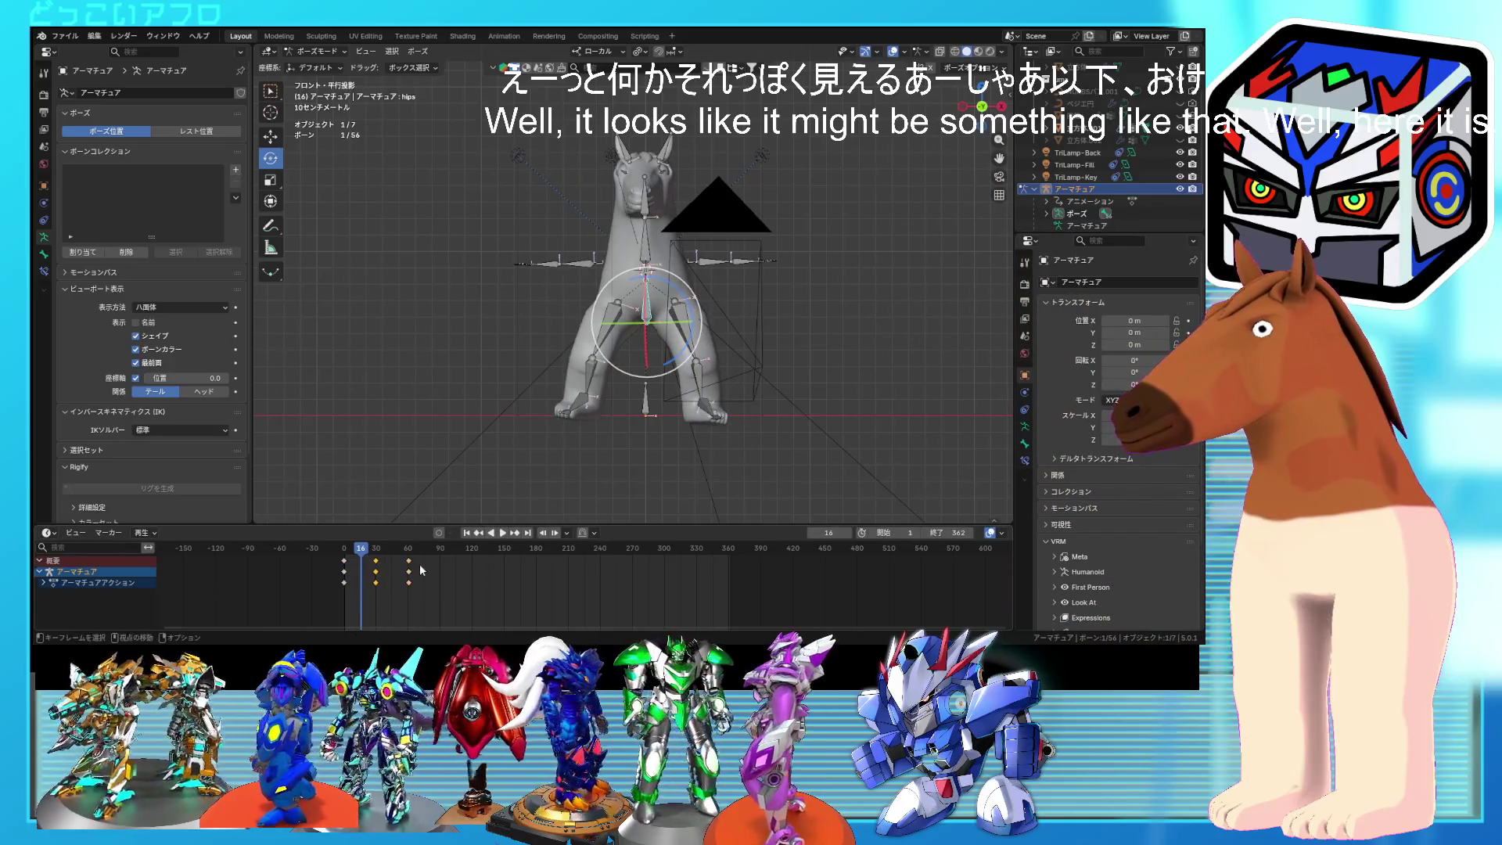
pyautogui.hotkey('shift', 'd')
pyautogui.click(483, 585)
# Step: Copy the 0–90 keys to 120–210 and 240–330, then the last keys near frame 360
pyautogui.moveTo(468, 608); pyautogui.dragTo(328, 553)
pyautogui.hotkey('shift', 'd')
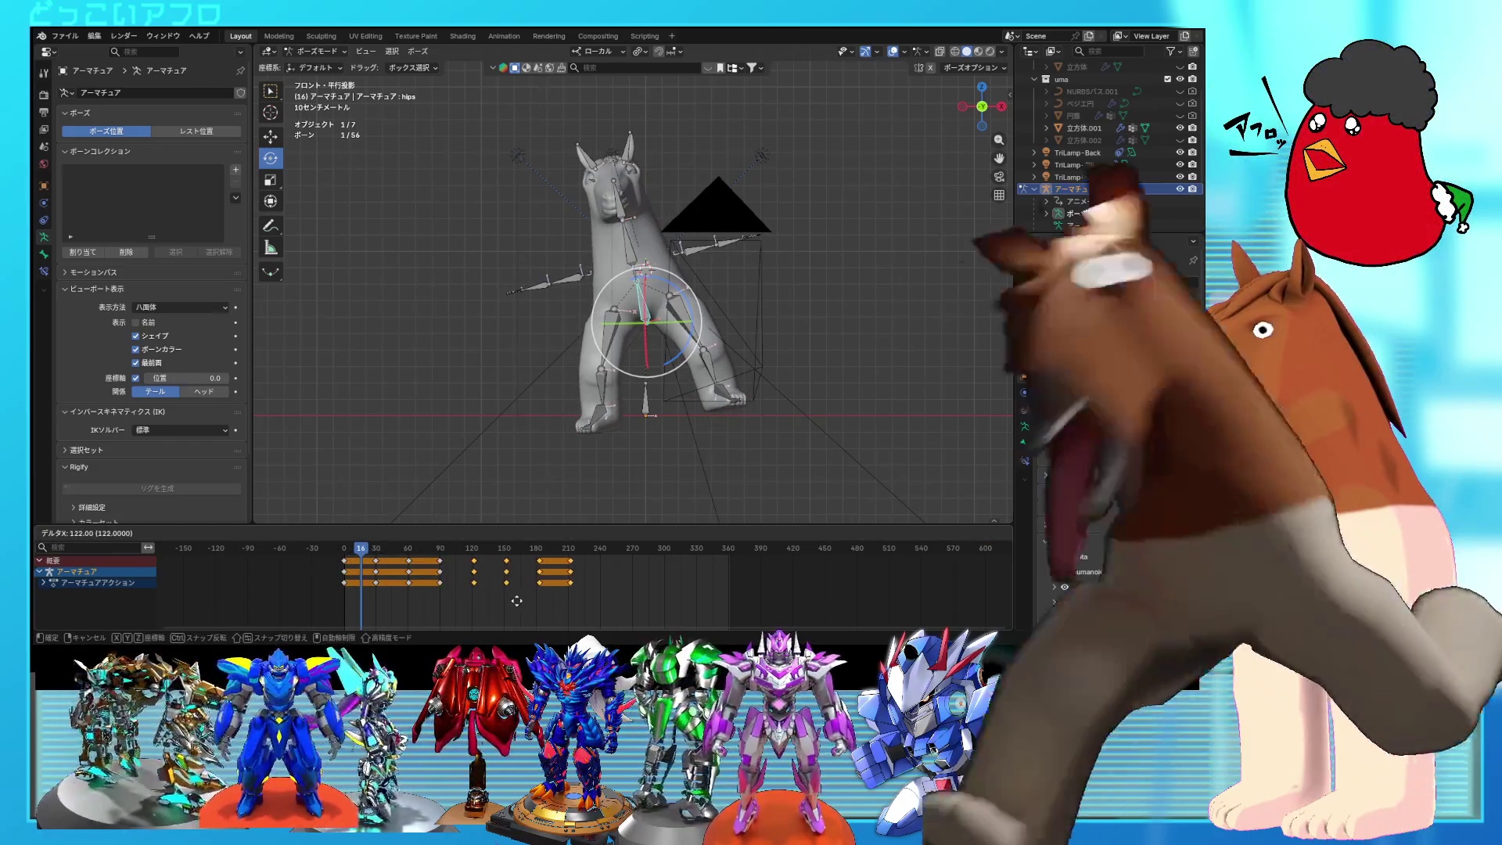
pyautogui.click(514, 603)
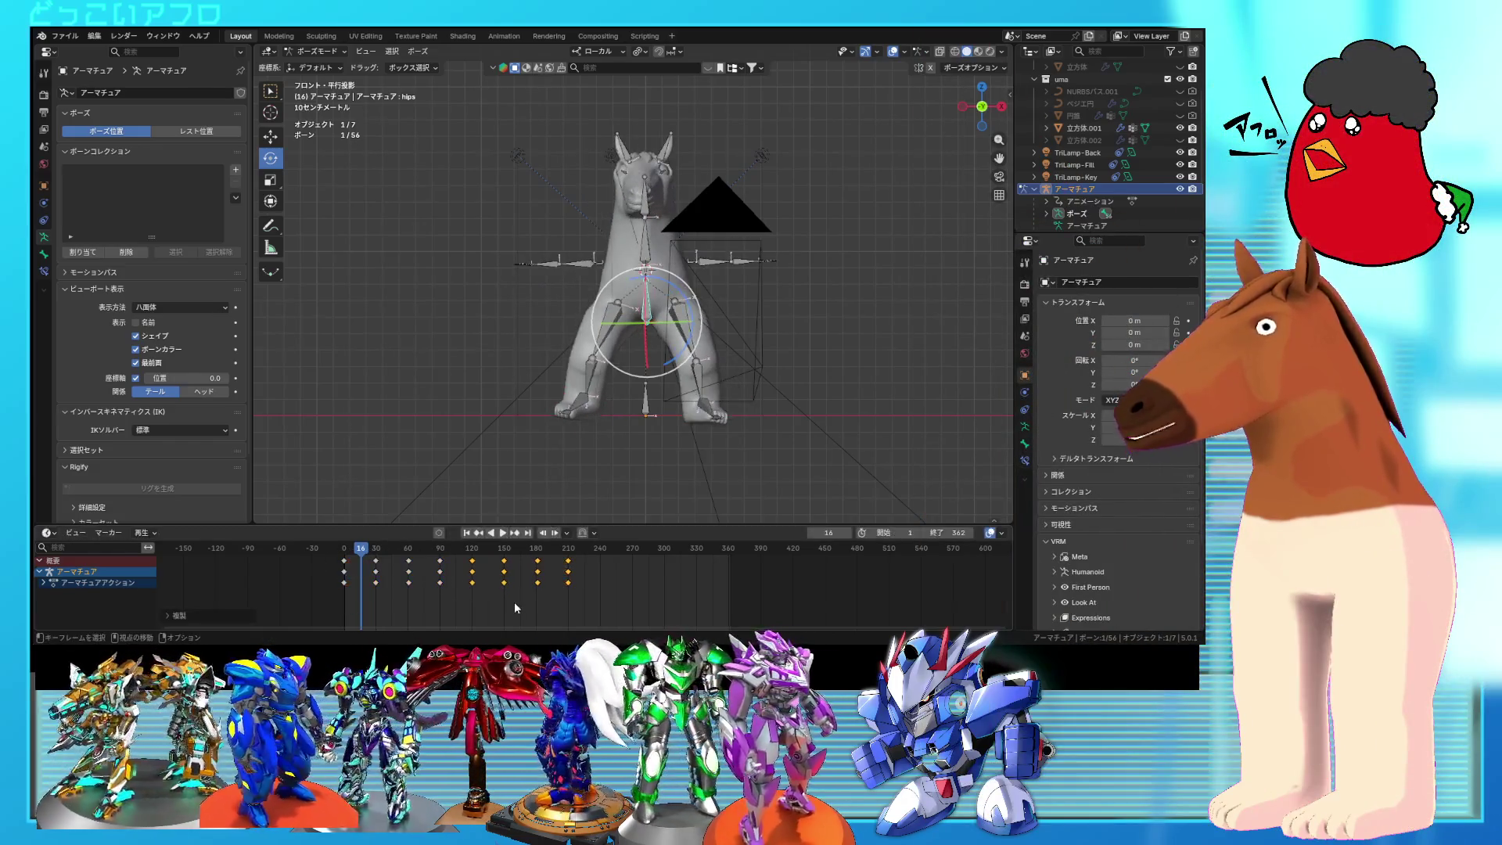
pyautogui.hotkey('shift', 'd')
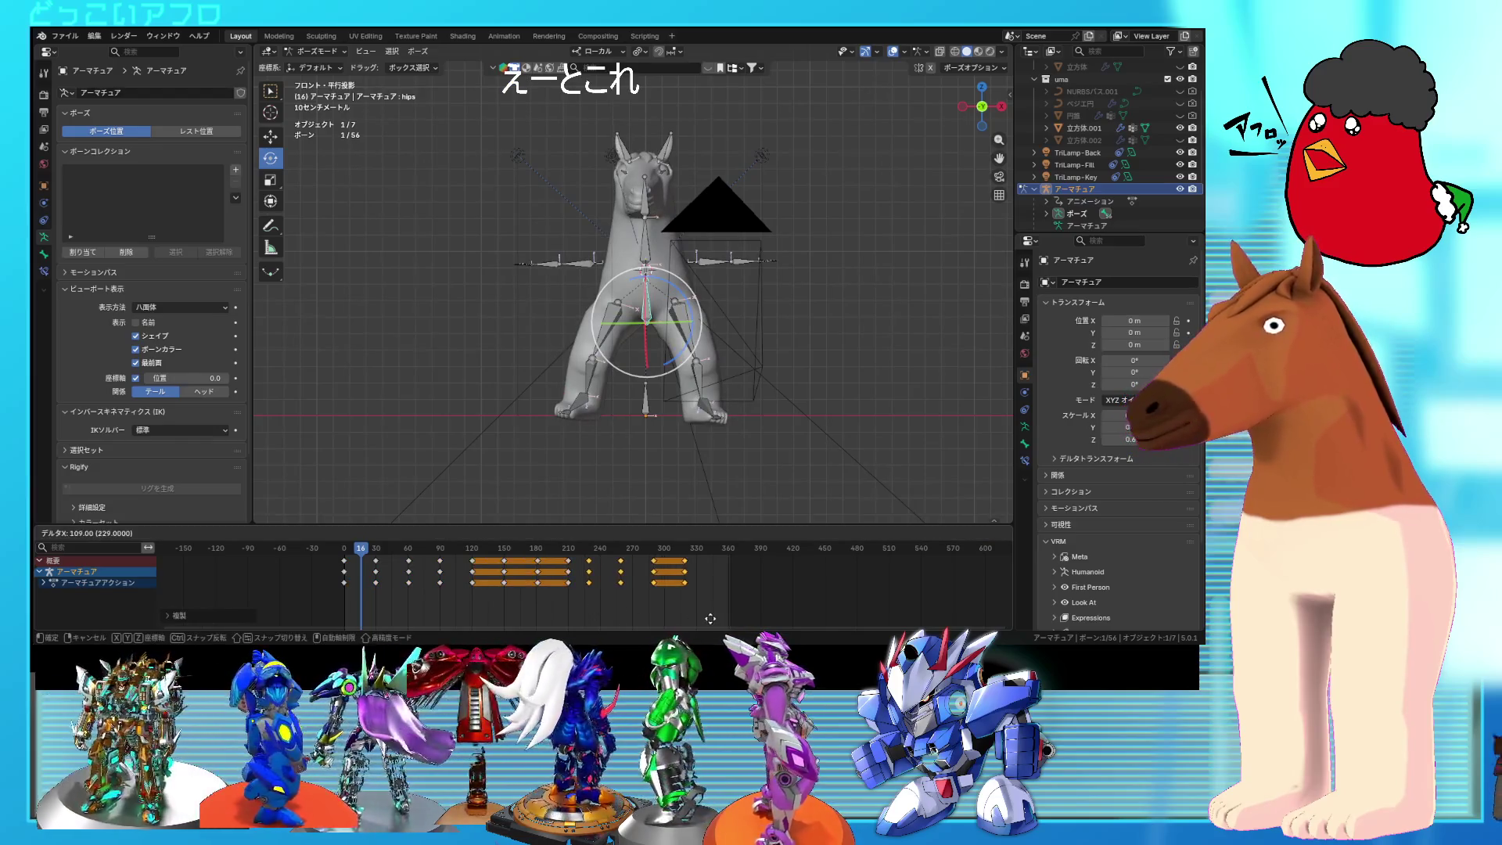
pyautogui.click(699, 607)
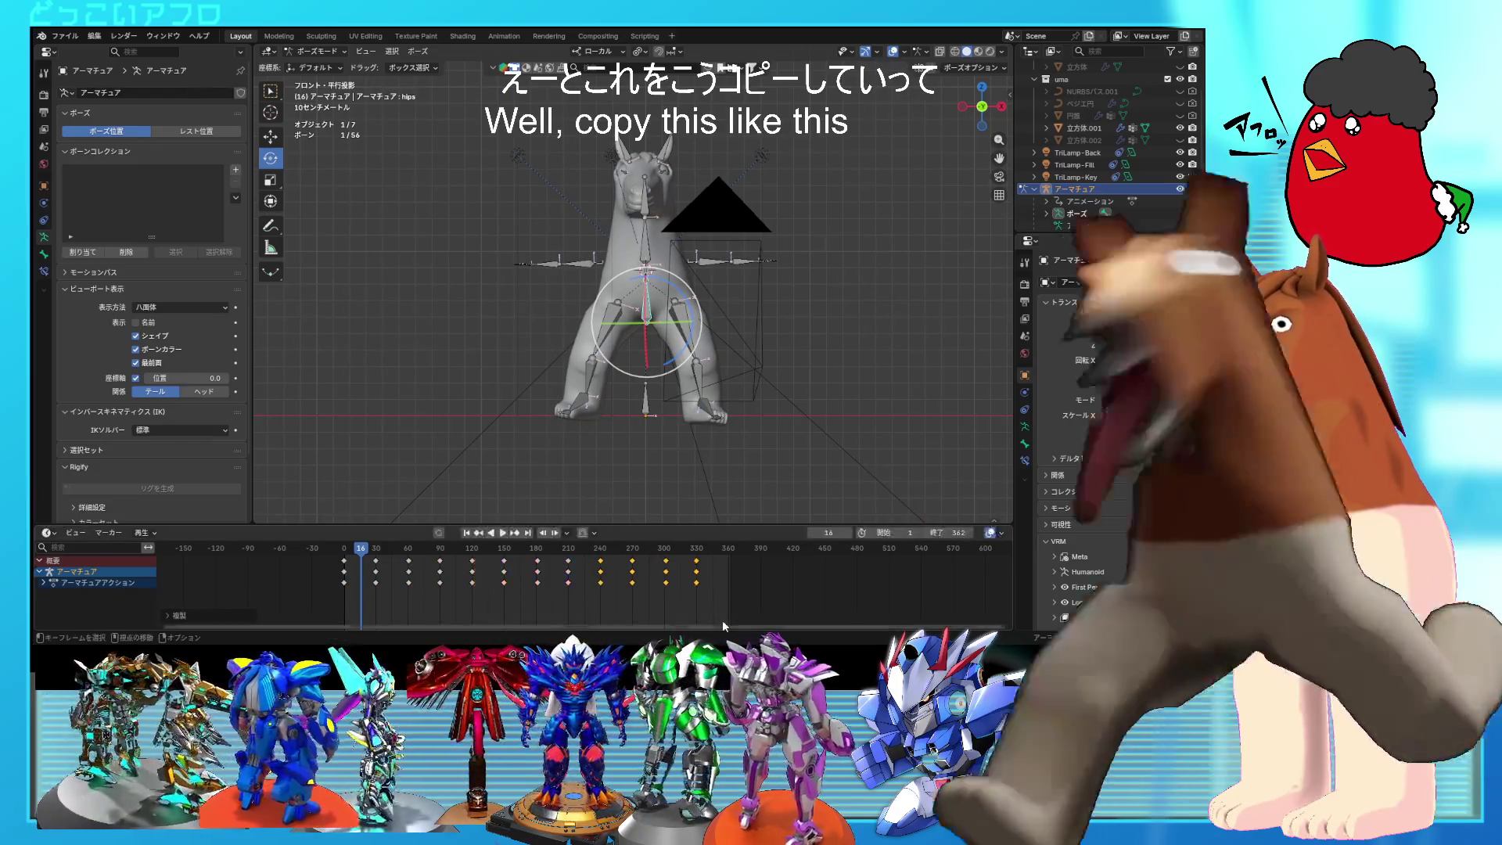
pyautogui.moveTo(663, 578); pyautogui.dragTo(661, 572)
pyautogui.hotkey('shift', 'd')
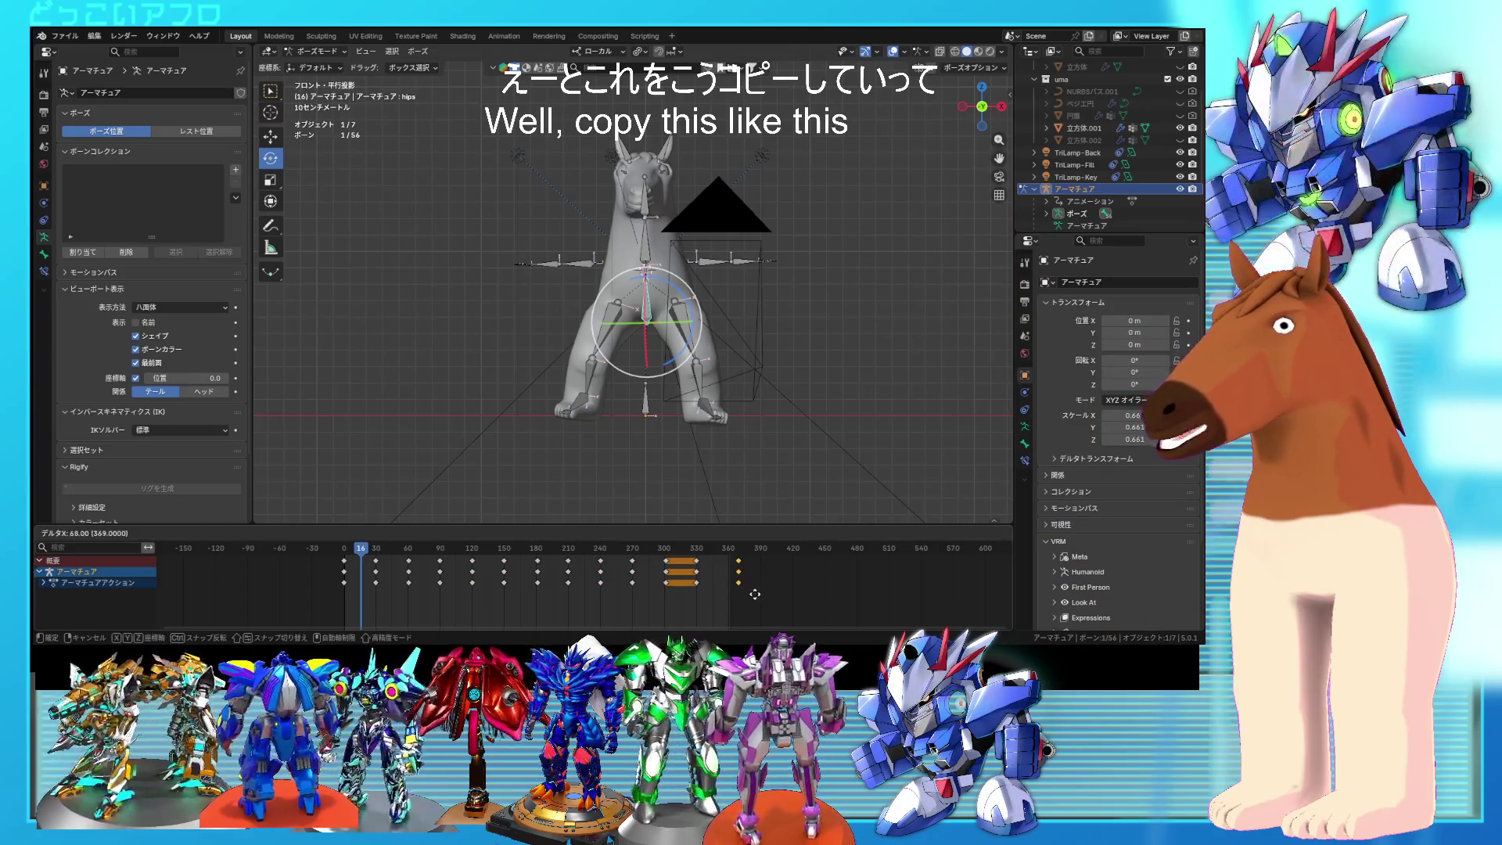
pyautogui.click(748, 597)
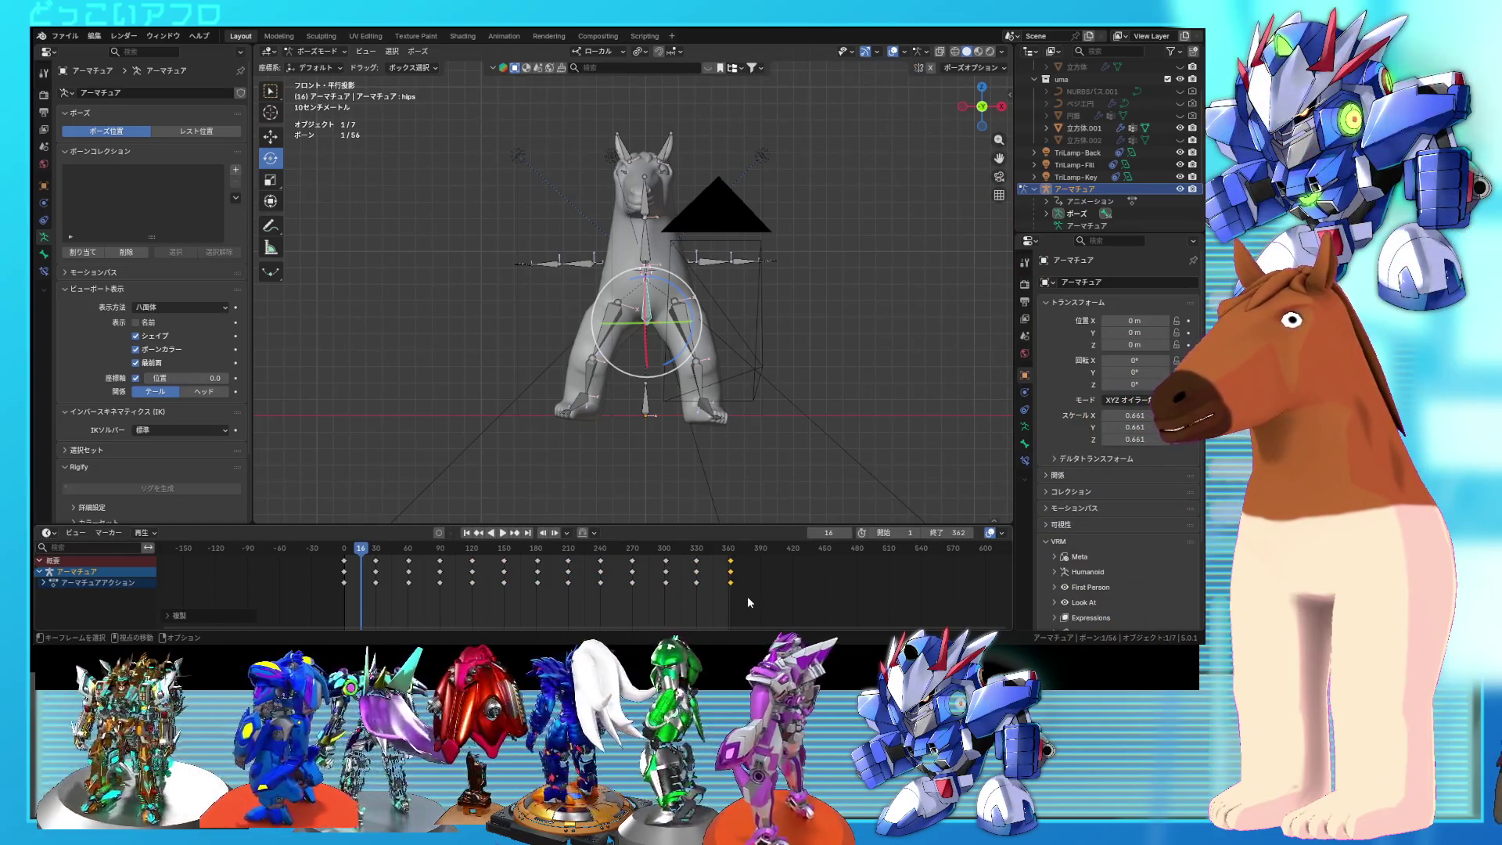
# Step: Switch the selected walk keys to linear interpolation and play the walk in perspective
pyautogui.rightClick(724, 596)
pyautogui.moveTo(728, 501)
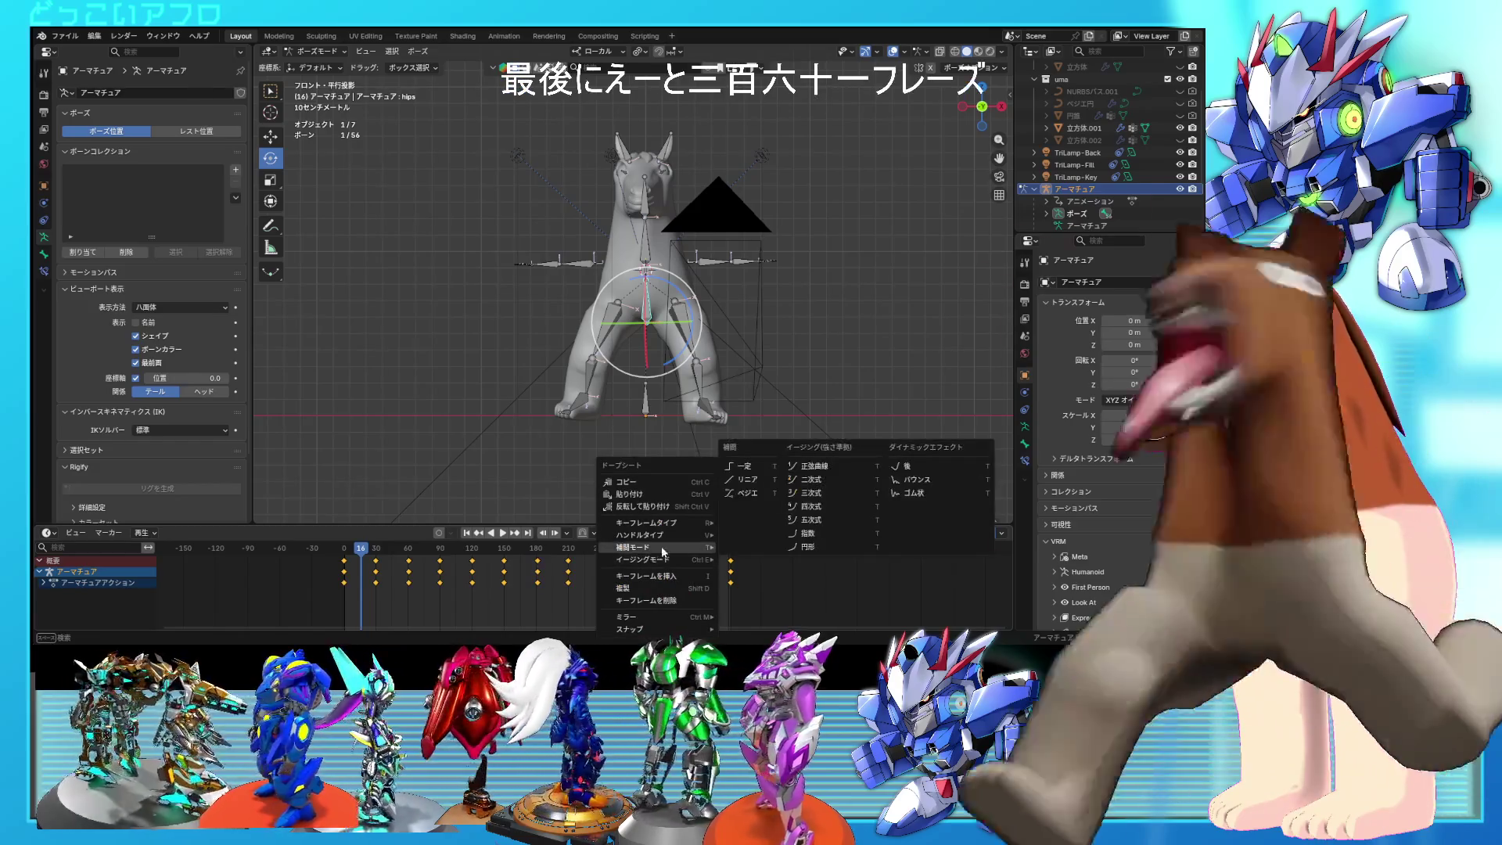
pyautogui.click(782, 485)
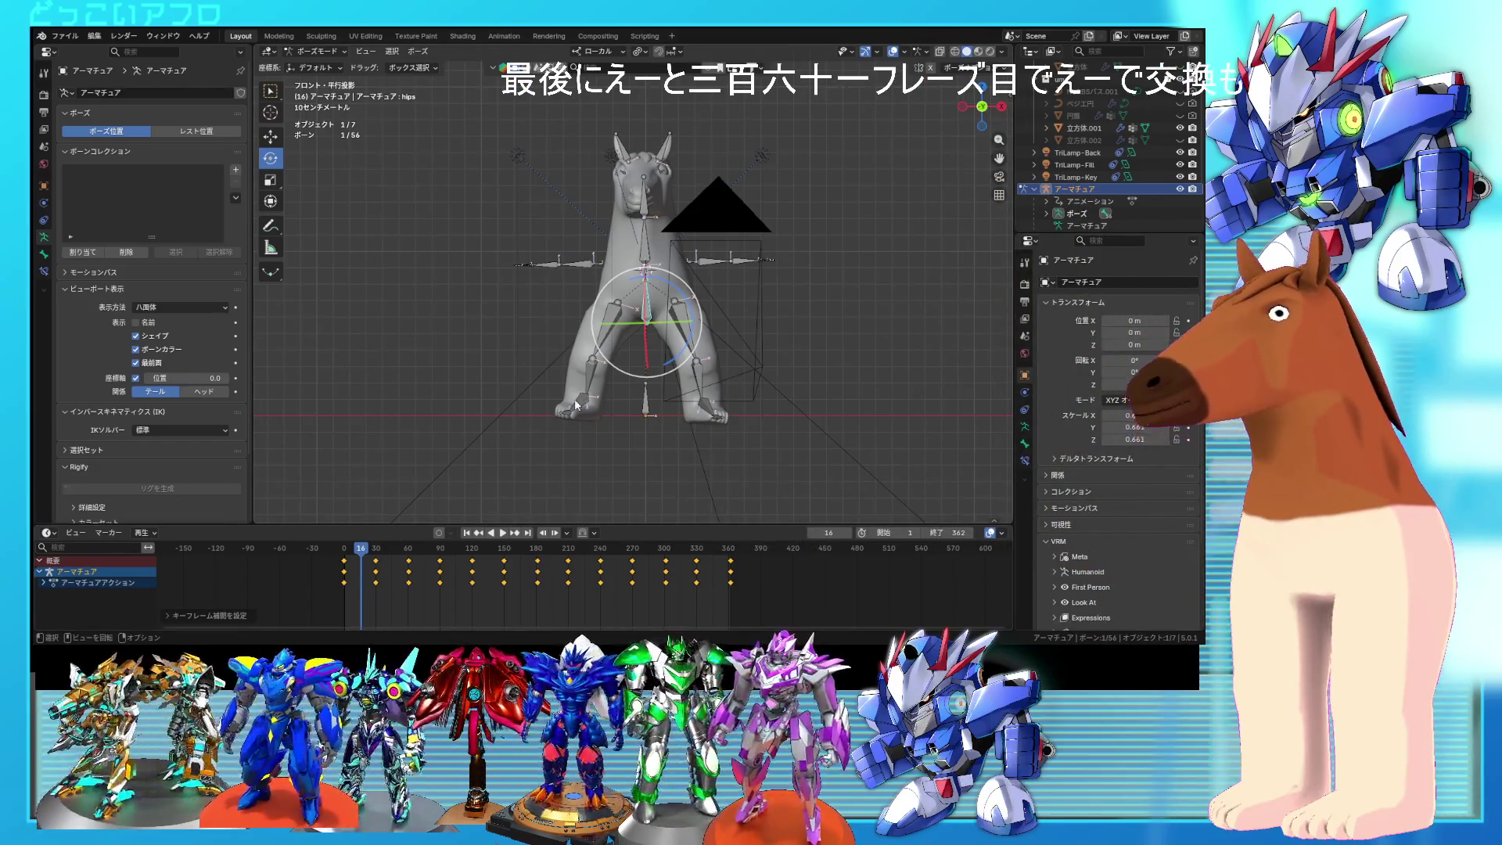
pyautogui.moveTo(662, 405); pyautogui.dragTo(942, 90, button='middle')
pyautogui.press('space')
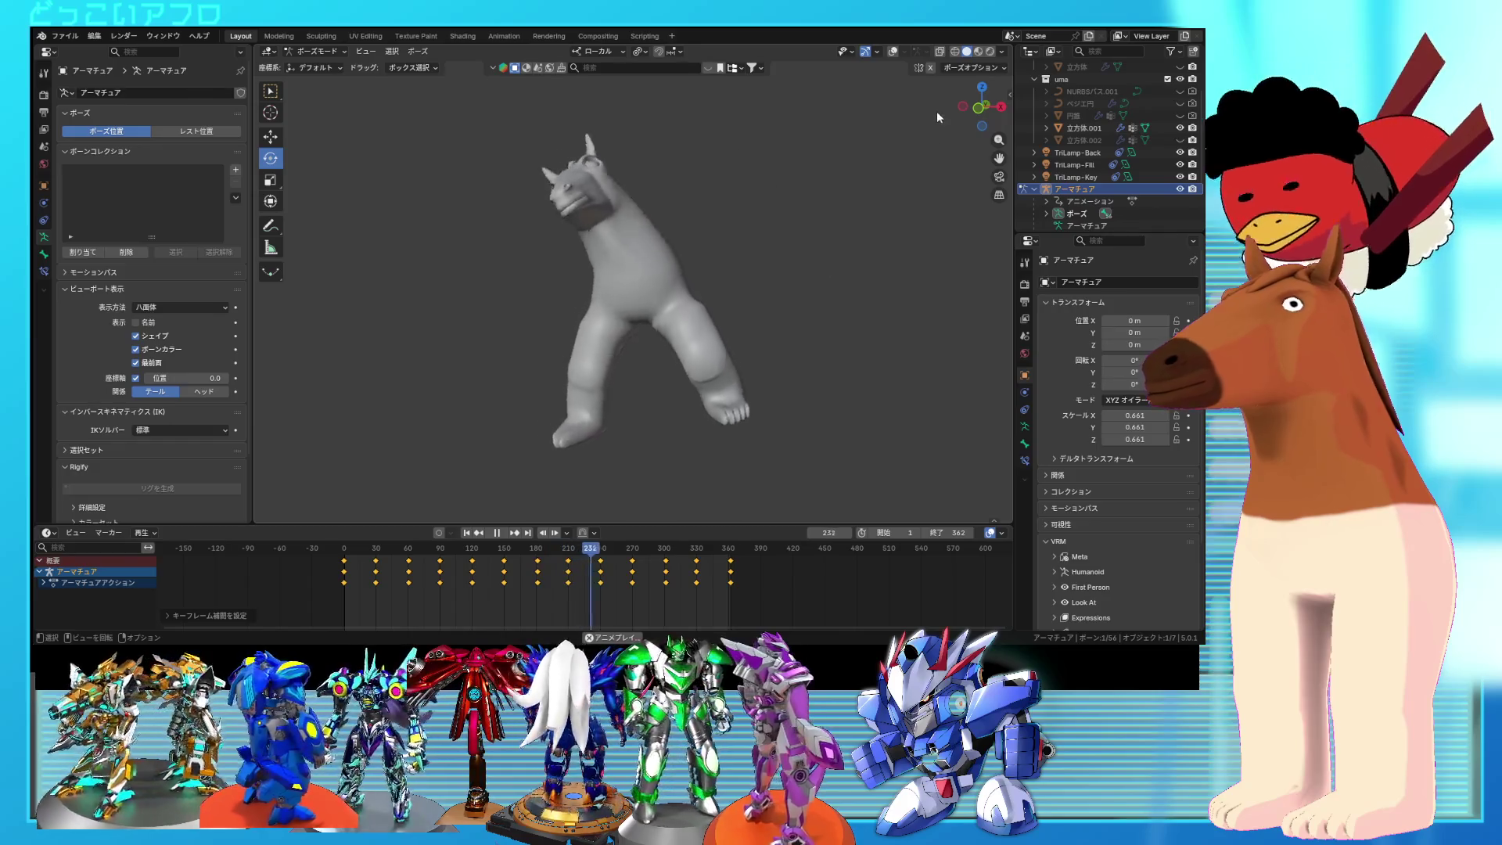
# Step: Show overlays again, select all bones, stop playback, and undo the duplicated keys
pyautogui.click(893, 50)
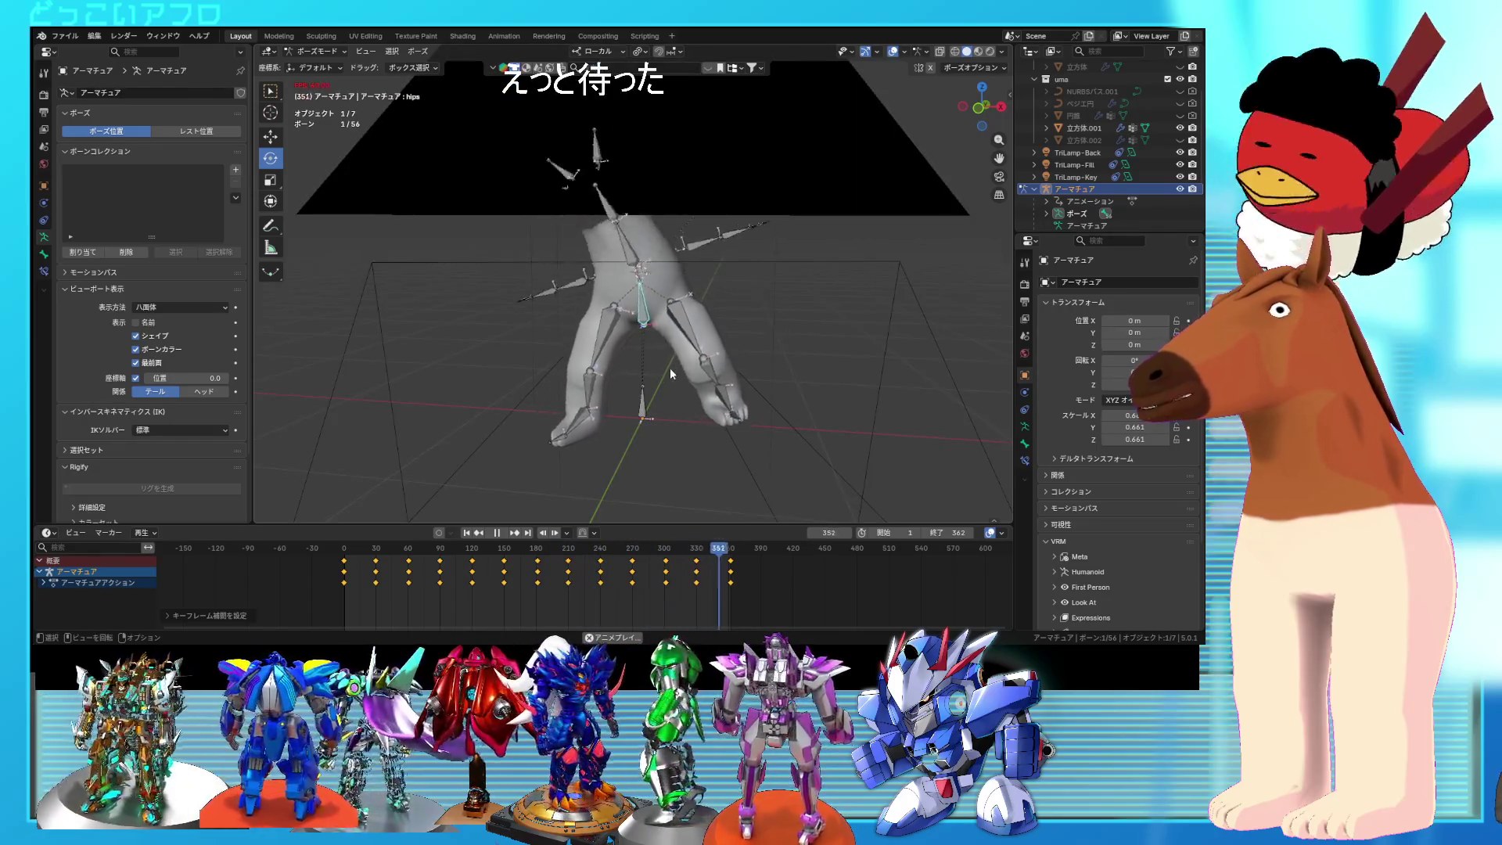
pyautogui.press('a')
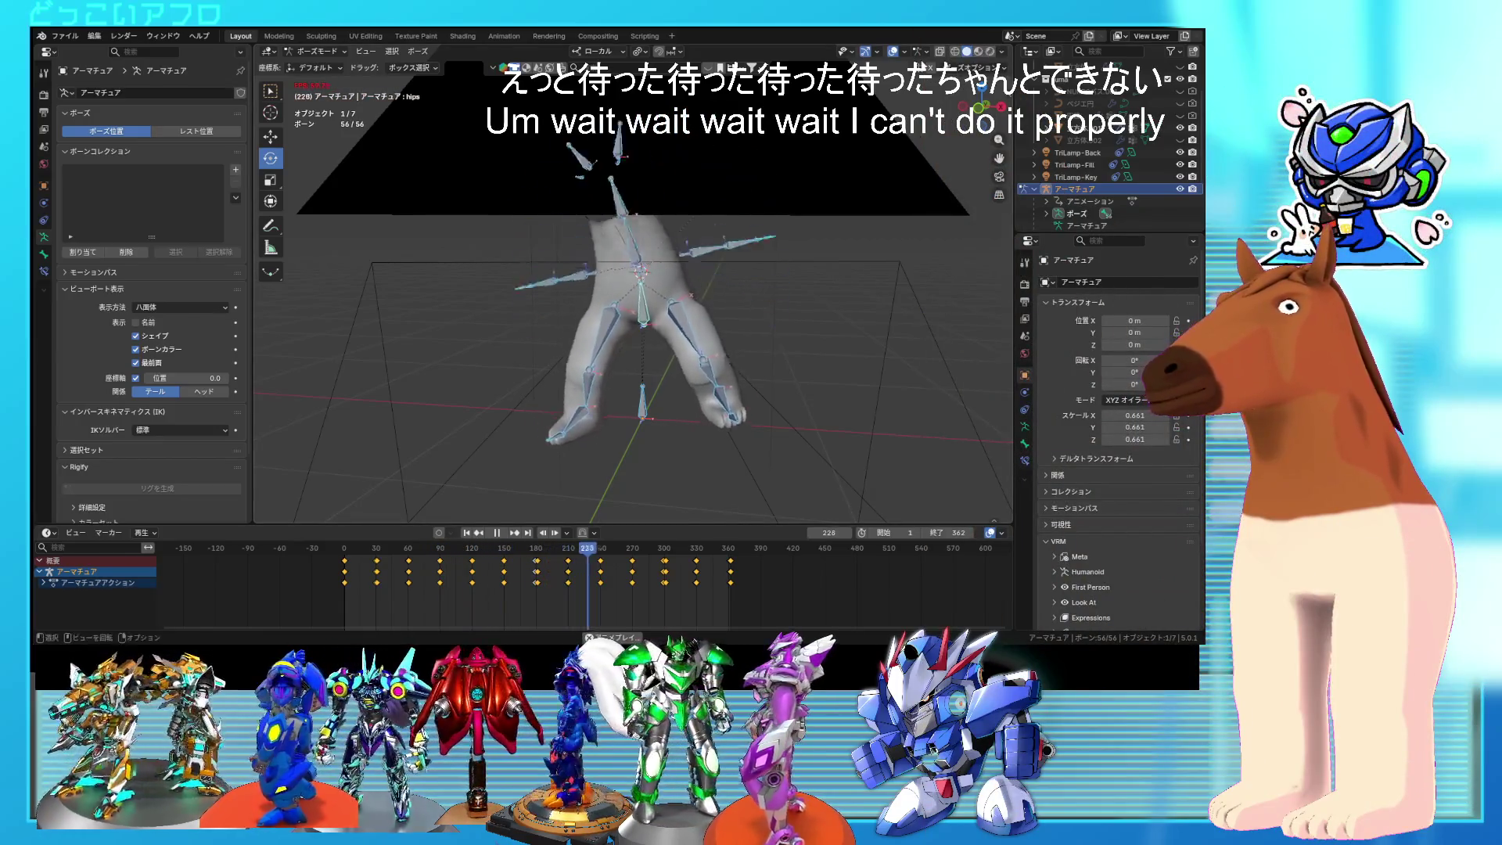
pyautogui.moveTo(754, 258); pyautogui.dragTo(717, 161, button='middle')
pyautogui.press('space')
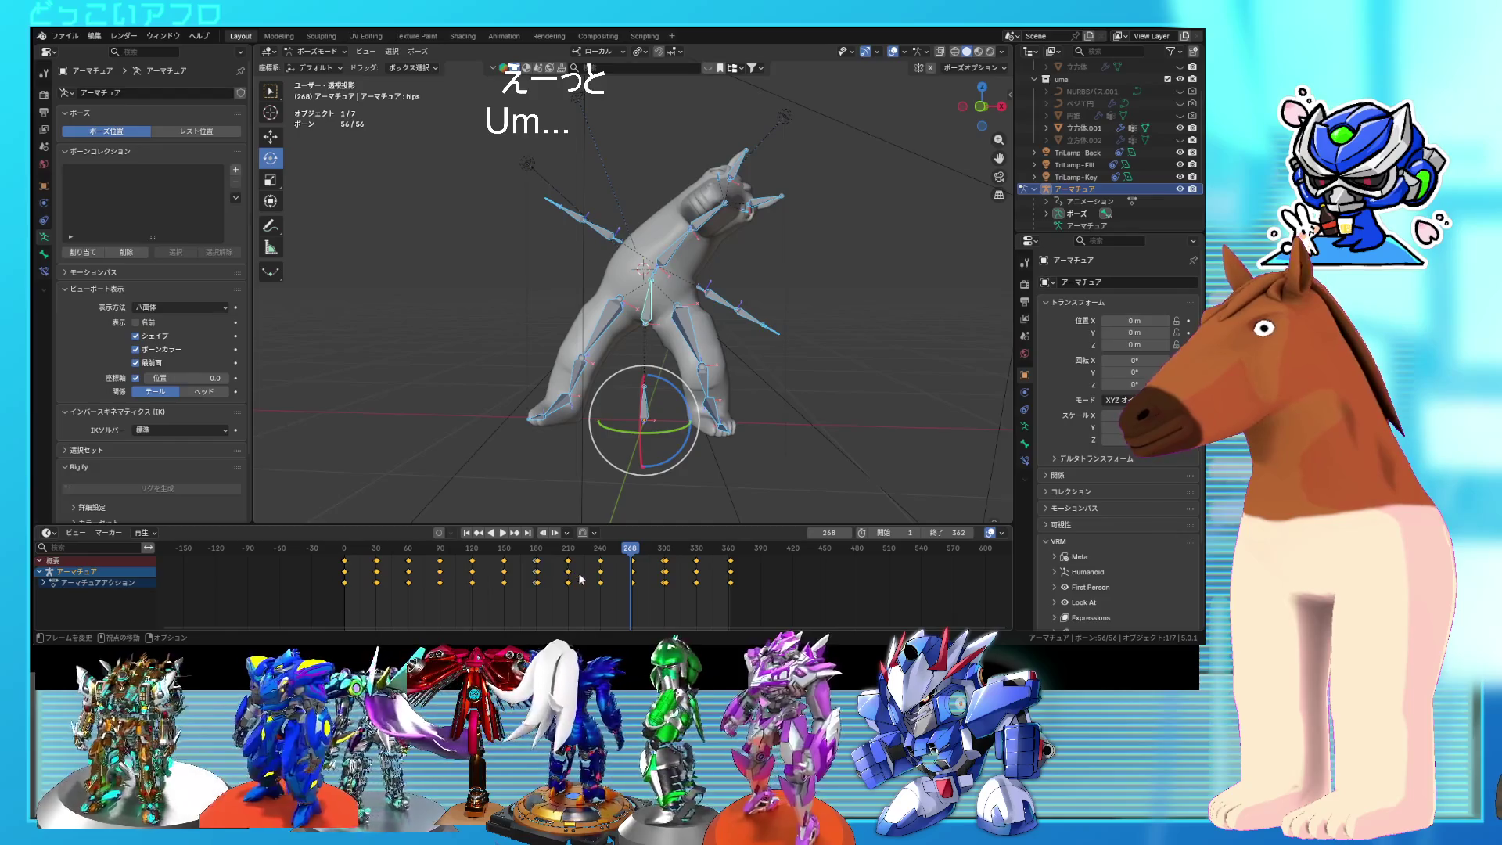
pyautogui.click(546, 594)
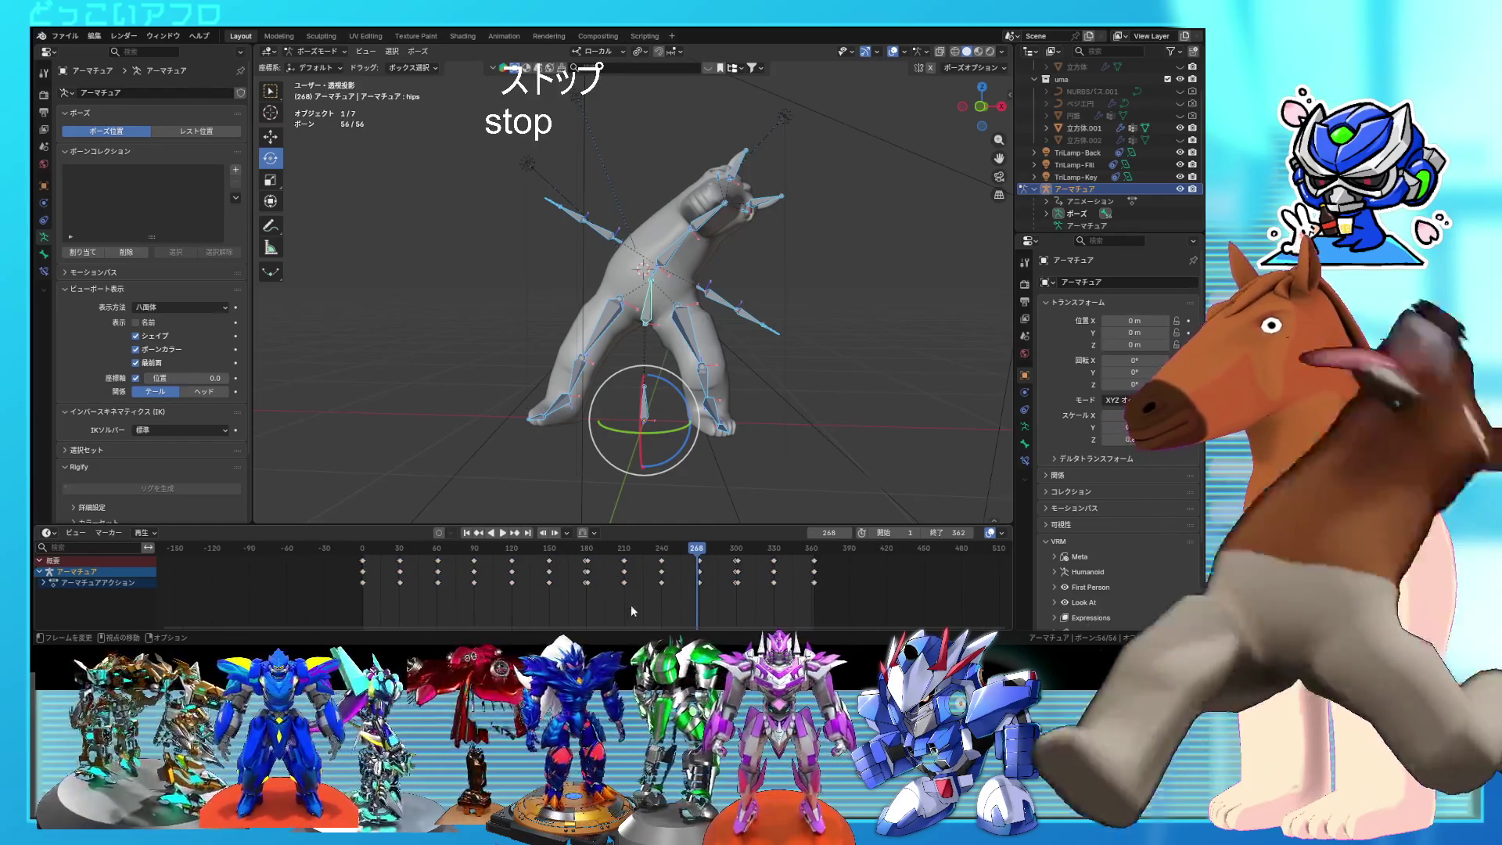
pyautogui.scroll(3, 629, 598)
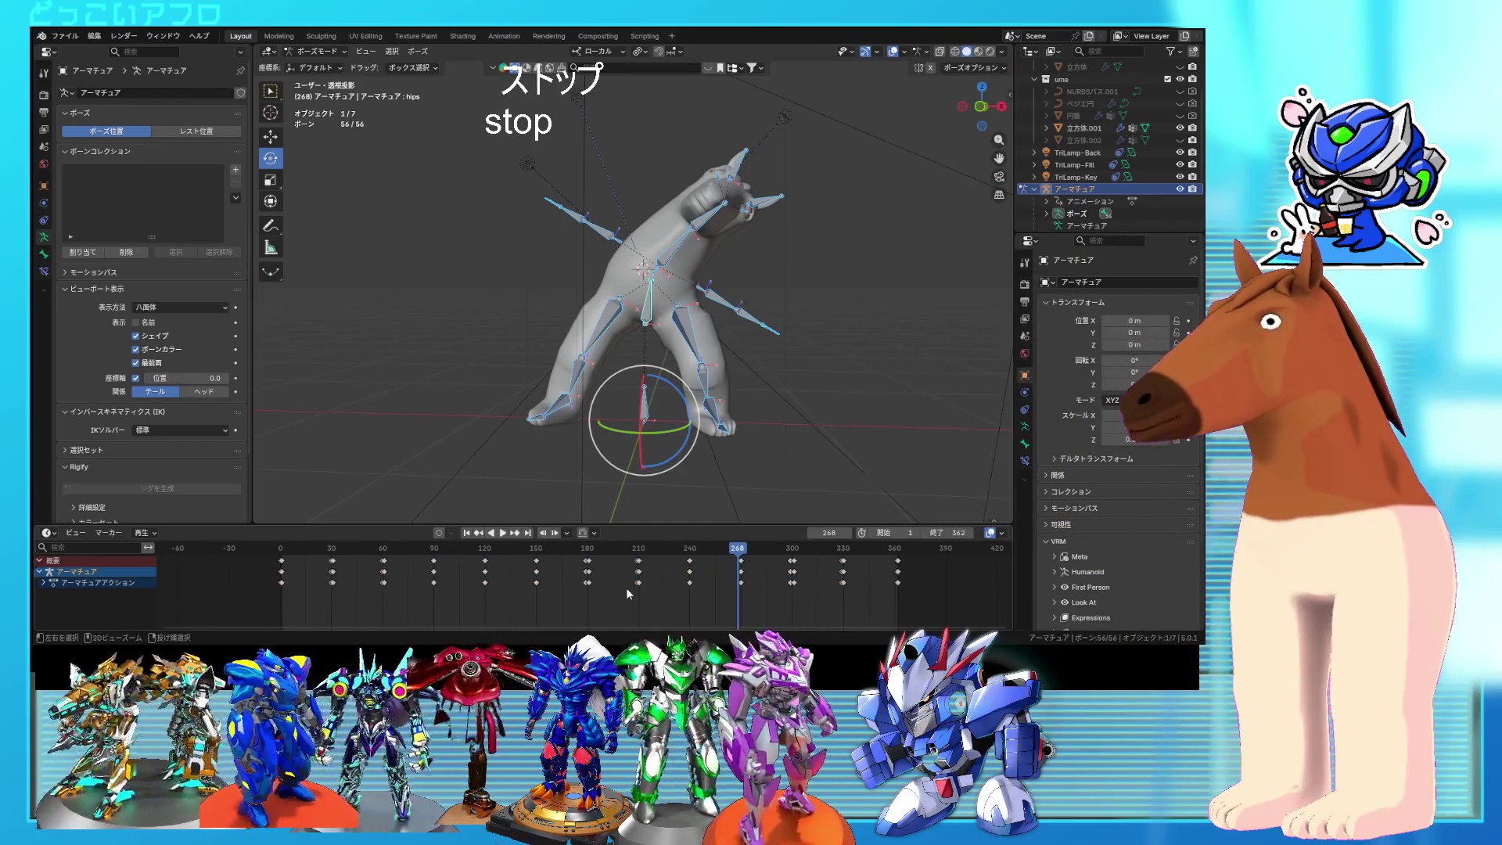
pyautogui.hotkey('ctrl', 'z')
pyautogui.hotkey('ctrl', 'z')
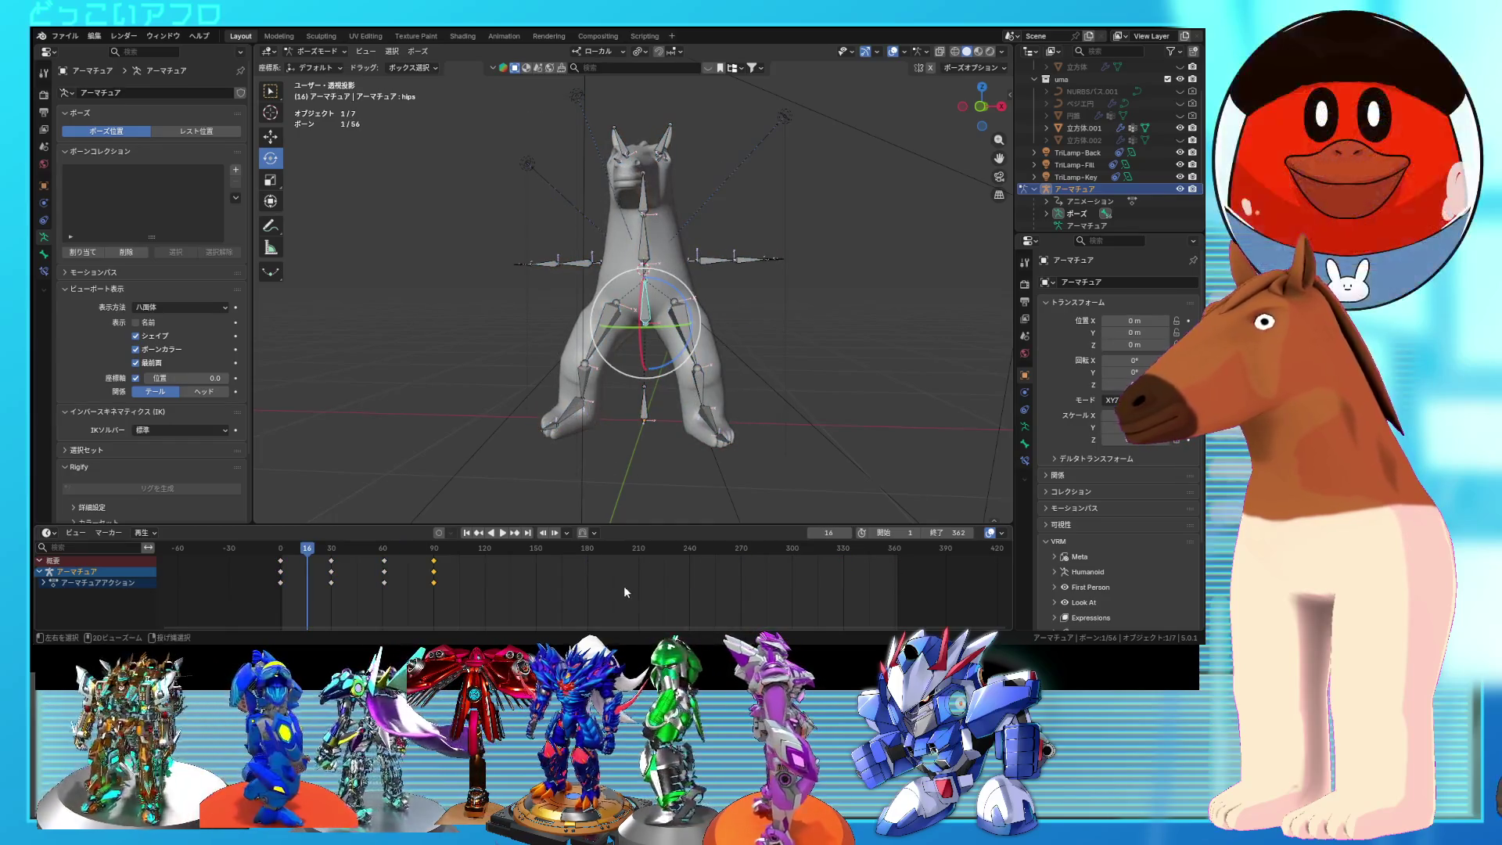
# Step: Undo the frame-60 keys and select the horse's hip and leg bones
pyautogui.hotkey('ctrl', 'z')
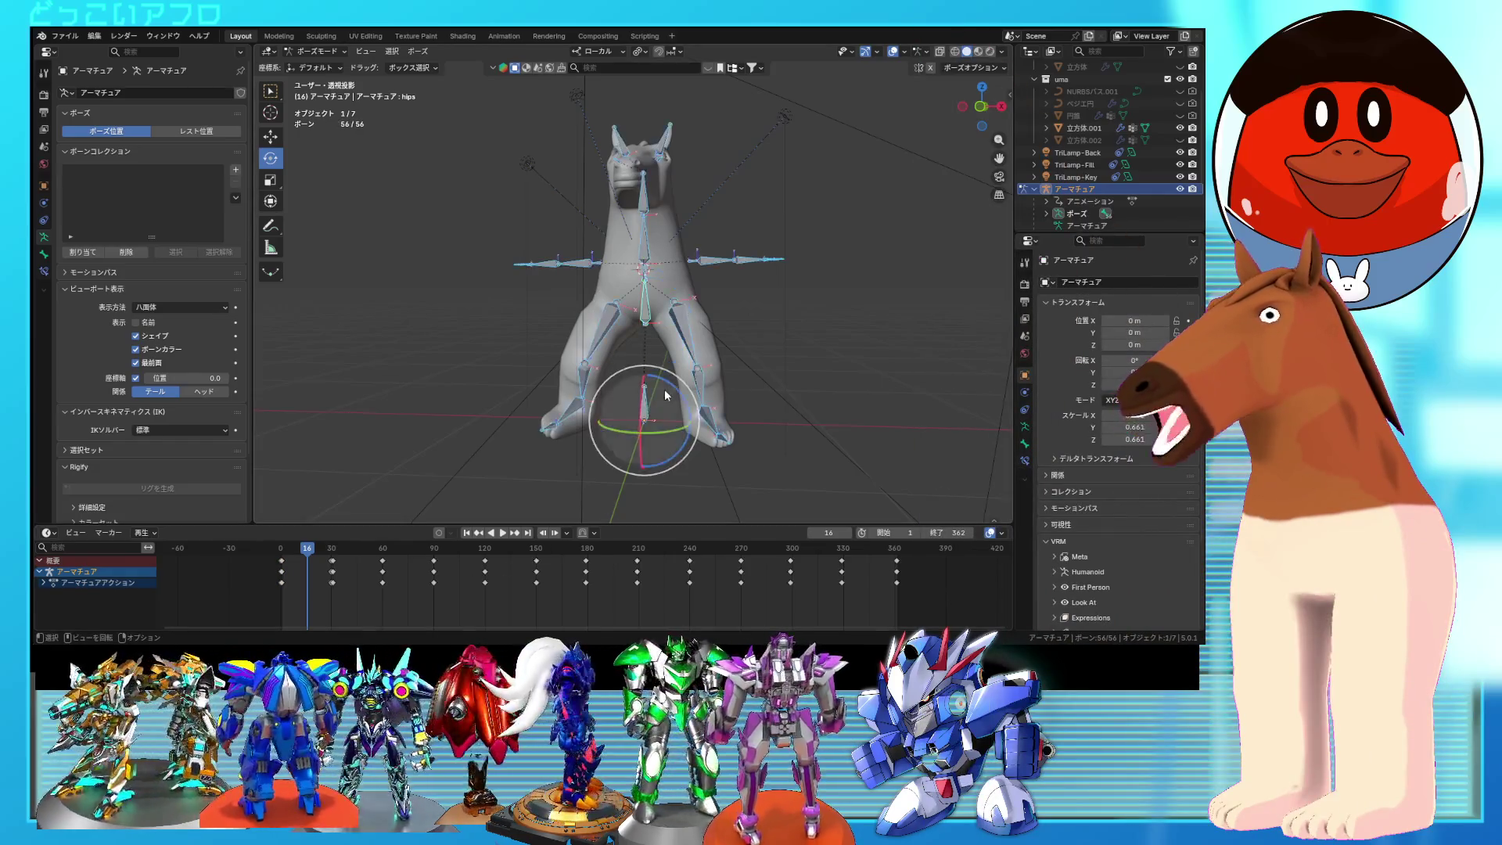
pyautogui.moveTo(806, 454)
pyautogui.mouseDown()
pyautogui.moveTo(626, 368)
pyautogui.moveTo(544, 290)
pyautogui.mouseUp()
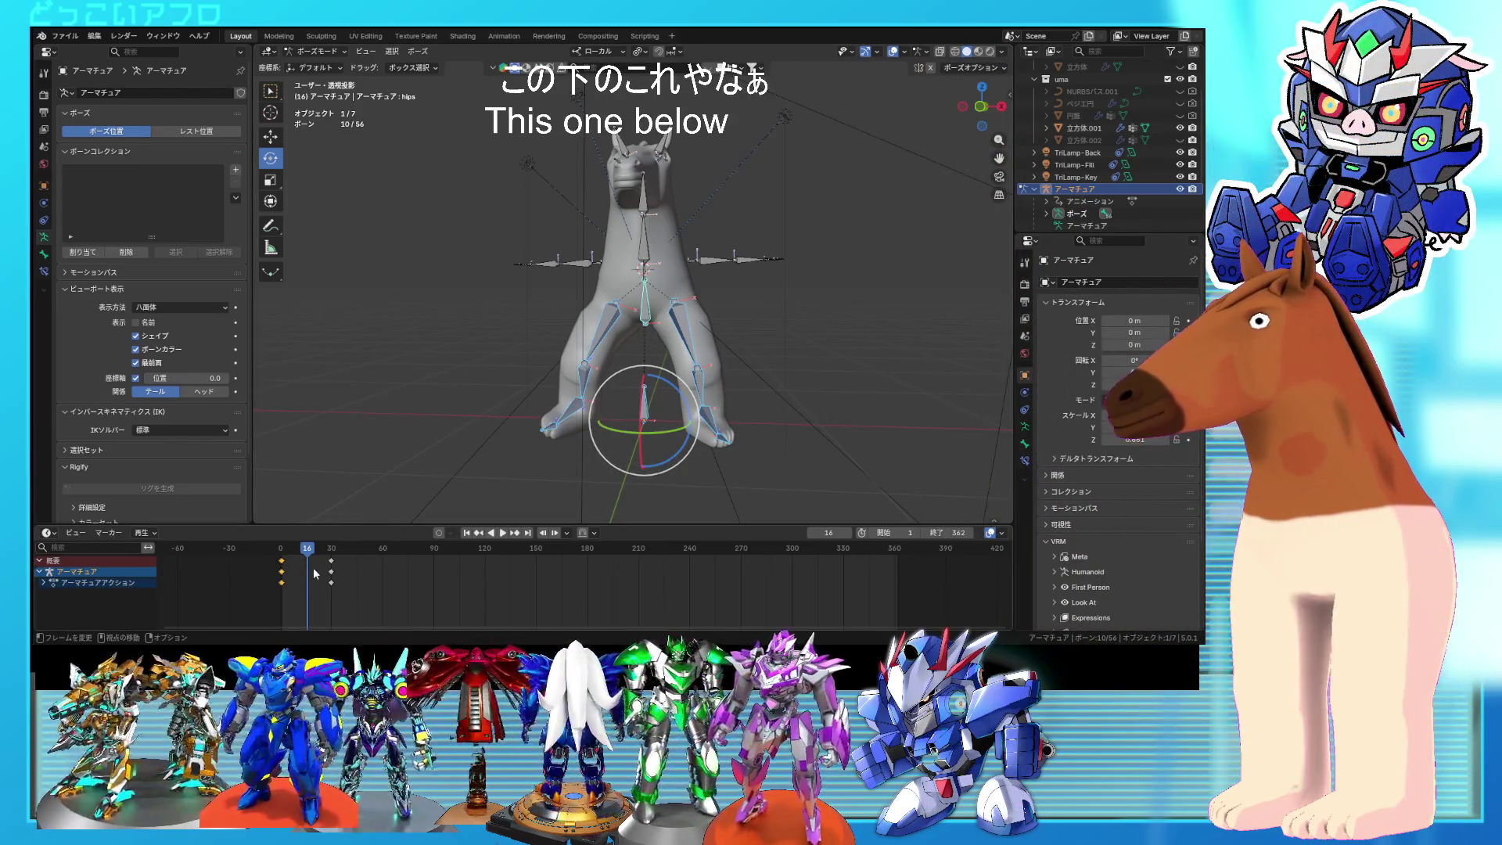
pyautogui.scroll(1, 315, 573)
pyautogui.moveTo(329, 568); pyautogui.dragTo(644, 608, button='middle')
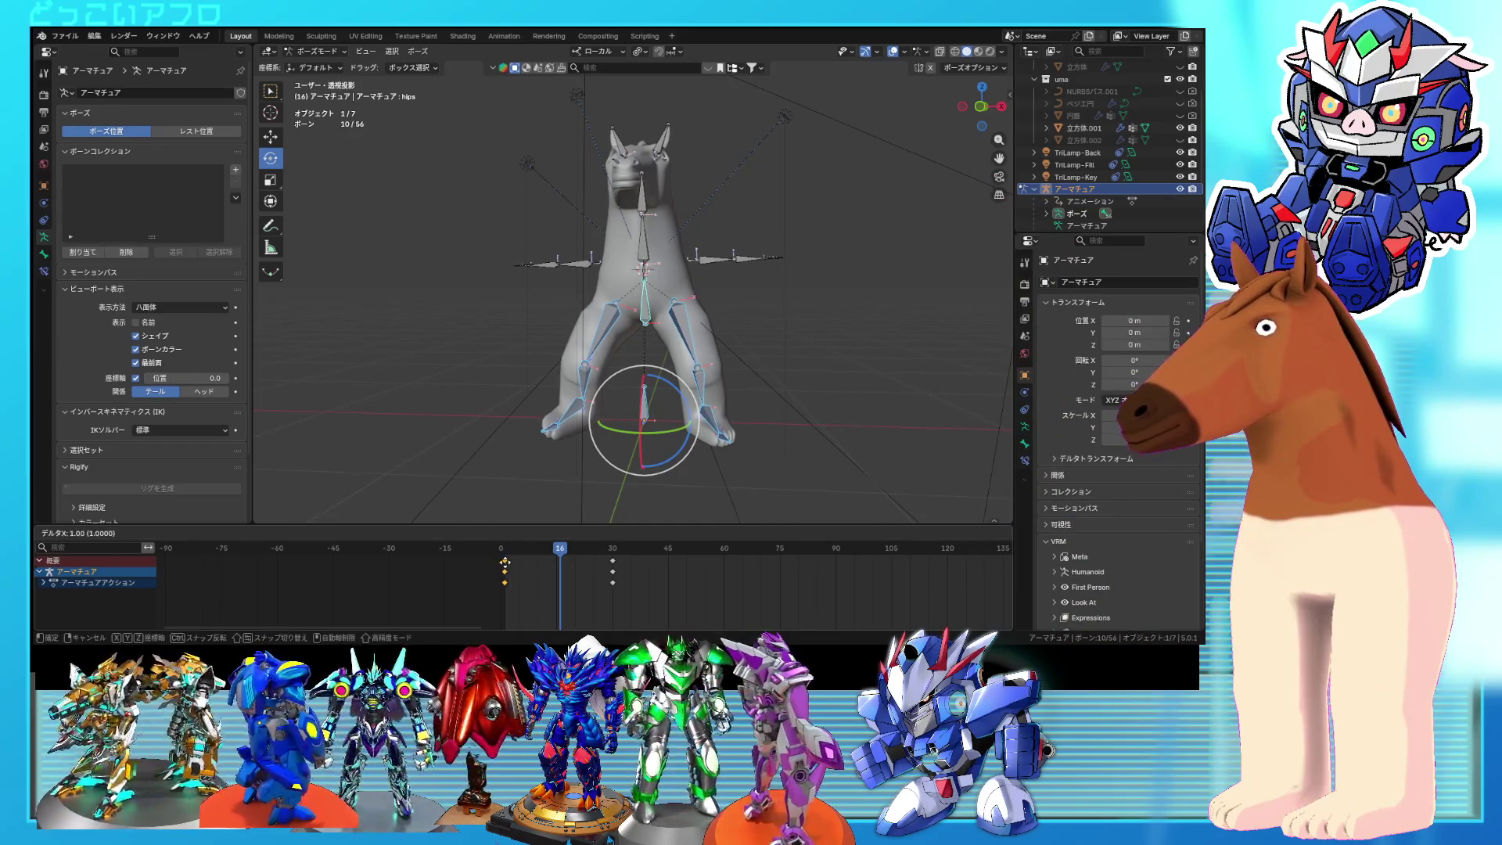
pyautogui.moveTo(507, 566)
pyautogui.mouseDown()
pyautogui.moveTo(621, 567)
pyautogui.moveTo(509, 567)
pyautogui.moveTo(615, 579)
pyautogui.mouseUp()
pyautogui.moveTo(720, 583); pyautogui.dragTo(587, 580, button='middle')
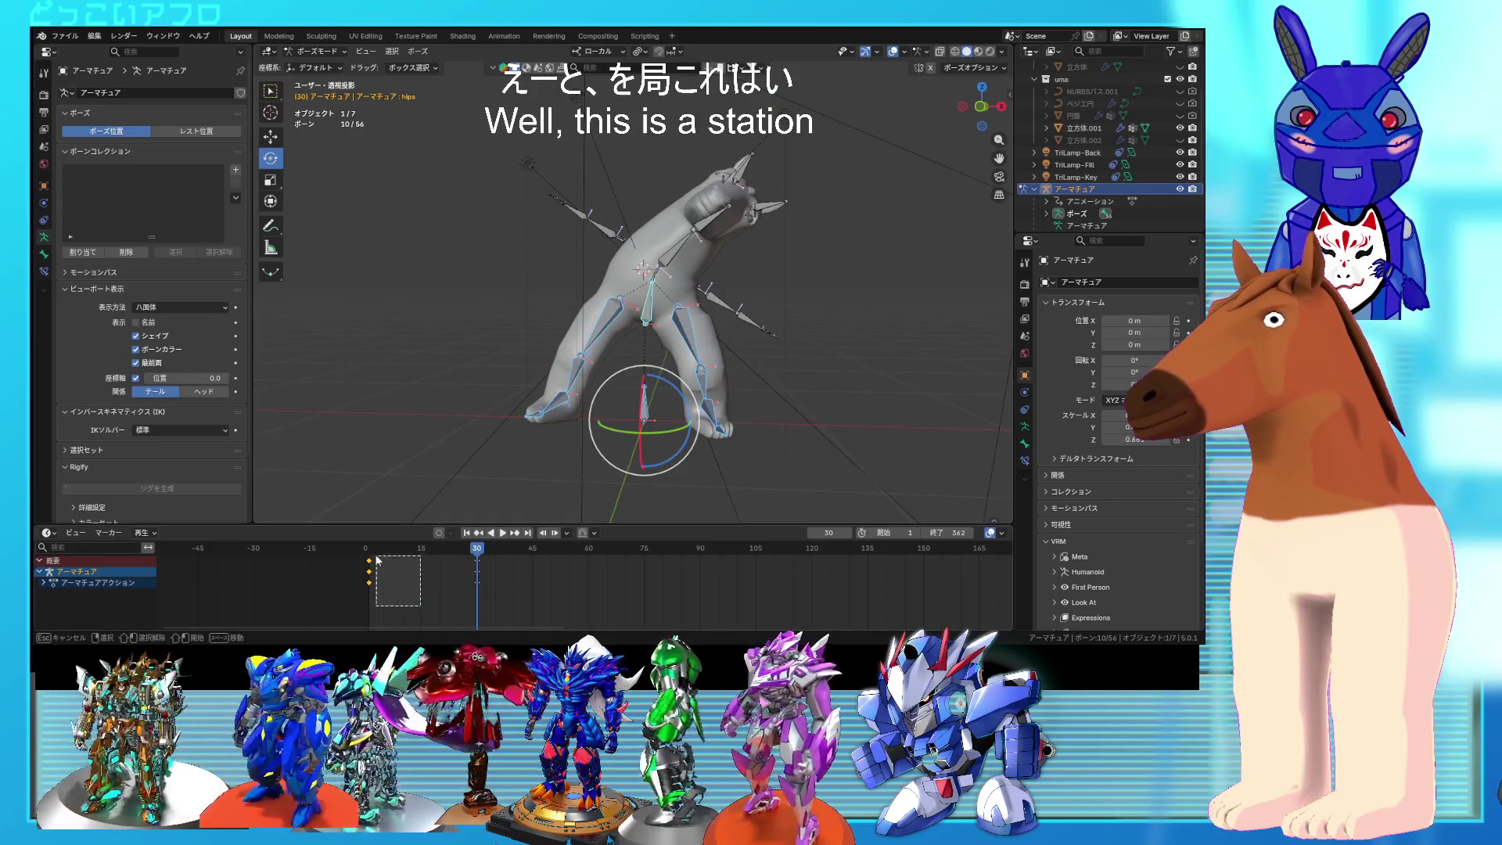
# Step: Duplicate the frame-0 keys and move the copies to frame 60
pyautogui.hotkey('shift', 'd')
pyautogui.click(582, 594)
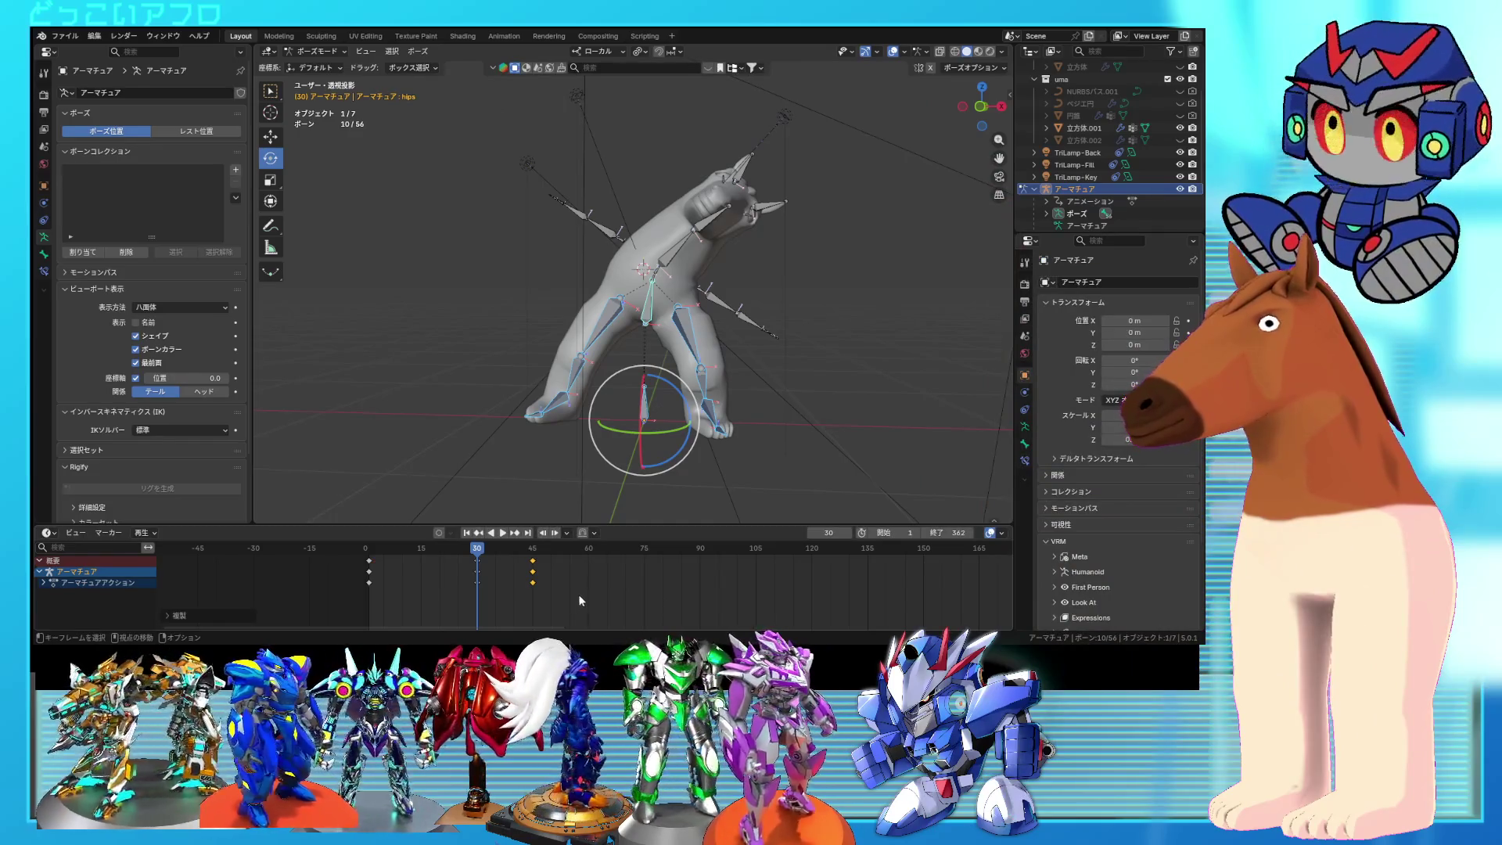
pyautogui.press('g')
pyautogui.click(645, 594)
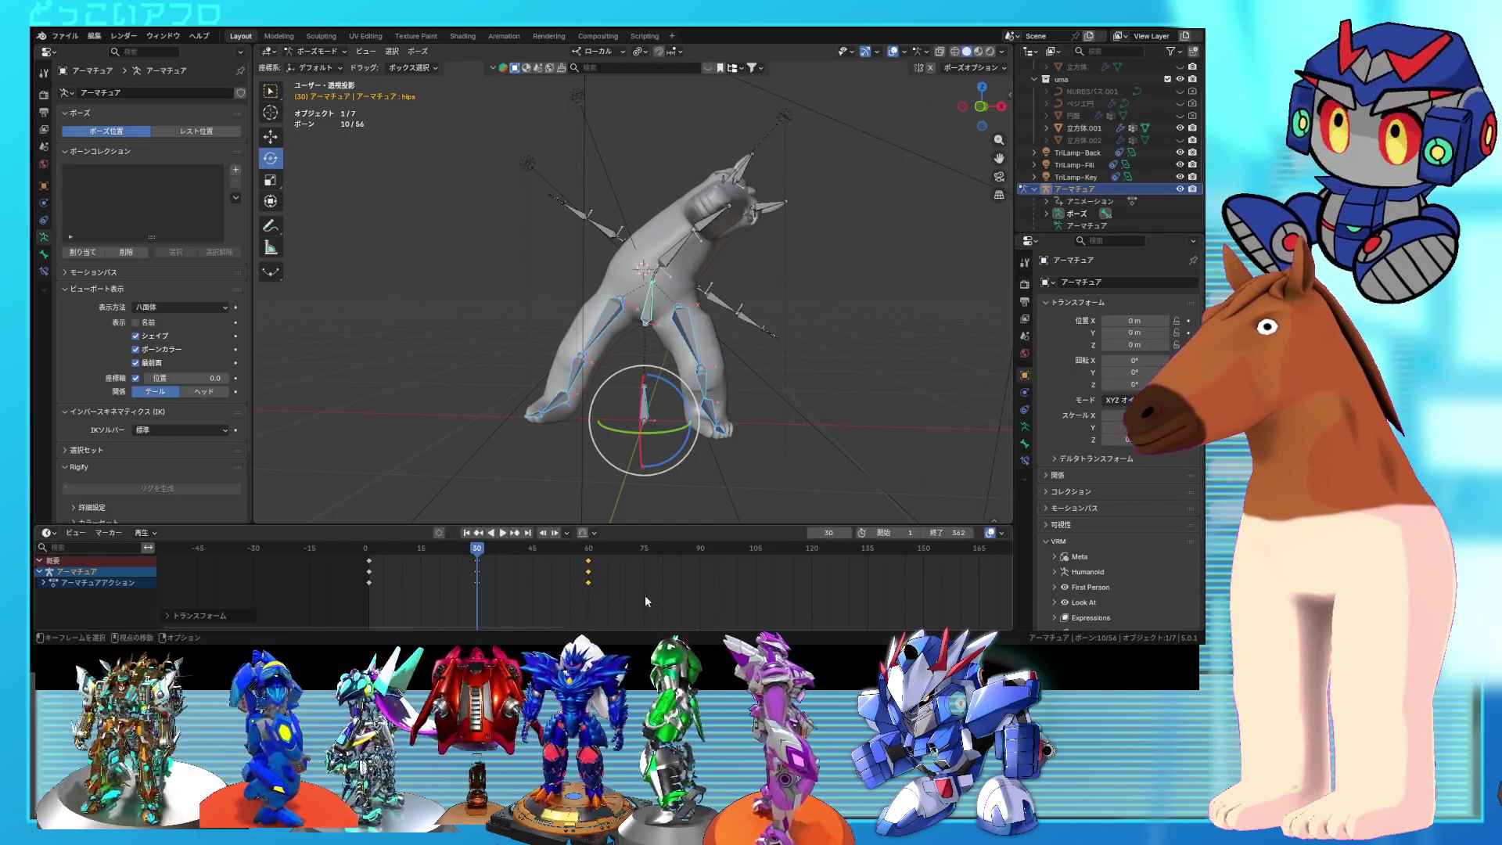
pyautogui.scroll(-1, 634, 598)
pyautogui.scroll(-1, 634, 598)
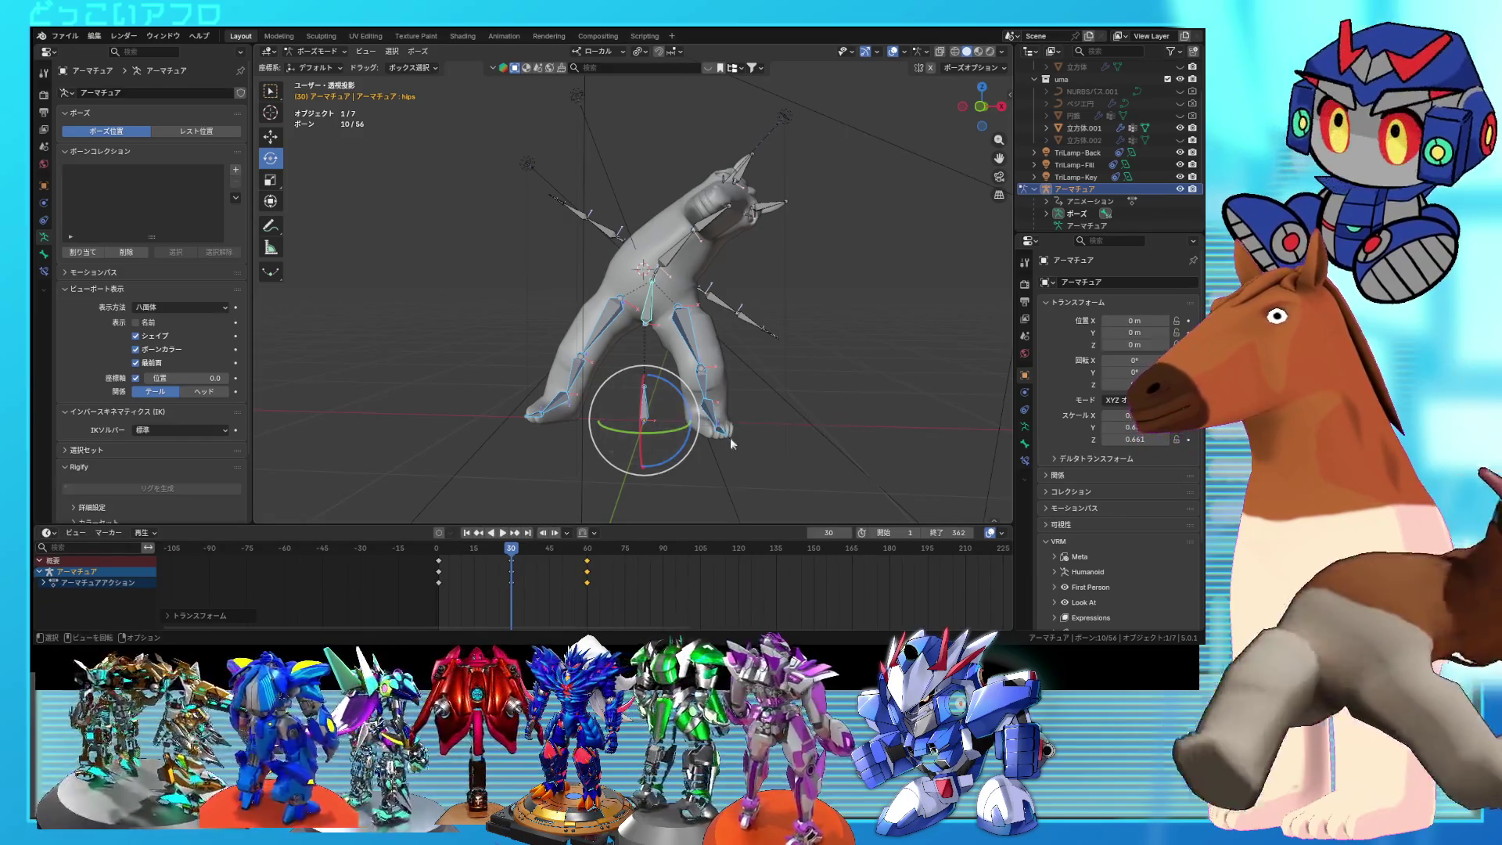
# Step: Select all bones and duplicate the keys at frames 300 and 330
pyautogui.press('a')
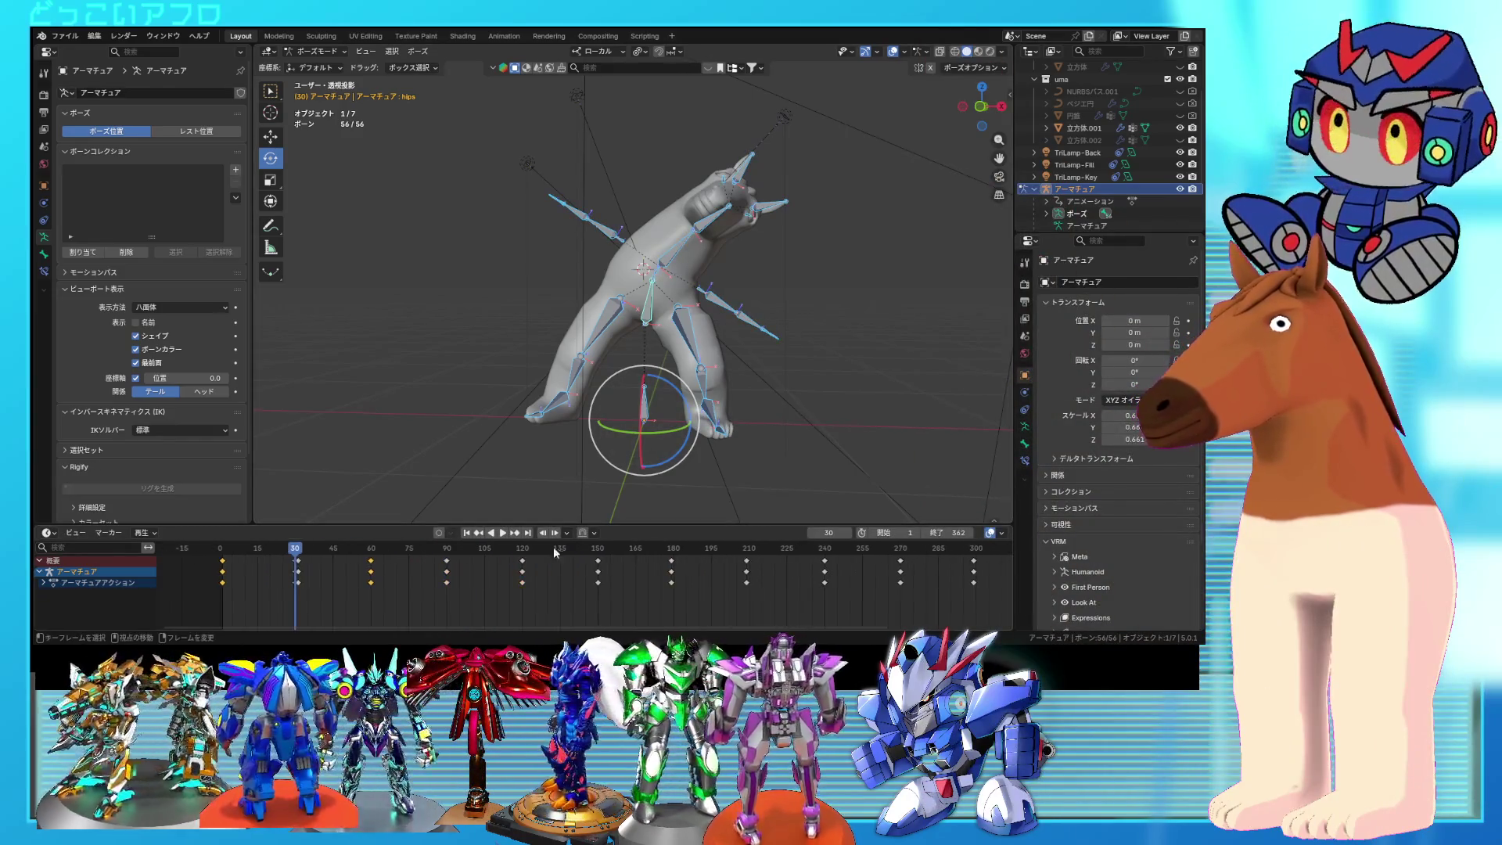
pyautogui.scroll(1, 760, 587)
pyautogui.moveTo(758, 581); pyautogui.dragTo(742, 578, button='middle')
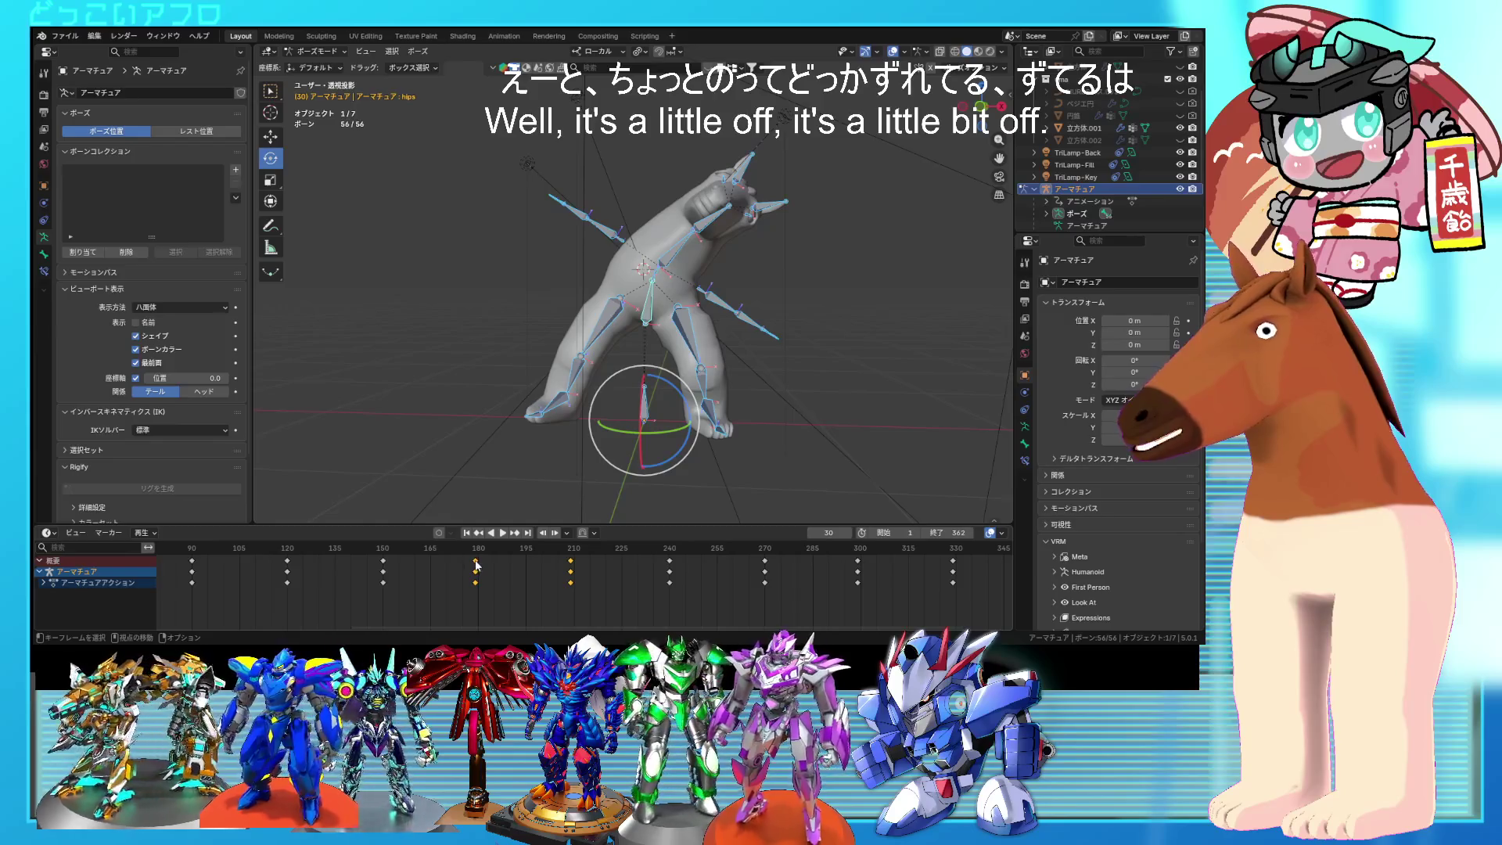
pyautogui.keyDown('ctrl'); pyautogui.scroll(-6, 693, 565); pyautogui.keyUp('ctrl')
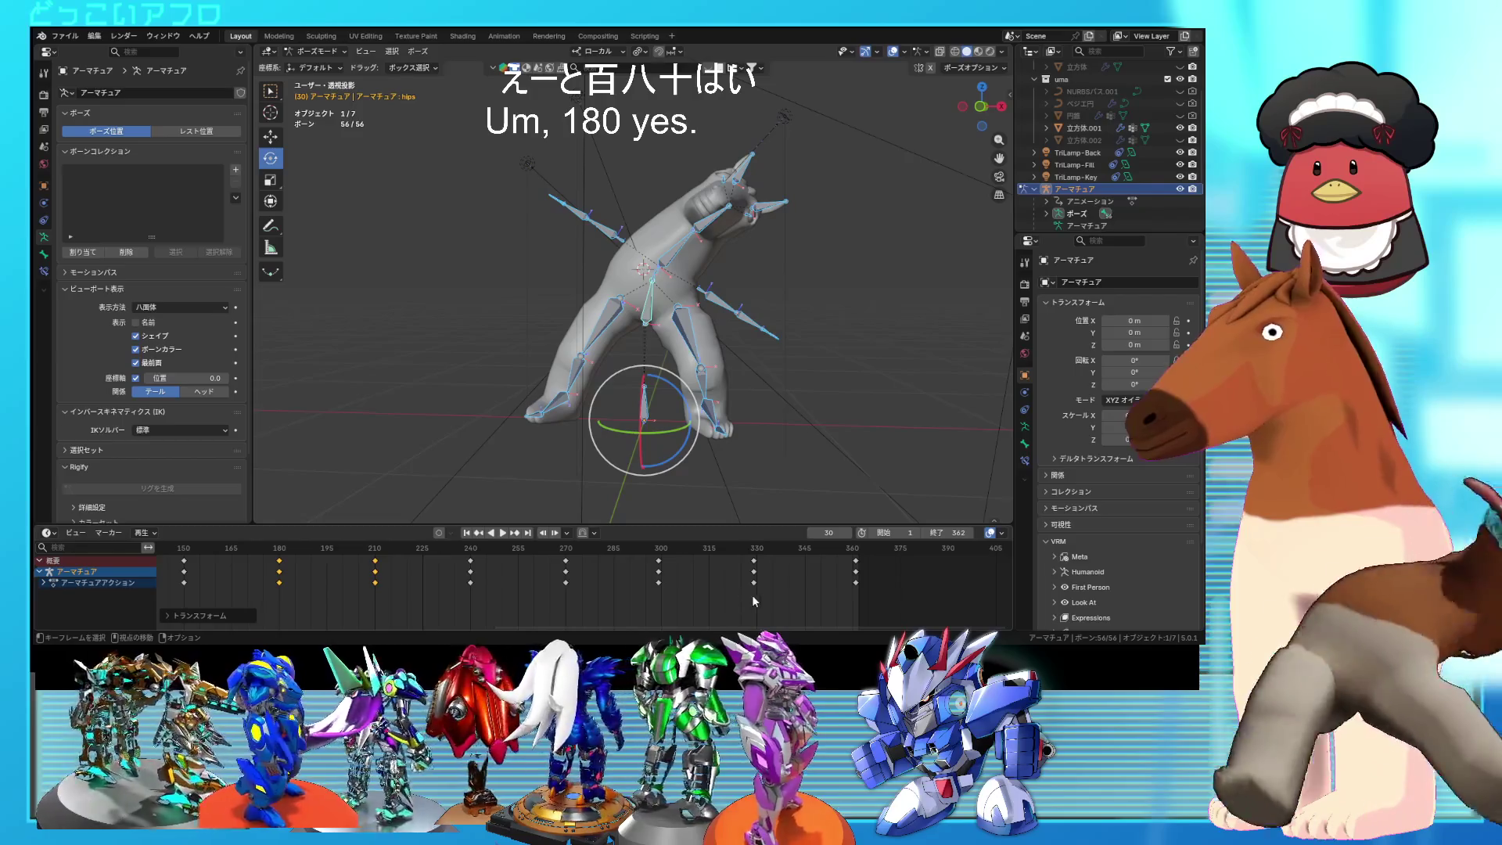
pyautogui.keyDown('shift'); pyautogui.moveTo(754, 594); pyautogui.dragTo(656, 554); pyautogui.keyUp('shift')
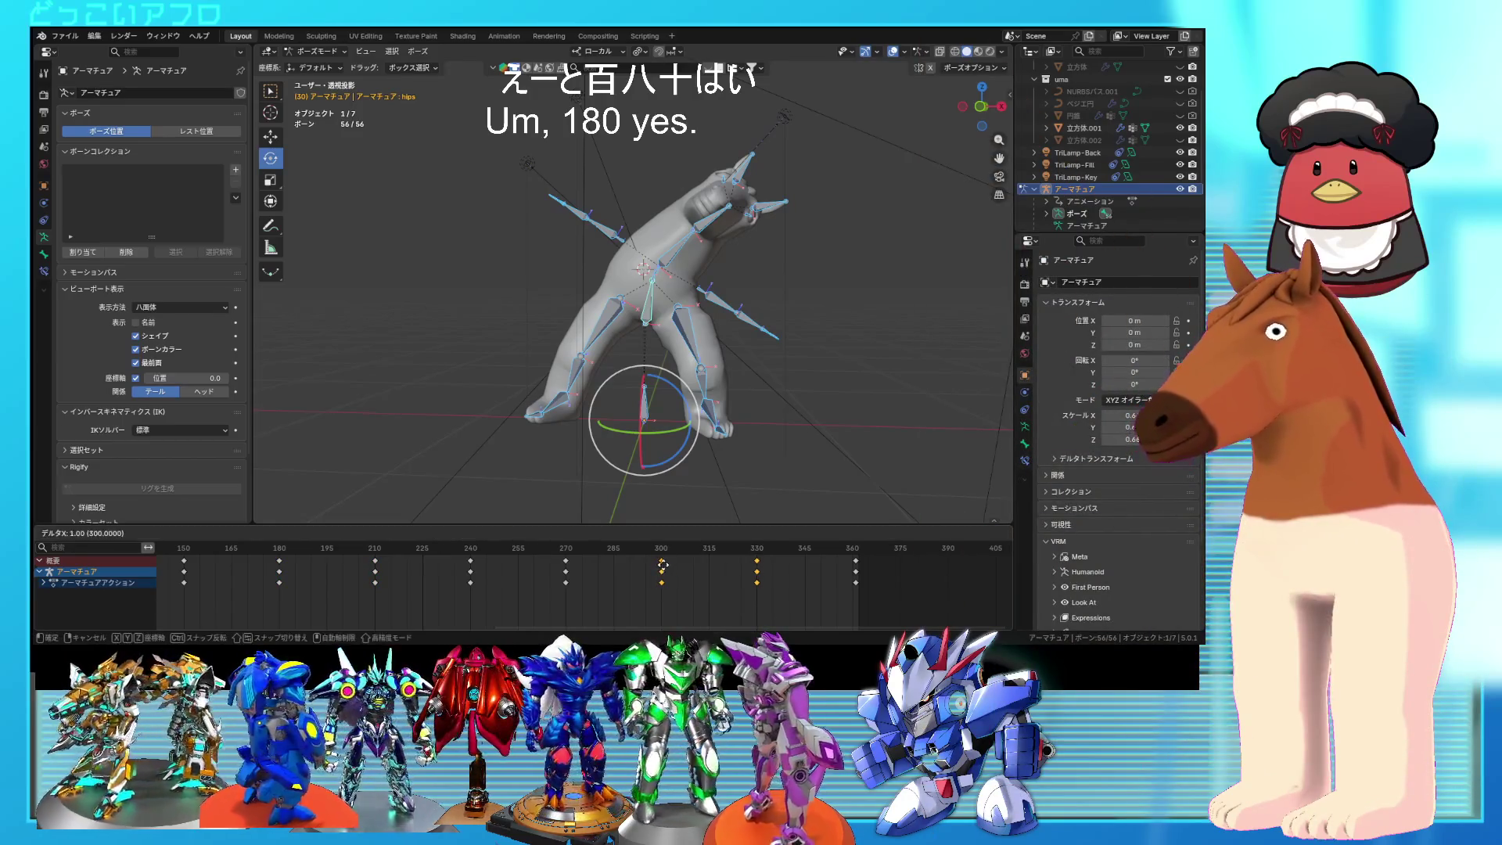
pyautogui.hotkey('shift', 'd')
pyautogui.keyDown('ctrl'); pyautogui.scroll(7, 803, 569); pyautogui.keyUp('ctrl')
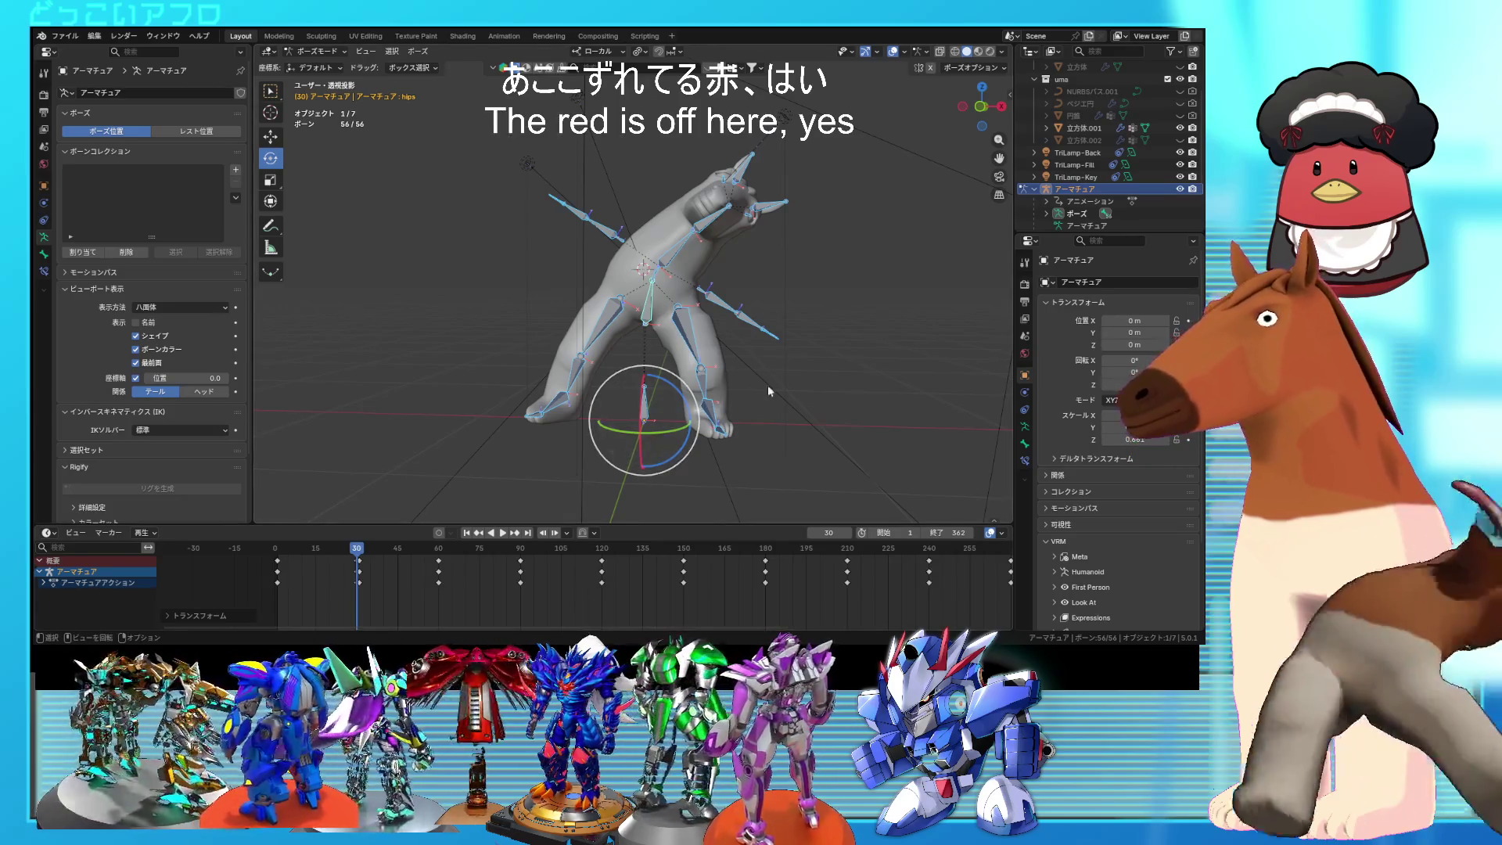
# Step: Select both legs and the hips, and move the frame-30 and 60 keys to frame 90
pyautogui.click(685, 336)
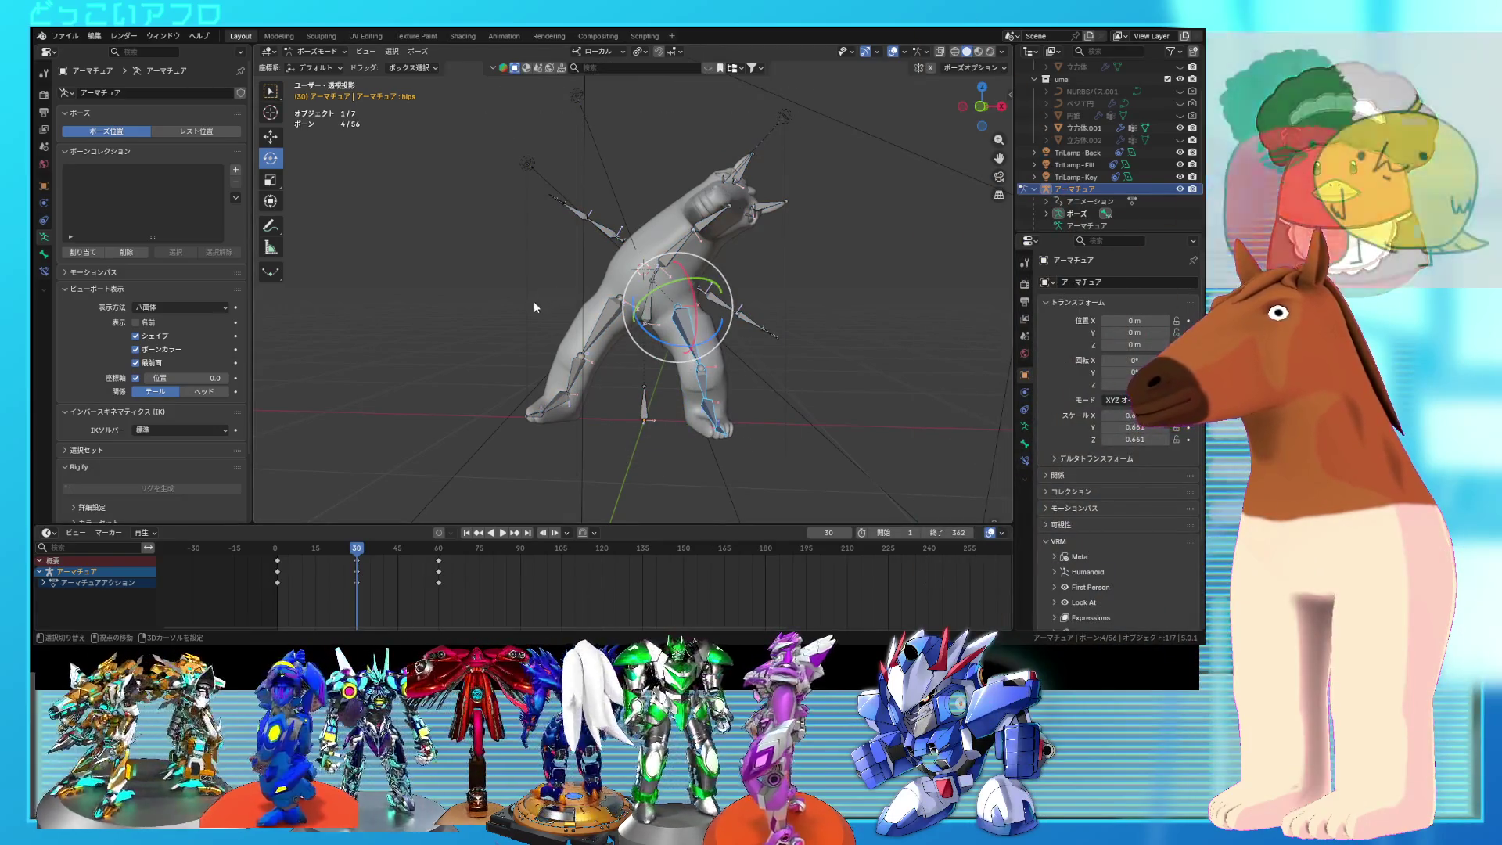
pyautogui.keyDown('shift'); pyautogui.click(650, 302); pyautogui.keyUp('shift')
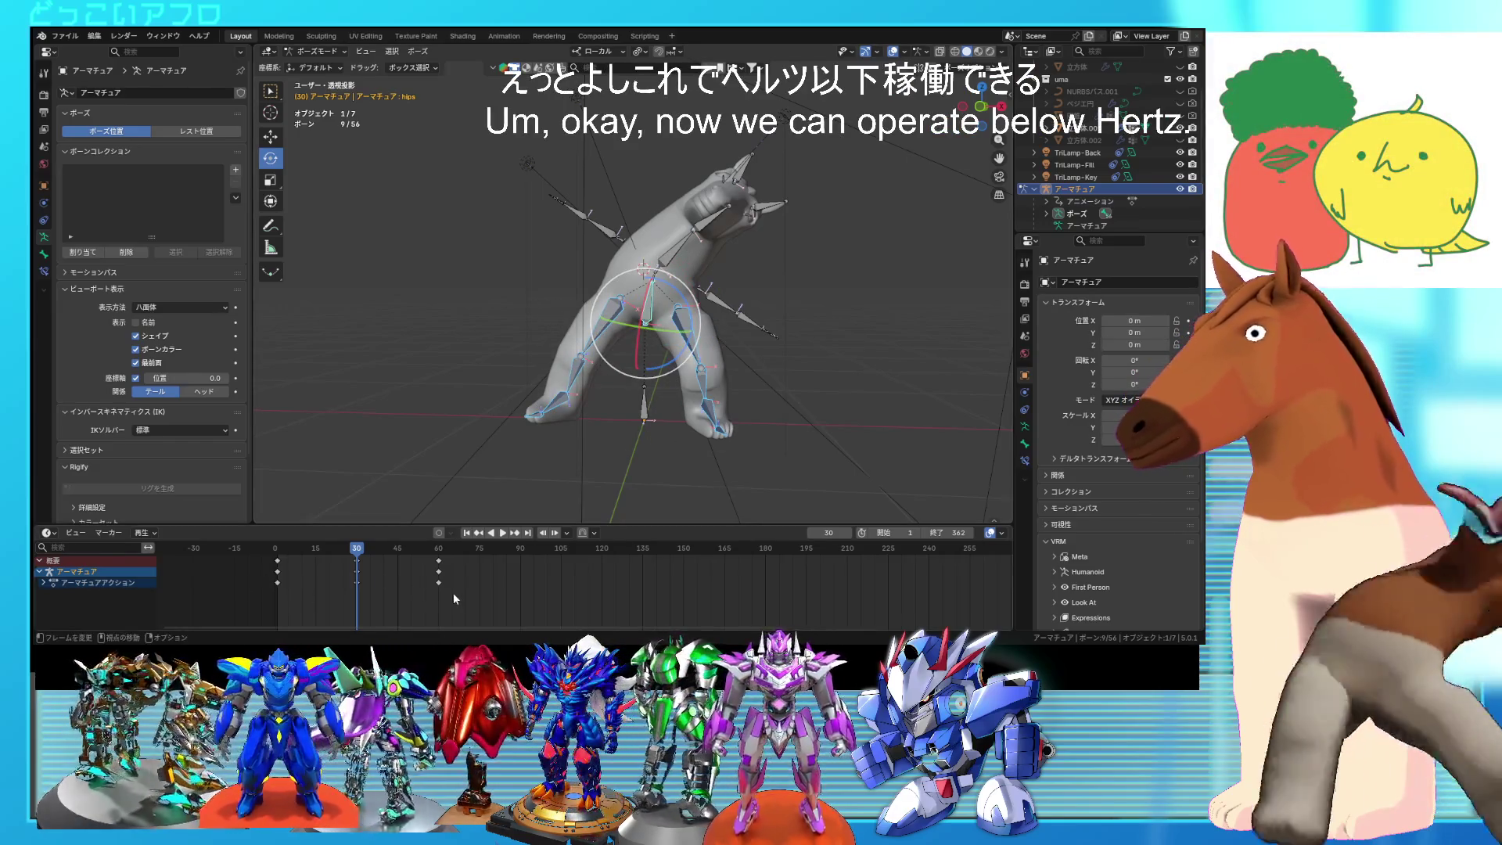
pyautogui.moveTo(455, 593); pyautogui.dragTo(422, 553)
pyautogui.moveTo(388, 603); pyautogui.dragTo(353, 569)
pyautogui.press('g')
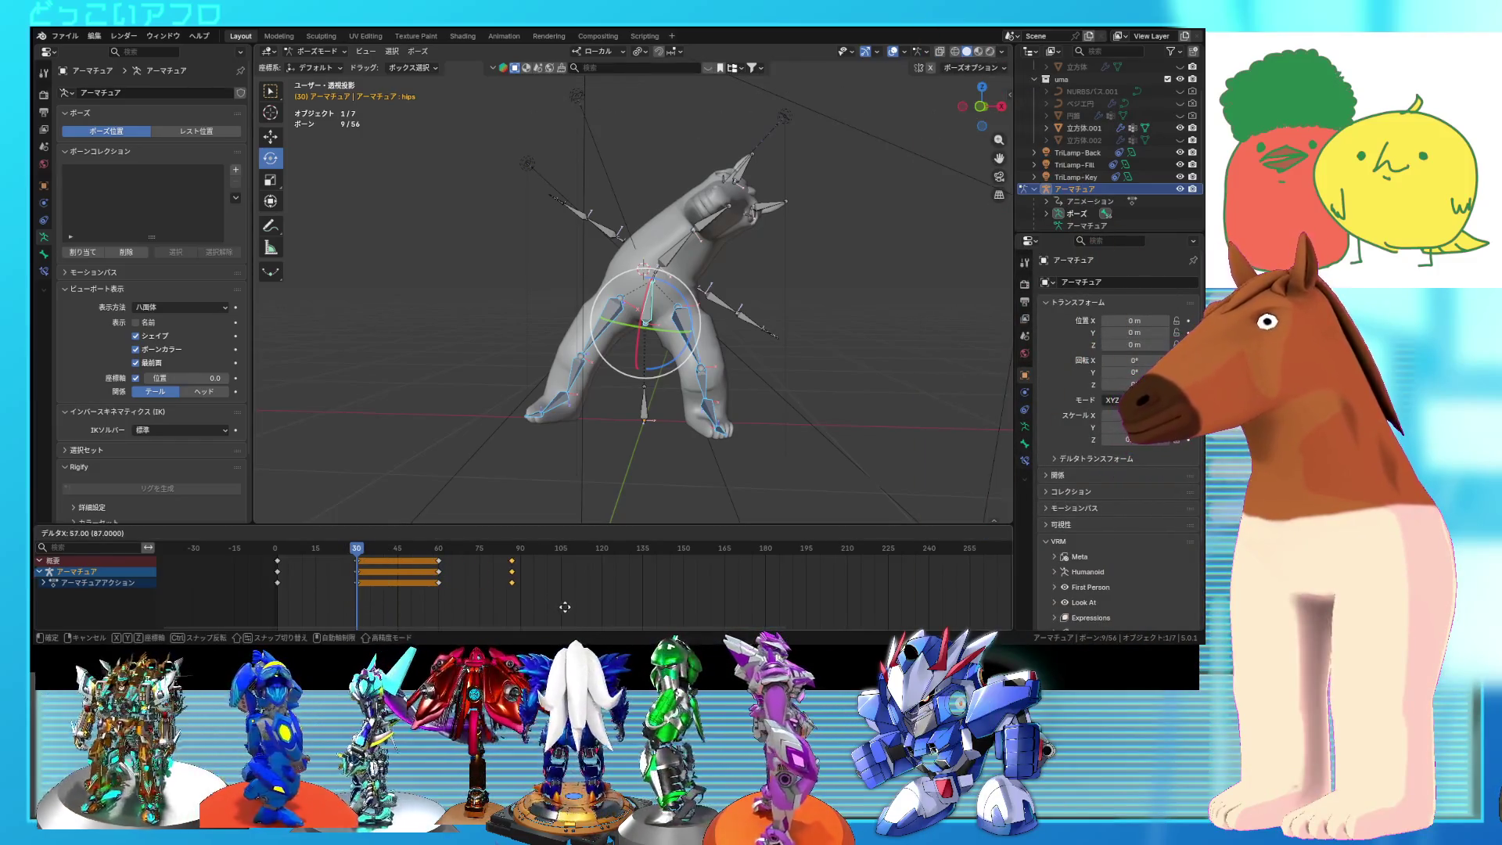
pyautogui.click(567, 607)
pyautogui.click(336, 550)
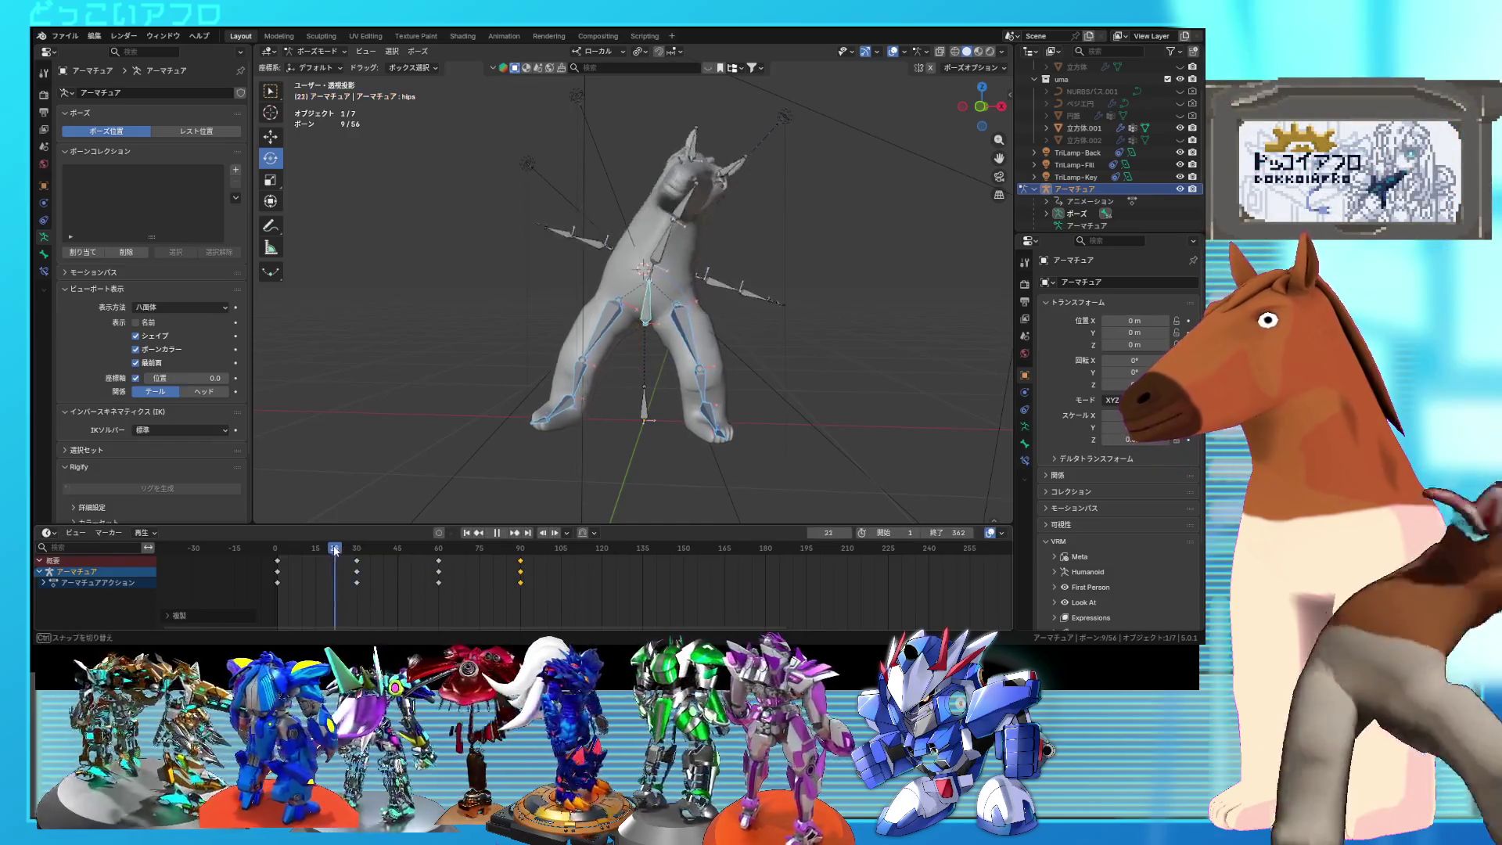
pyautogui.moveTo(336, 550)
pyautogui.mouseDown()
pyautogui.moveTo(289, 552)
pyautogui.moveTo(533, 586)
pyautogui.moveTo(276, 552)
pyautogui.mouseUp()
# Step: Duplicate the 0–90 keys to about frames 120–210, then copy those further along
pyautogui.hotkey('shift', 'd')
pyautogui.click(671, 605)
pyautogui.moveTo(720, 595); pyautogui.dragTo(426, 586, button='middle')
pyautogui.moveTo(427, 586); pyautogui.dragTo(539, 574)
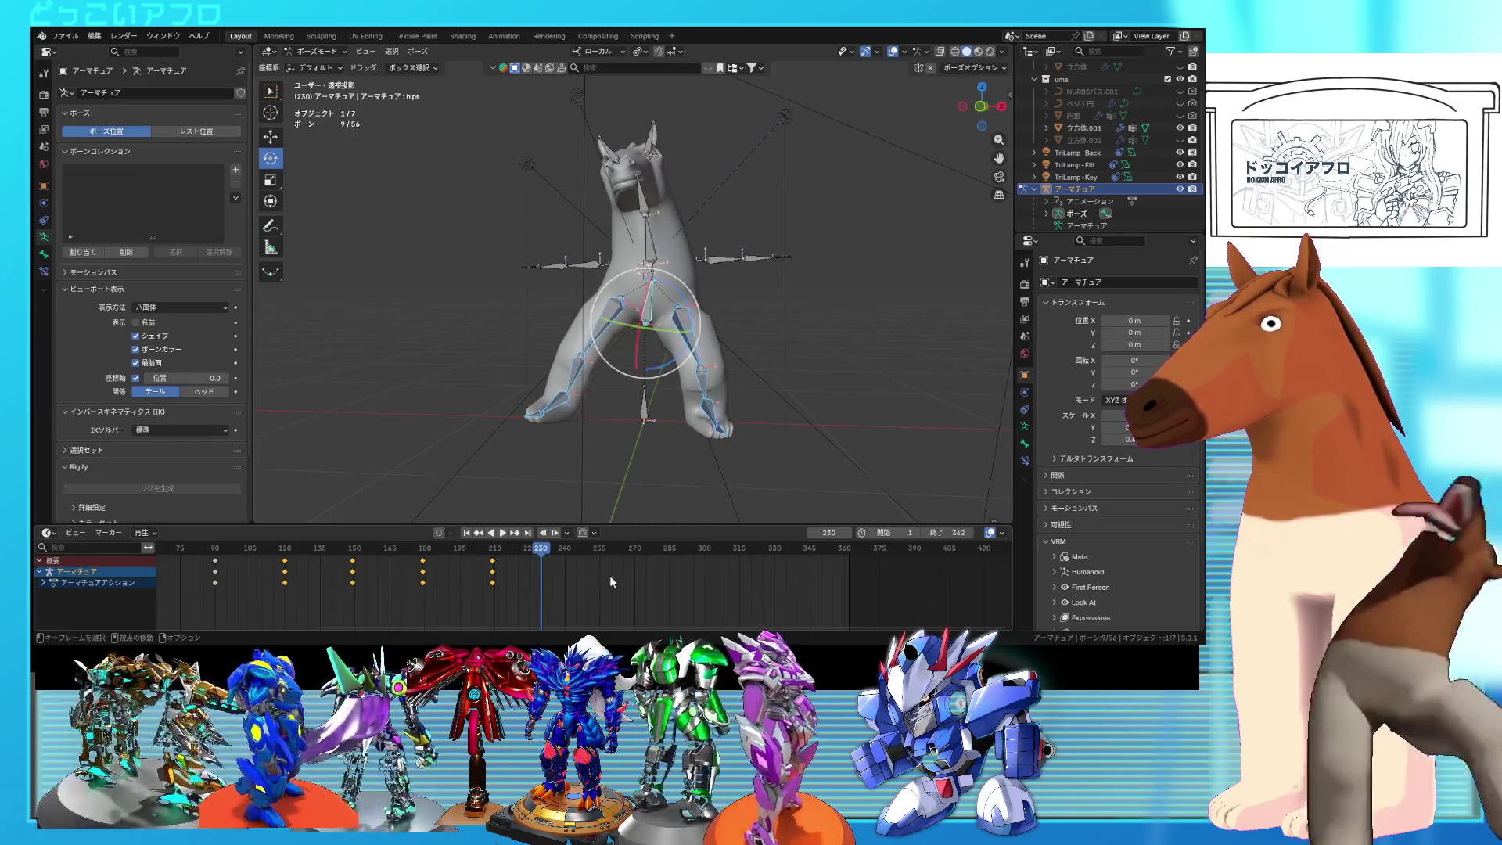
pyautogui.hotkey('shift', 'd')
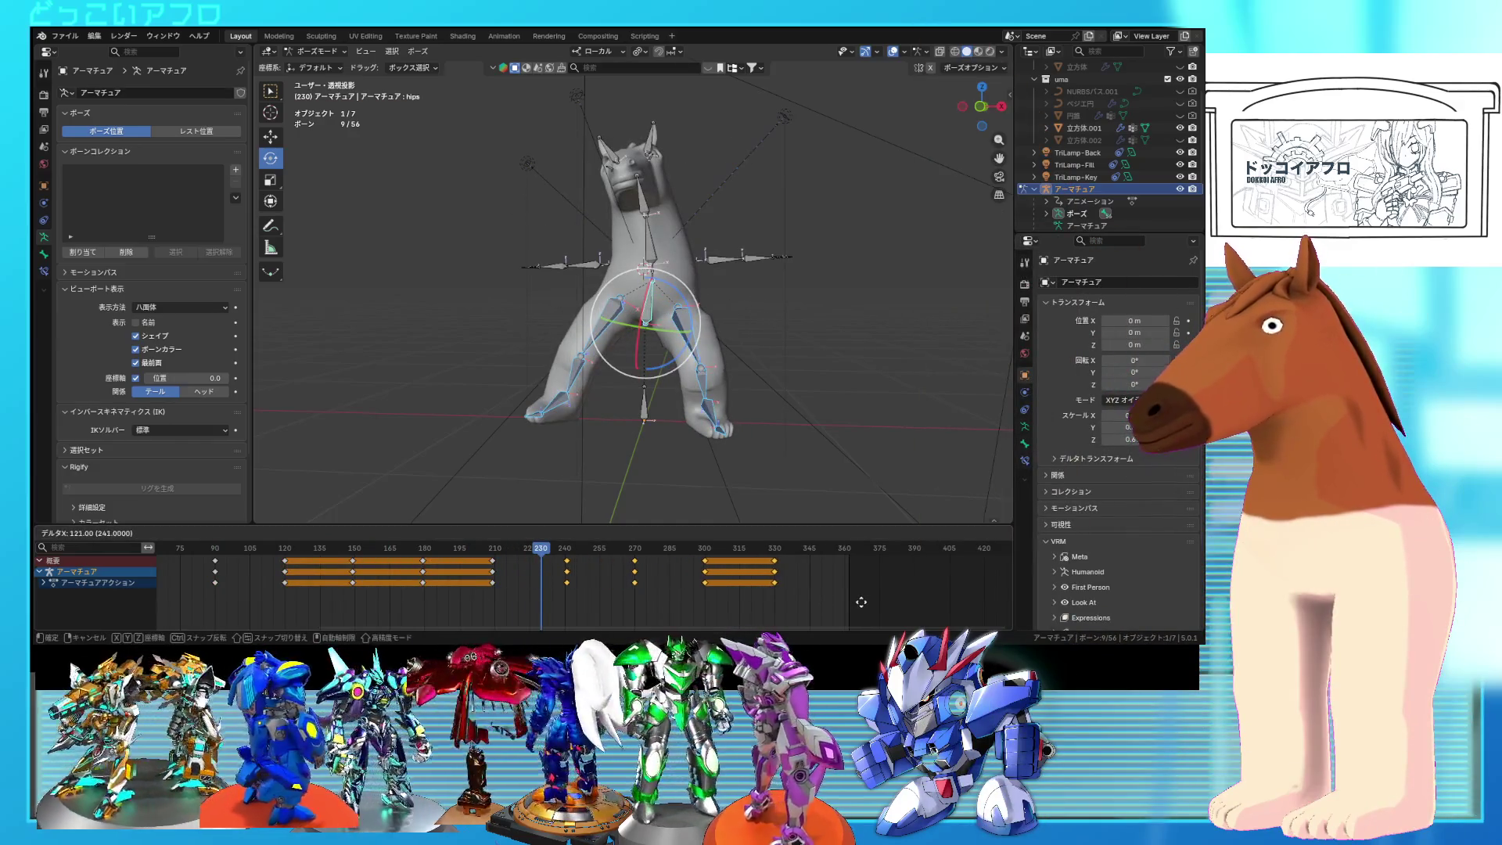
pyautogui.click(863, 602)
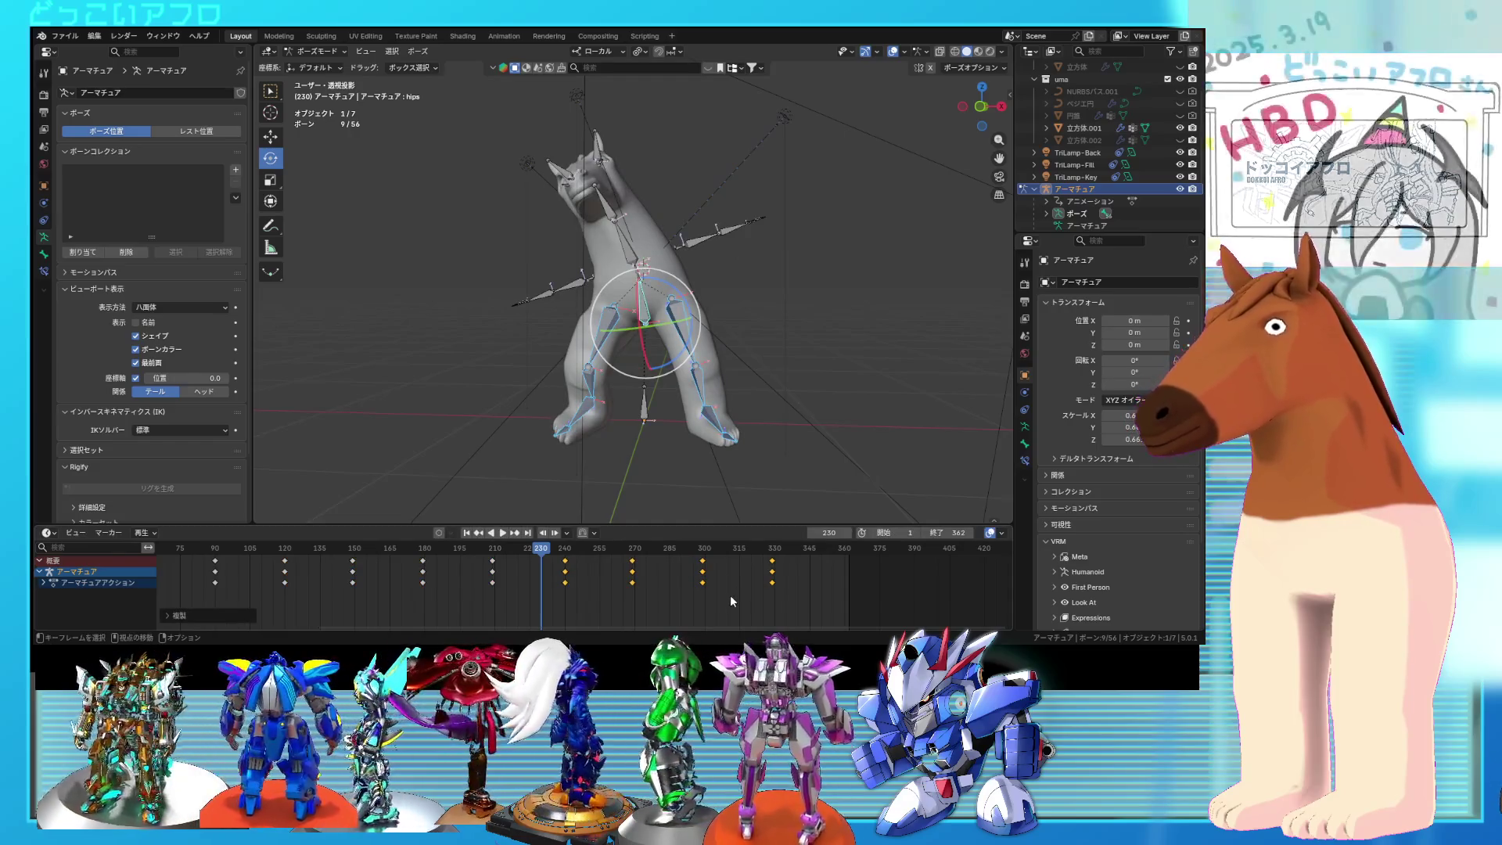
# Step: Select the 150–210 walk keys, place copies at frame 362, and play the walk
pyautogui.moveTo(796, 608); pyautogui.dragTo(635, 557)
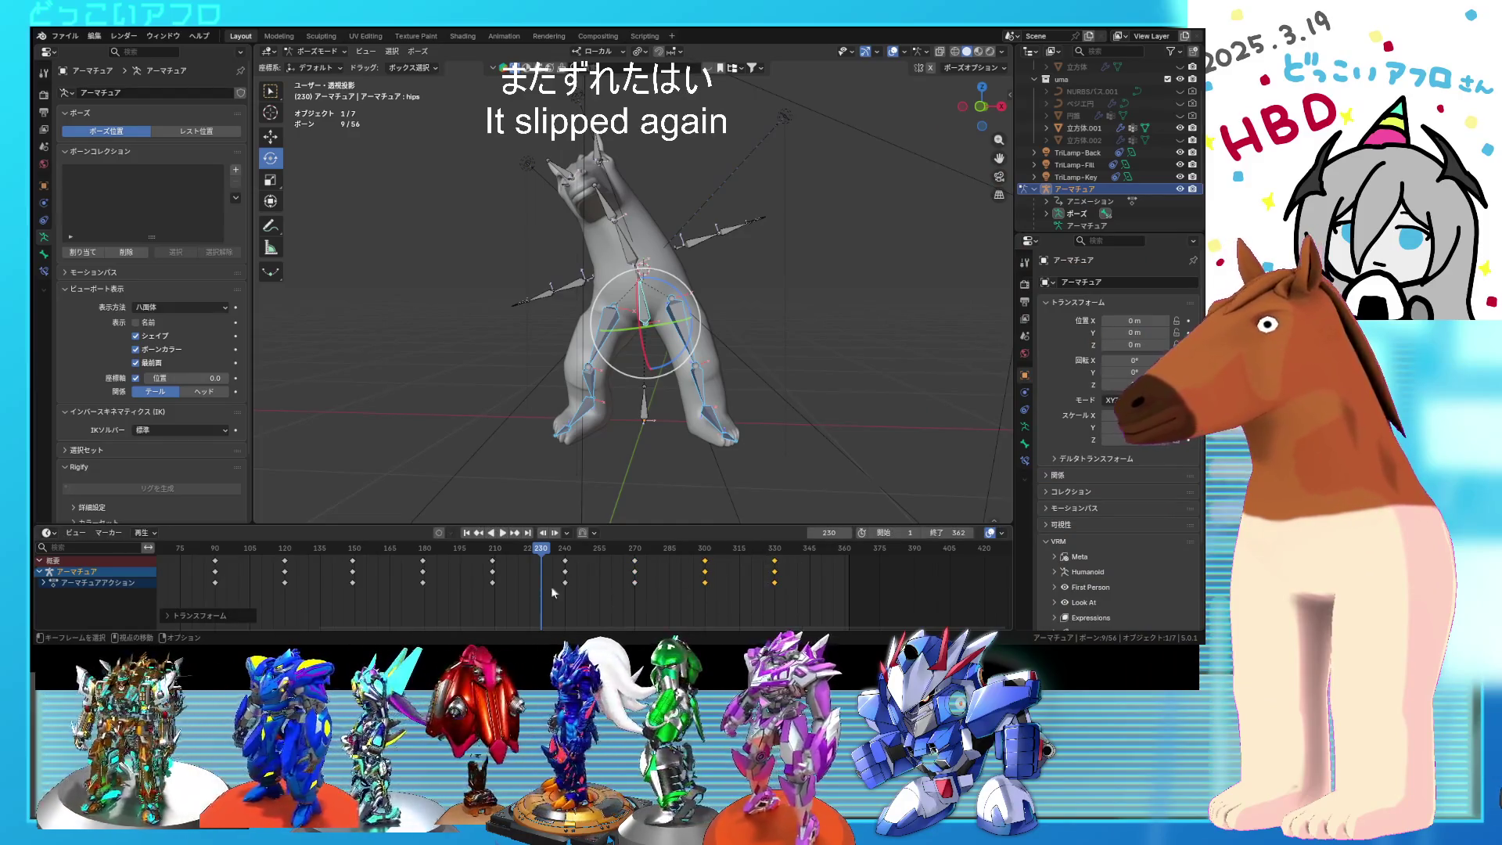
pyautogui.moveTo(412, 559); pyautogui.dragTo(354, 559)
pyautogui.moveTo(426, 578); pyautogui.dragTo(582, 584, button='middle')
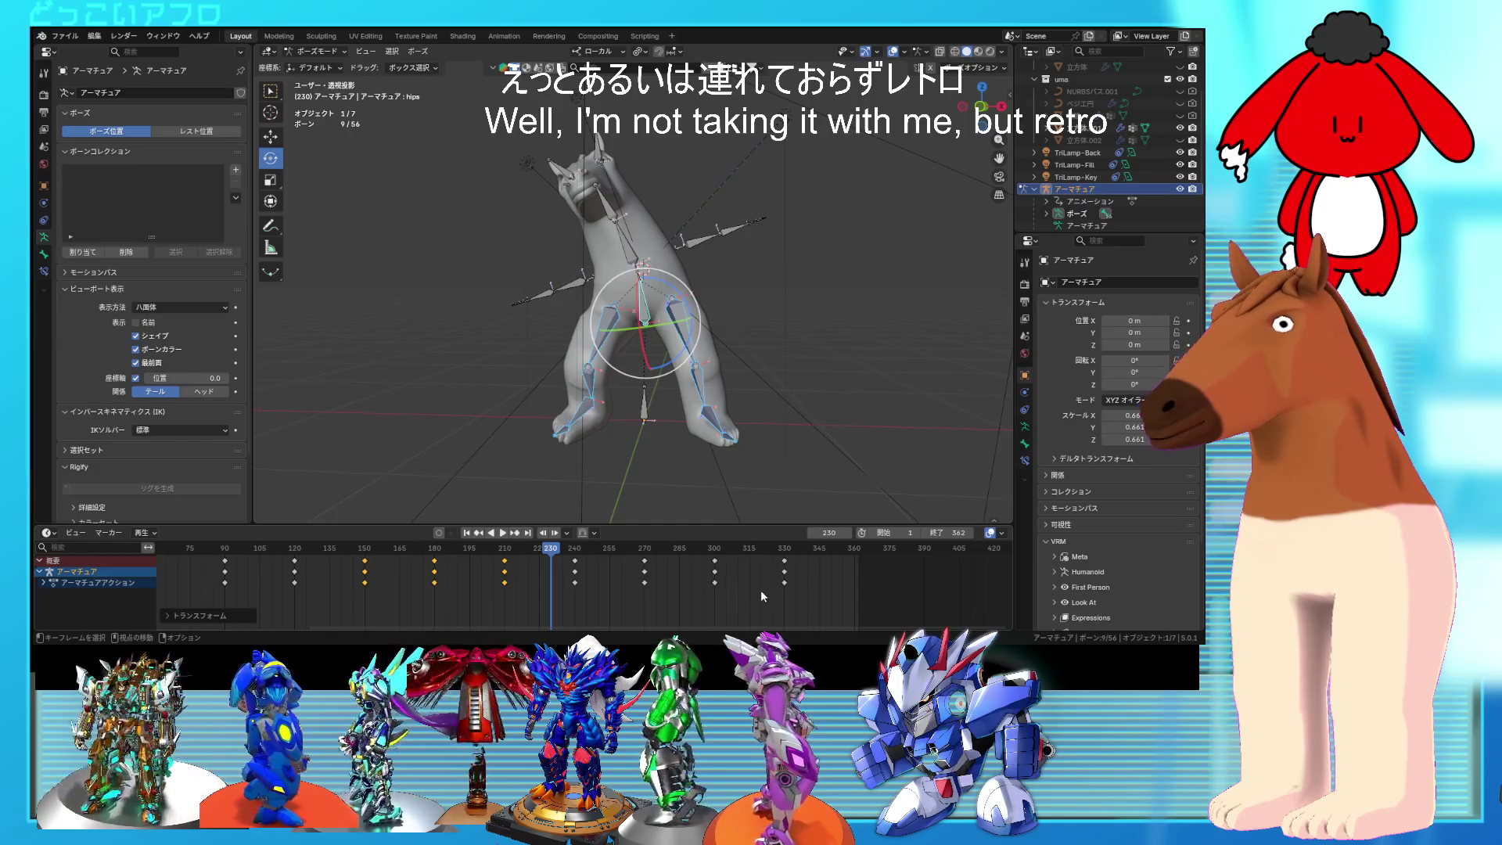
pyautogui.click(857, 579)
pyautogui.press('space')
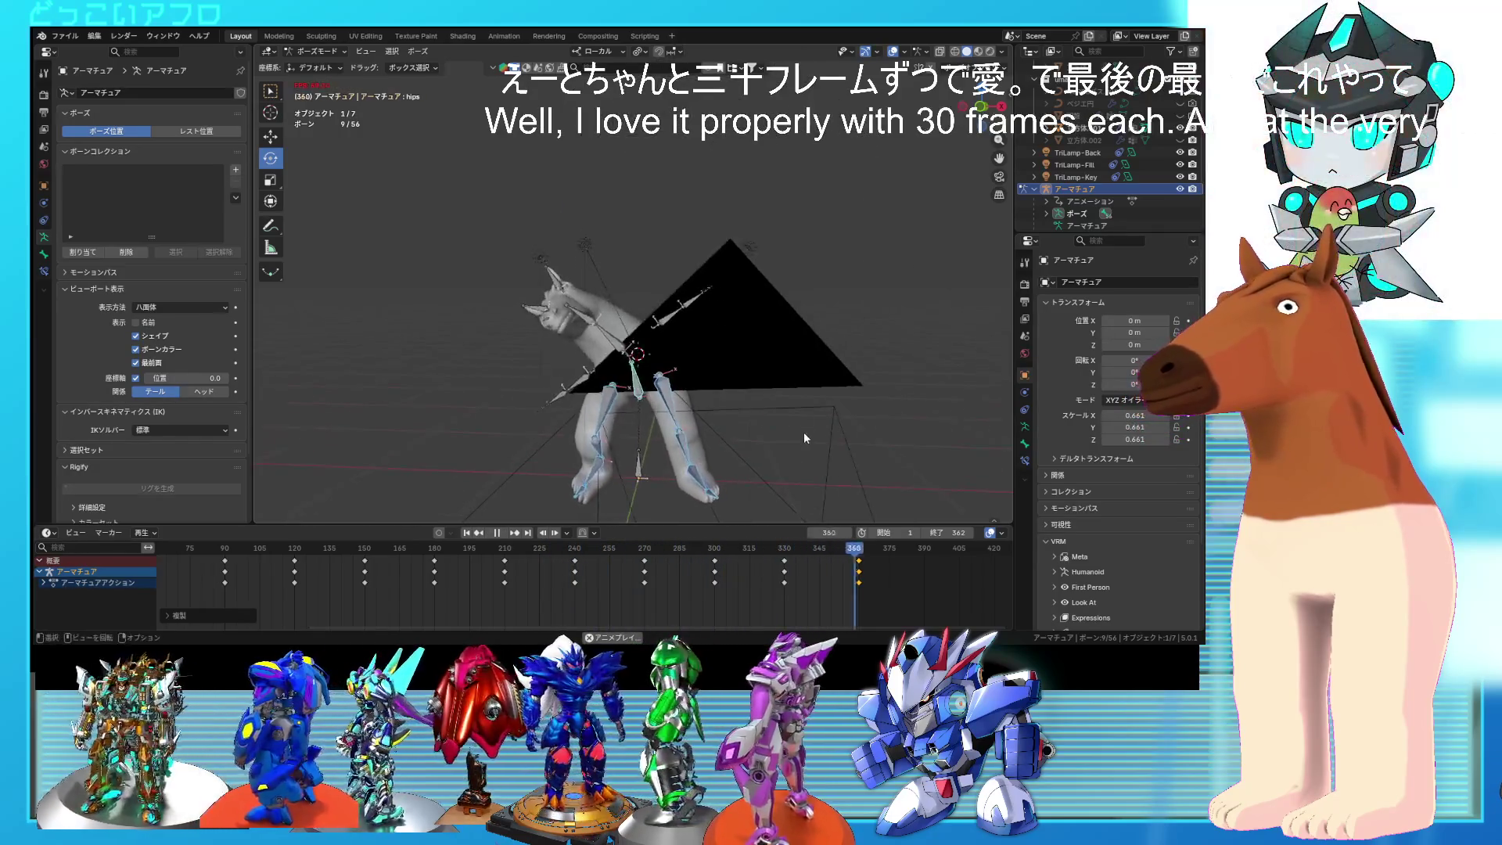
# Step: Hide overlays, preview the horse in Rendered shading, and show the Output properties
pyautogui.click(893, 52)
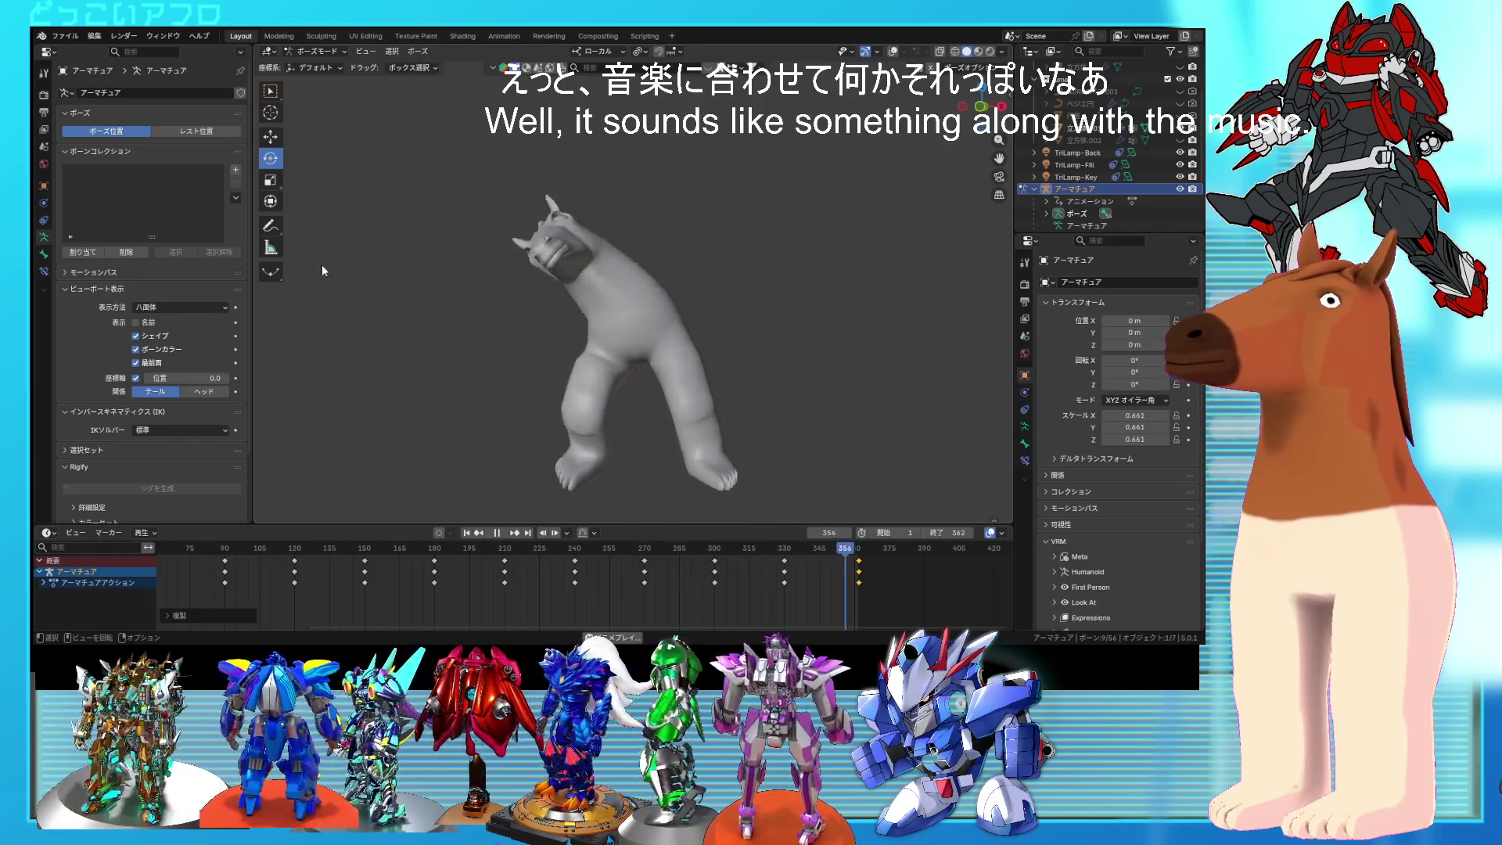
pyautogui.click(991, 52)
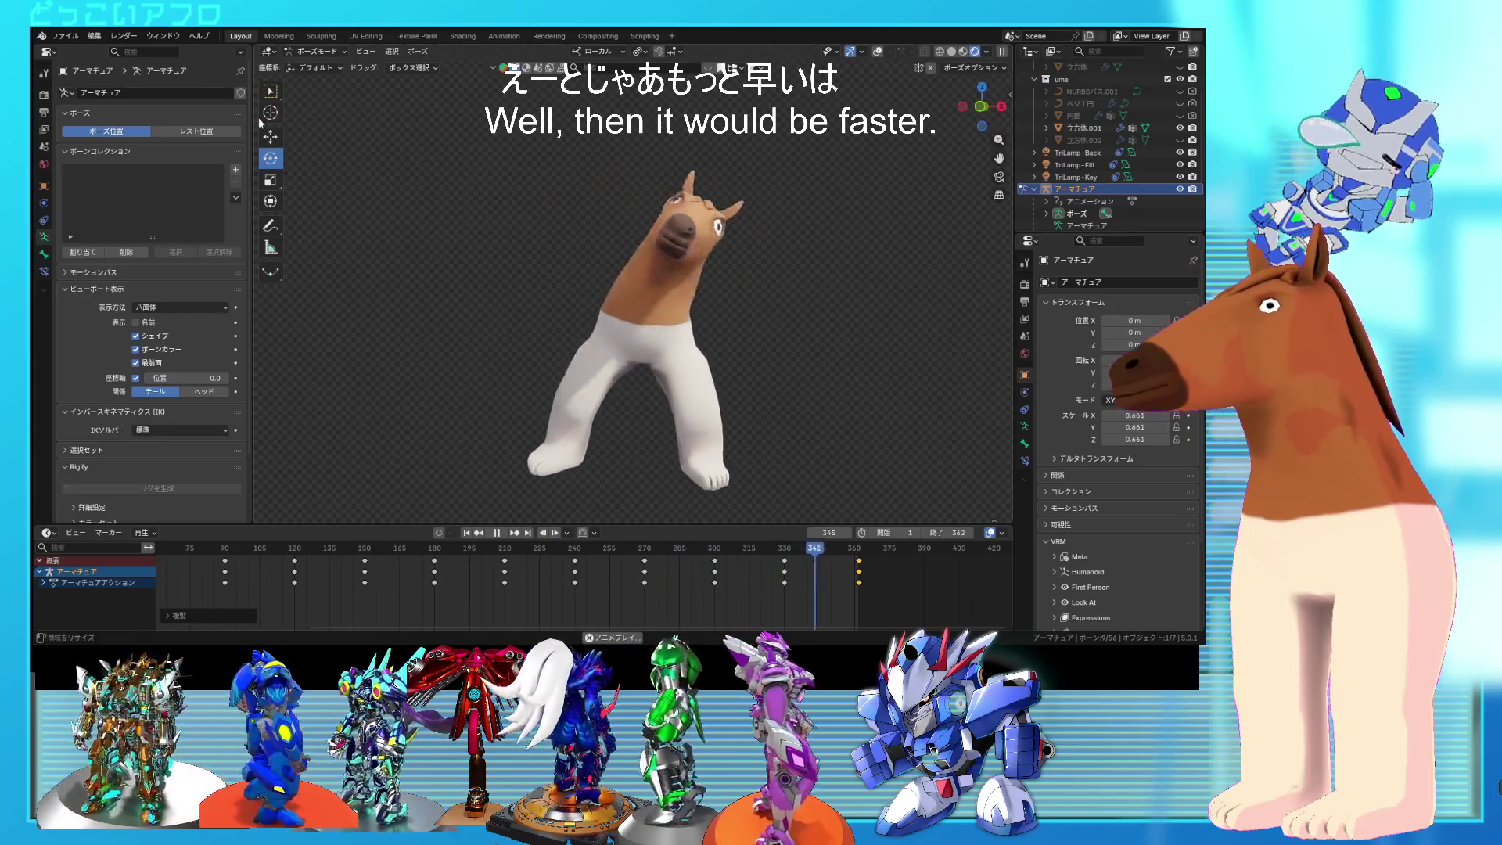
pyautogui.click(44, 114)
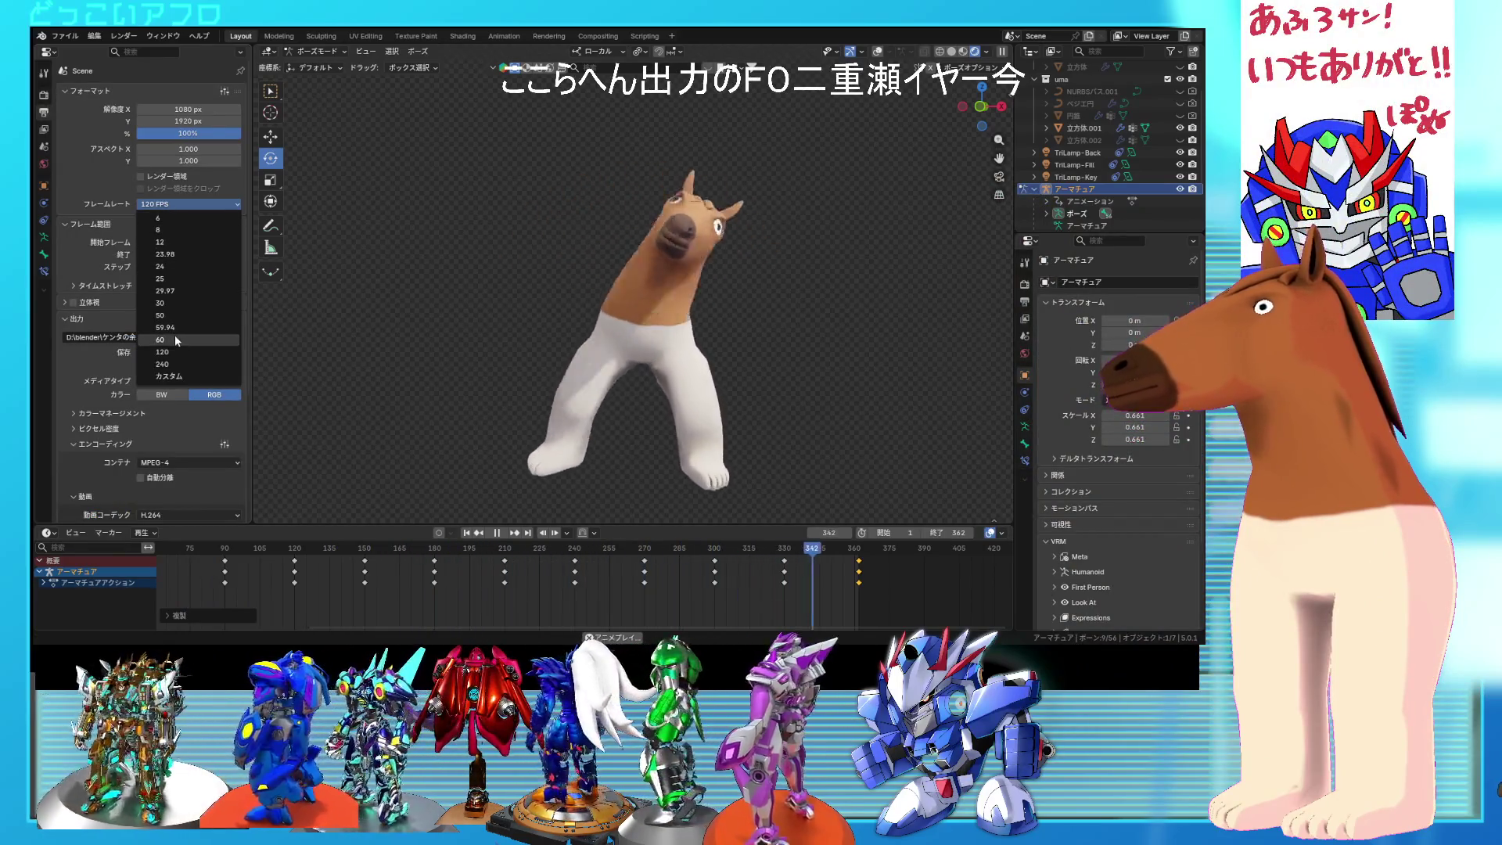
# Step: Set the frame rate to 60 fps, save, select keys 60–360, and re-enable overlays
pyautogui.click(175, 340)
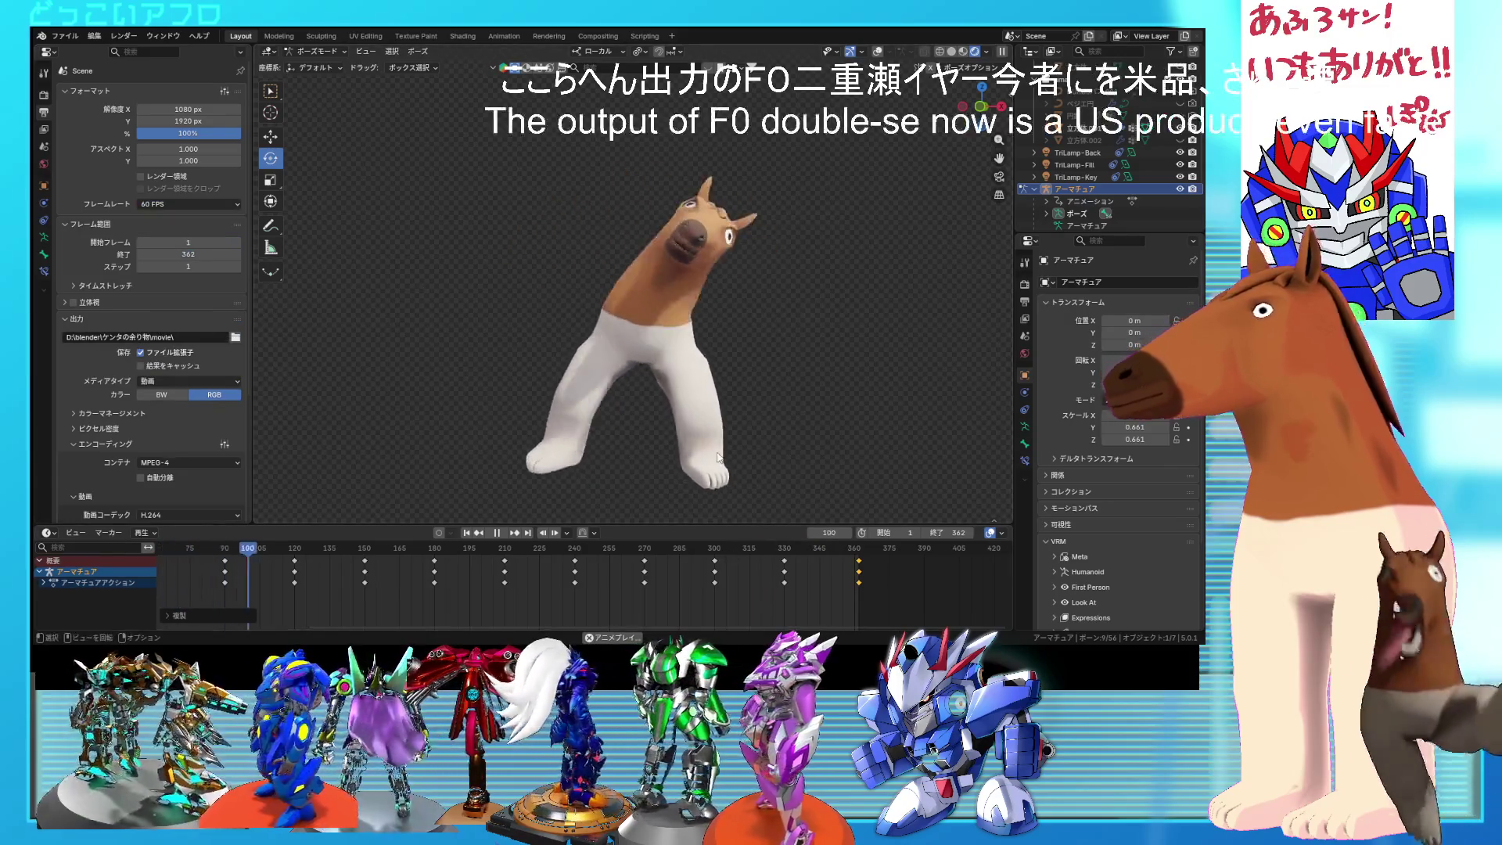
pyautogui.hotkey('ctrl', 's')
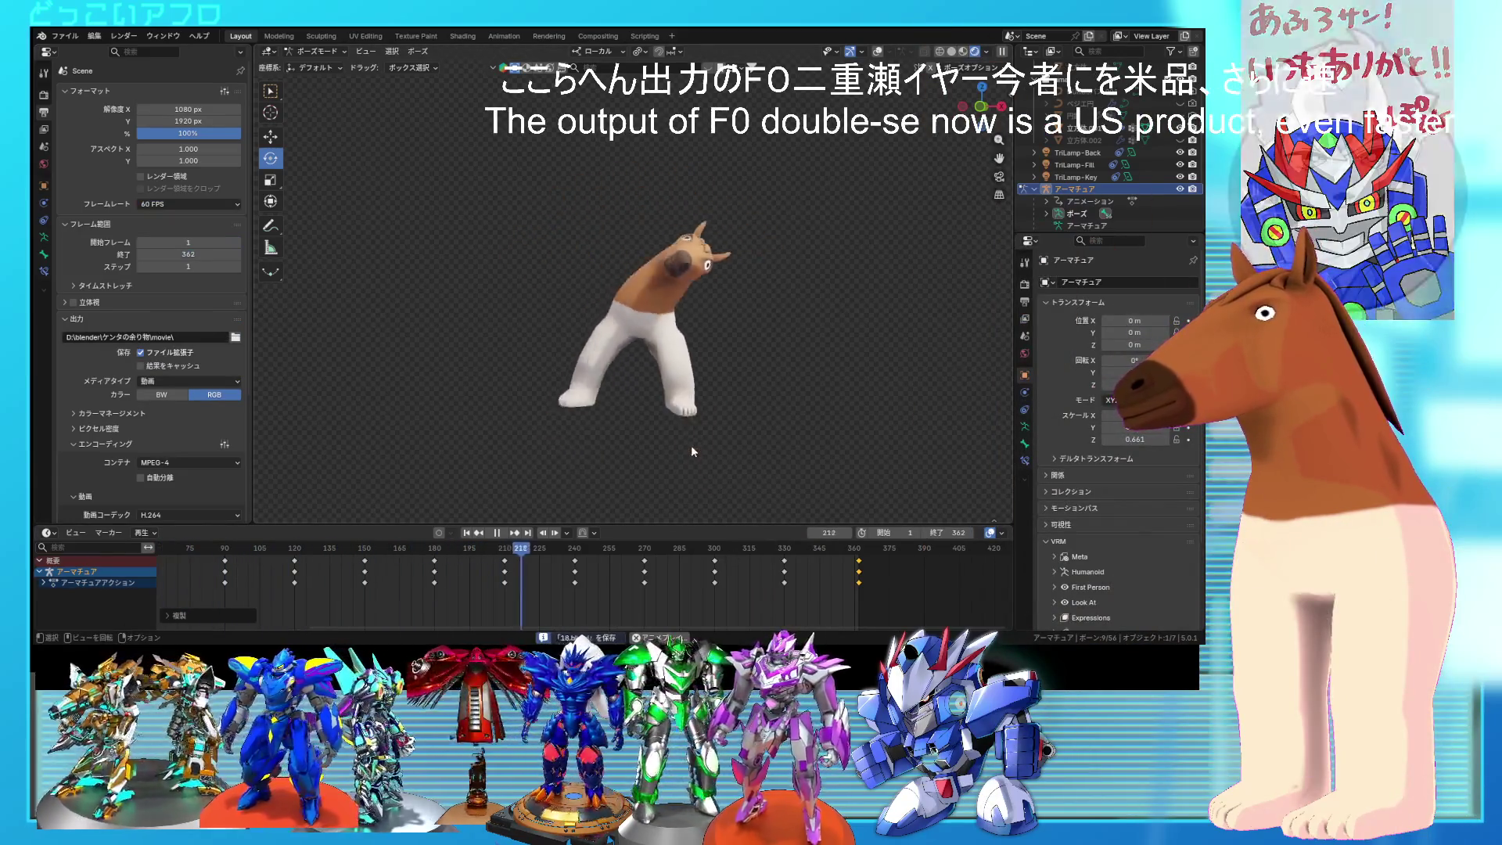
pyautogui.moveTo(658, 576); pyautogui.dragTo(828, 559, button='middle')
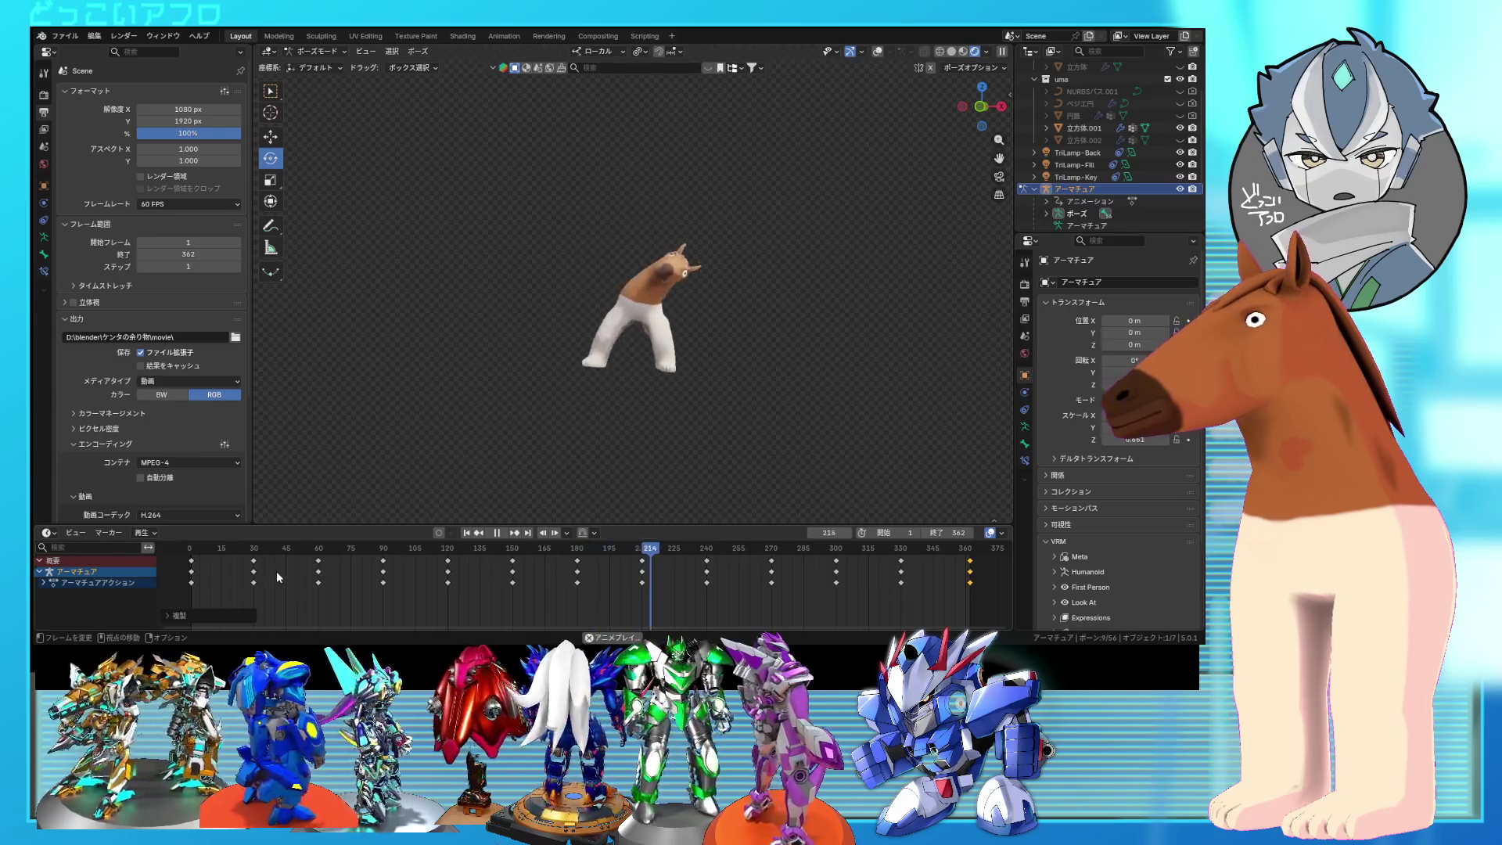
pyautogui.moveTo(275, 571); pyautogui.dragTo(327, 572, button='middle')
pyautogui.scroll(3, 333, 585)
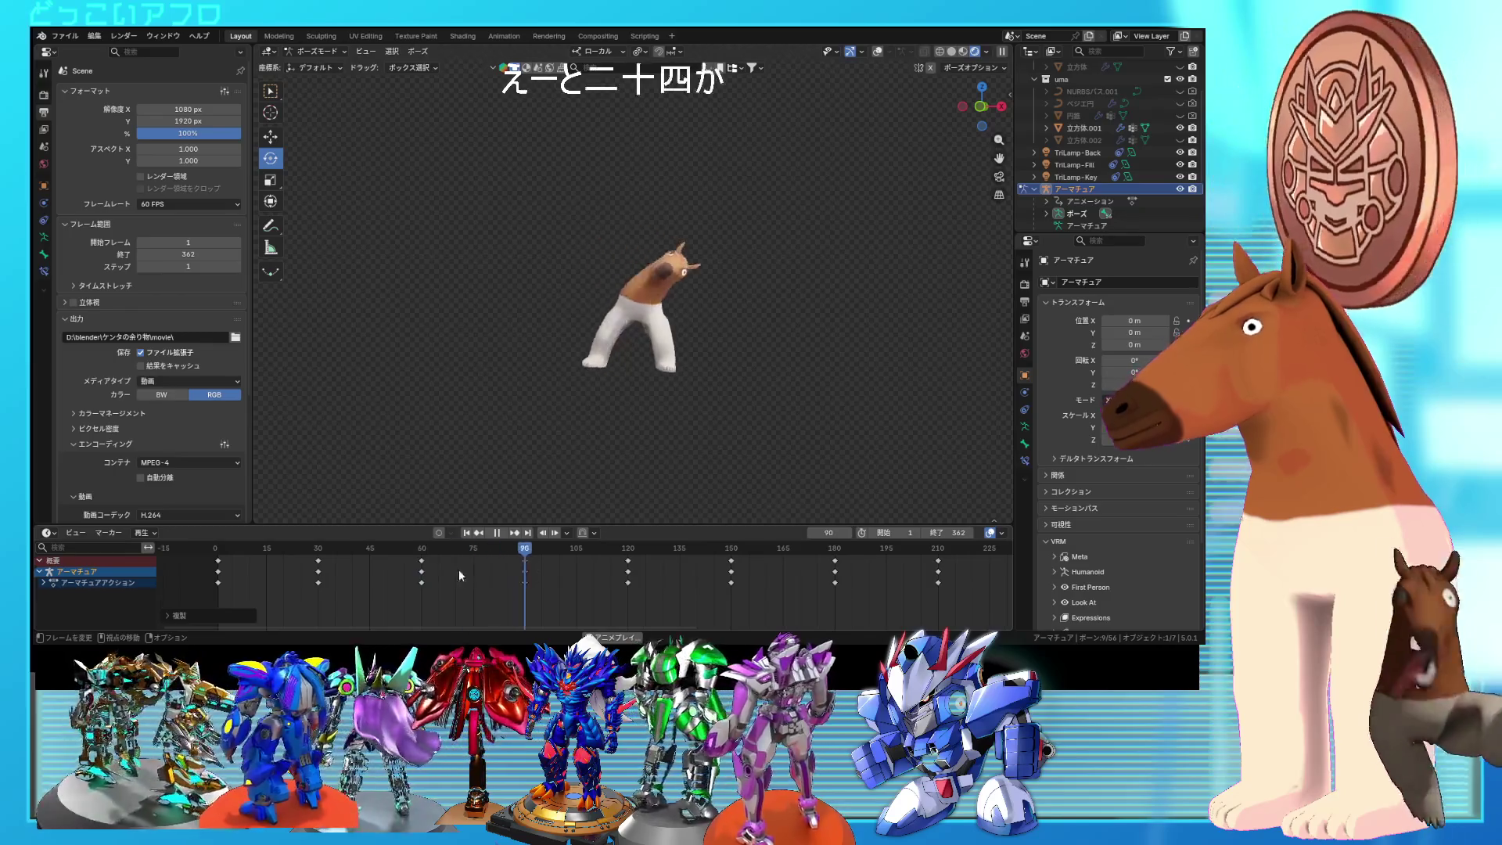
pyautogui.moveTo(349, 584); pyautogui.dragTo(556, 576, button='middle')
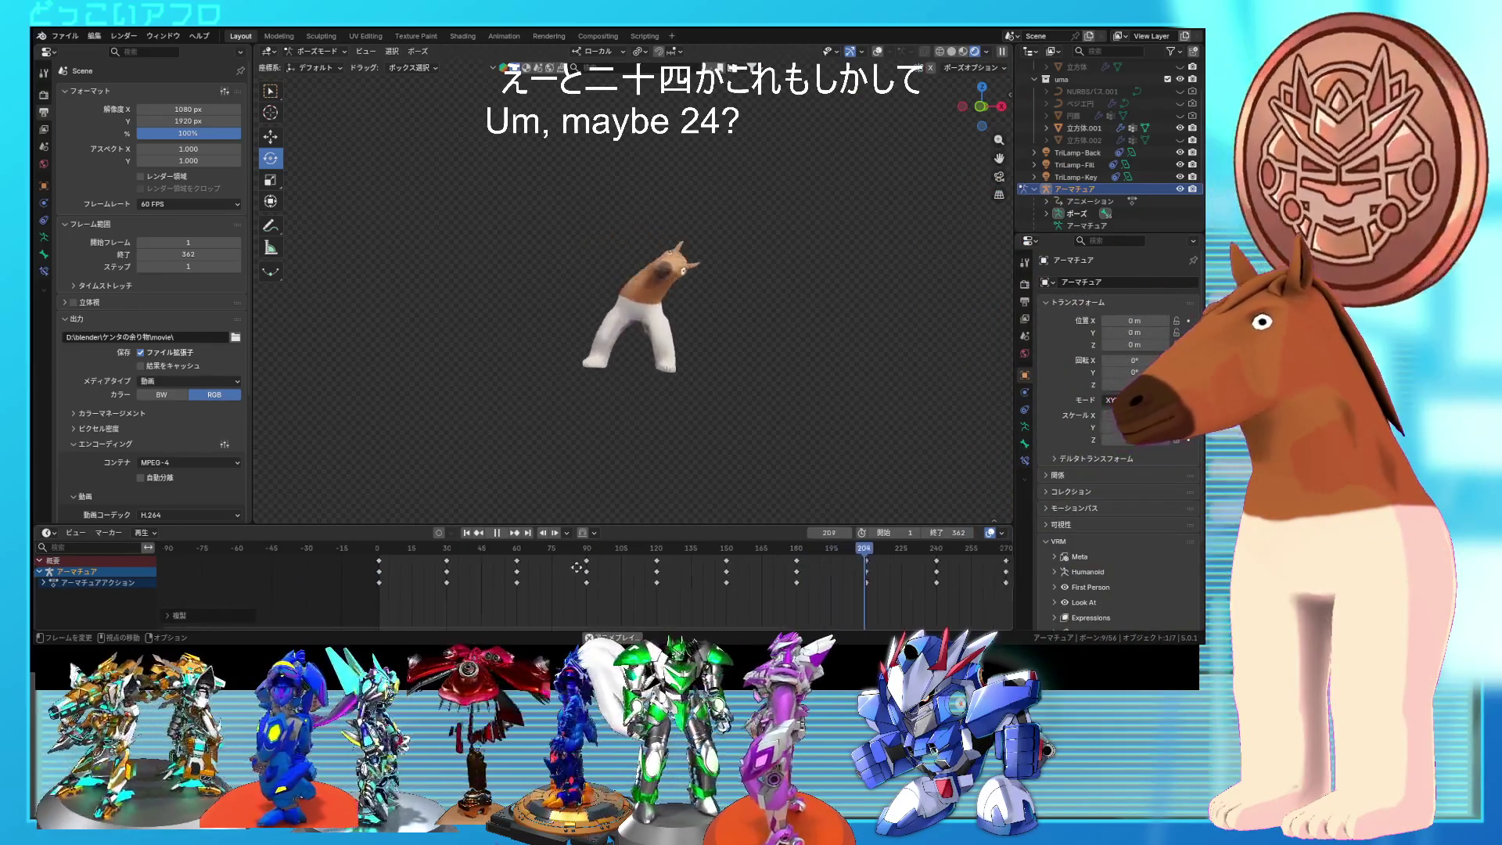
pyautogui.press('Home')
pyautogui.moveTo(910, 598); pyautogui.dragTo(336, 552)
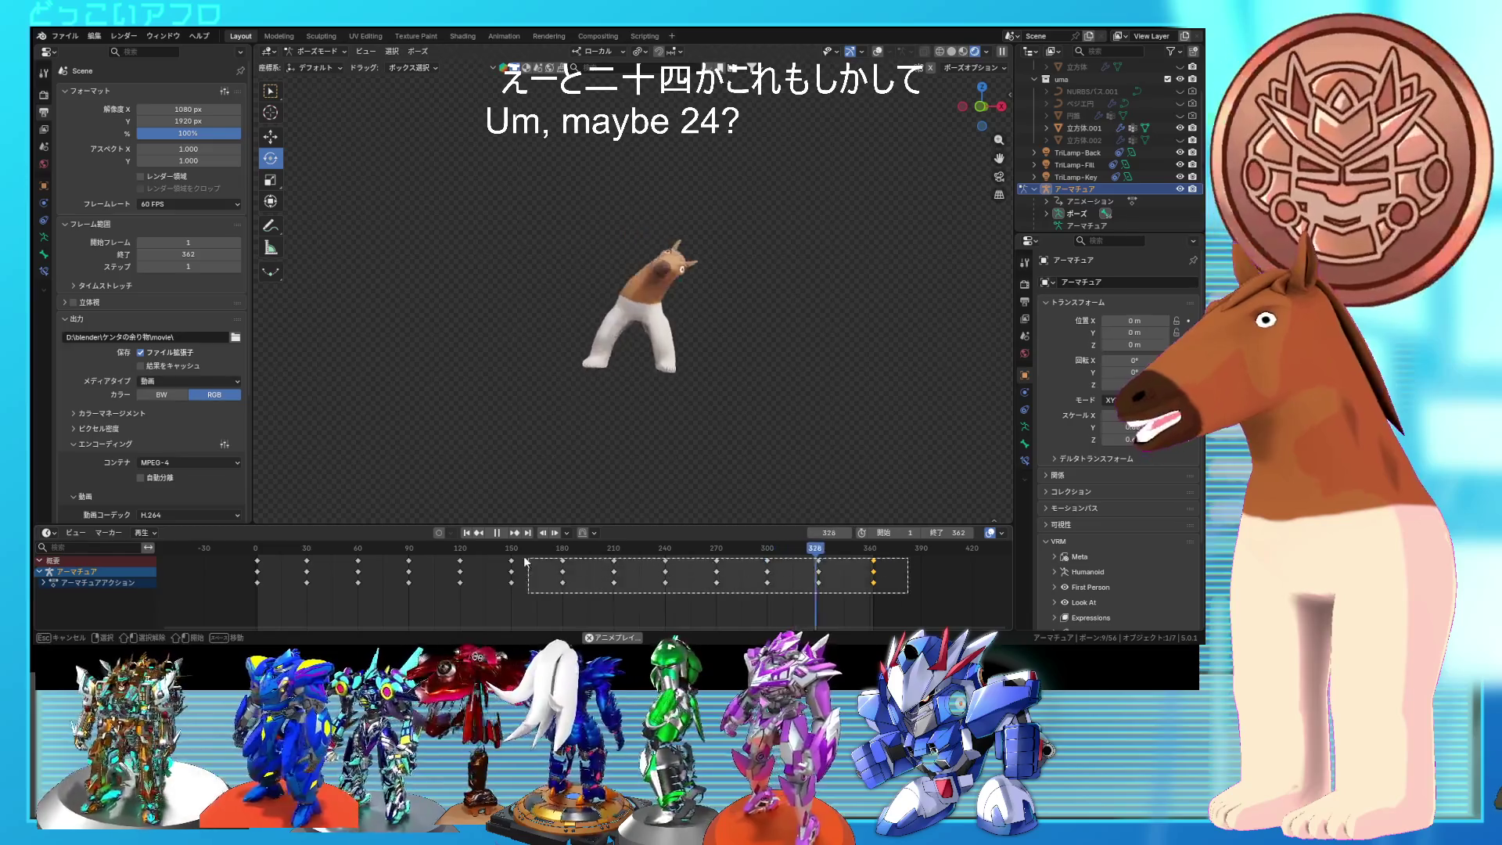
pyautogui.click(878, 51)
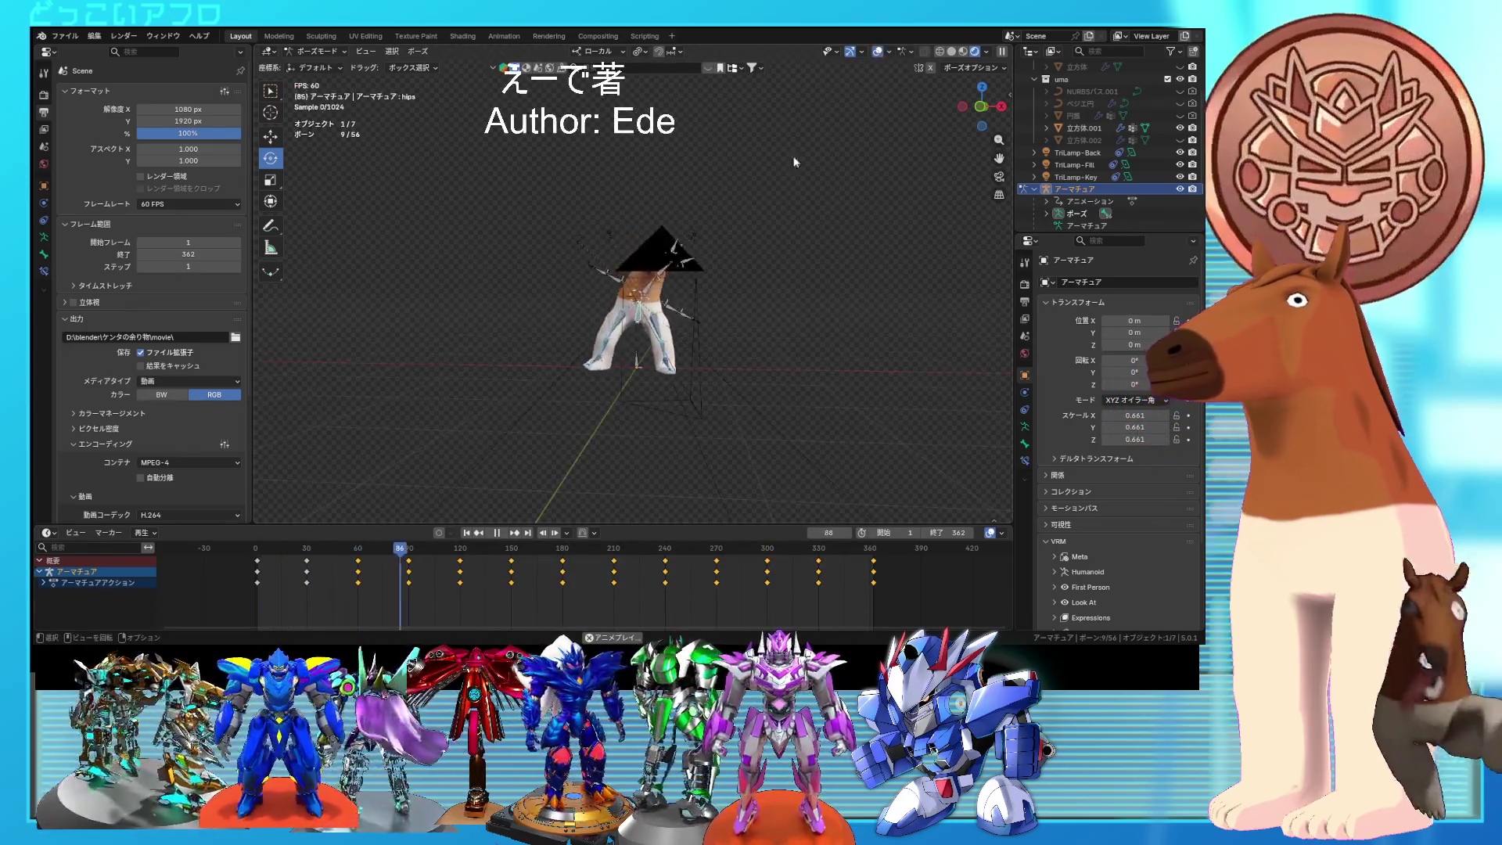
# Step: Delete the keys from frame 60 to 360, move the stray keys back to frame 30, and stop playback
pyautogui.moveTo(903, 604); pyautogui.dragTo(691, 579)
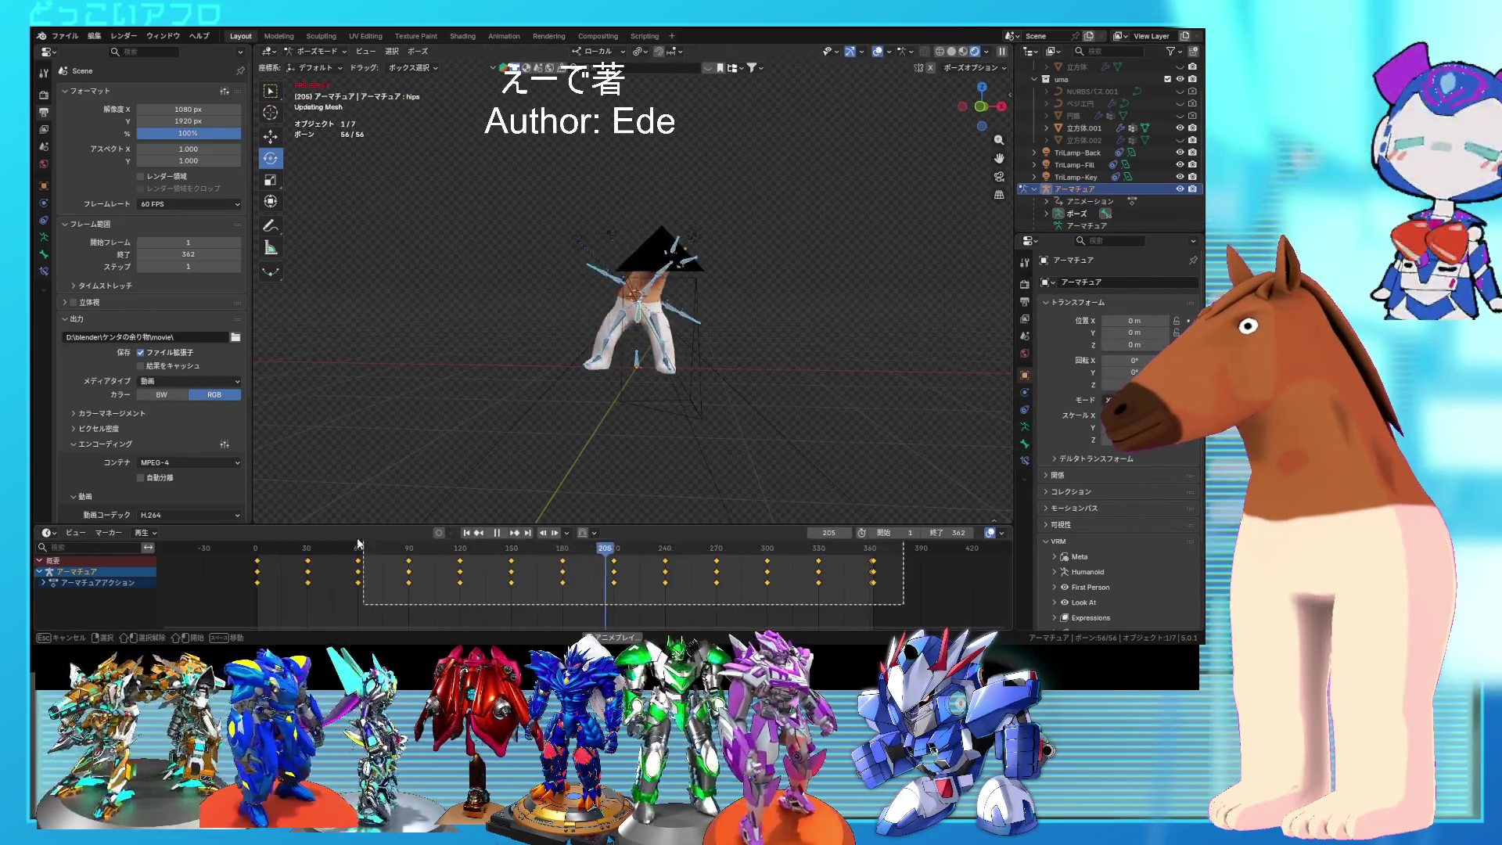
pyautogui.press('Delete')
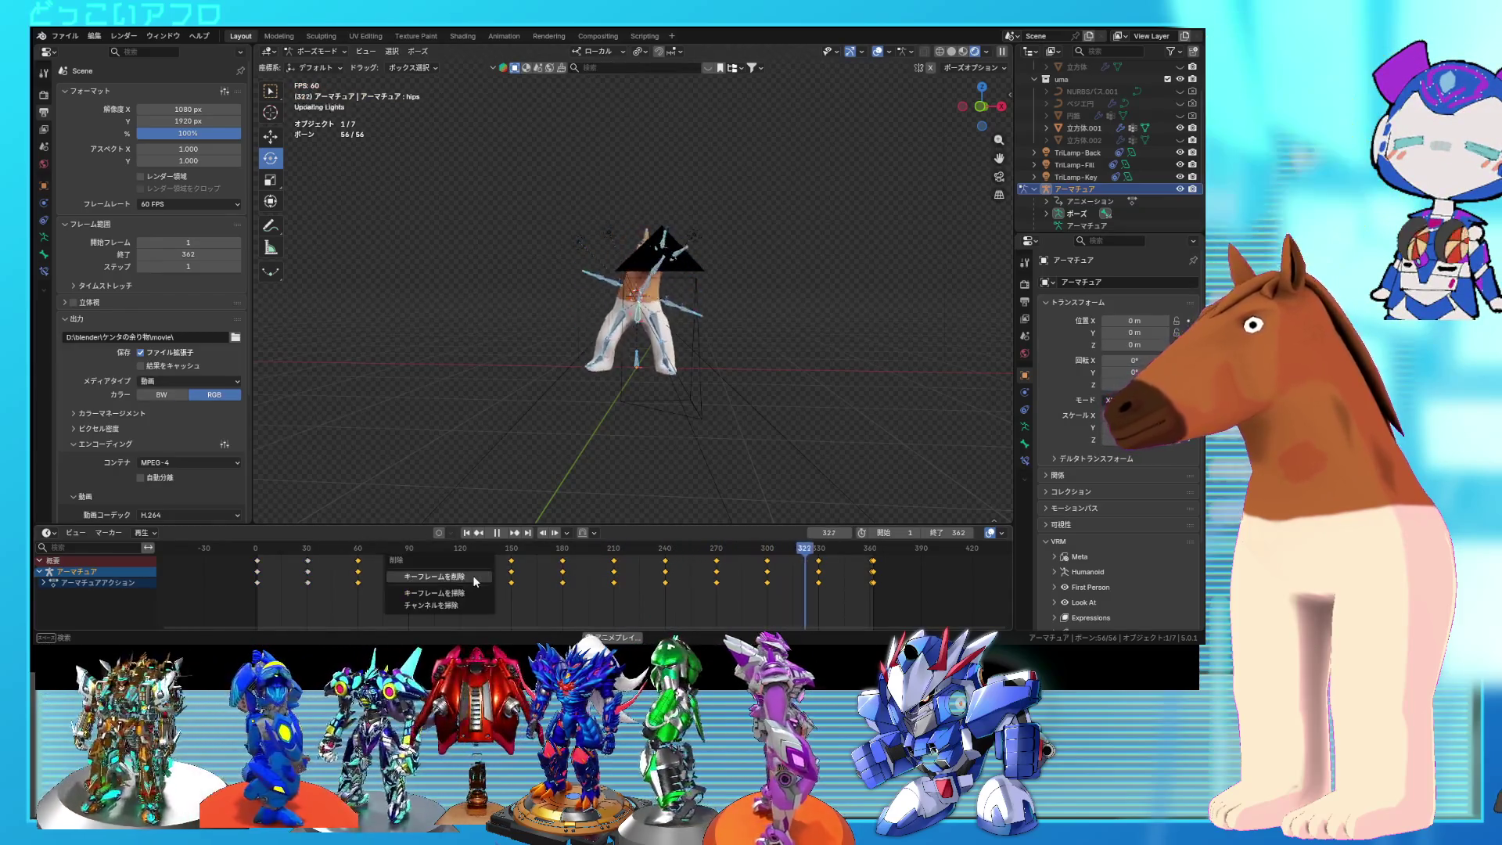
pyautogui.moveTo(473, 575)
pyautogui.mouseDown(button='middle')
pyautogui.moveTo(643, 590)
pyautogui.moveTo(595, 603)
pyautogui.moveTo(579, 551)
pyautogui.mouseUp(button='middle')
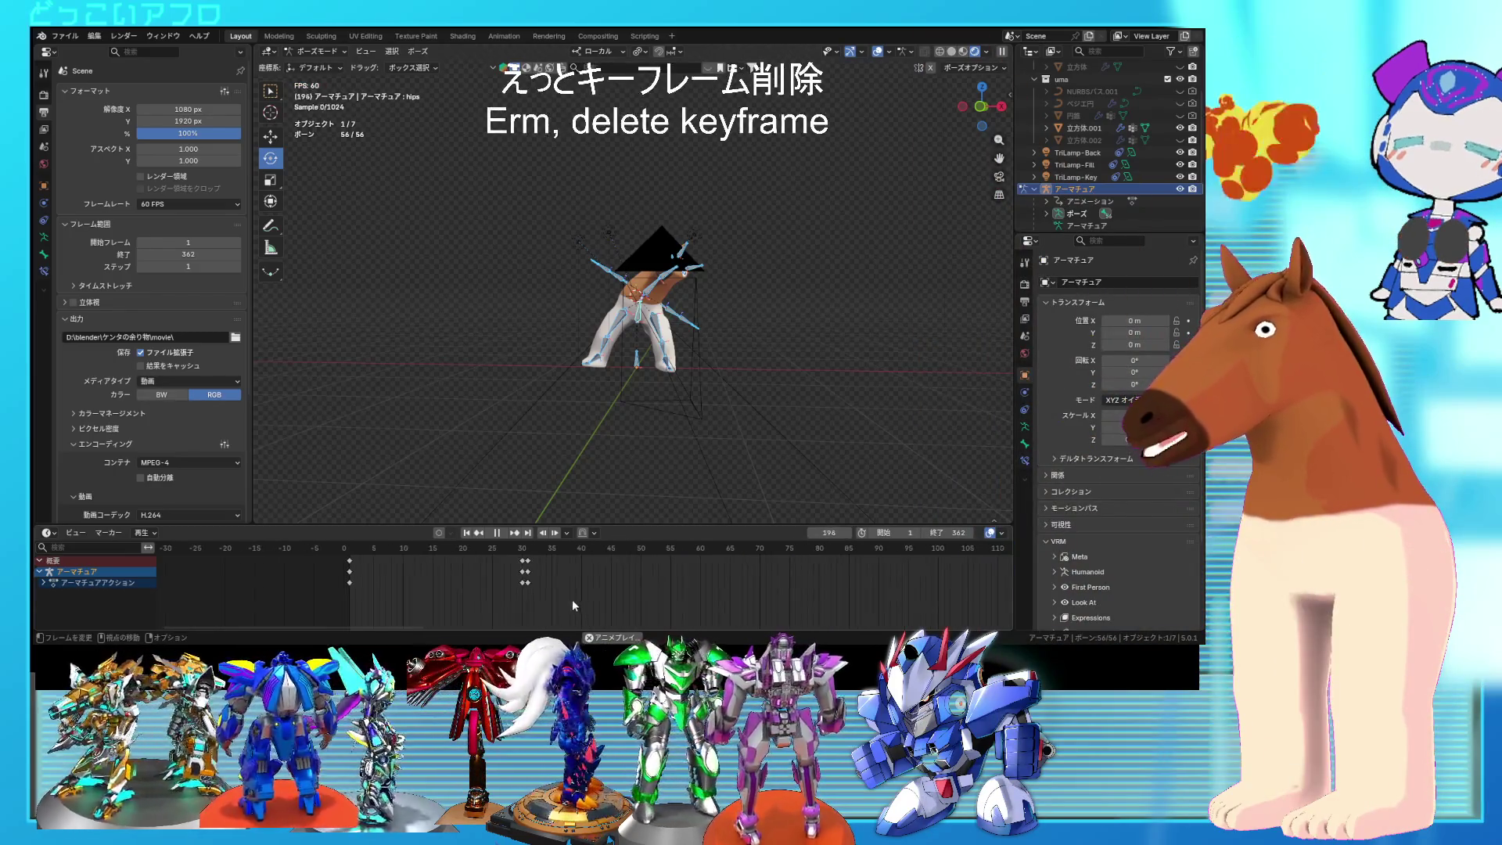
pyautogui.click(514, 562)
pyautogui.press('g')
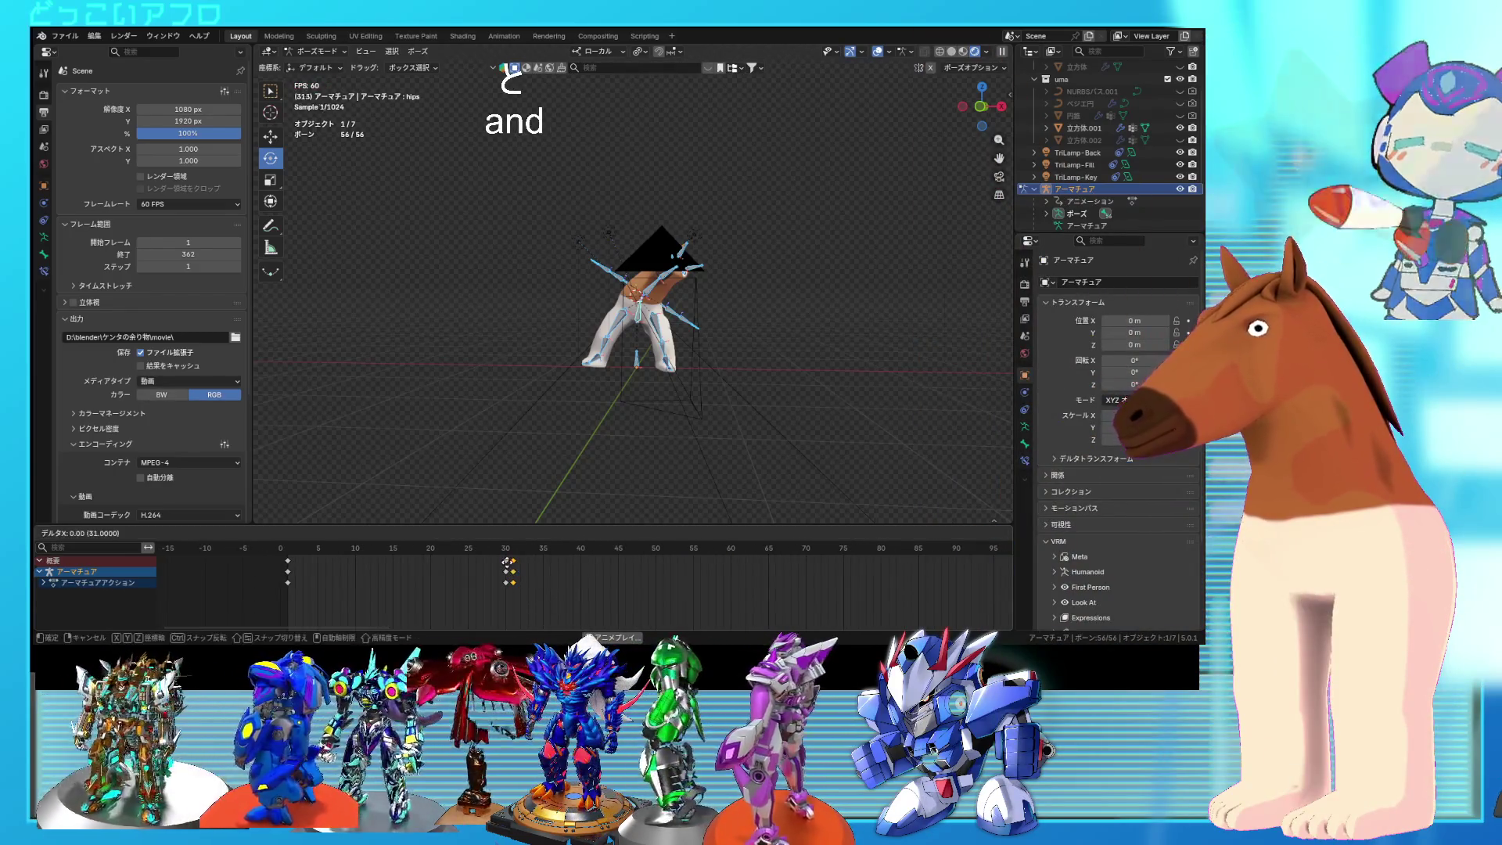
pyautogui.click(506, 565)
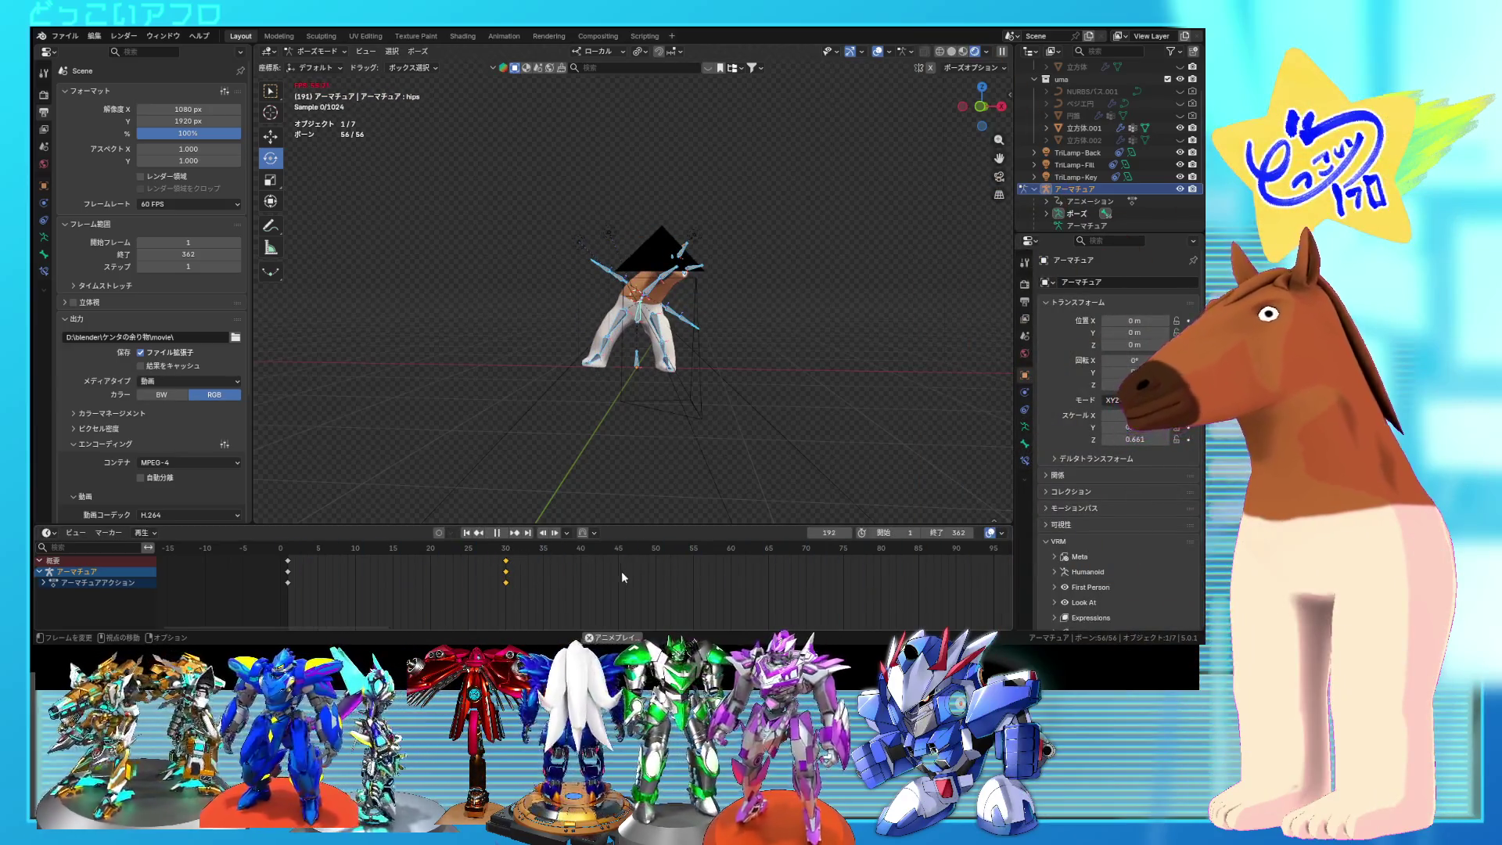
pyautogui.press('space')
pyautogui.write('30')
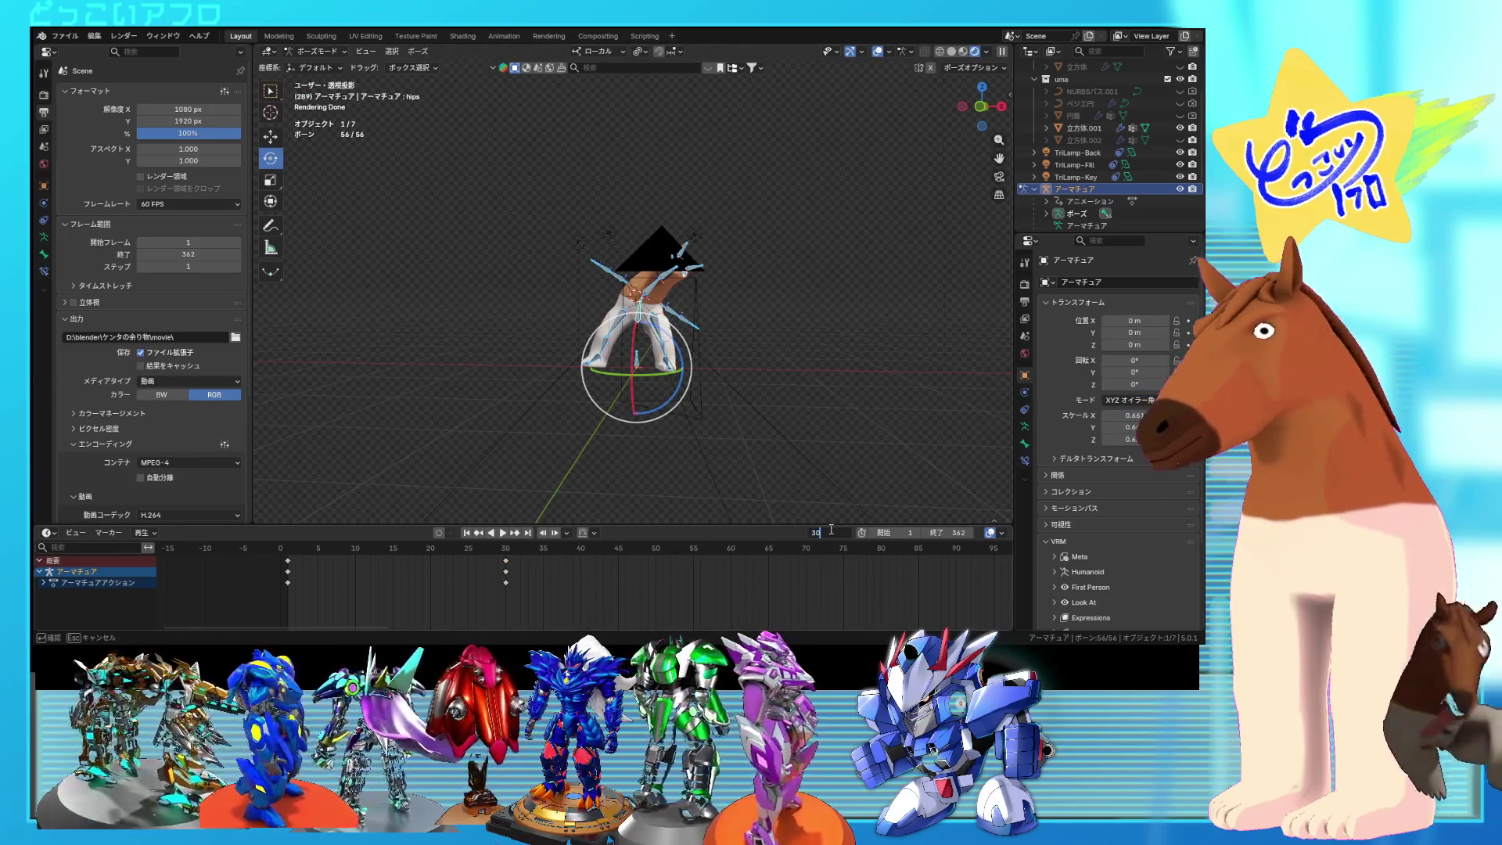
# Step: Set the end frame to 30 and play the shortened loop
pyautogui.press('Down')
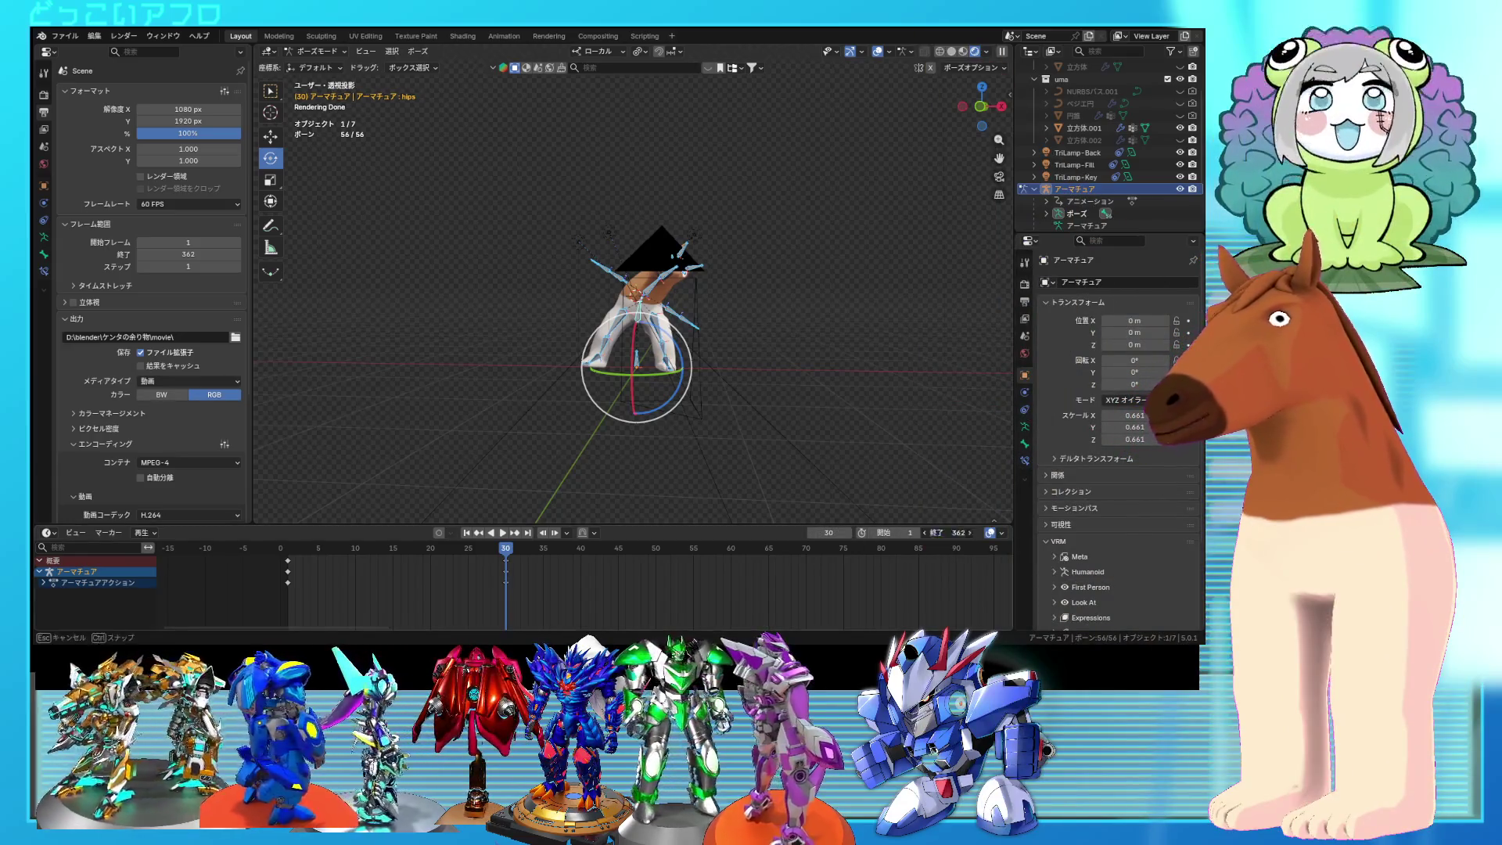
pyautogui.write('30')
pyautogui.press('Return')
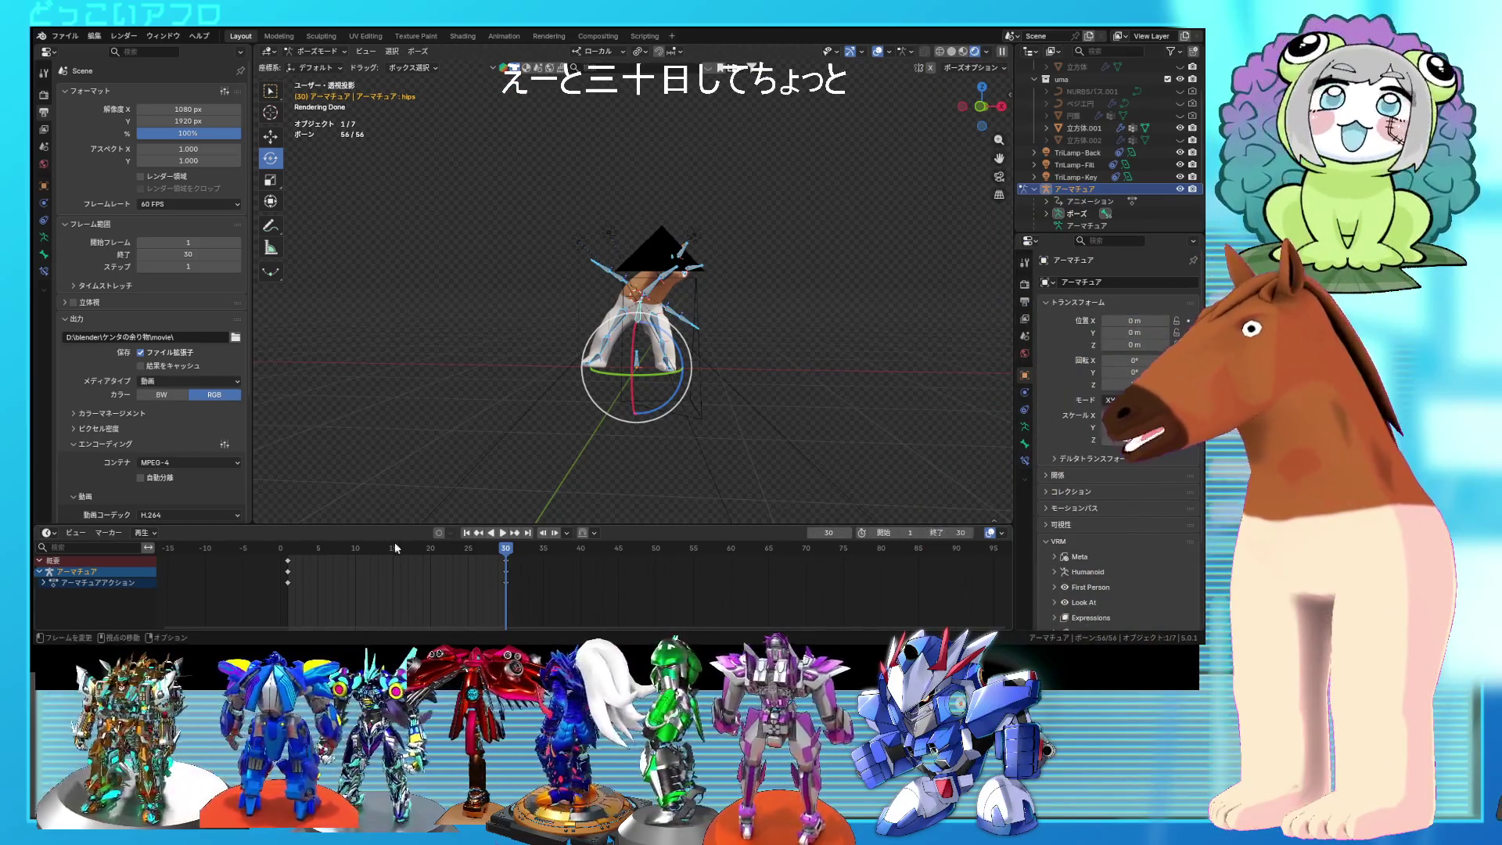
pyautogui.press('space')
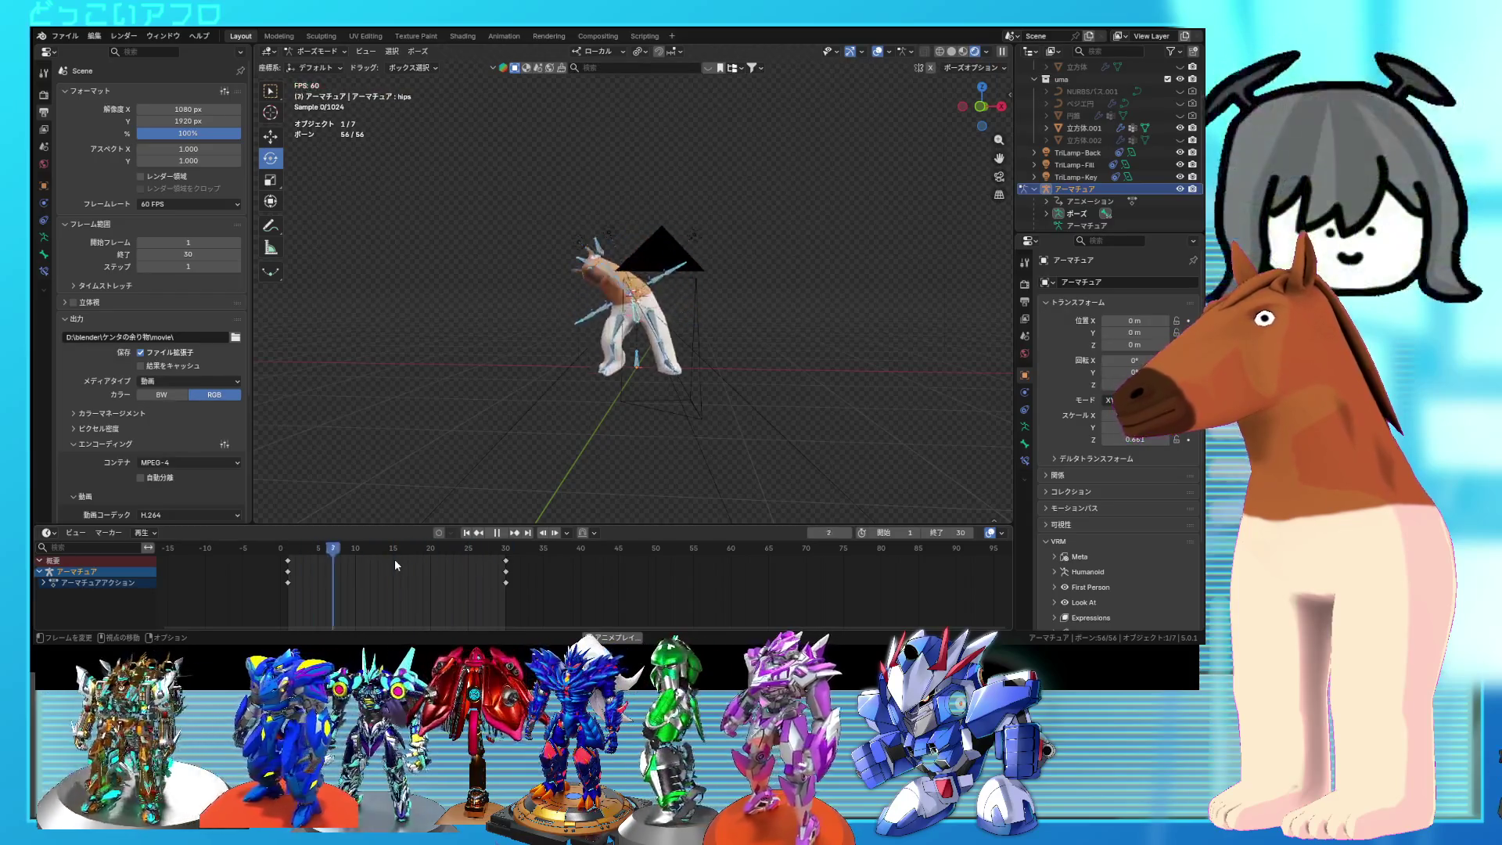
pyautogui.press('space')
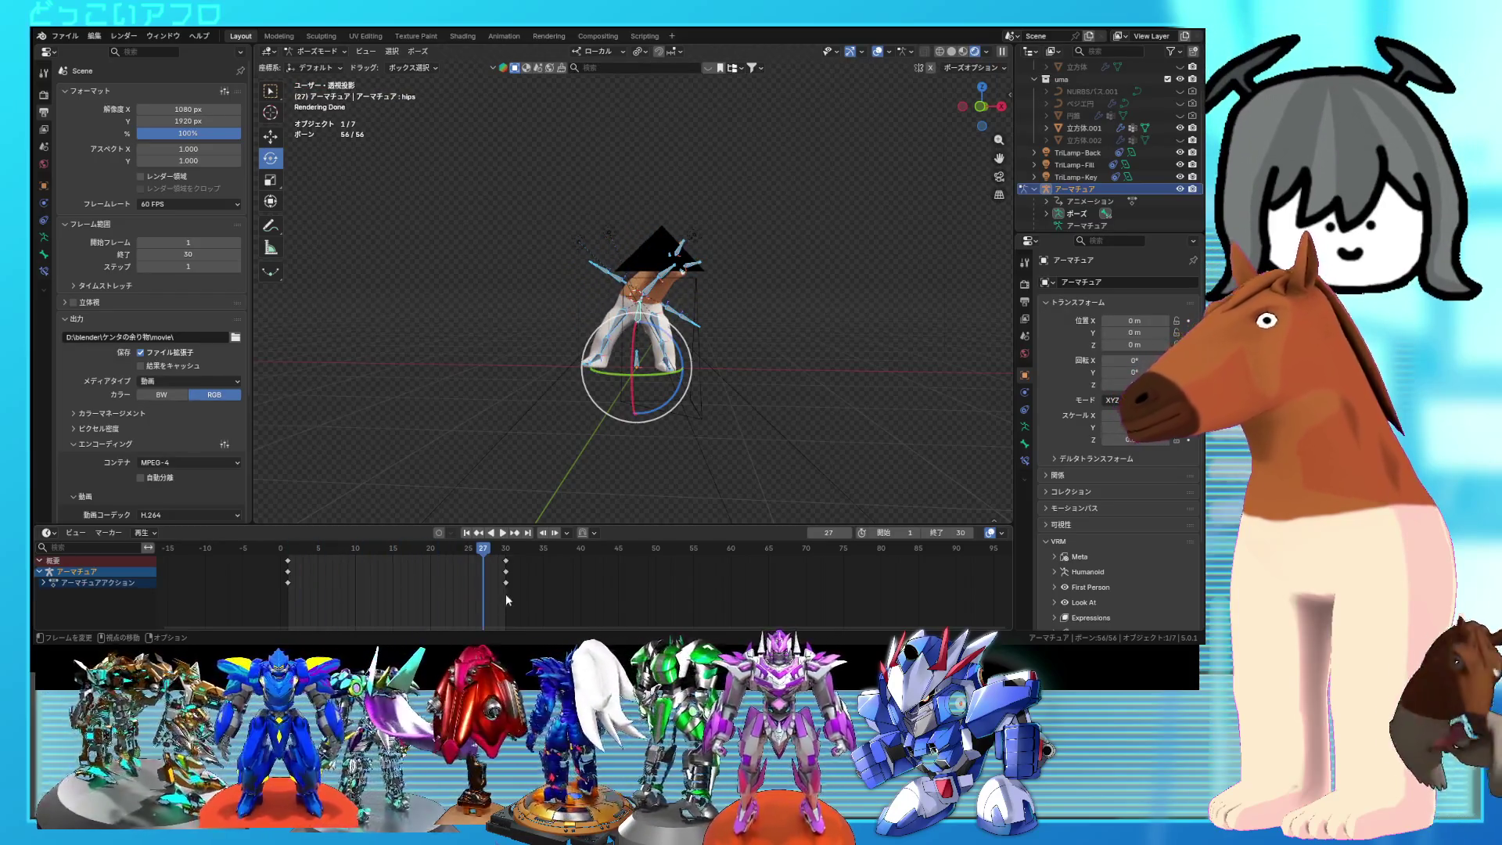
pyautogui.press('b')
# Step: Set the end frame back to 360 and copy the first pose to about frame 48
pyautogui.moveTo(532, 595); pyautogui.dragTo(508, 560)
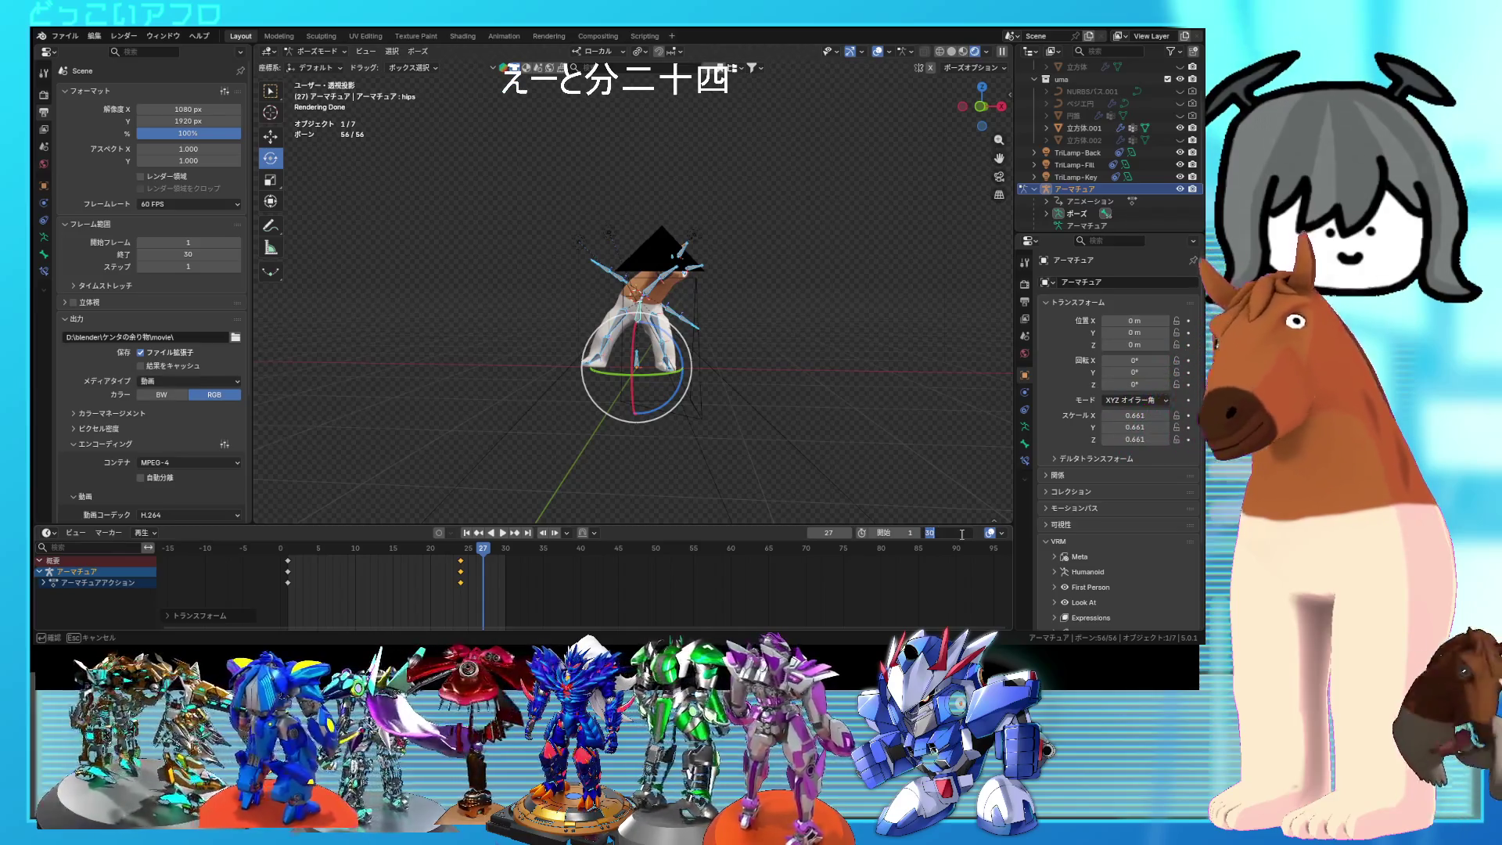
pyautogui.write('360')
pyautogui.press('Return')
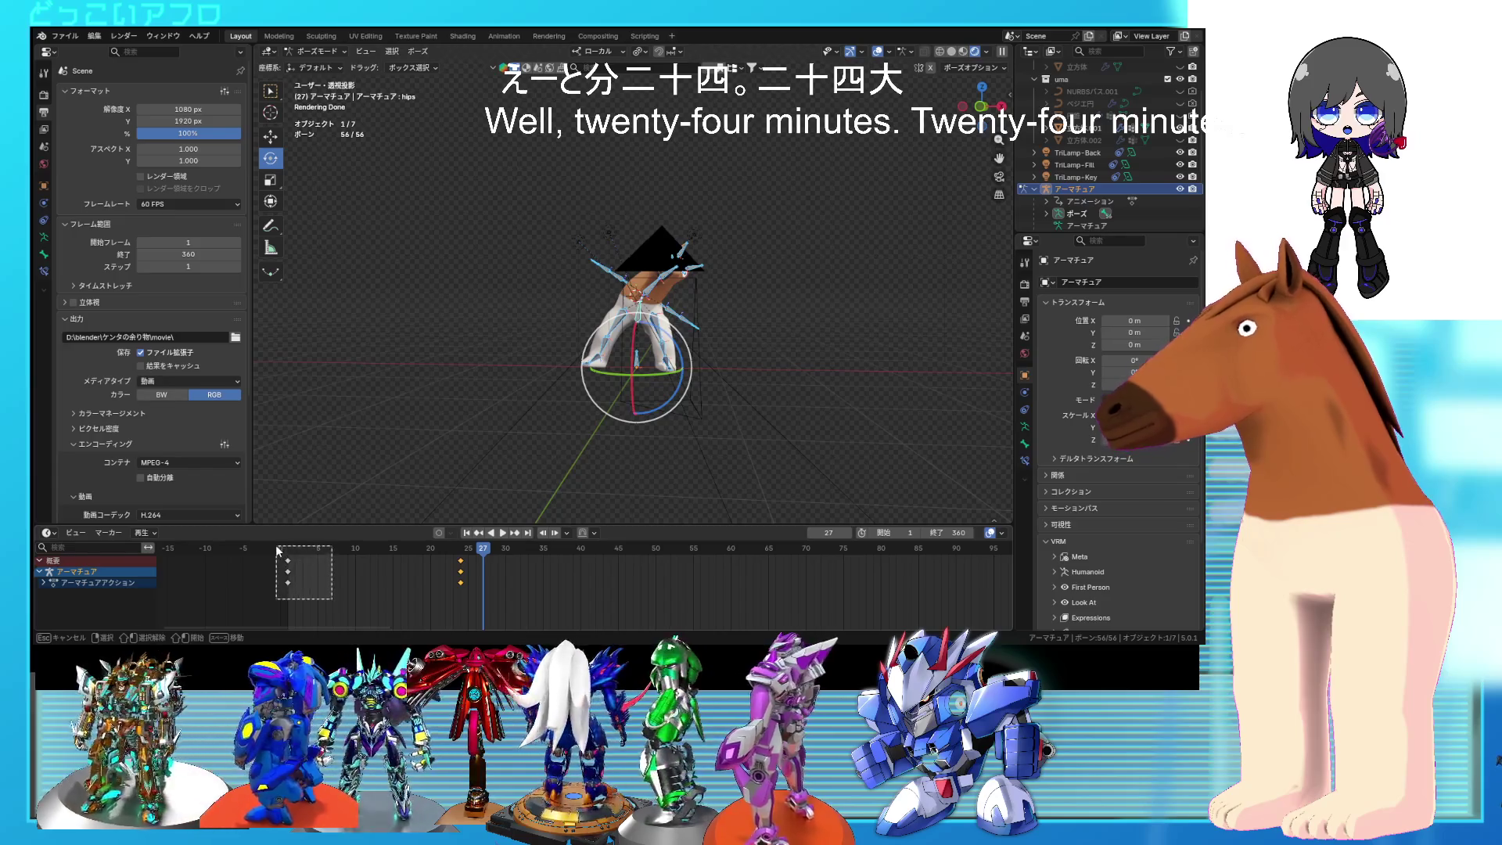
pyautogui.hotkey('shift', 'd')
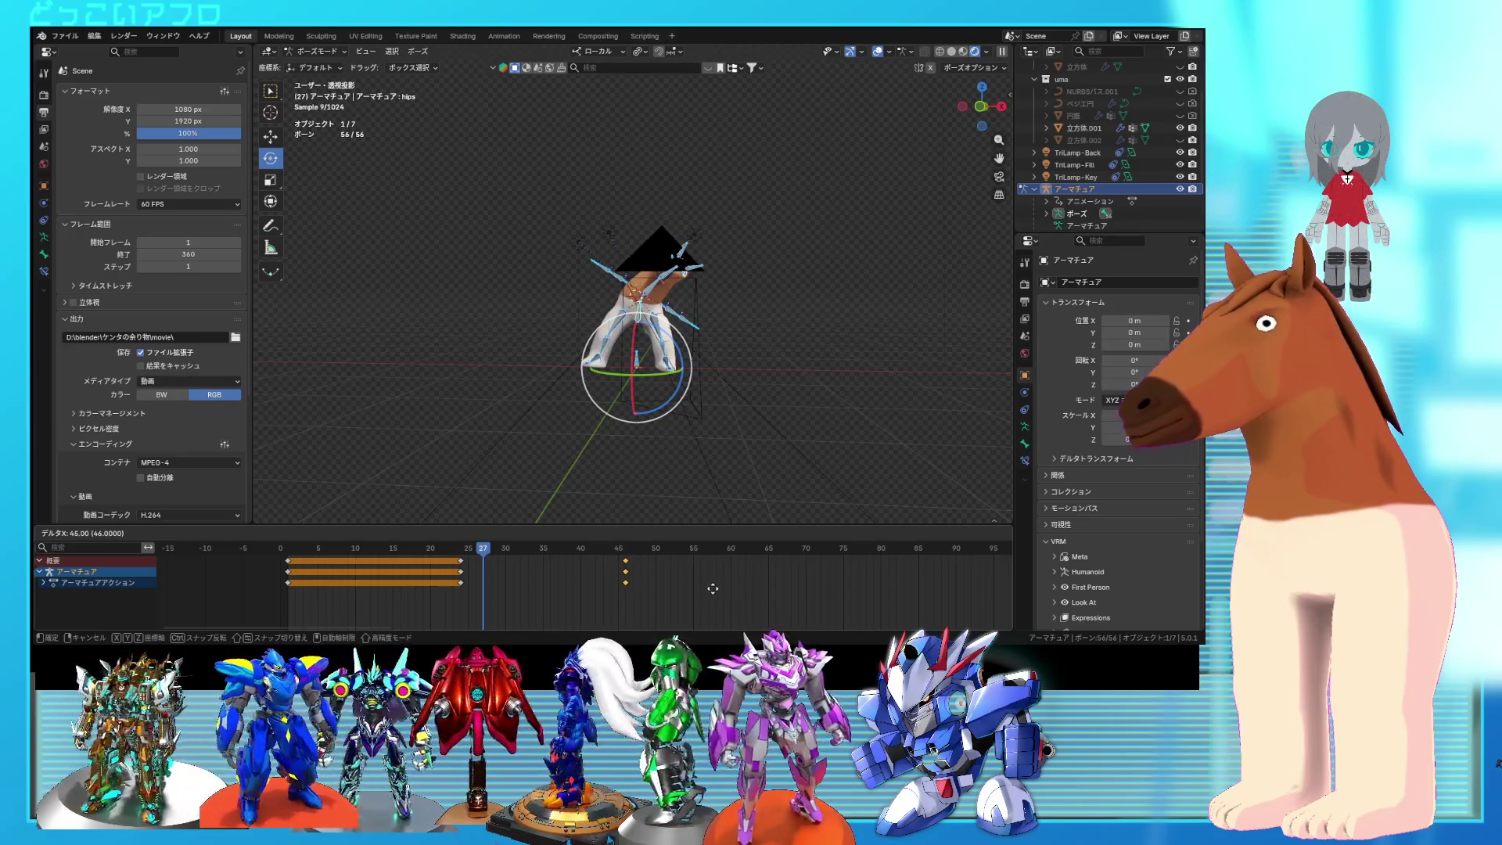
pyautogui.click(727, 588)
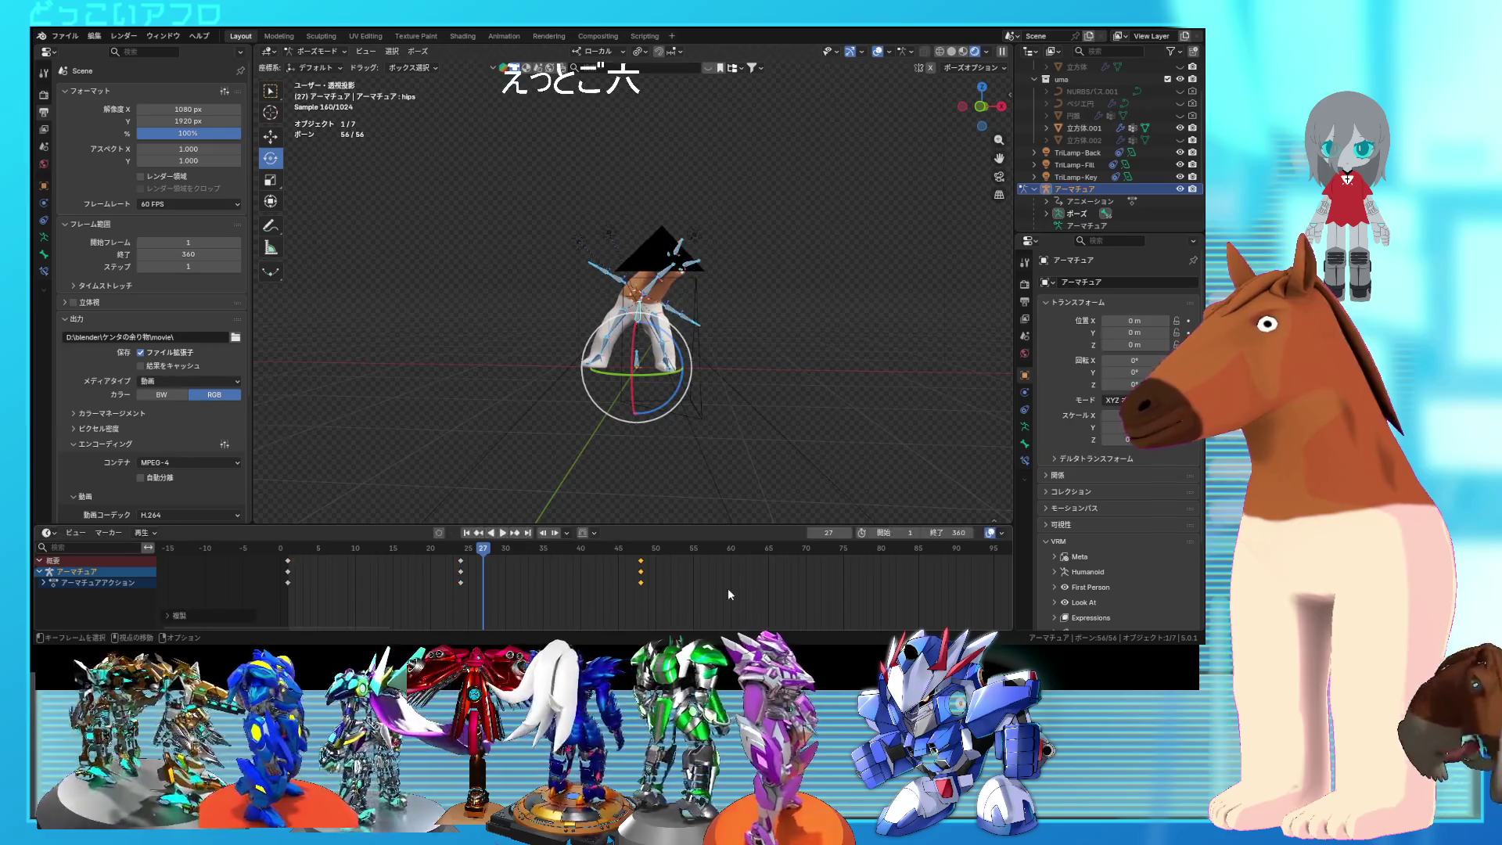
# Step: Set the end frame to 48 and play the 48-frame loop
pyautogui.moveTo(395, 549); pyautogui.dragTo(422, 555)
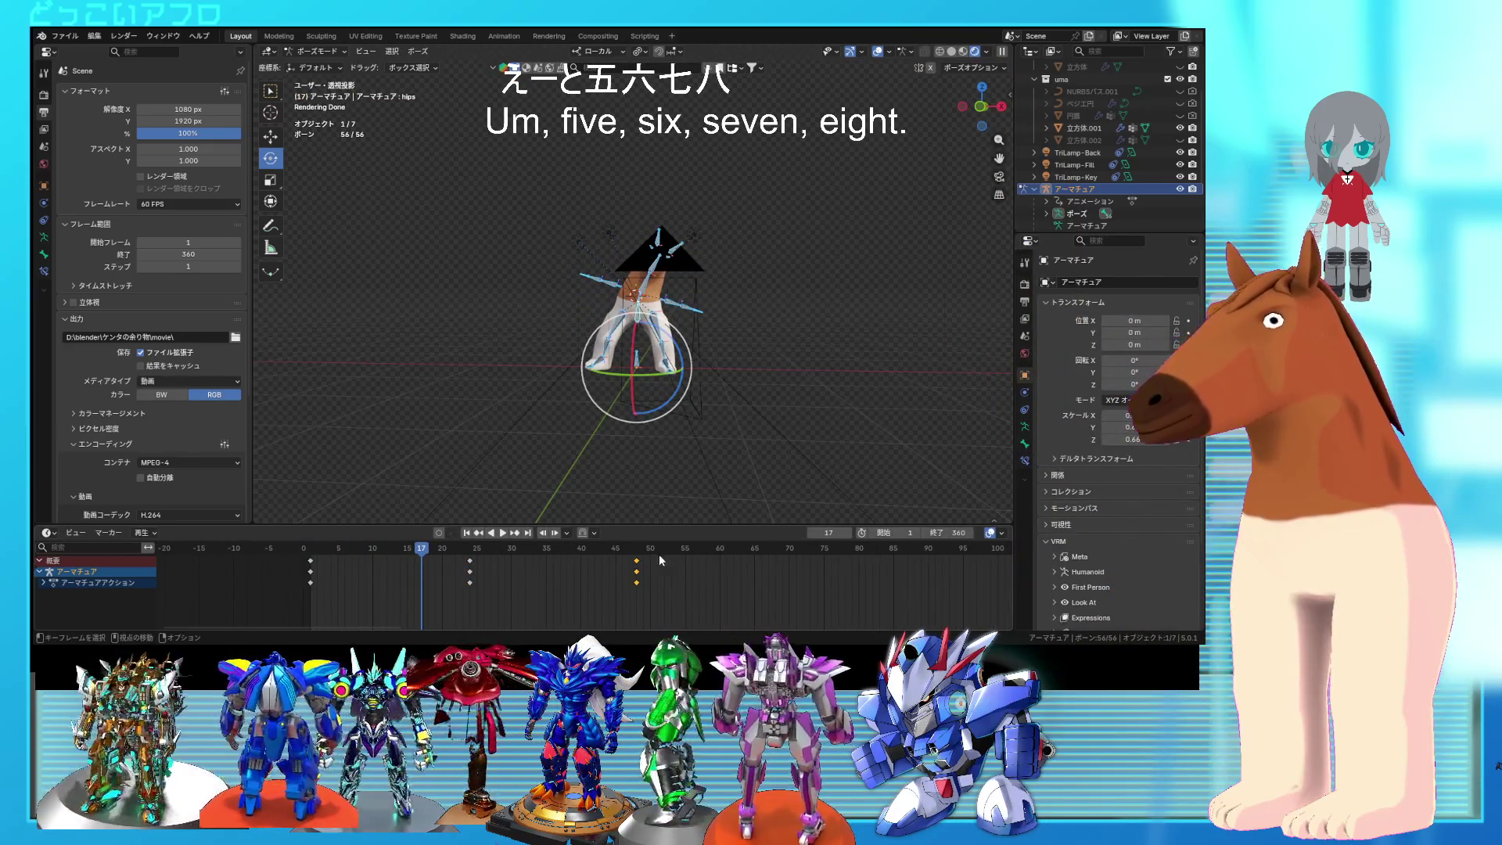
pyautogui.click(949, 533)
pyautogui.write('48')
pyautogui.press('Return')
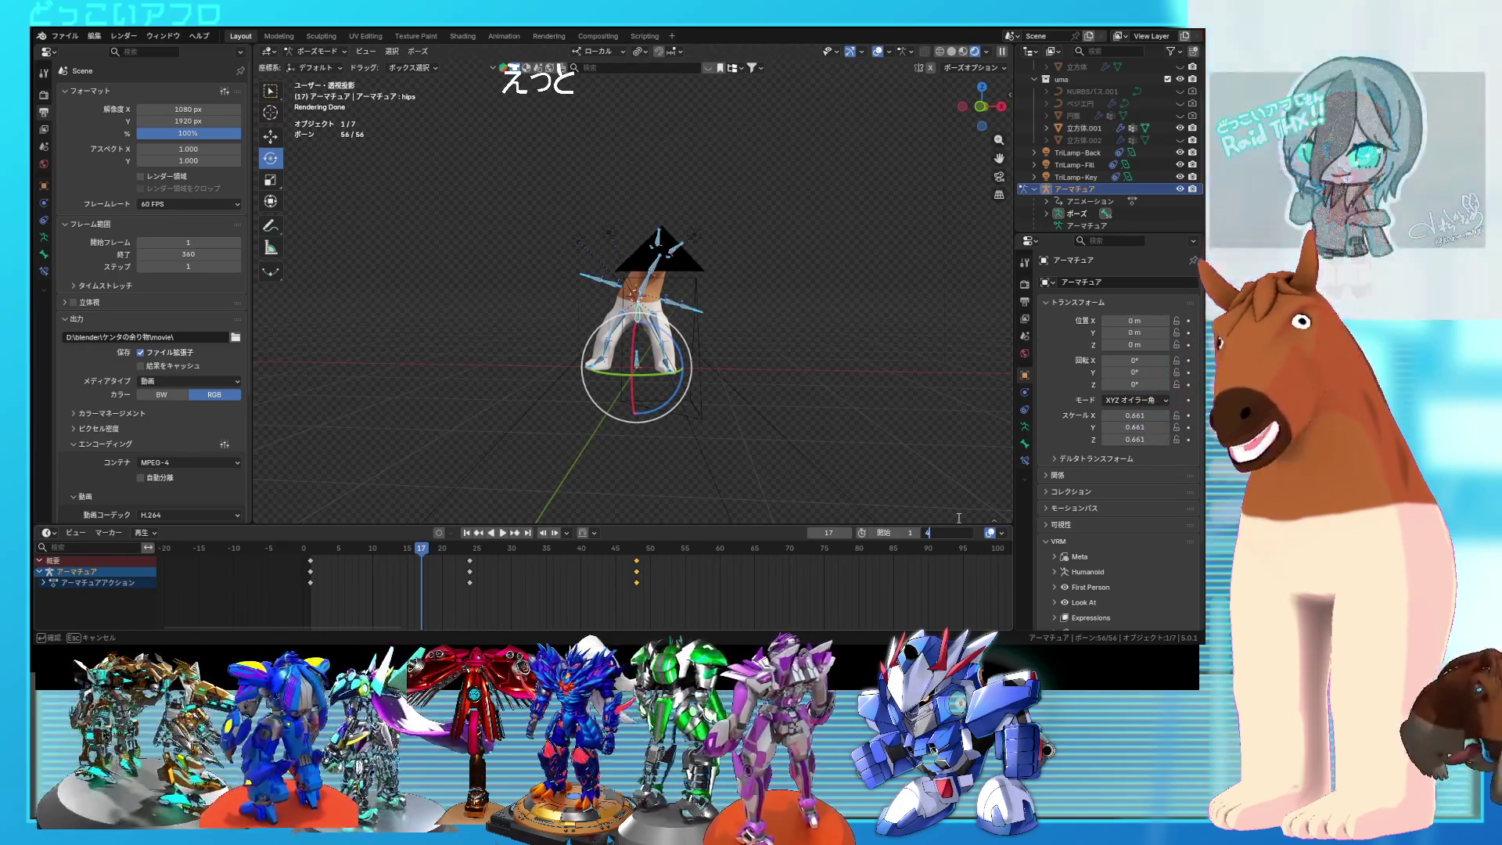
pyautogui.press('space')
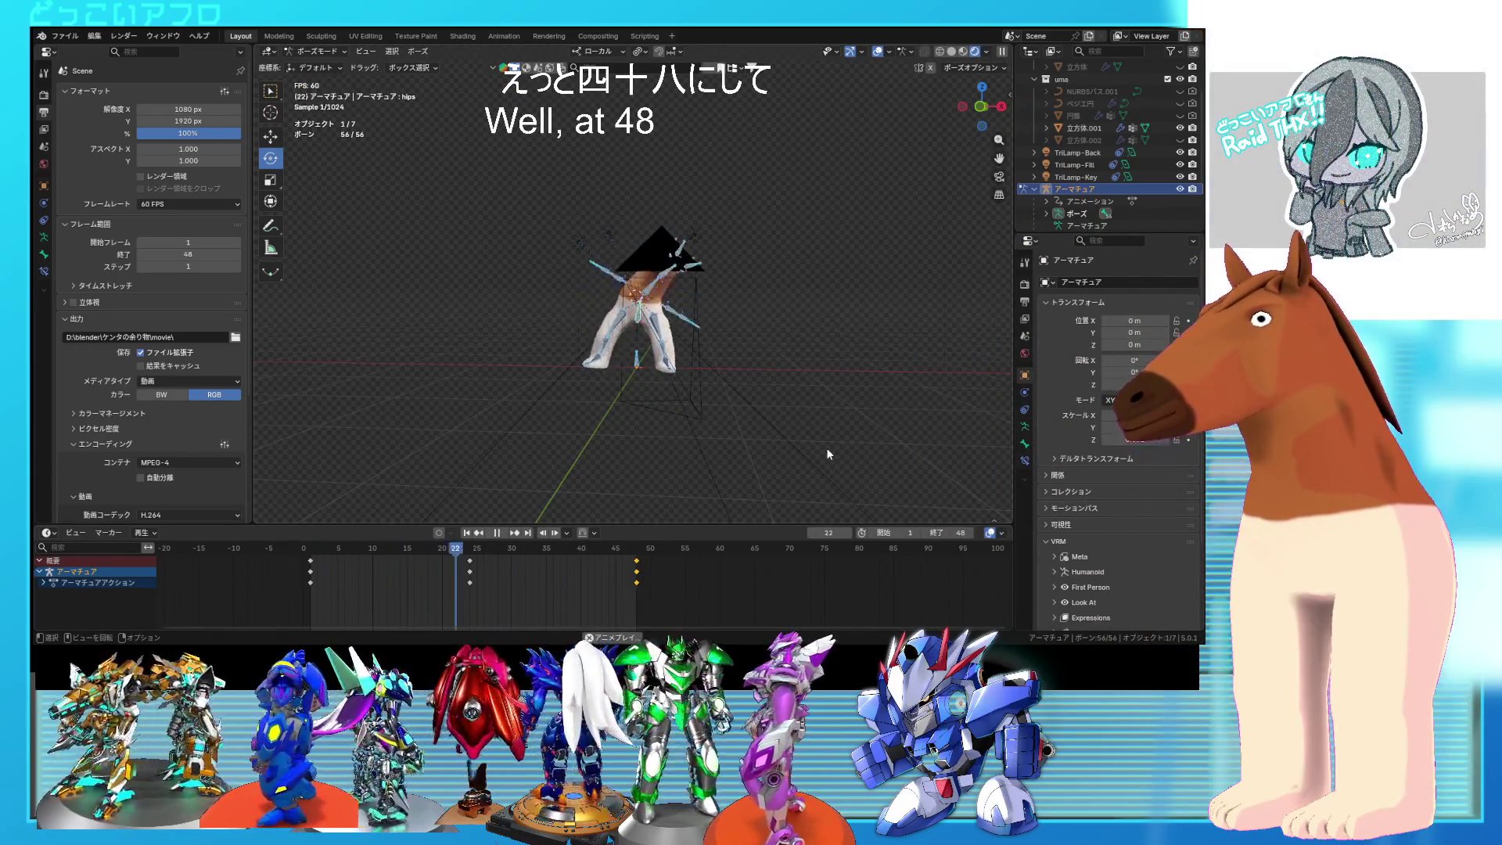
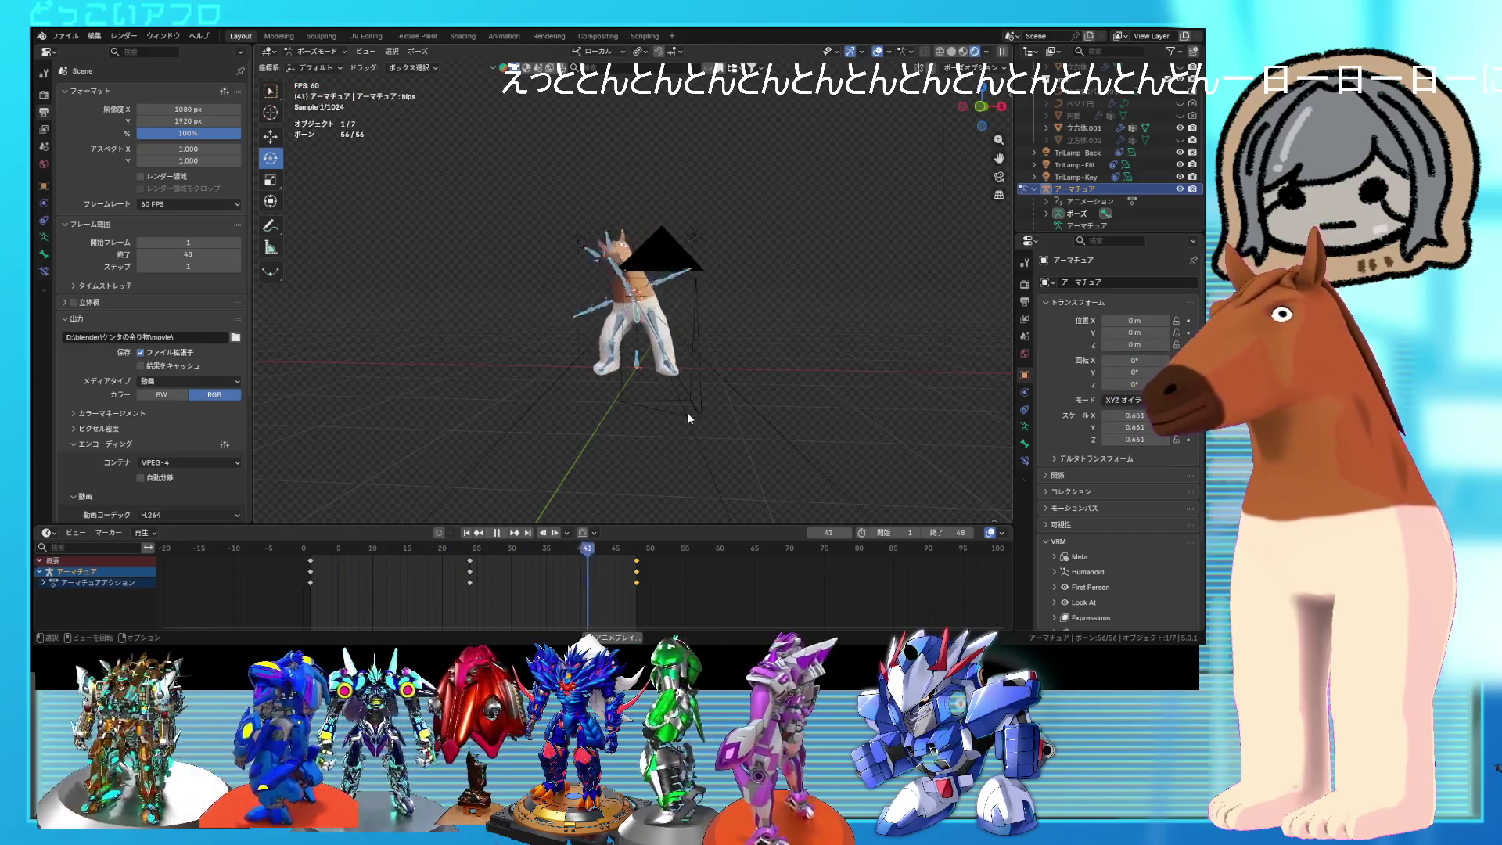
# Step: Orbit and zoom around the playing horse animation, then hide the viewport overlays with Shift+Alt+Z
pyautogui.moveTo(755, 409)
pyautogui.mouseDown(button='middle')
pyautogui.moveTo(653, 420)
pyautogui.moveTo(715, 411)
pyautogui.mouseUp(button='middle')
pyautogui.scroll(4, 734, 420)
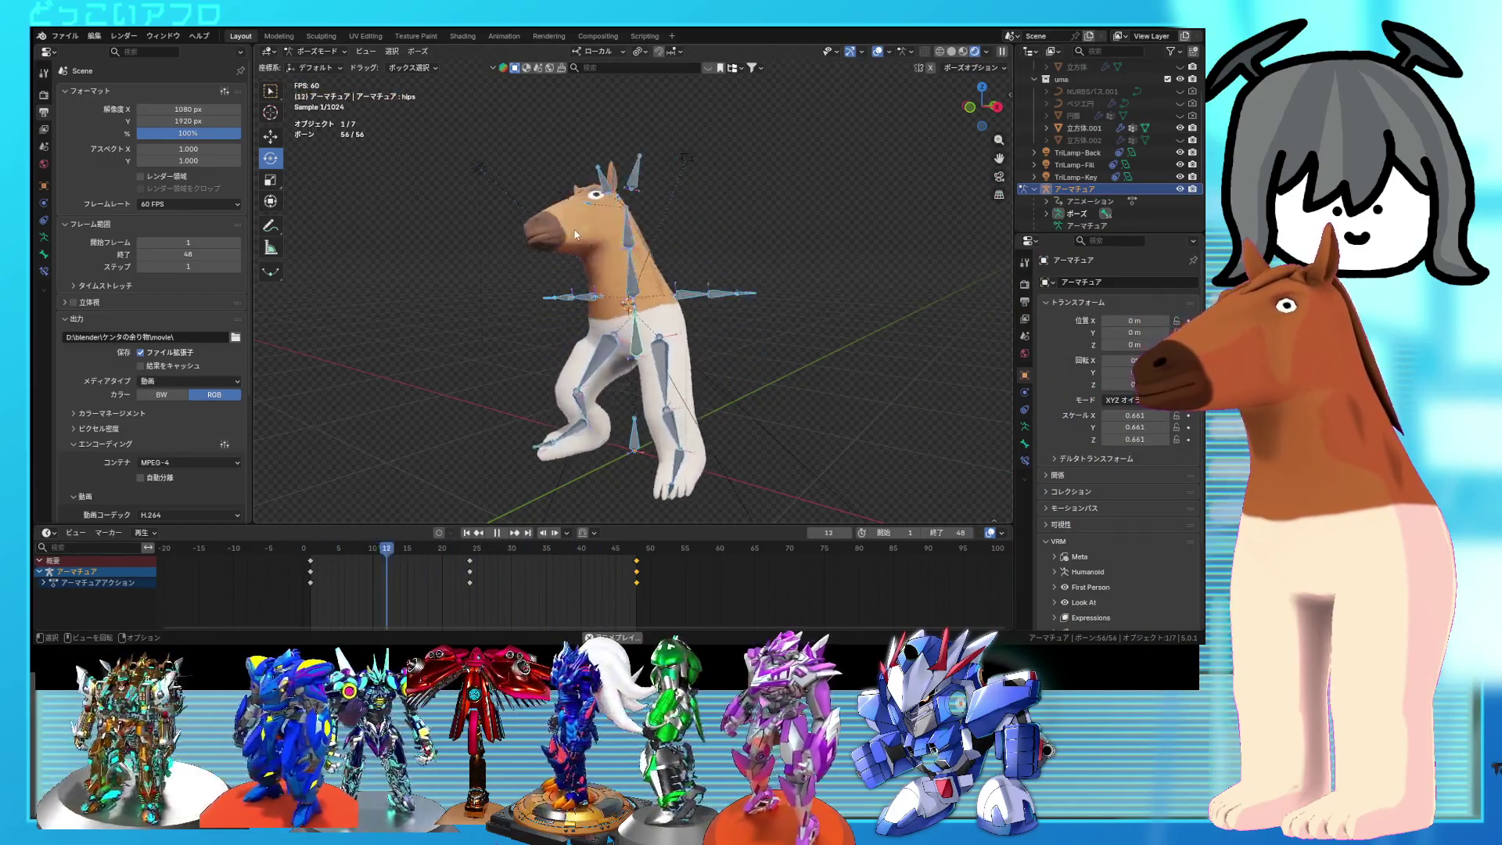
pyautogui.hotkey('shift', 'alt', 'z')
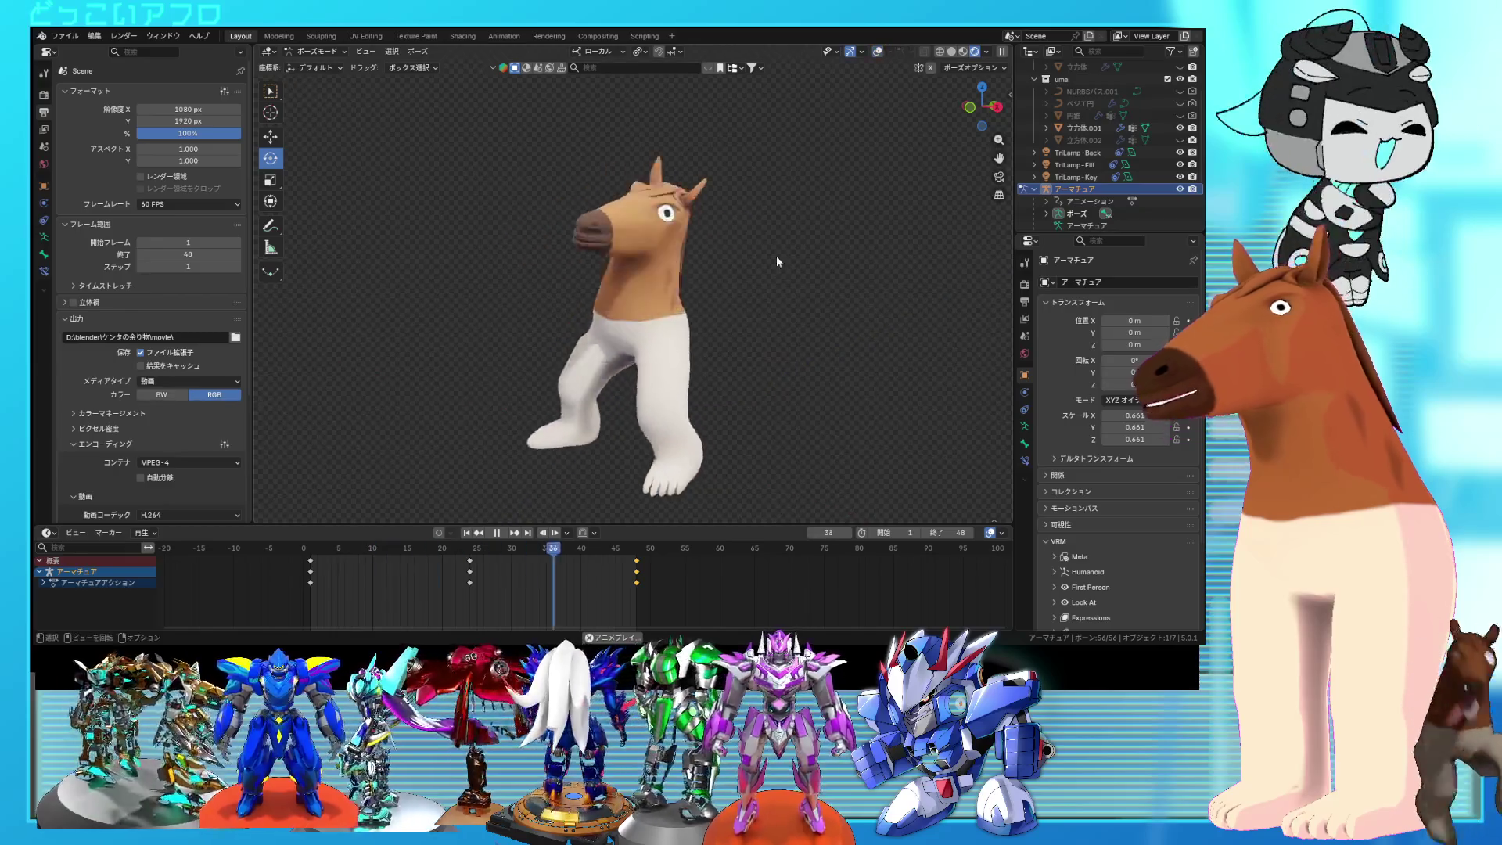
# Step: Stop playback, restore the overlays and rotate the left thigh upper_leg.L about global Z
pyautogui.press('space')
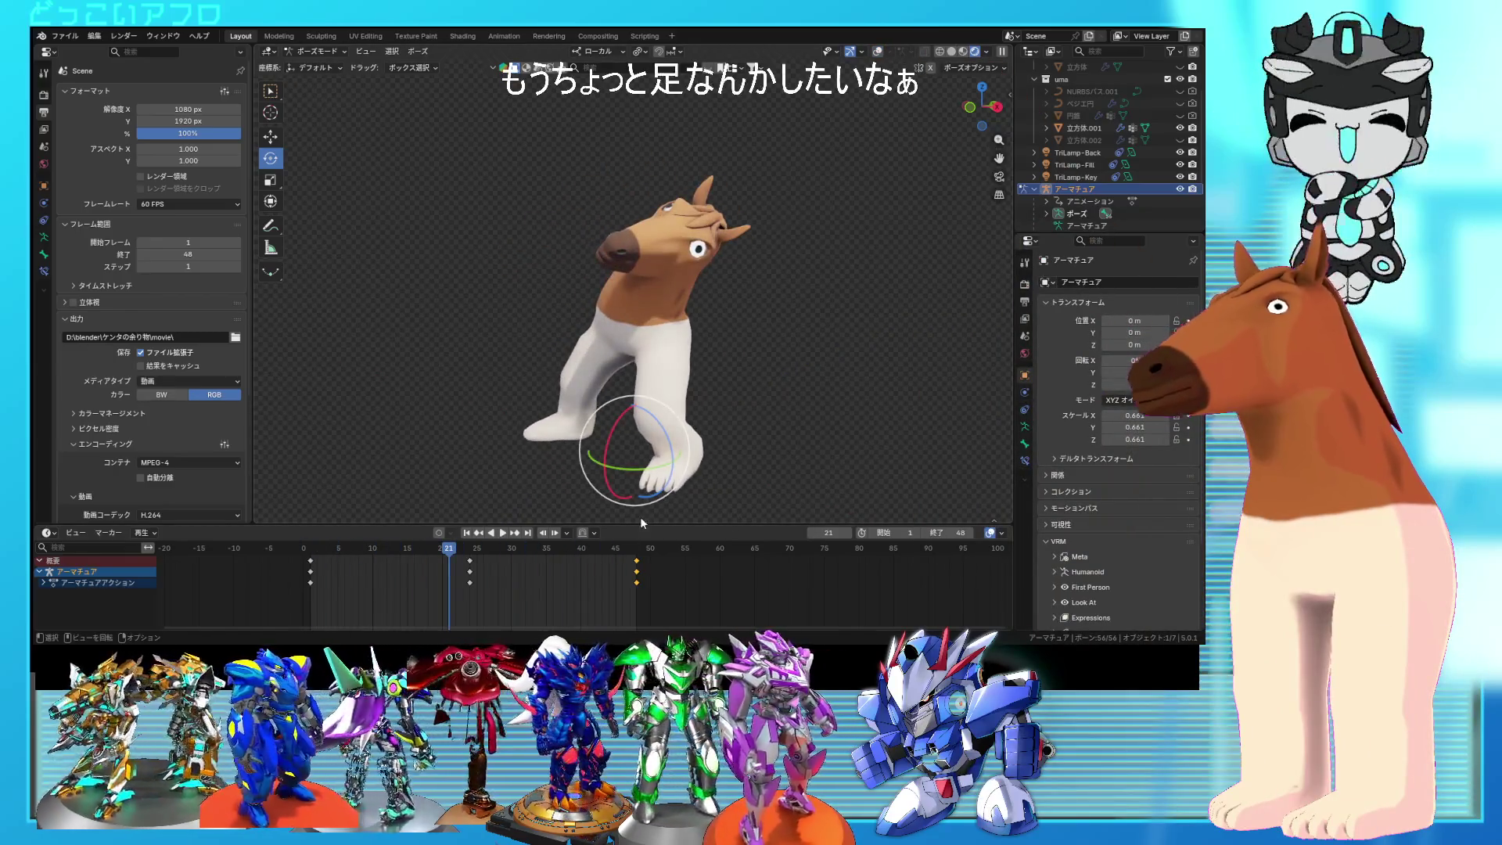
pyautogui.click(876, 53)
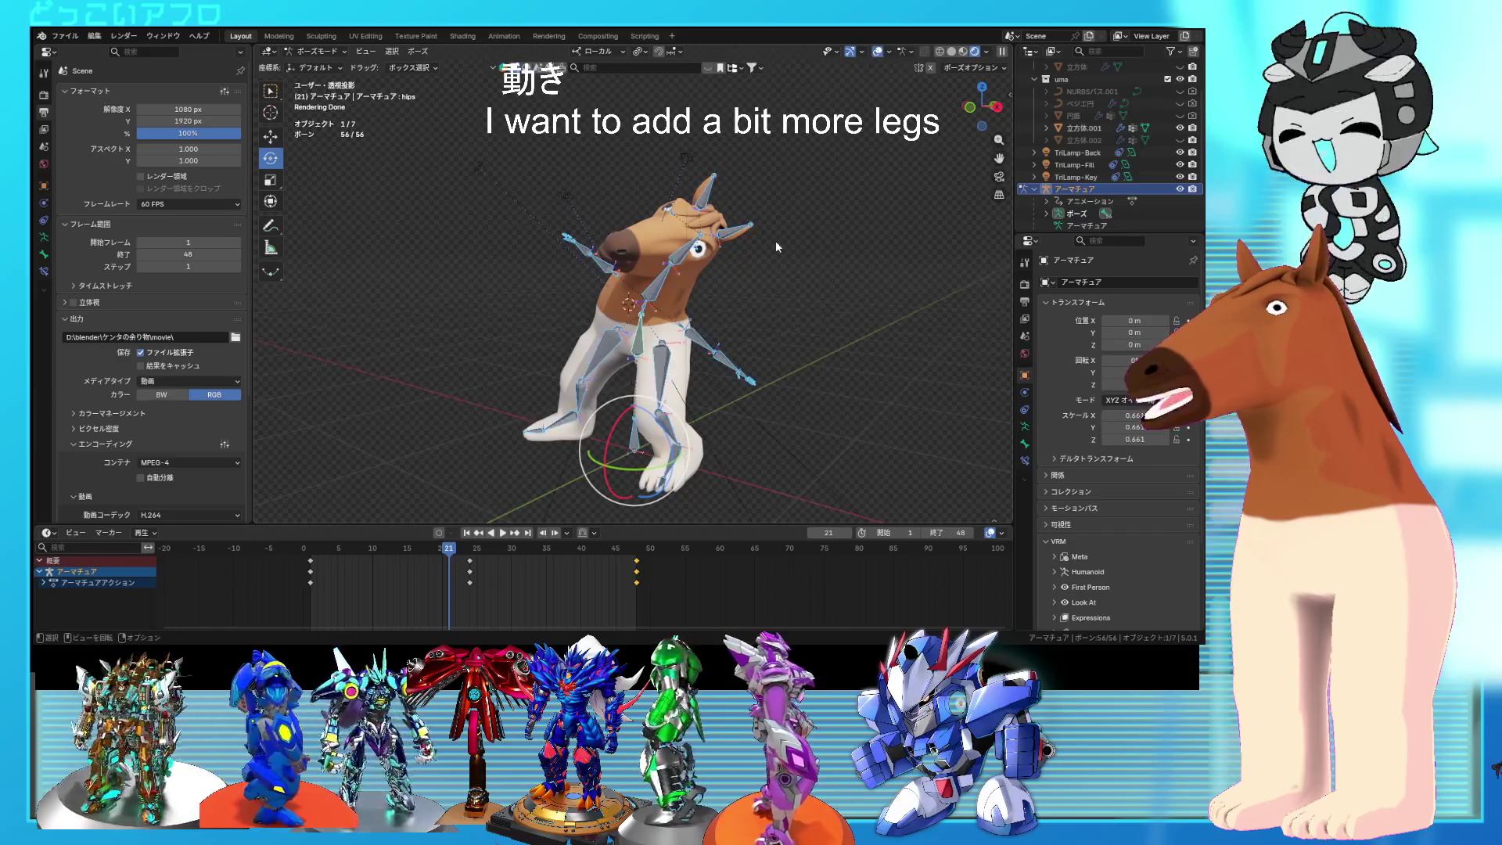
pyautogui.click(671, 378)
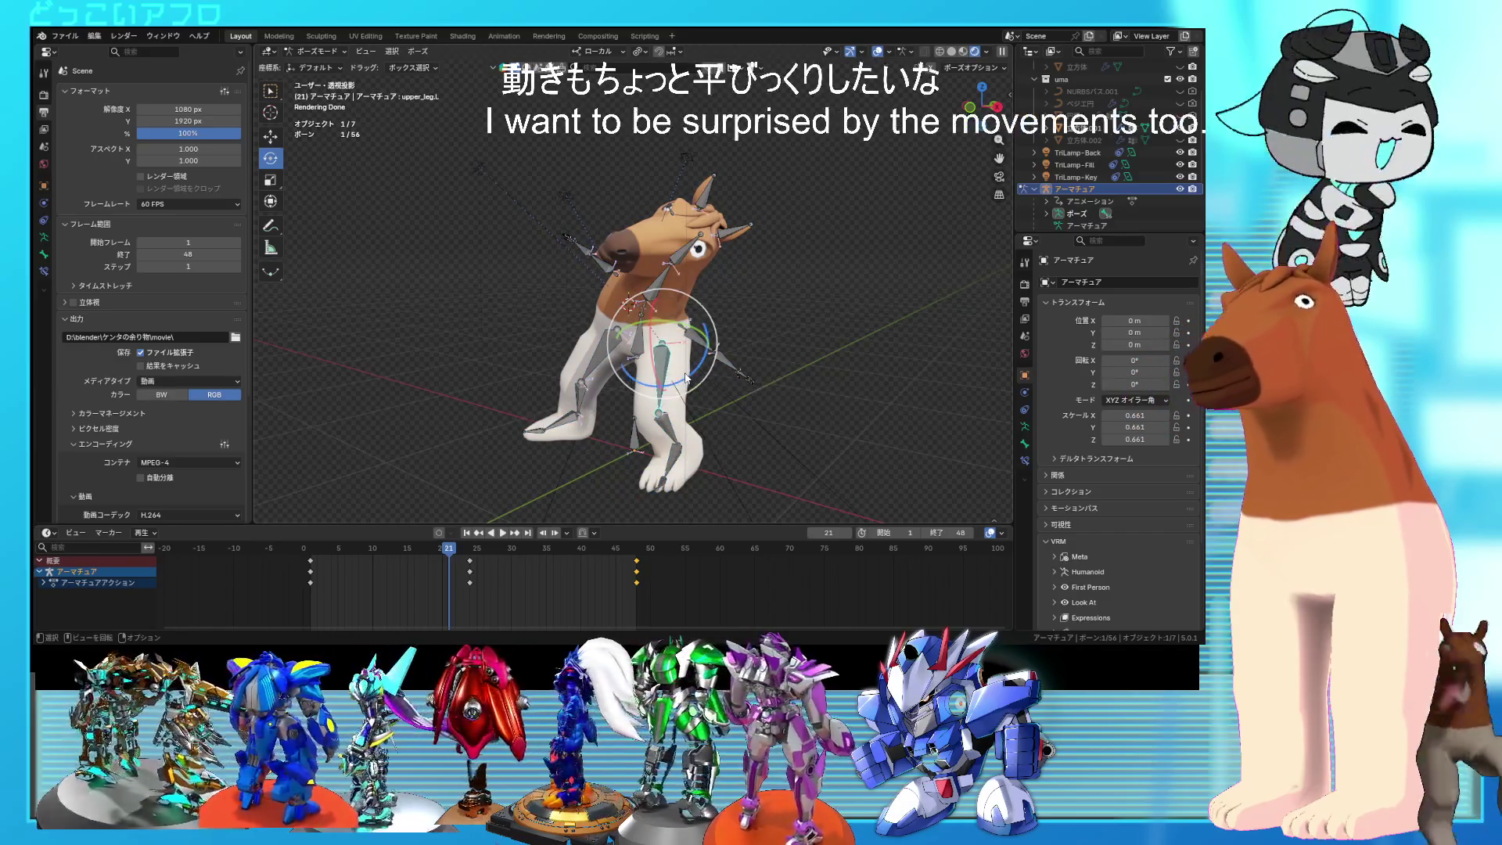
pyautogui.moveTo(699, 383); pyautogui.dragTo(634, 400, button='middle')
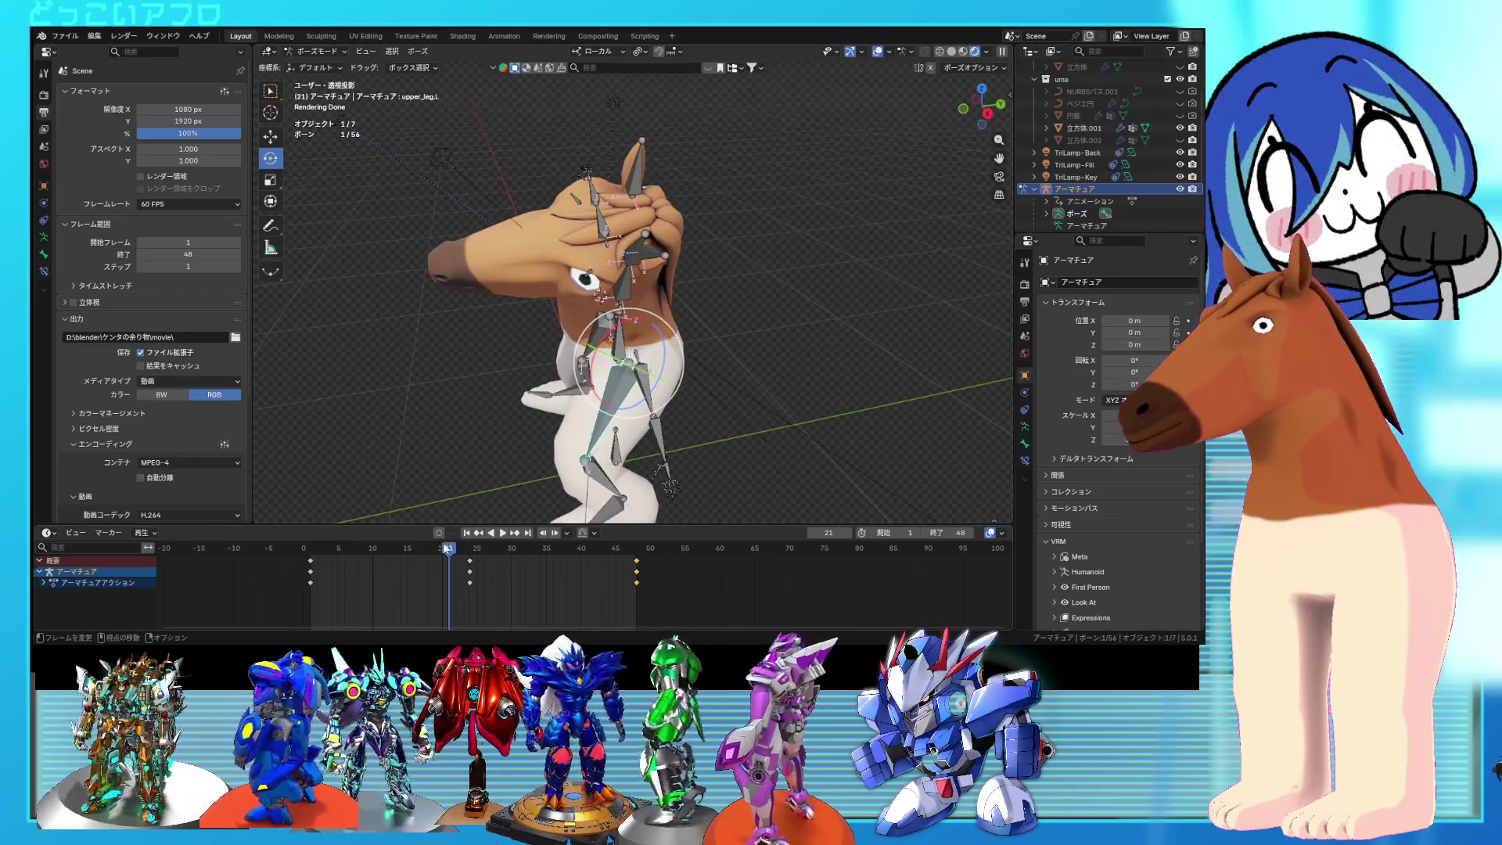
pyautogui.moveTo(456, 550); pyautogui.dragTo(467, 552)
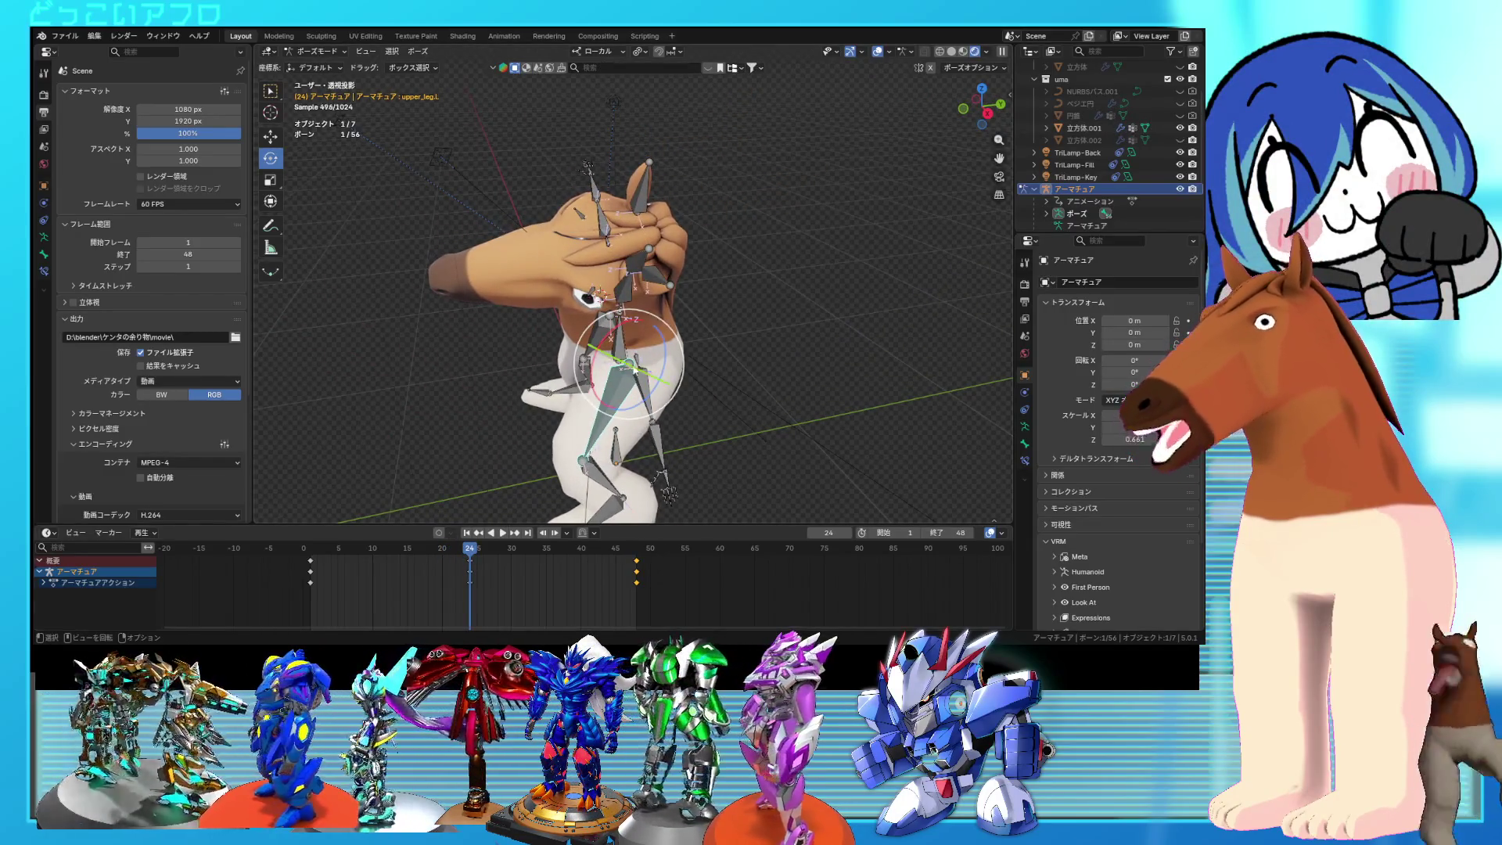
pyautogui.moveTo(704, 395)
pyautogui.mouseDown(button='middle')
pyautogui.moveTo(678, 407)
pyautogui.moveTo(749, 411)
pyautogui.moveTo(712, 419)
pyautogui.mouseUp(button='middle')
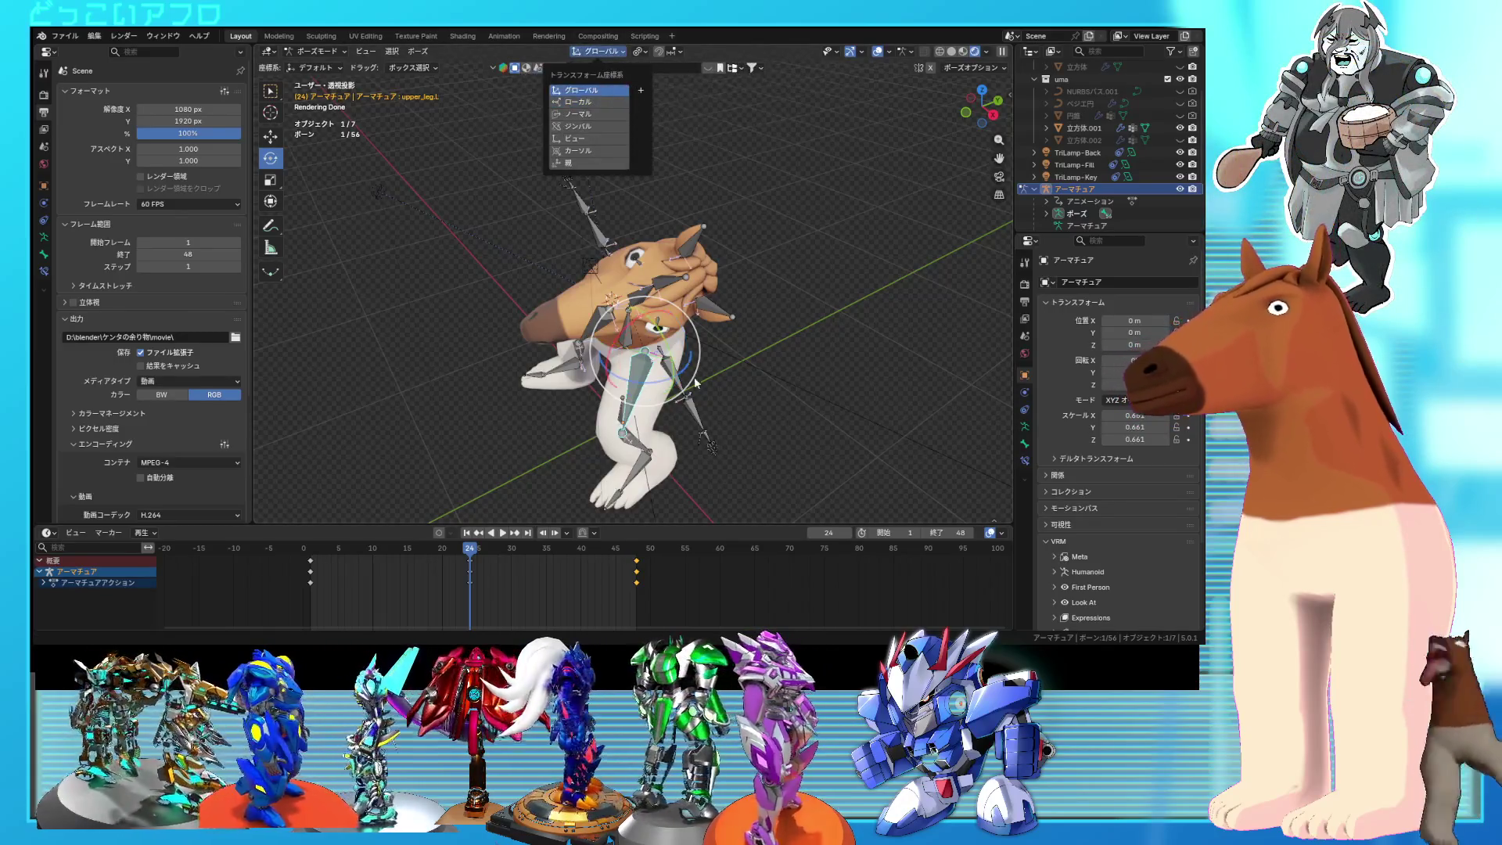
pyautogui.moveTo(695, 383); pyautogui.dragTo(688, 391)
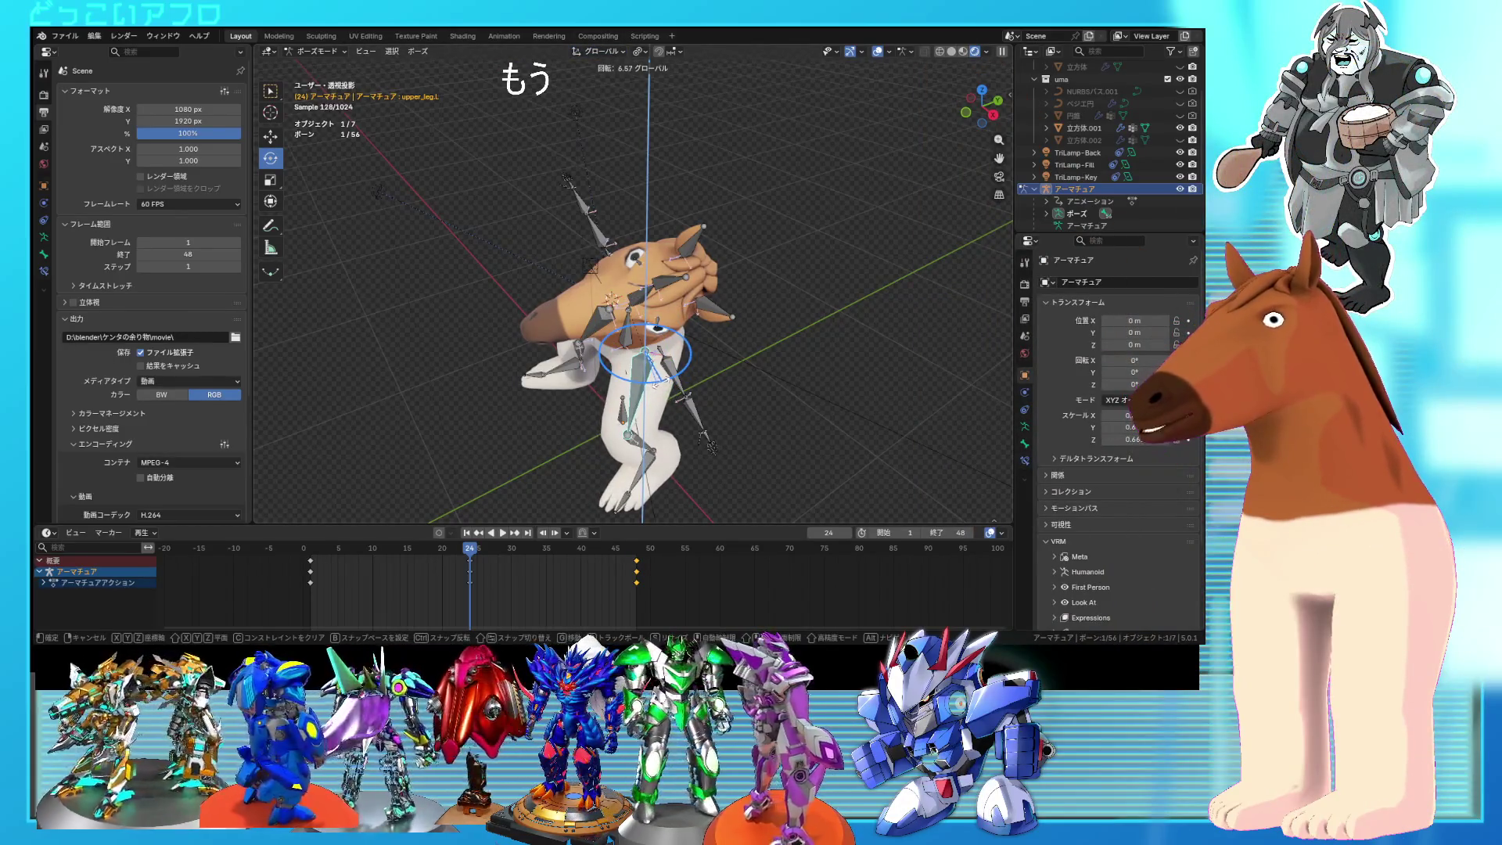
pyautogui.click(568, 180)
pyautogui.moveTo(595, 329)
pyautogui.mouseDown(button='middle')
pyautogui.moveTo(634, 366)
pyautogui.moveTo(730, 365)
pyautogui.mouseUp(button='middle')
# Step: Rotate the hips, left thigh and left lower leg into a deeper bend
pyautogui.click(647, 296)
pyautogui.press('KP_1')
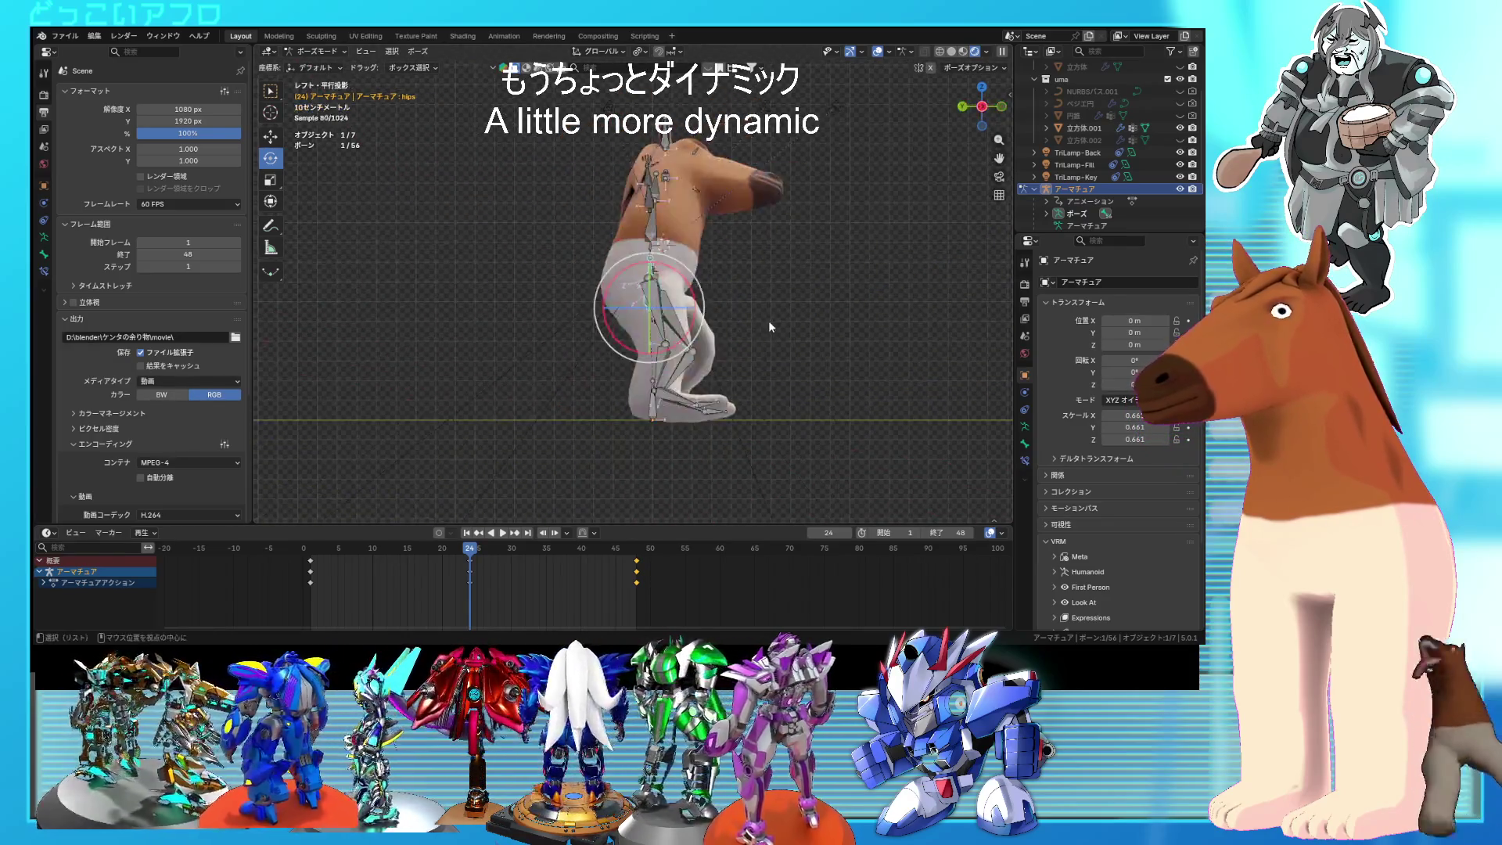
pyautogui.press('r')
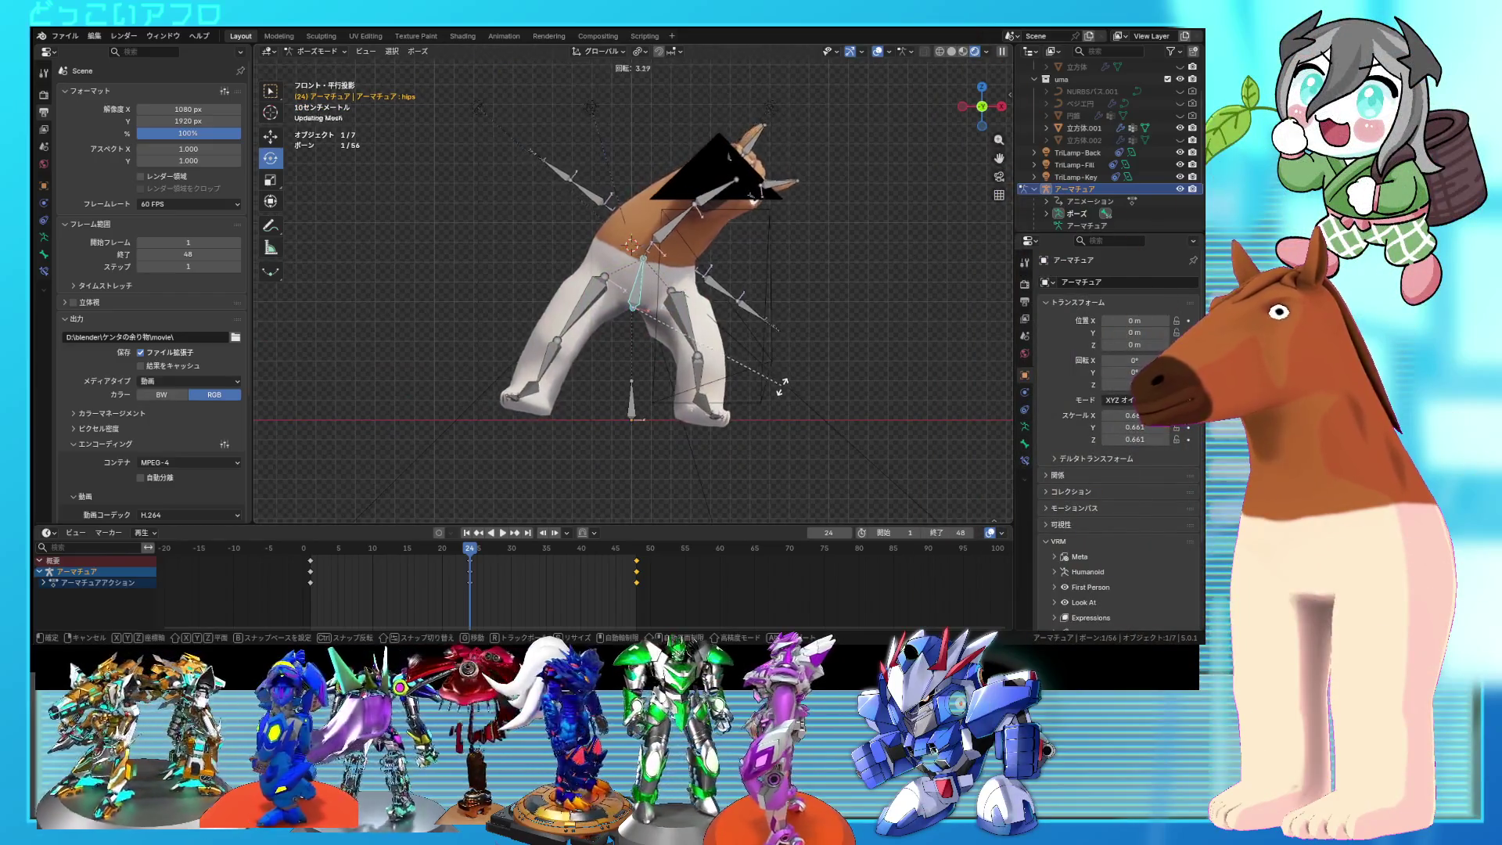
pyautogui.click(781, 397)
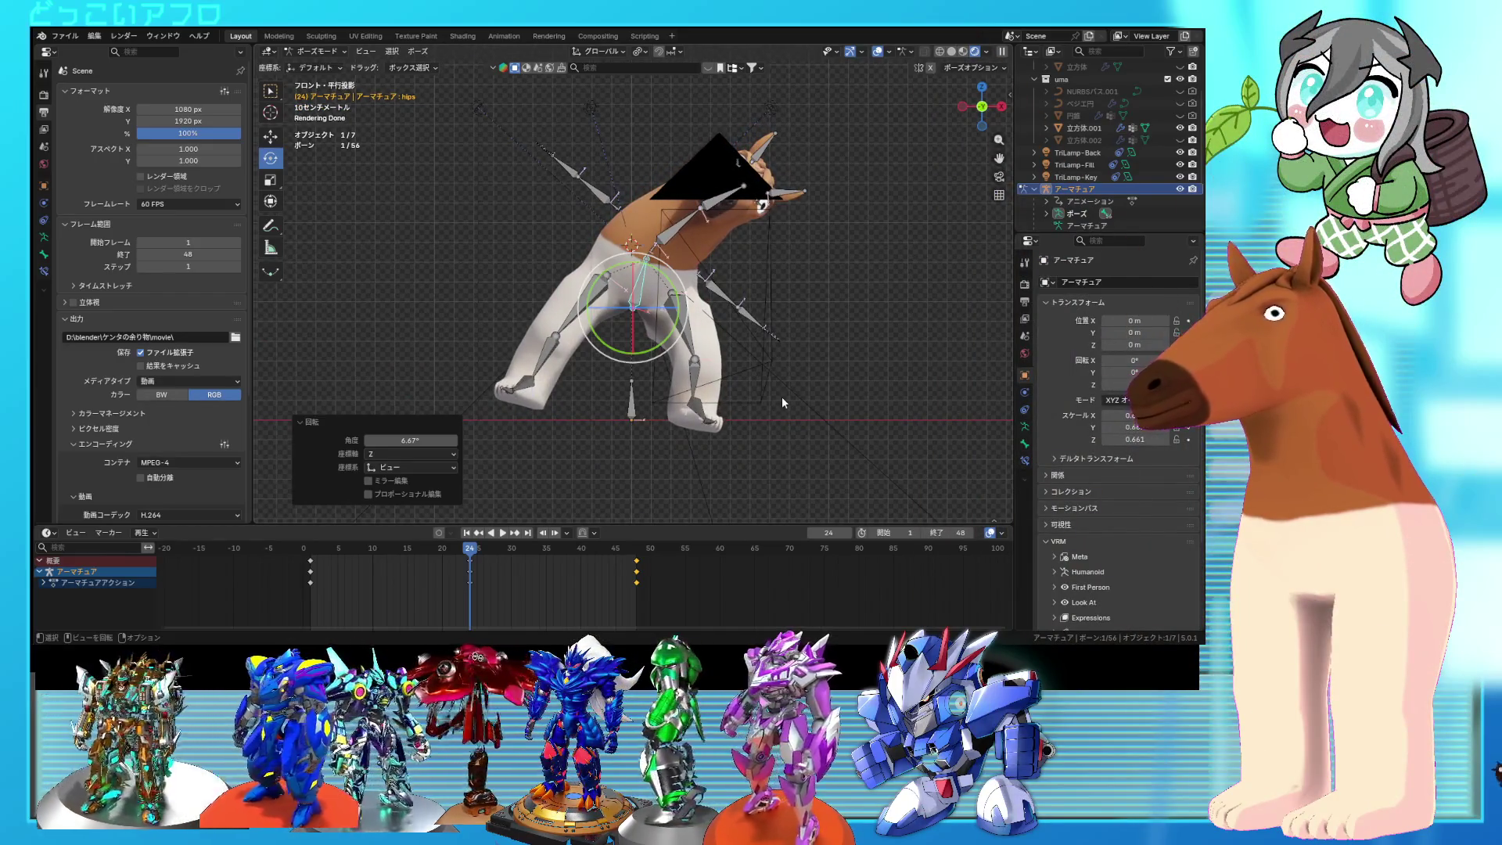
pyautogui.click(694, 351)
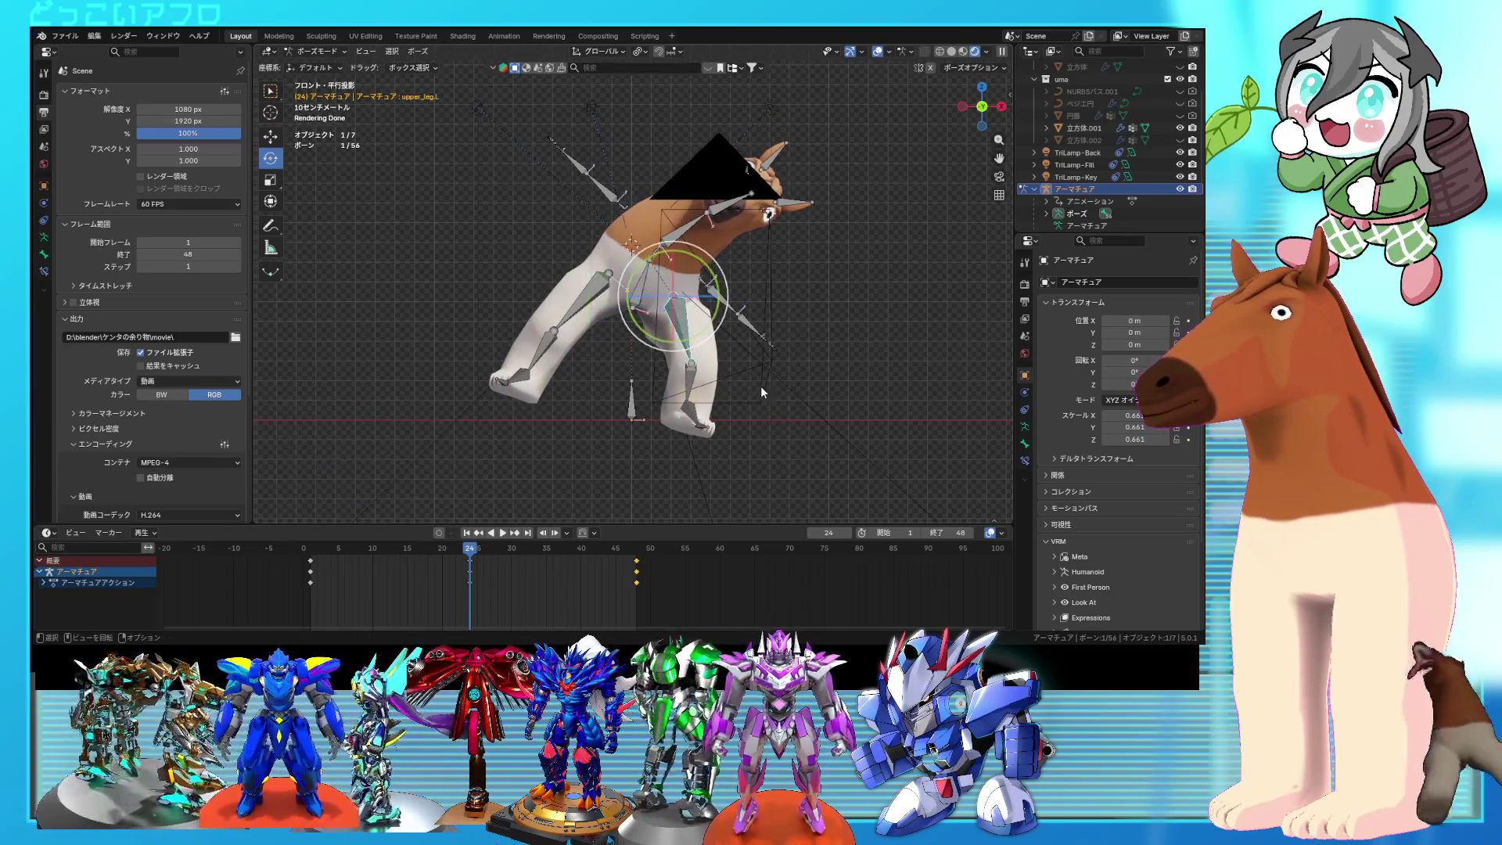
pyautogui.press('r')
pyautogui.moveTo(795, 377); pyautogui.dragTo(669, 397, button='middle')
pyautogui.press('r')
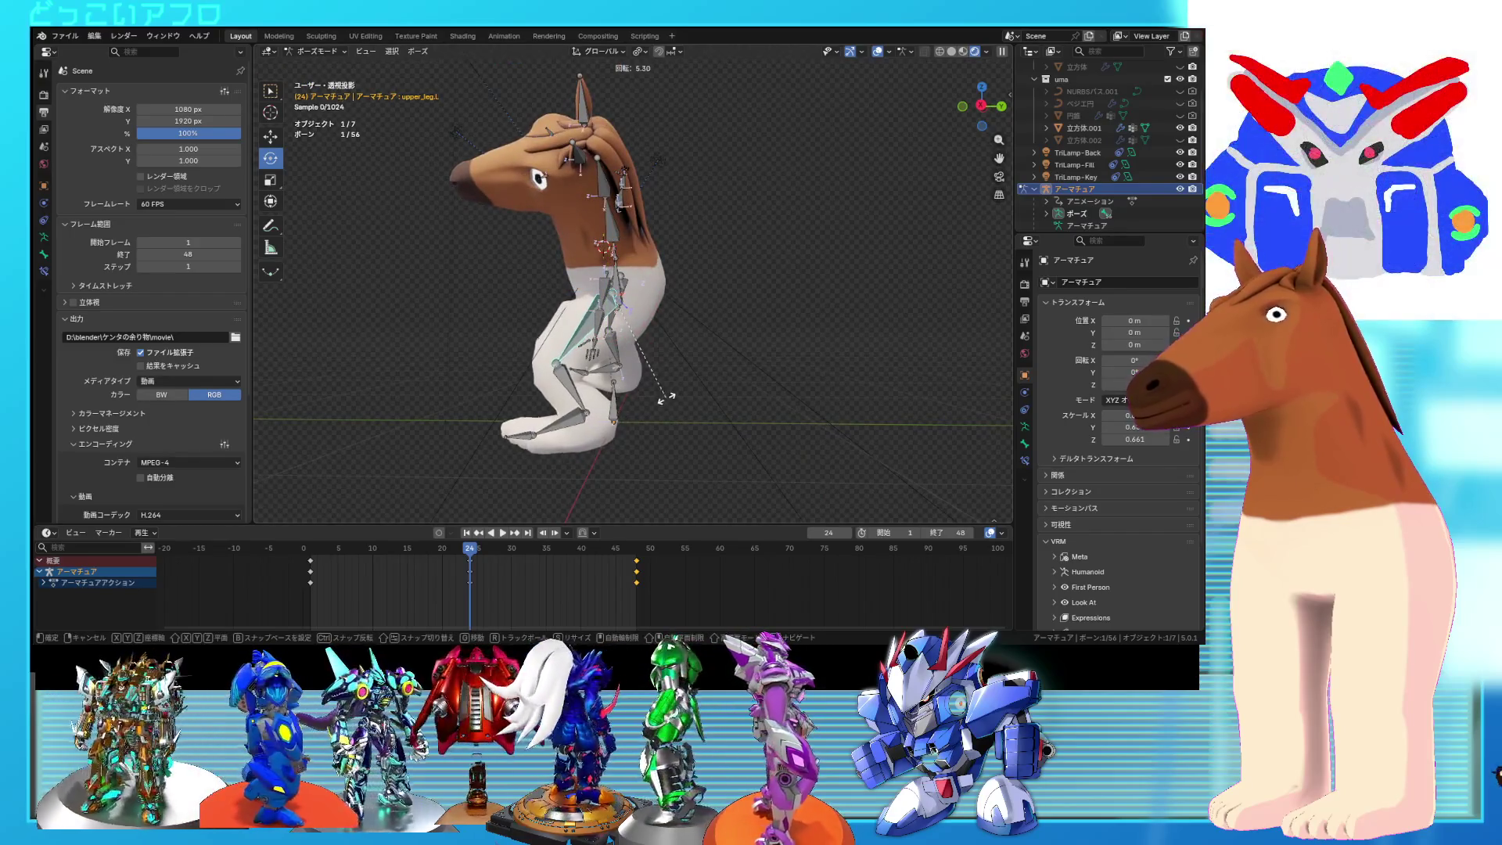
pyautogui.click(666, 399)
pyautogui.click(650, 385)
# Step: Rotate foot.L by 13.8° and the left lower leg by -8.46°
pyautogui.click(603, 415)
pyautogui.press('r')
pyautogui.click(658, 427)
pyautogui.keyDown('alt'); pyautogui.moveTo(657, 427); pyautogui.dragTo(712, 429, button='middle'); pyautogui.keyUp('alt')
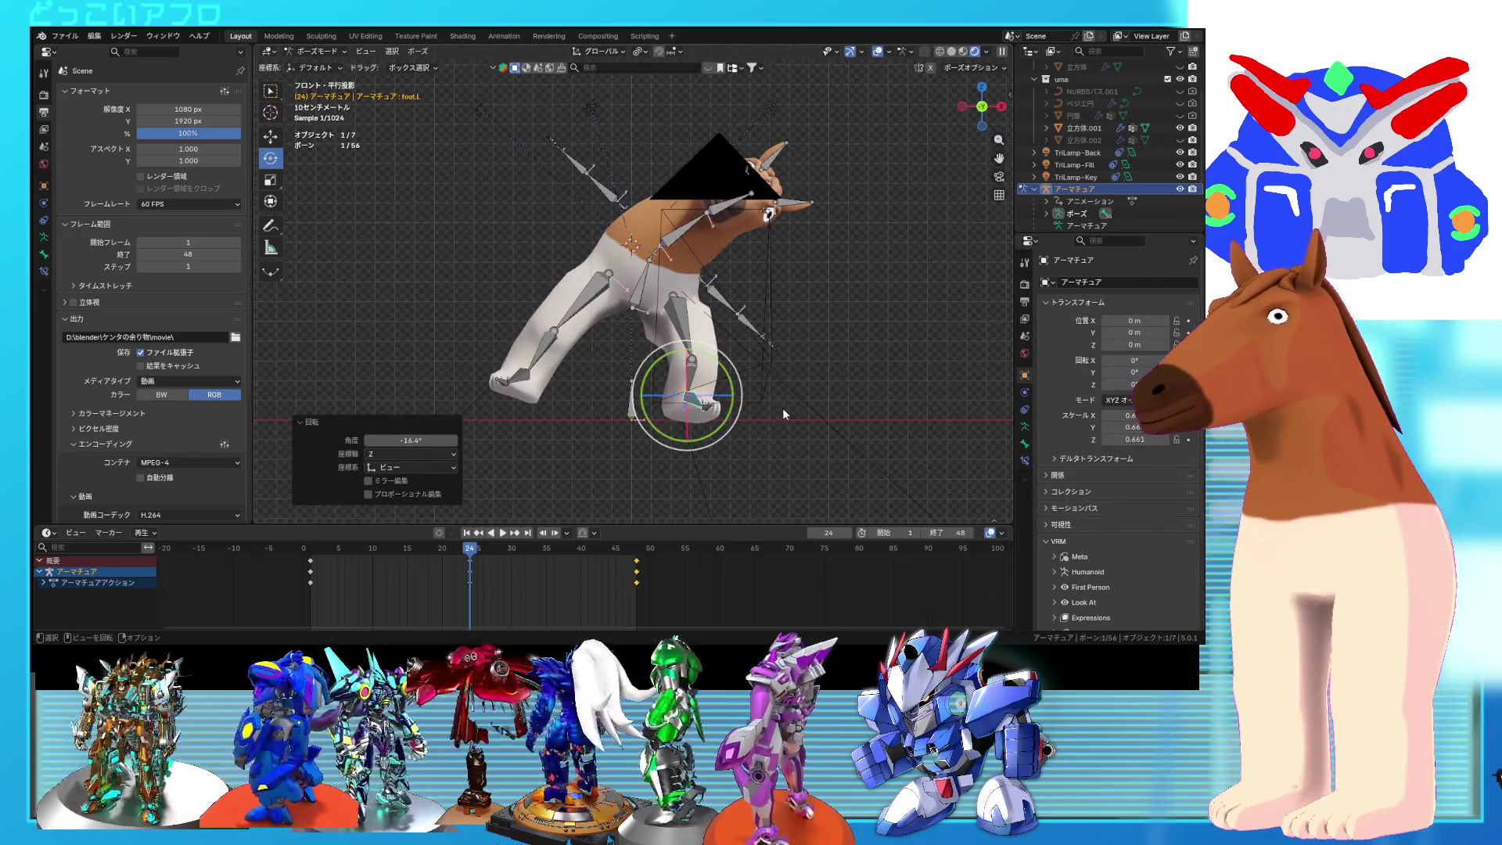
pyautogui.click(696, 381)
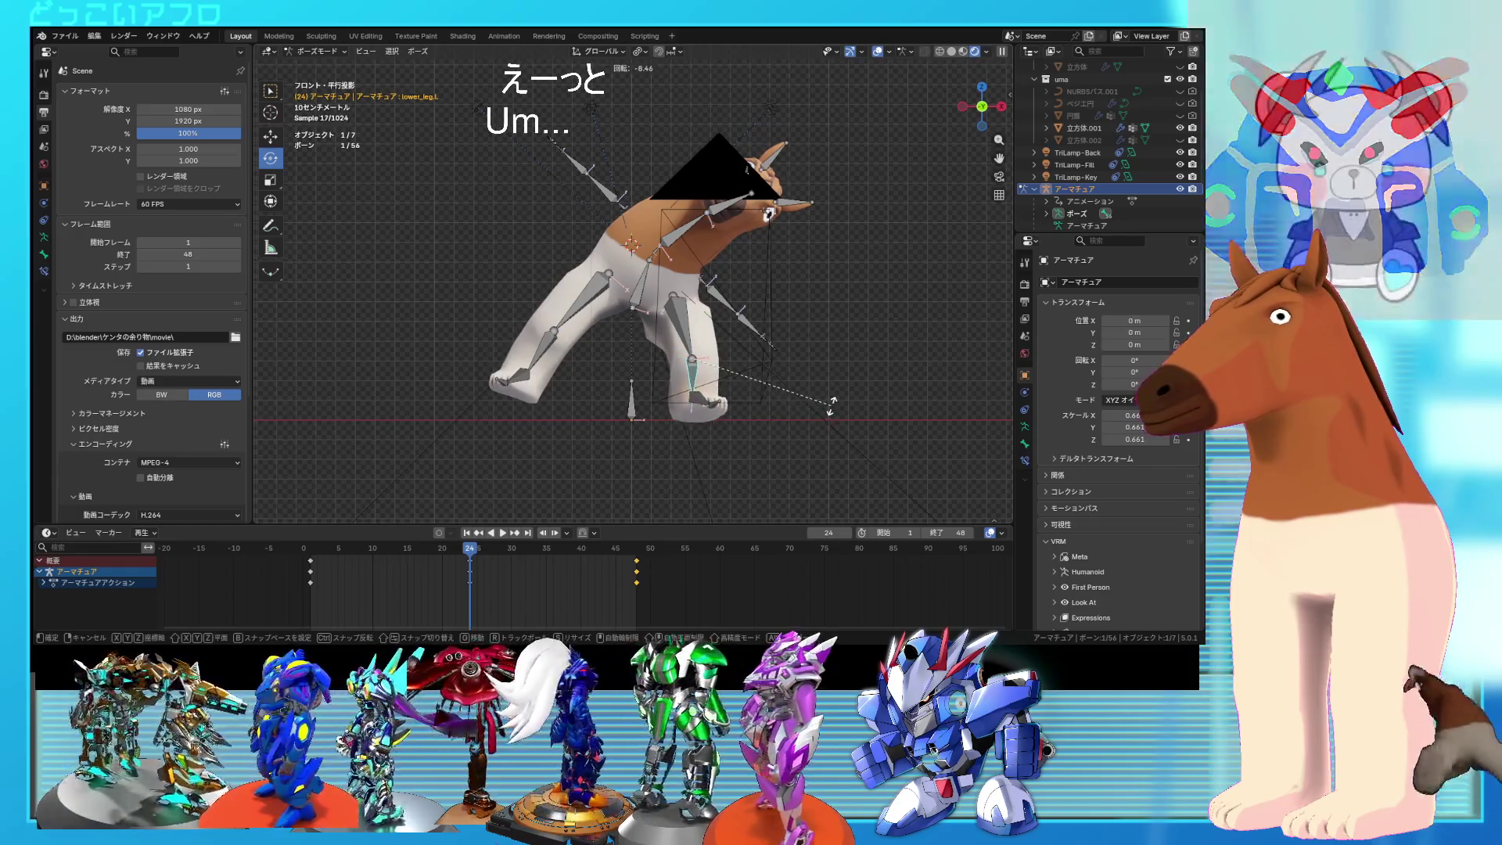
pyautogui.click(819, 406)
pyautogui.moveTo(818, 406)
pyautogui.mouseDown(button='middle')
pyautogui.moveTo(773, 449)
pyautogui.moveTo(821, 421)
pyautogui.moveTo(749, 413)
pyautogui.mouseUp(button='middle')
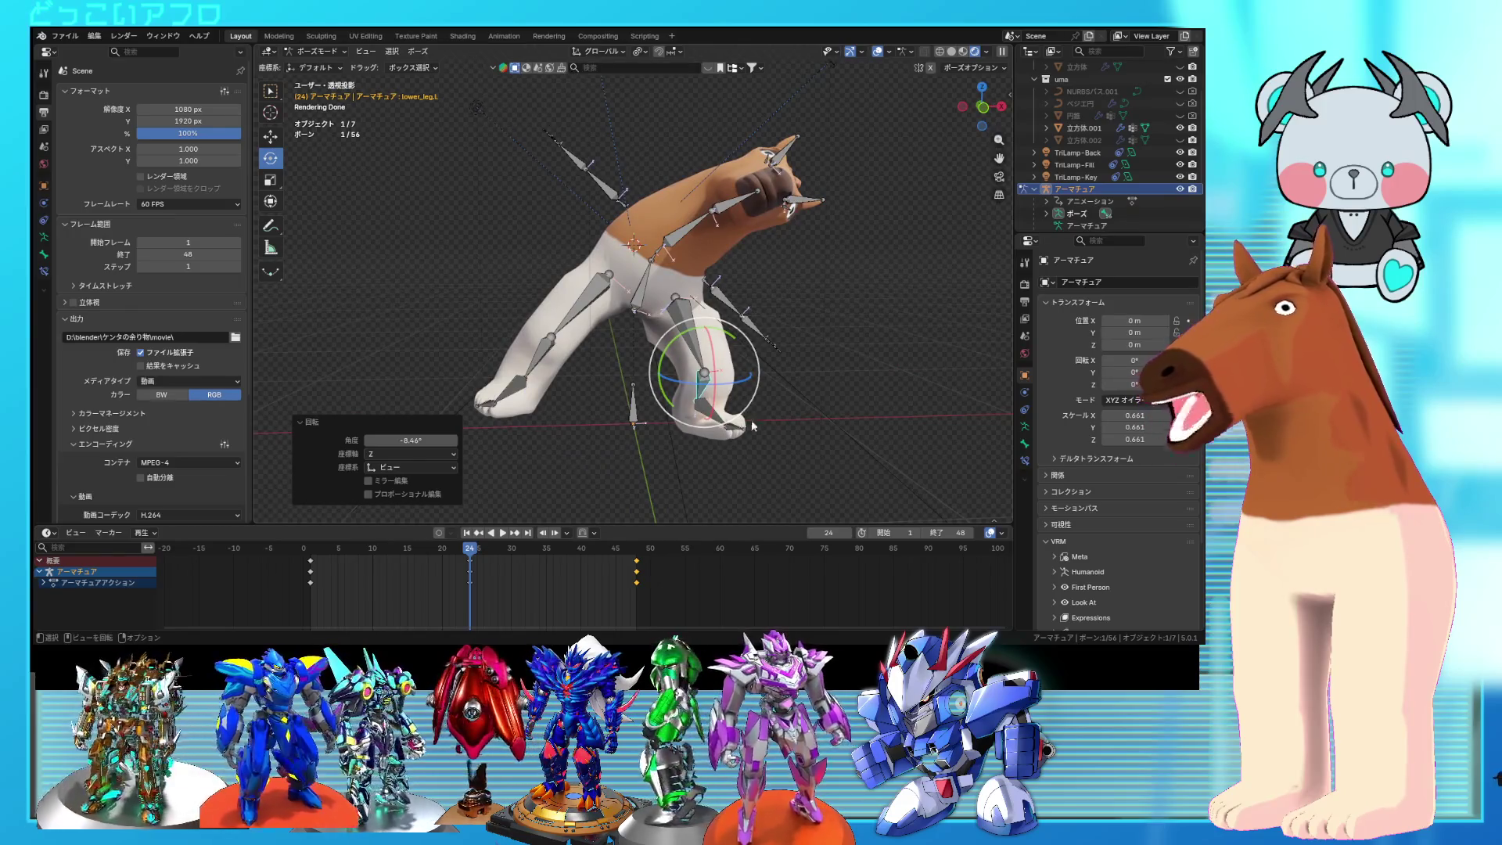
# Step: Keyframe the new pose at frame 24 via Insert Keyframe, then scrub back to frame 9
pyautogui.moveTo(807, 452); pyautogui.dragTo(757, 427)
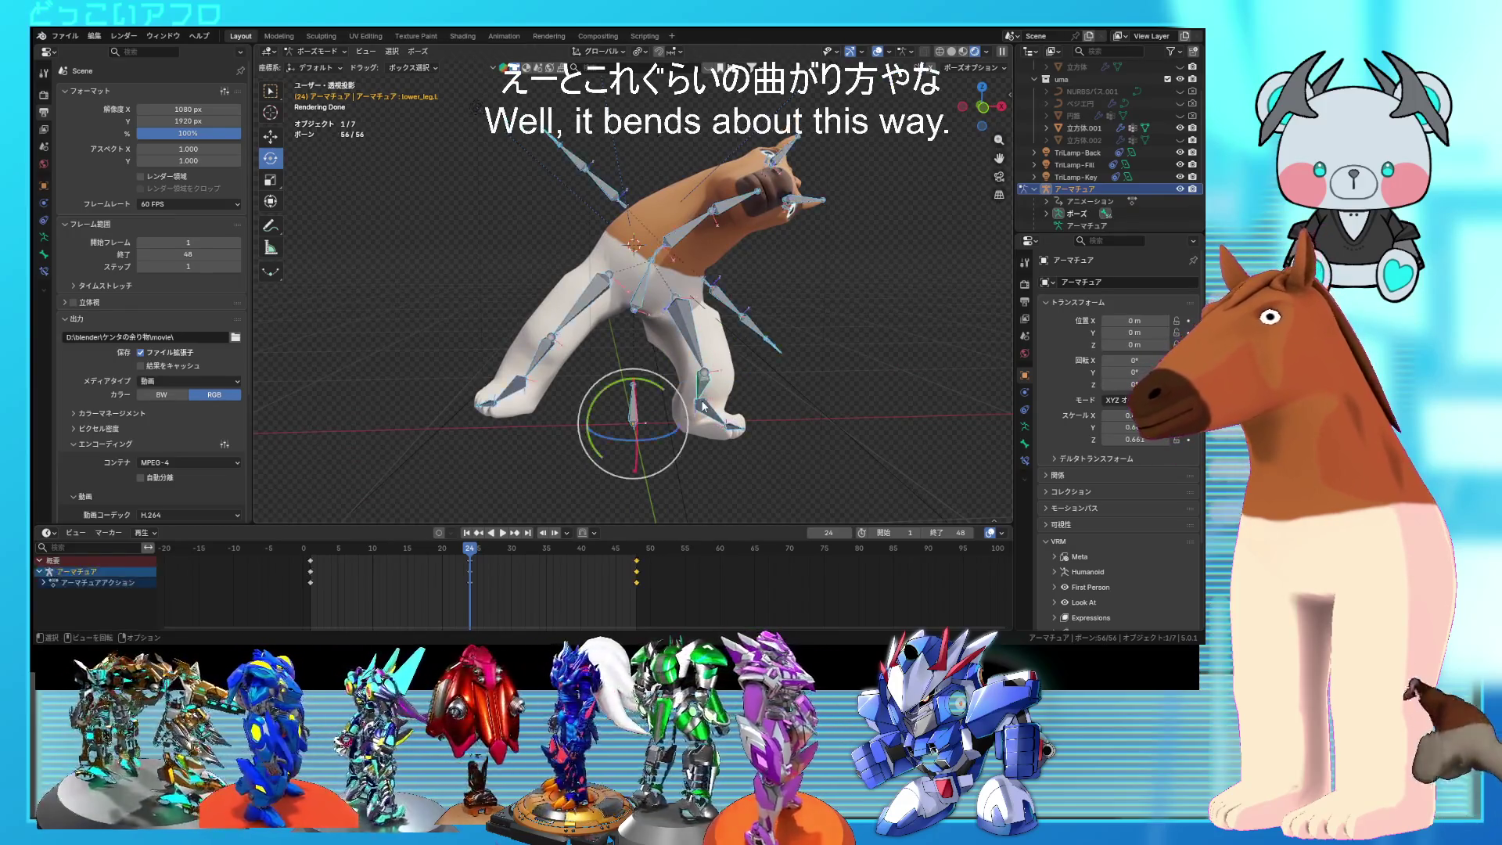
pyautogui.rightClick(680, 343)
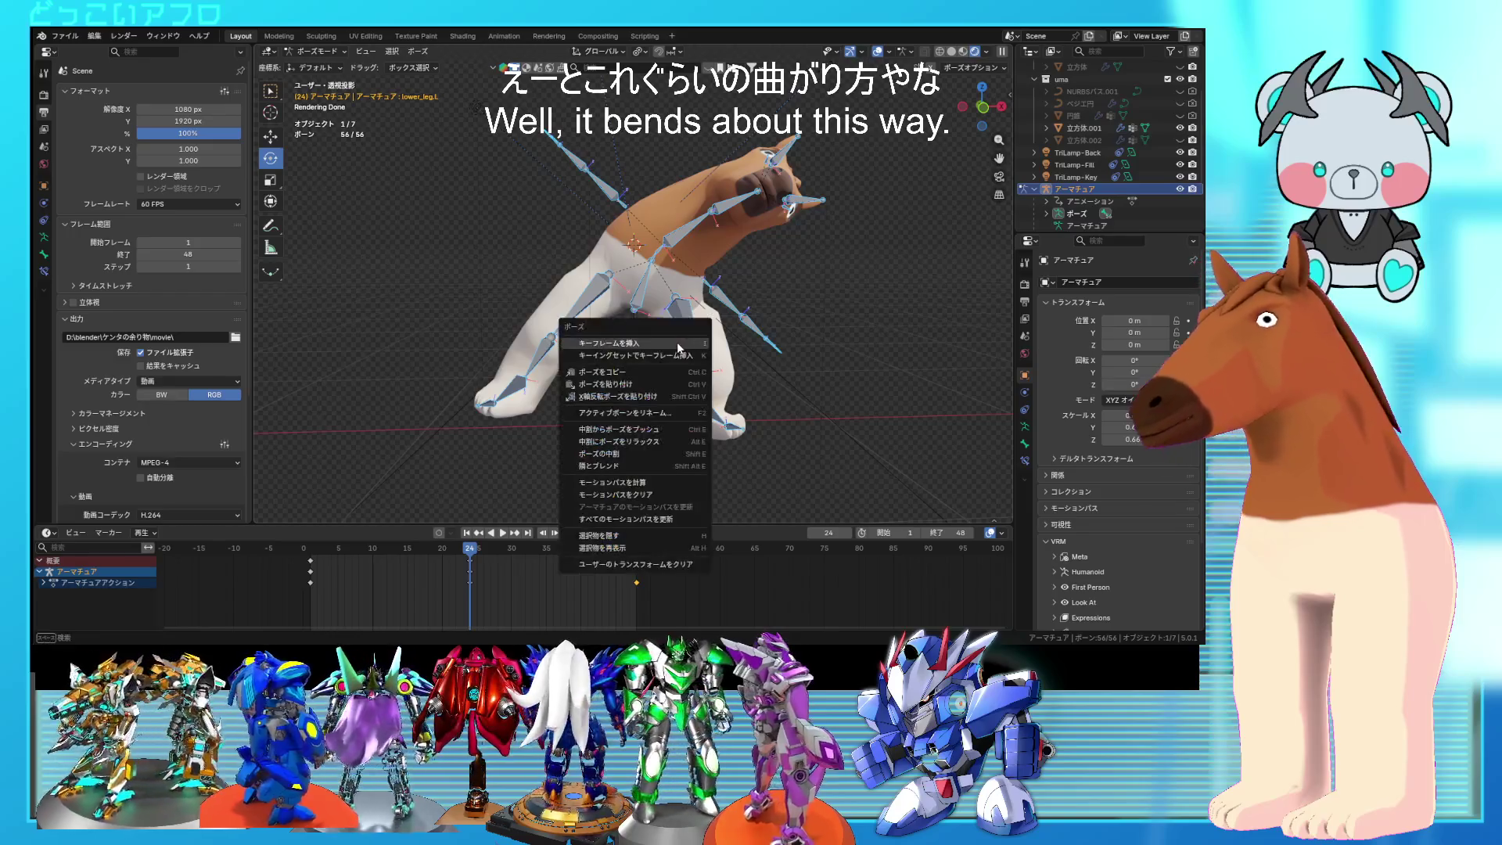
pyautogui.click(678, 343)
pyautogui.moveTo(471, 546); pyautogui.dragTo(311, 557)
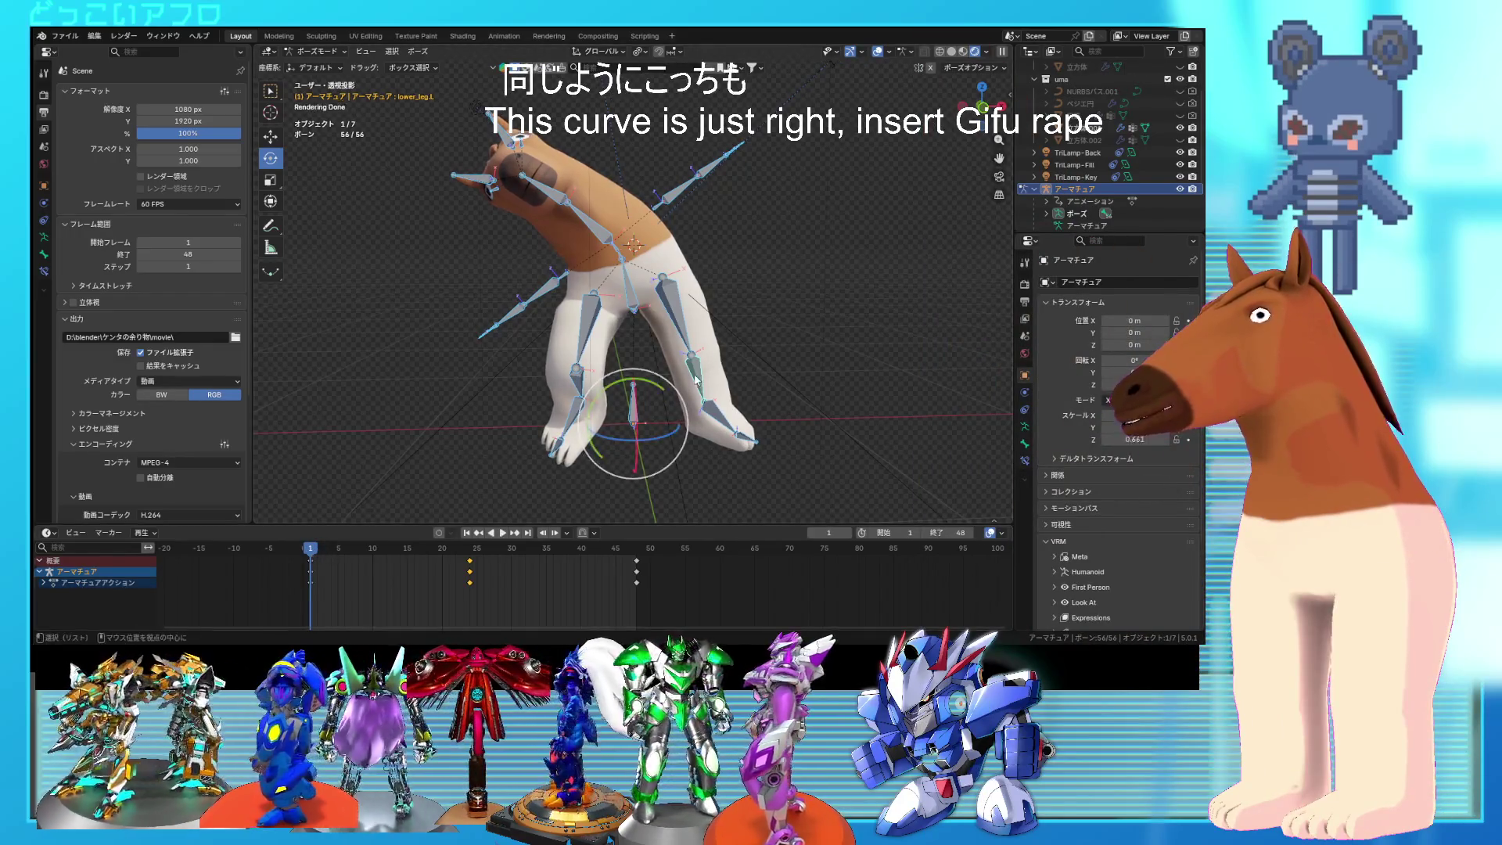
# Step: In front view, rotate the hips by -19° and the right thigh upper_leg.R by 12.7°
pyautogui.press('KP_1')
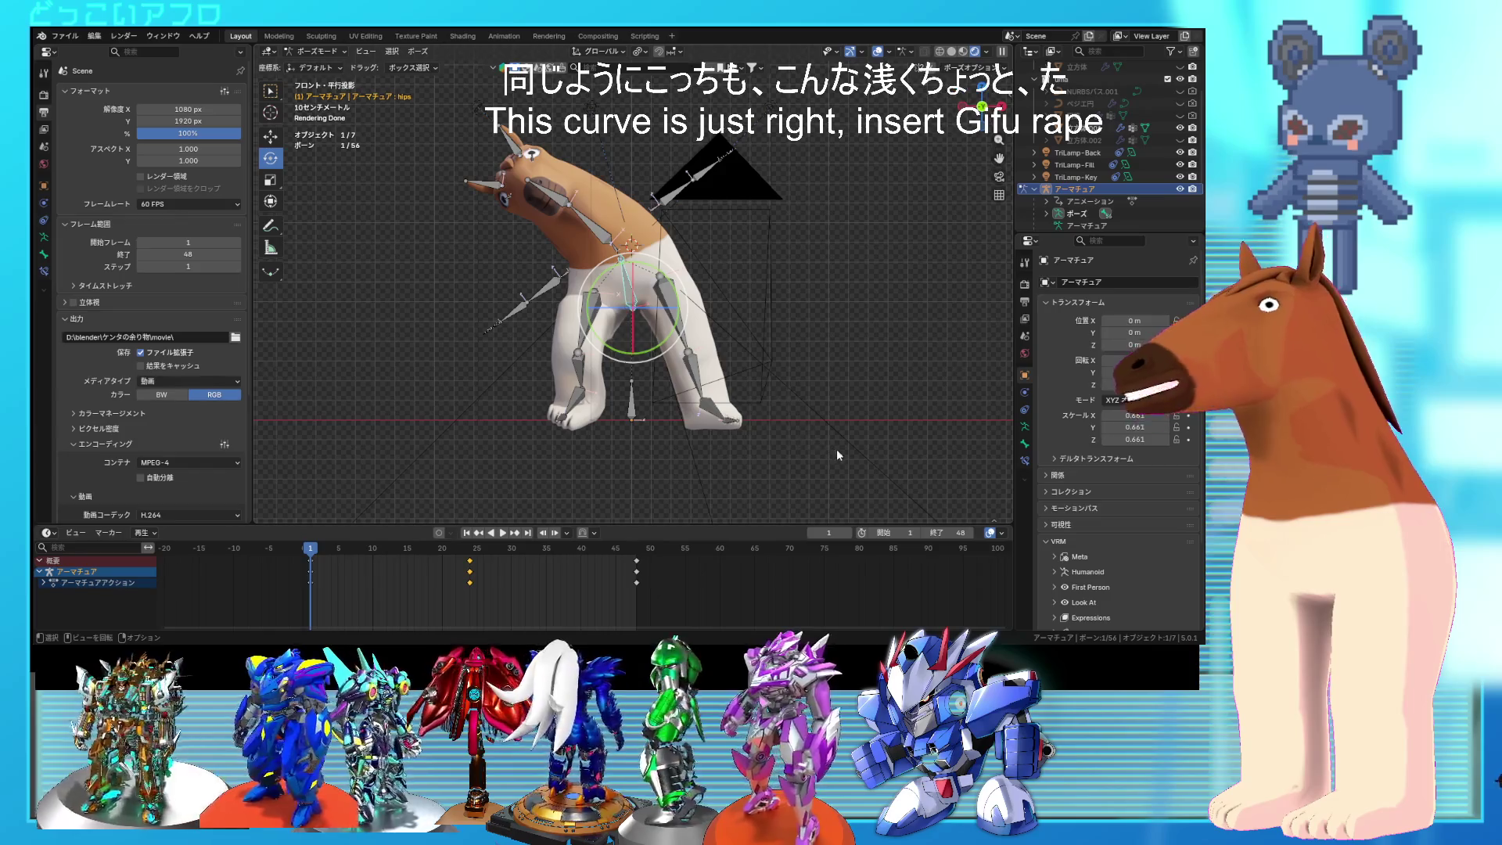
pyautogui.press('r')
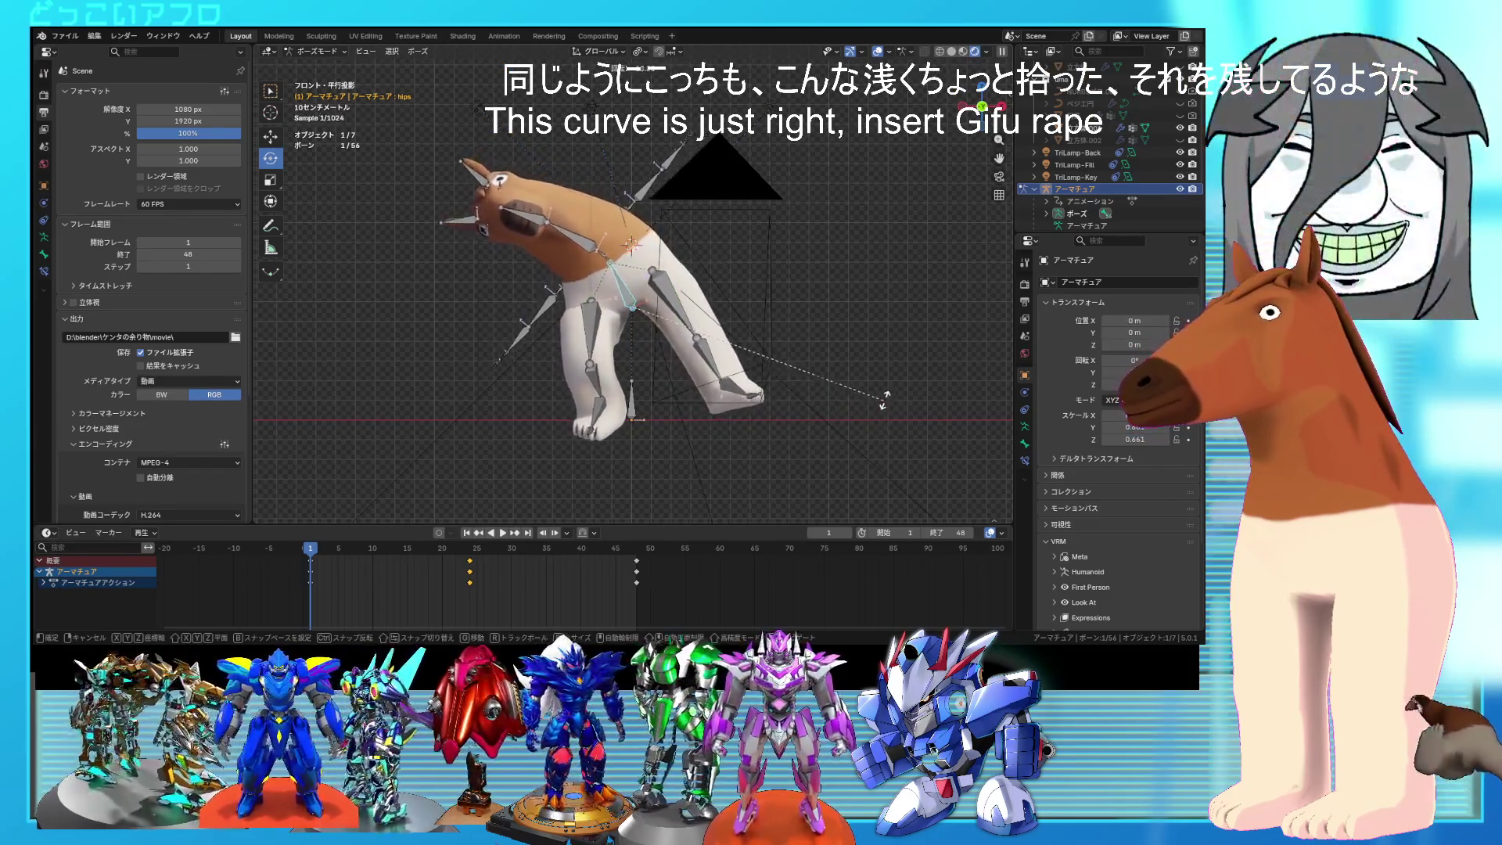
pyautogui.click(887, 382)
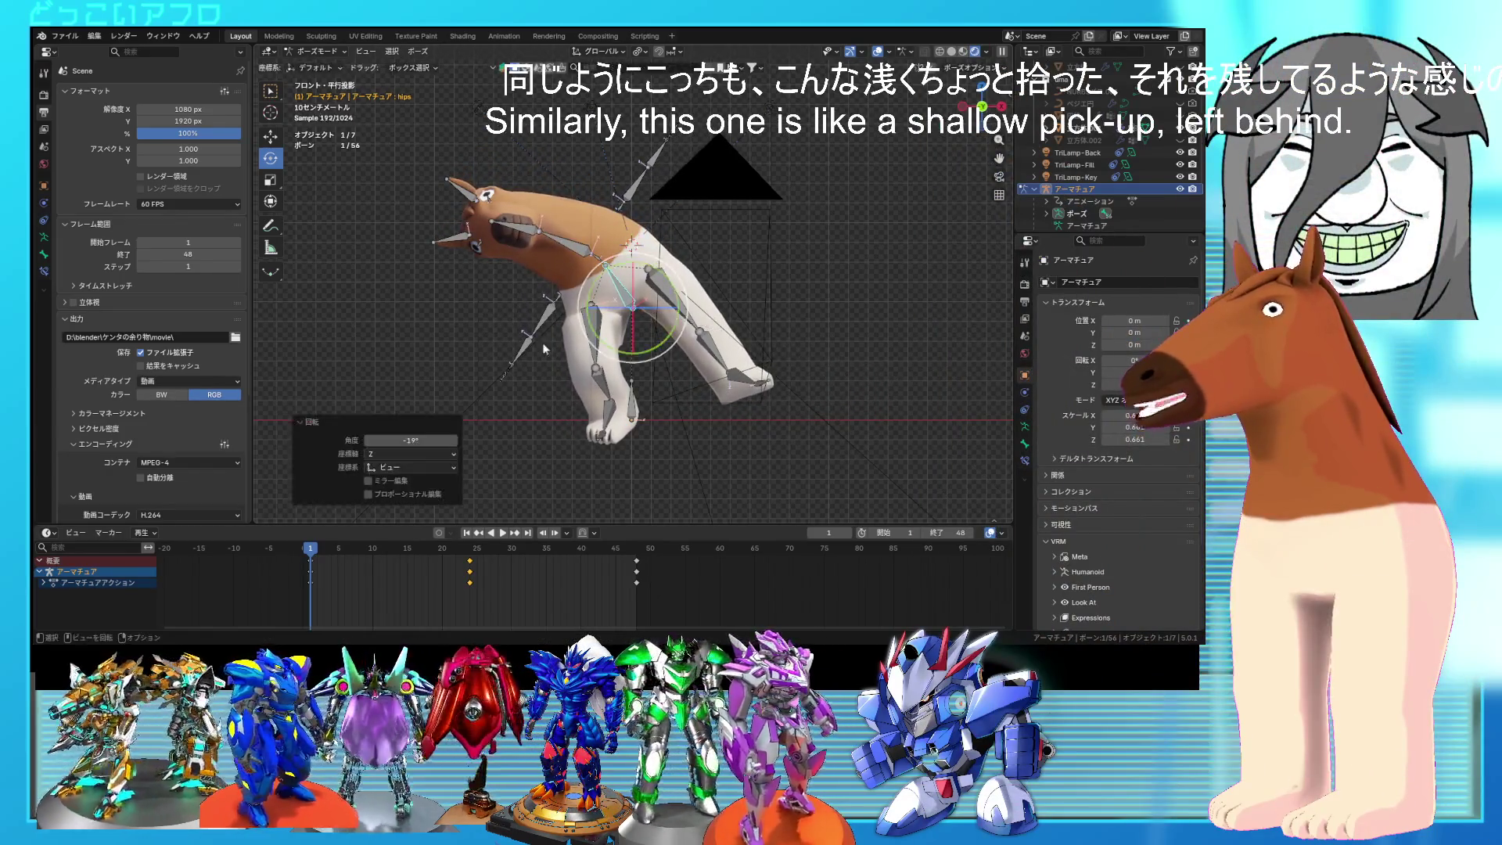
pyautogui.click(609, 341)
pyautogui.click(770, 499)
pyautogui.press('r')
pyautogui.moveTo(771, 464)
pyautogui.mouseDown(button='middle')
pyautogui.moveTo(646, 446)
pyautogui.moveTo(776, 501)
pyautogui.mouseUp(button='middle')
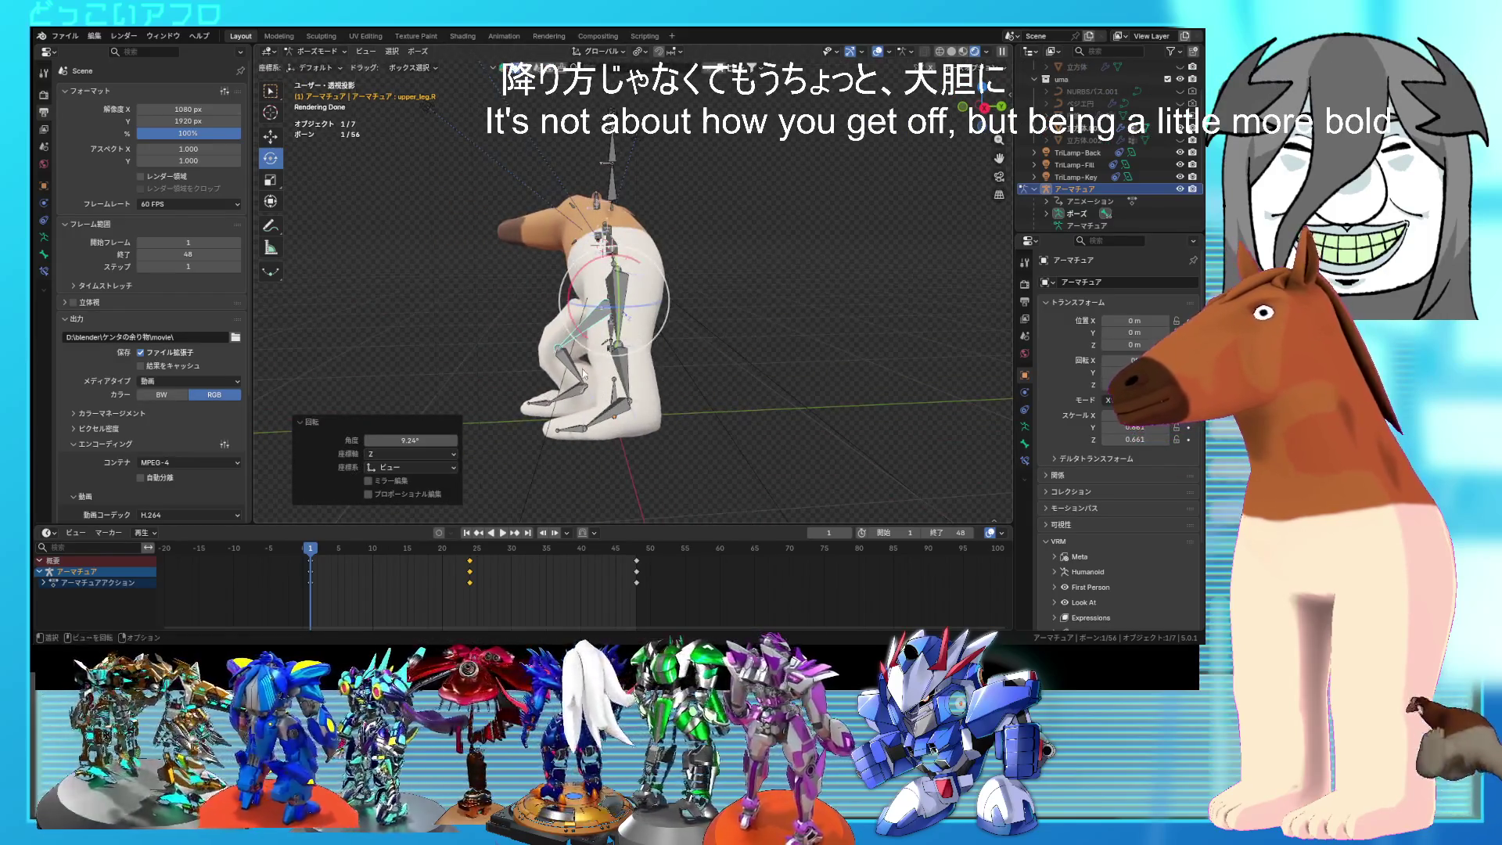
# Step: Rotate lower_leg.R by -9.75° and foot.R by 12°
pyautogui.click(583, 374)
pyautogui.press('r')
pyautogui.click(757, 429)
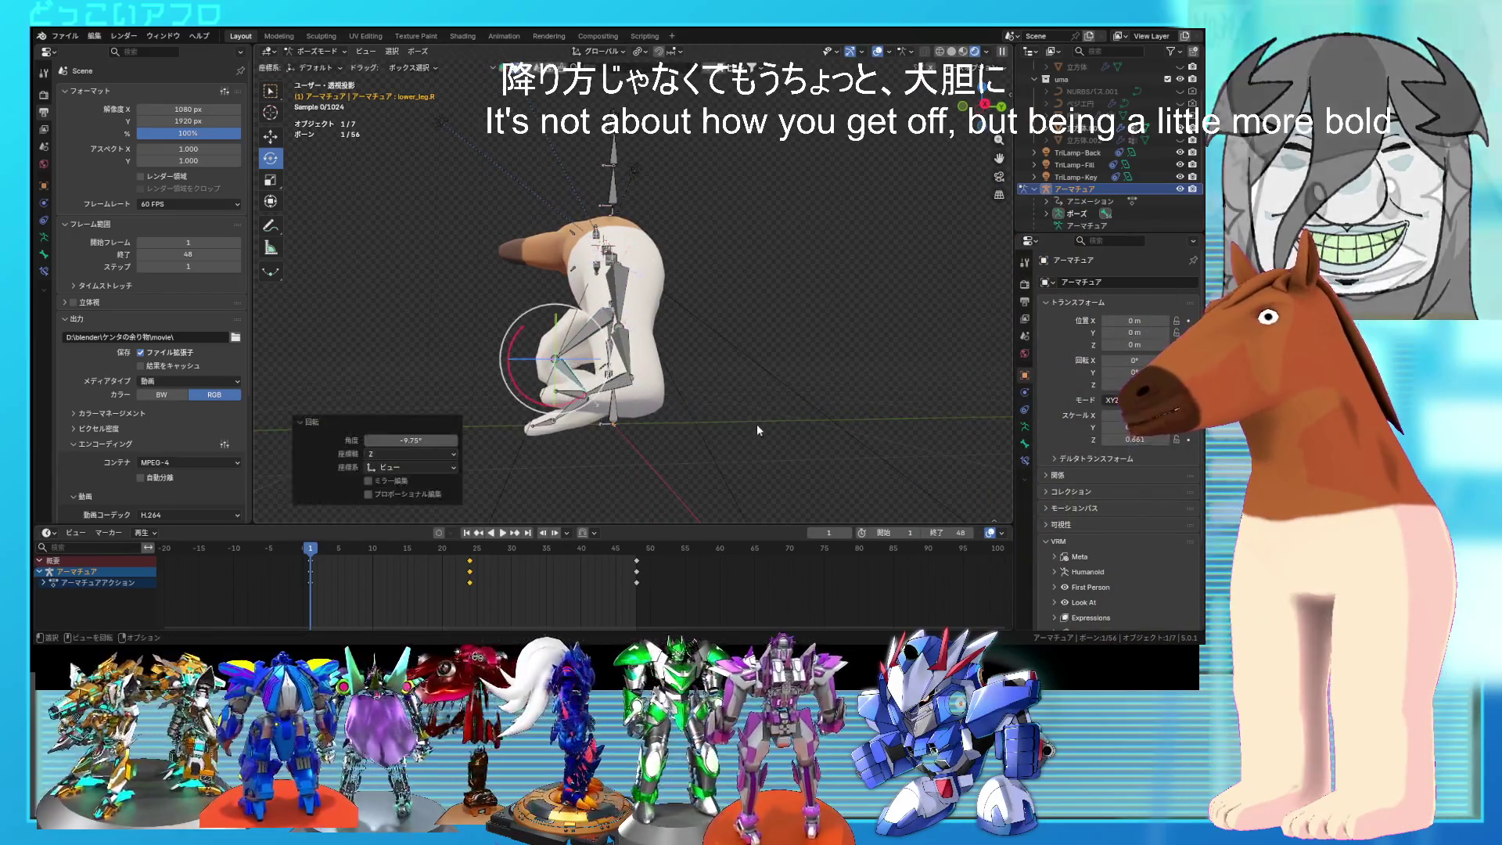
pyautogui.click(557, 413)
pyautogui.press('r')
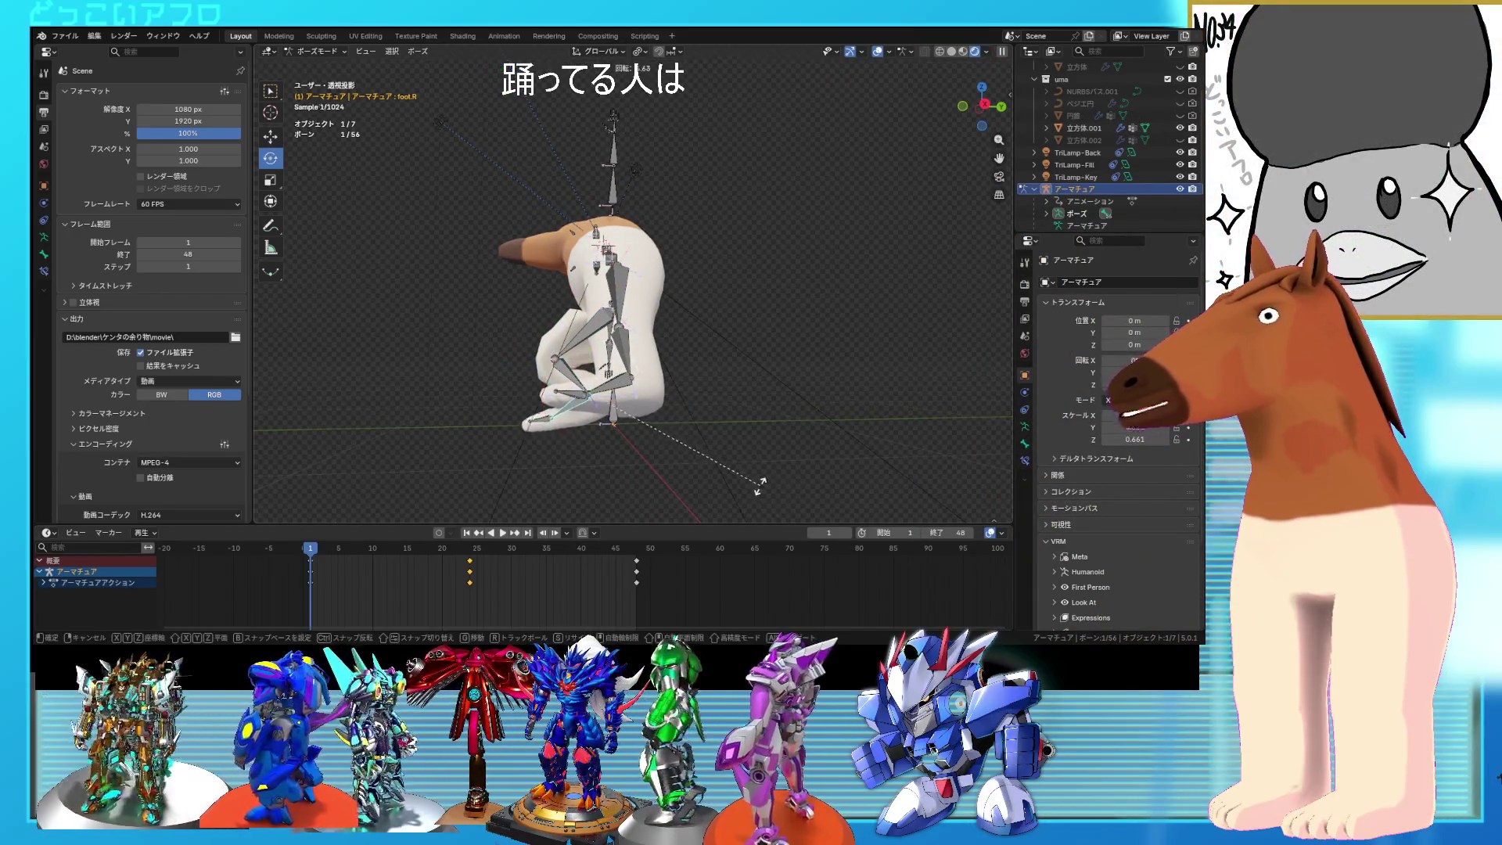
pyautogui.click(755, 469)
pyautogui.moveTo(755, 470)
pyautogui.mouseDown(button='middle')
pyautogui.moveTo(725, 413)
pyautogui.moveTo(852, 424)
pyautogui.moveTo(678, 407)
pyautogui.moveTo(732, 430)
pyautogui.moveTo(689, 388)
pyautogui.moveTo(720, 395)
pyautogui.mouseUp(button='middle')
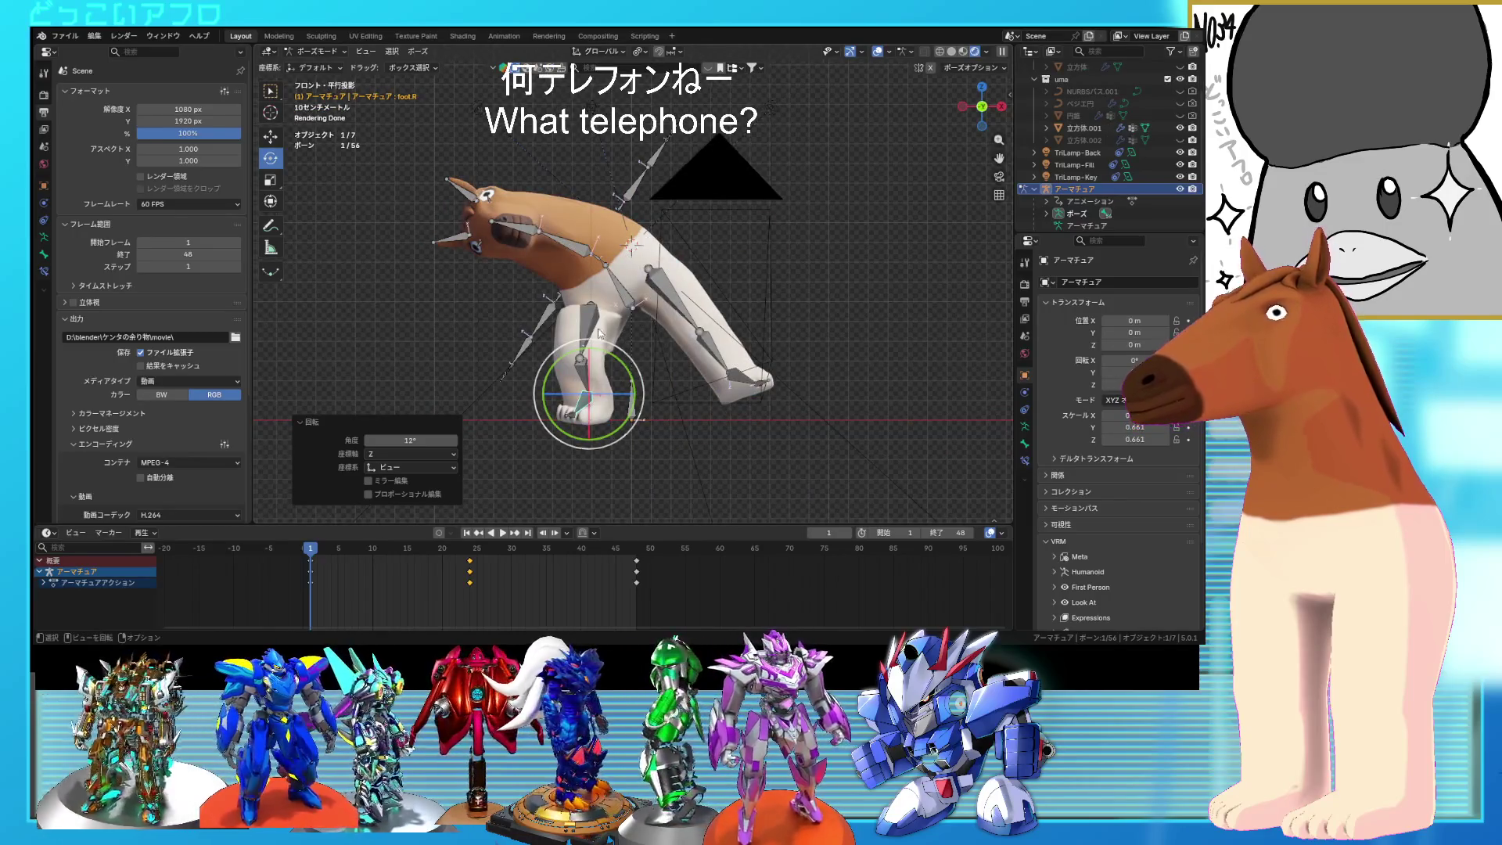
# Step: Turn the right thigh a further 4.73°, raise the right lower leg and lower the hips
pyautogui.press('r')
pyautogui.click(790, 439)
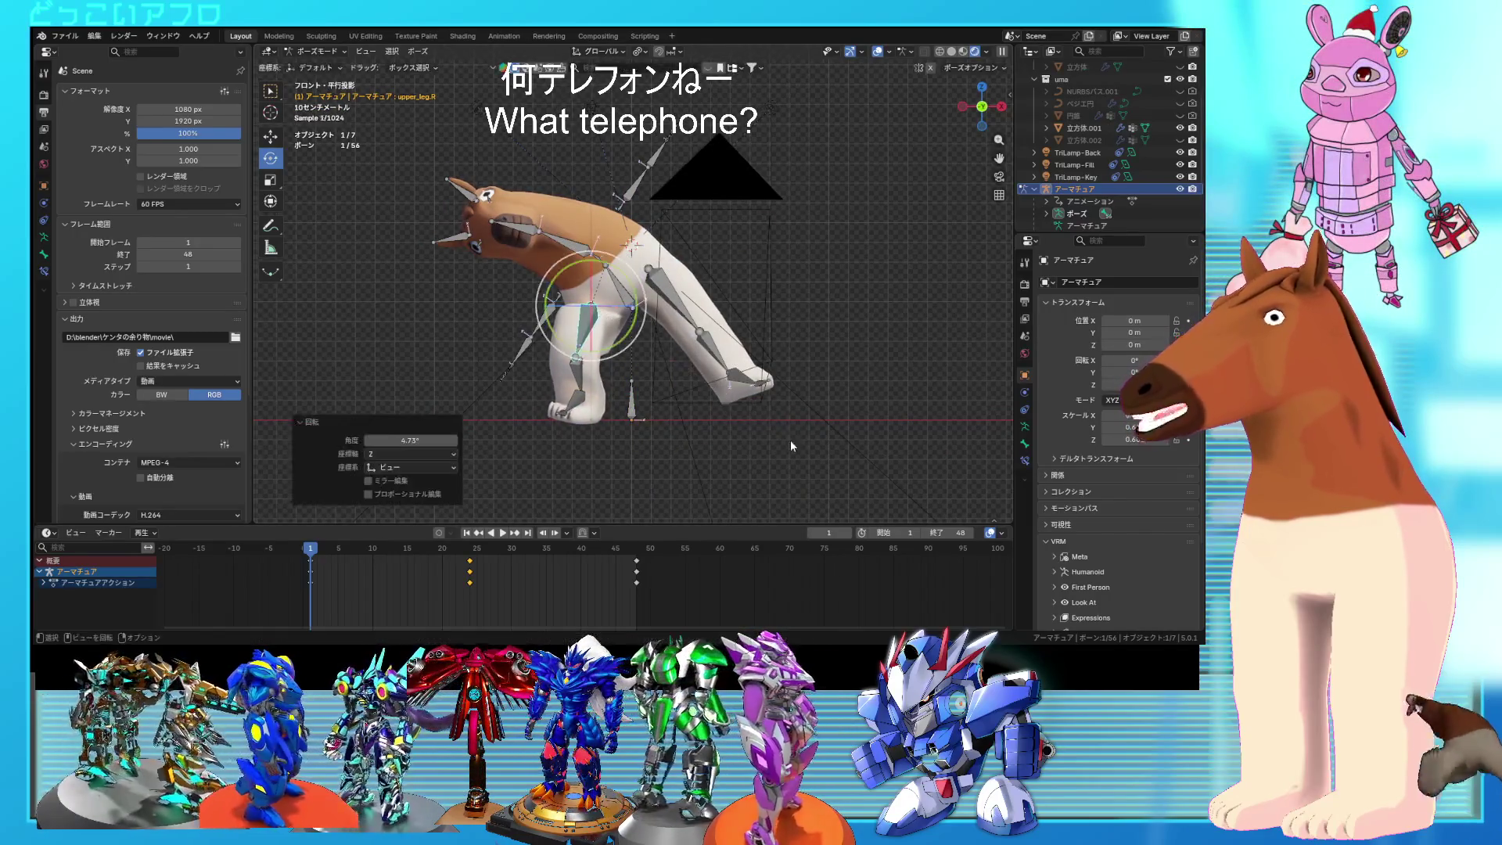
pyautogui.moveTo(608, 409); pyautogui.dragTo(680, 429, button='middle')
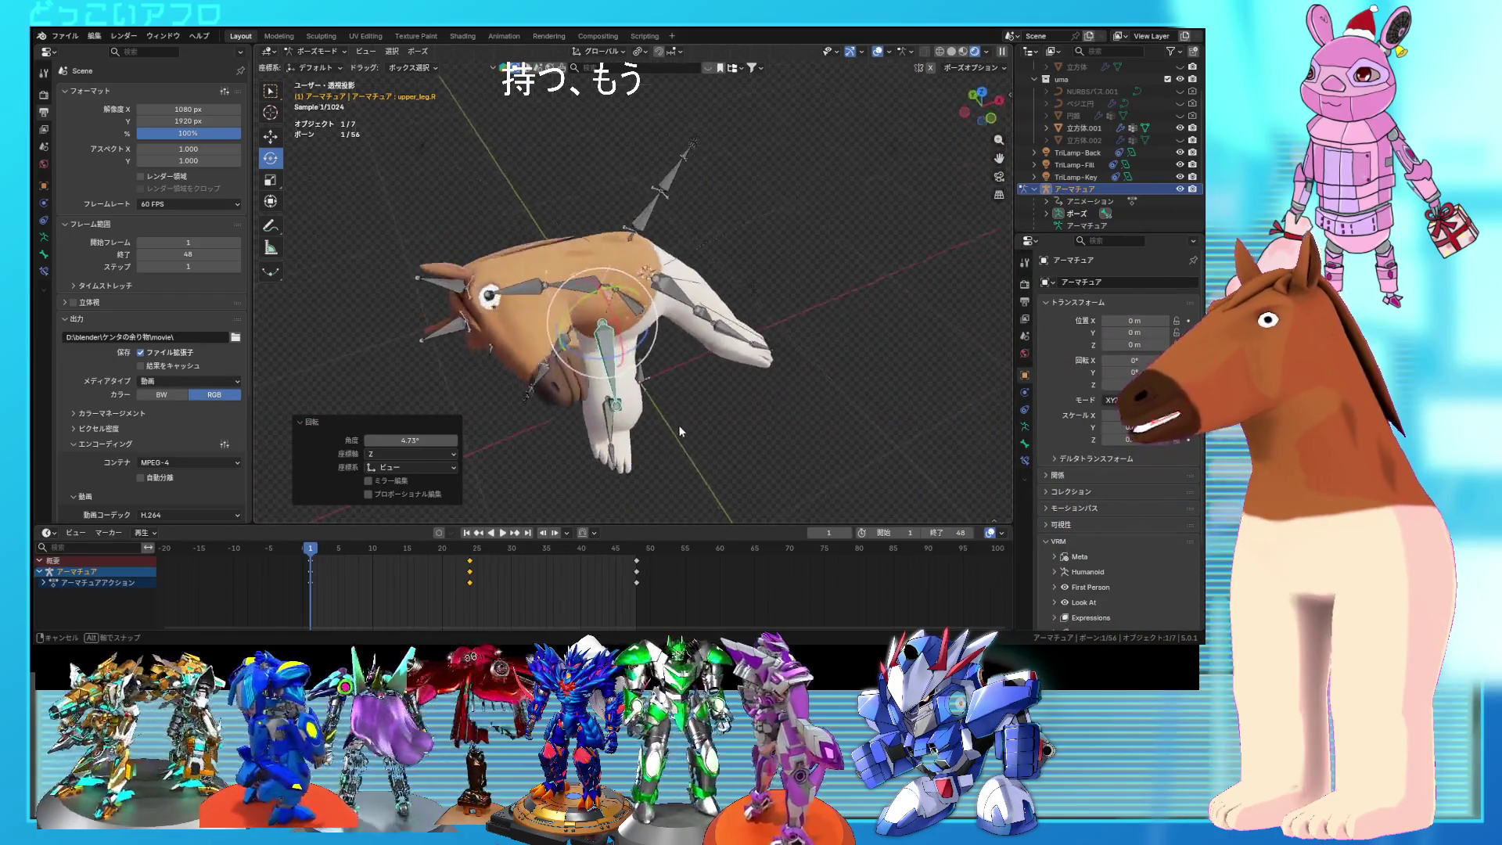
pyautogui.moveTo(643, 352); pyautogui.dragTo(735, 391, button='middle')
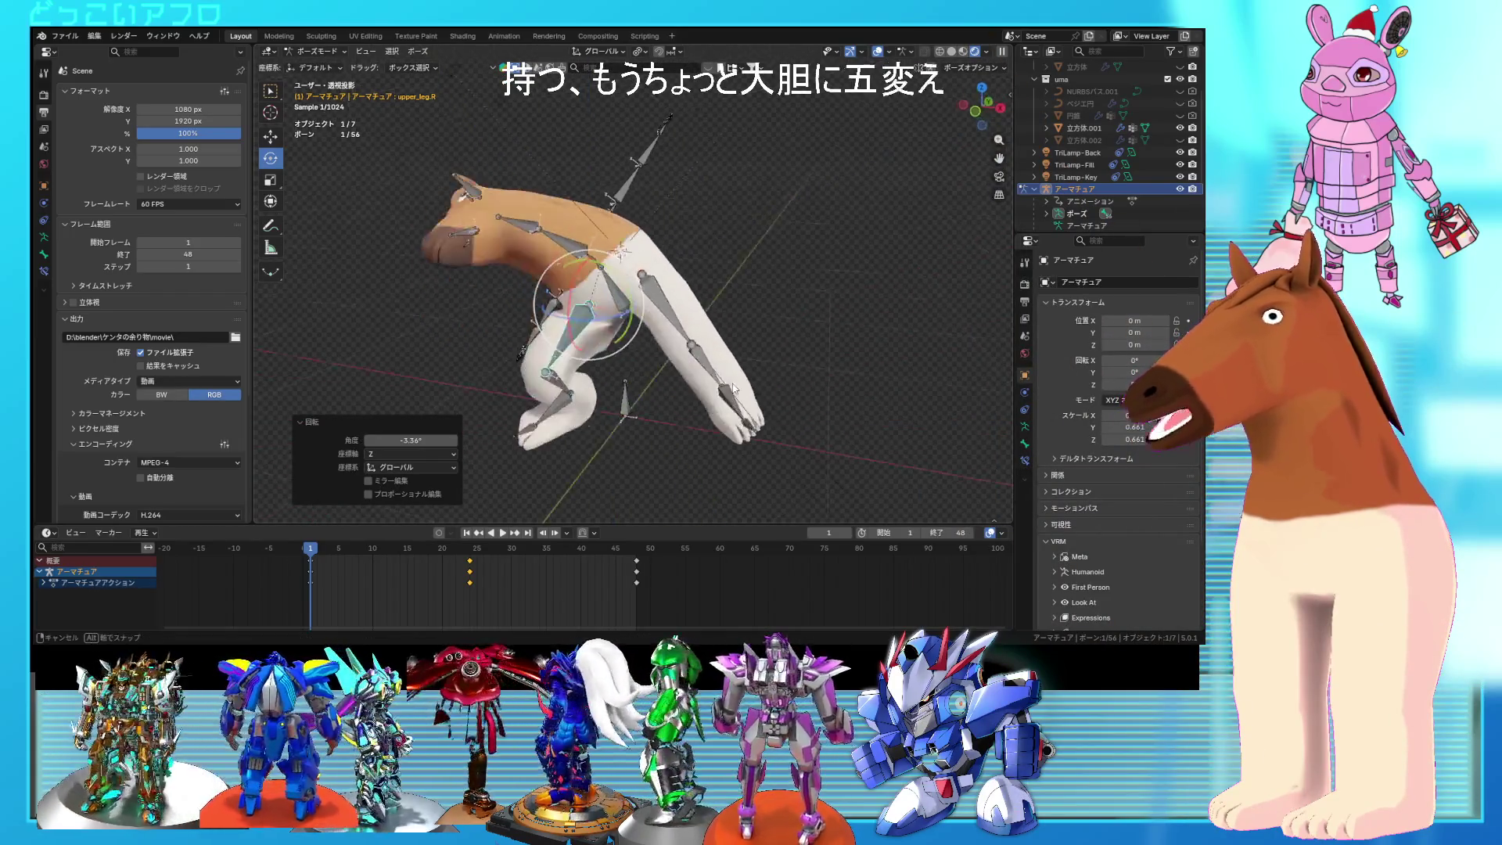
pyautogui.keyDown('alt'); pyautogui.moveTo(669, 313); pyautogui.dragTo(765, 331, button='middle'); pyautogui.keyUp('alt')
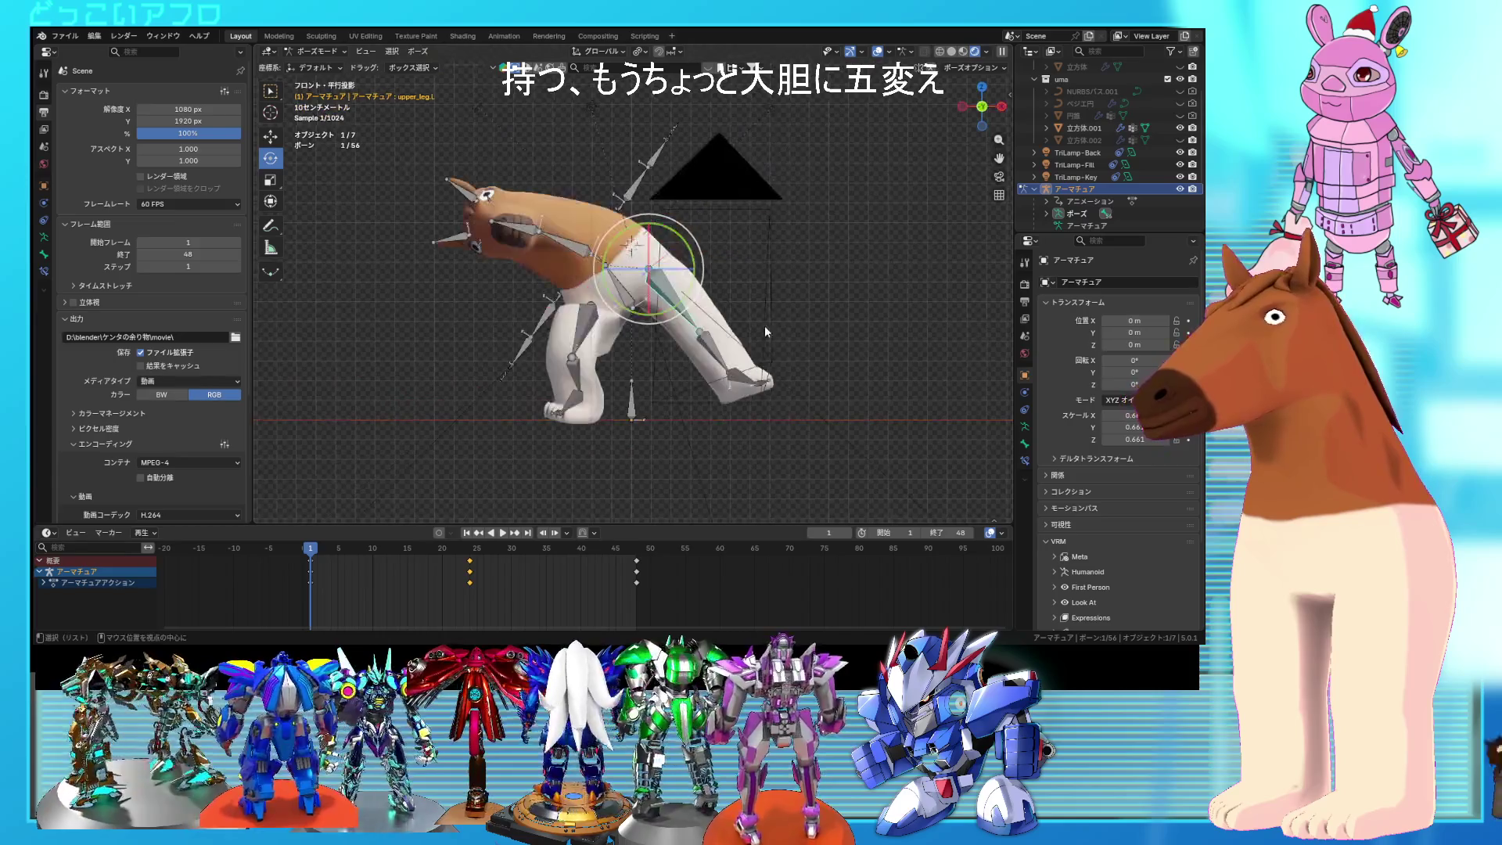
pyautogui.click(796, 393)
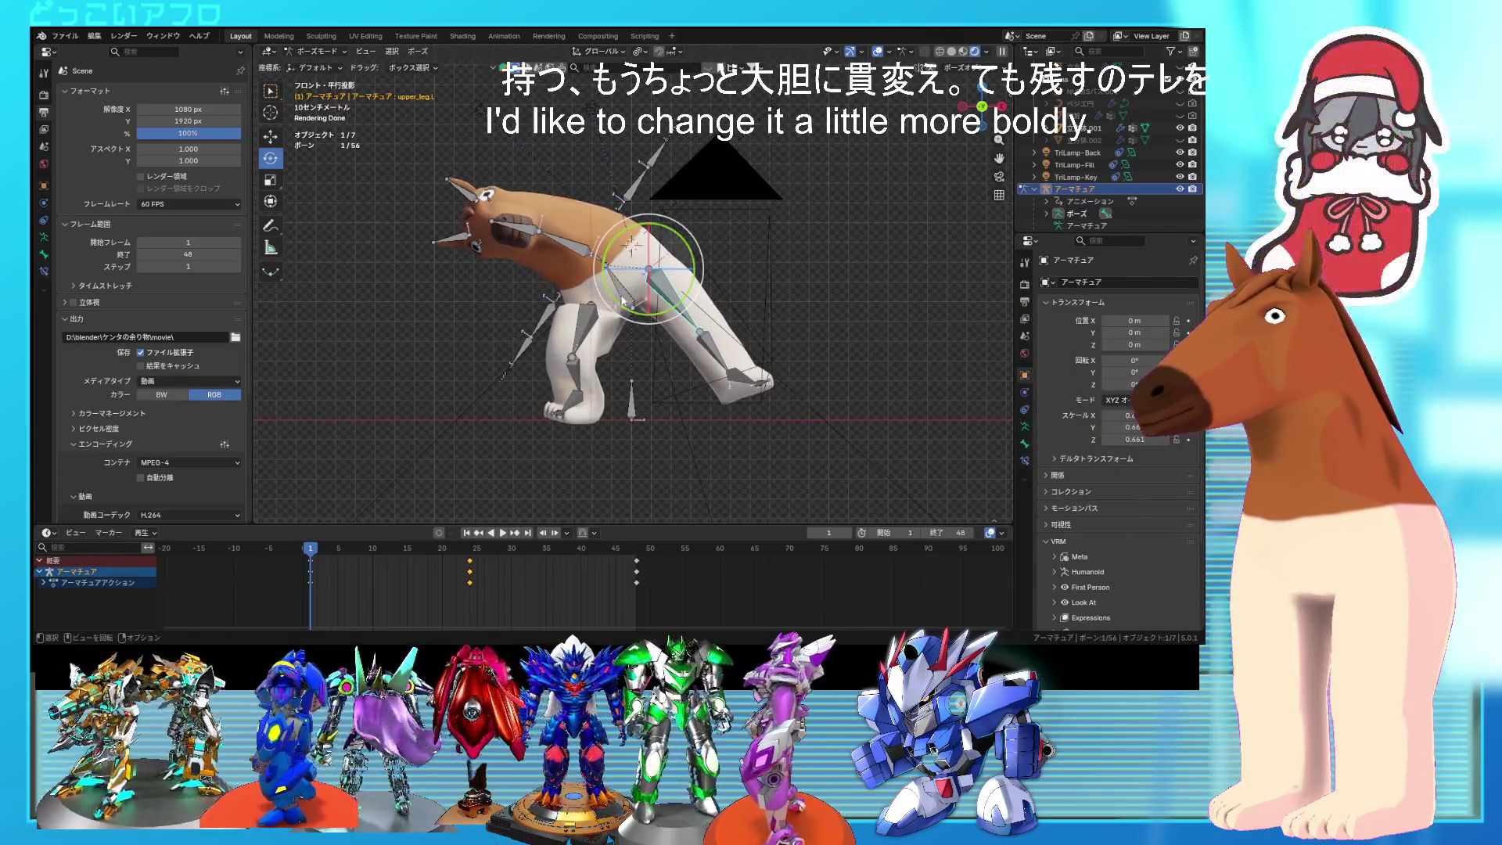
pyautogui.click(693, 370)
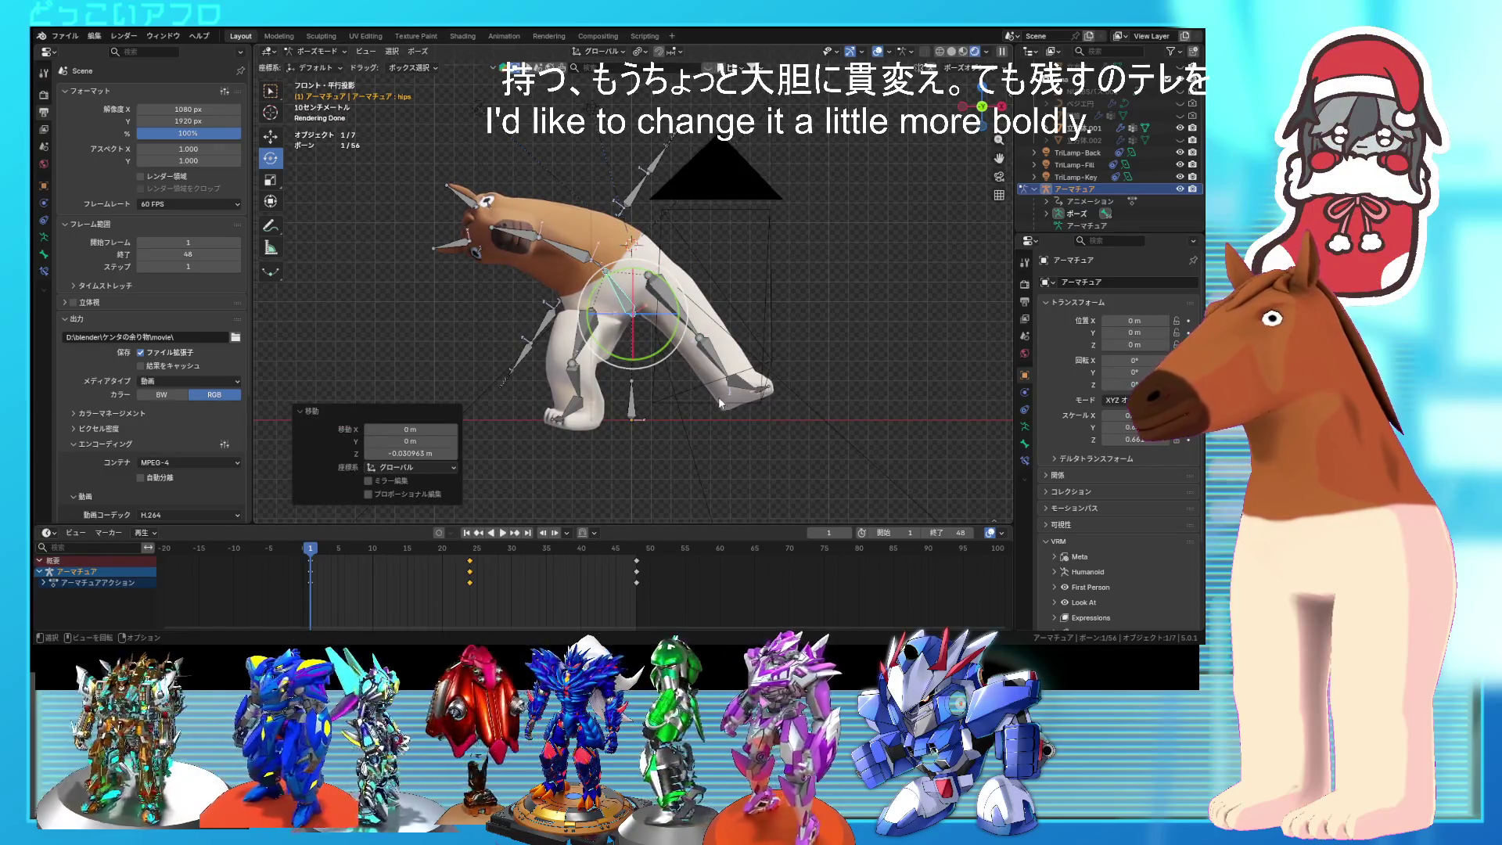
pyautogui.click(753, 435)
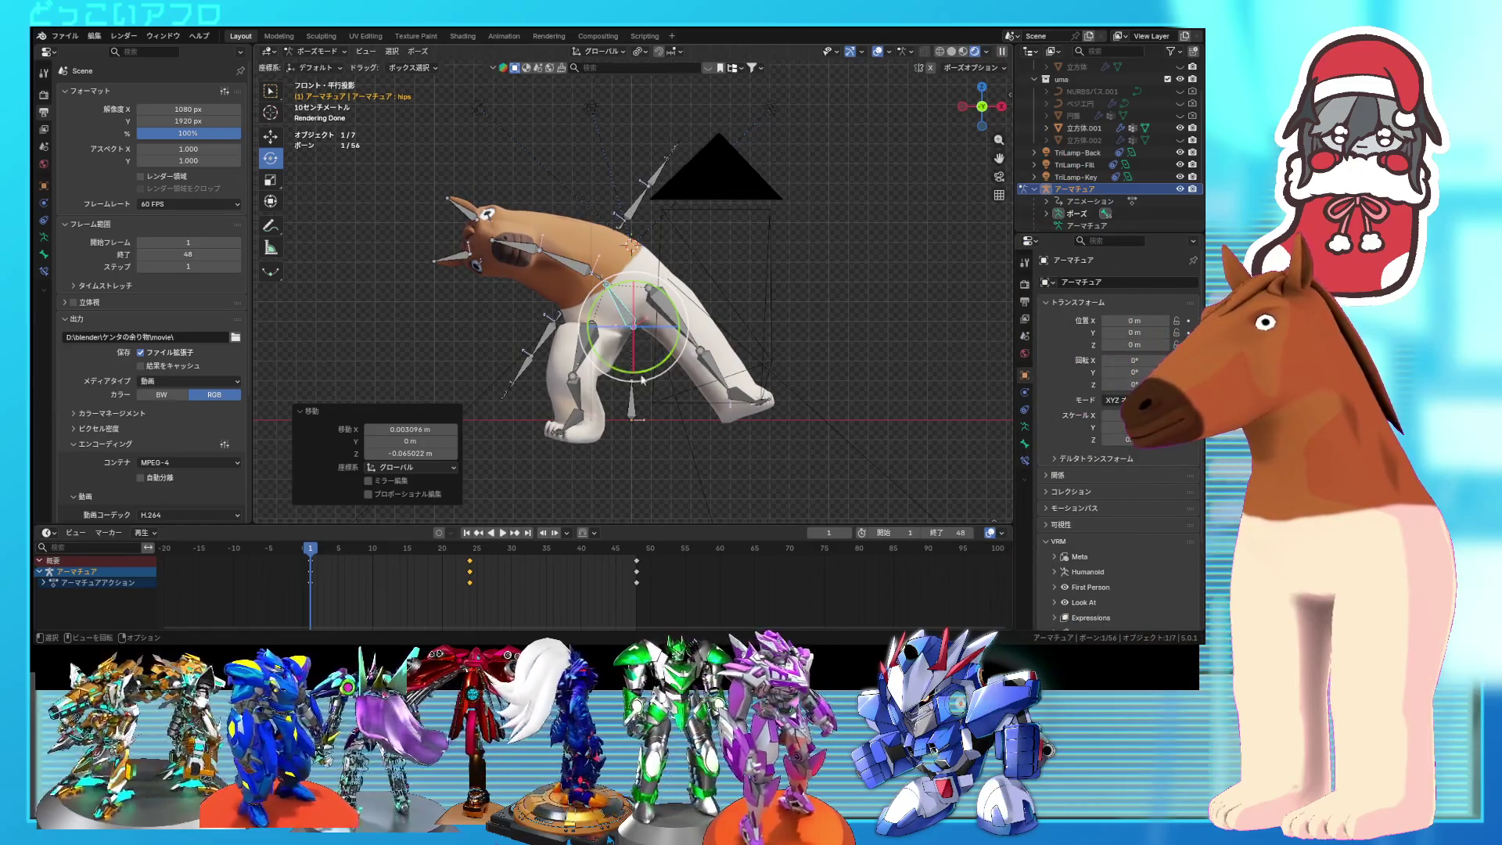
pyautogui.click(679, 456)
# Step: Re-rotate the right lower leg, check it from the side, and move to frame 24
pyautogui.moveTo(679, 456); pyautogui.dragTo(591, 436, button='middle')
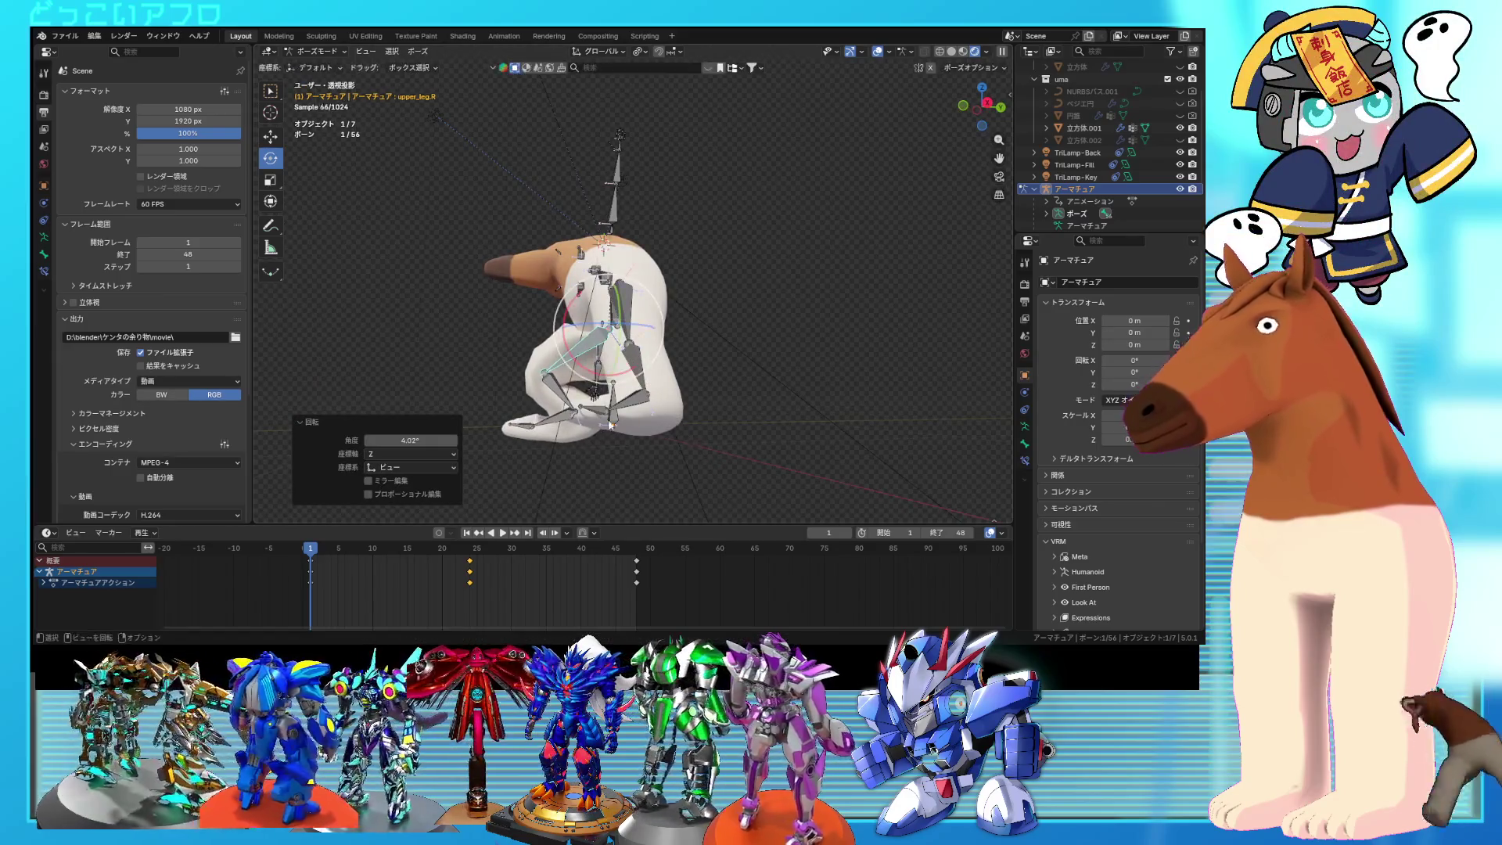
pyautogui.click(571, 359)
pyautogui.press('r')
pyautogui.click(679, 414)
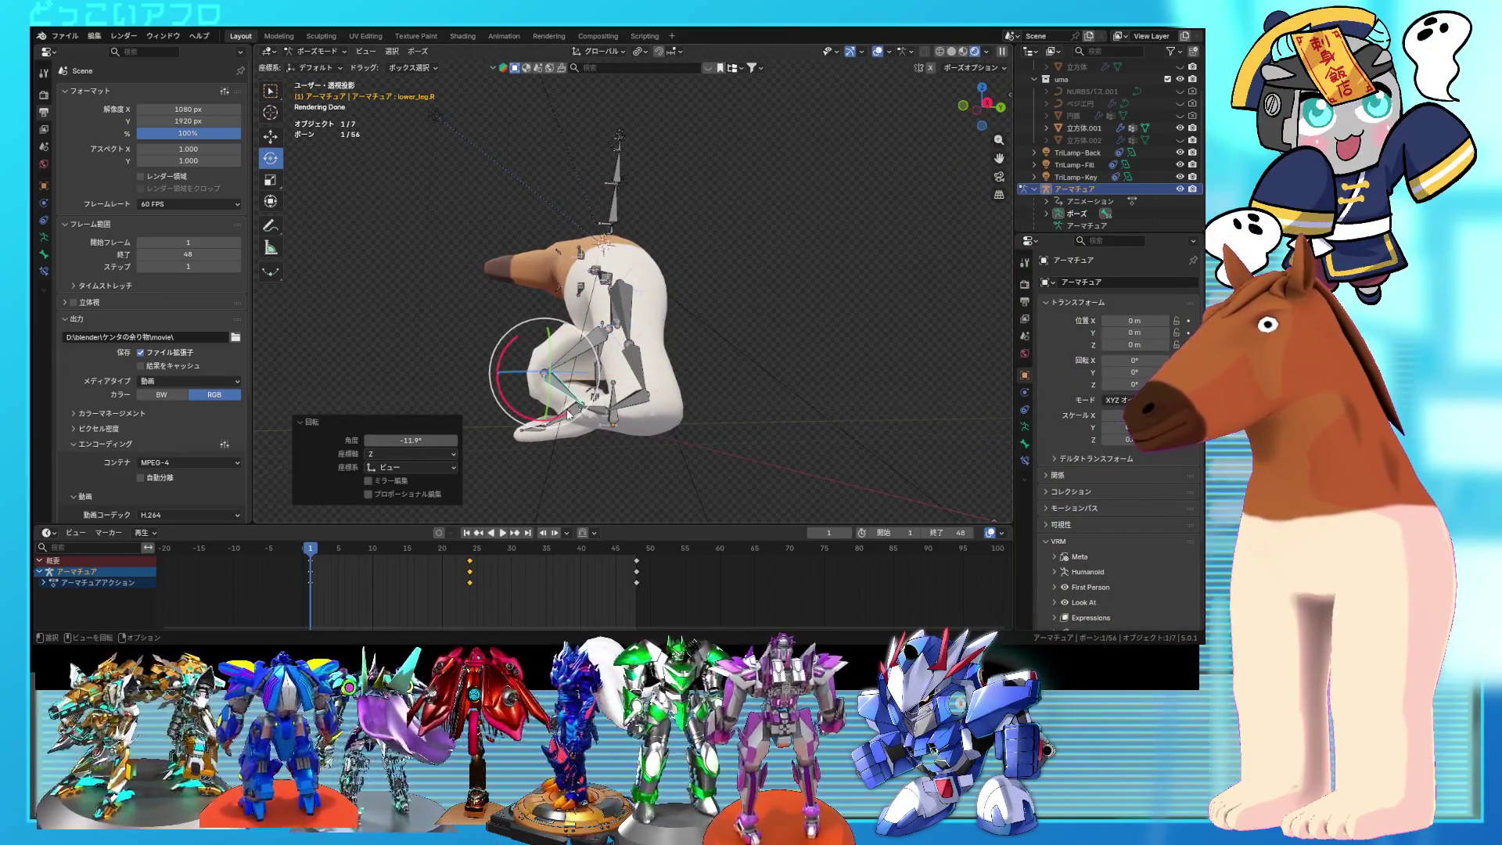
pyautogui.moveTo(656, 495); pyautogui.dragTo(814, 482, button='middle')
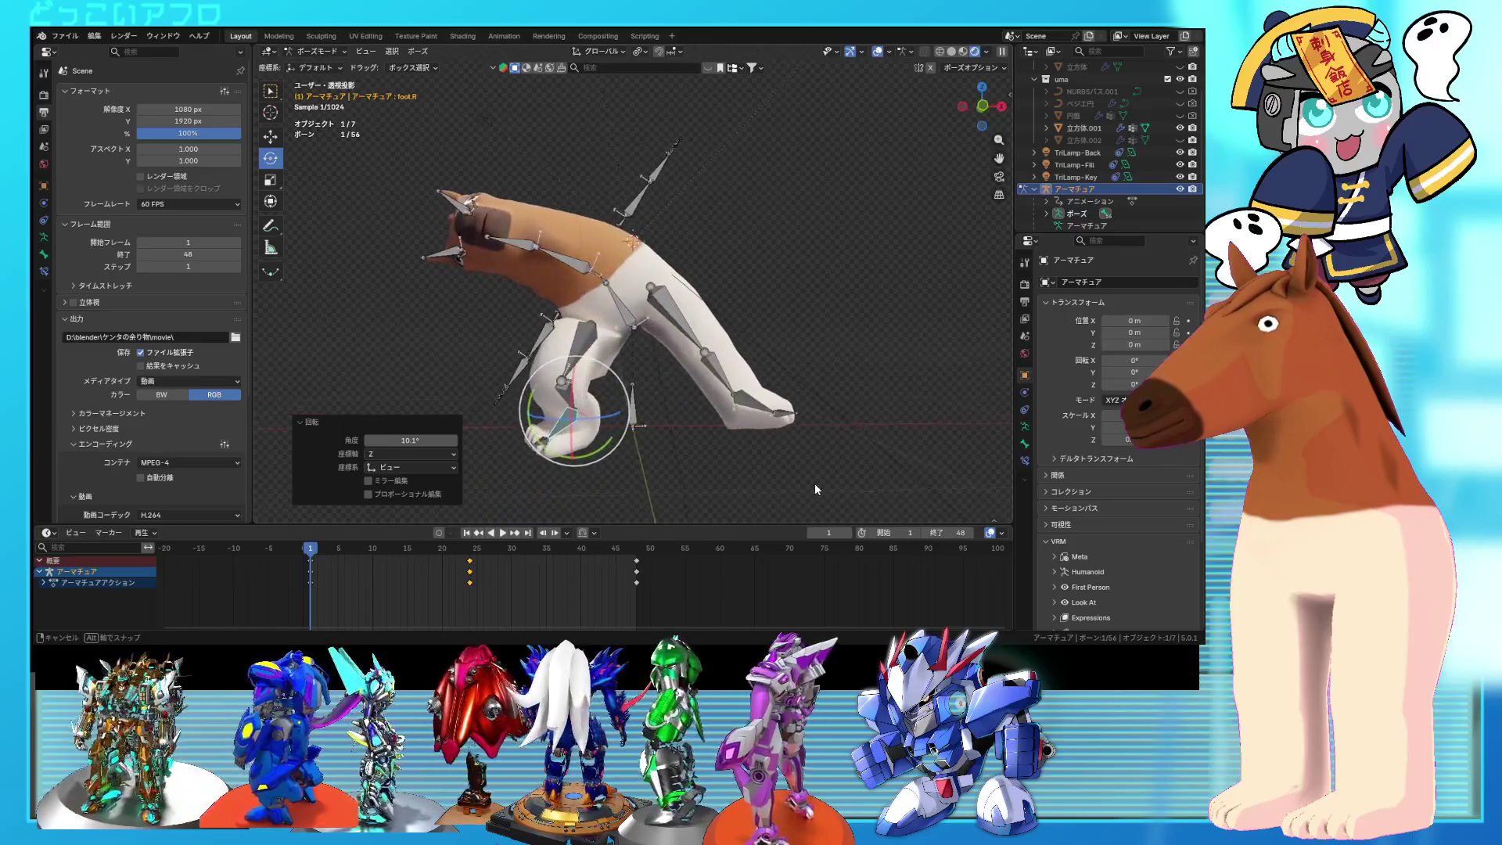
pyautogui.moveTo(753, 405); pyautogui.dragTo(632, 302, button='middle')
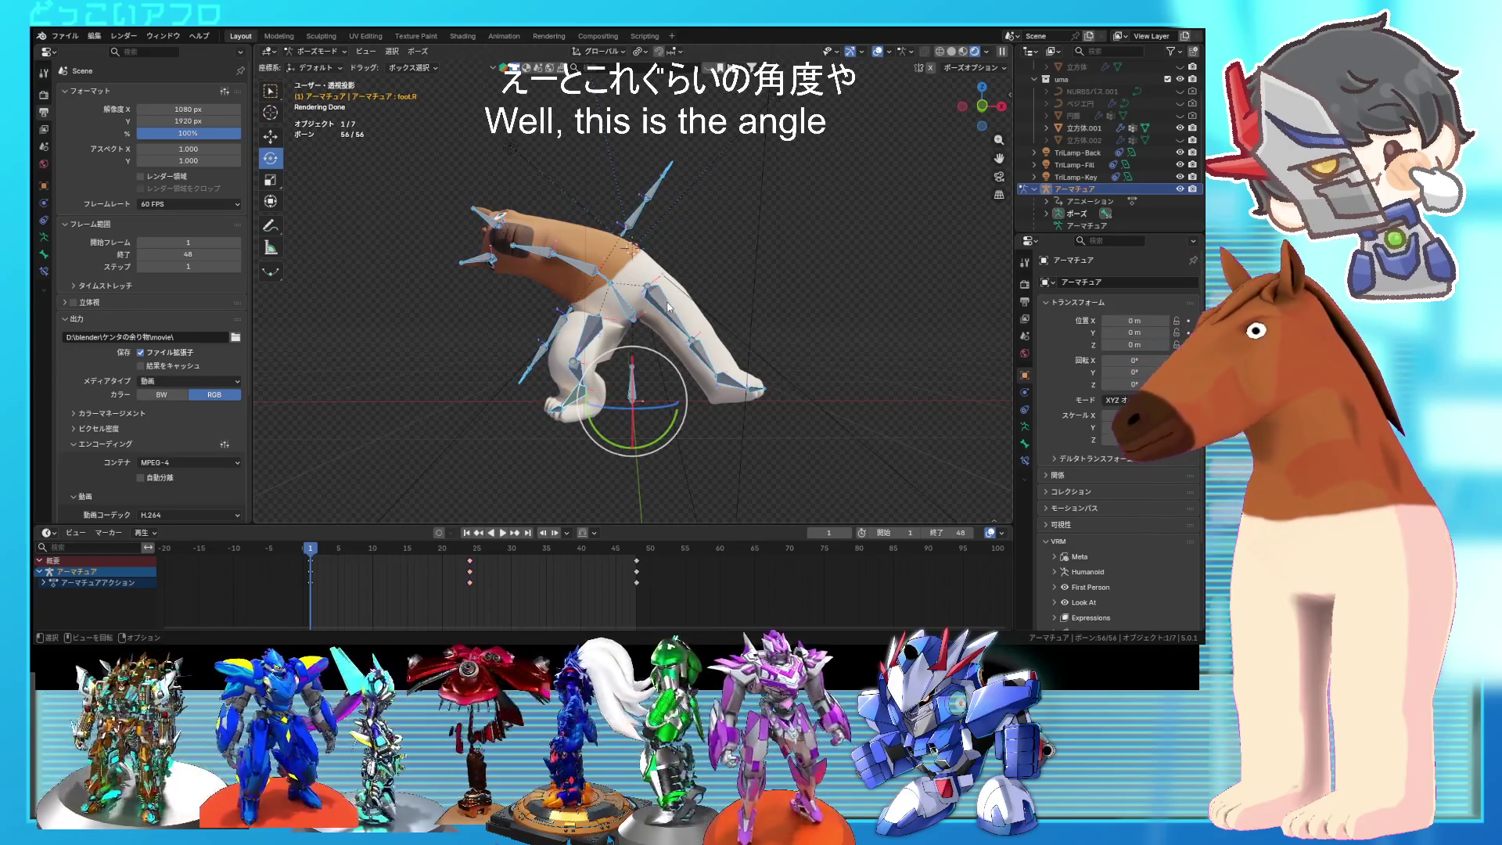
pyautogui.moveTo(323, 552); pyautogui.dragTo(470, 573)
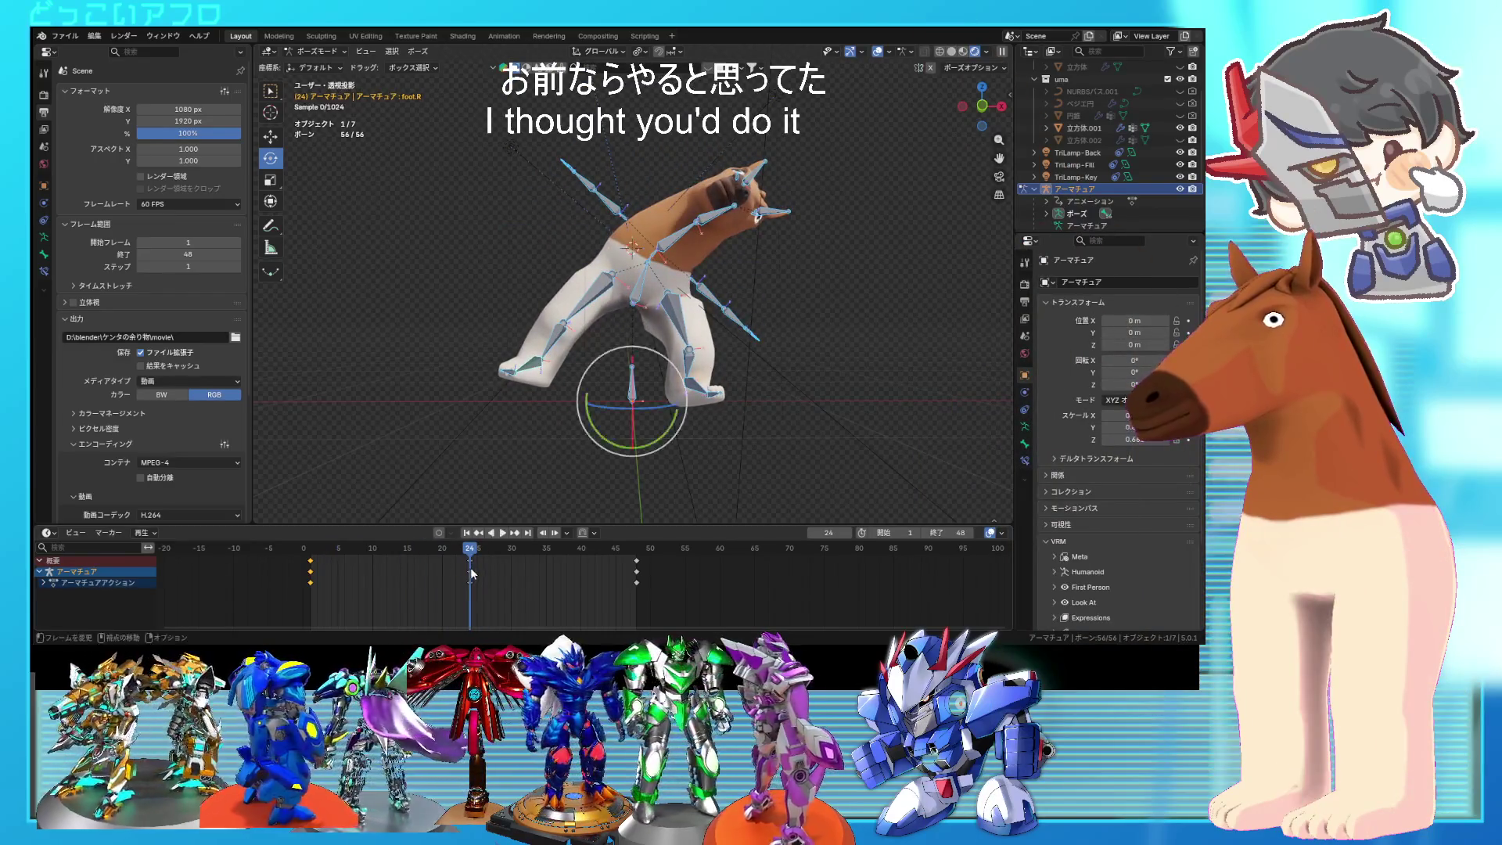
# Step: Lower the hips at frame 24 and re-bend the left upper and lower leg bones
pyautogui.press('KP_1')
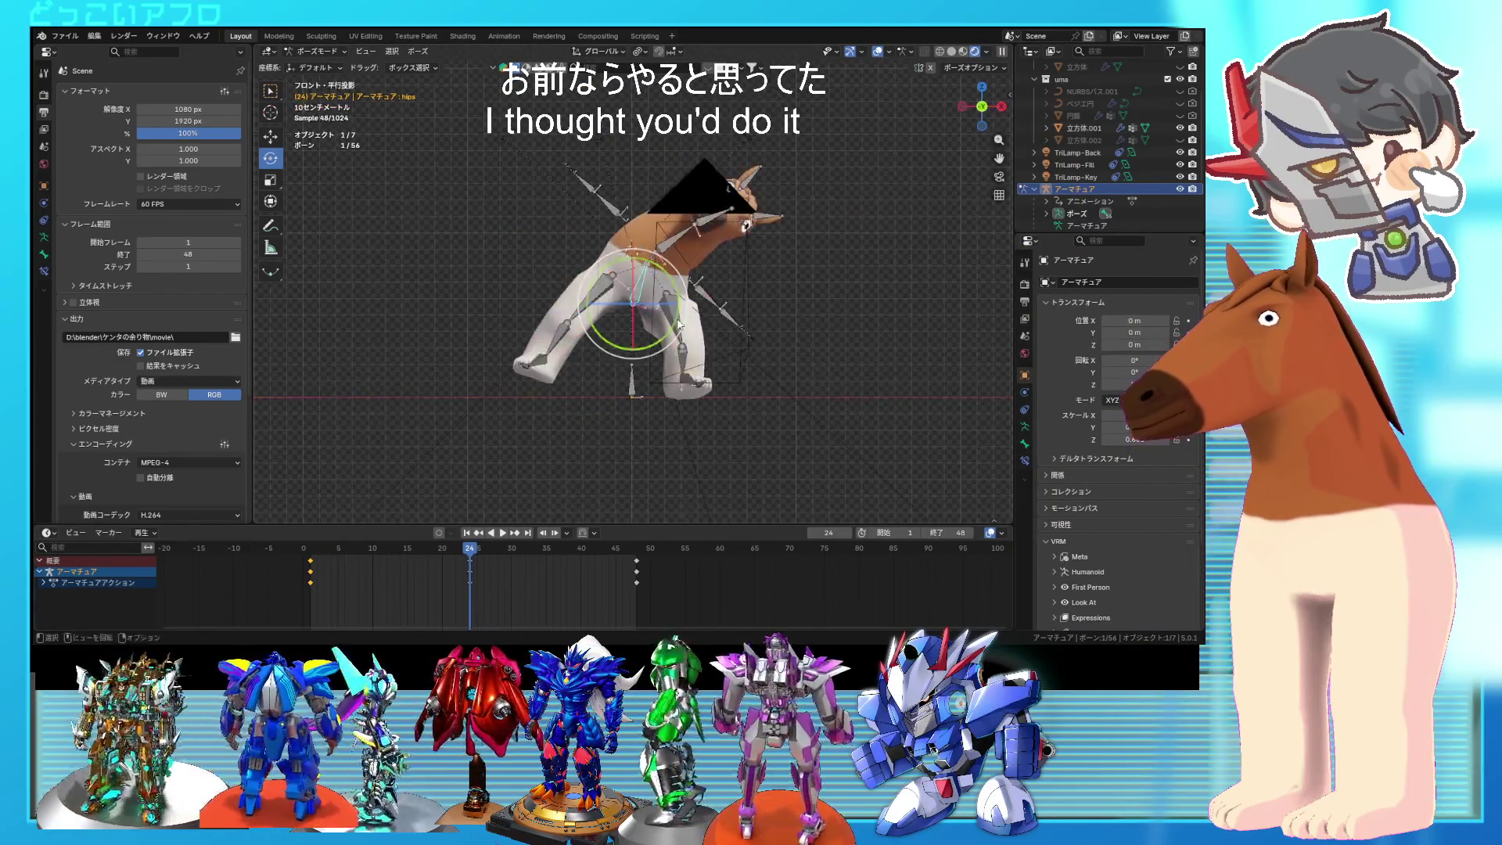
pyautogui.click(746, 411)
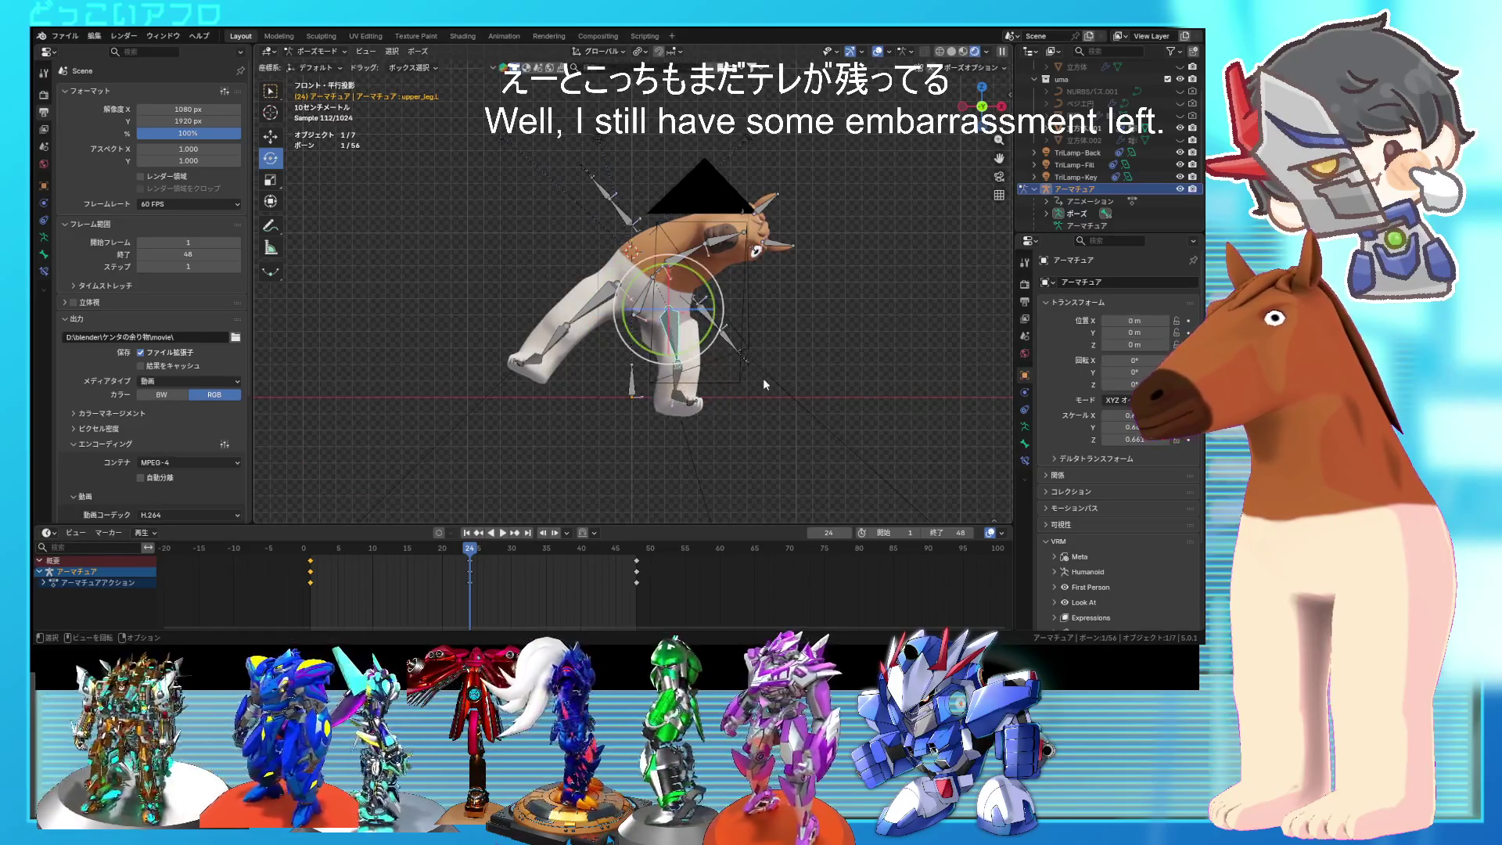
pyautogui.press('KP_3')
pyautogui.press('s')
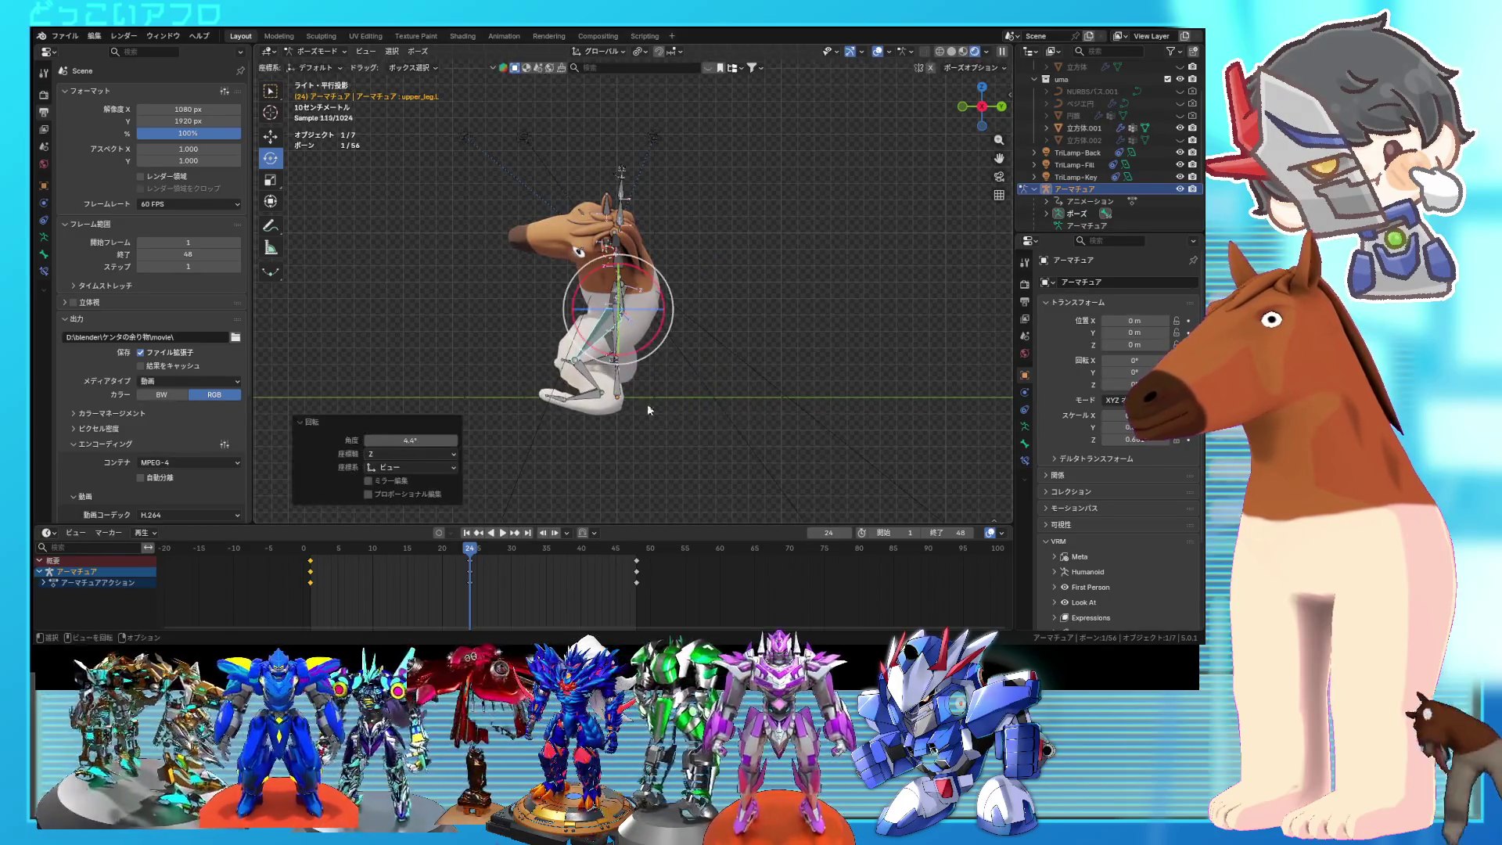
pyautogui.click(595, 373)
pyautogui.press('r')
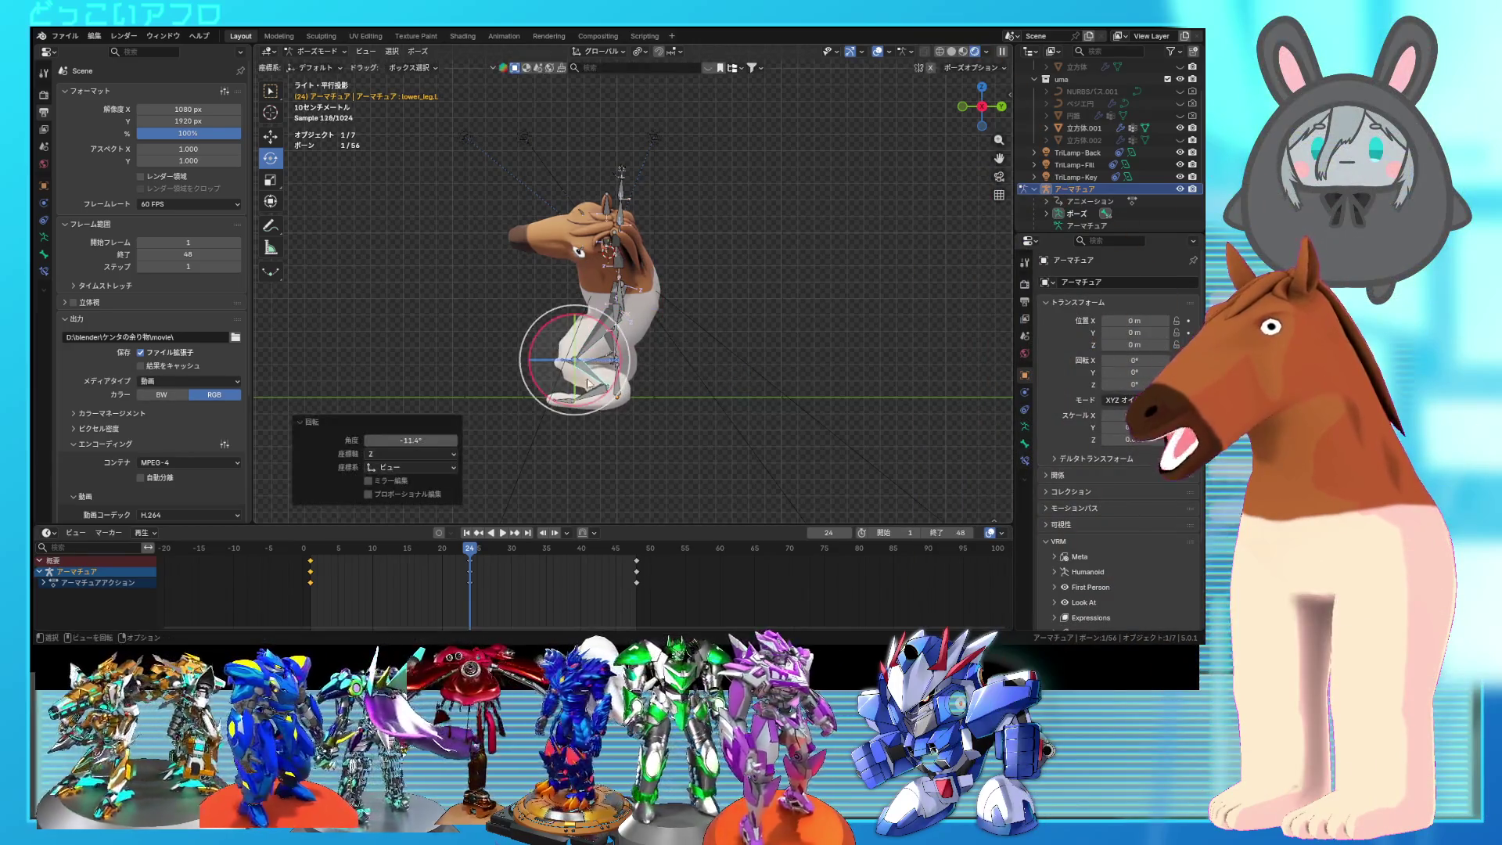
pyautogui.press('KP_1')
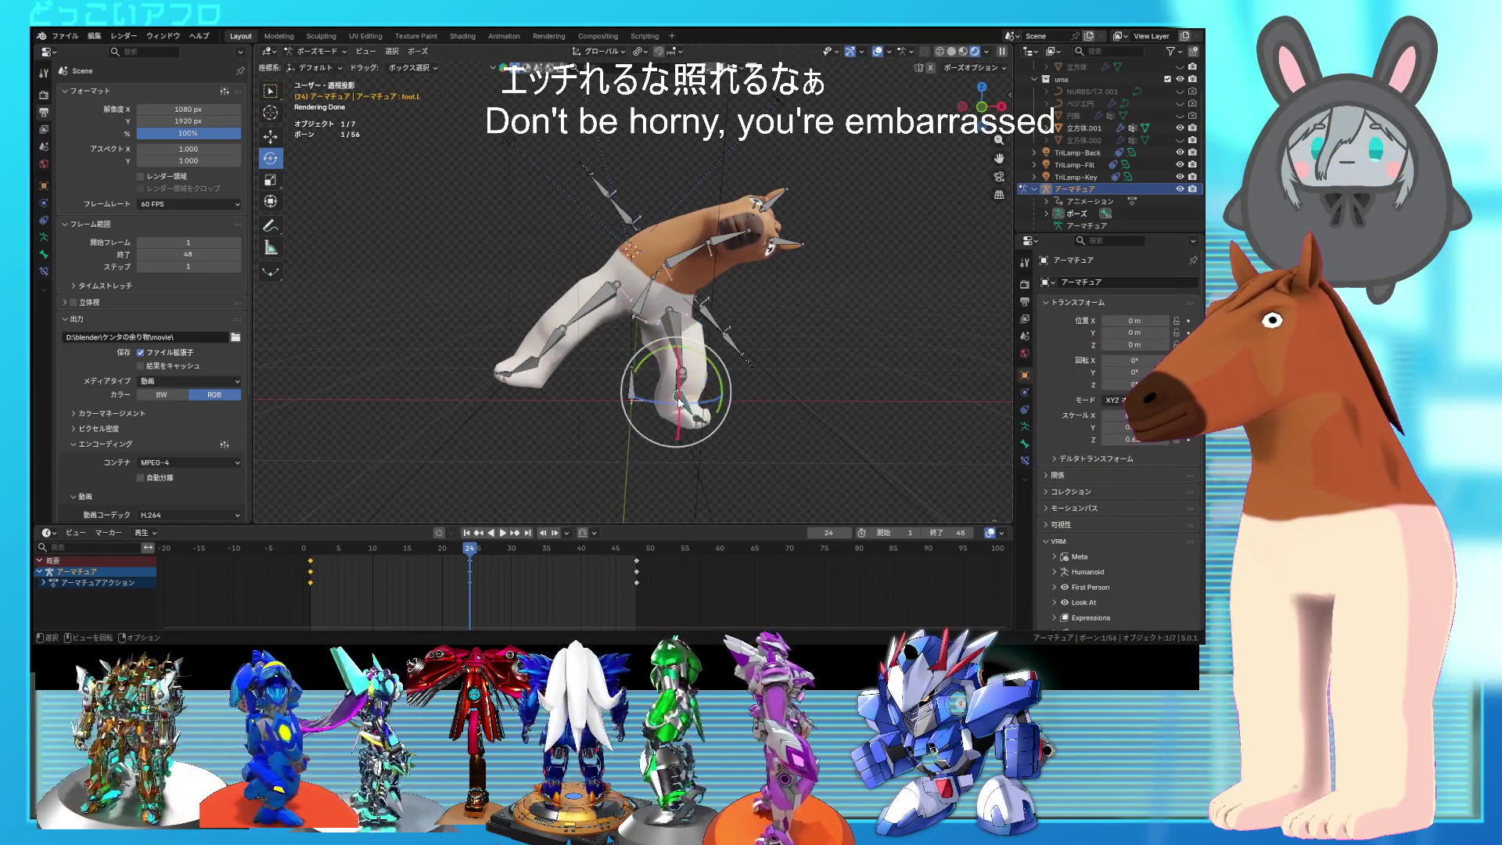
pyautogui.moveTo(756, 426)
pyautogui.mouseDown(button='middle')
pyautogui.moveTo(472, 396)
pyautogui.moveTo(523, 416)
pyautogui.moveTo(818, 417)
pyautogui.moveTo(629, 336)
pyautogui.mouseUp(button='middle')
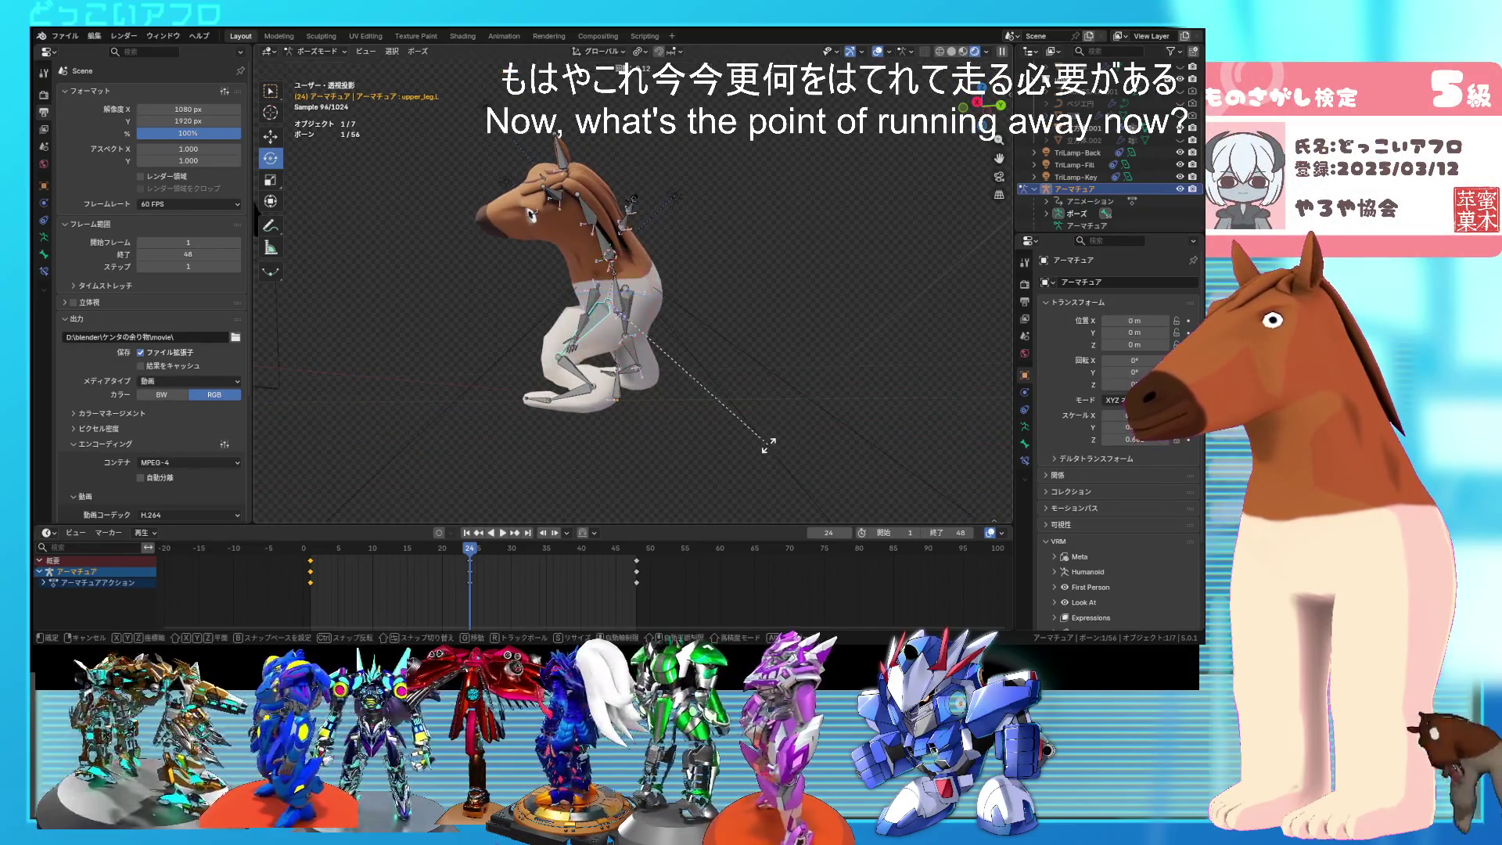
# Step: Rotate the right upper leg, twist a bone 11.42° locally, and tilt the right foot about -10°
pyautogui.press(']')
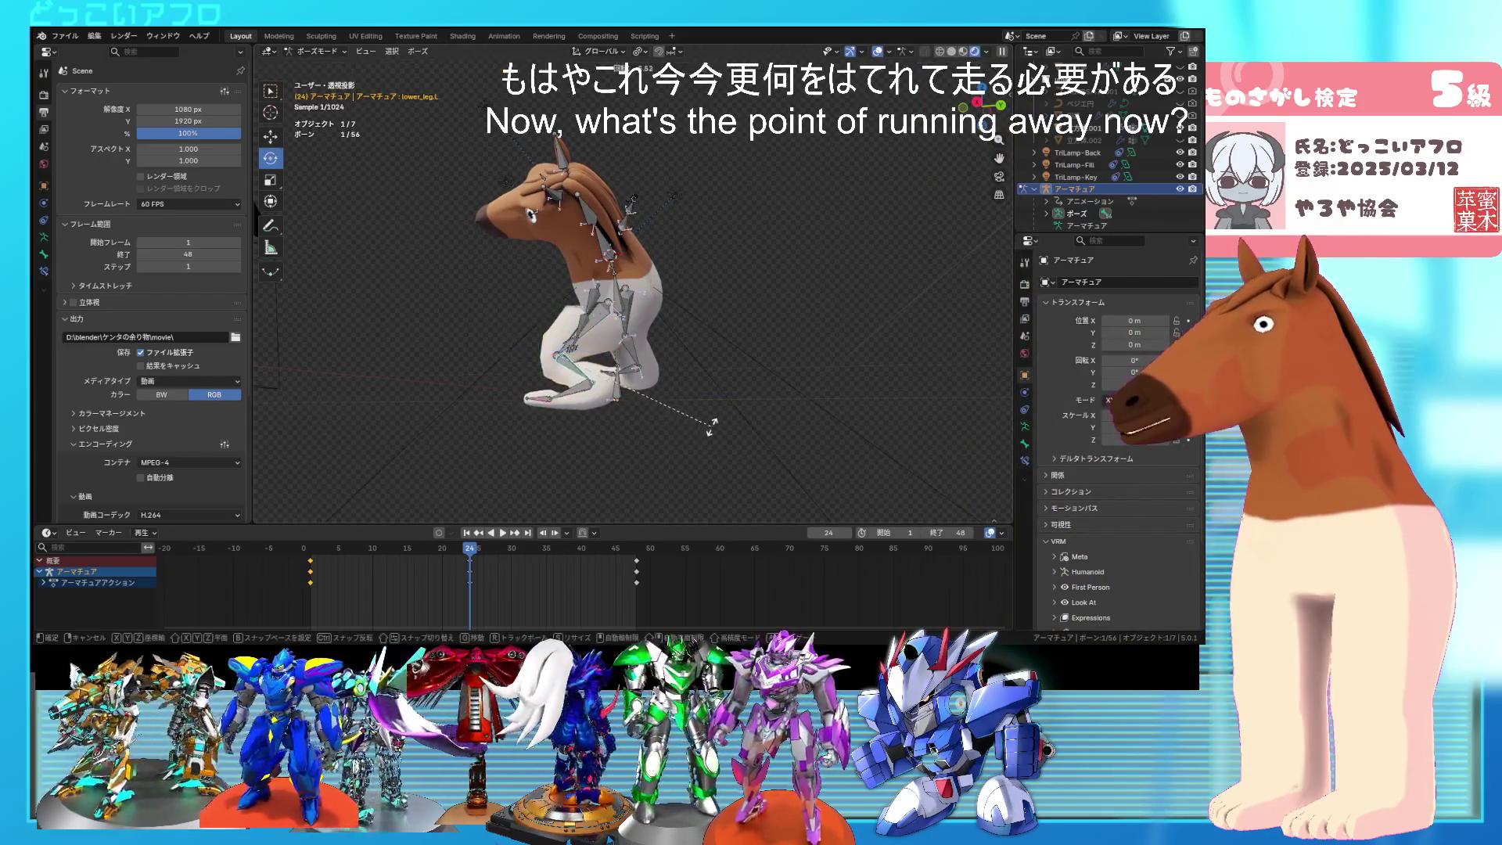
pyautogui.moveTo(624, 418)
pyautogui.mouseDown(button='middle')
pyautogui.moveTo(832, 438)
pyautogui.moveTo(677, 383)
pyautogui.moveTo(595, 315)
pyautogui.mouseUp(button='middle')
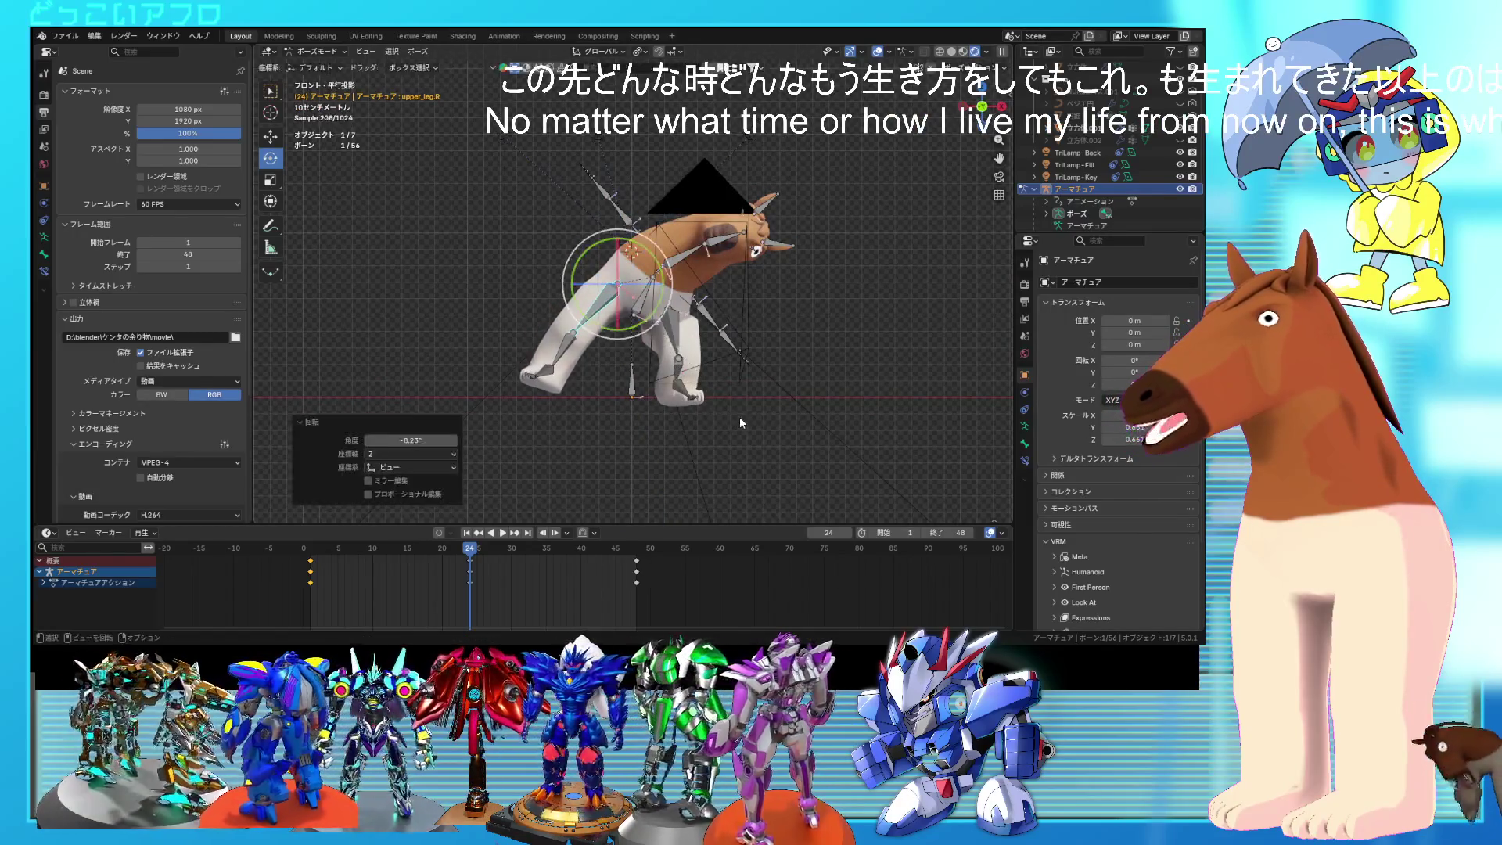
pyautogui.moveTo(624, 378)
pyautogui.mouseDown(button='middle')
pyautogui.moveTo(801, 423)
pyautogui.moveTo(777, 398)
pyautogui.moveTo(762, 446)
pyautogui.moveTo(723, 424)
pyautogui.moveTo(759, 431)
pyautogui.mouseUp(button='middle')
pyautogui.click(771, 439)
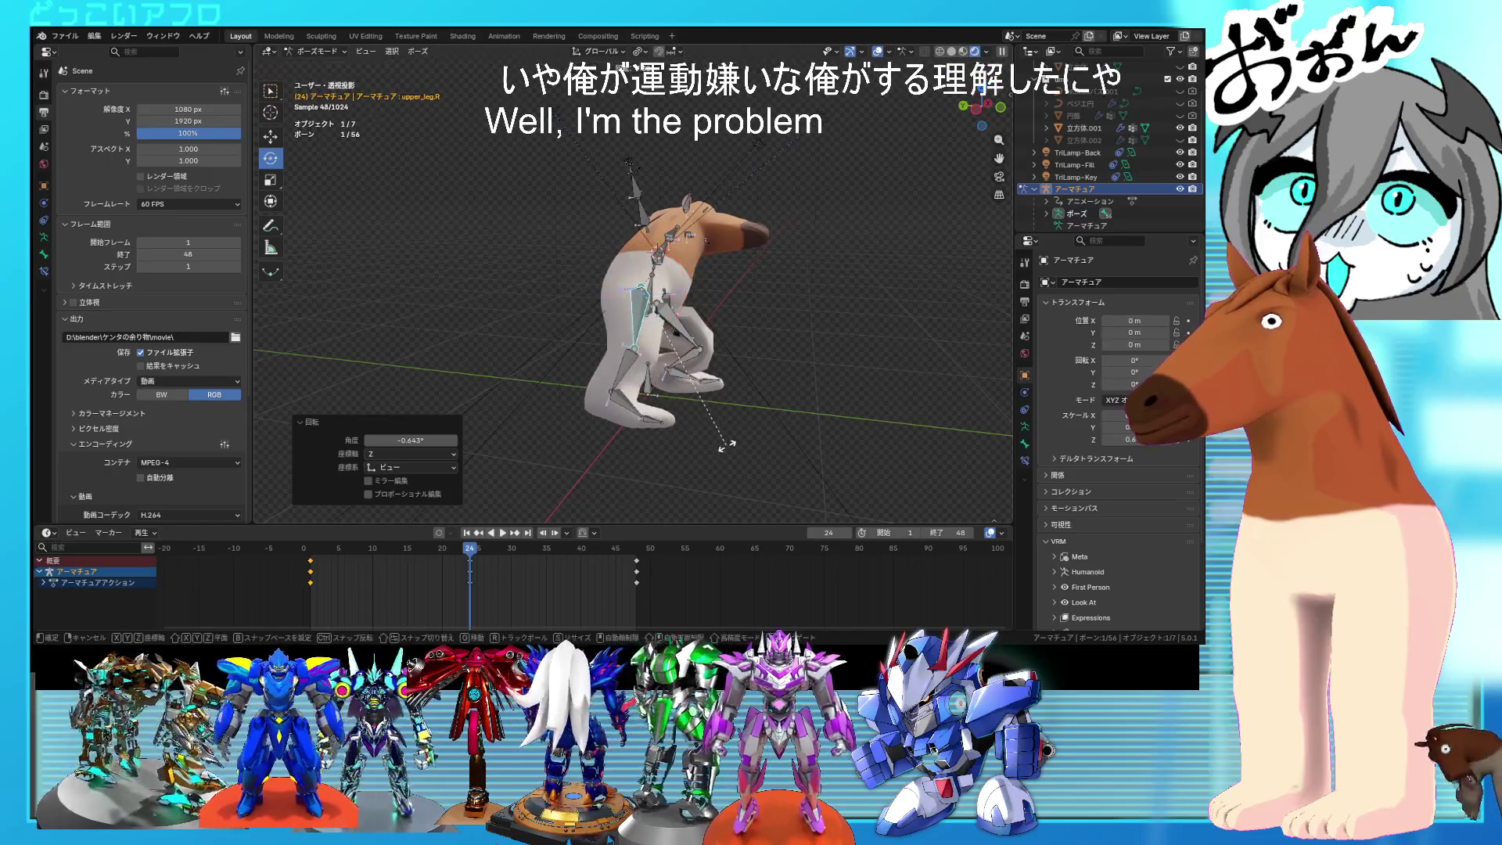
pyautogui.moveTo(669, 413); pyautogui.dragTo(589, 386, button='middle')
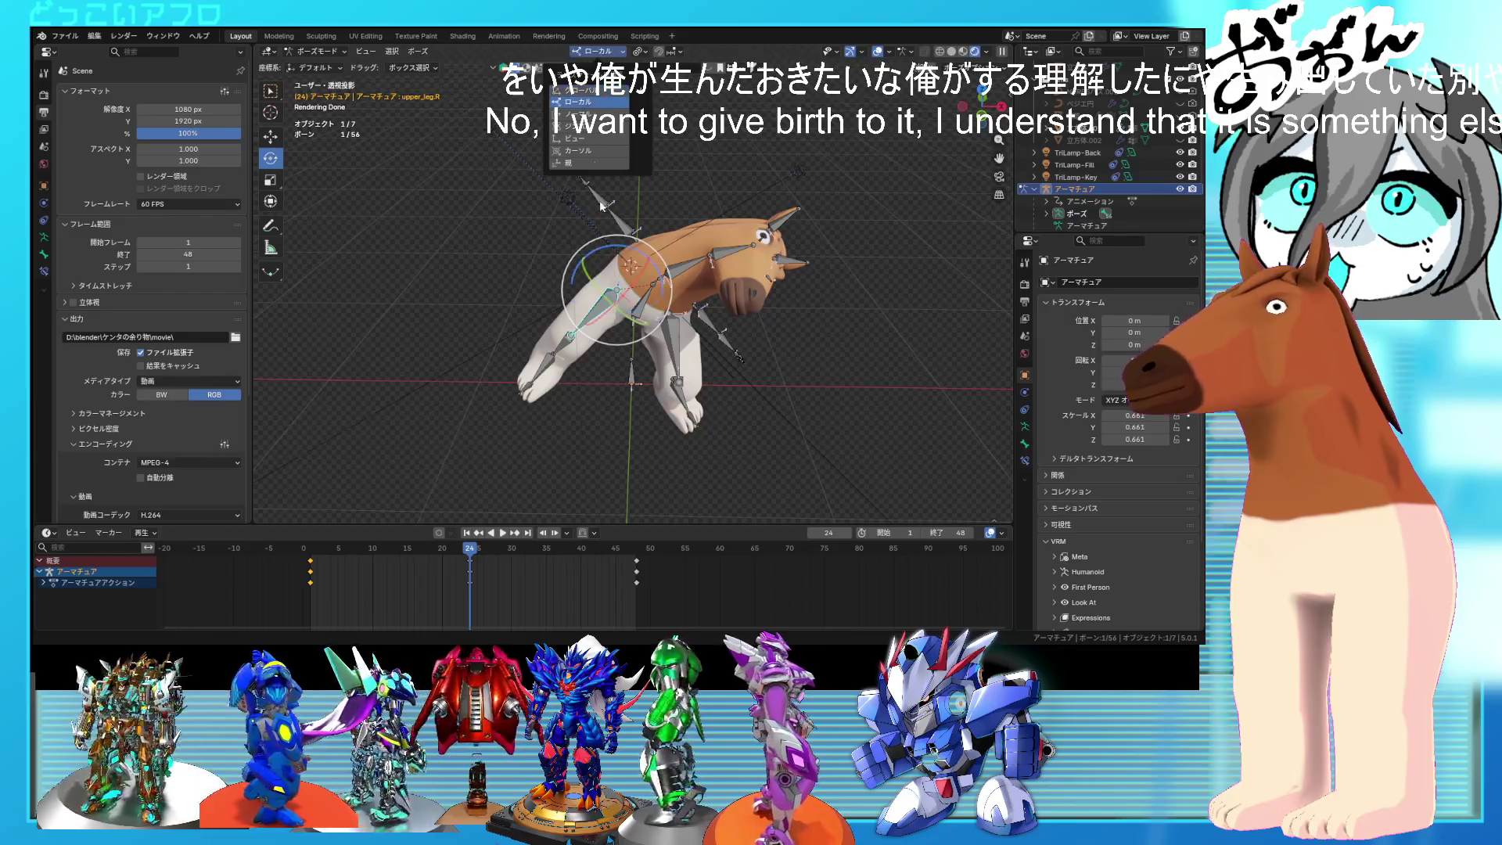
pyautogui.moveTo(595, 293); pyautogui.dragTo(596, 292)
pyautogui.moveTo(596, 291); pyautogui.dragTo(619, 270, button='middle')
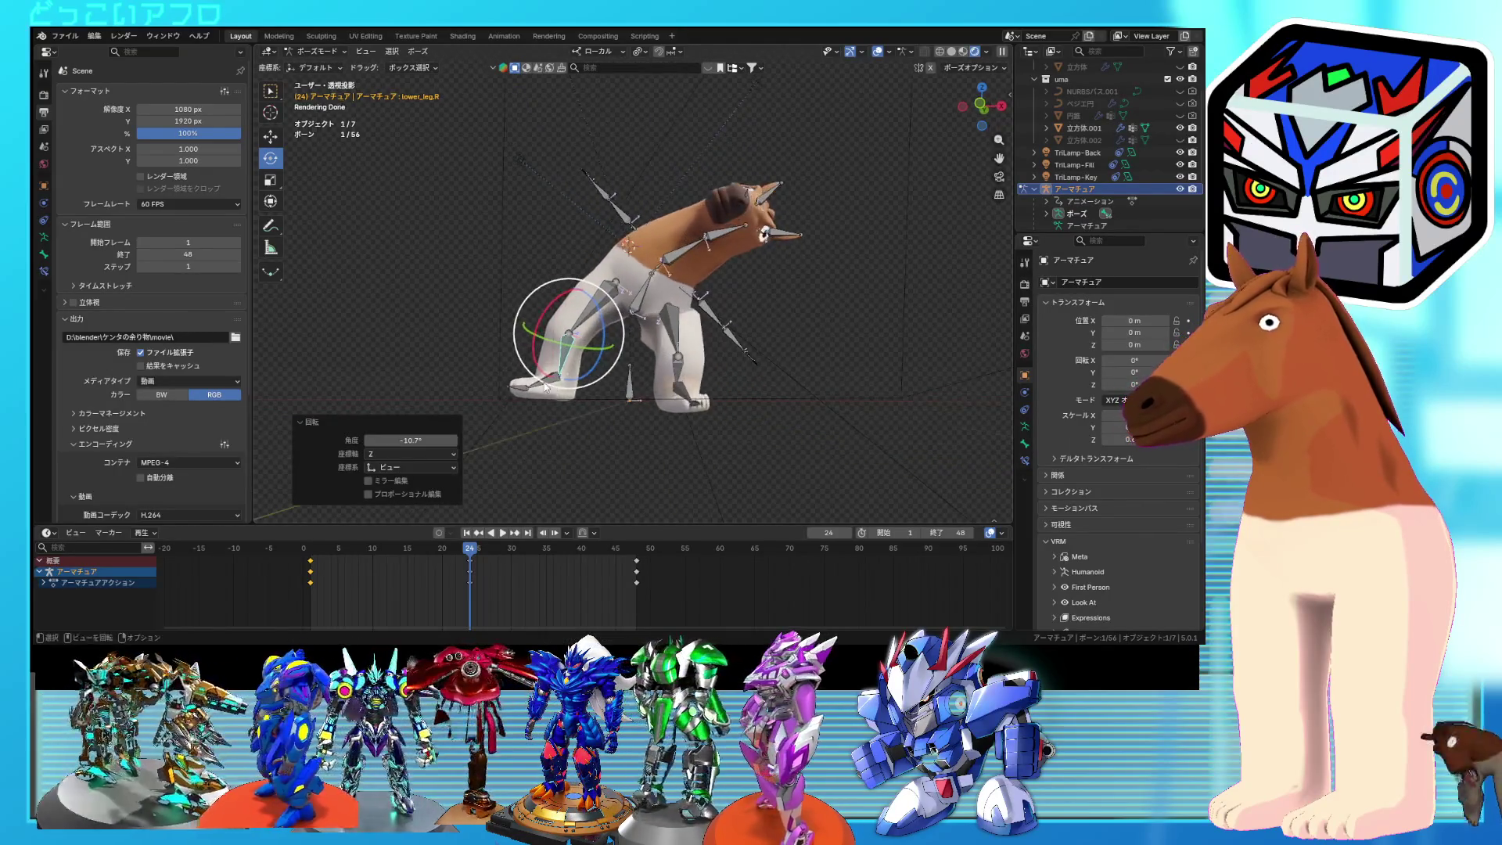
pyautogui.moveTo(602, 411); pyautogui.dragTo(684, 421)
pyautogui.moveTo(684, 421); pyautogui.dragTo(705, 436, button='middle')
# Step: In front view, readjust the hips, both thighs, the right lower leg and the right foot (-7.03°)
pyautogui.press('KP_1')
pyautogui.click(691, 376)
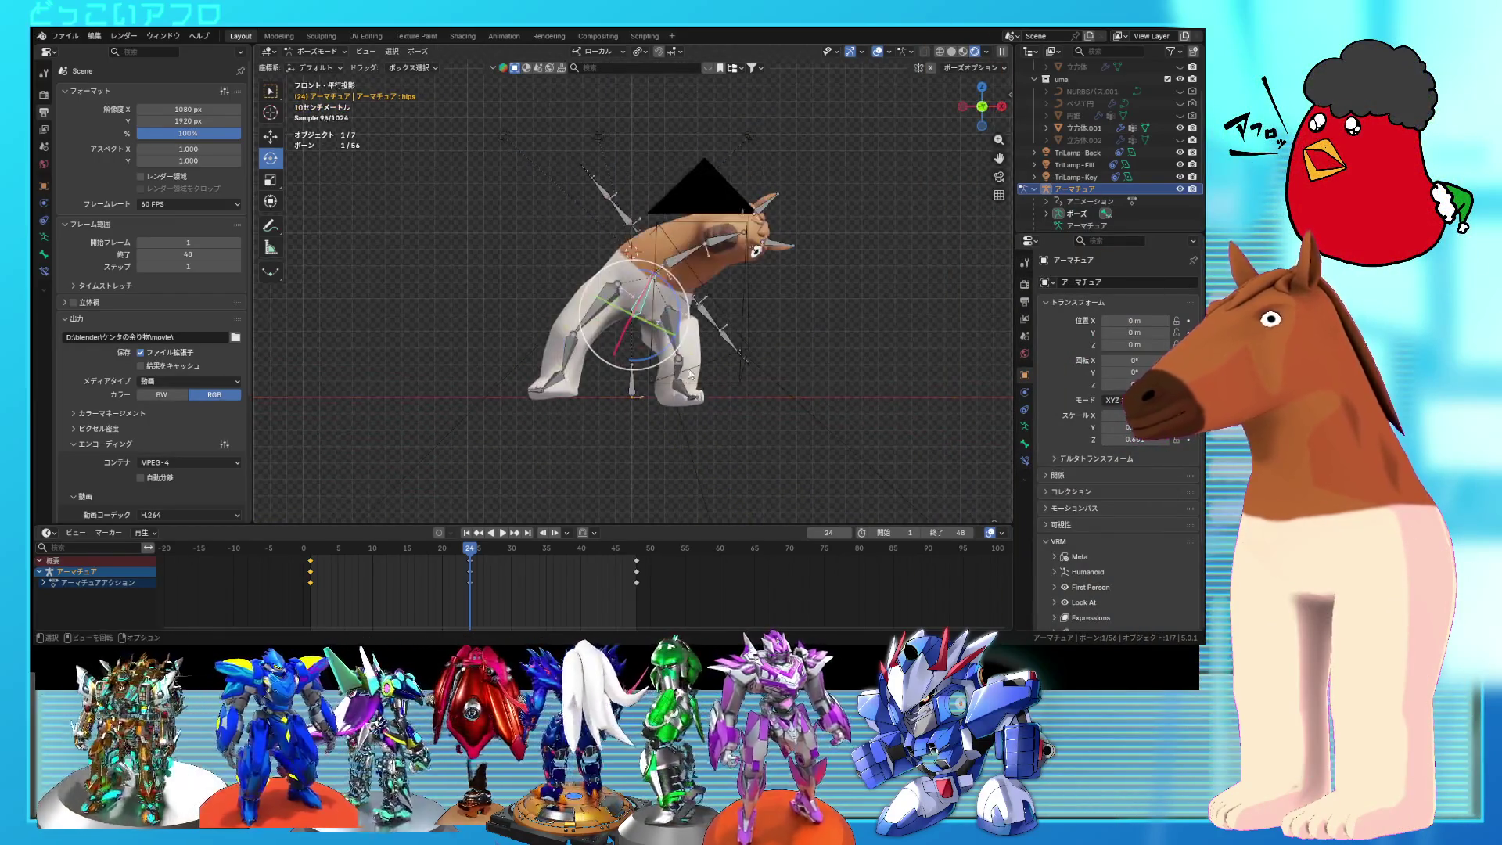
pyautogui.click(740, 415)
pyautogui.click(678, 341)
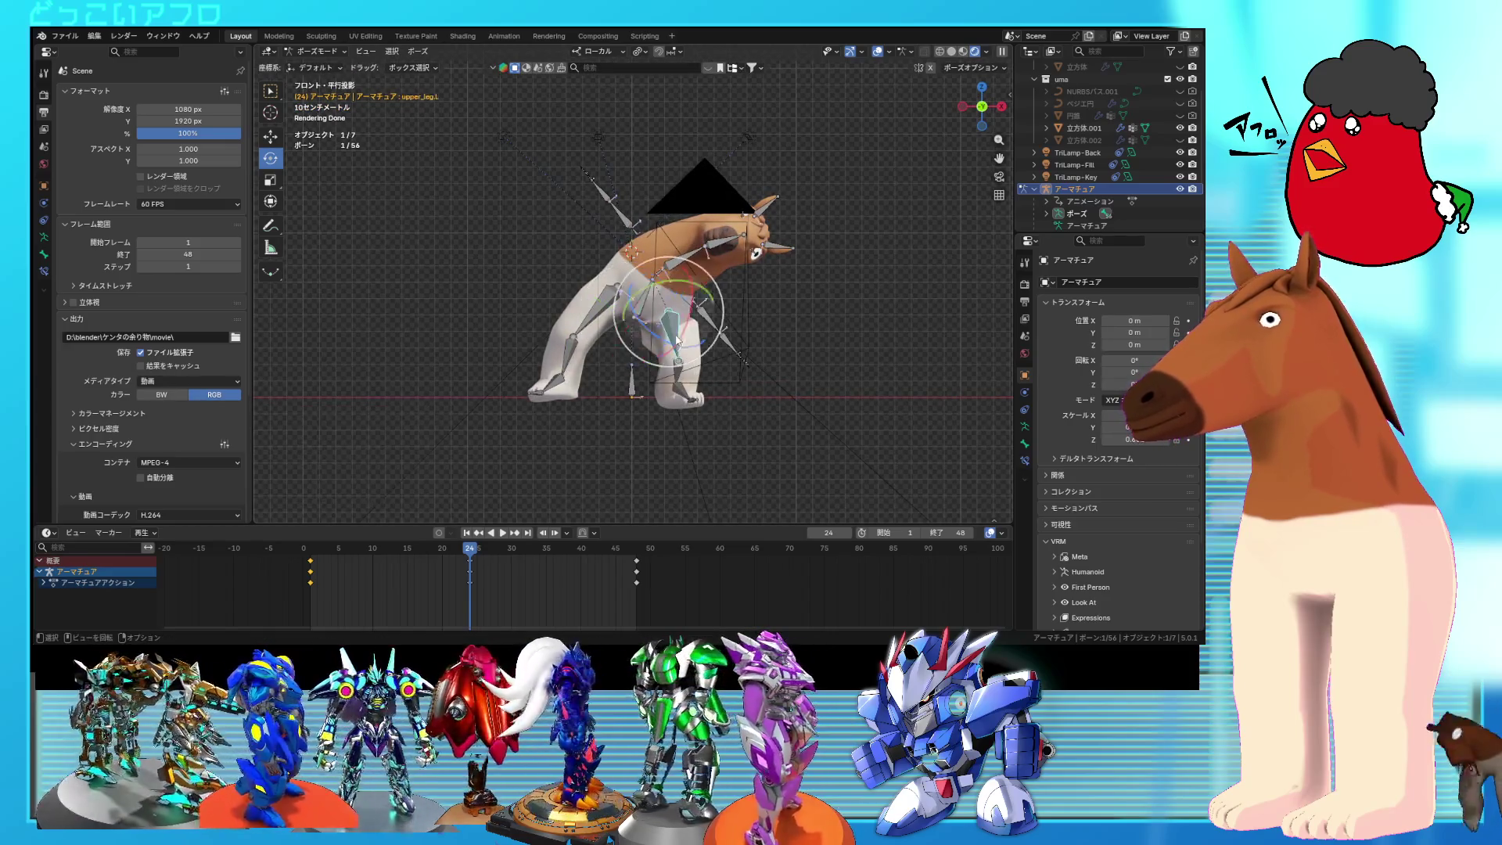
pyautogui.click(755, 386)
pyautogui.click(624, 346)
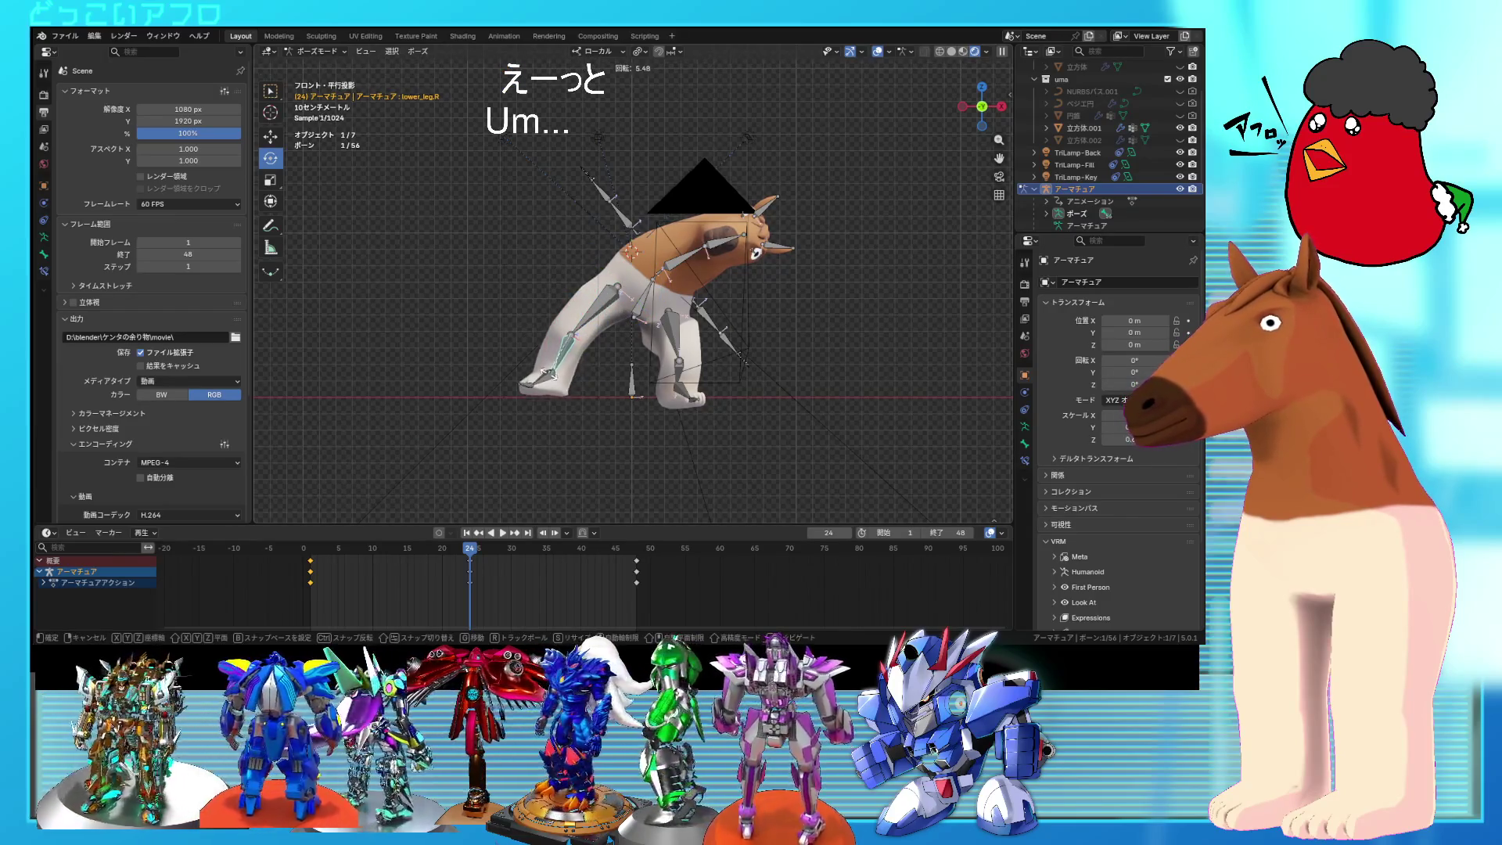
pyautogui.click(564, 368)
pyautogui.click(548, 379)
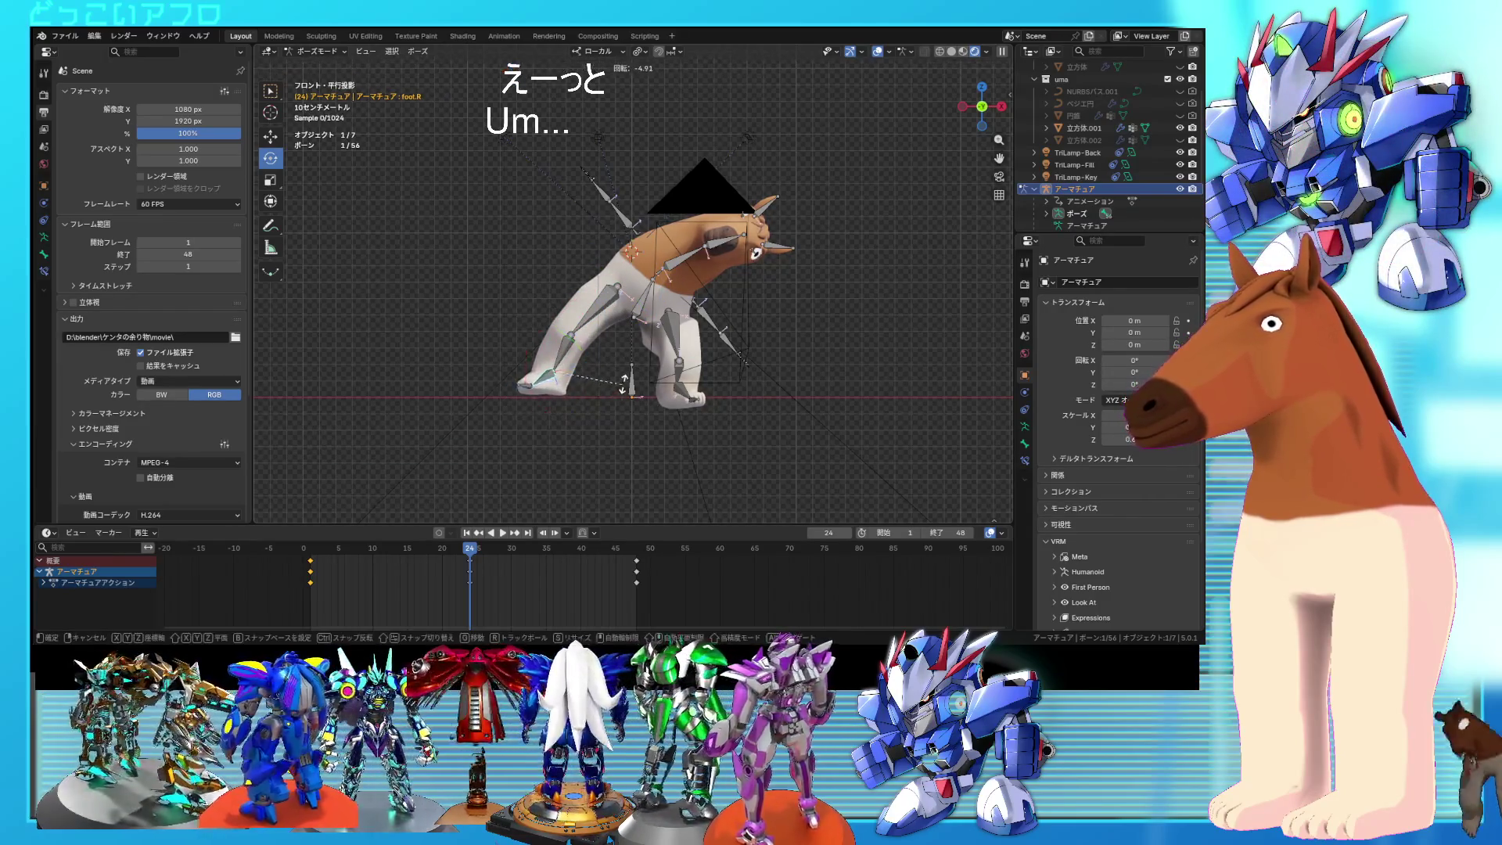
pyautogui.click(623, 377)
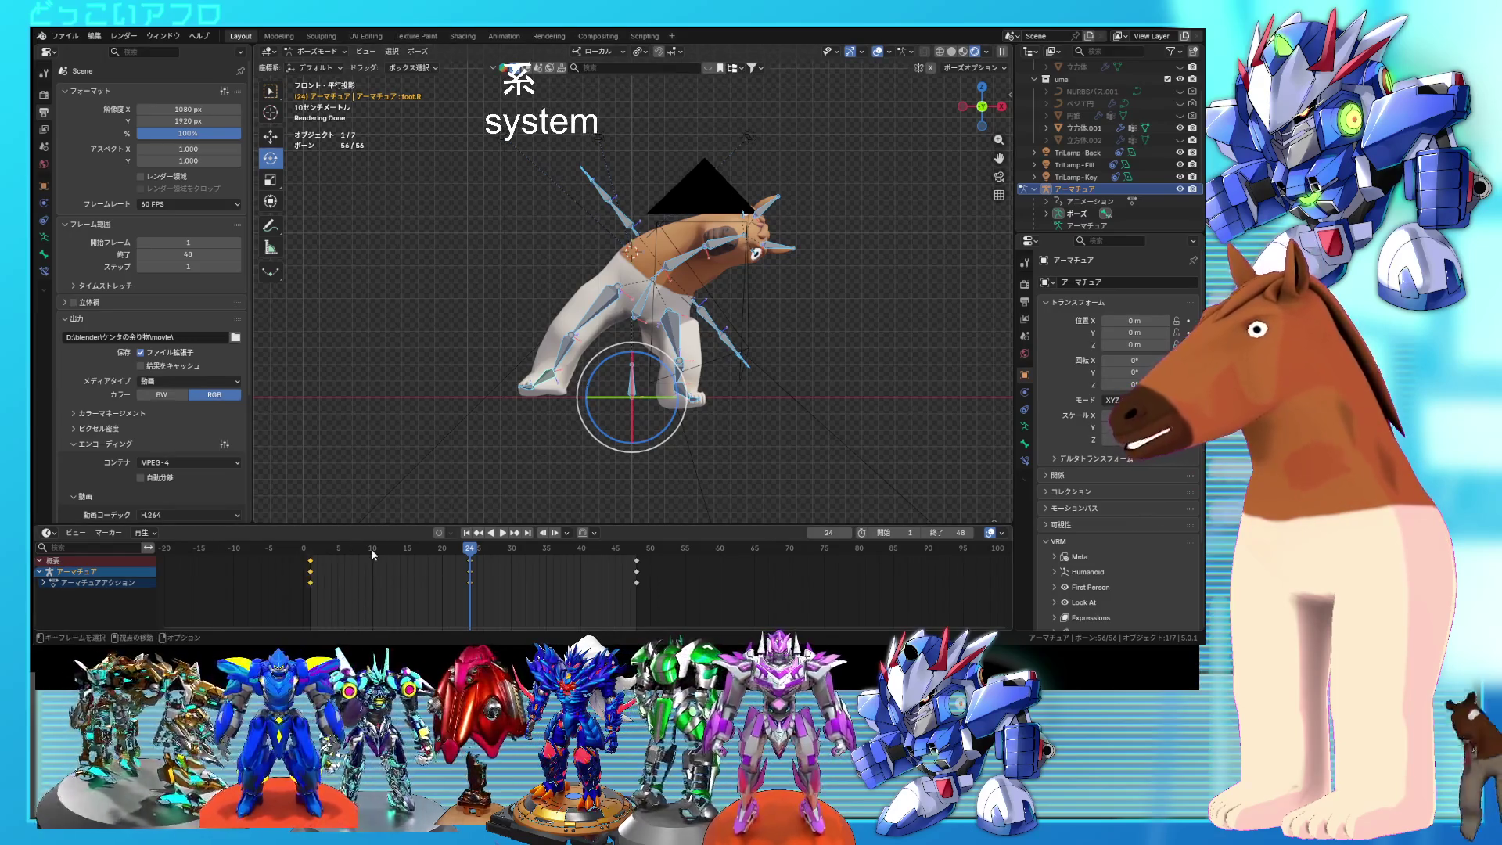
# Step: Duplicate the pose keyframes to frame 48, play the animation without overlays, and return to frame 24
pyautogui.click(700, 381)
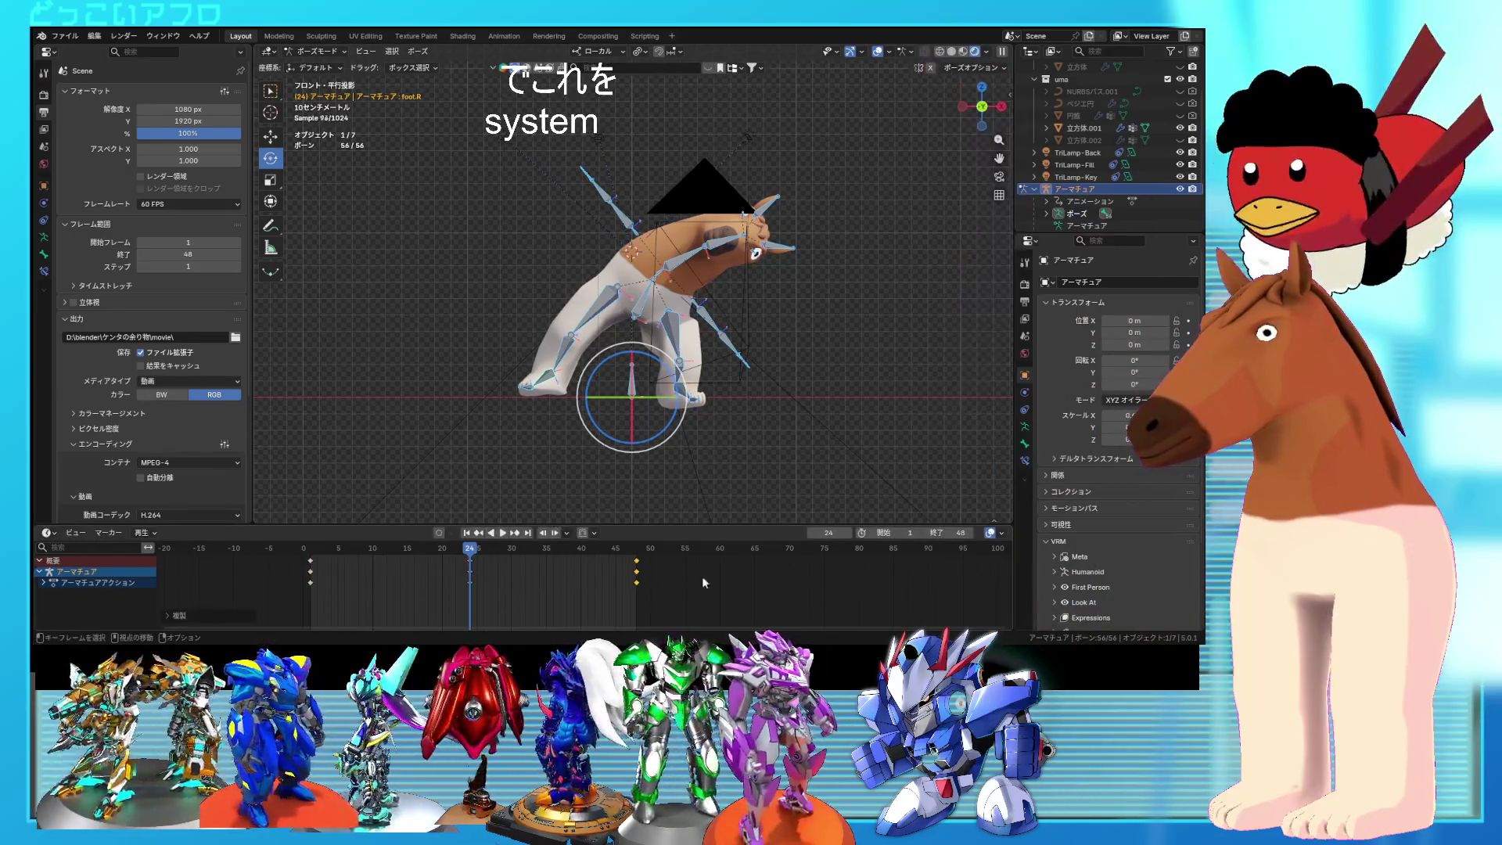
pyautogui.moveTo(784, 368); pyautogui.dragTo(752, 382, button='middle')
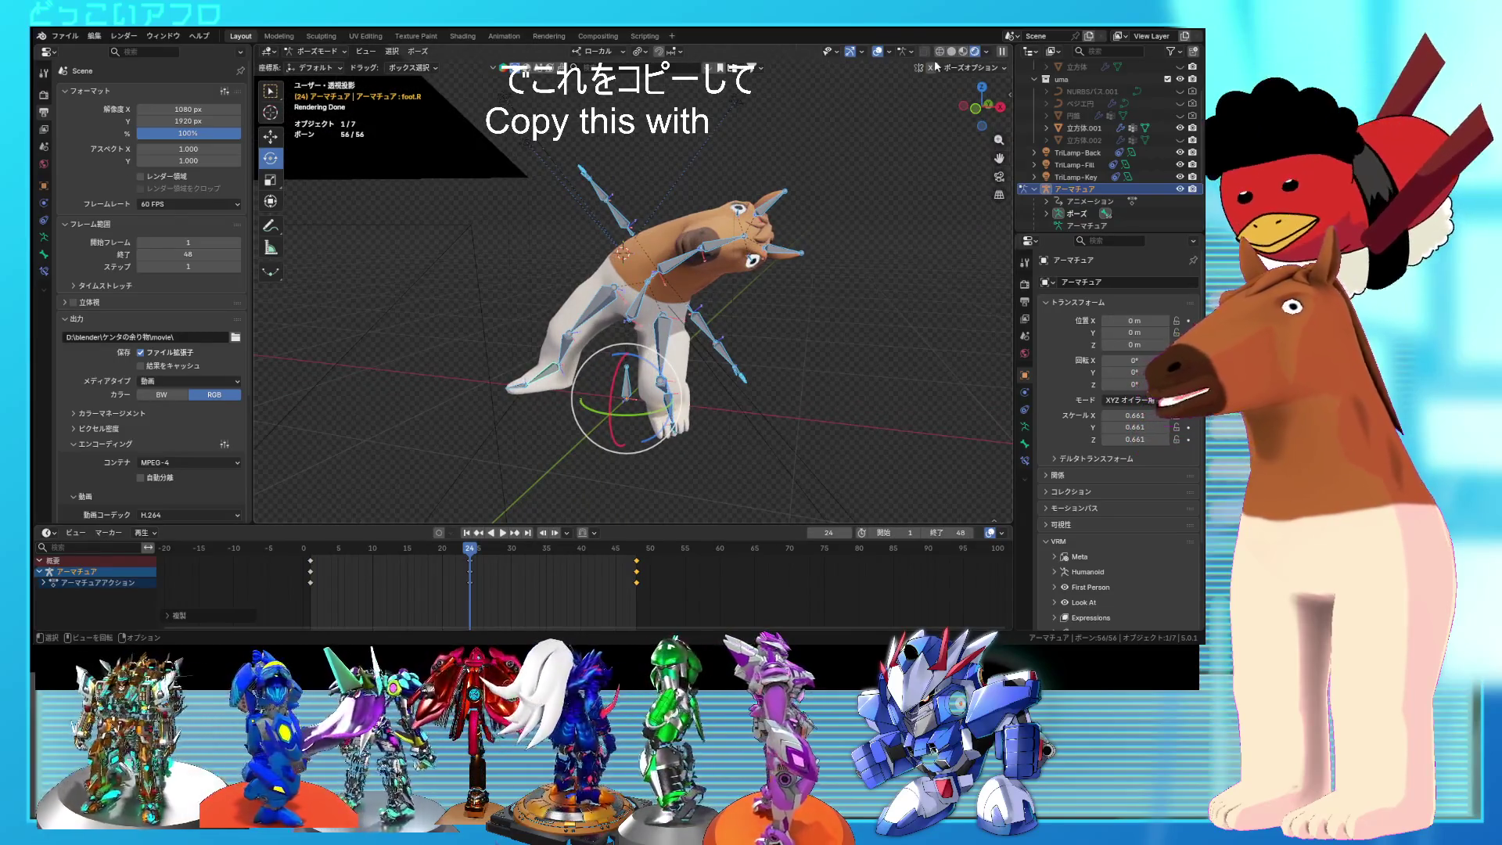
pyautogui.click(878, 51)
pyautogui.press('space')
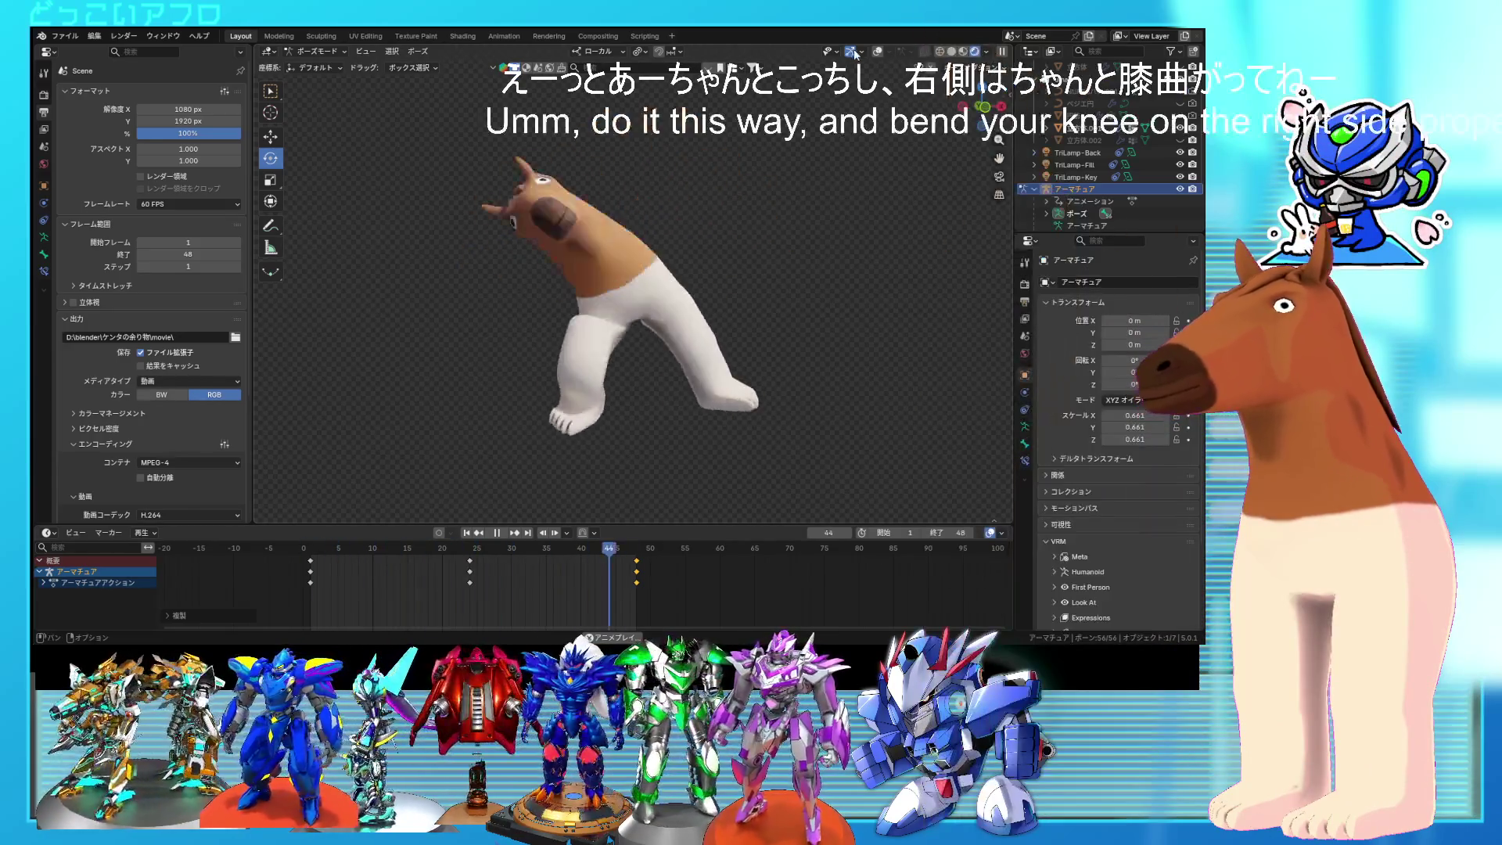
pyautogui.click(879, 53)
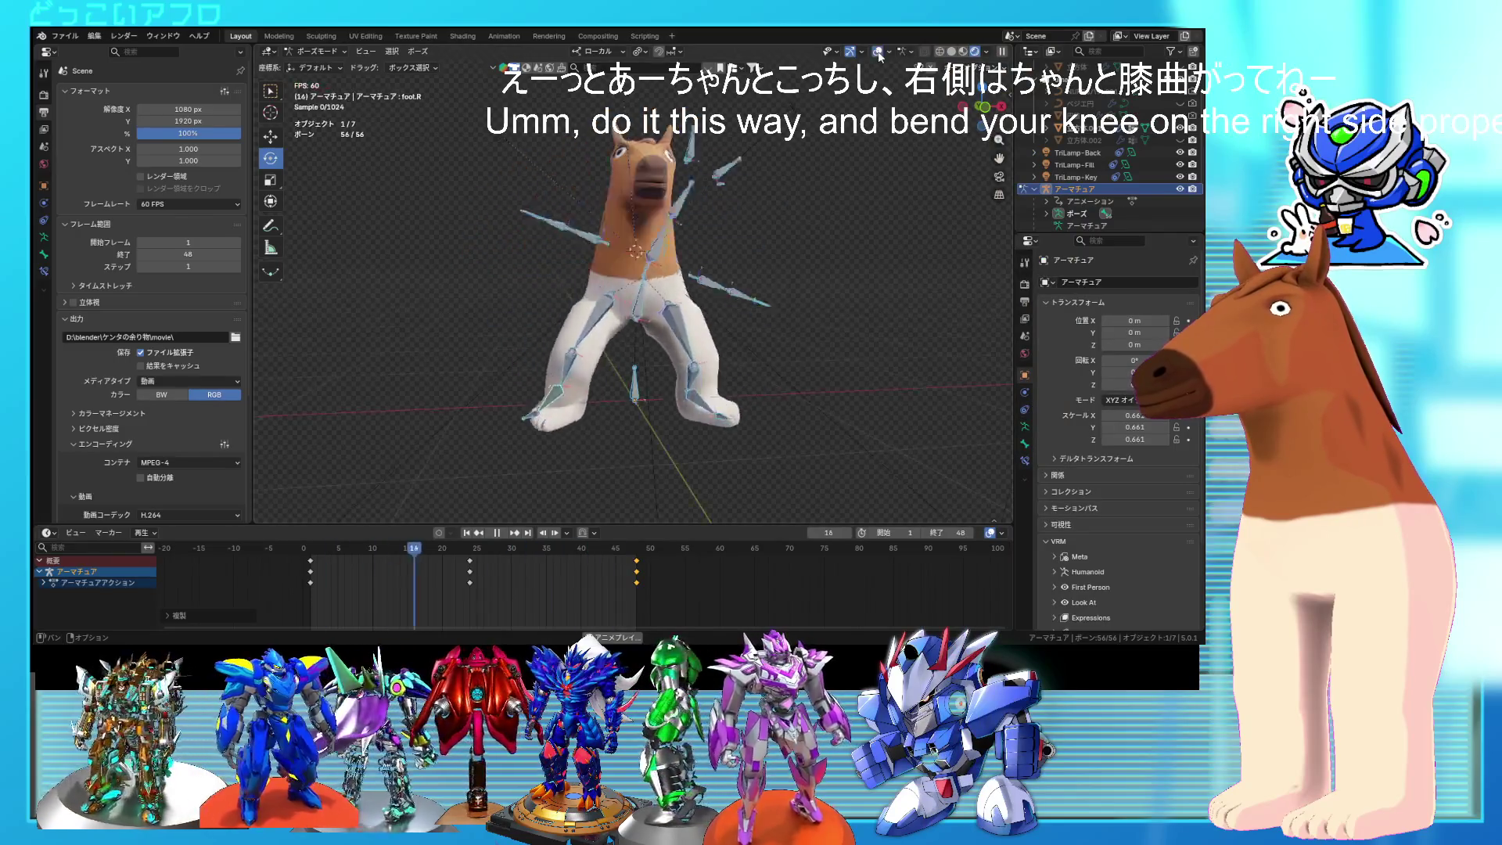
pyautogui.press('space')
pyautogui.moveTo(592, 555); pyautogui.dragTo(472, 565)
pyautogui.moveTo(768, 384); pyautogui.dragTo(630, 377, button='middle')
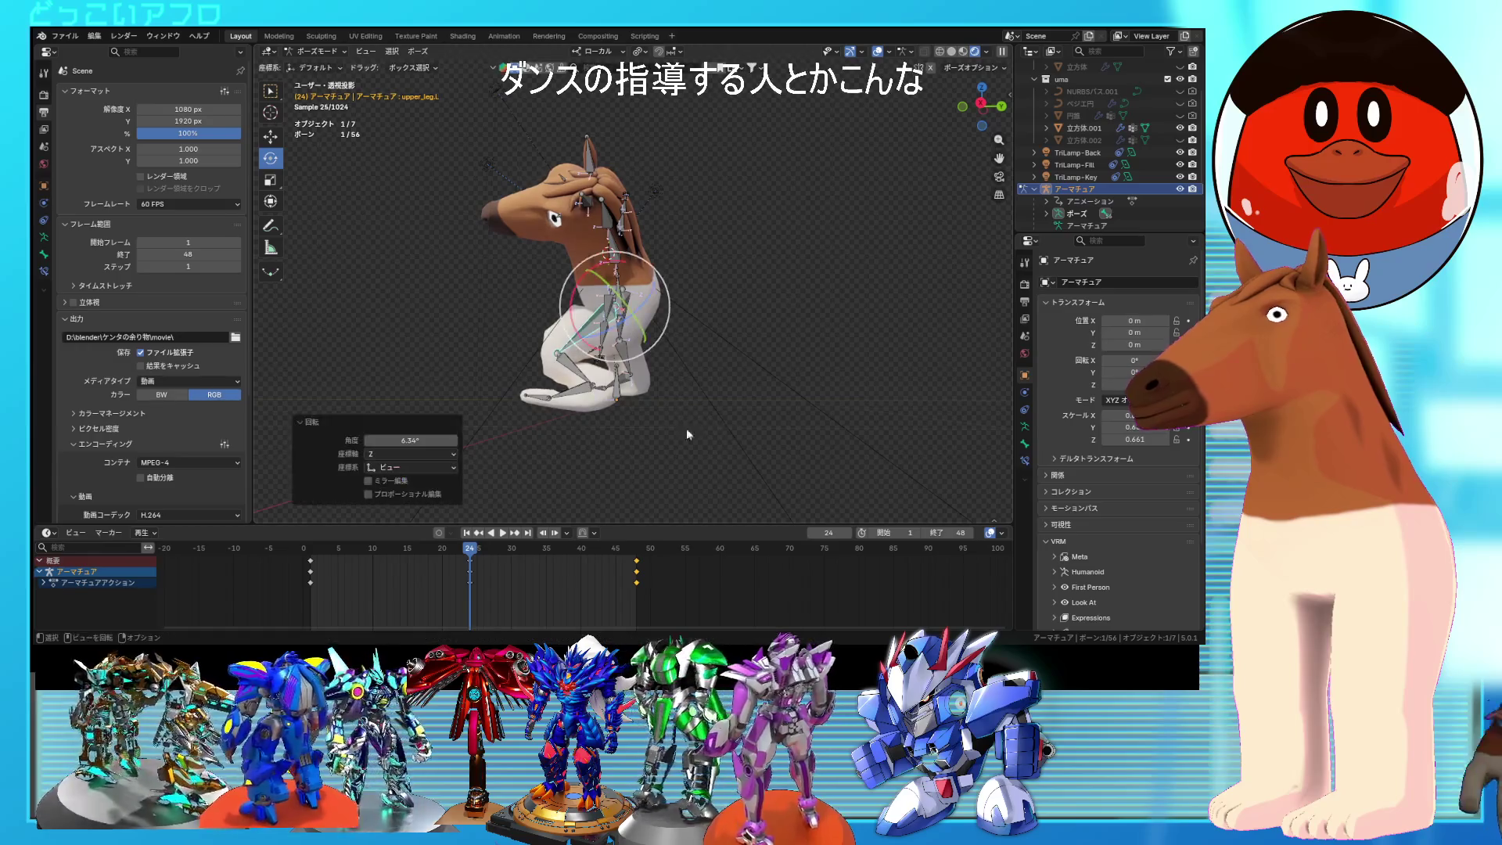
# Step: Rotate the left lower leg and give the foot bone a small extra rotation
pyautogui.click(582, 368)
pyautogui.moveTo(611, 359); pyautogui.dragTo(757, 408)
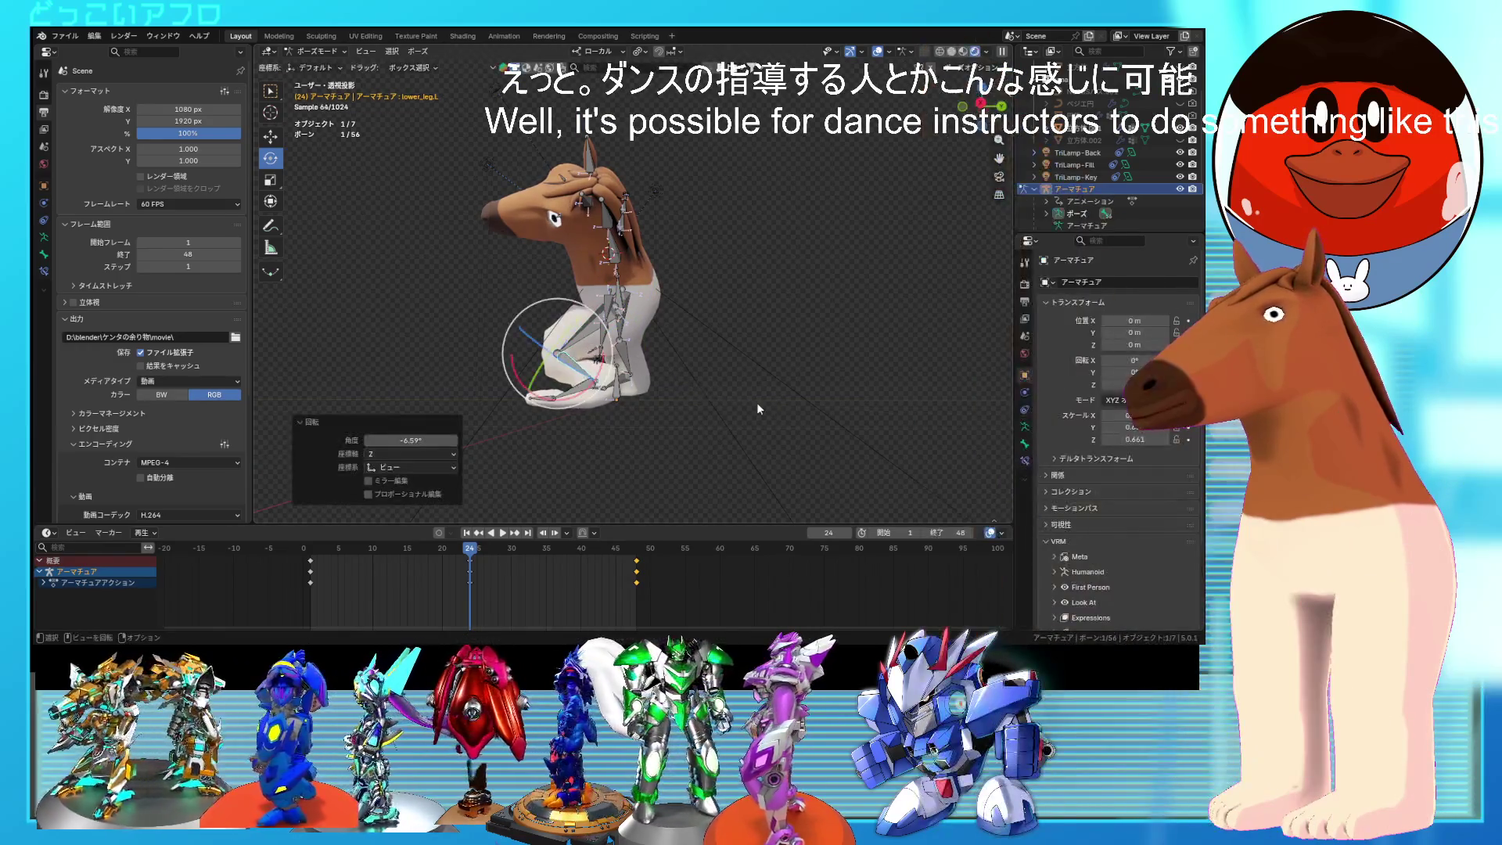
pyautogui.press('r')
pyautogui.click(798, 460)
pyautogui.moveTo(798, 460)
pyautogui.mouseDown(button='middle')
pyautogui.moveTo(900, 476)
pyautogui.moveTo(850, 435)
pyautogui.mouseUp(button='middle')
pyautogui.moveTo(852, 176)
pyautogui.mouseDown(button='middle')
pyautogui.moveTo(854, 359)
pyautogui.moveTo(815, 350)
pyautogui.mouseUp(button='middle')
pyautogui.scroll(3, 782, 348)
pyautogui.moveTo(715, 346)
pyautogui.mouseDown(button='middle')
pyautogui.moveTo(622, 336)
pyautogui.moveTo(698, 402)
pyautogui.mouseUp(button='middle')
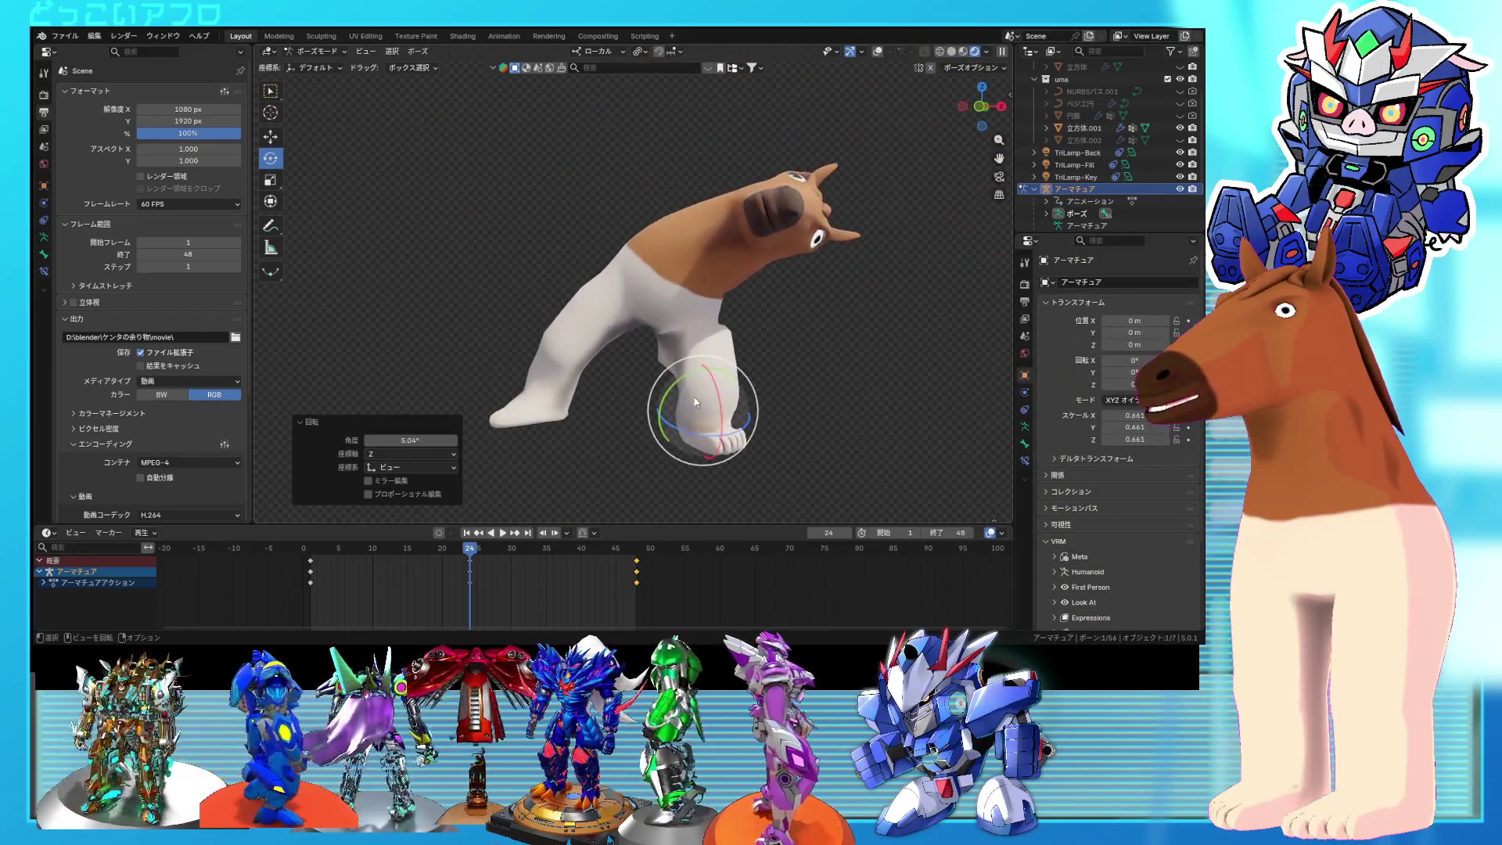
# Step: Play the animation and shift the keyframe near frame 21 over by one frame
pyautogui.press('space')
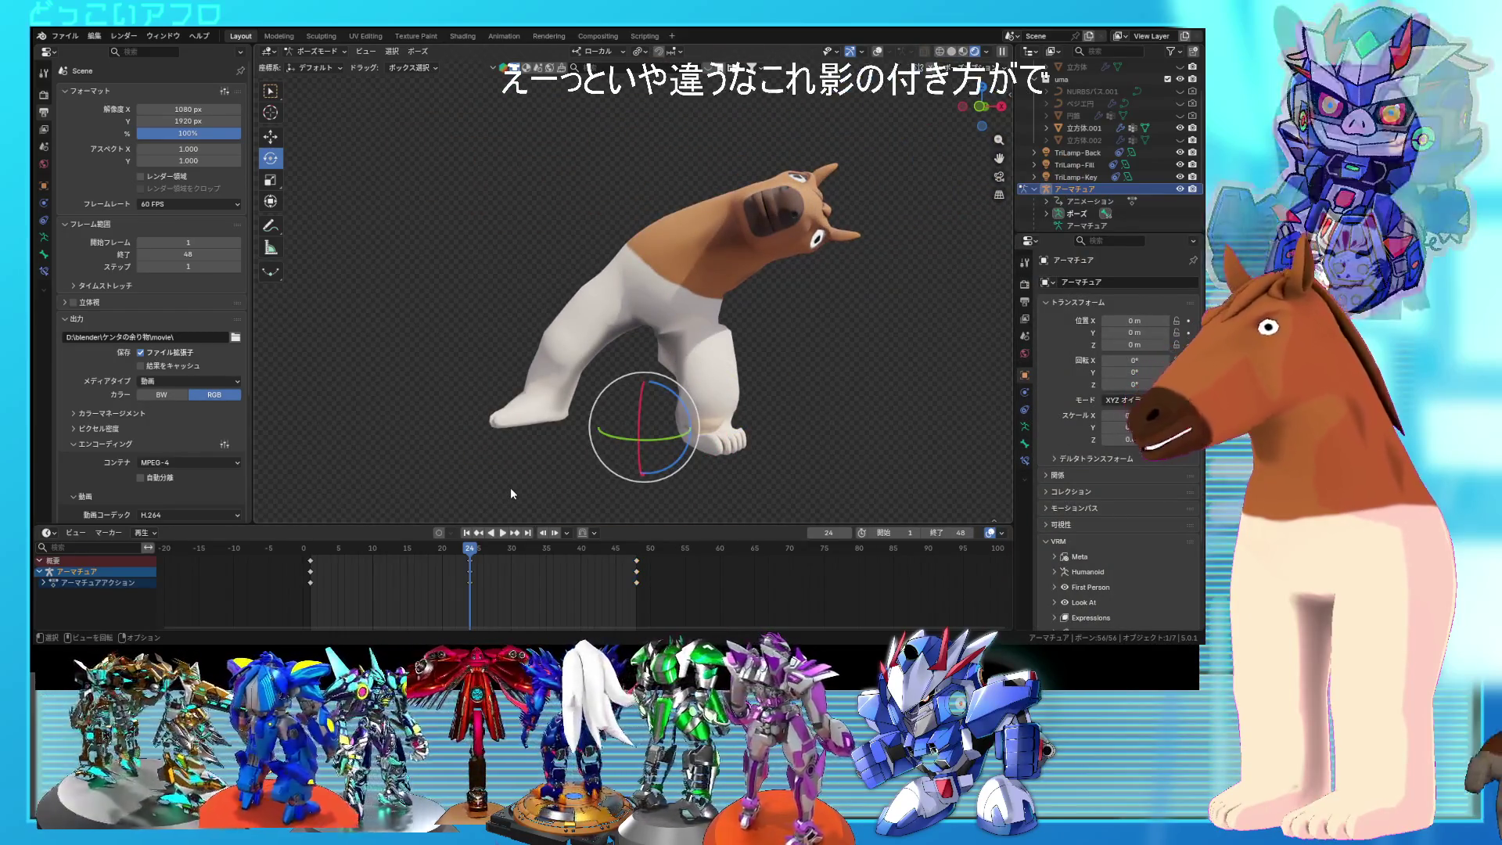
pyautogui.moveTo(458, 550); pyautogui.dragTo(327, 548)
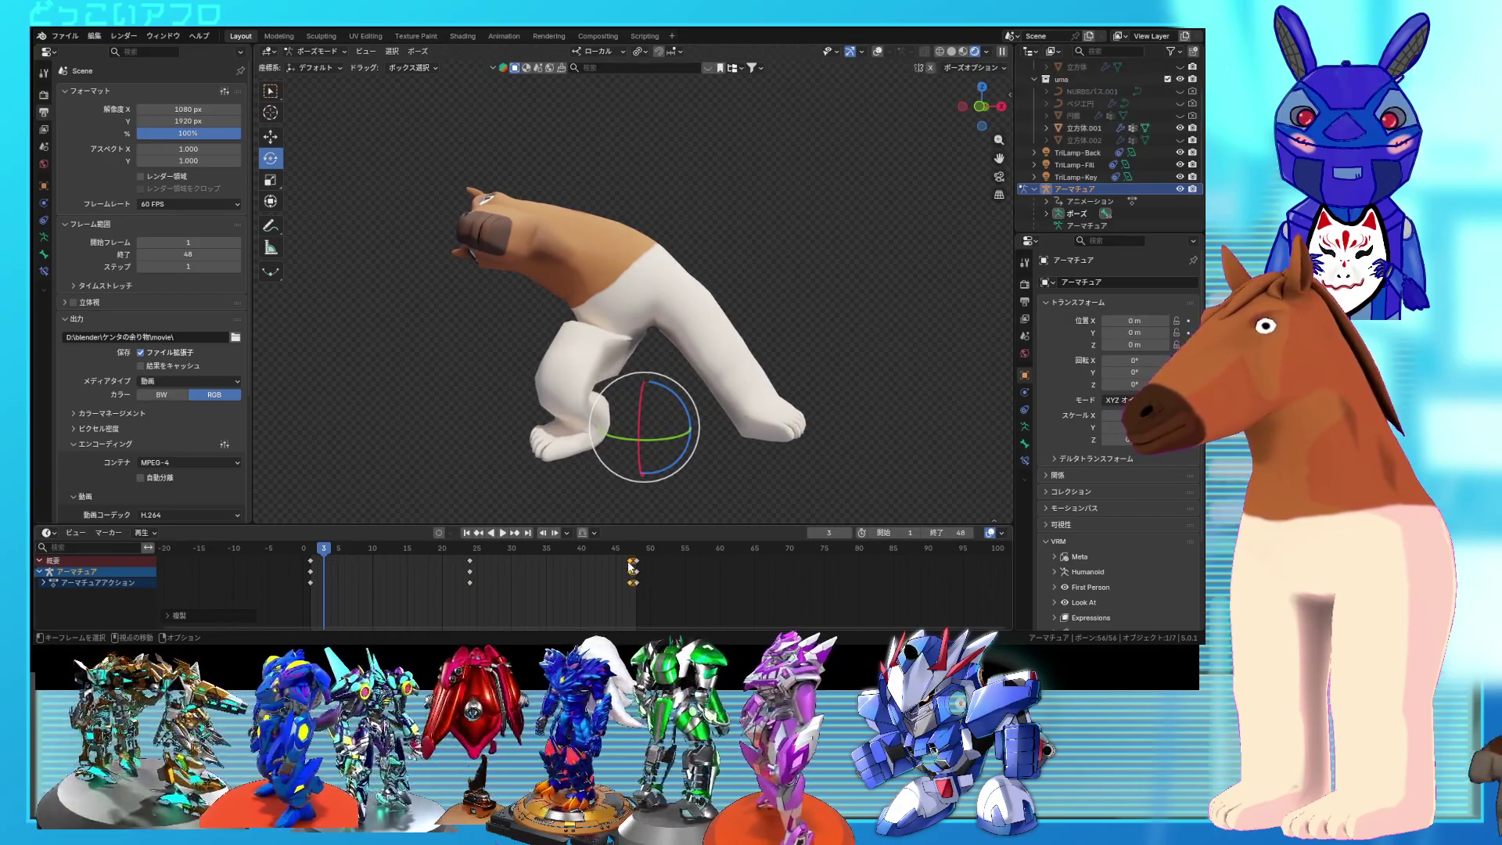
pyautogui.click(634, 561)
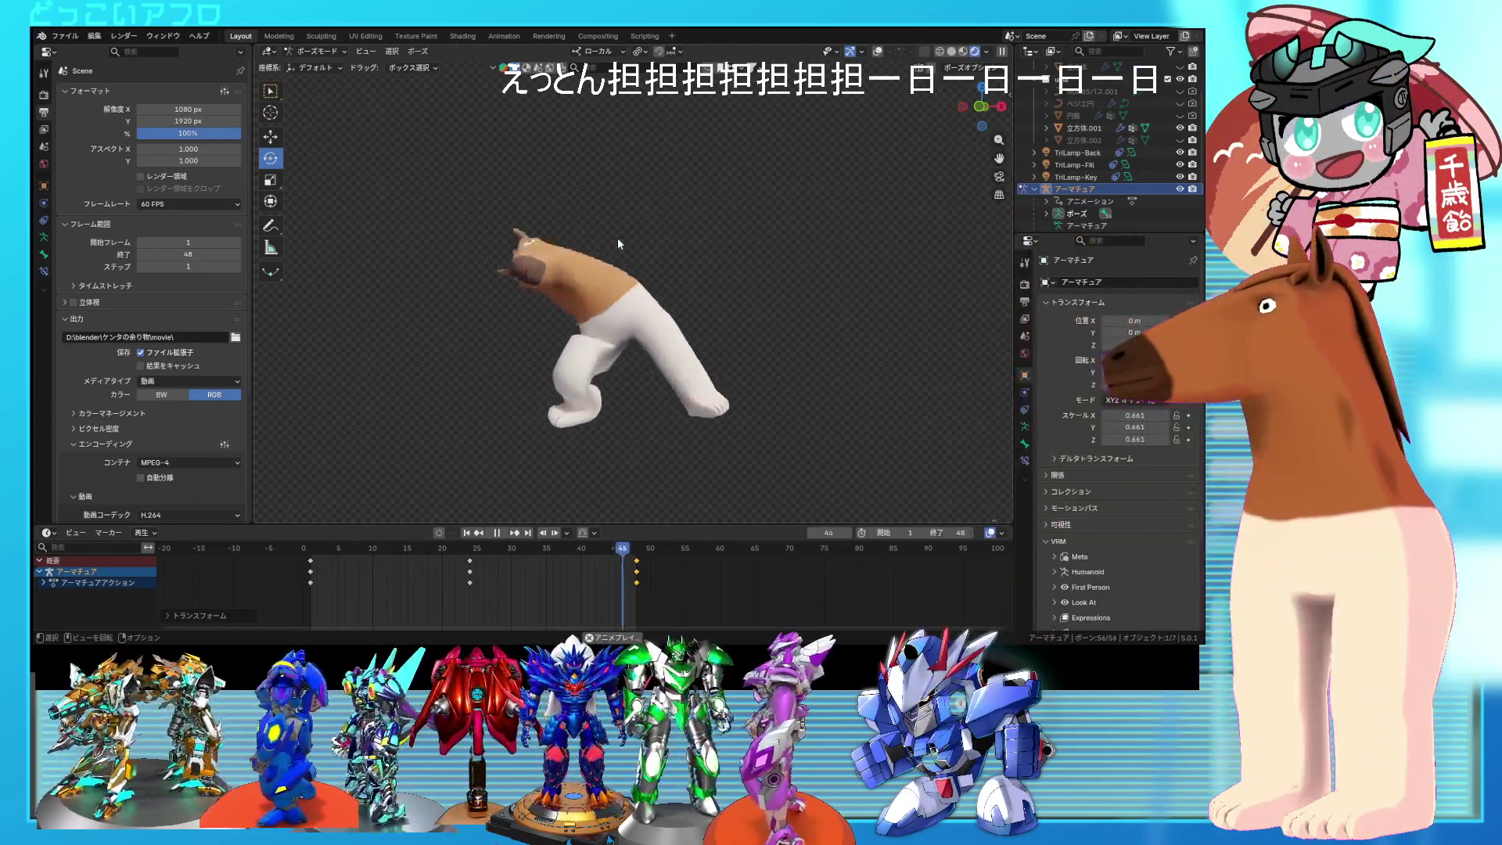
pyautogui.moveTo(715, 279)
pyautogui.mouseDown(button='middle')
pyautogui.moveTo(648, 316)
pyautogui.moveTo(706, 302)
pyautogui.mouseUp(button='middle')
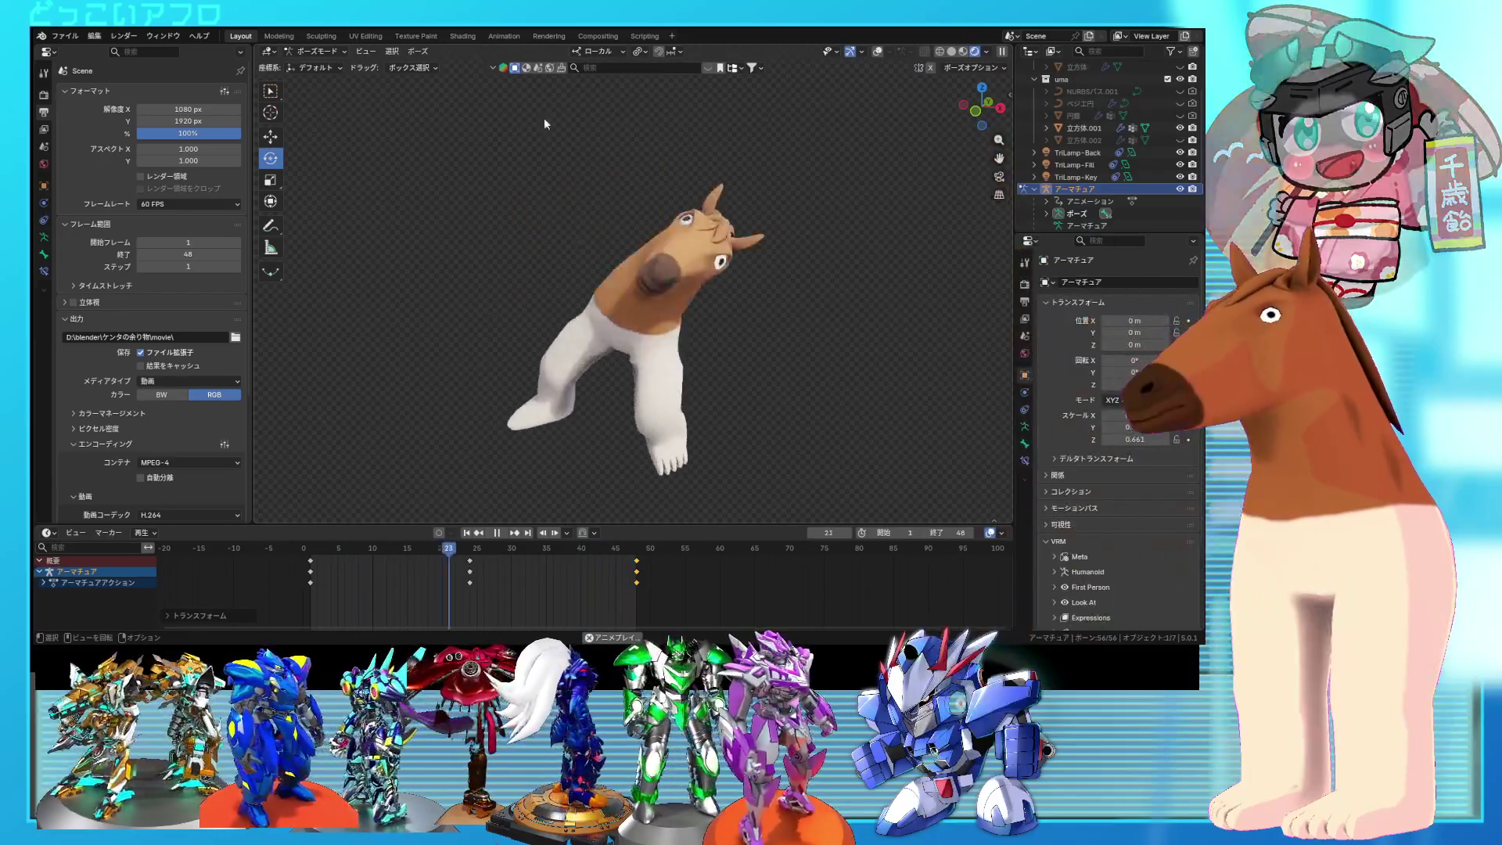
# Step: Switch to Object Mode, select the horse's body mesh and save the file with Ctrl+S
pyautogui.click(339, 50)
pyautogui.click(338, 63)
pyautogui.click(656, 304)
pyautogui.hotkey('ctrl', 's')
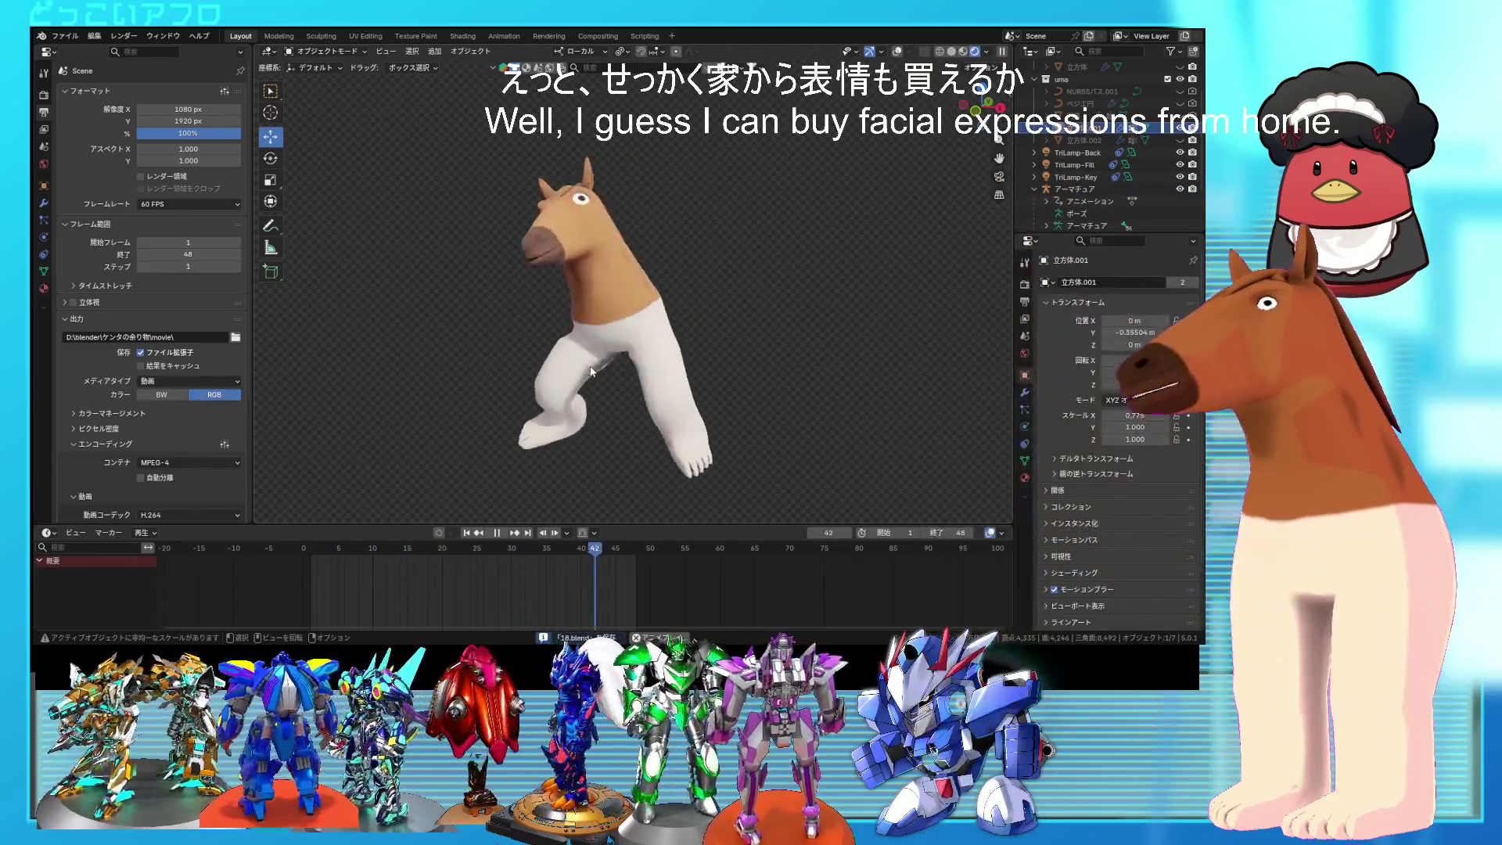
# Step: Set shape key キー13 to 0.958, keep キー14 and キー15 at 0, and save with Ctrl+S
pyautogui.click(44, 270)
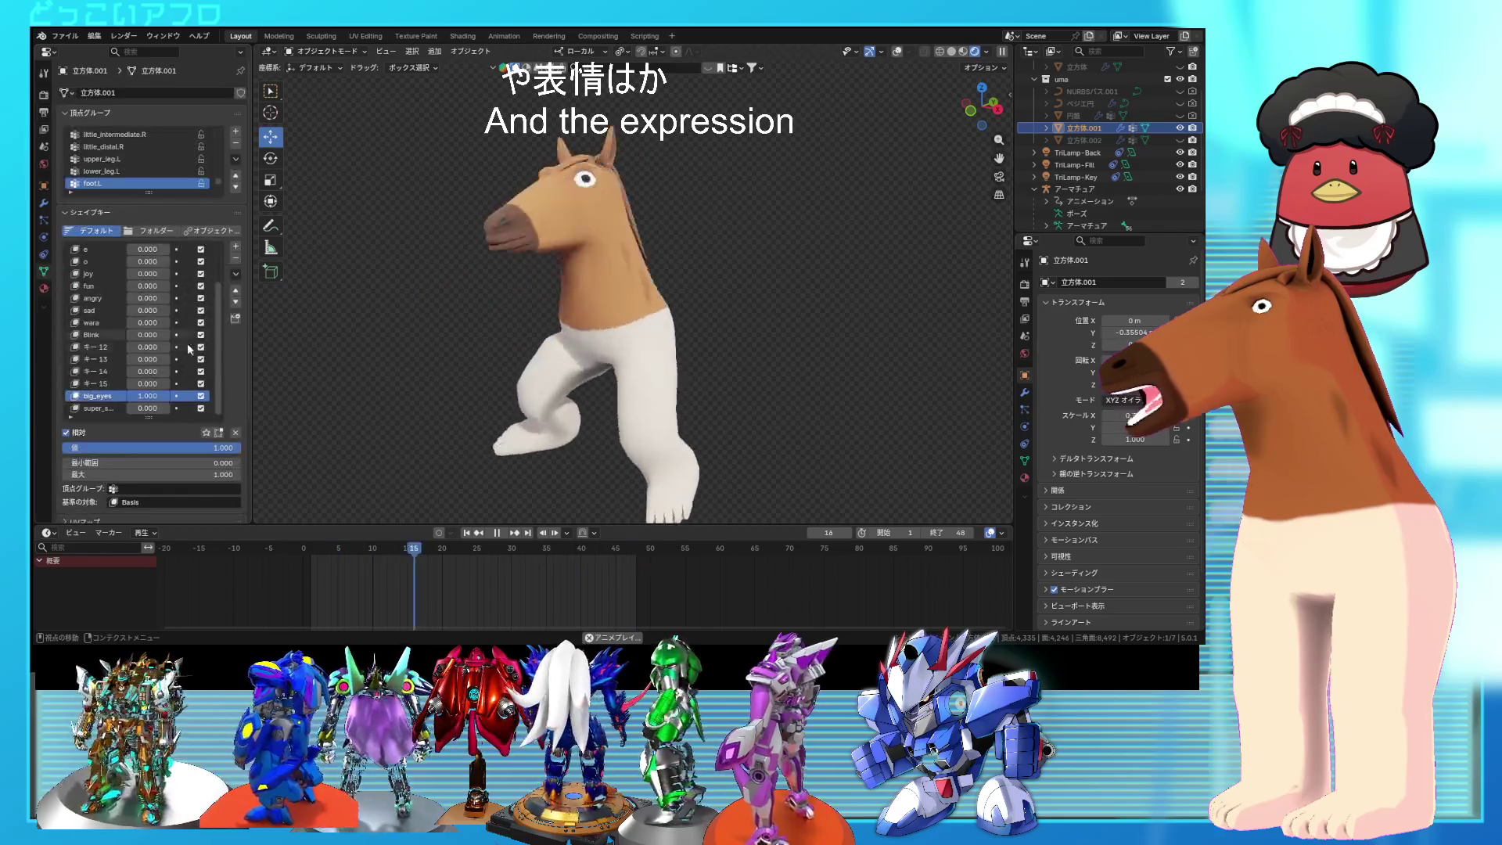
pyautogui.moveTo(147, 383)
pyautogui.mouseDown()
pyautogui.moveTo(196, 383)
pyautogui.moveTo(196, 371)
pyautogui.mouseUp()
pyautogui.press('Escape')
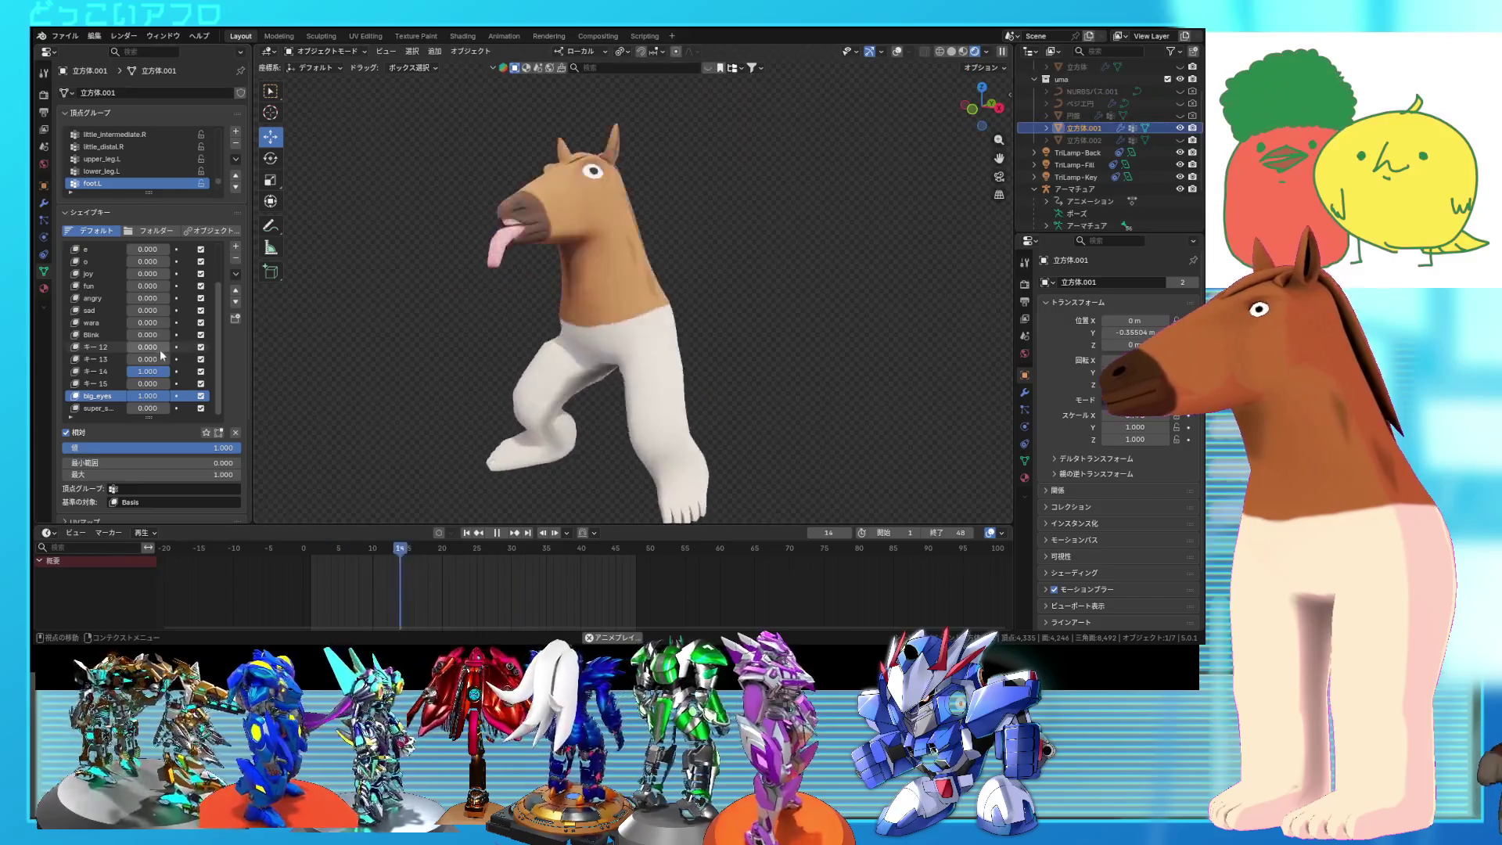
pyautogui.moveTo(162, 359); pyautogui.dragTo(160, 369)
pyautogui.moveTo(736, 360); pyautogui.dragTo(777, 352, button='middle')
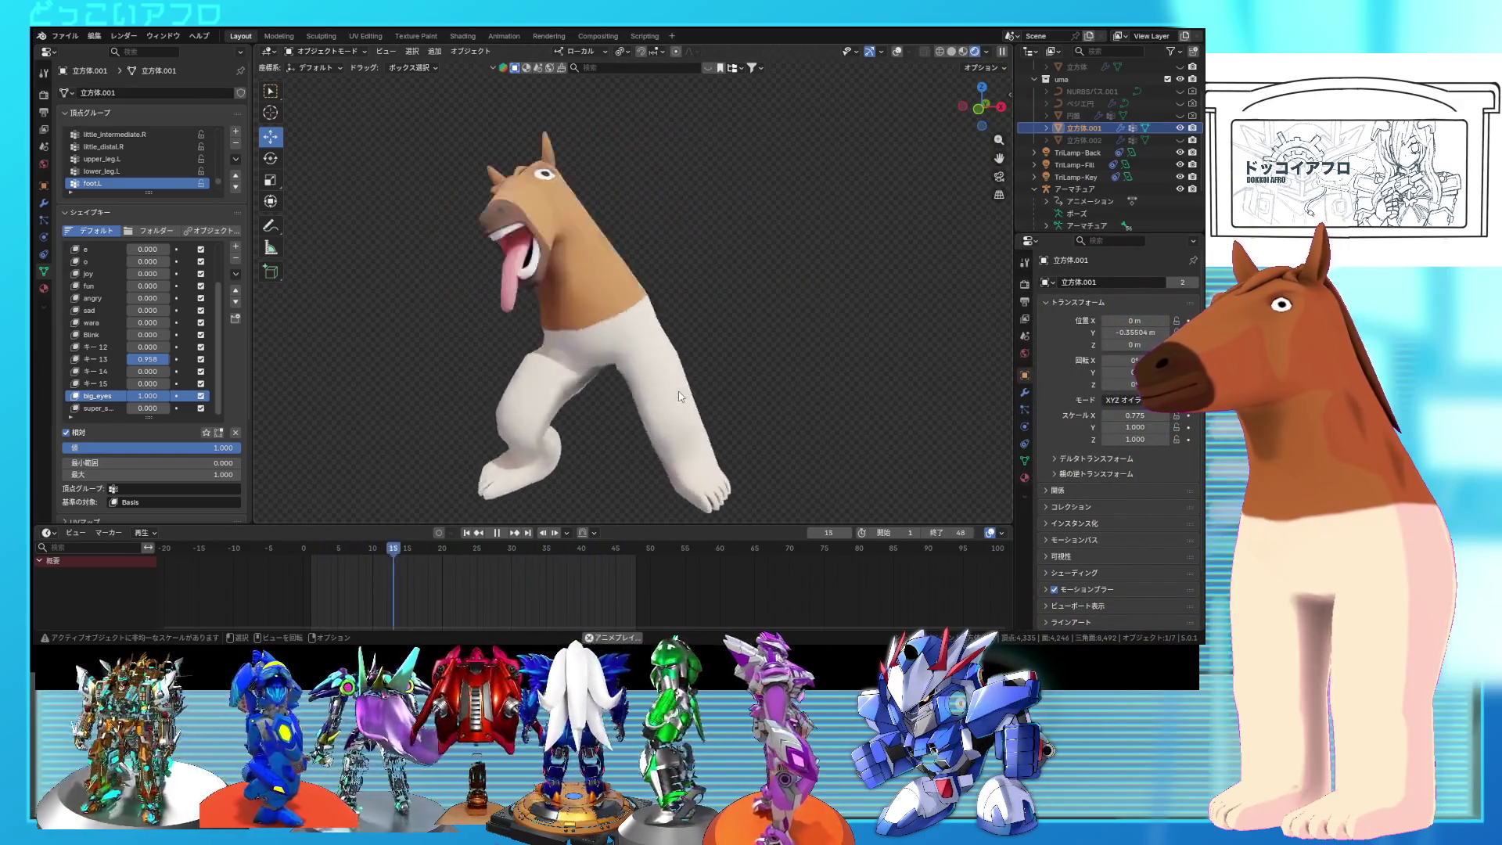
pyautogui.hotkey('ctrl', 's')
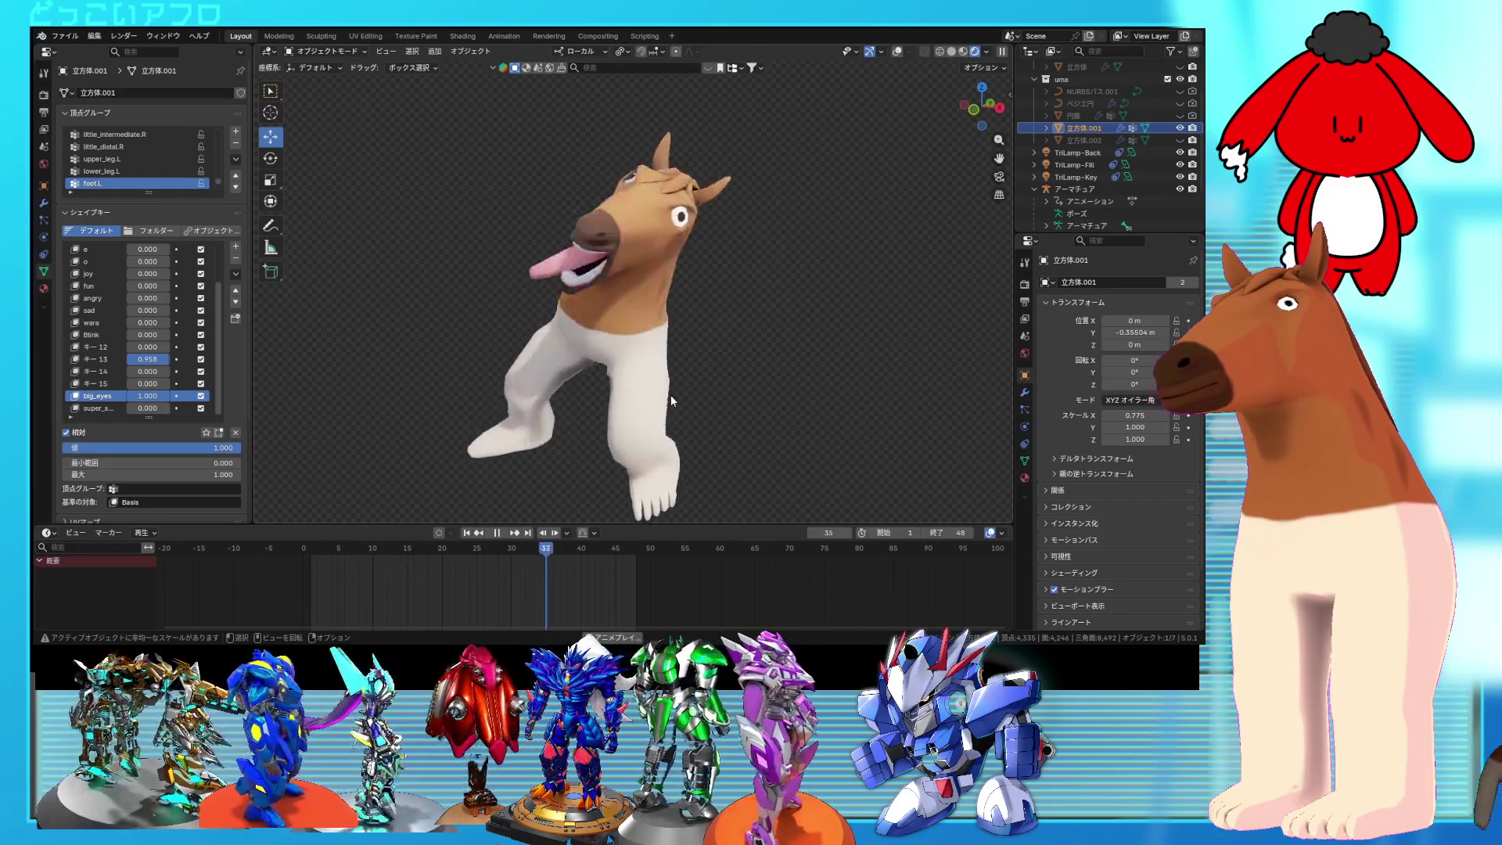
pyautogui.moveTo(671, 400); pyautogui.dragTo(747, 402, button='middle')
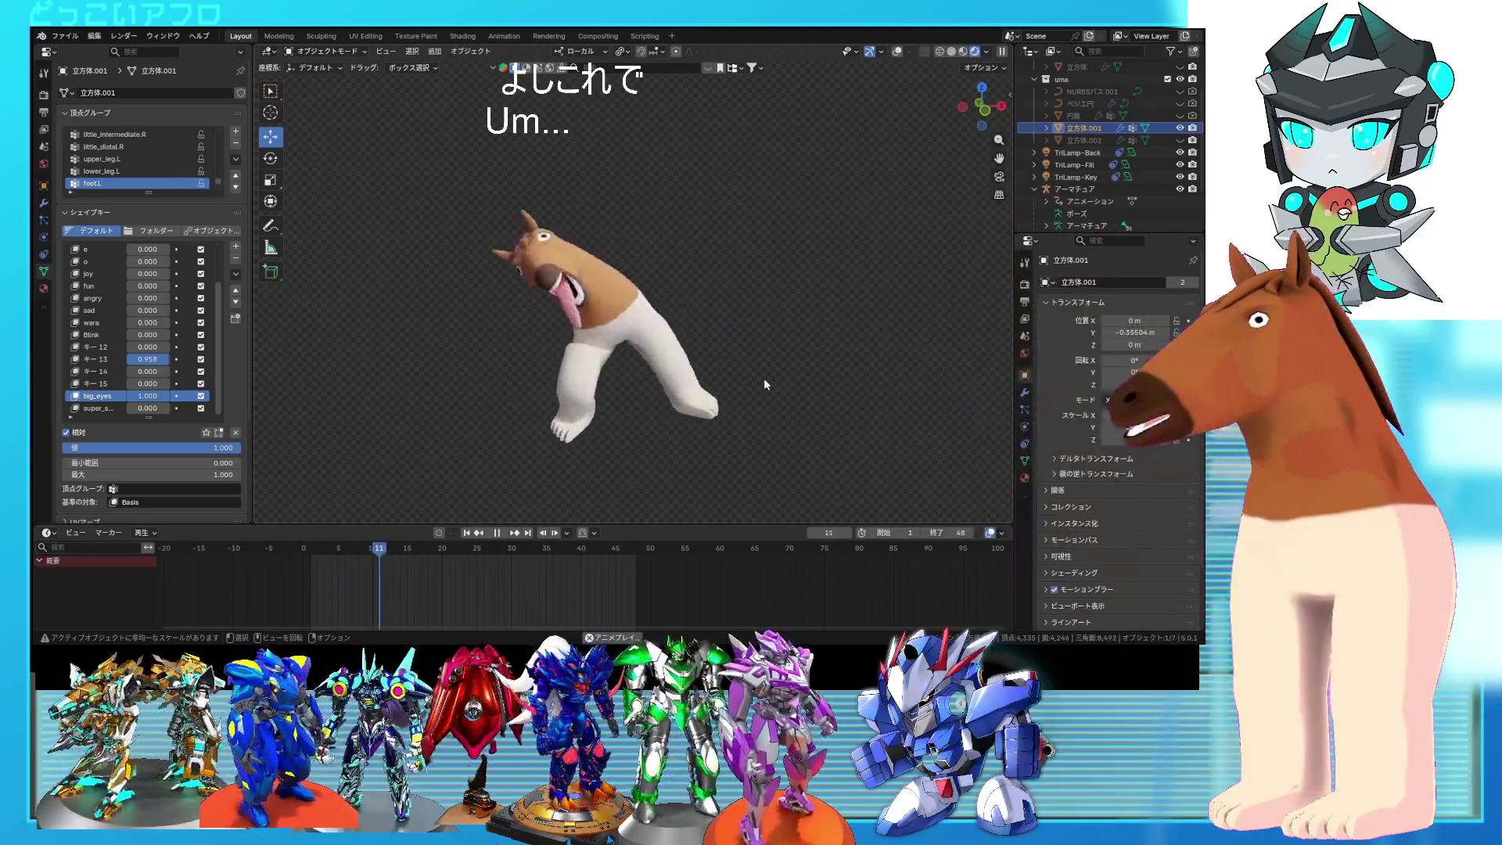
# Step: Try joy and キー12, then set fun and キー13 to 1.000 with joy and キー12 at 0
pyautogui.moveTo(158, 362); pyautogui.dragTo(146, 357)
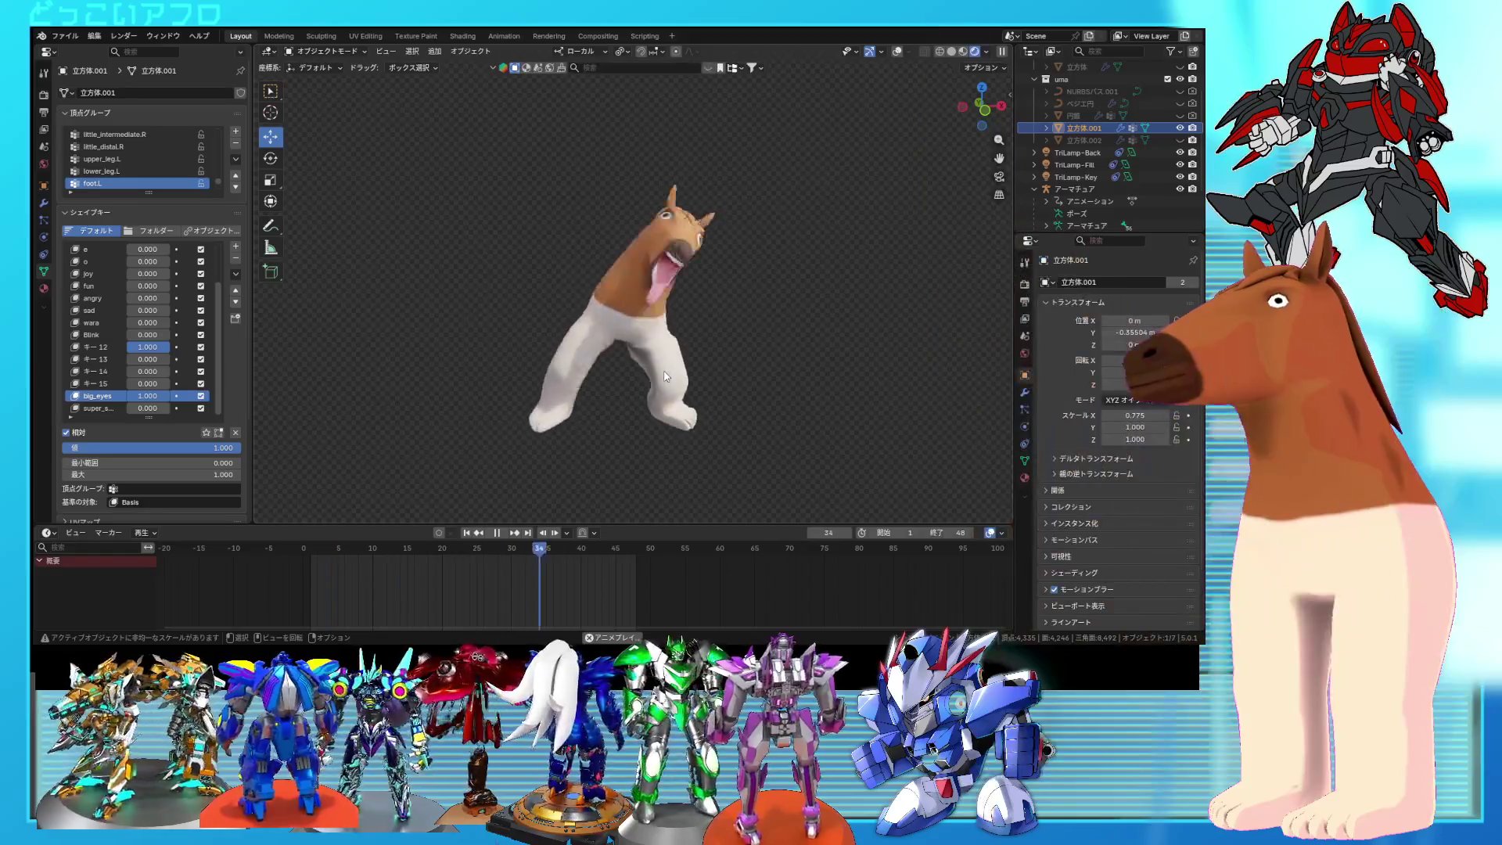
pyautogui.moveTo(156, 347)
pyautogui.mouseDown()
pyautogui.moveTo(125, 347)
pyautogui.moveTo(158, 359)
pyautogui.mouseUp()
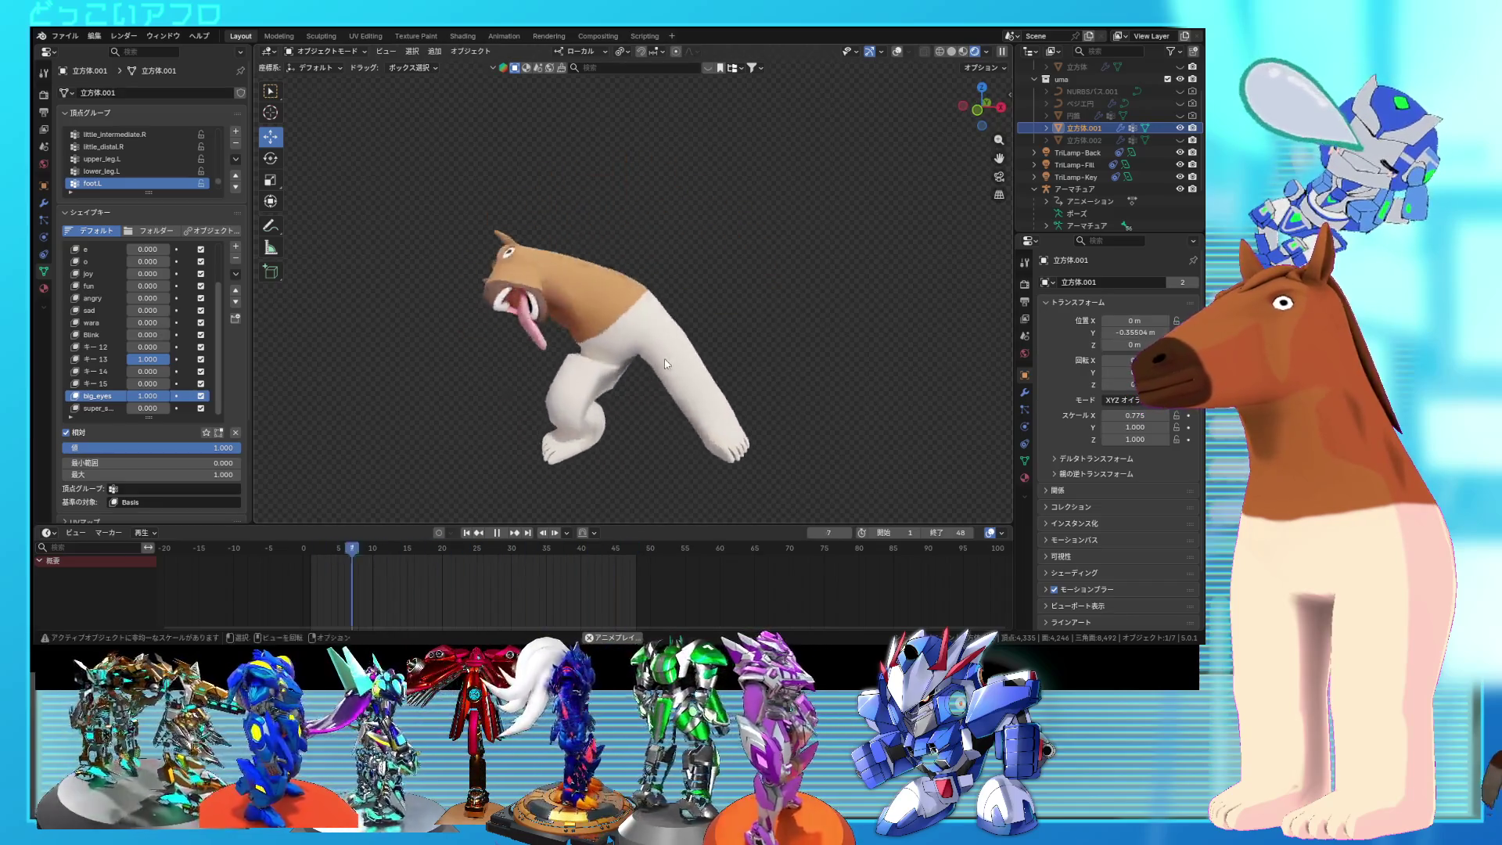
pyautogui.moveTo(147, 273); pyautogui.dragTo(172, 276)
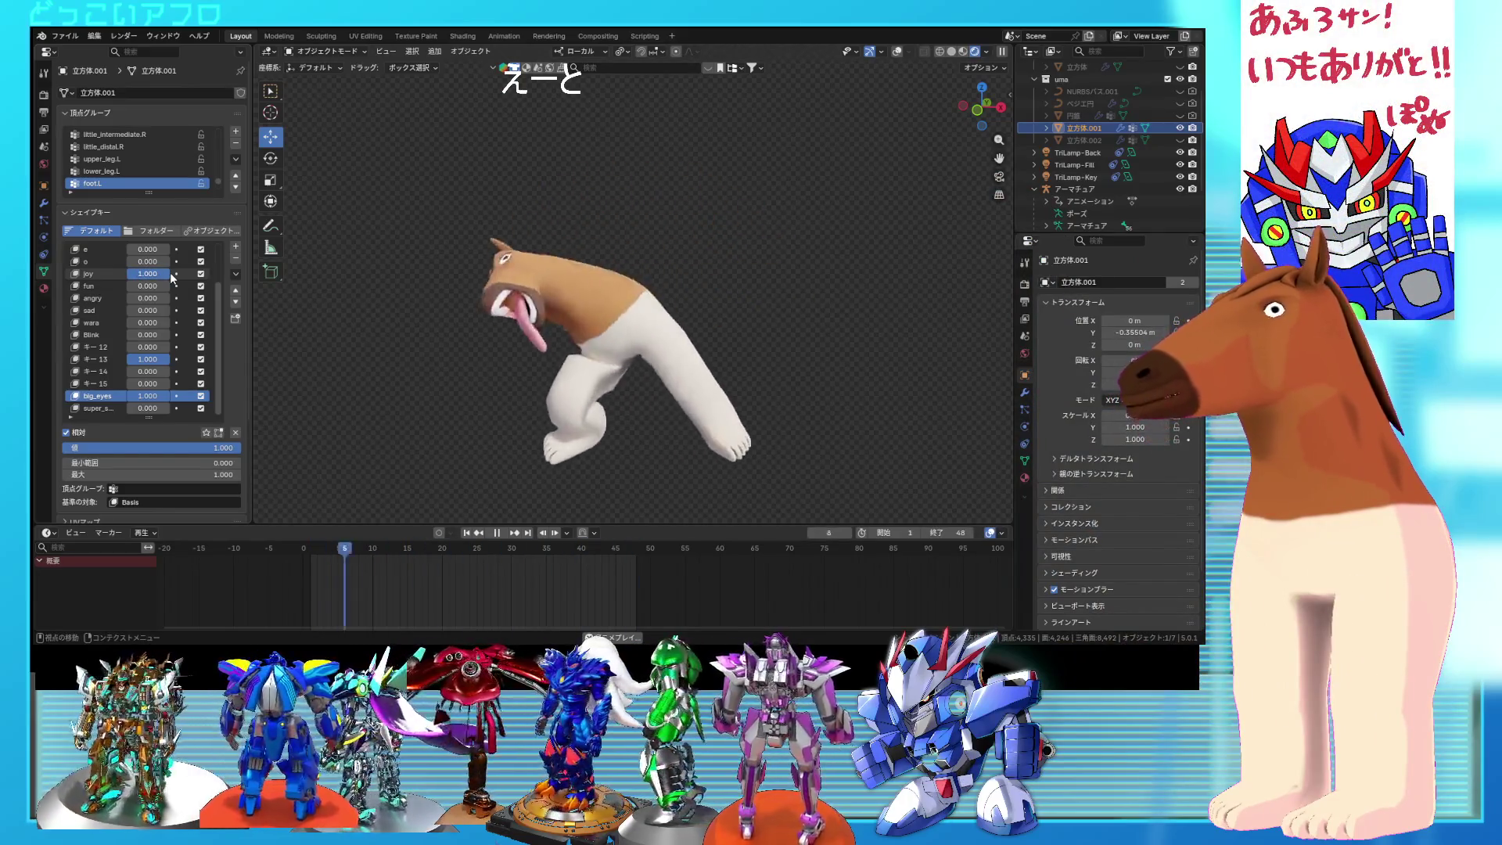
pyautogui.moveTo(157, 273); pyautogui.dragTo(131, 273)
pyautogui.moveTo(147, 286); pyautogui.dragTo(174, 285)
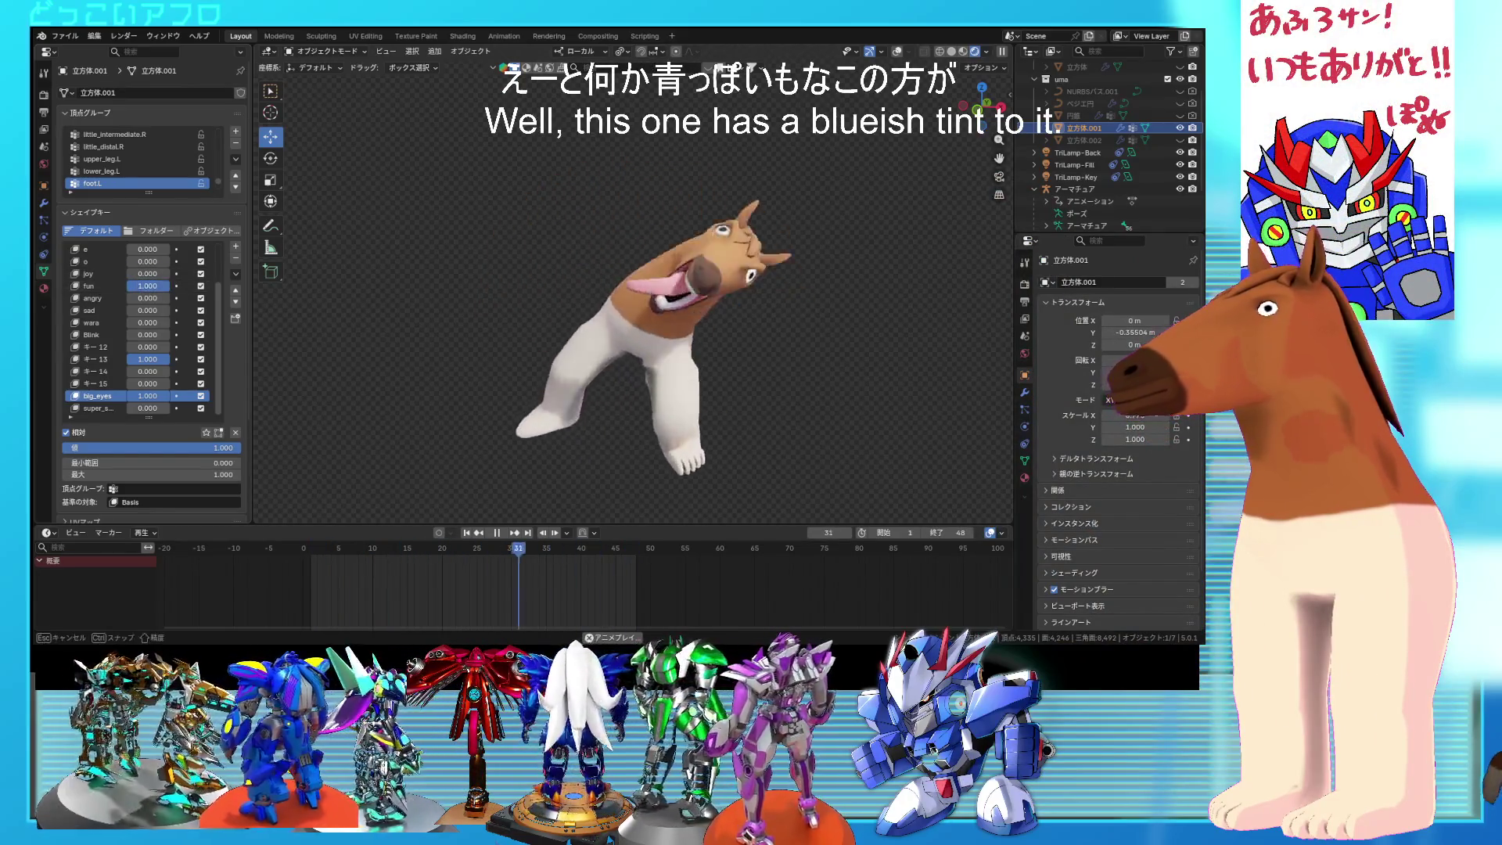
pyautogui.moveTo(603, 482)
pyautogui.mouseDown(button='middle')
pyautogui.moveTo(645, 516)
pyautogui.moveTo(660, 496)
pyautogui.moveTo(599, 448)
pyautogui.moveTo(584, 472)
pyautogui.moveTo(677, 431)
pyautogui.moveTo(637, 449)
pyautogui.moveTo(659, 435)
pyautogui.moveTo(614, 387)
pyautogui.mouseUp(button='middle')
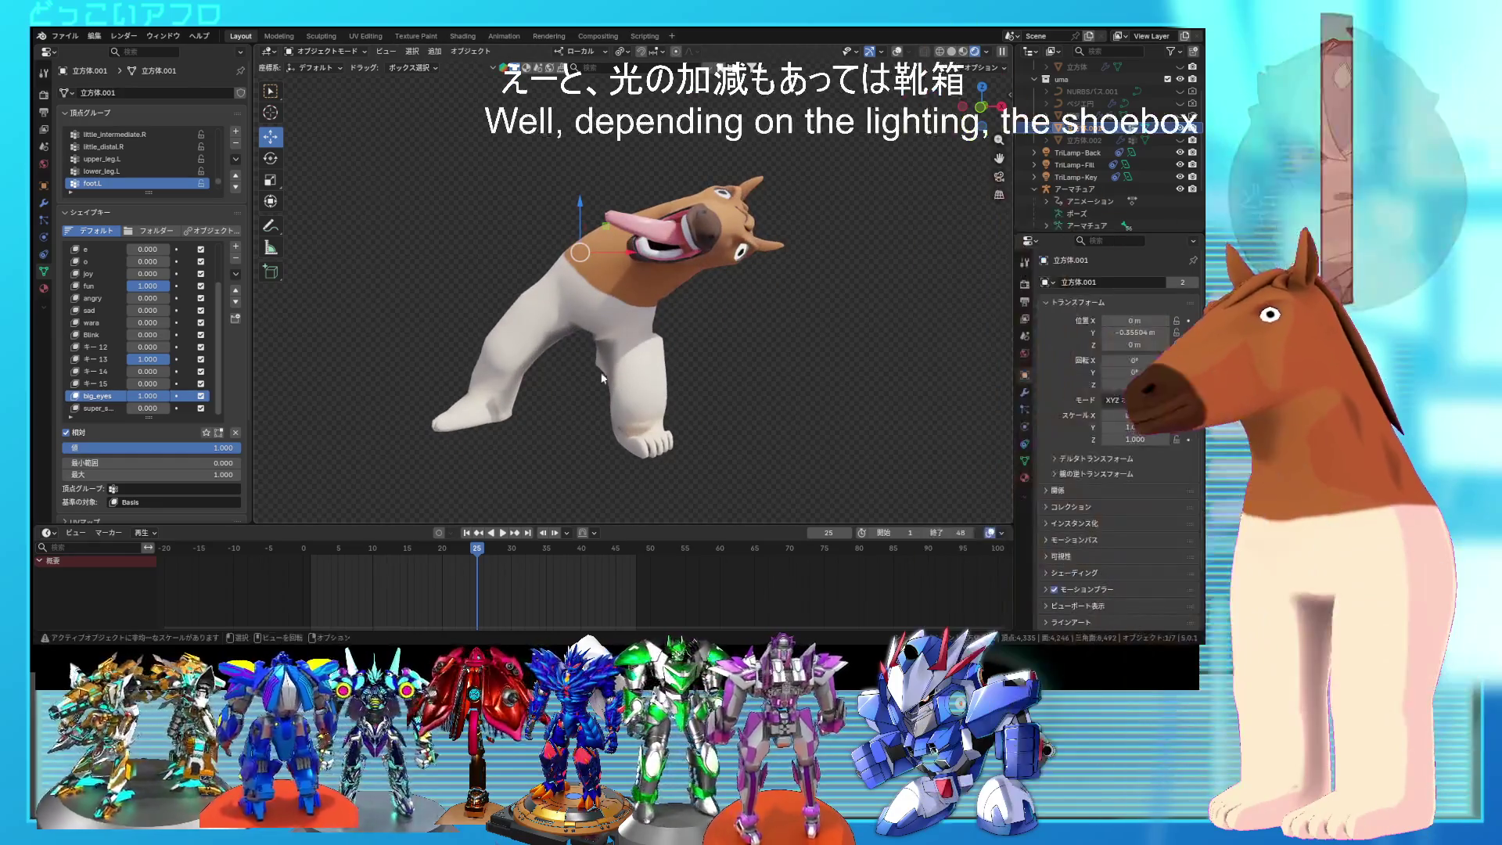
# Step: Stop playback, save, and change the animation's End frame from 48 to 362
pyautogui.moveTo(327, 550); pyautogui.dragTo(327, 556)
pyautogui.press('Escape')
pyautogui.hotkey('ctrl', 's')
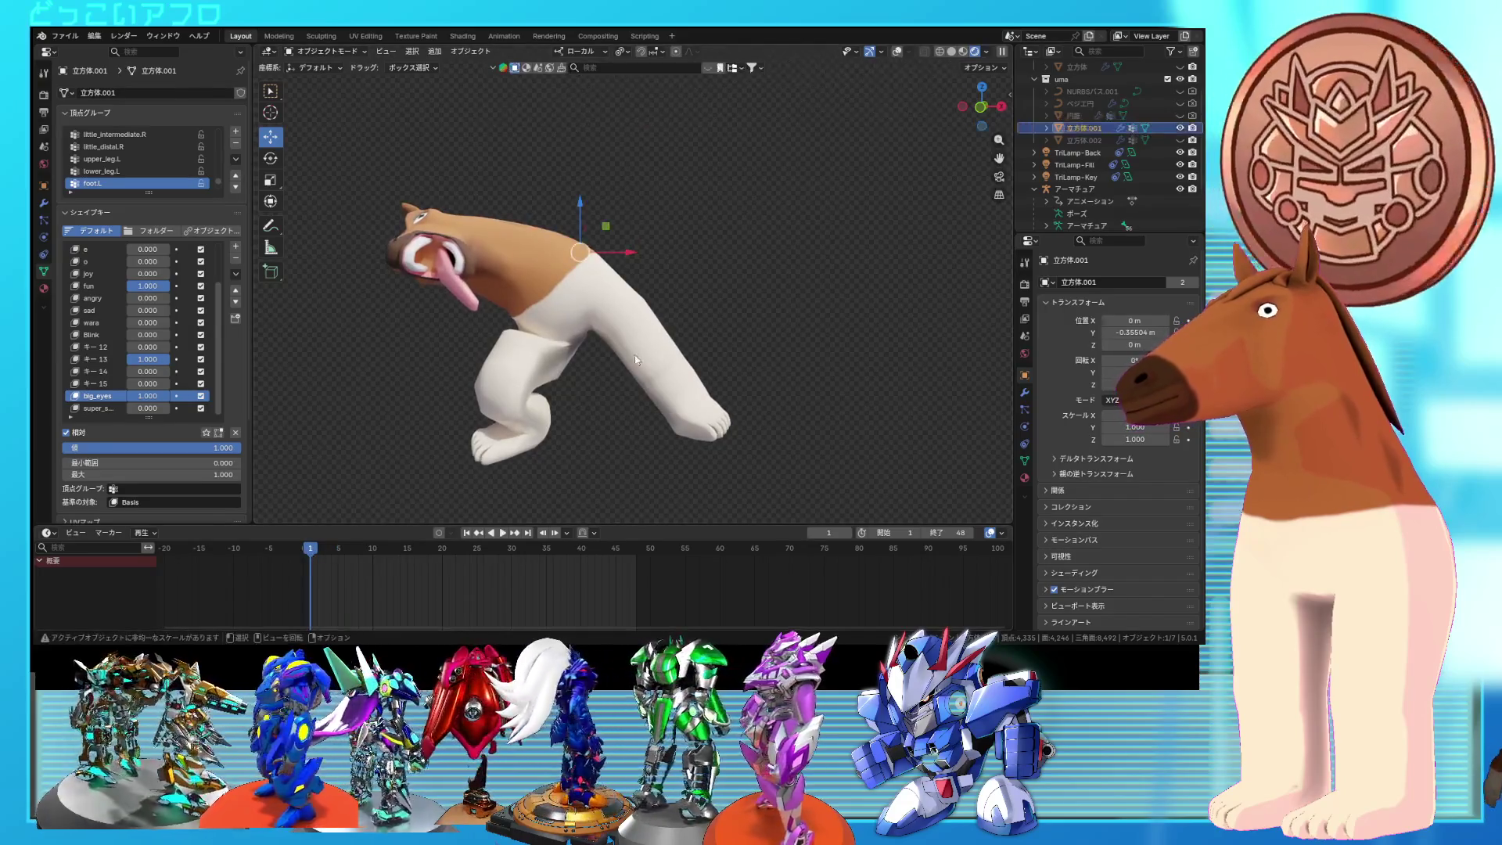
pyautogui.click(964, 533)
pyautogui.write('362')
pyautogui.press('Return')
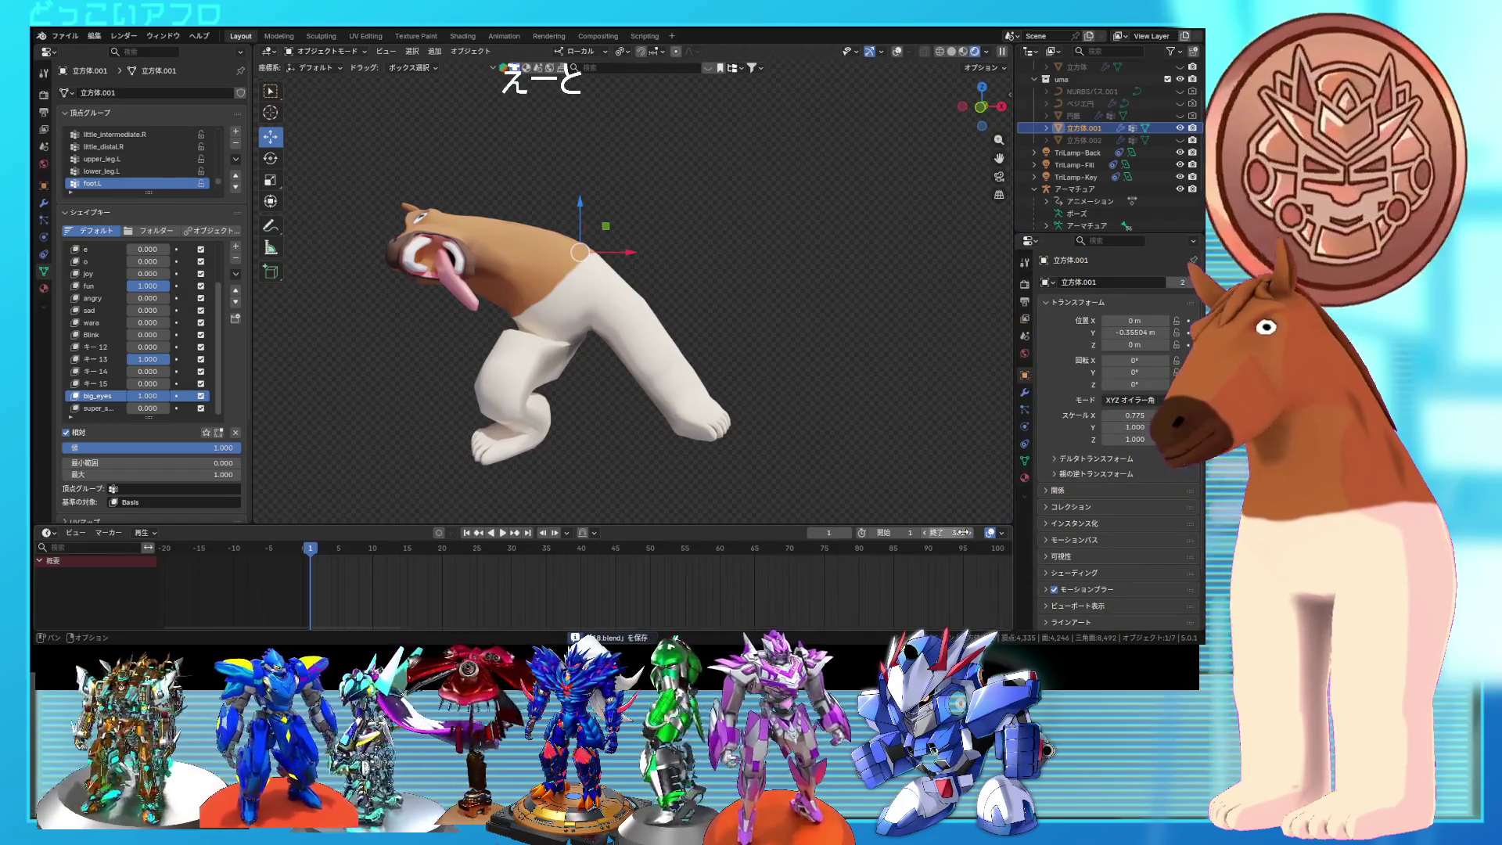
# Step: Preview the longer animation and widen the timeline to show the full 1–362 range
pyautogui.moveTo(687, 369); pyautogui.dragTo(626, 395, button='middle')
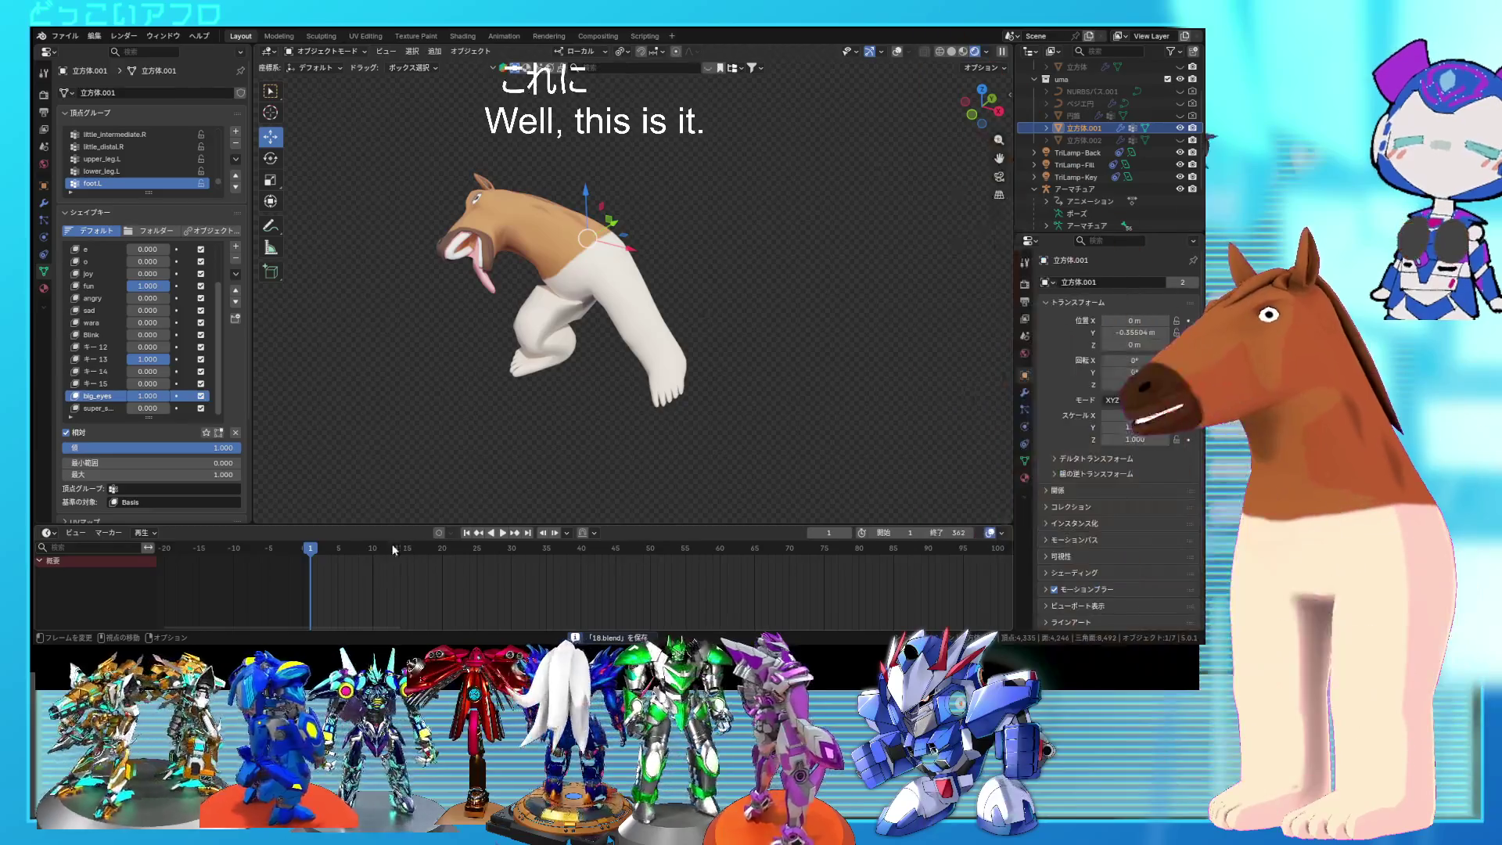
pyautogui.press('space')
pyautogui.moveTo(401, 547); pyautogui.dragTo(383, 554)
pyautogui.press('space')
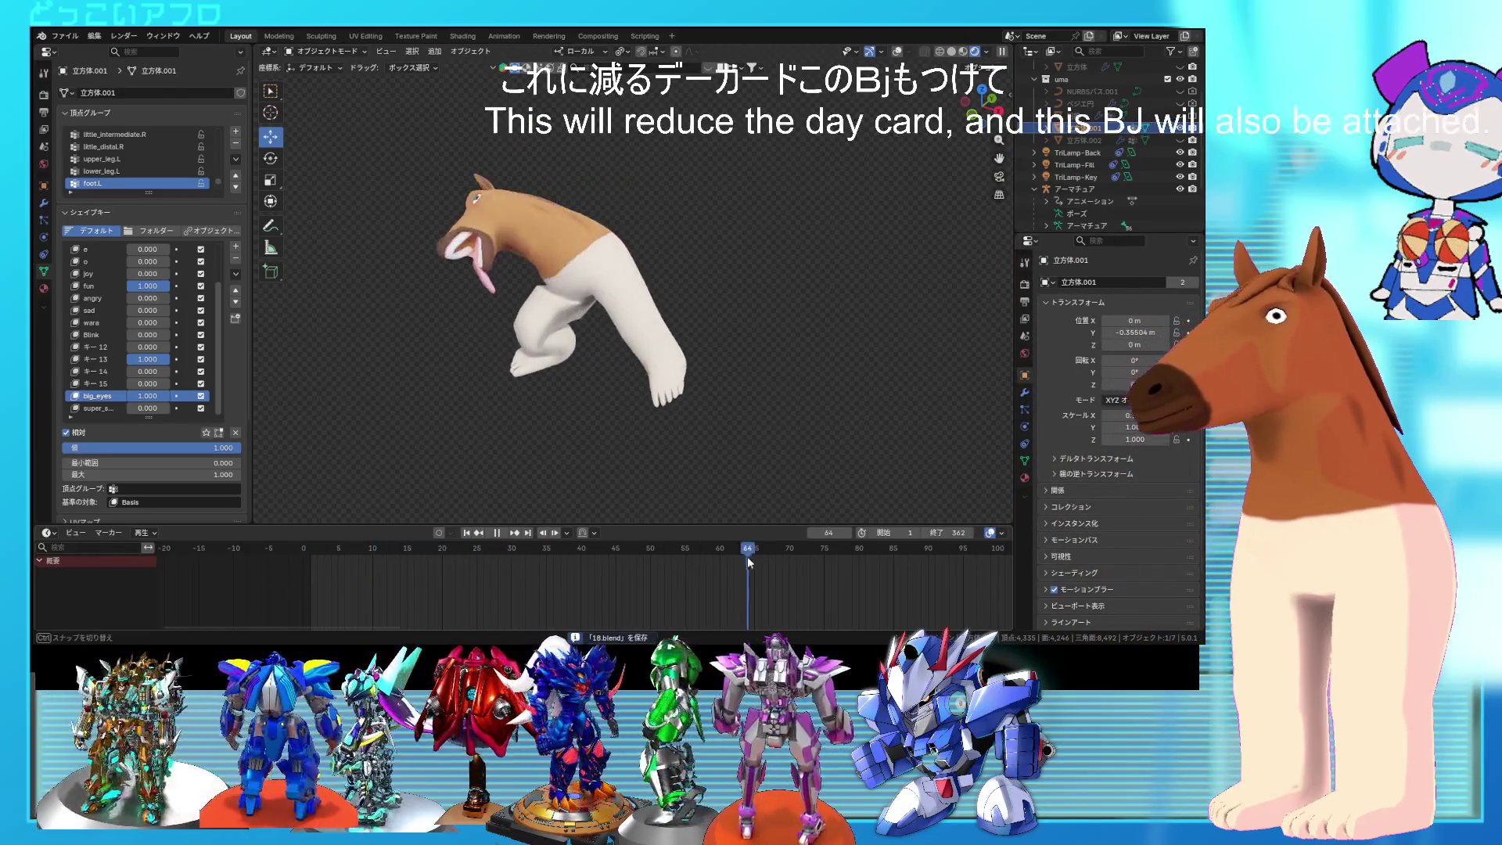
pyautogui.scroll(-3, 752, 566)
pyautogui.moveTo(769, 580); pyautogui.dragTo(519, 586, button='middle')
pyautogui.scroll(-2, 524, 565)
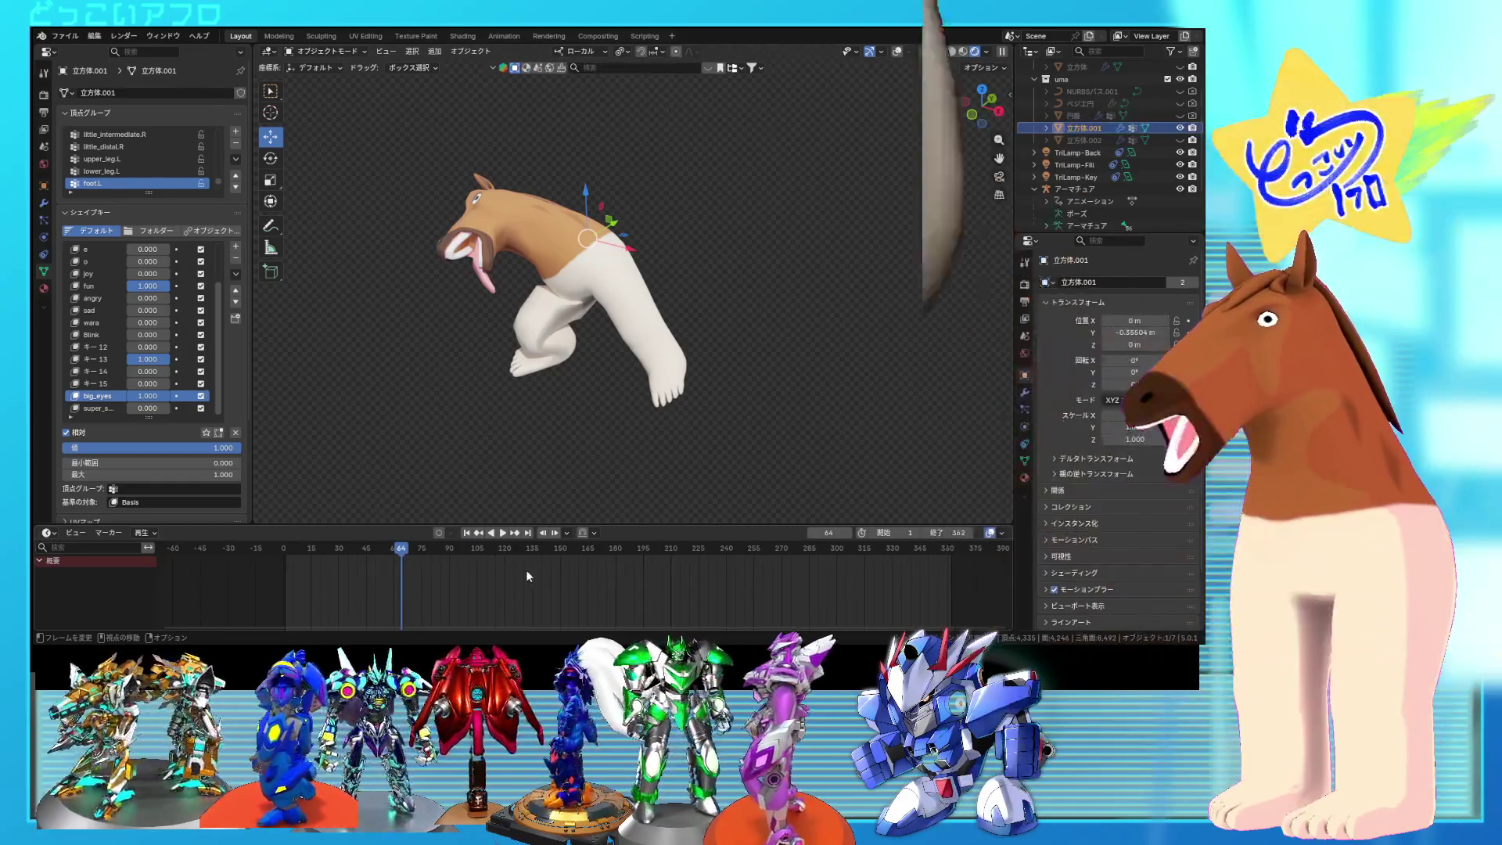
pyautogui.moveTo(395, 553); pyautogui.dragTo(285, 557)
# Step: Save the file and turn the viewport overlays back on
pyautogui.hotkey('ctrl', 's')
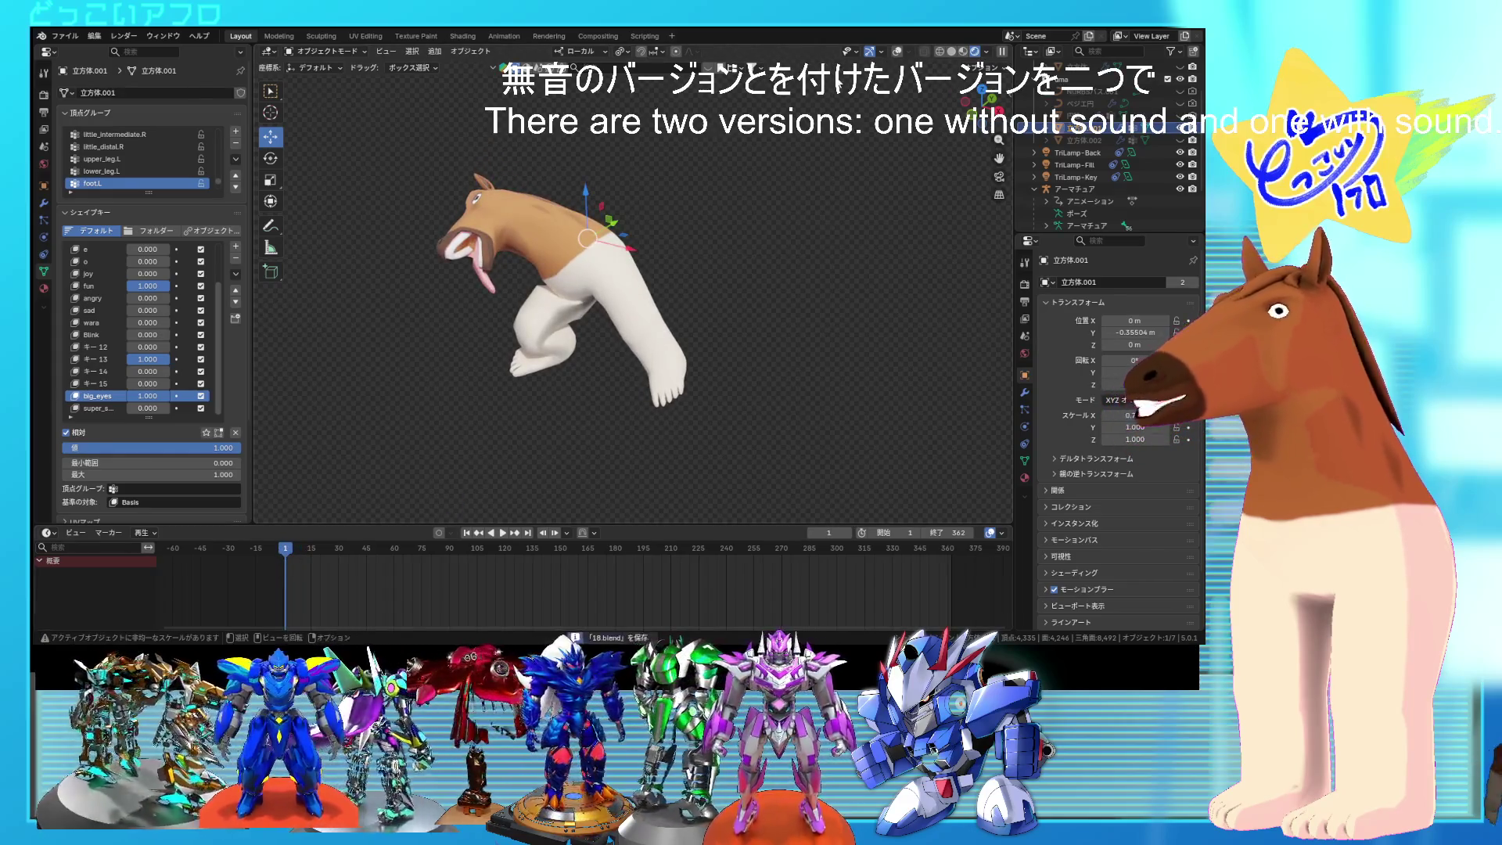
pyautogui.click(899, 51)
pyautogui.click(898, 52)
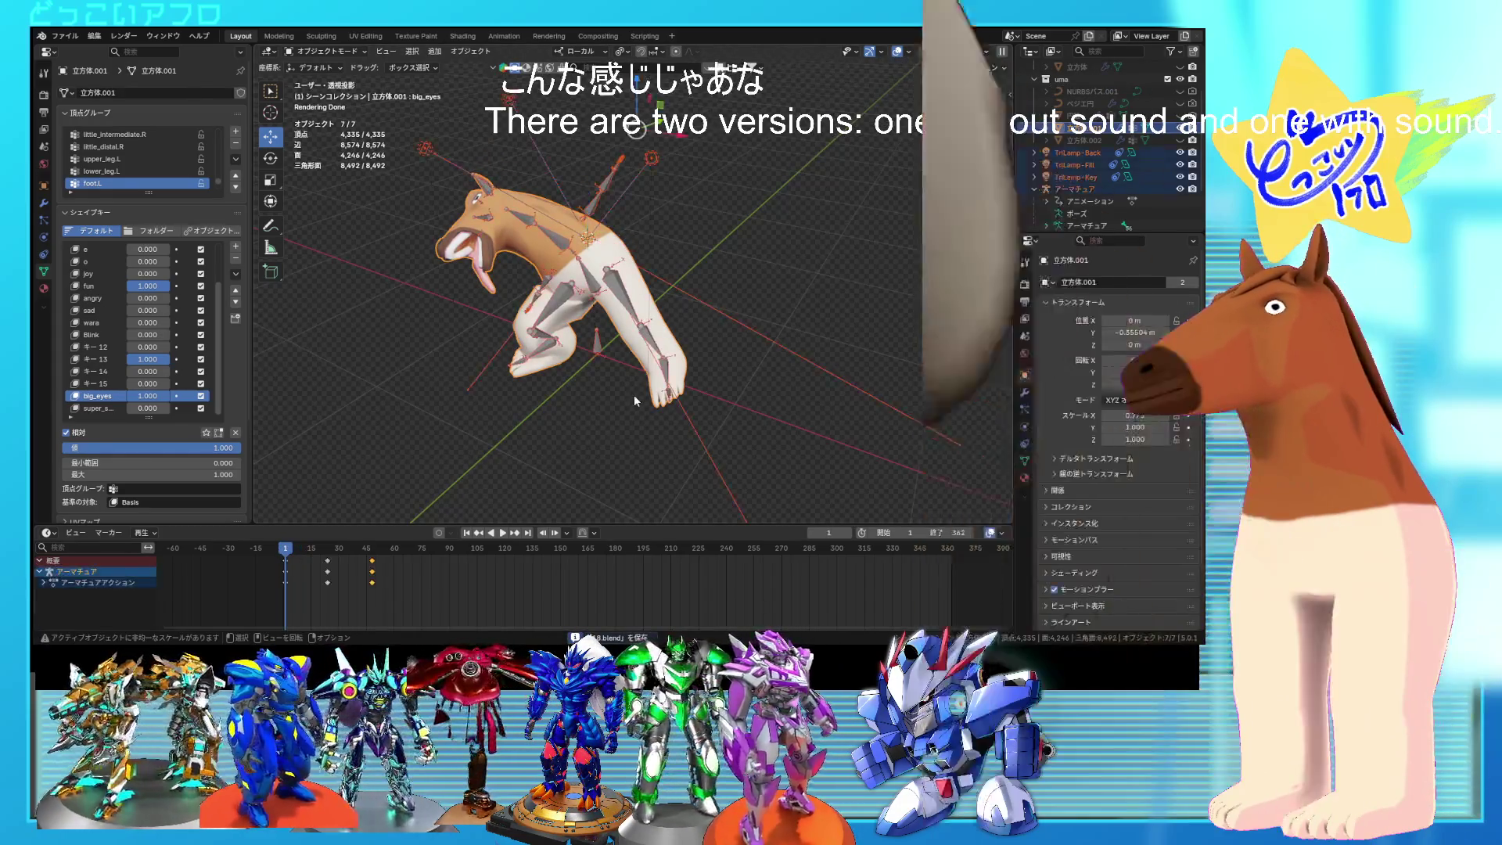
# Step: Select everything and paste the copied keyframe cycle at frame 72
pyautogui.press('a')
pyautogui.scroll(3, 384, 600)
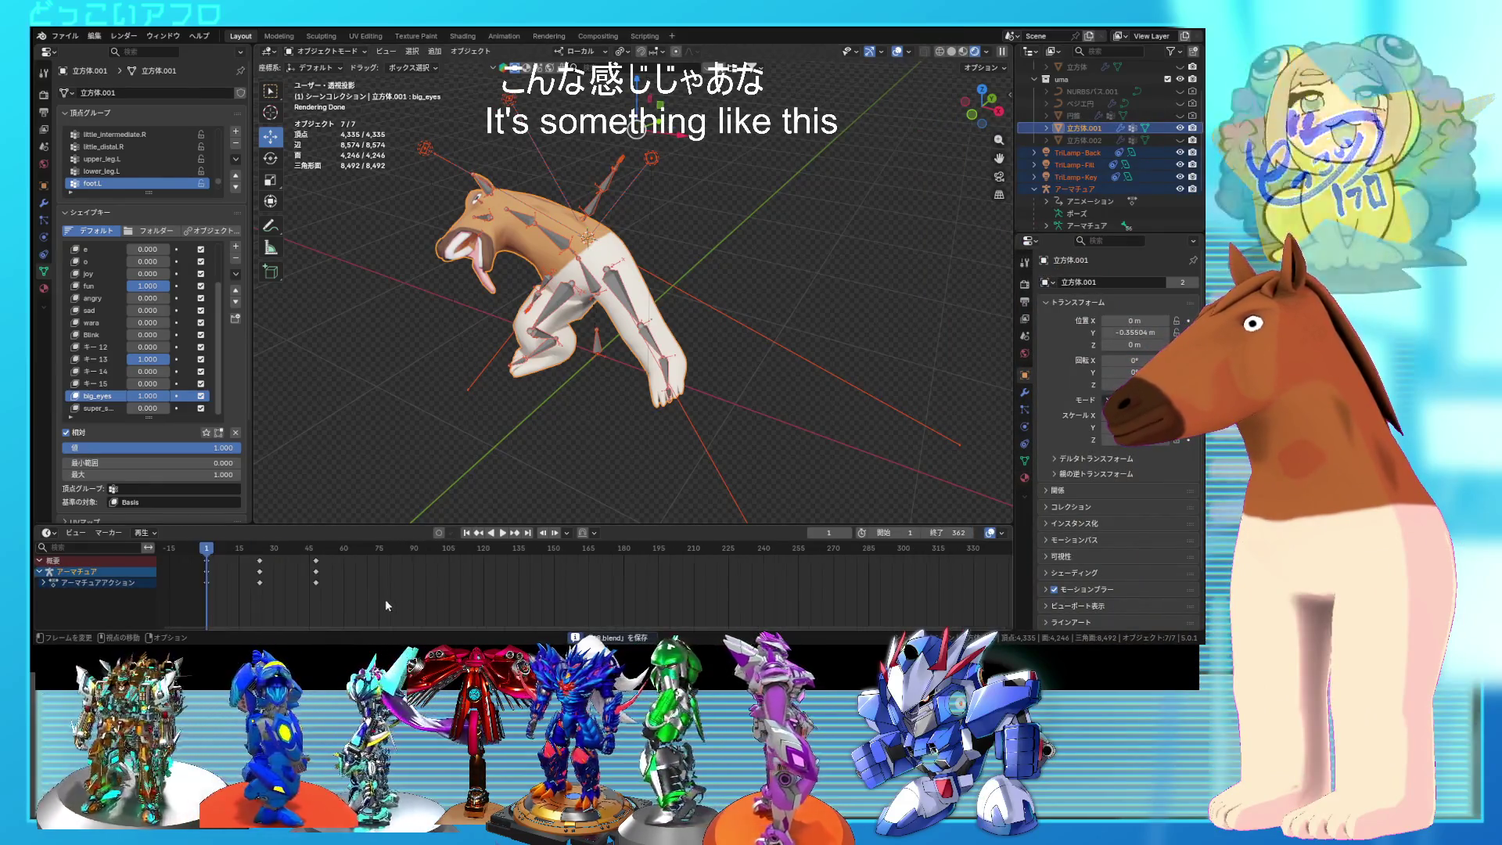
pyautogui.scroll(2, 474, 591)
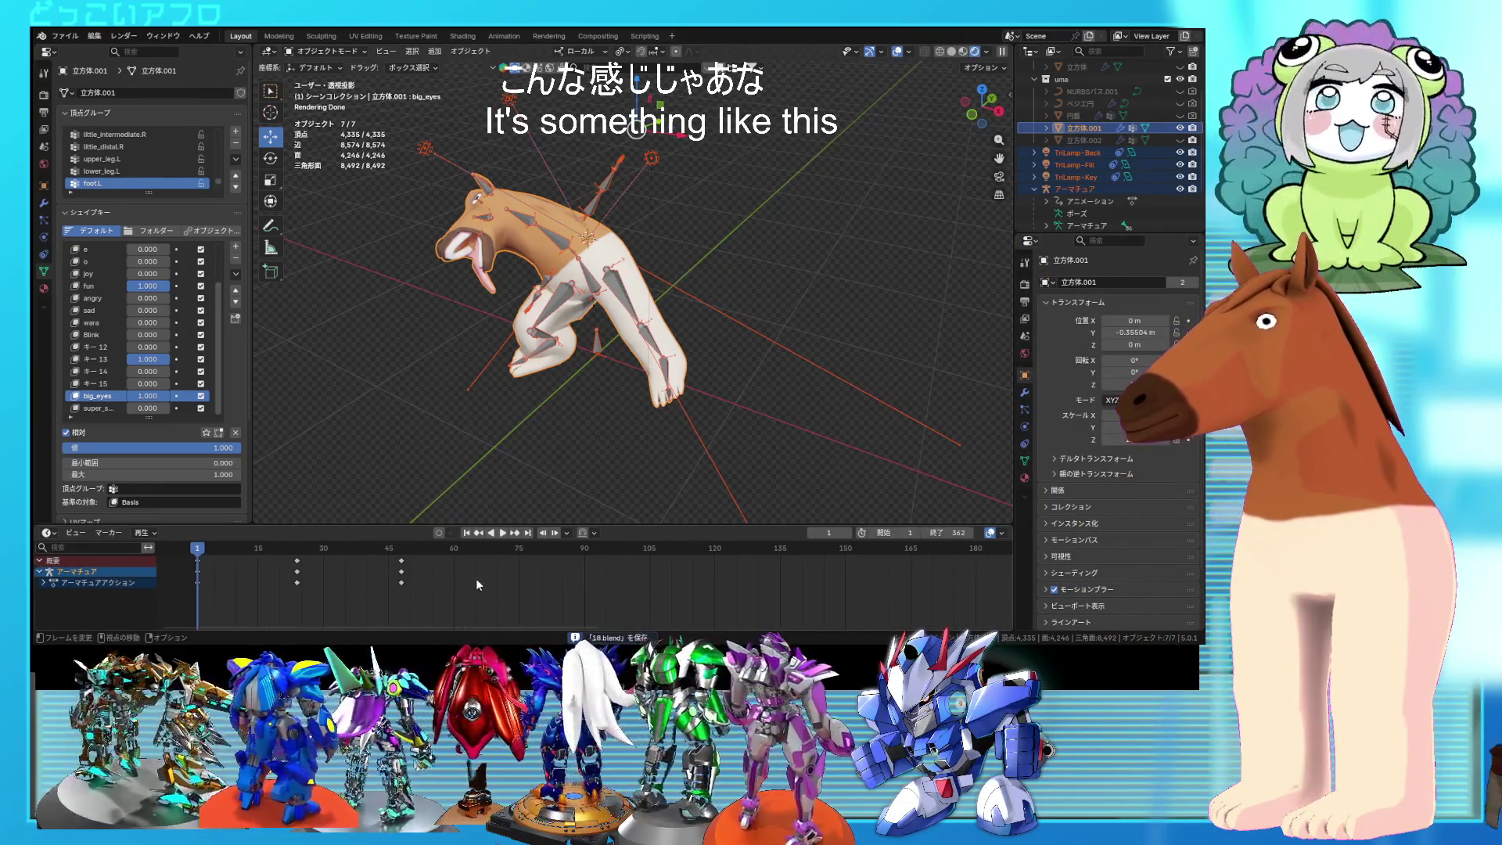
pyautogui.moveTo(228, 545); pyautogui.dragTo(402, 566)
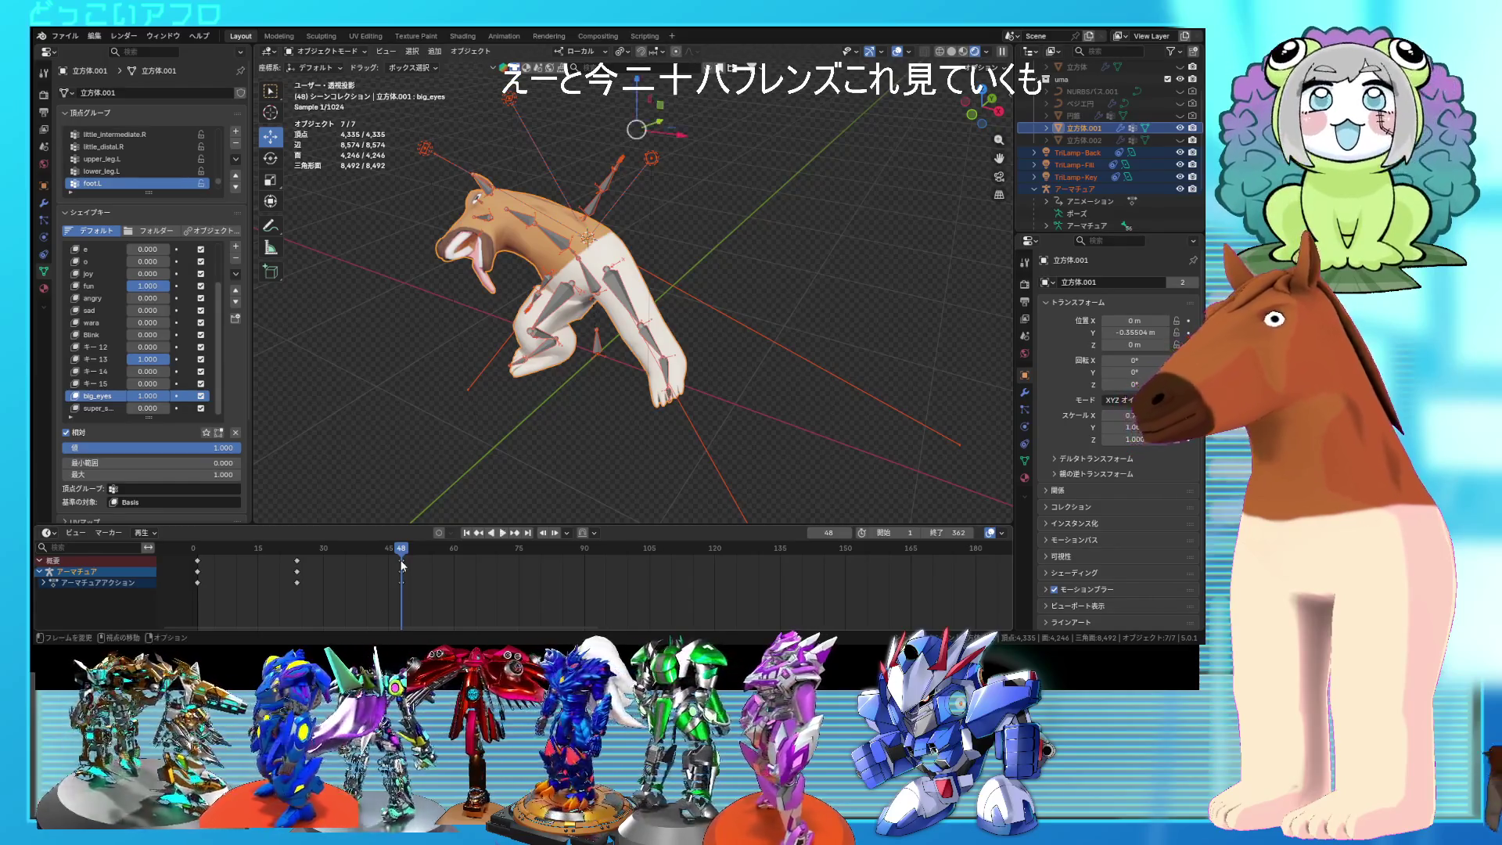
pyautogui.doubleClick(837, 536)
pyautogui.write('+2')
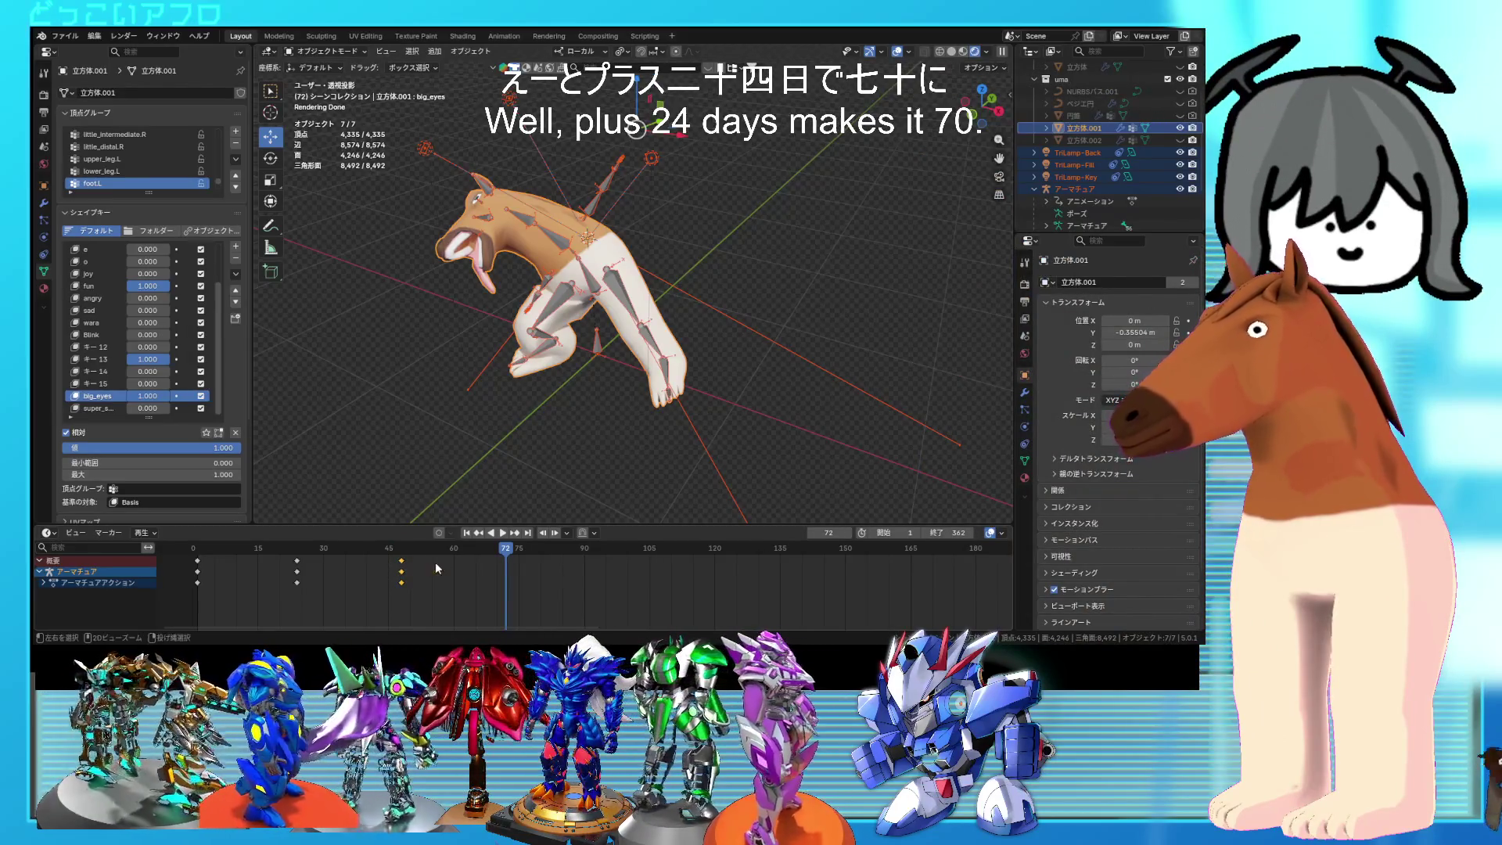
pyautogui.hotkey('ctrl', 'v')
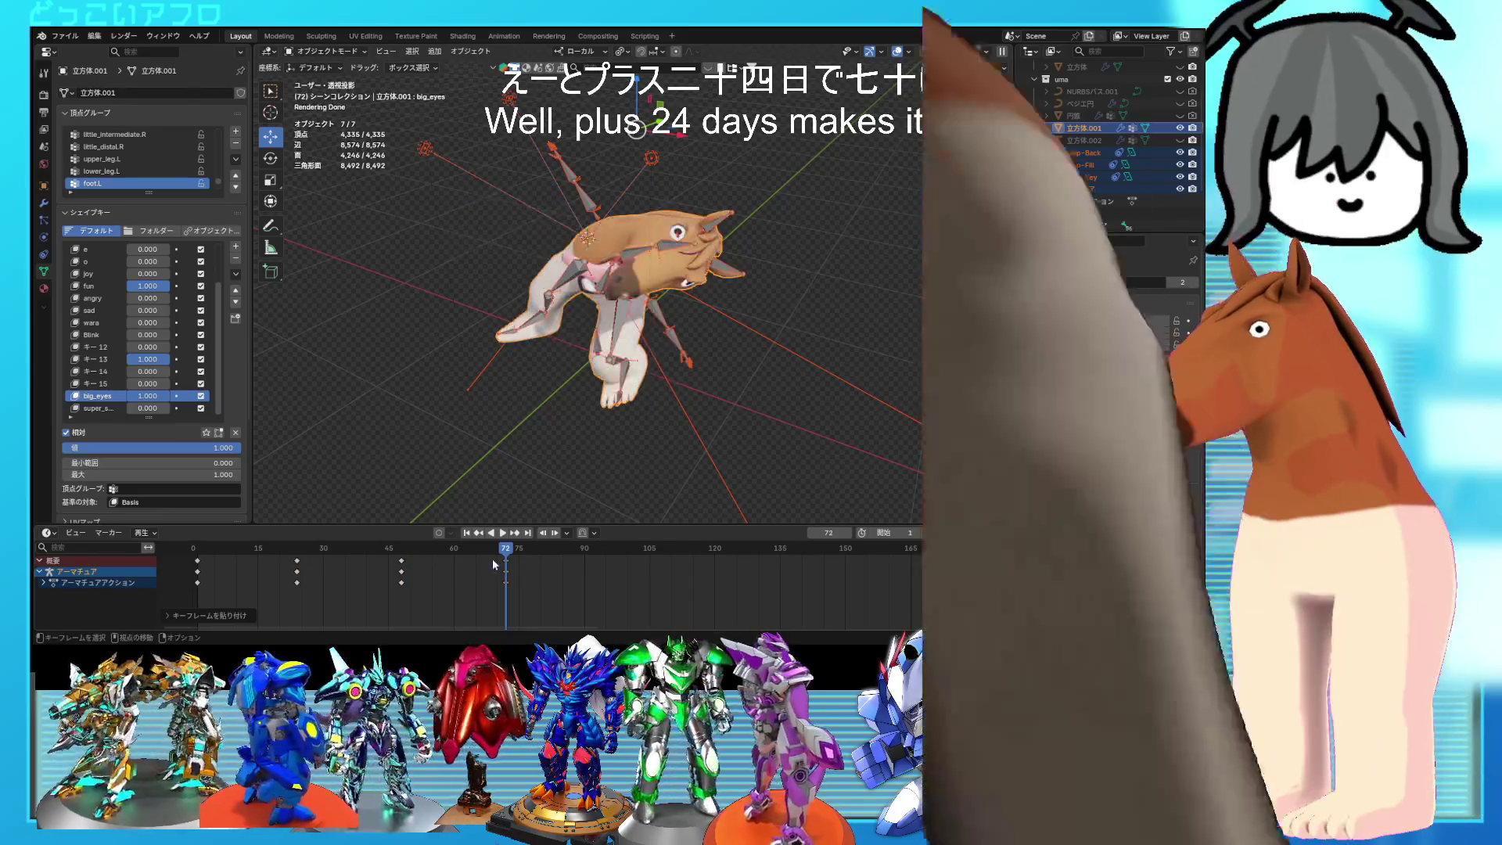
# Step: Correct the mistyped frame entry and paste the keyframe cycle again at frame 96
pyautogui.moveTo(508, 553)
pyautogui.mouseDown()
pyautogui.moveTo(493, 567)
pyautogui.moveTo(507, 577)
pyautogui.mouseUp()
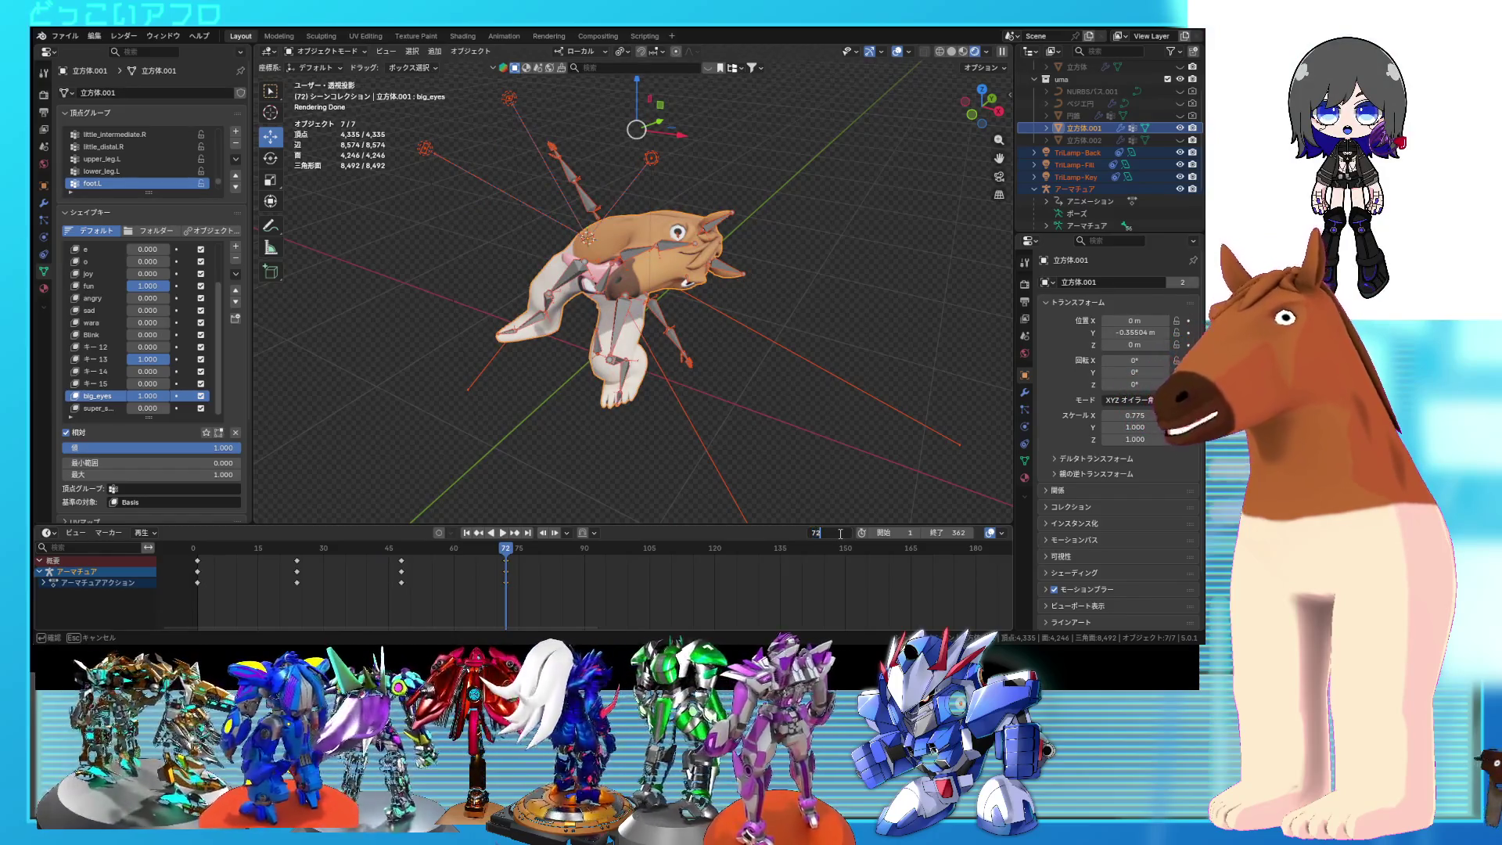
pyautogui.write('*24')
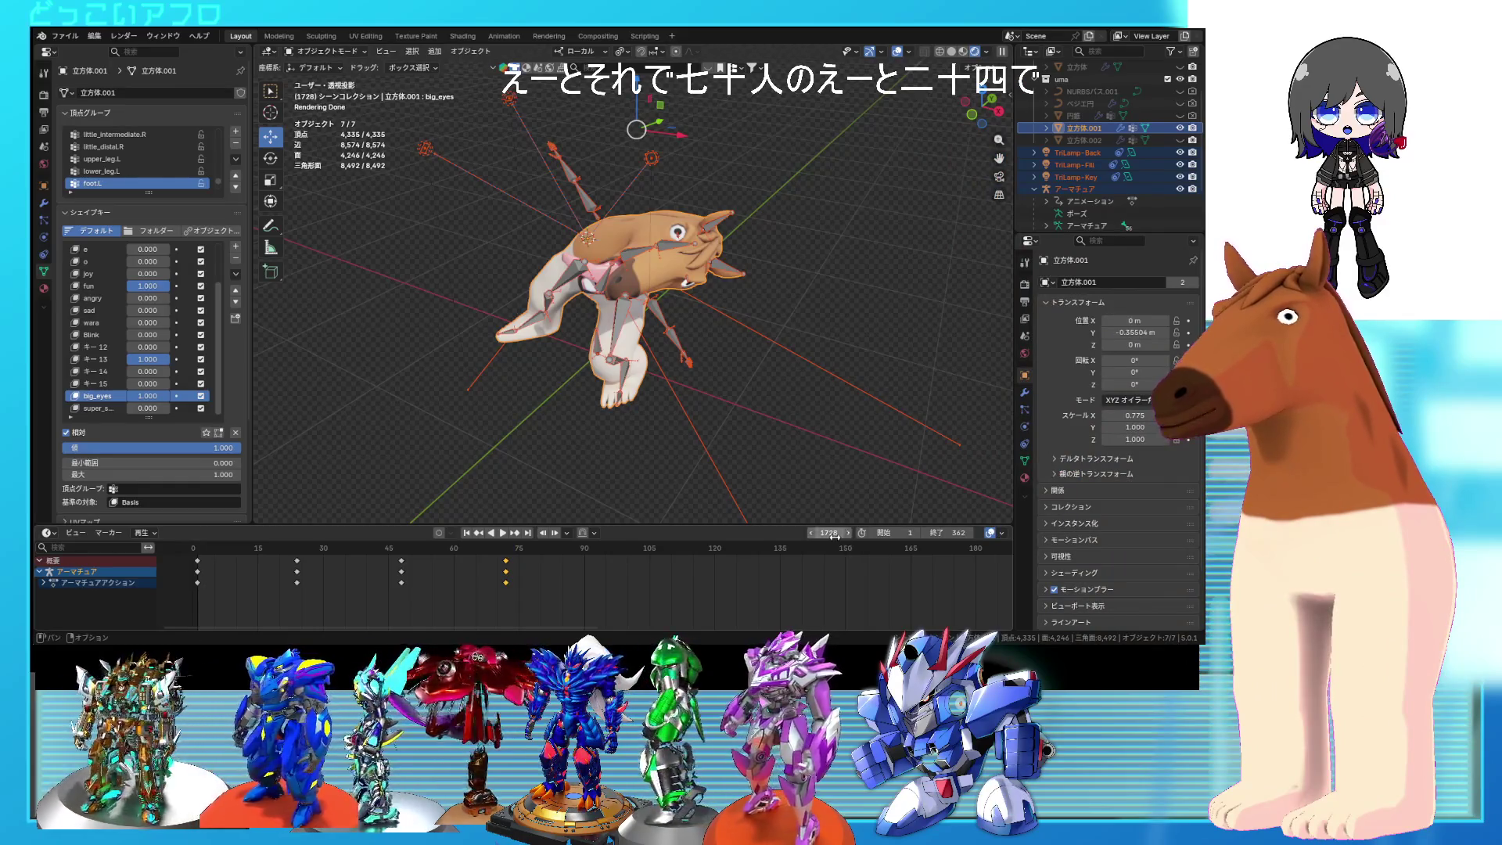
pyautogui.write('24')
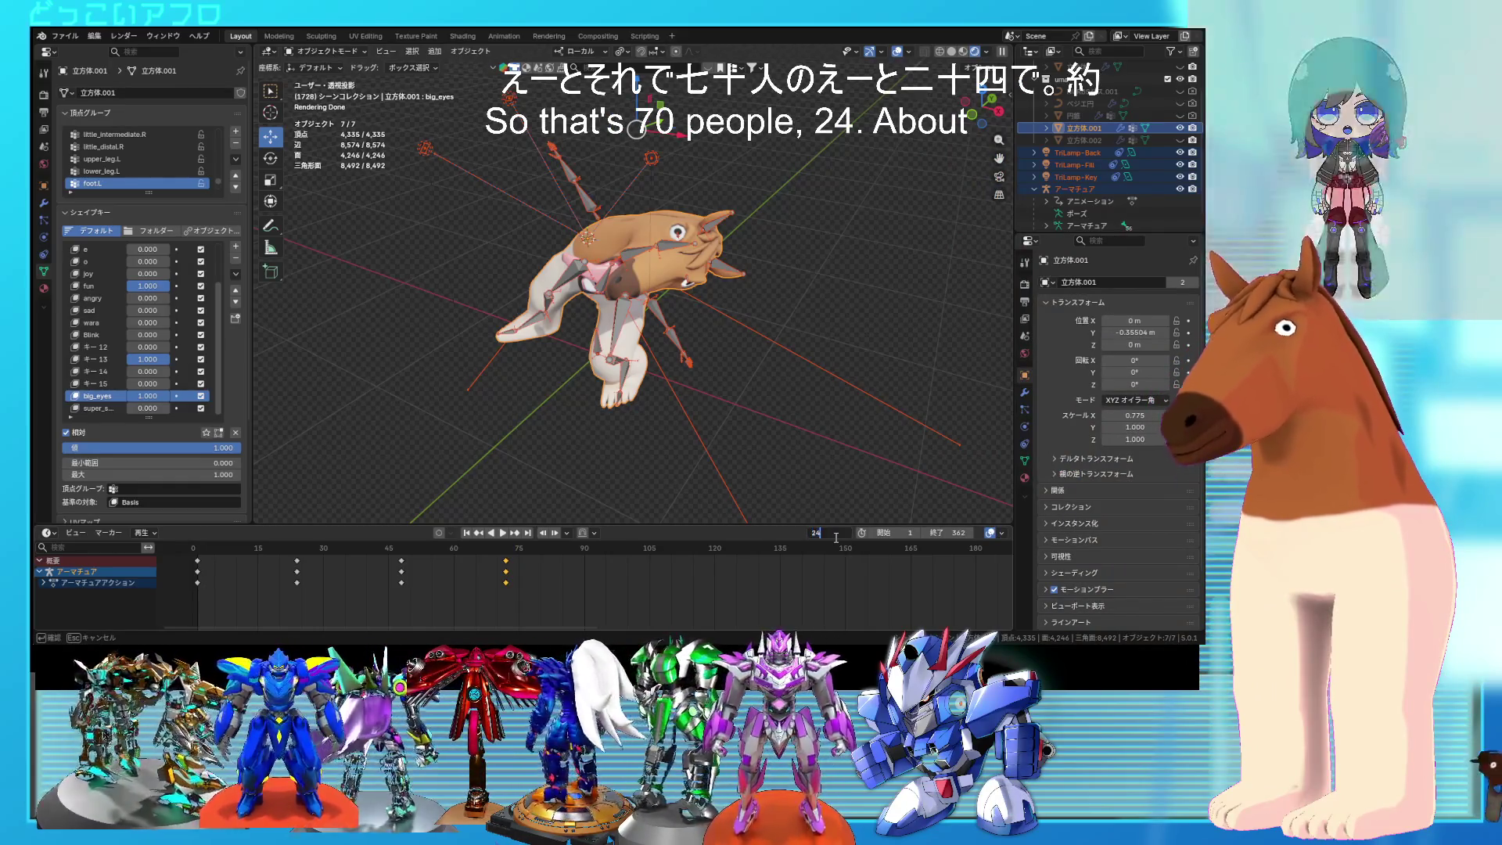
pyautogui.press('BackSpace')
pyautogui.write('72')
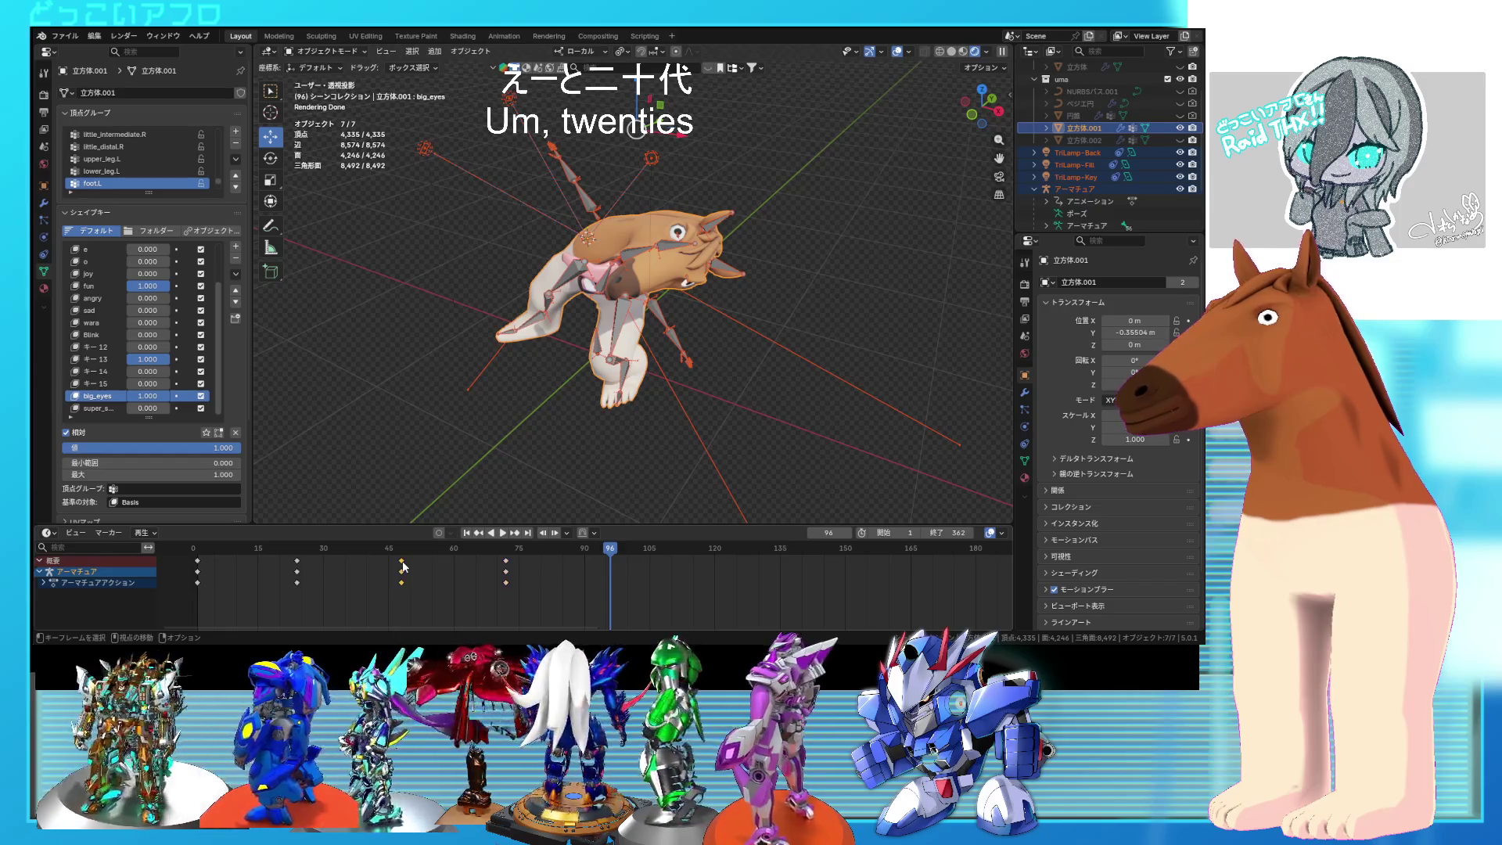
pyautogui.hotkey('ctrl', 'v')
pyautogui.press('space')
# Step: Preview the pasted motion and box-select the latest cycle's keyframes
pyautogui.click(568, 552)
pyautogui.moveTo(568, 553); pyautogui.dragTo(609, 555)
pyautogui.press('space')
pyautogui.scroll(-2, 627, 576)
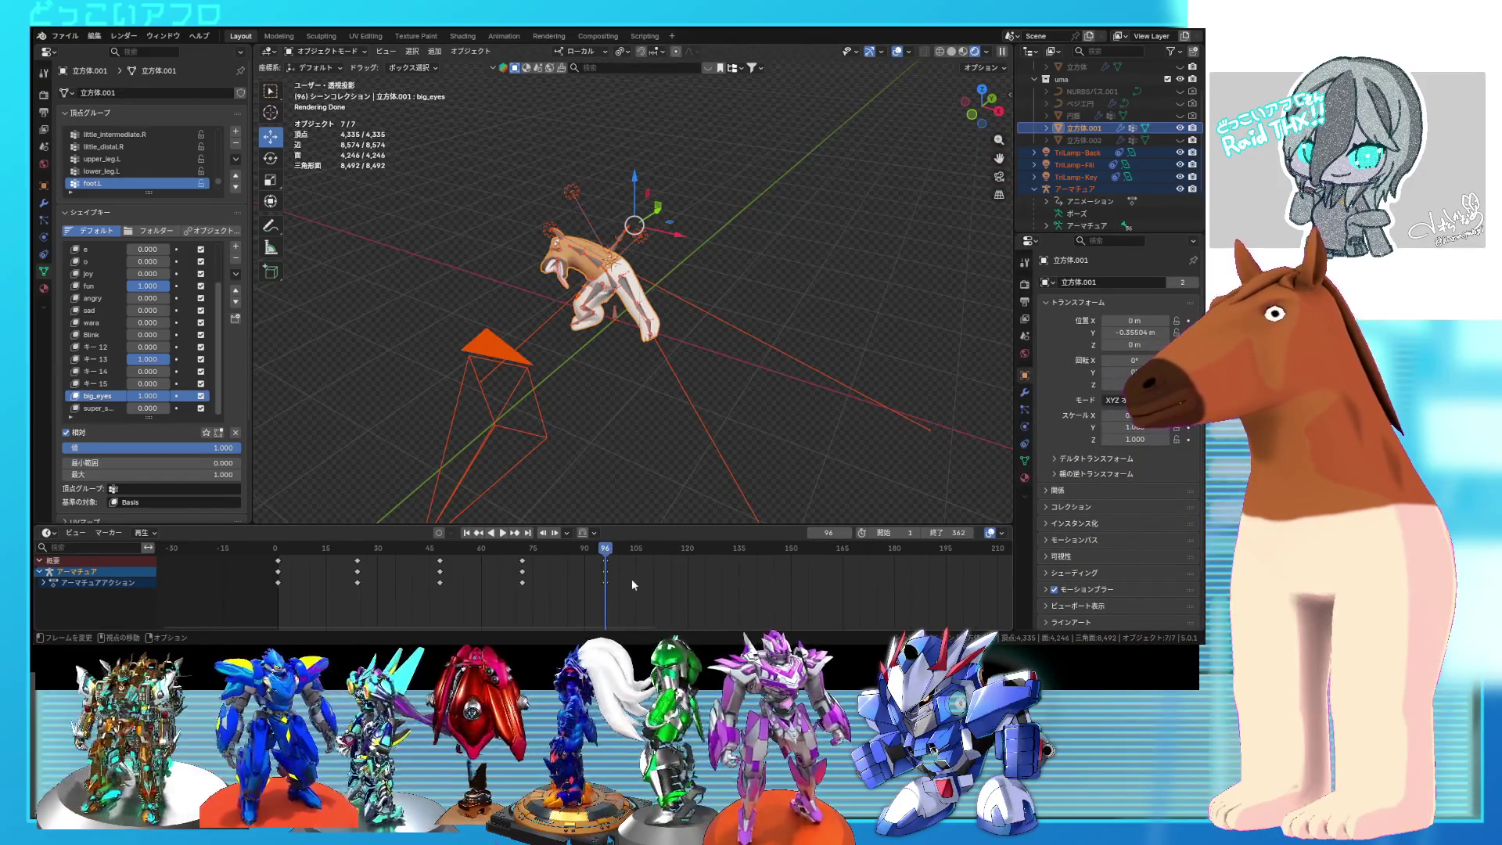
pyautogui.scroll(-1, 640, 590)
pyautogui.moveTo(641, 594); pyautogui.dragTo(300, 555)
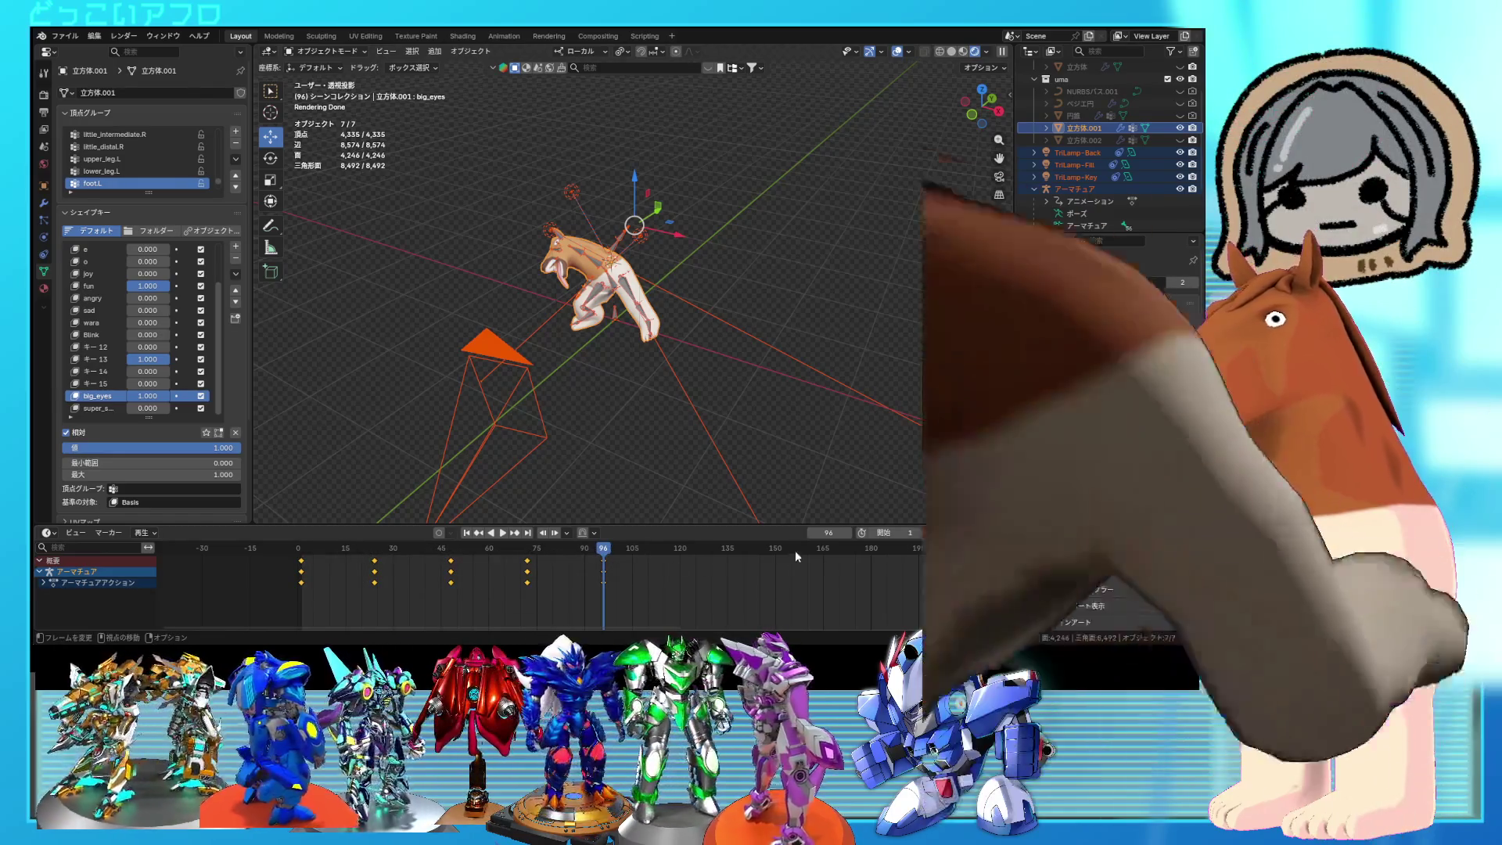
# Step: Paste the cycle at frame 120, undoing the misplaced paste and pasting it again
pyautogui.click(834, 531)
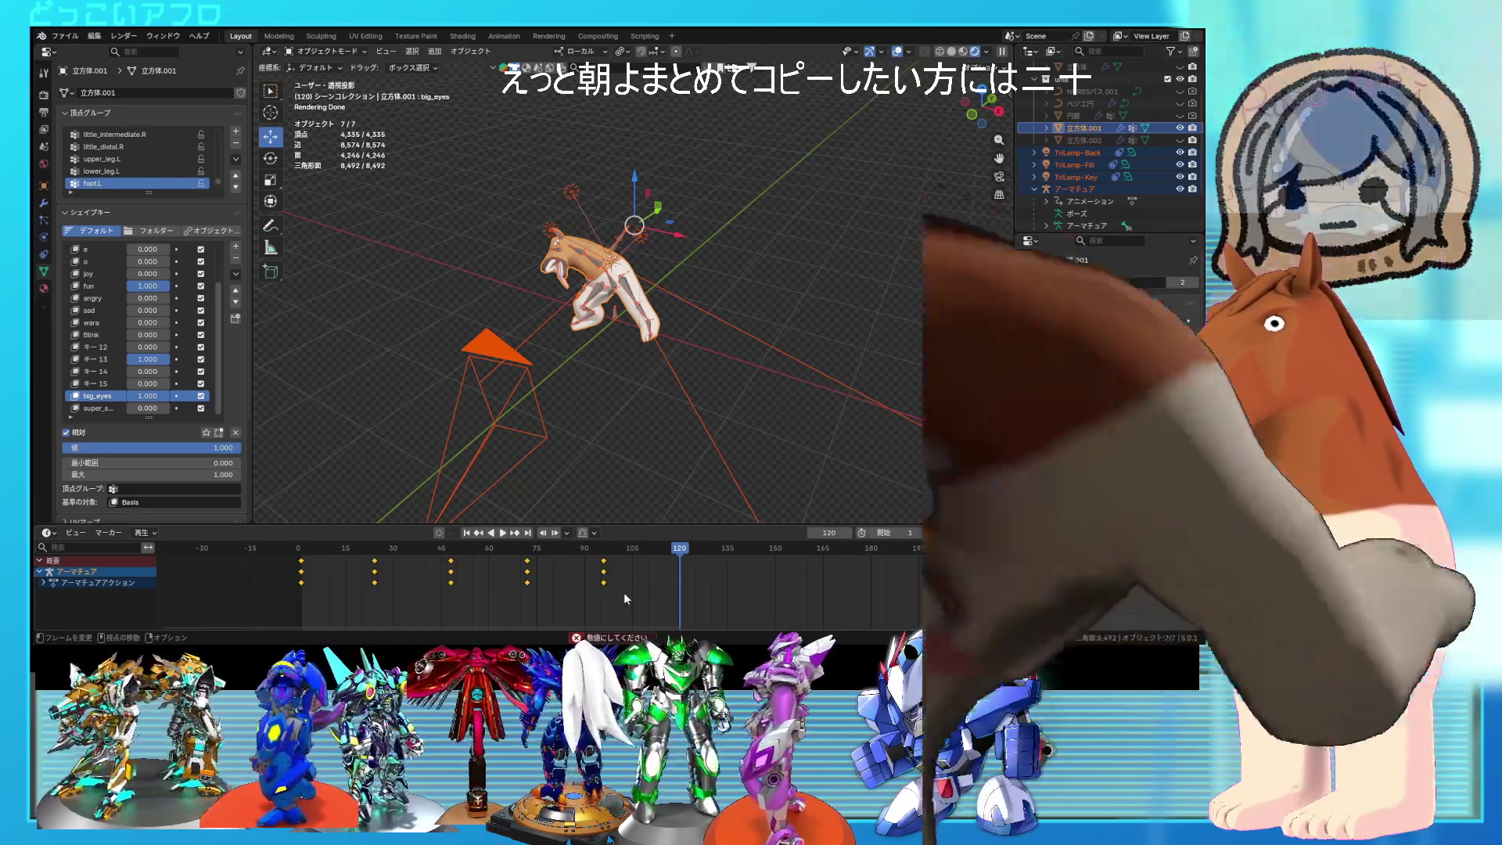
pyautogui.hotkey('ctrl', 'v')
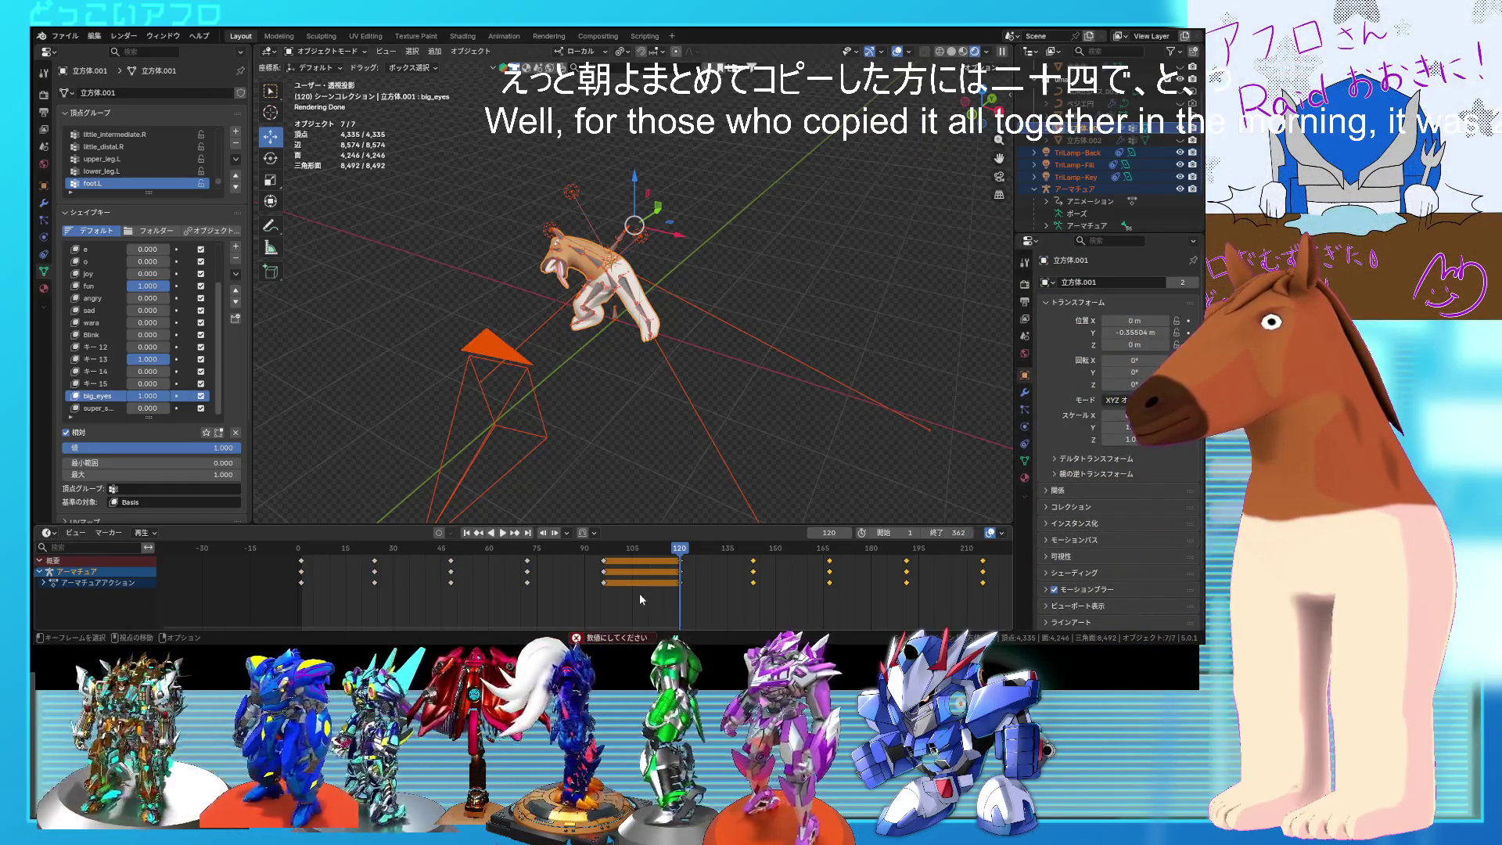
pyautogui.hotkey('ctrl', 'z')
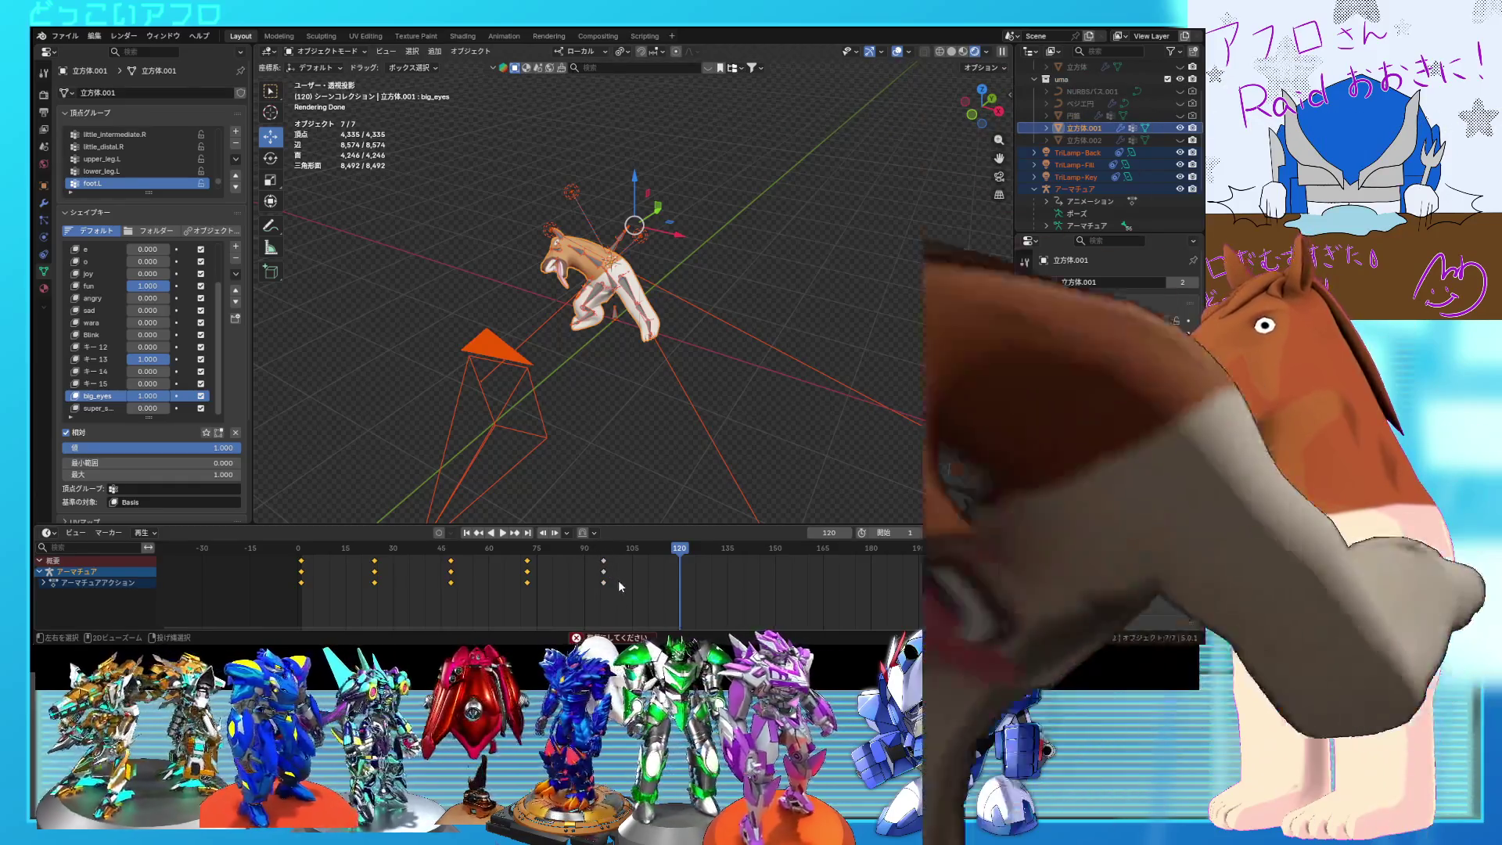
pyautogui.hotkey('ctrl', 'z')
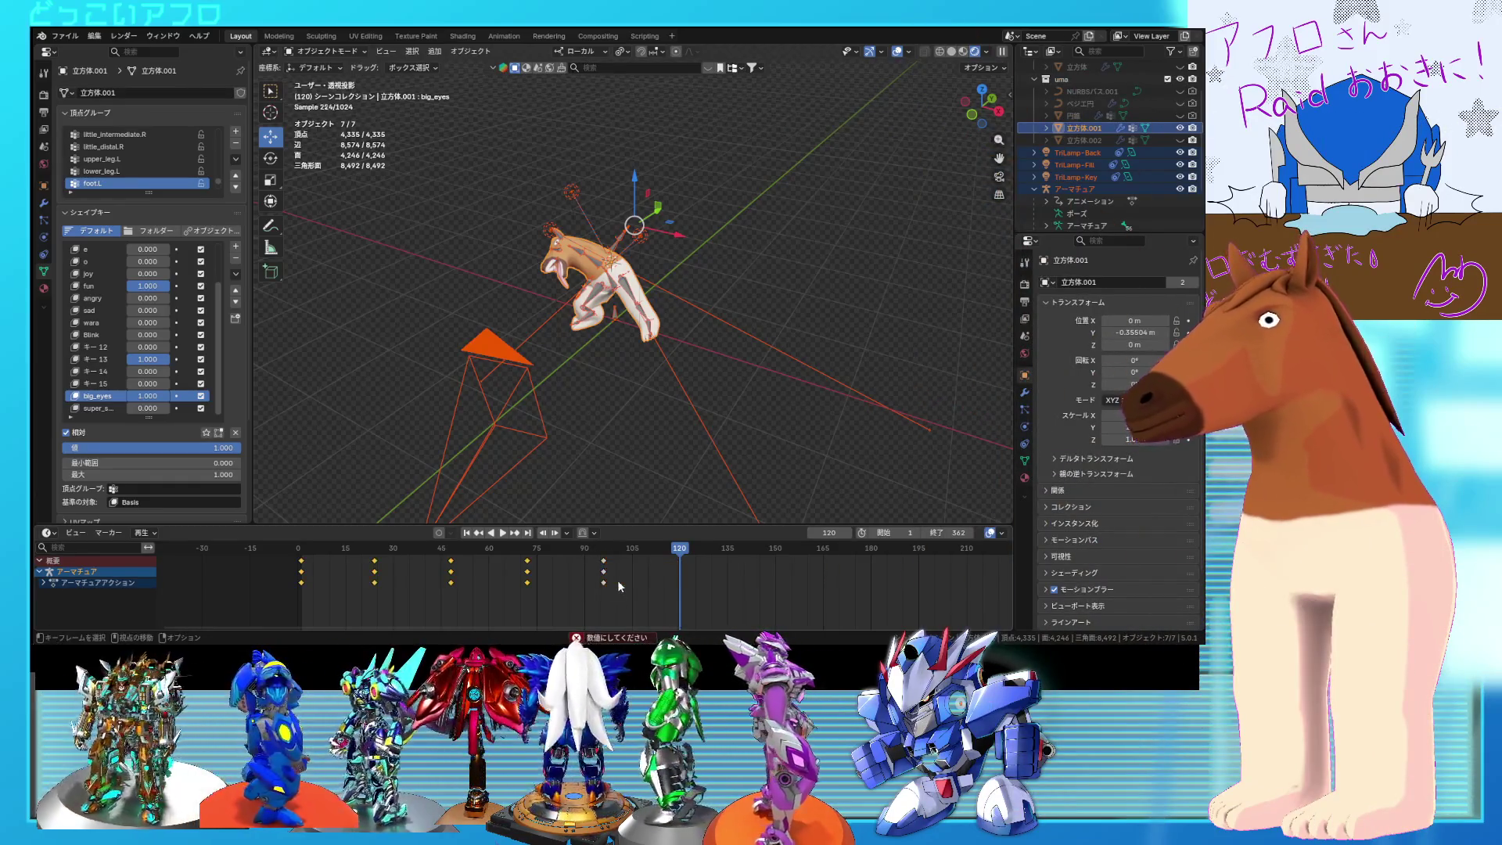
pyautogui.moveTo(608, 593); pyautogui.dragTo(501, 574)
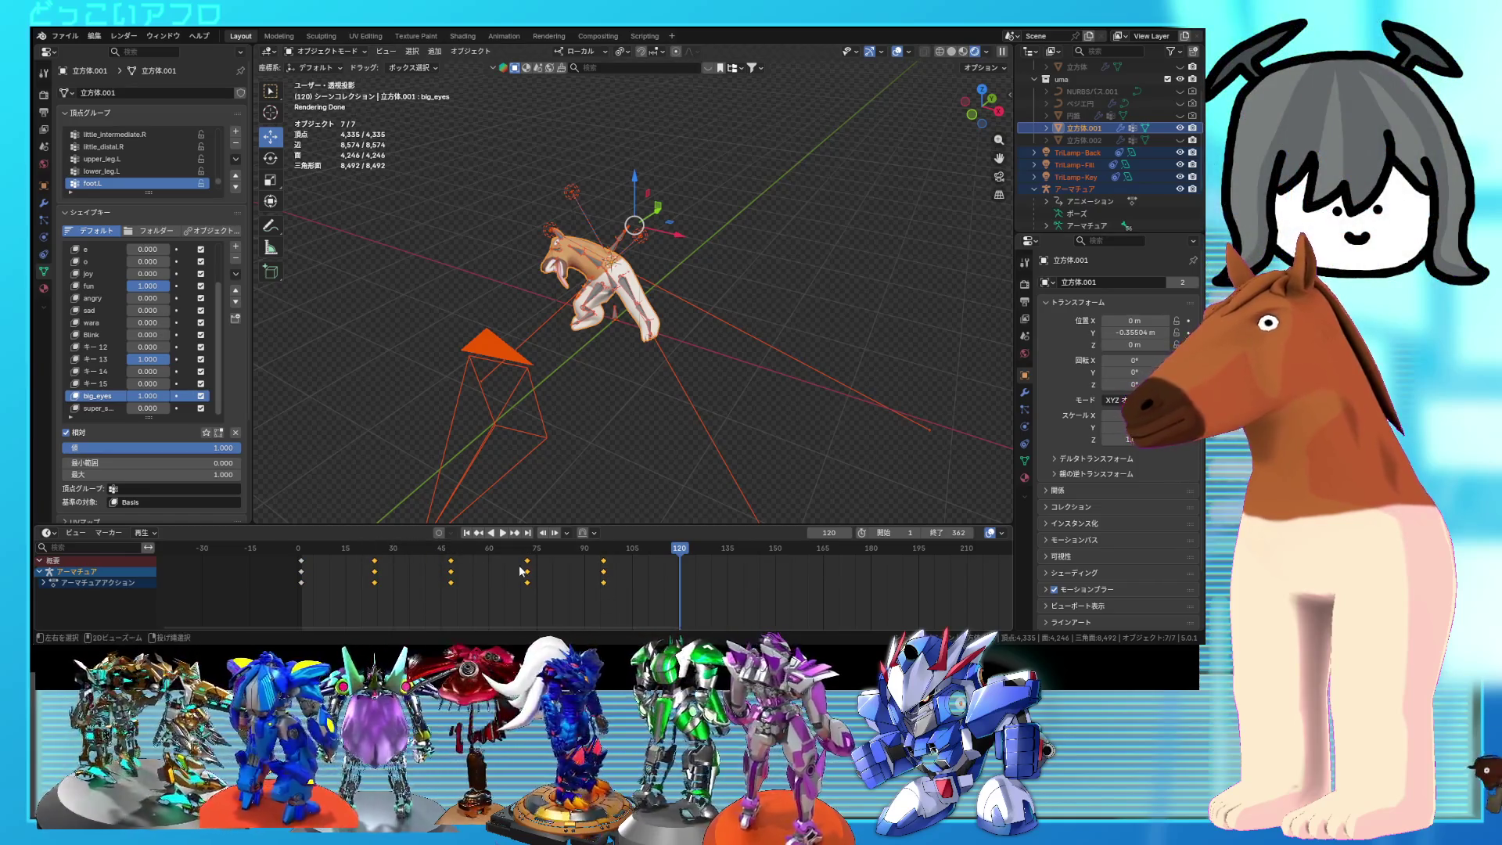
pyautogui.hotkey('ctrl', 'v')
pyautogui.scroll(-3, 653, 577)
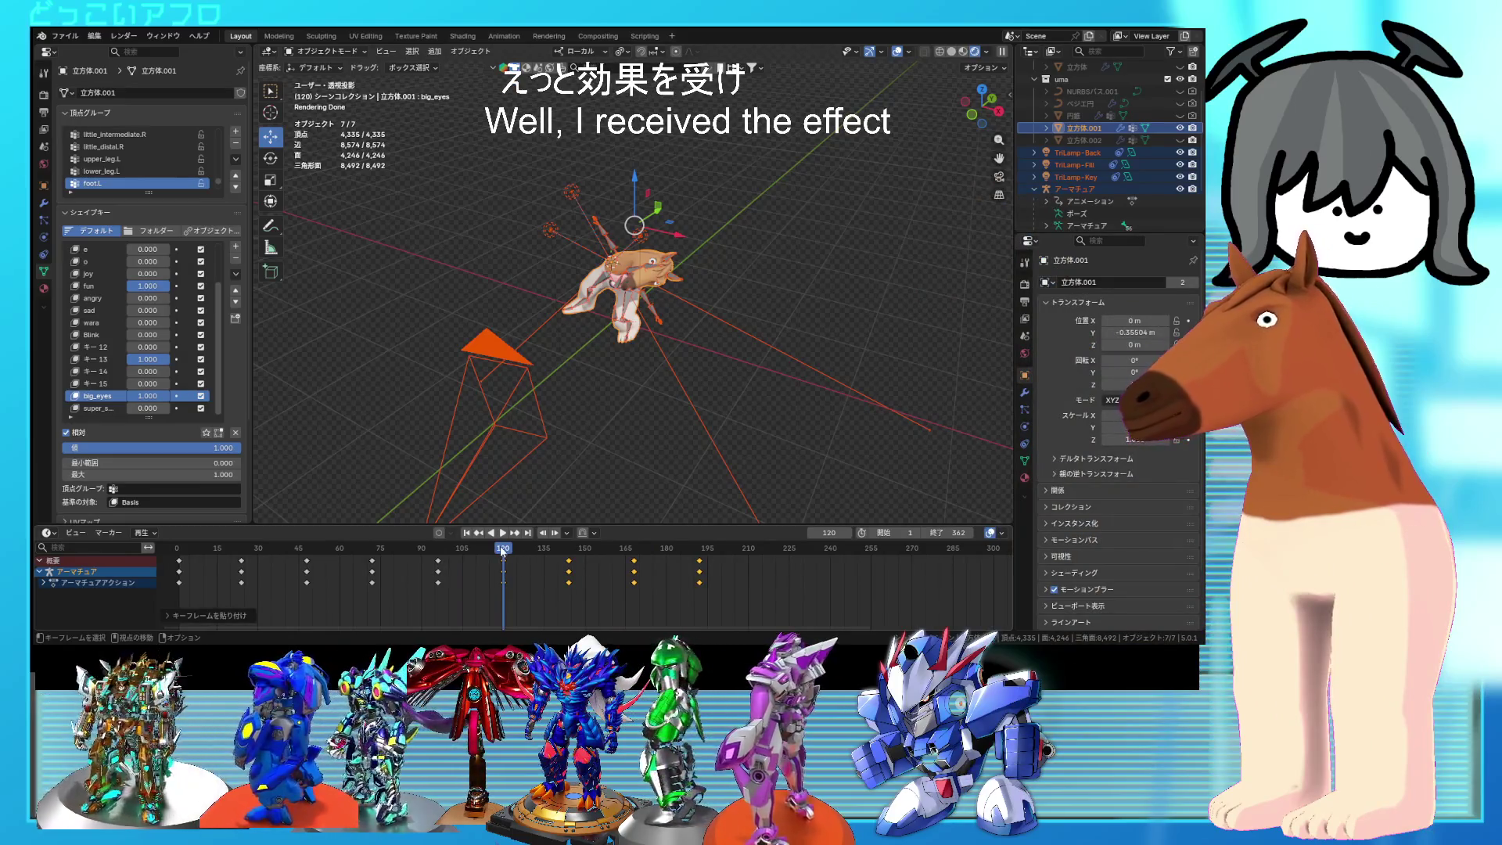
pyautogui.moveTo(366, 540); pyautogui.dragTo(700, 558)
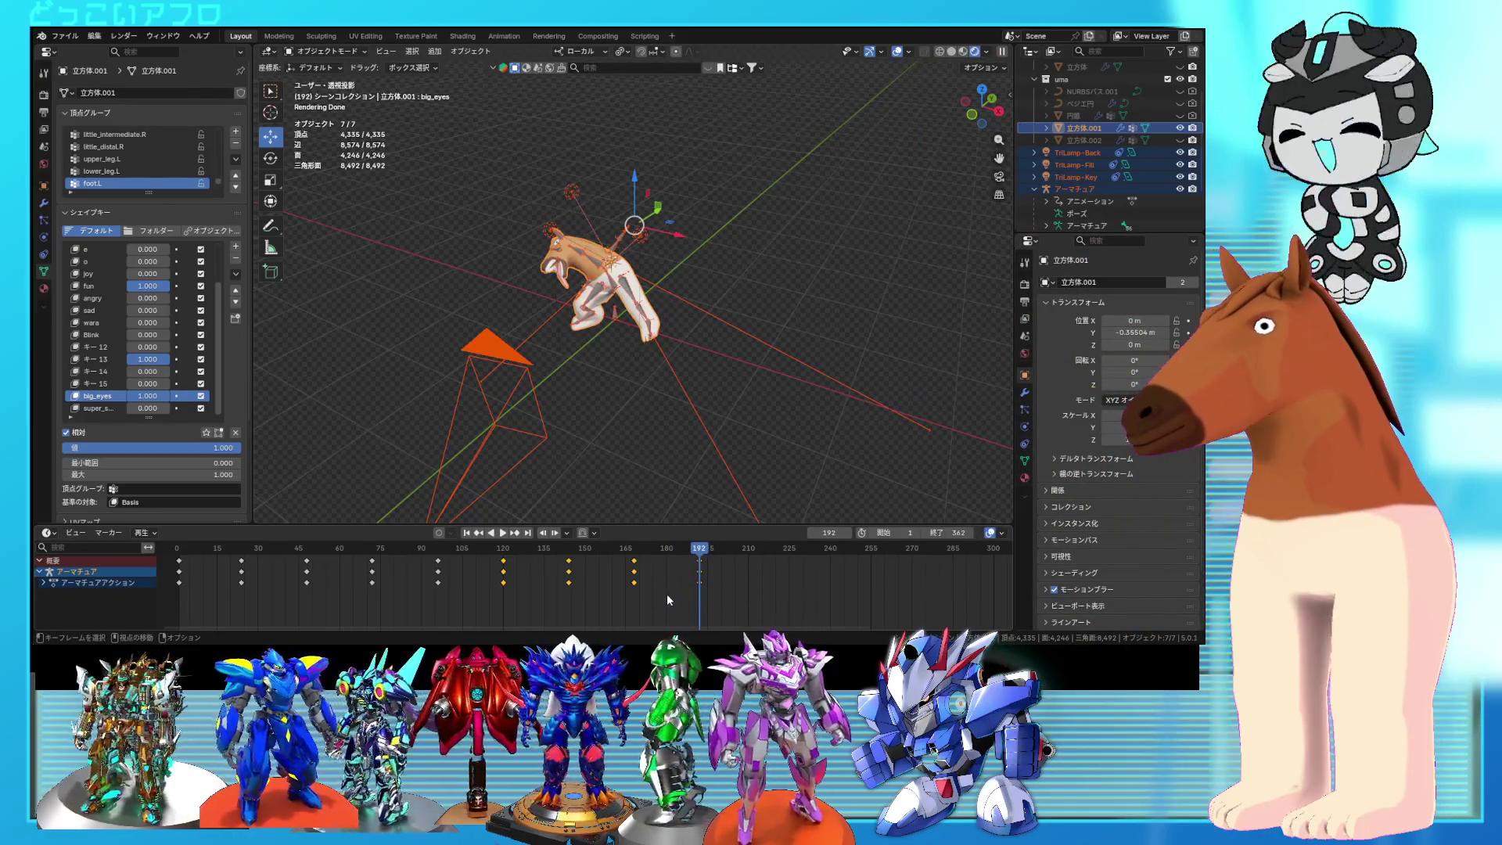
# Step: Copy the selected keyframes, jump 24 frames ahead, and review the poses around frame 288
pyautogui.moveTo(736, 598); pyautogui.dragTo(170, 529)
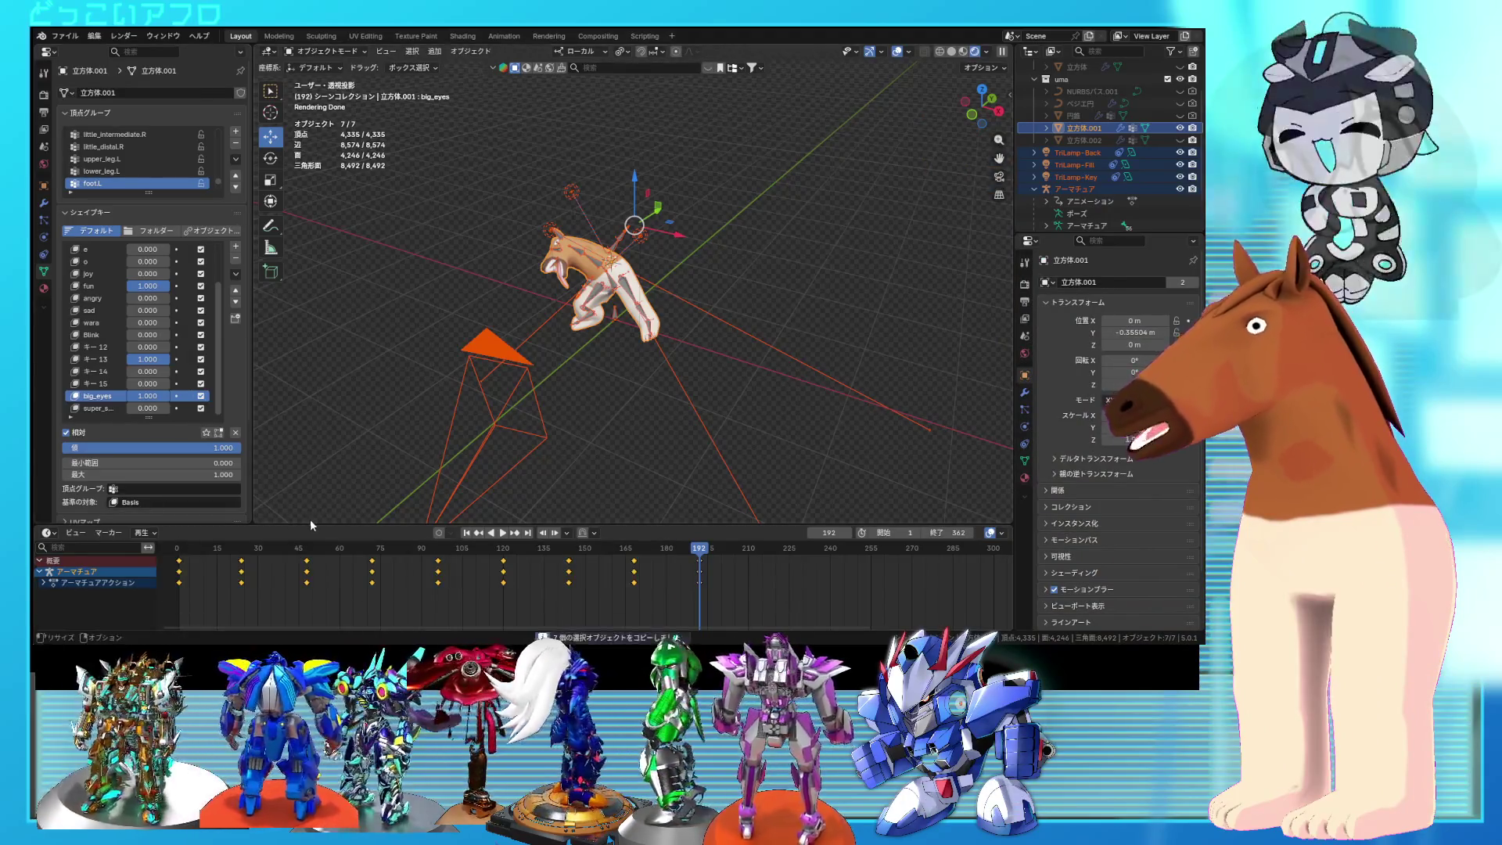
pyautogui.hotkey('ctrl', 'c')
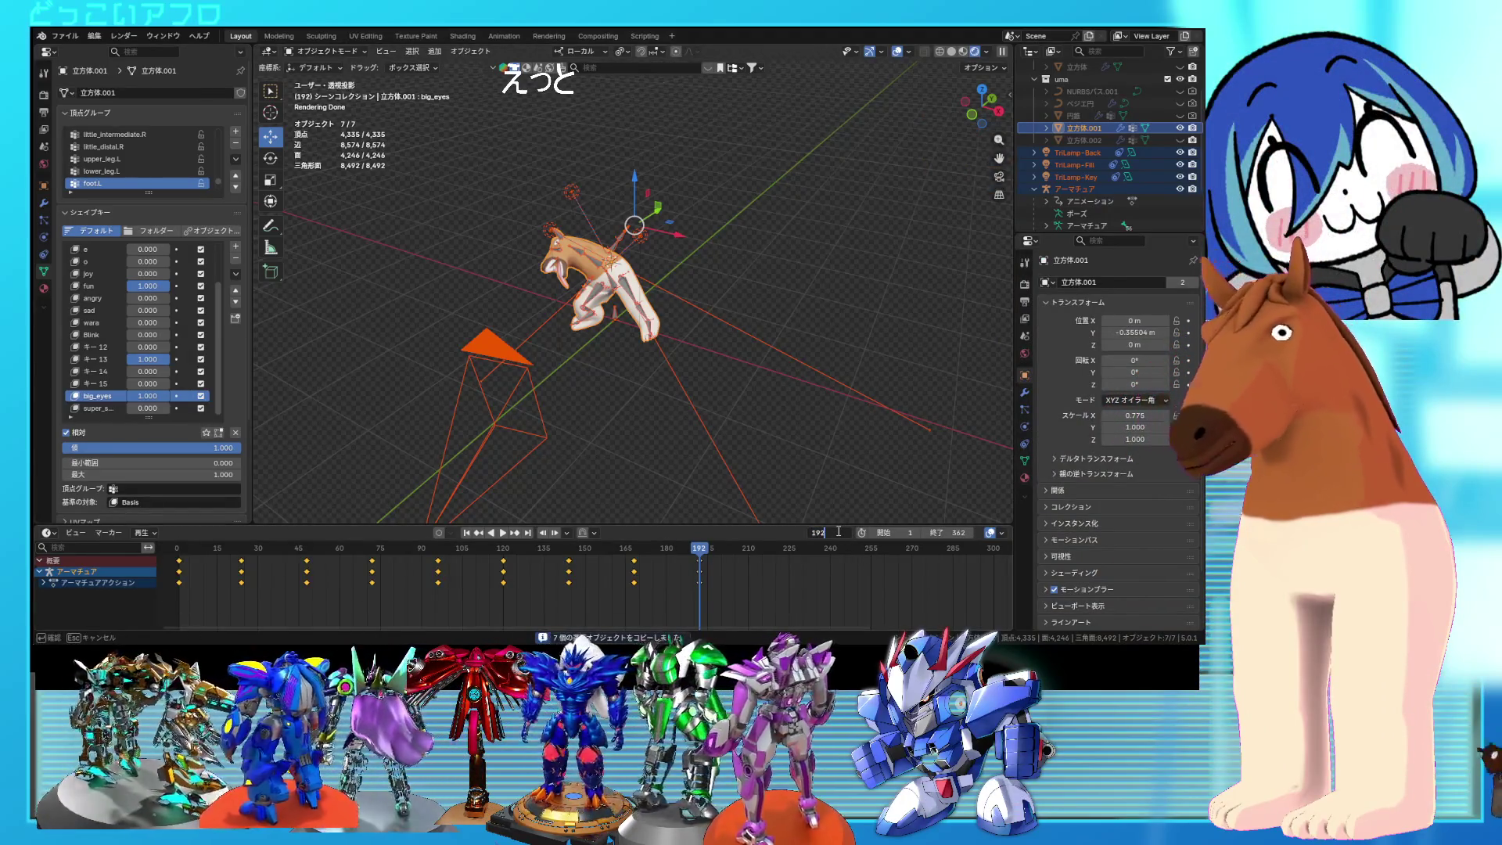
pyautogui.write('2164')
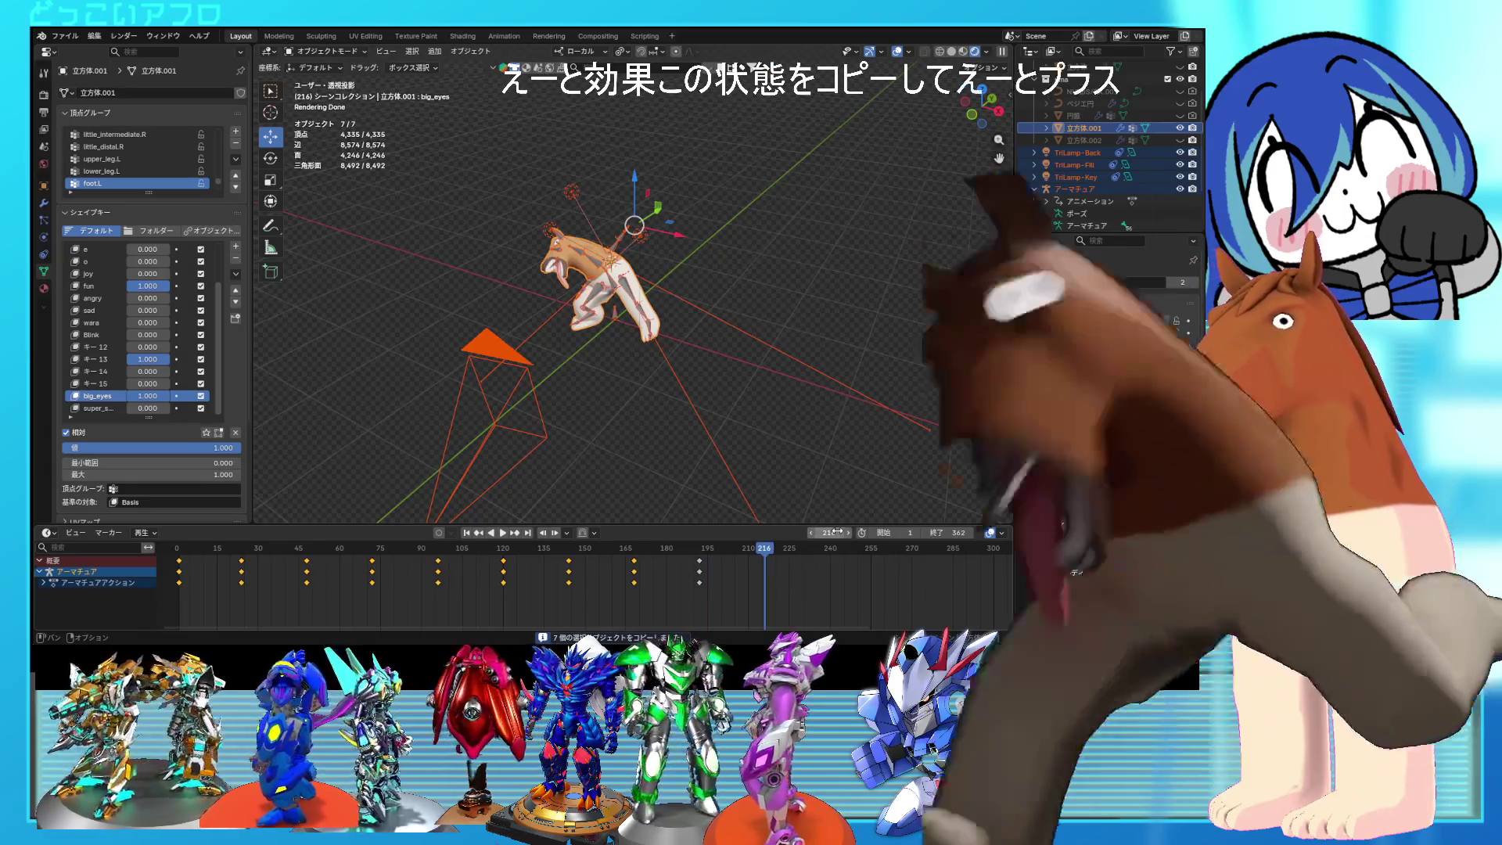
pyautogui.press('Return')
pyautogui.scroll(-3, 814, 589)
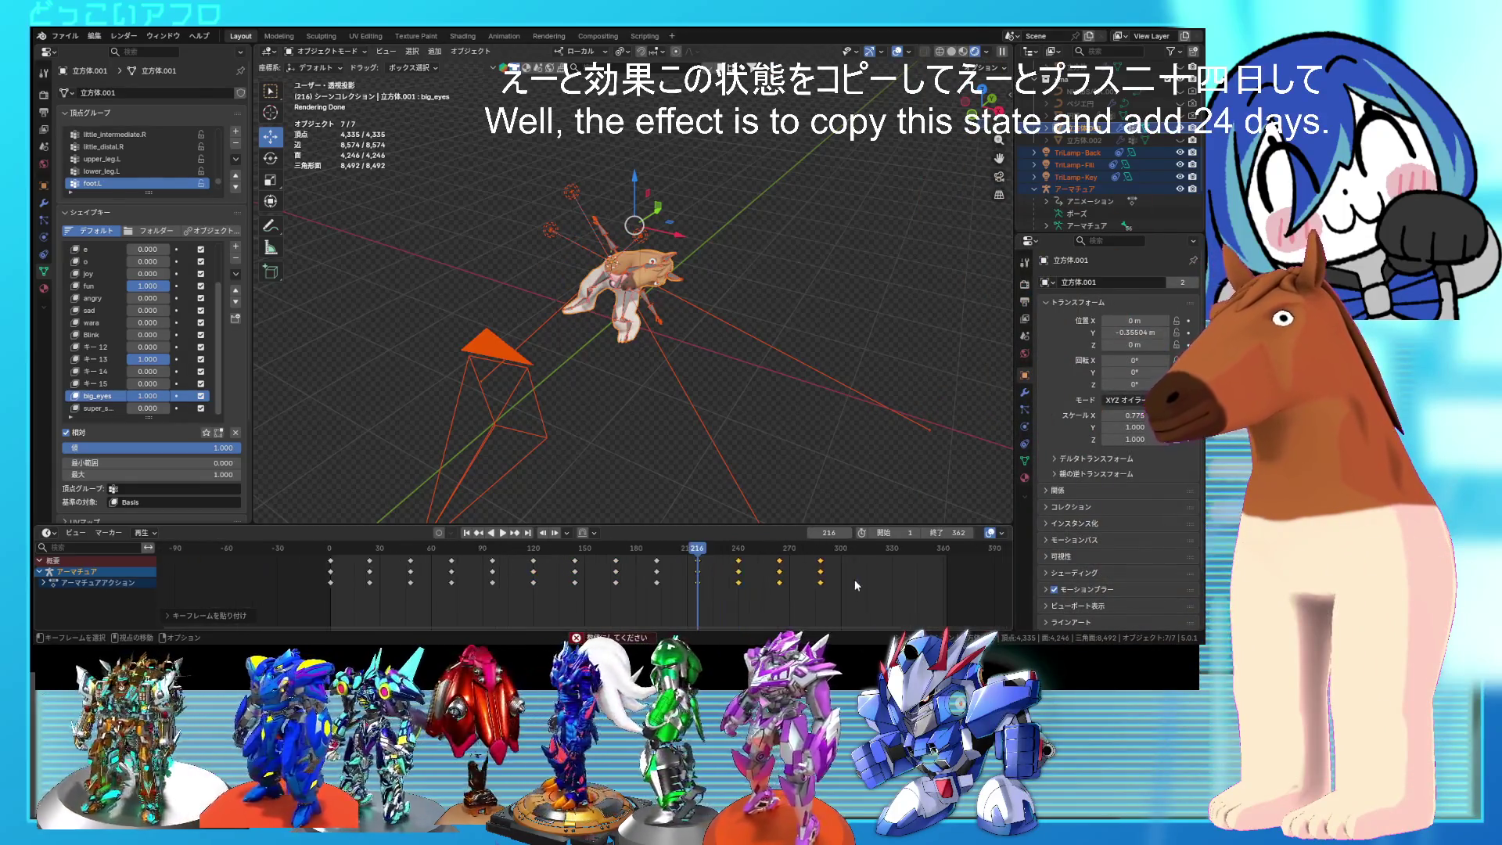
pyautogui.moveTo(695, 550); pyautogui.dragTo(820, 565)
pyautogui.moveTo(820, 461)
pyautogui.mouseDown(button='middle')
pyautogui.moveTo(804, 536)
pyautogui.moveTo(605, 351)
pyautogui.moveTo(855, 438)
pyautogui.mouseUp(button='middle')
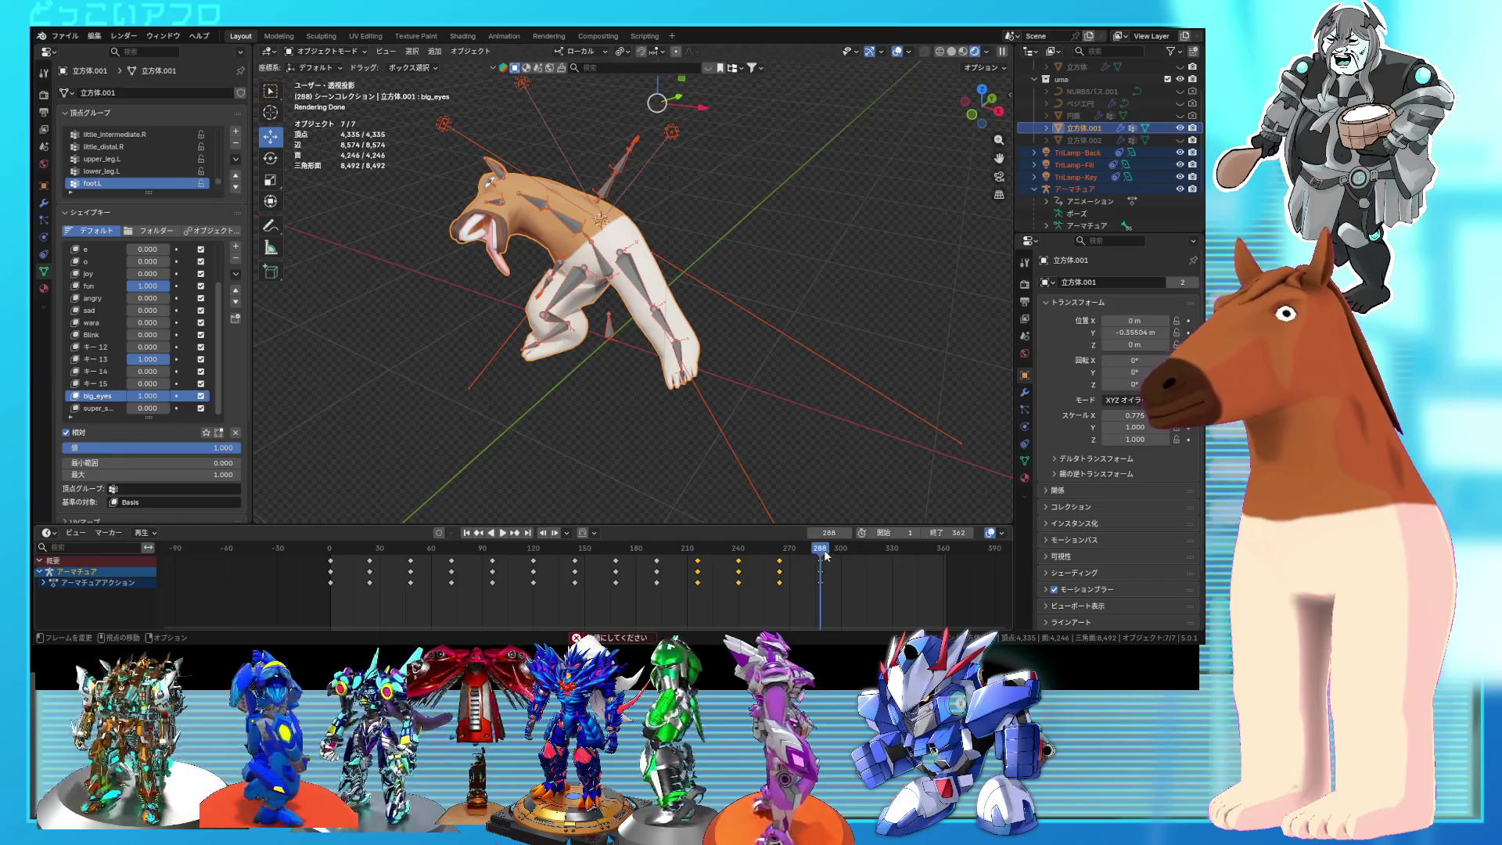
pyautogui.moveTo(814, 554)
pyautogui.mouseDown()
pyautogui.moveTo(489, 575)
pyautogui.moveTo(820, 608)
pyautogui.moveTo(765, 551)
pyautogui.mouseUp()
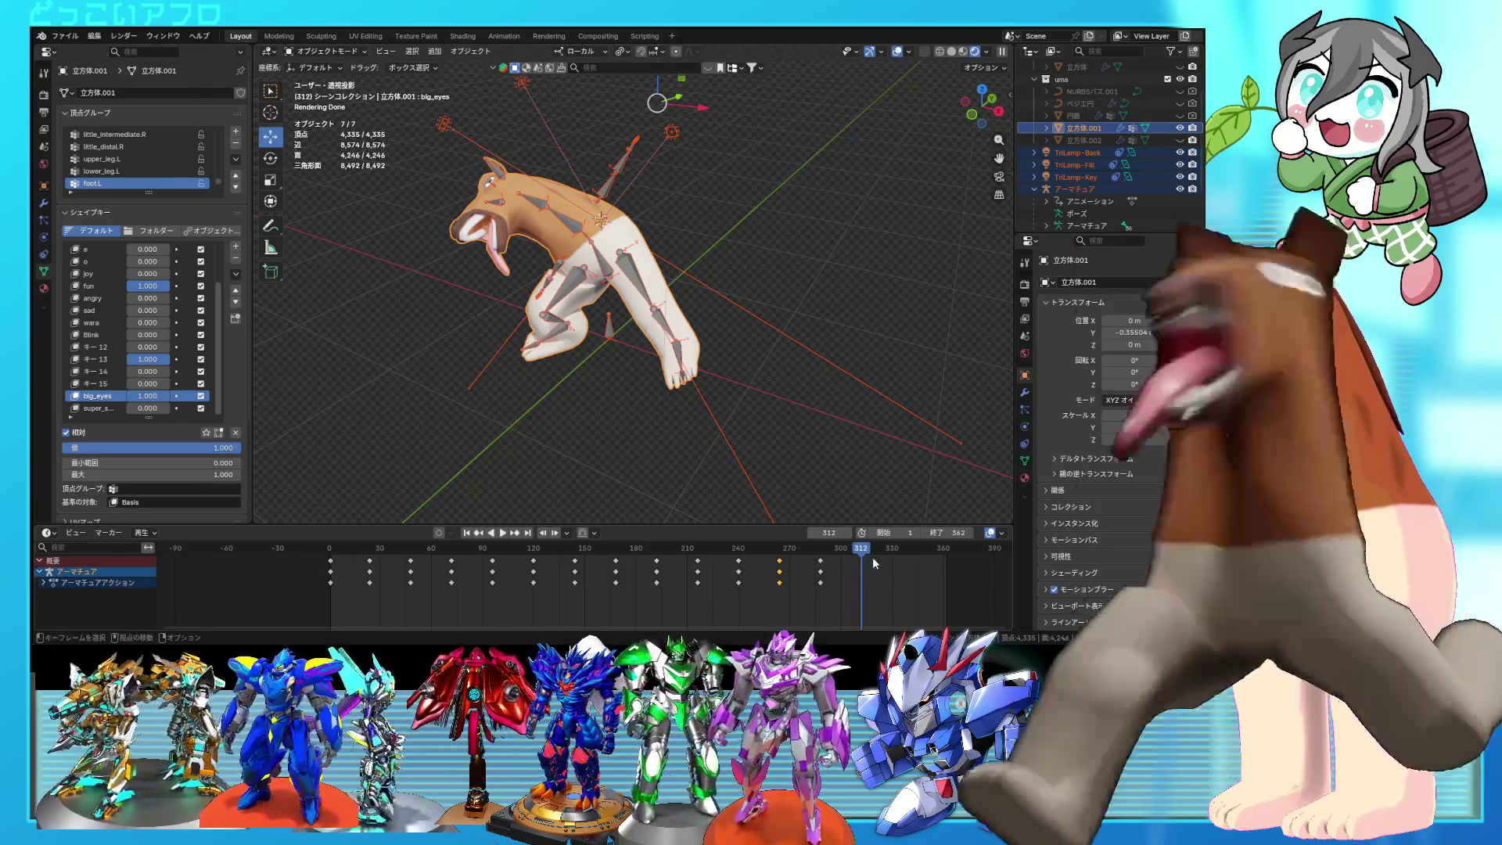
# Step: Paste the keyframe cycle at frames 312, 336 and 360
pyautogui.hotkey('ctrl', 'v')
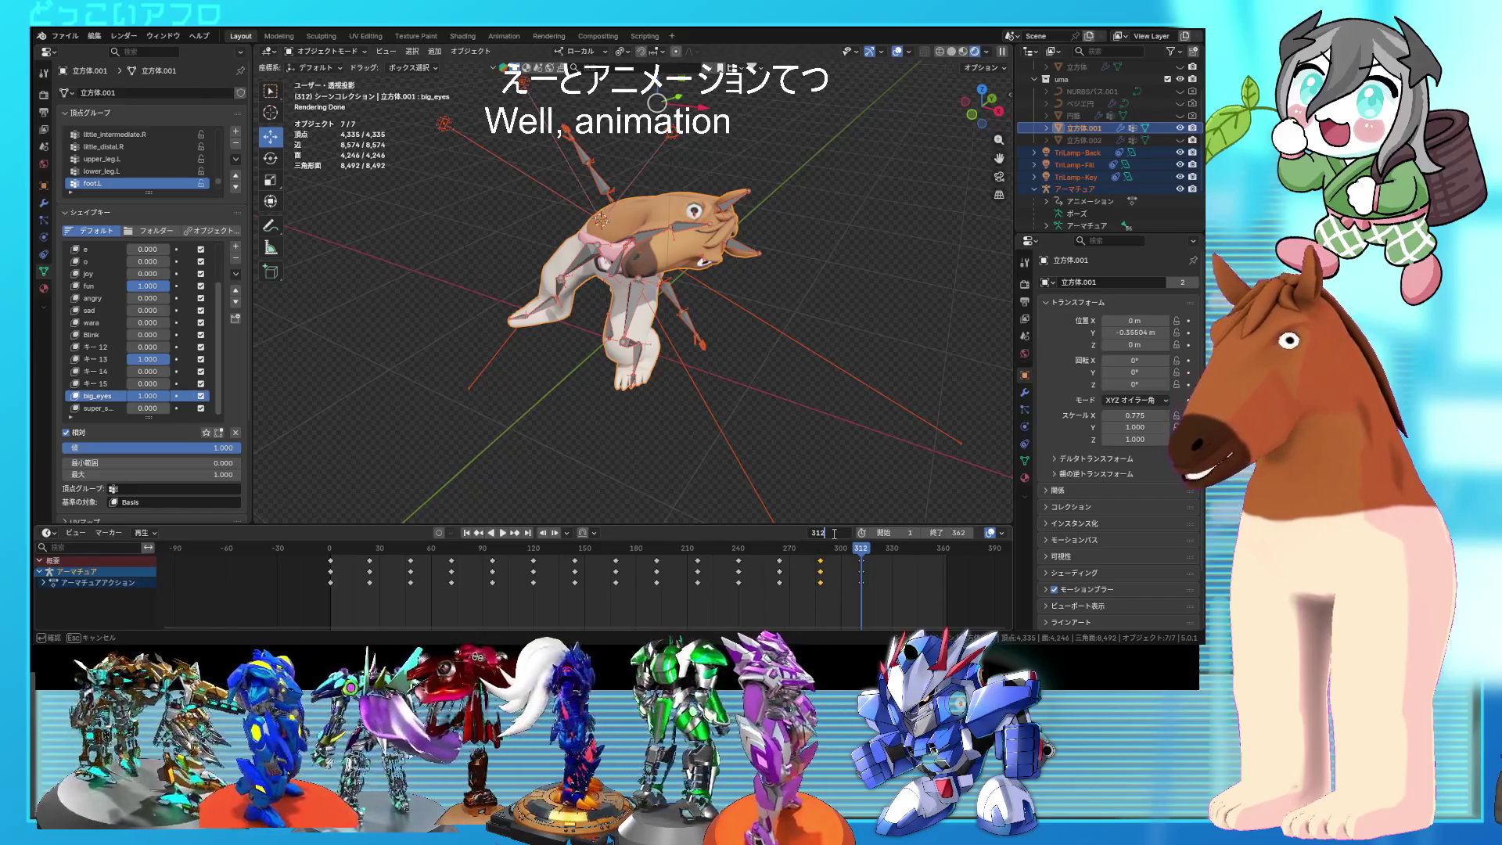
pyautogui.write('+2')
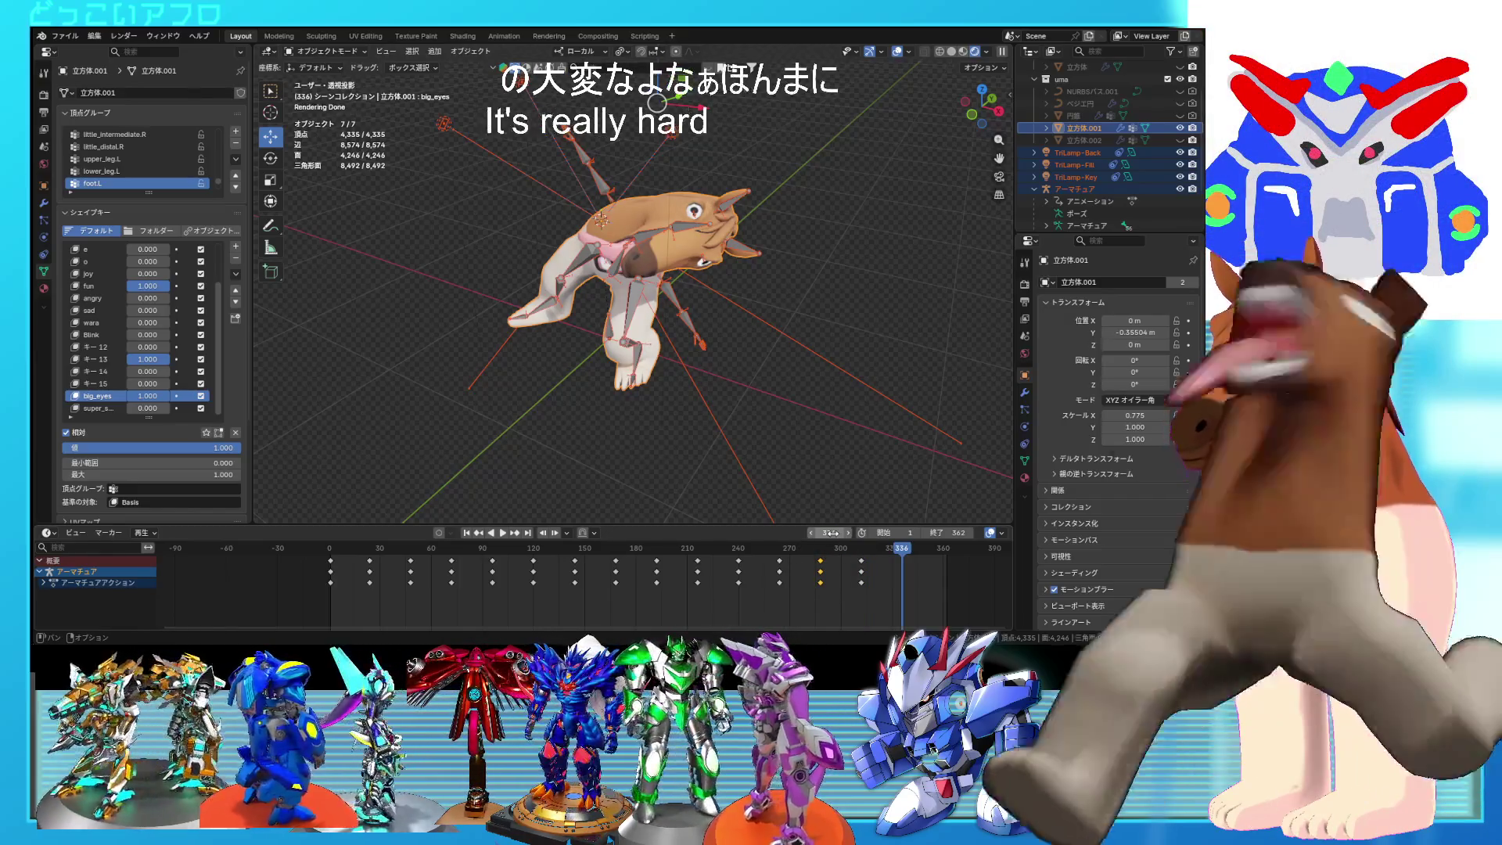
pyautogui.hotkey('ctrl', 'v')
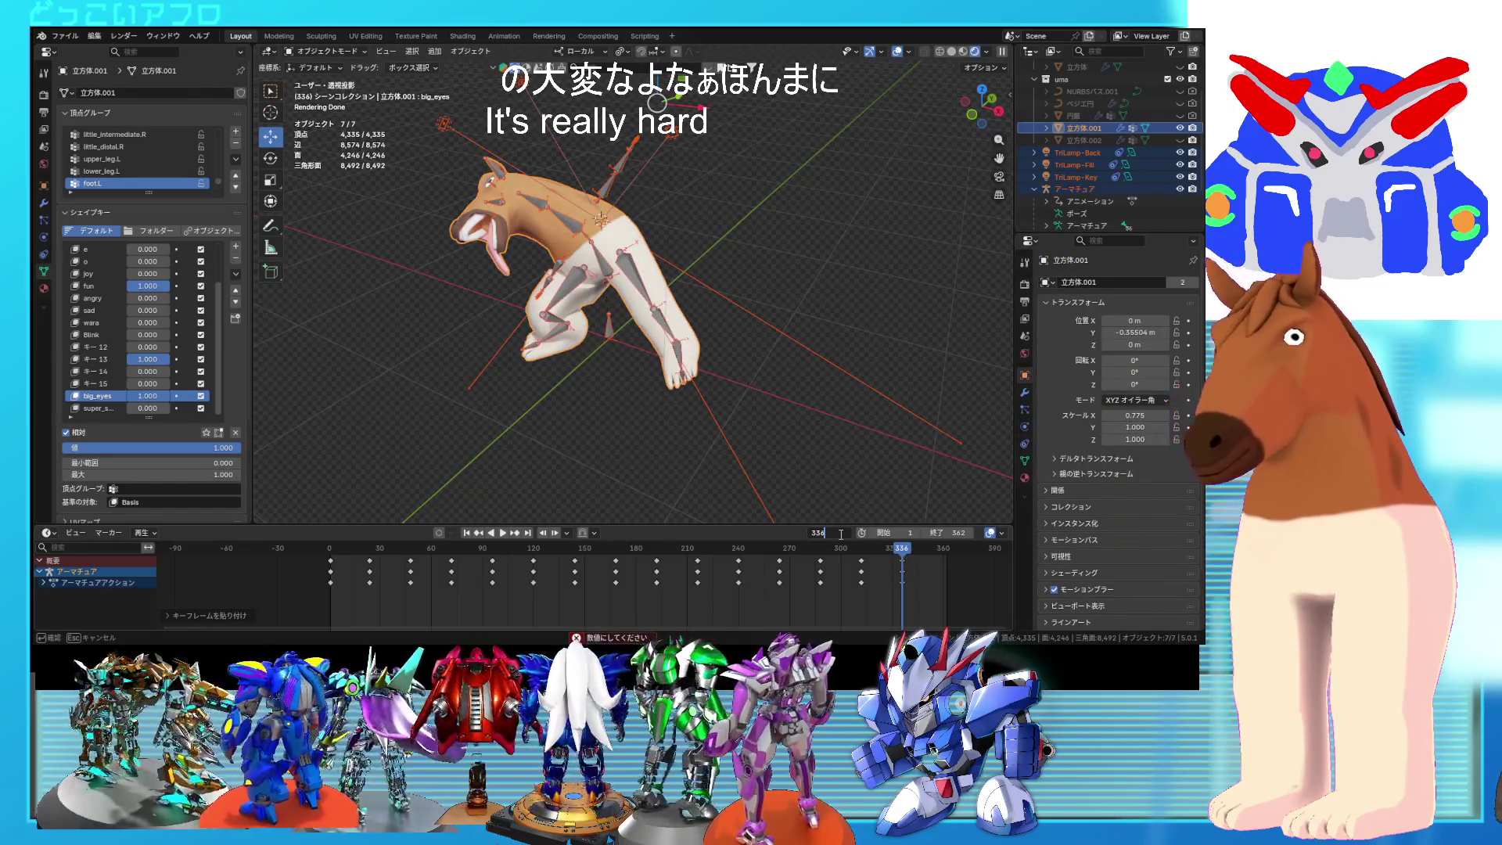
pyautogui.write('360')
pyautogui.press('Return')
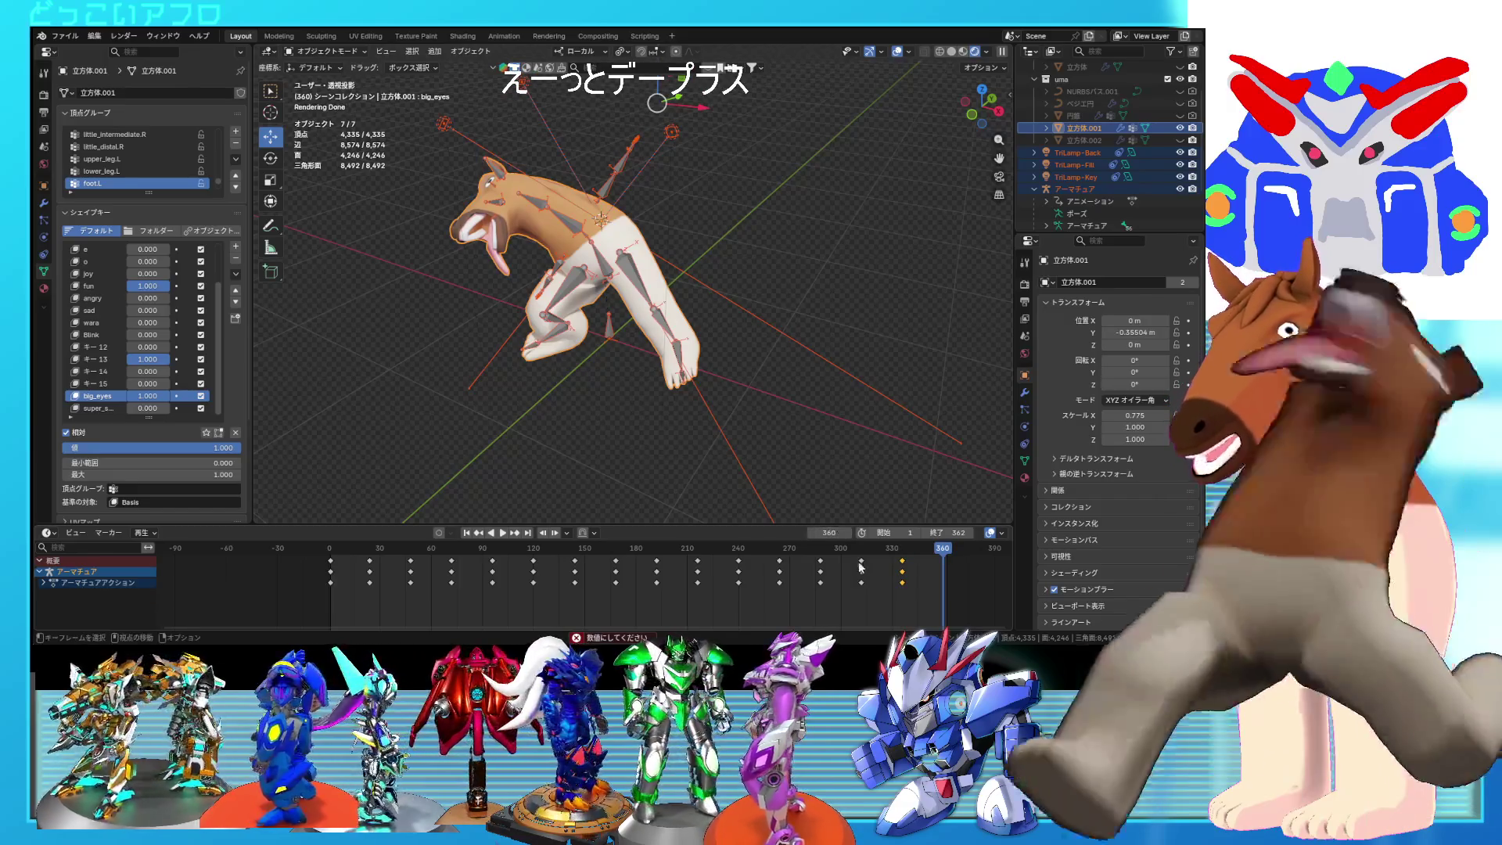
pyautogui.moveTo(871, 585); pyautogui.dragTo(848, 558)
pyautogui.hotkey('ctrl', 'c')
pyautogui.hotkey('ctrl', 'v')
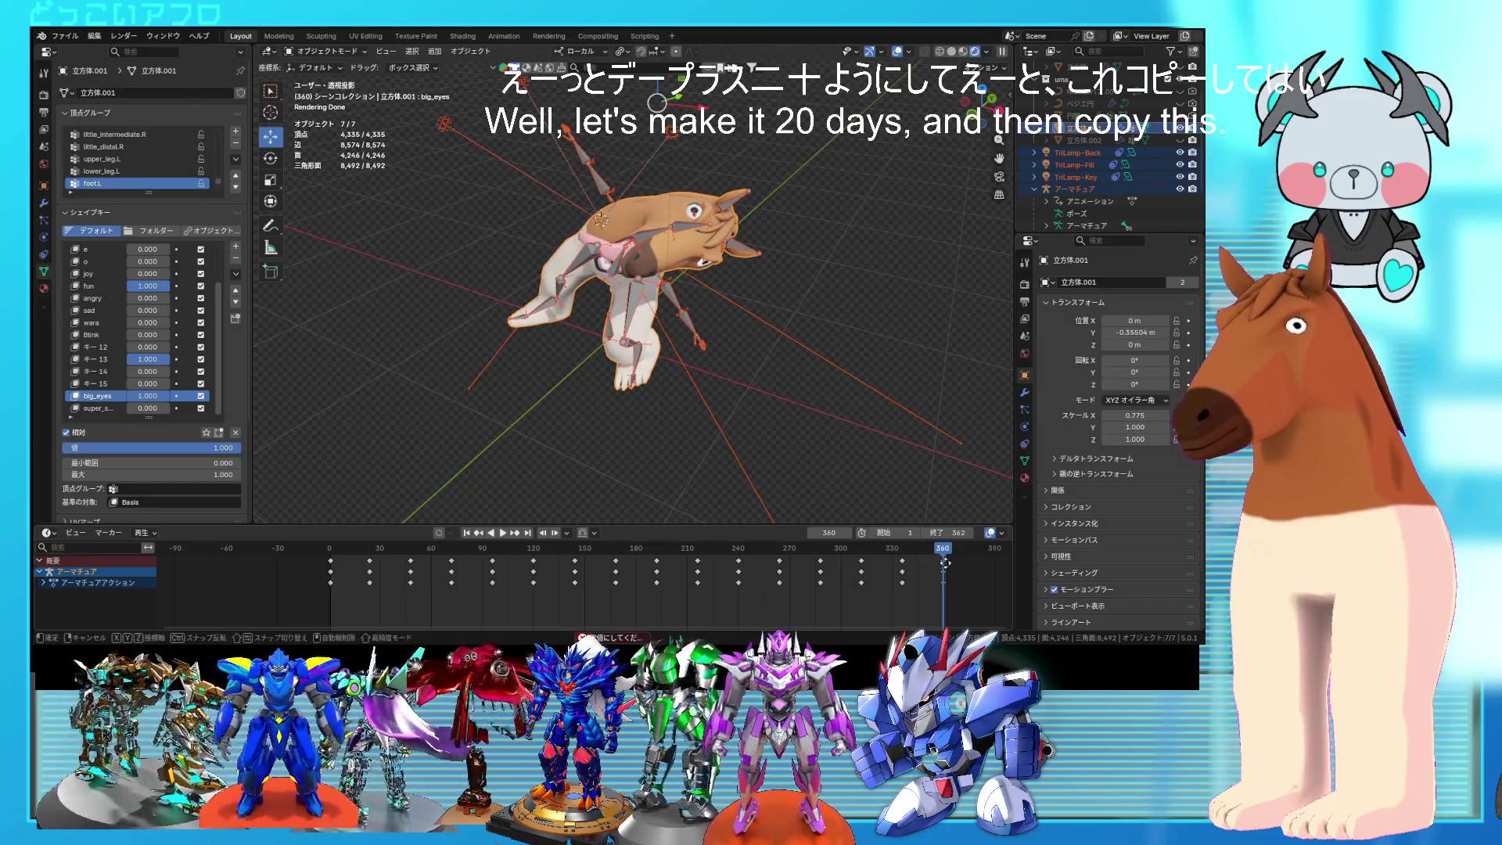
pyautogui.click(946, 562)
# Step: Play with overlays hidden and paste the frame-0 pose keyframes at end frame 384
pyautogui.press('space')
pyautogui.hotkey('shift', 'alt', 'z')
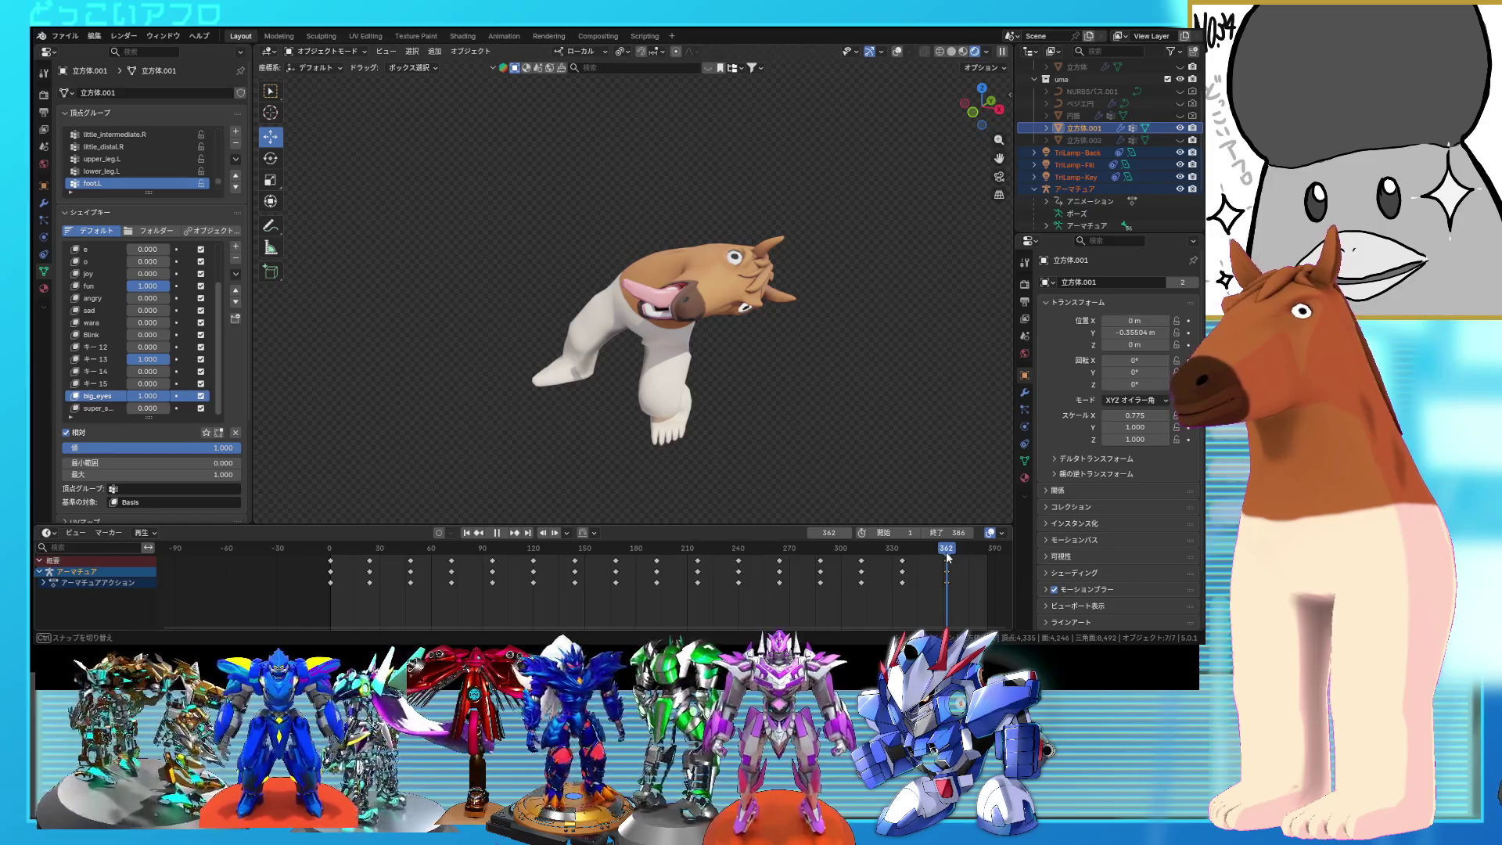
pyautogui.click(330, 561)
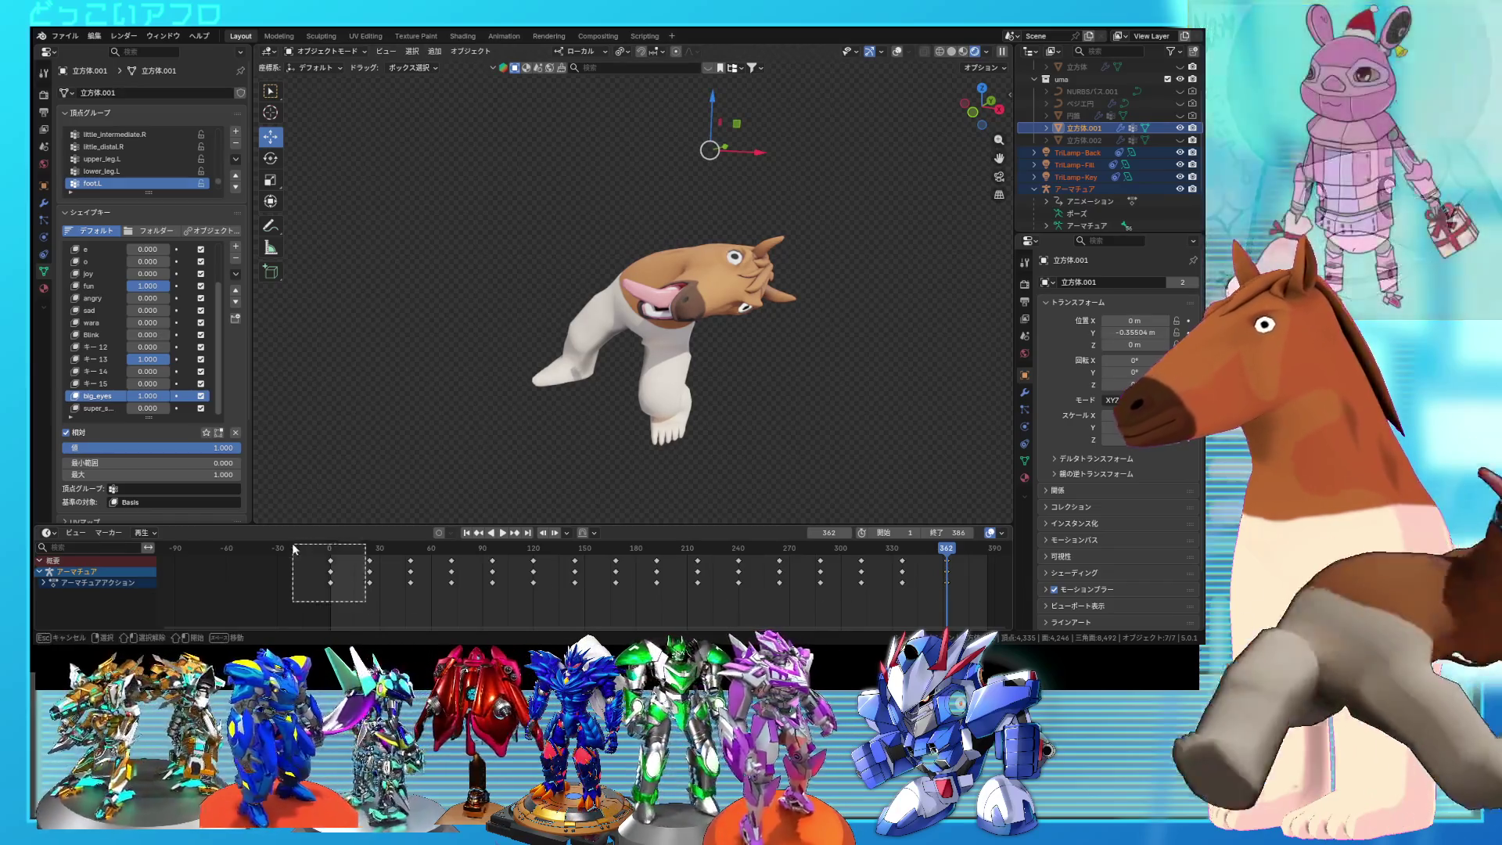
pyautogui.click(838, 533)
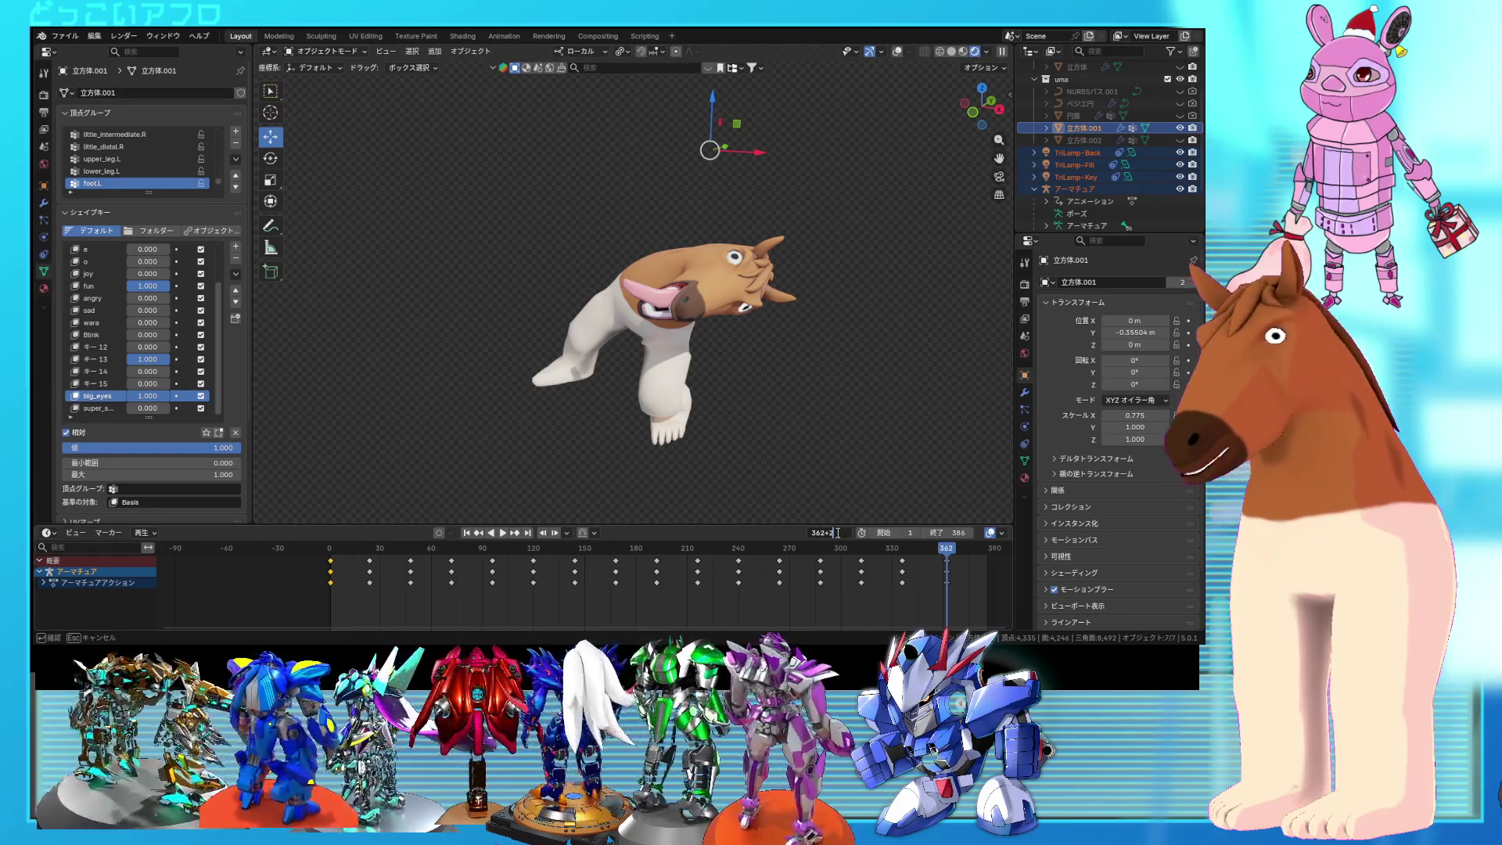
pyautogui.hotkey('ctrl', 'v')
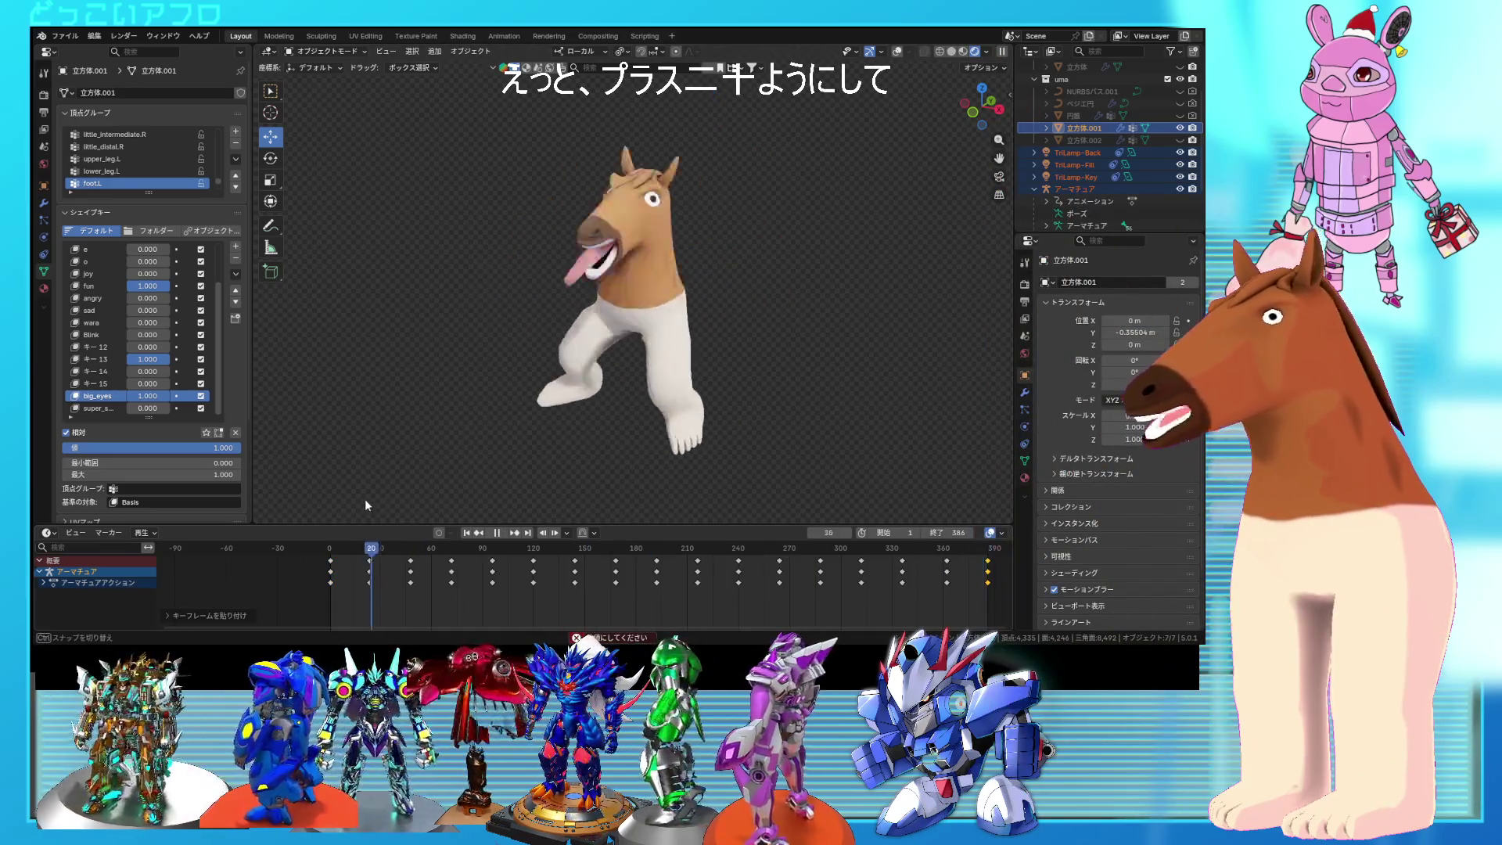
pyautogui.scroll(-4, 781, 331)
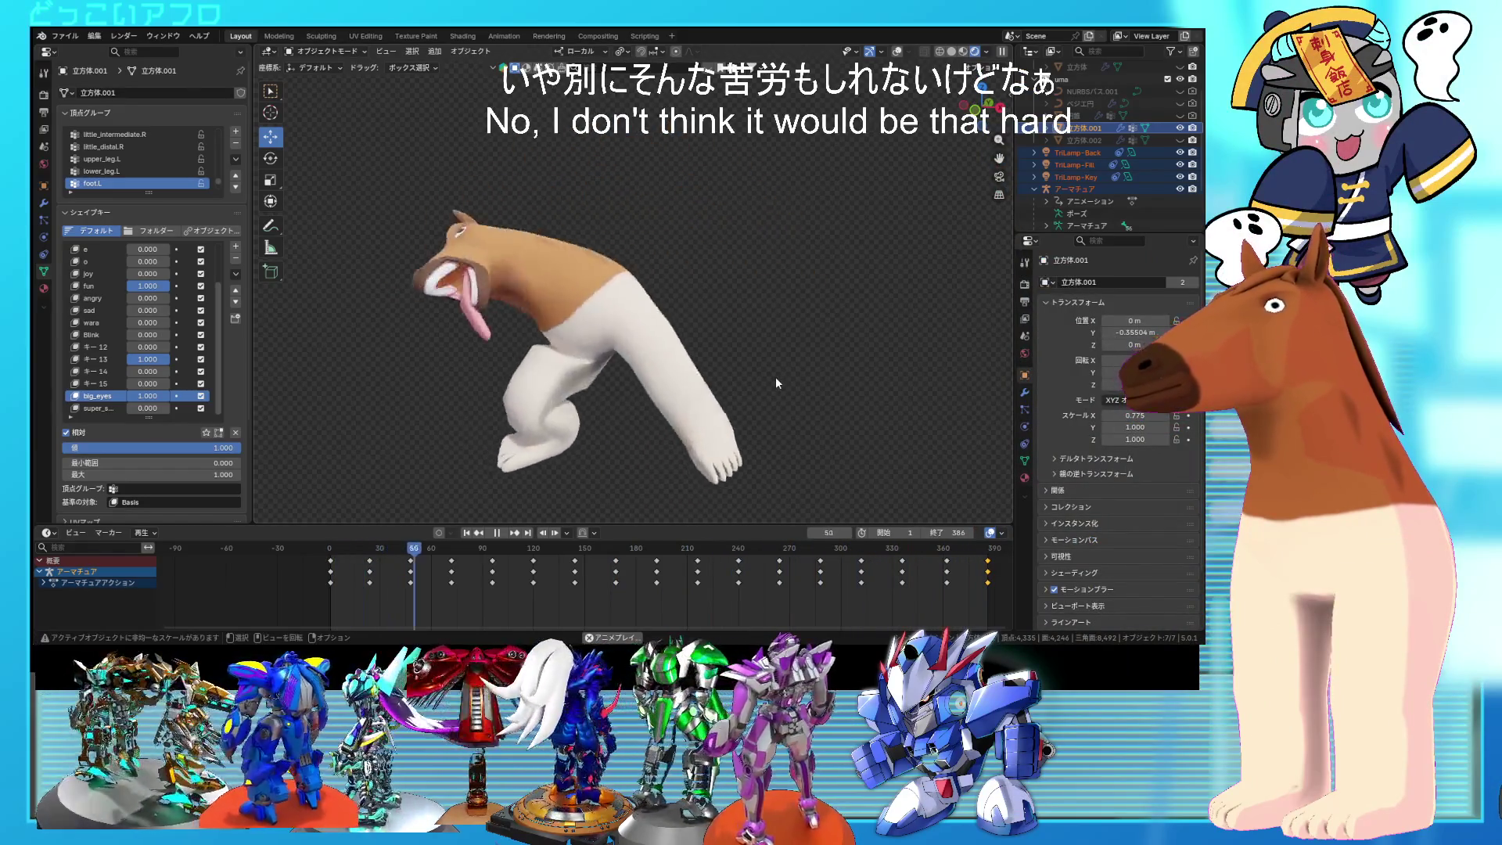
pyautogui.moveTo(776, 377)
pyautogui.mouseDown(button='middle')
pyautogui.moveTo(669, 345)
pyautogui.moveTo(575, 362)
pyautogui.mouseUp(button='middle')
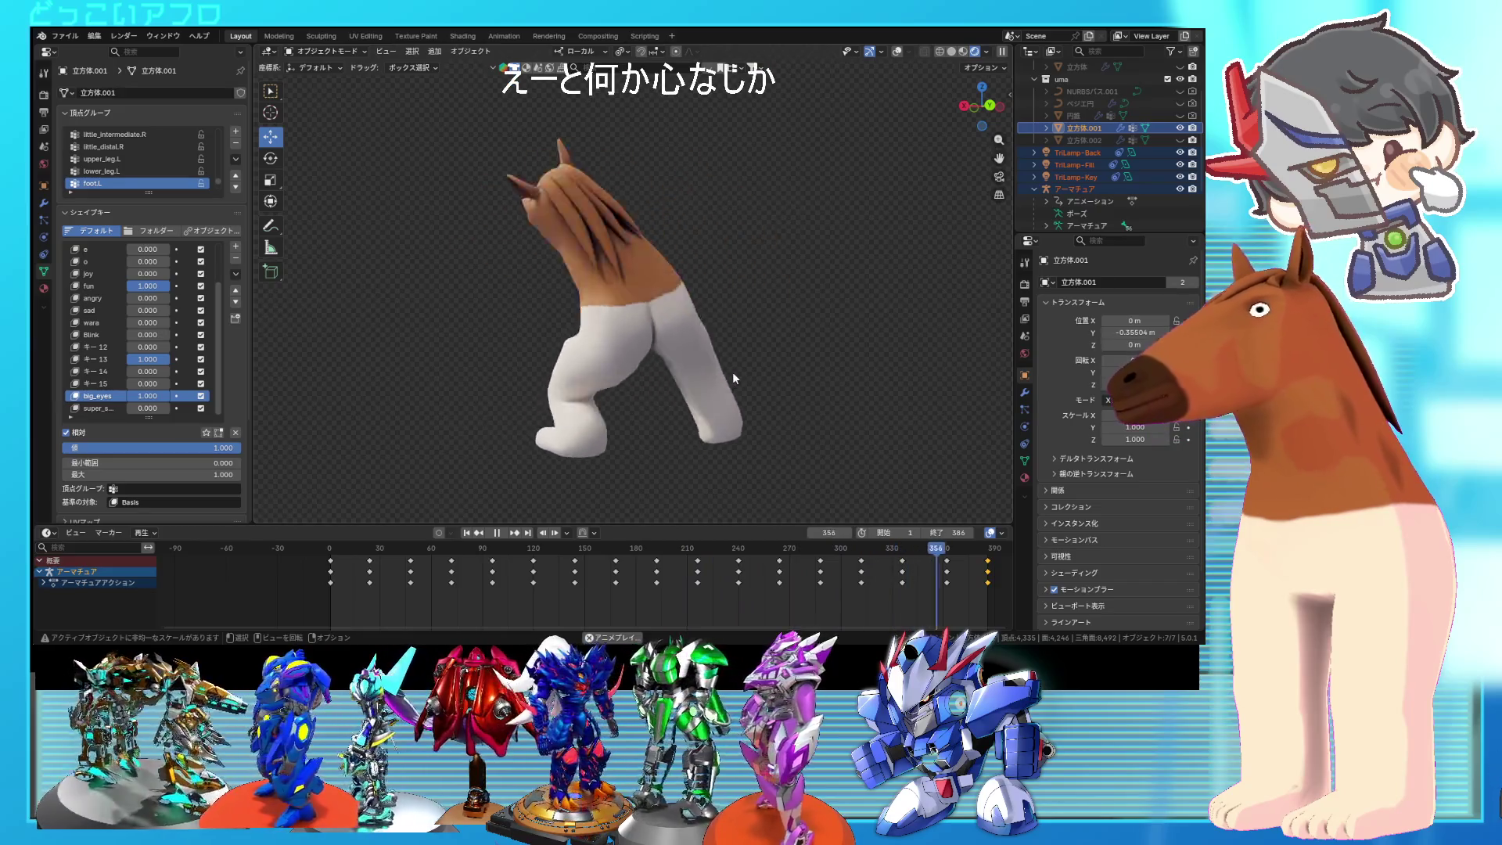
pyautogui.moveTo(733, 376); pyautogui.dragTo(696, 335, button='middle')
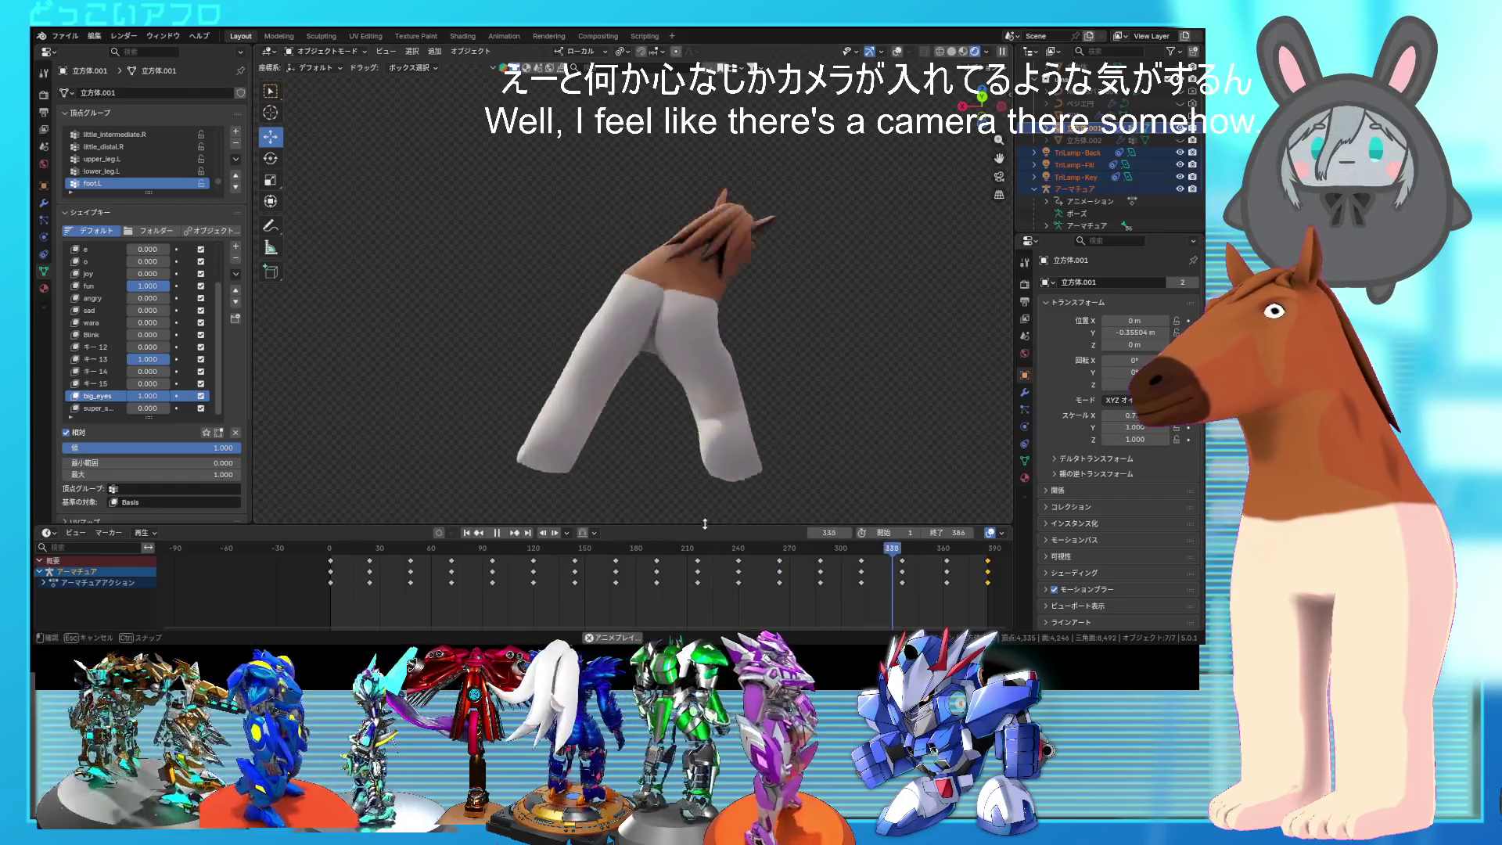
pyautogui.moveTo(708, 525); pyautogui.dragTo(727, 617)
pyautogui.moveTo(753, 528)
pyautogui.mouseDown(button='middle')
pyautogui.moveTo(795, 490)
pyautogui.moveTo(761, 388)
pyautogui.moveTo(970, 480)
pyautogui.moveTo(312, 475)
pyautogui.moveTo(330, 396)
pyautogui.mouseUp(button='middle')
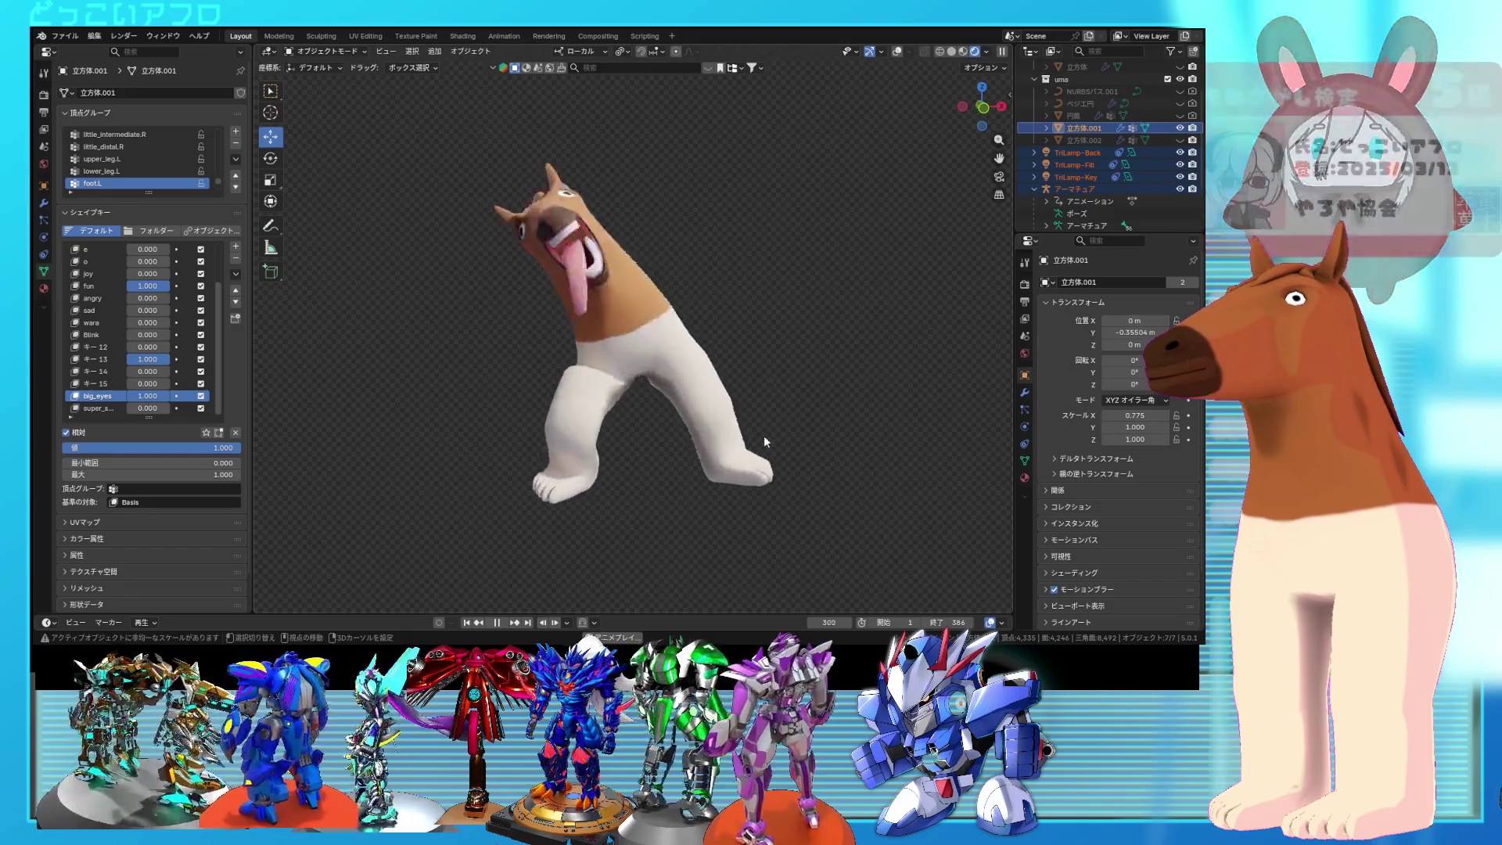
pyautogui.moveTo(753, 411)
pyautogui.mouseDown(button='middle')
pyautogui.moveTo(664, 415)
pyautogui.moveTo(734, 435)
pyautogui.moveTo(690, 459)
pyautogui.mouseUp(button='middle')
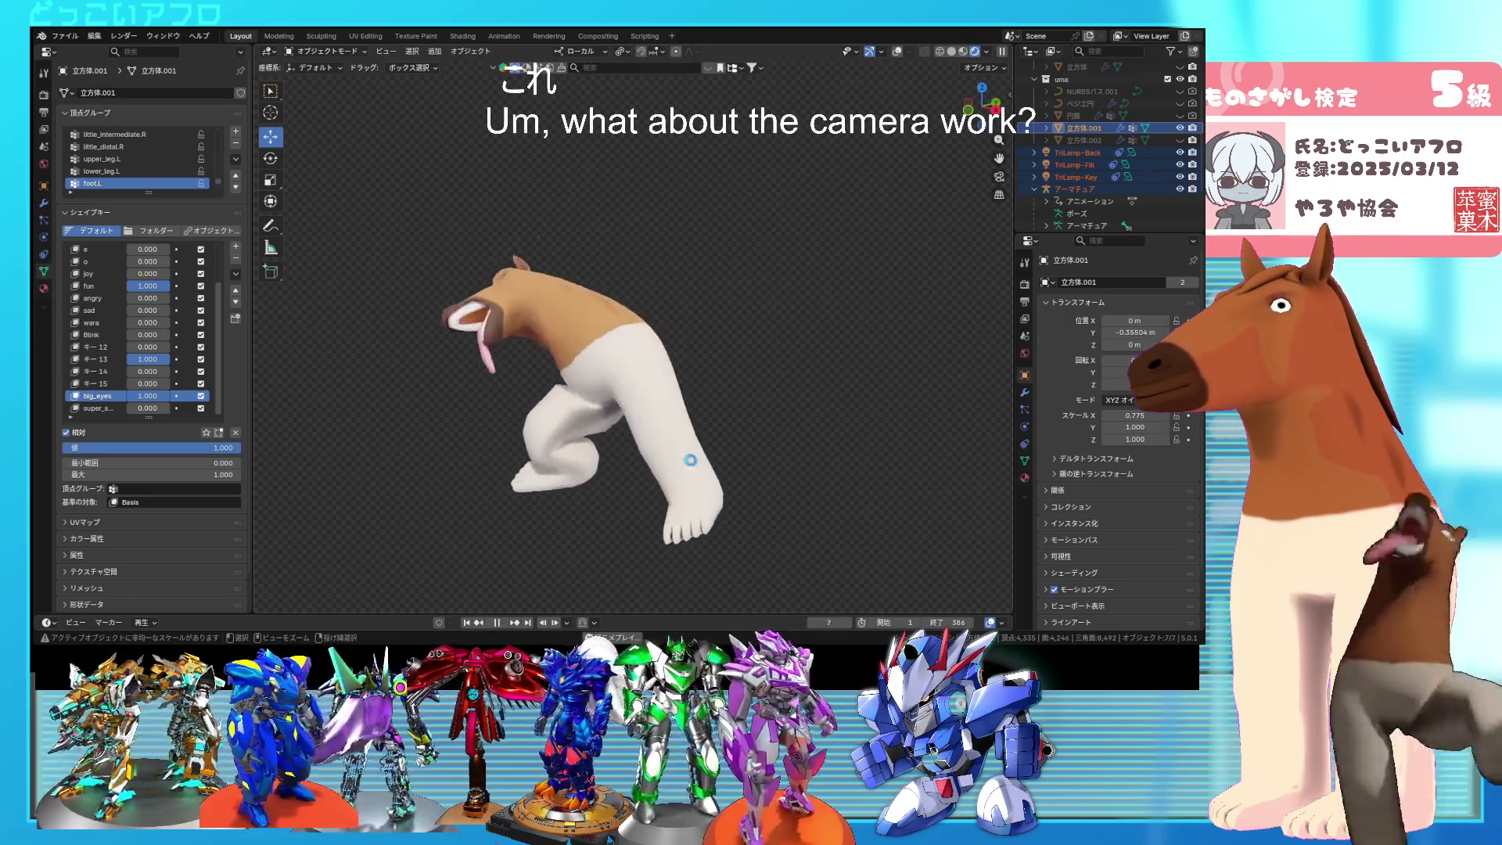
# Step: Save, pause the horse at frame 11, and switch to the scene camera's portrait view
pyautogui.hotkey('ctrl', 's')
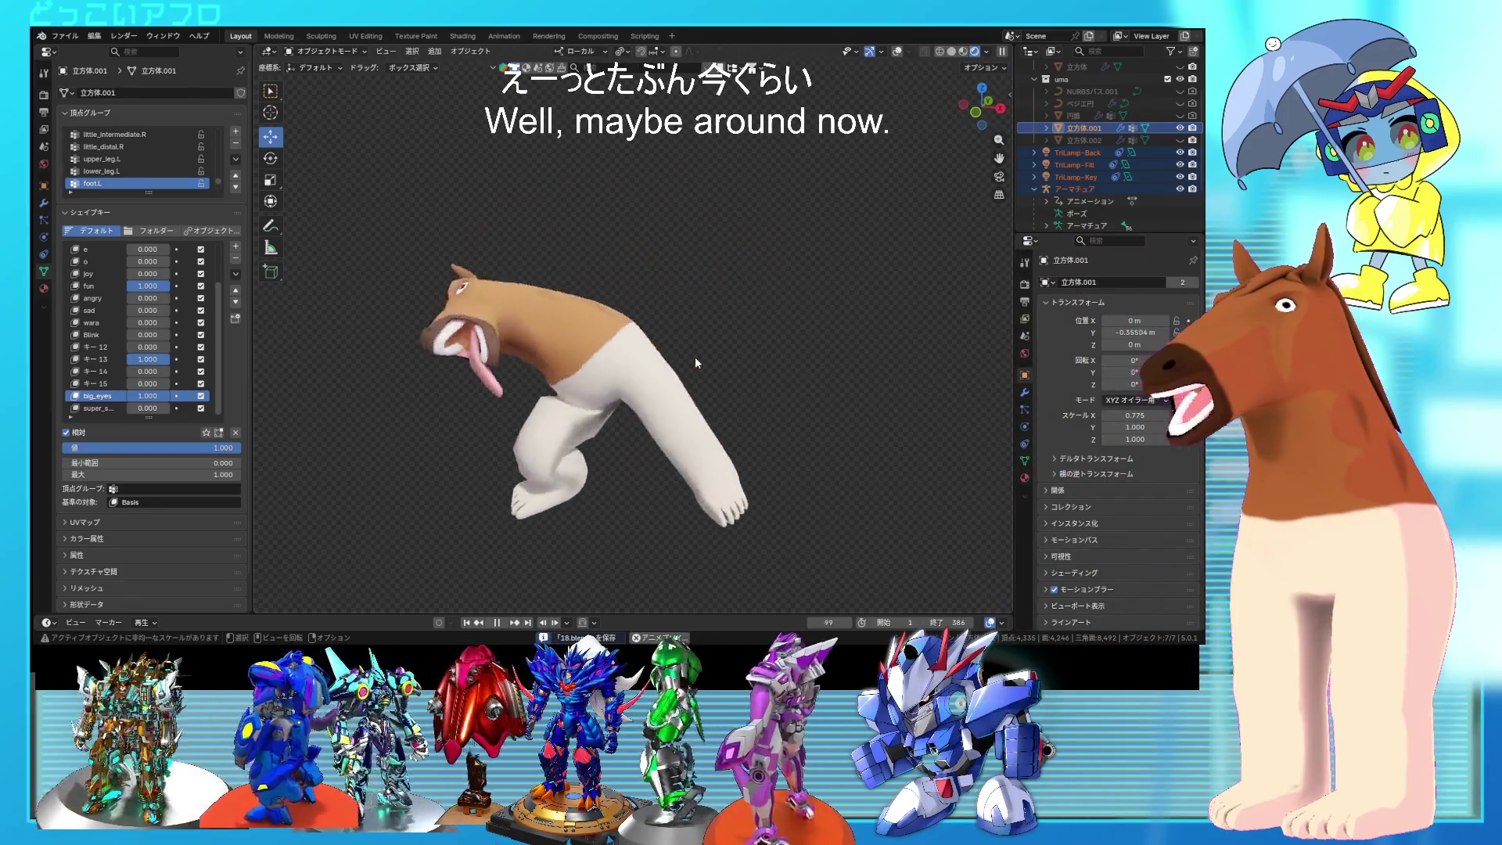
pyautogui.moveTo(691, 344); pyautogui.dragTo(645, 335, button='middle')
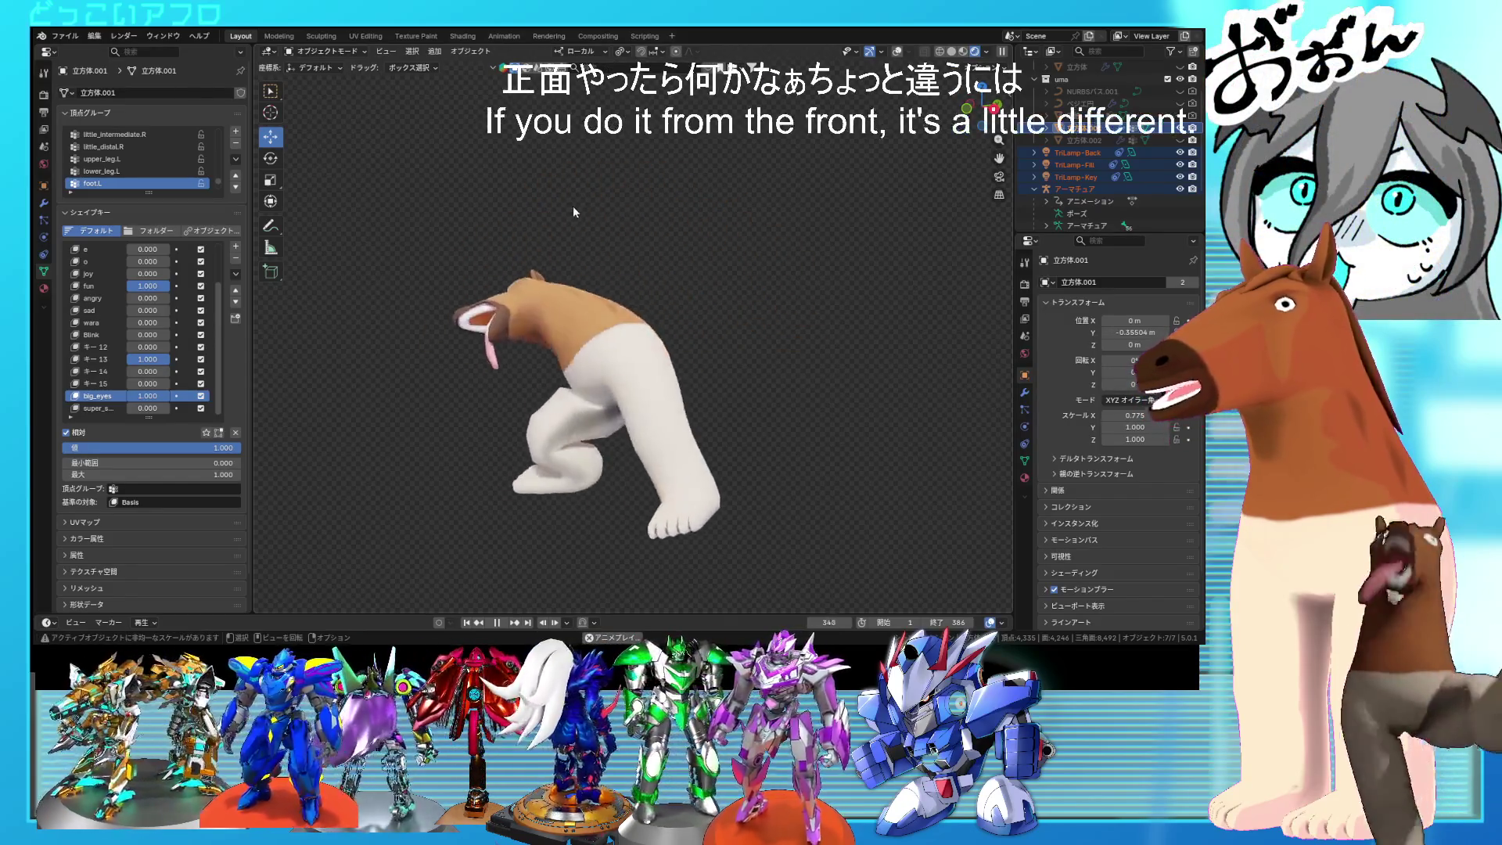
pyautogui.press('space')
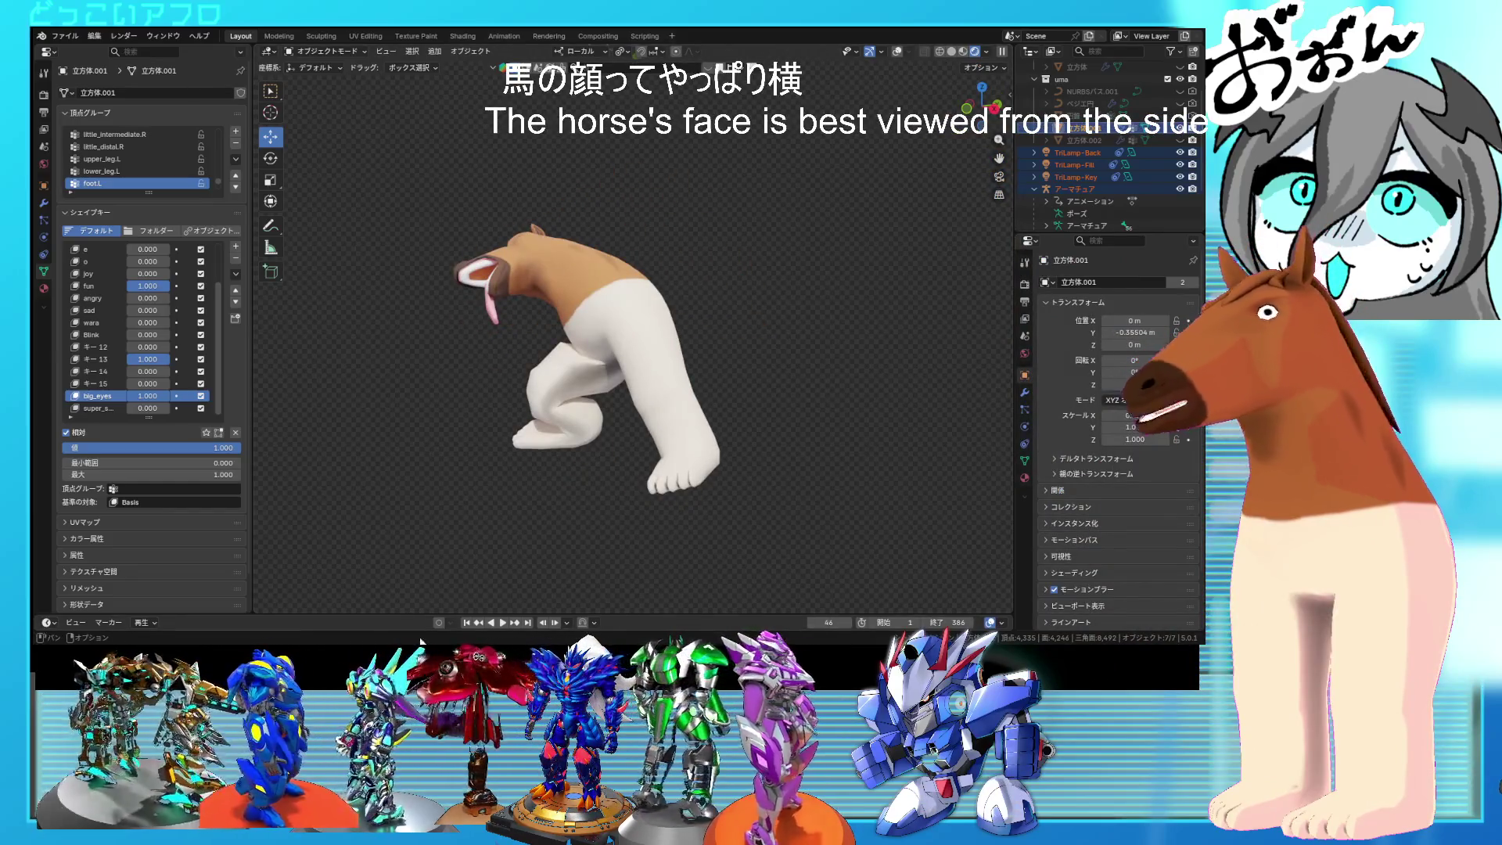
pyautogui.moveTo(836, 625); pyautogui.dragTo(790, 625)
pyautogui.moveTo(691, 367)
pyautogui.mouseDown(button='middle')
pyautogui.moveTo(715, 385)
pyautogui.moveTo(560, 196)
pyautogui.mouseUp(button='middle')
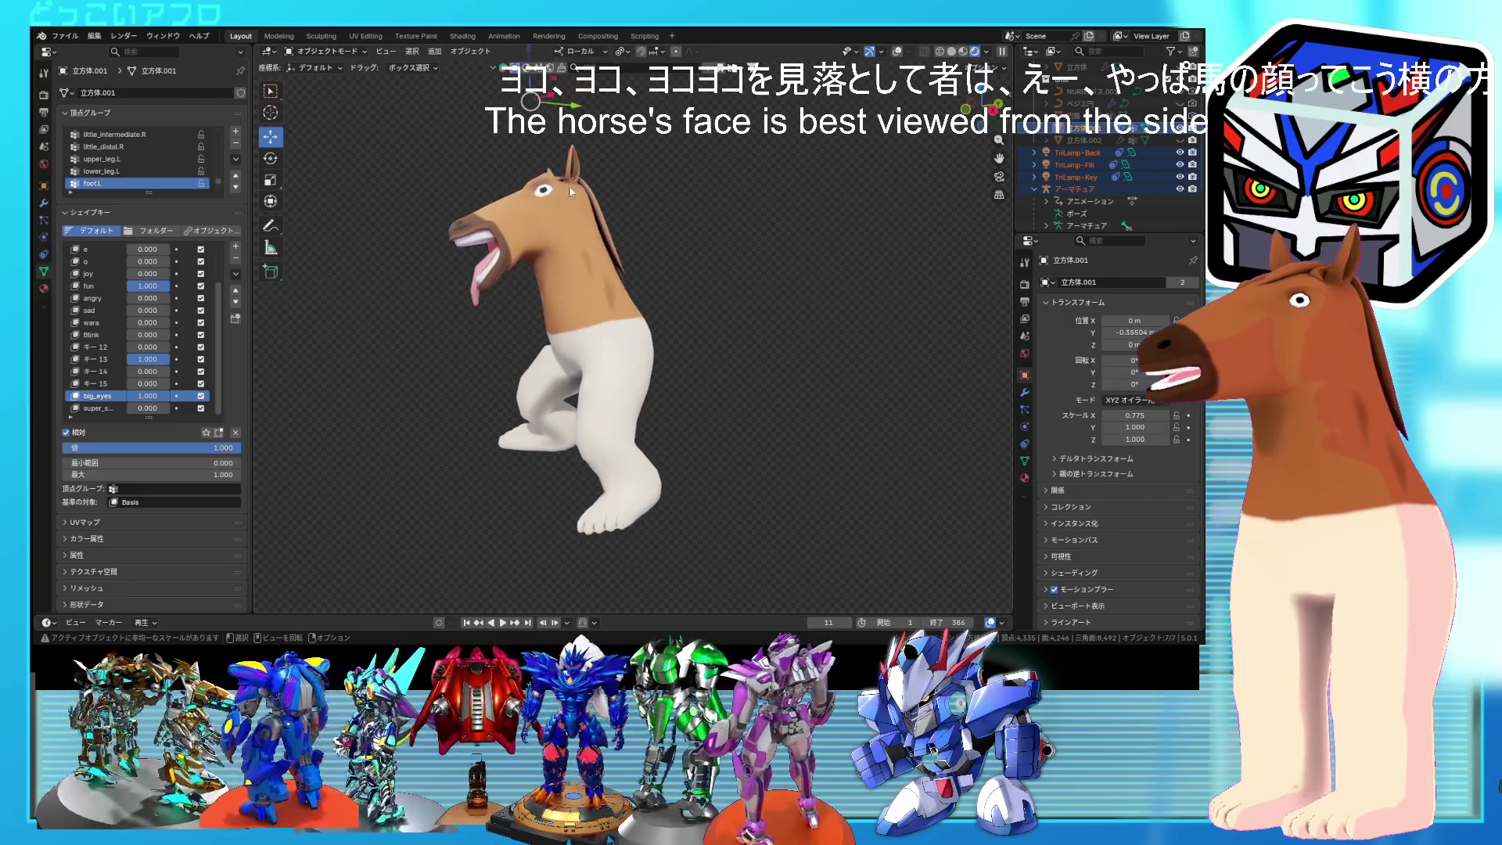
pyautogui.keyDown('shift'); pyautogui.moveTo(552, 270); pyautogui.dragTo(702, 312, button='middle'); pyautogui.keyUp('shift')
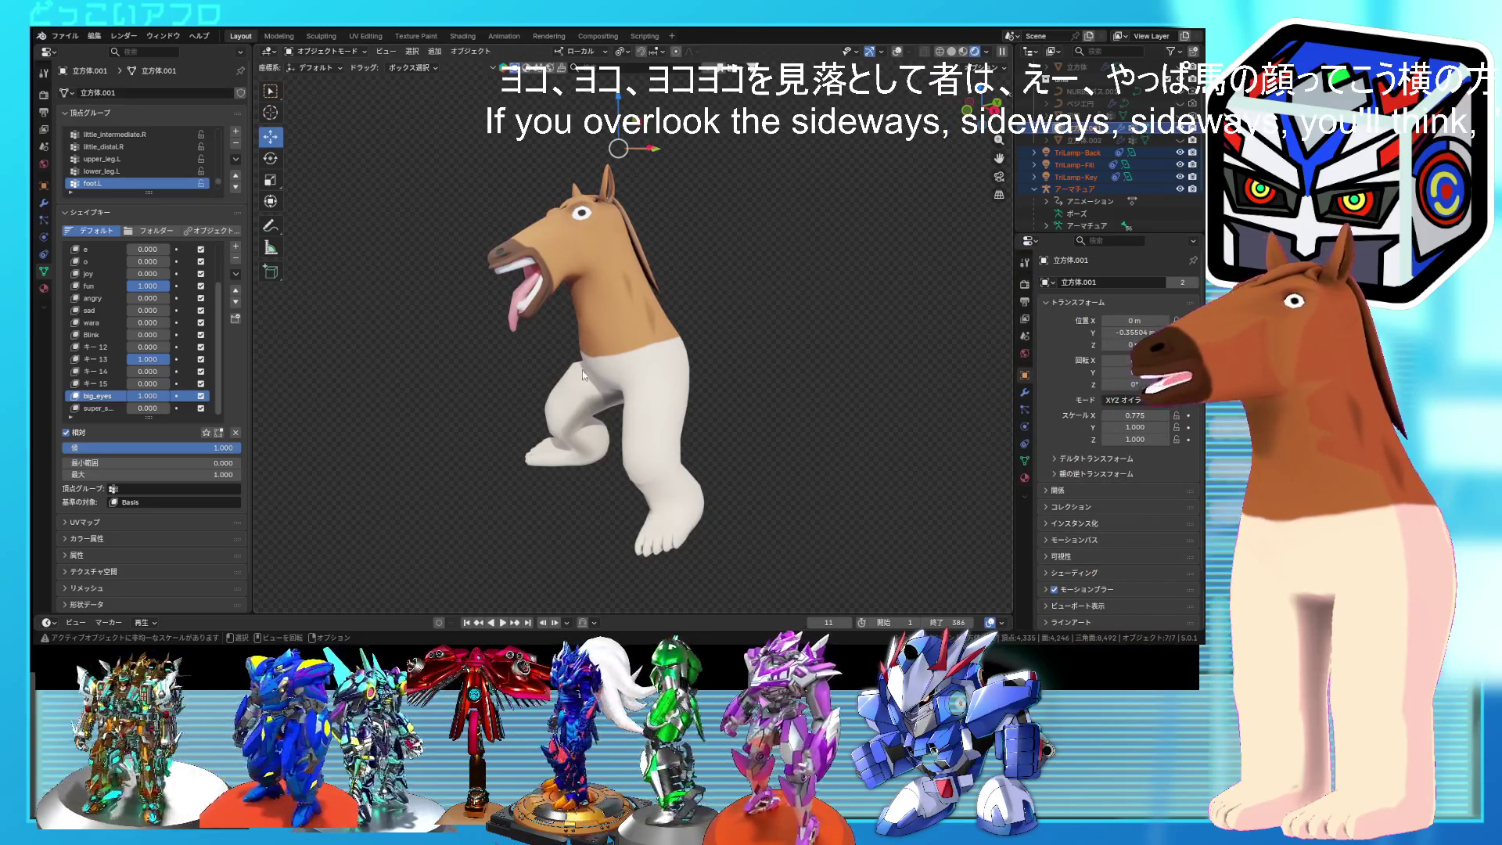
pyautogui.moveTo(613, 357)
pyautogui.mouseDown(button='middle')
pyautogui.moveTo(748, 356)
pyautogui.moveTo(601, 353)
pyautogui.mouseUp(button='middle')
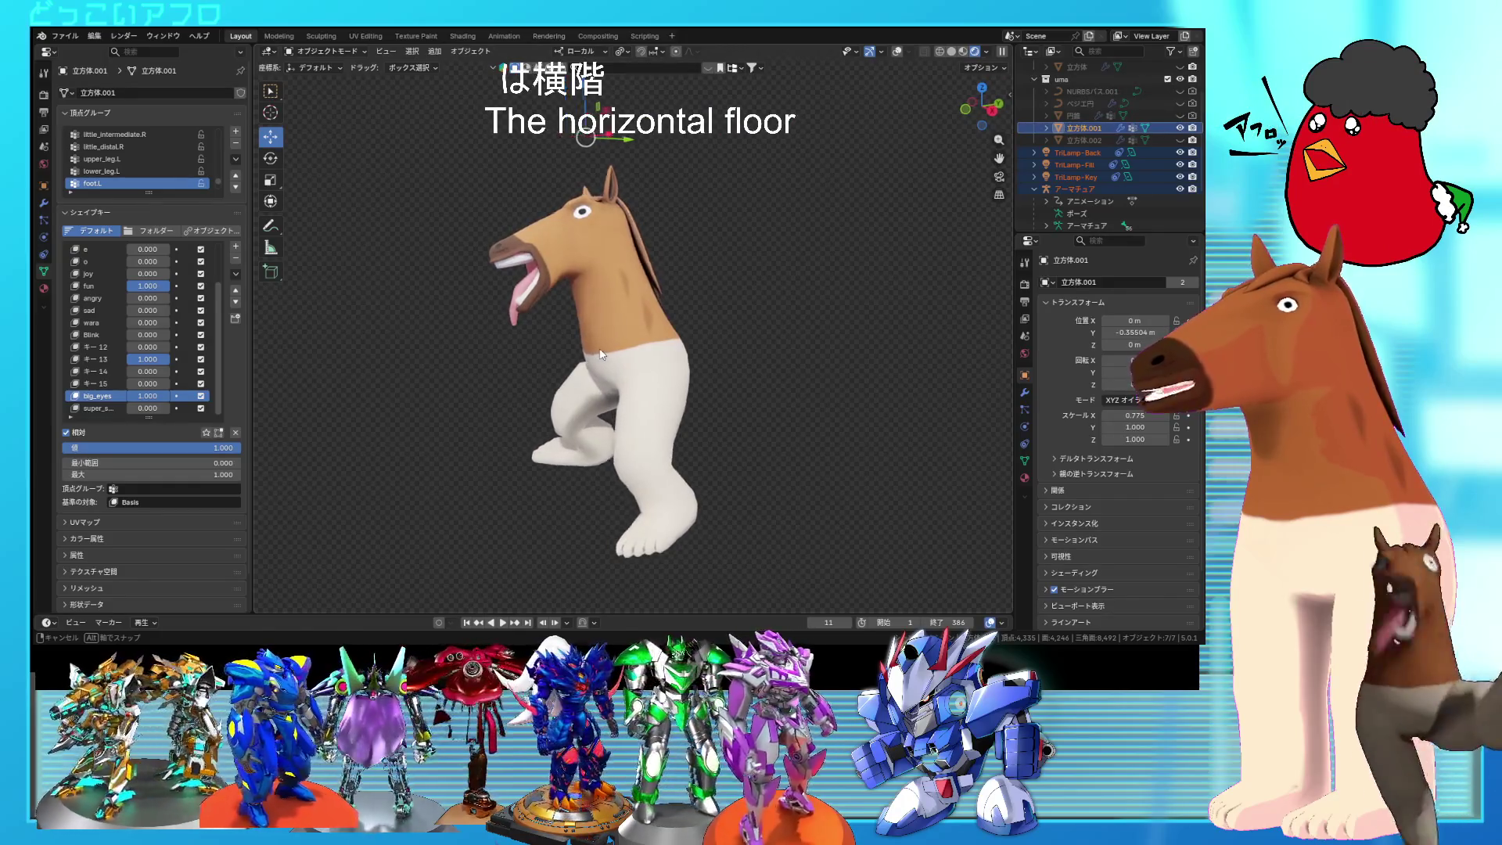
pyautogui.press('KP_0')
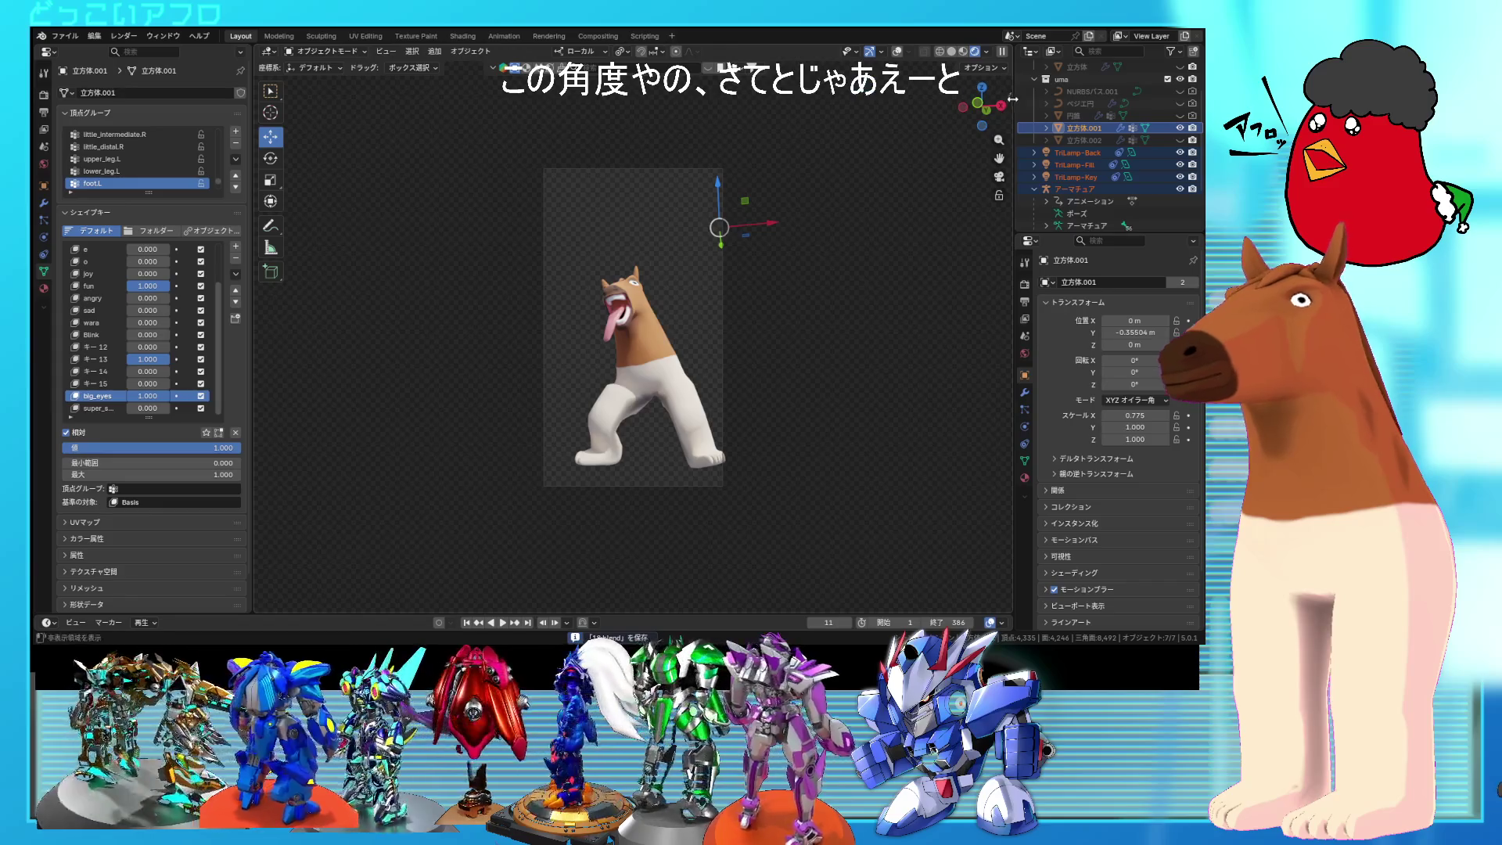
# Step: Enable Lock Camera to View and swing the camera to a side-on shot during playback
pyautogui.press('n')
pyautogui.click(945, 251)
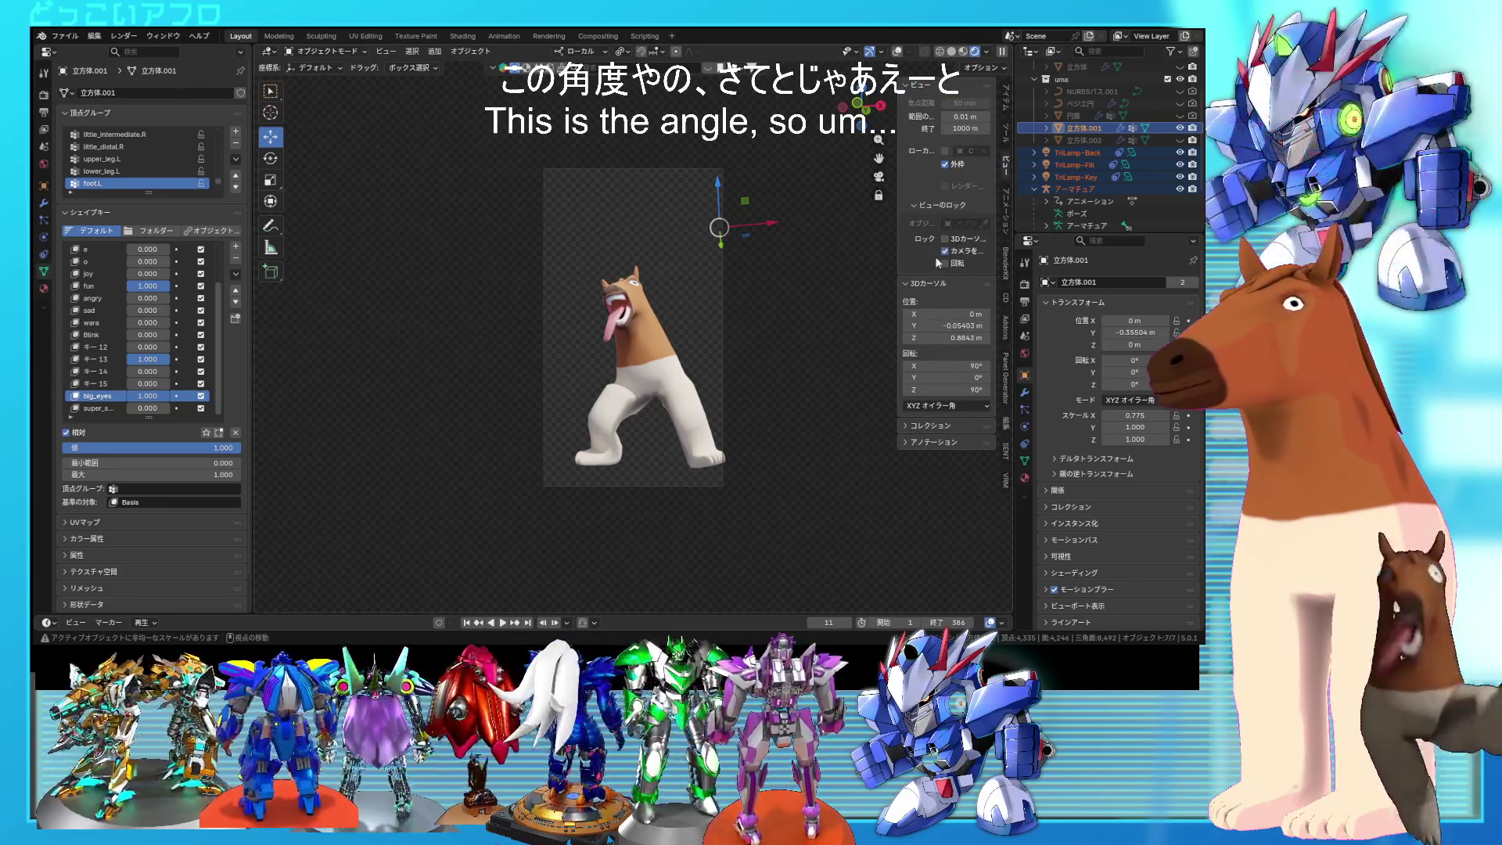
pyautogui.moveTo(690, 319)
pyautogui.mouseDown(button='middle')
pyautogui.moveTo(678, 302)
pyautogui.moveTo(710, 321)
pyautogui.moveTo(720, 303)
pyautogui.mouseUp(button='middle')
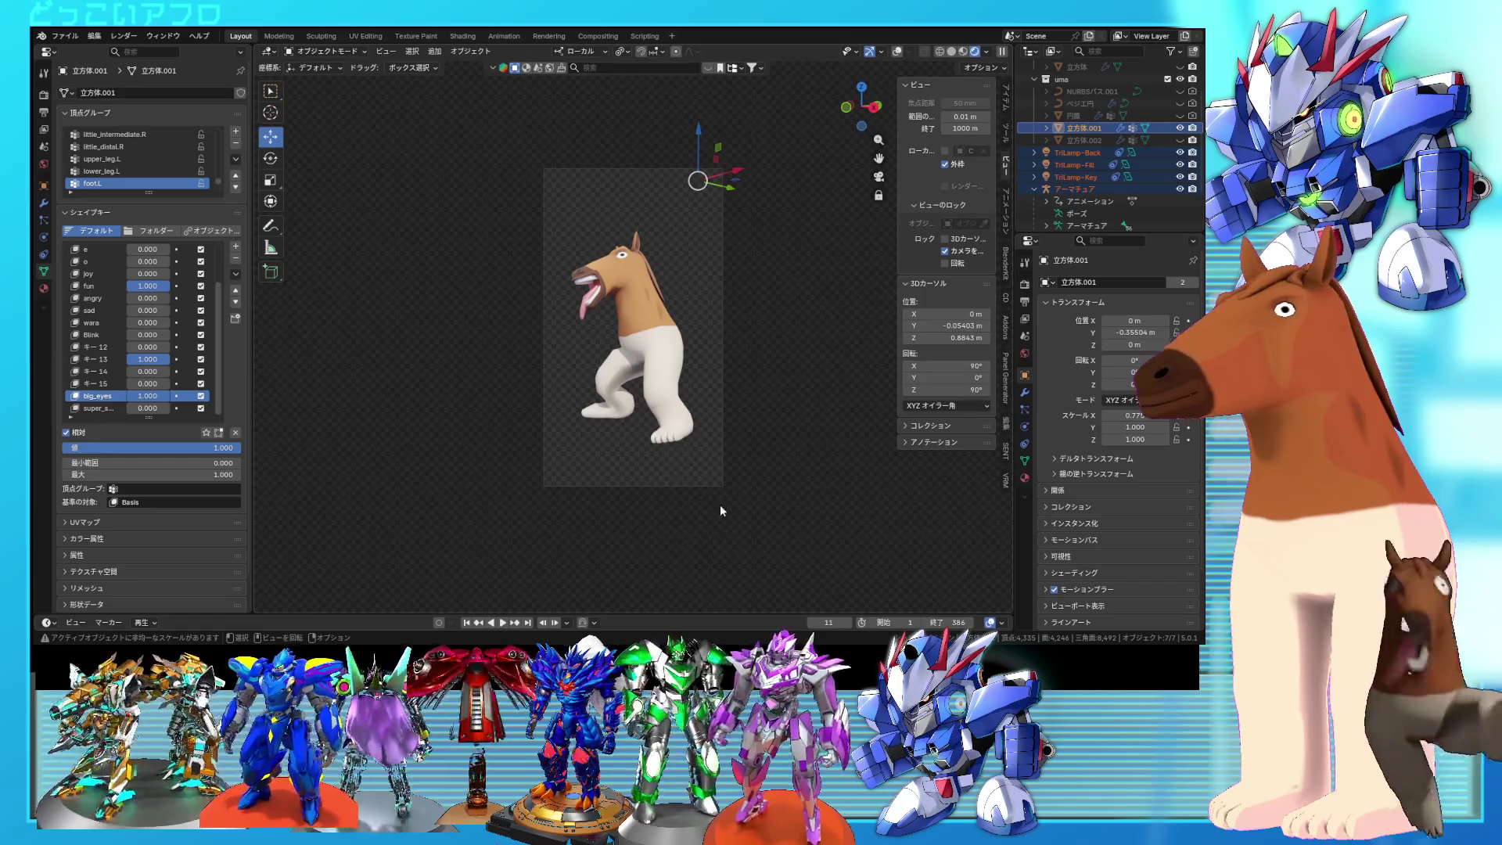
pyautogui.click(503, 622)
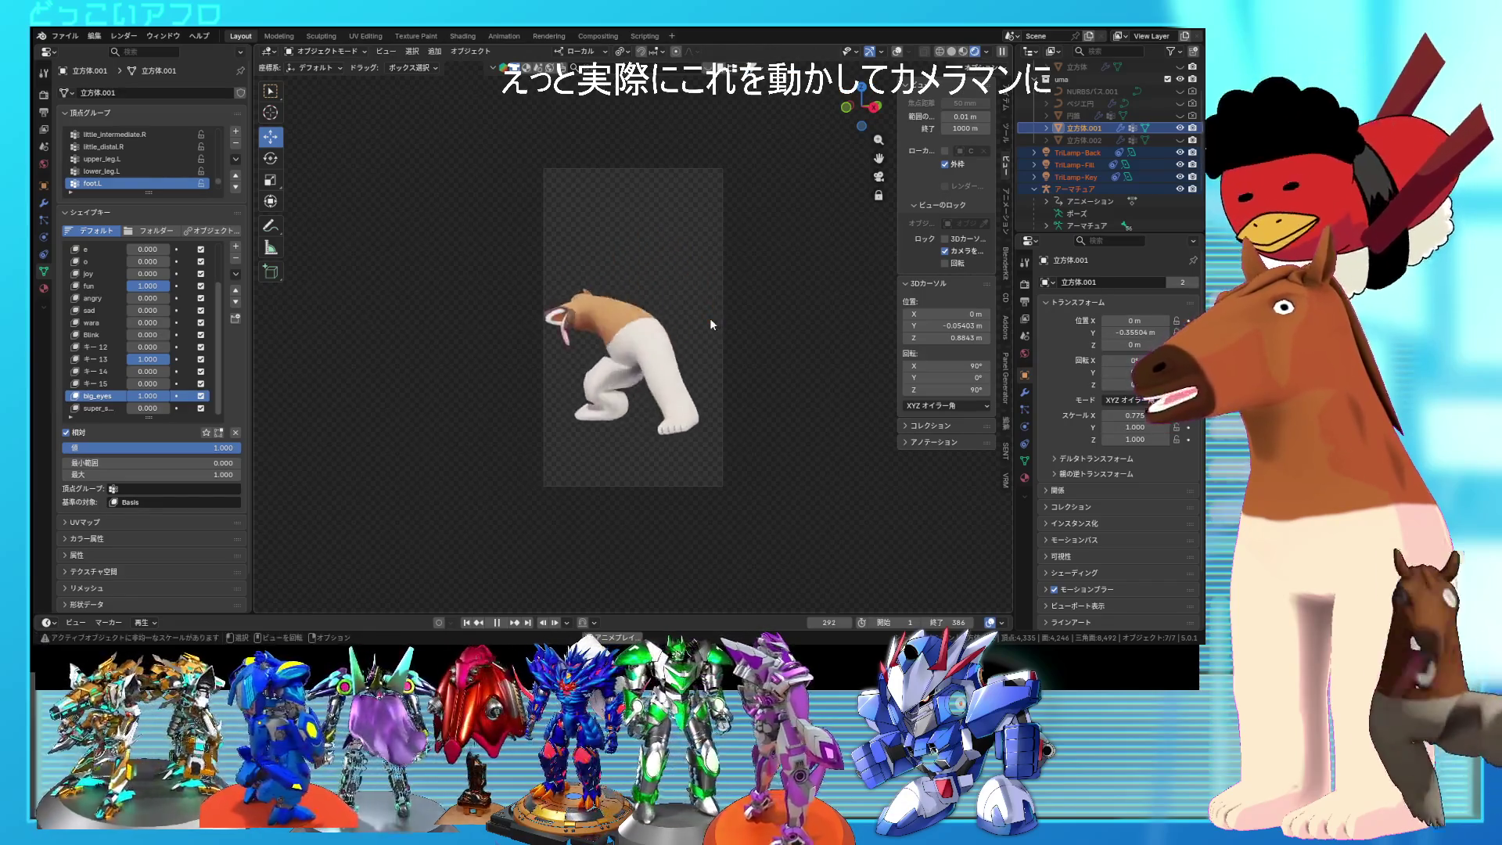
pyautogui.moveTo(707, 345)
pyautogui.mouseDown(button='middle')
pyautogui.moveTo(716, 359)
pyautogui.moveTo(693, 368)
pyautogui.mouseUp(button='middle')
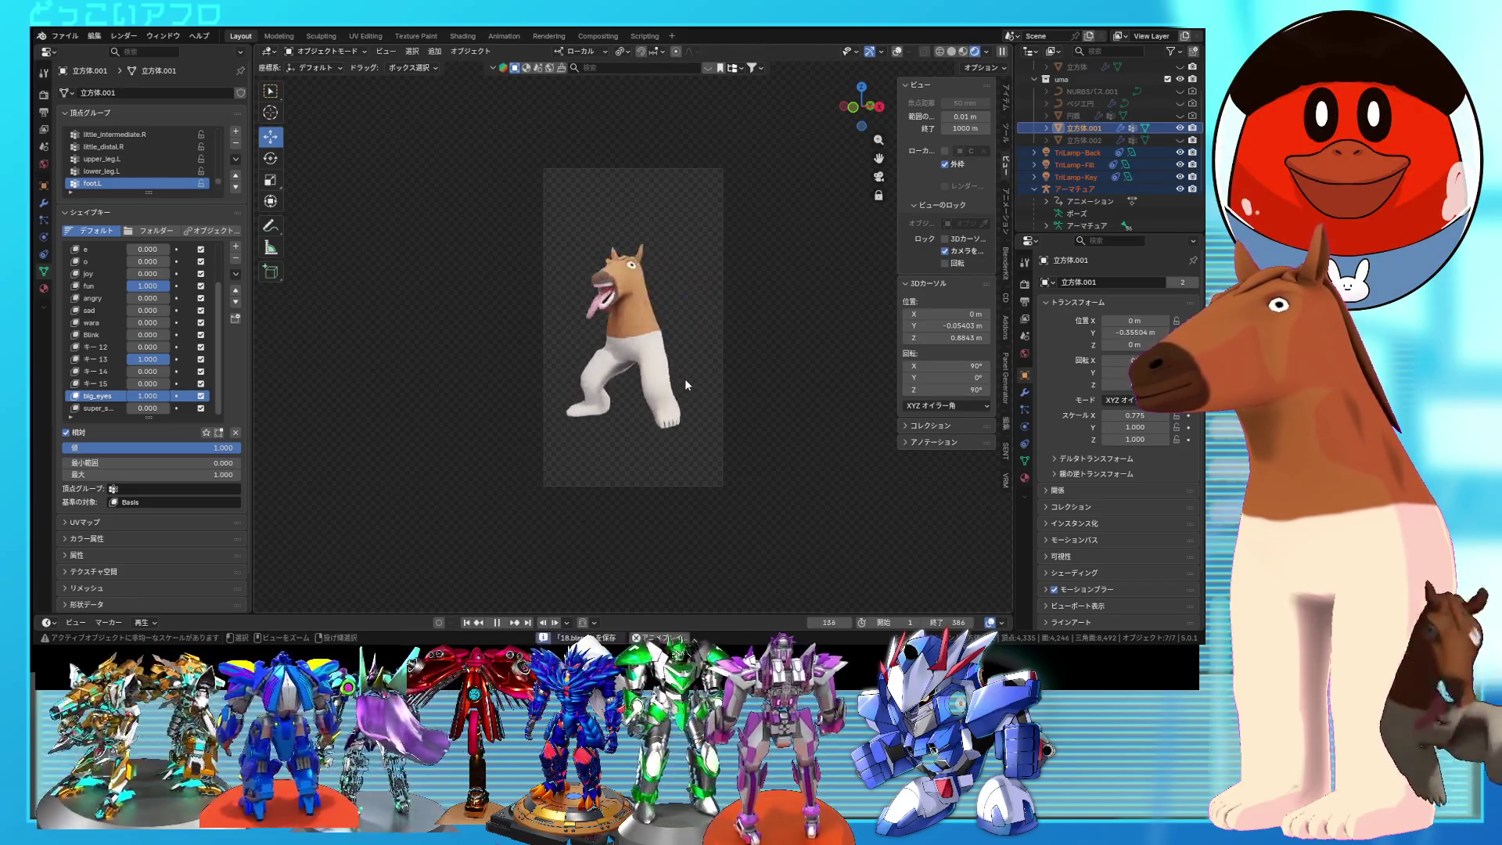
# Step: Save, stop playback at frame 113, disable the camera lock and save again
pyautogui.hotkey('ctrl', 's')
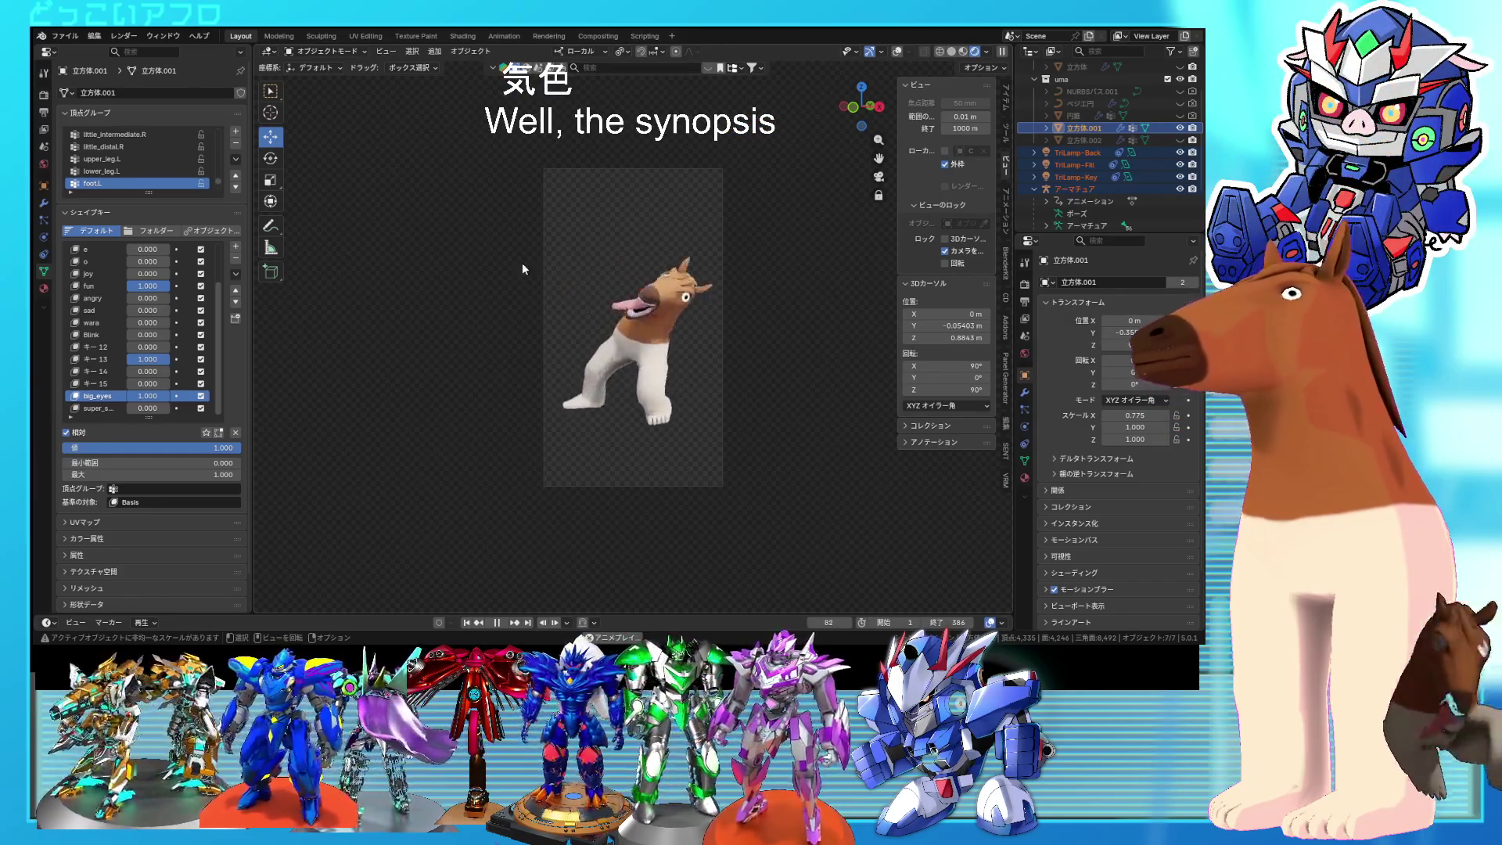
pyautogui.press('space')
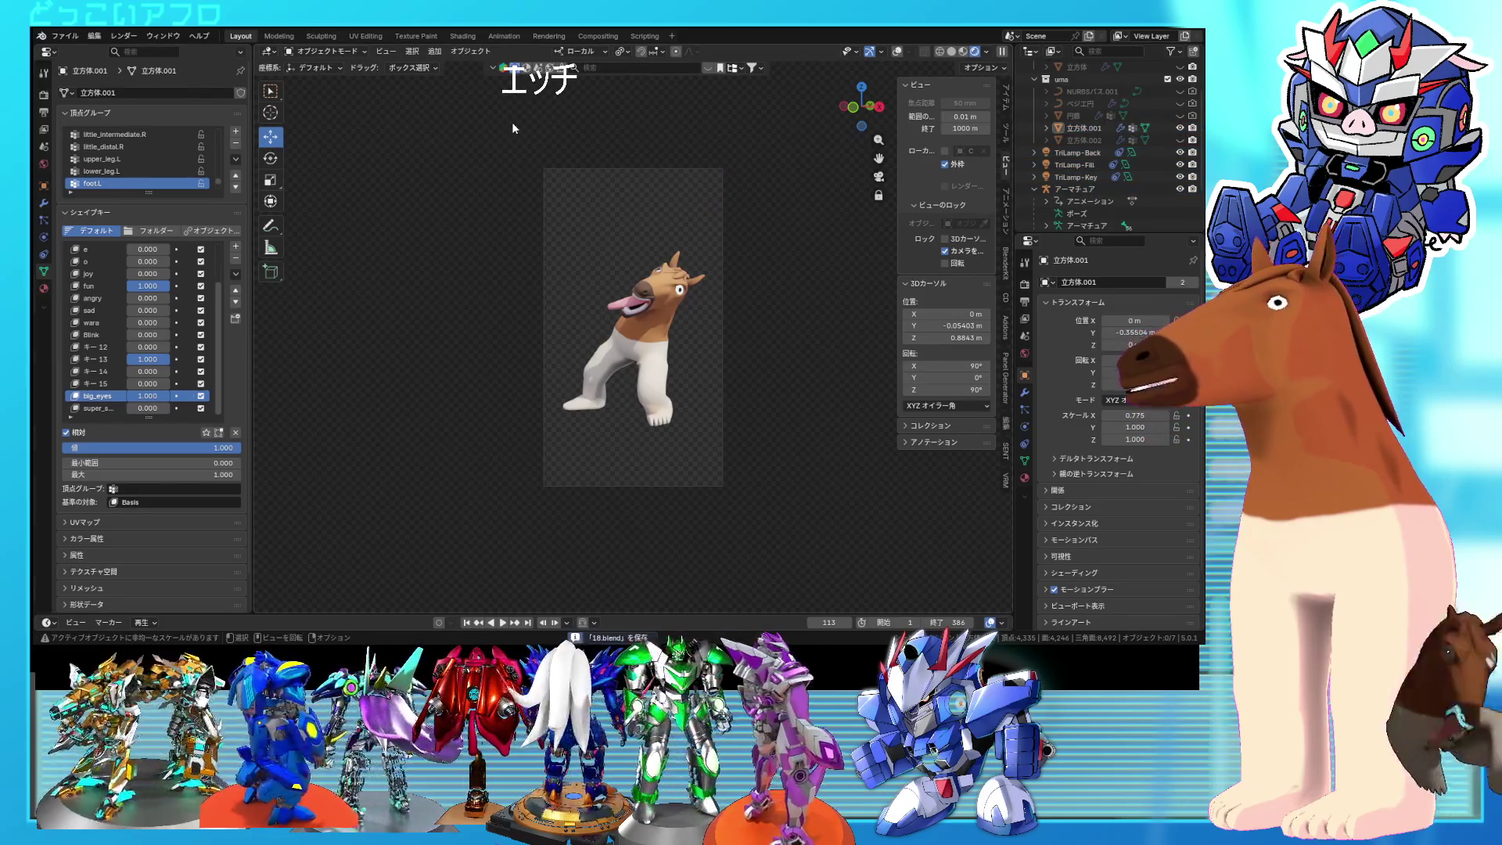
pyautogui.click(961, 253)
pyautogui.moveTo(732, 301)
pyautogui.mouseDown(button='middle')
pyautogui.moveTo(826, 321)
pyautogui.moveTo(604, 299)
pyautogui.moveTo(754, 288)
pyautogui.moveTo(667, 269)
pyautogui.moveTo(696, 284)
pyautogui.moveTo(505, 289)
pyautogui.moveTo(800, 296)
pyautogui.moveTo(690, 305)
pyautogui.moveTo(796, 306)
pyautogui.moveTo(797, 344)
pyautogui.moveTo(666, 337)
pyautogui.moveTo(646, 289)
pyautogui.moveTo(674, 280)
pyautogui.mouseUp(button='middle')
pyautogui.hotkey('ctrl', 's')
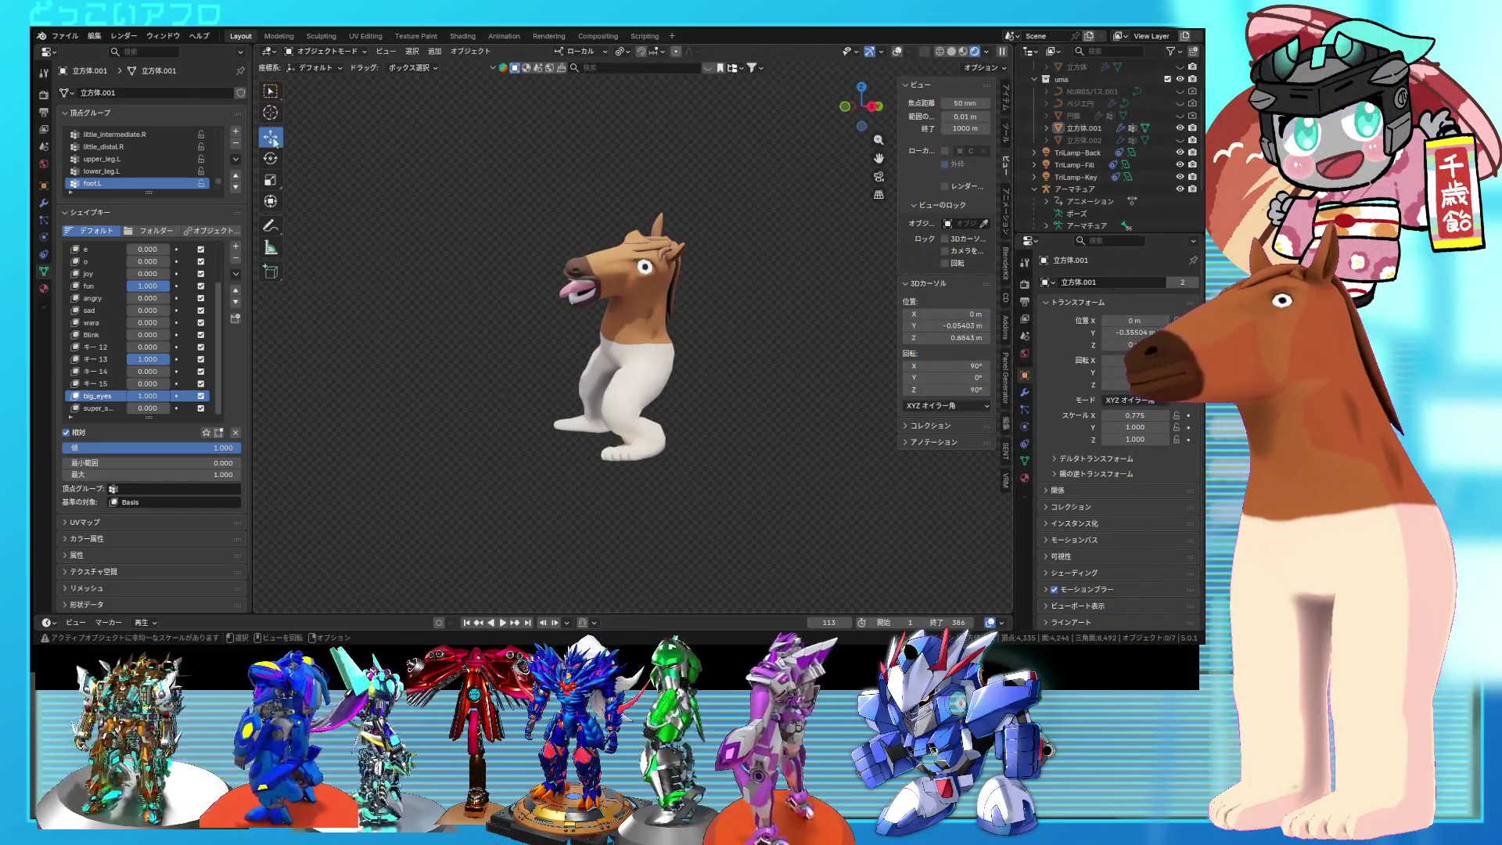
# Step: Open 11.blend from the recent files list
pyautogui.click(66, 36)
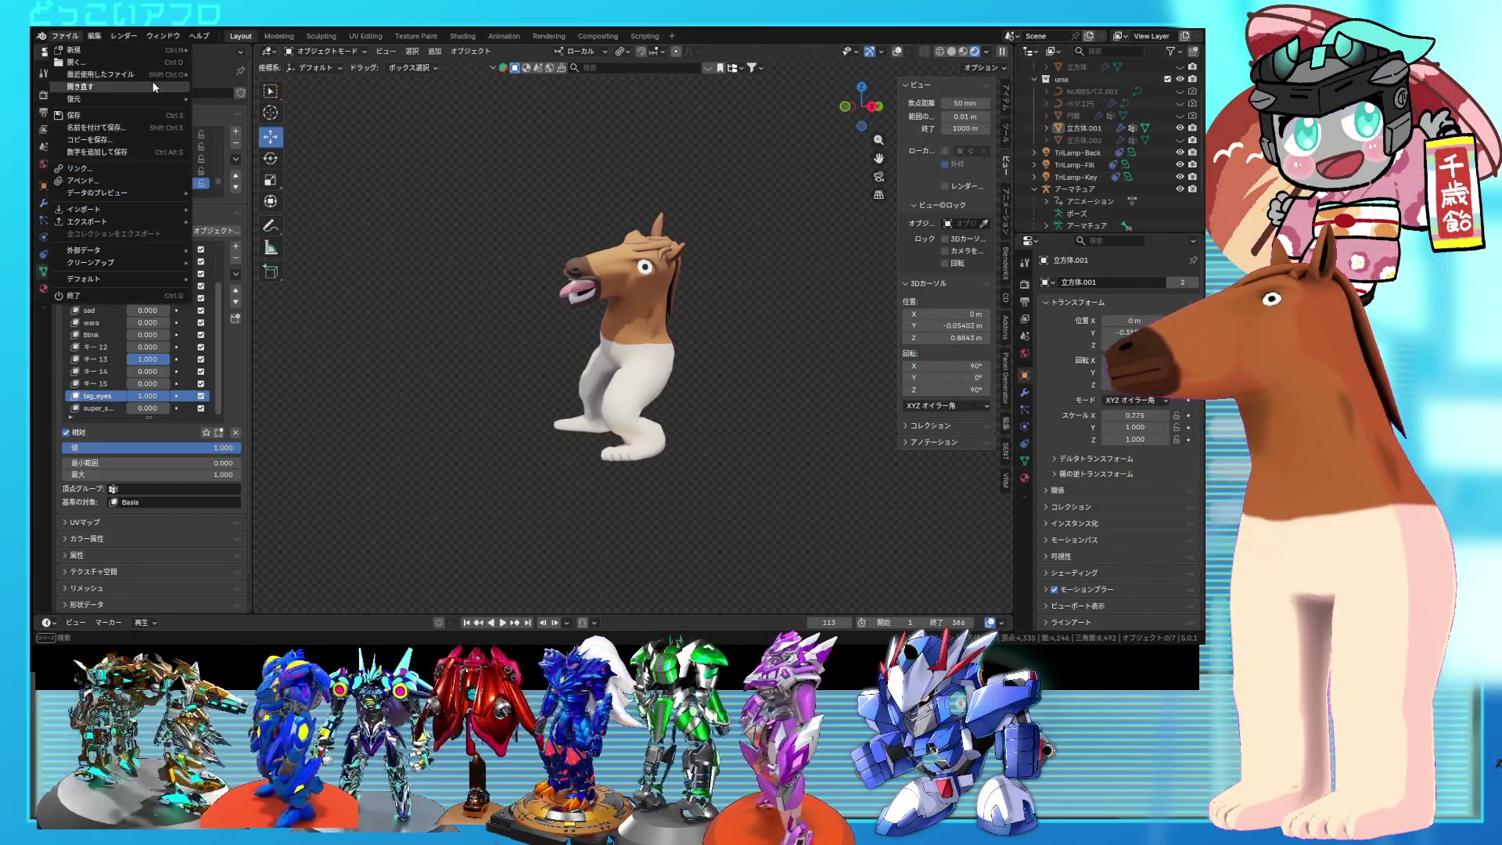
pyautogui.moveTo(158, 72)
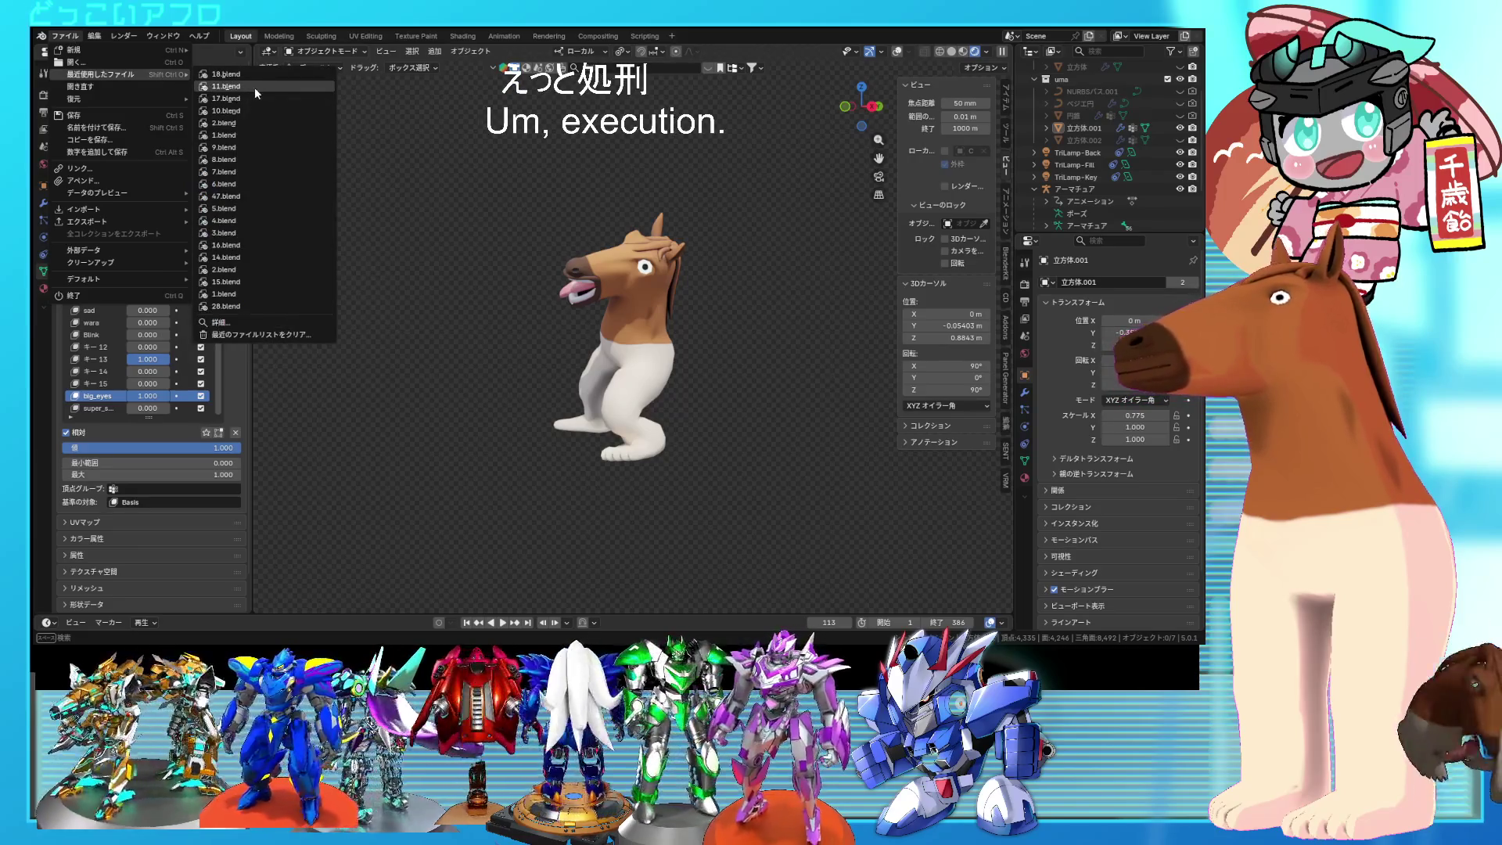
pyautogui.click(255, 87)
pyautogui.moveTo(704, 297)
pyautogui.mouseDown(button='middle')
pyautogui.moveTo(657, 288)
pyautogui.moveTo(714, 285)
pyautogui.moveTo(778, 334)
pyautogui.moveTo(678, 310)
pyautogui.moveTo(604, 338)
pyautogui.mouseUp(button='middle')
# Step: Select the shoulder armor 立方体.009 in Edit Mode and extrude its outer edge outward
pyautogui.click(678, 311)
pyautogui.press('Tab')
pyautogui.scroll(3, 679, 311)
pyautogui.click(604, 338)
pyautogui.moveTo(494, 314)
pyautogui.mouseDown(button='middle')
pyautogui.moveTo(638, 345)
pyautogui.moveTo(680, 298)
pyautogui.mouseUp(button='middle')
pyautogui.press('e')
pyautogui.click(758, 331)
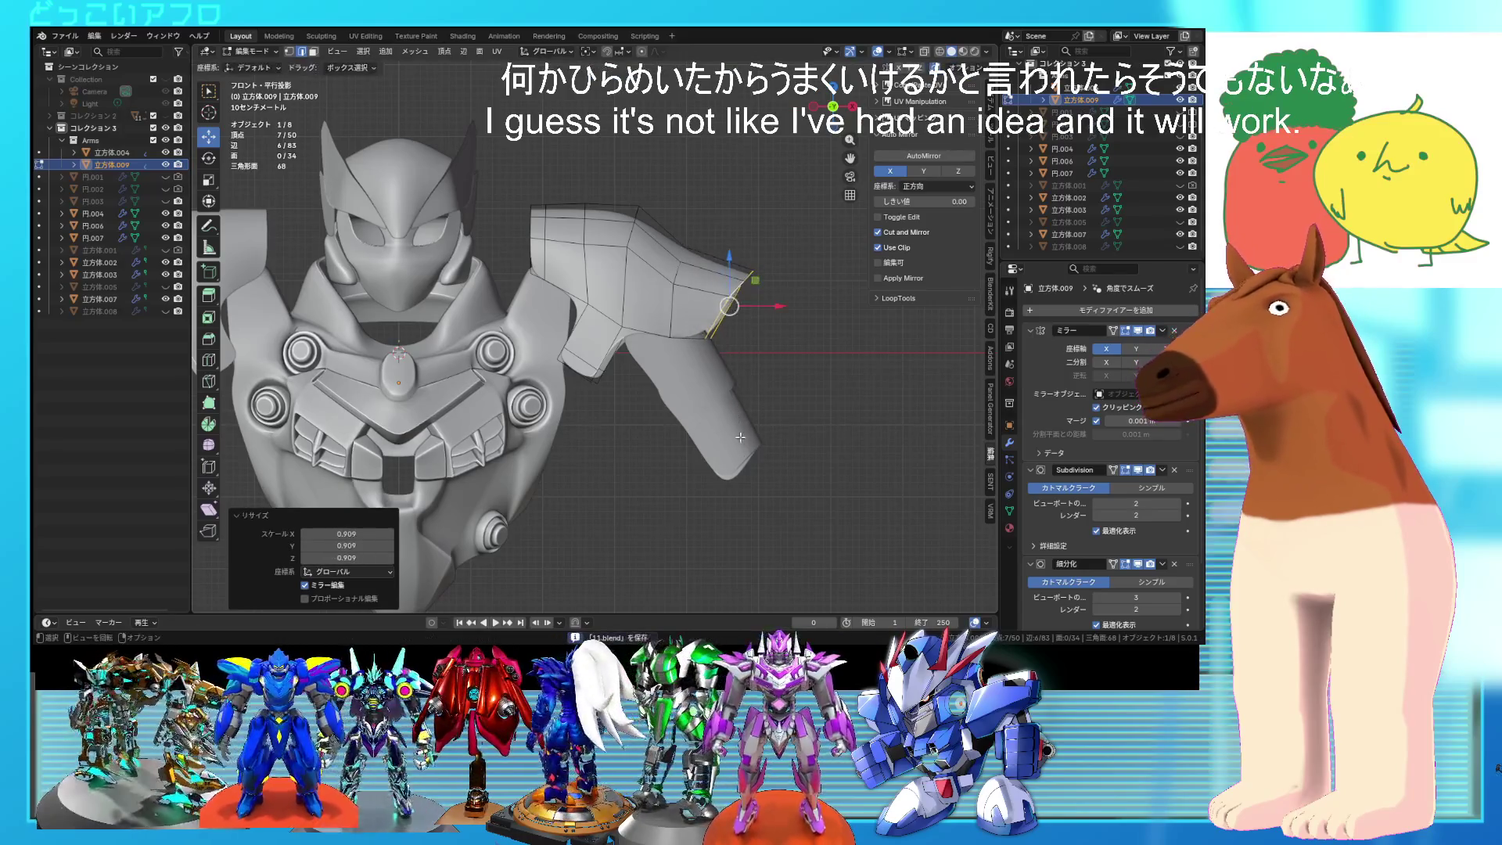
# Step: Rotate the pauldron tip and reposition shoulder vertices, checking in see-through wireframe
pyautogui.moveTo(665, 328); pyautogui.dragTo(587, 358, button='middle')
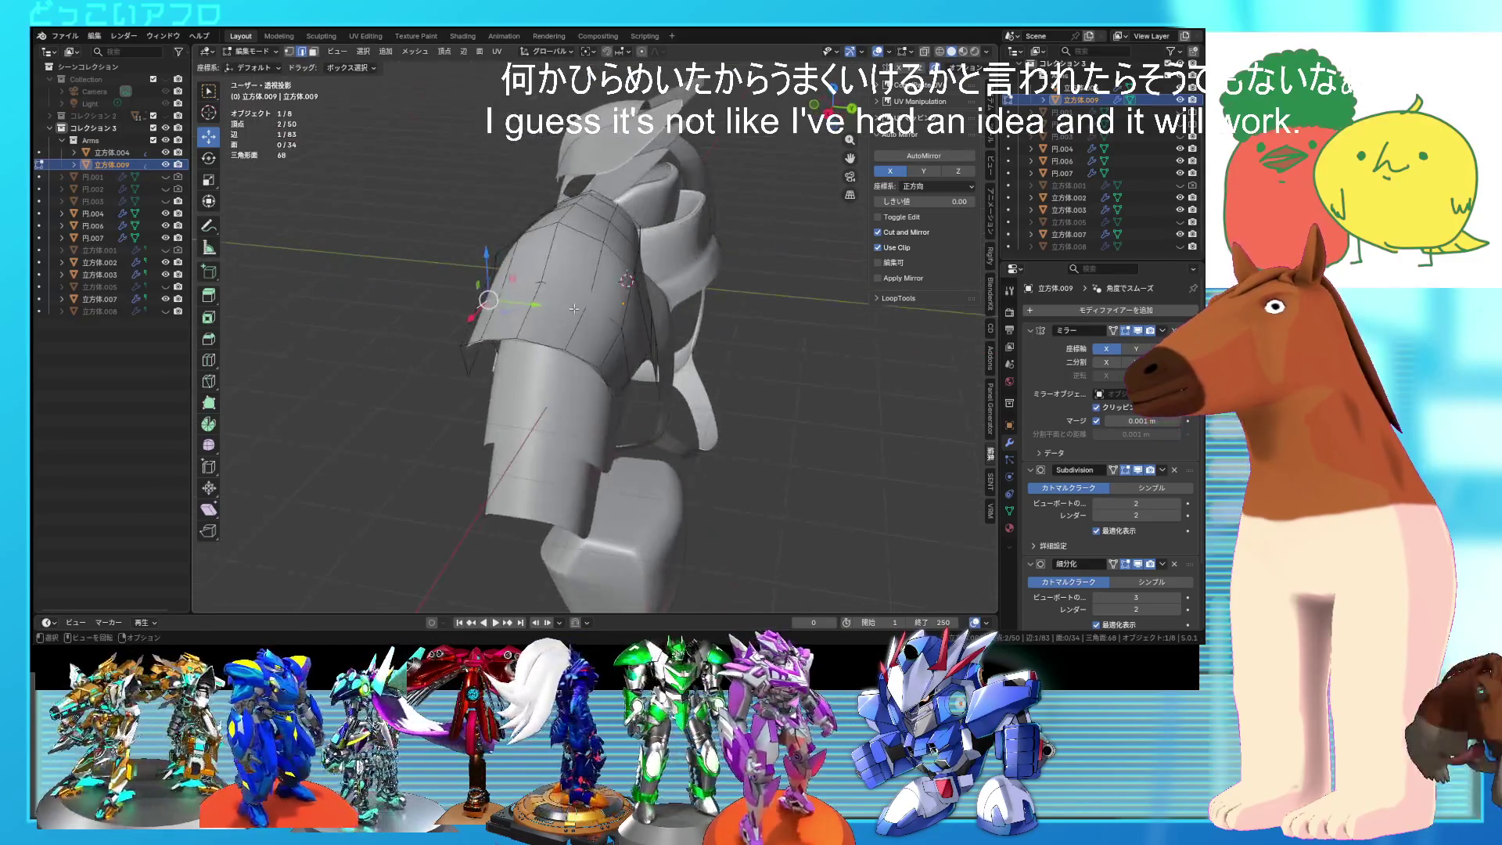
pyautogui.keyDown('ctrl'); pyautogui.click(477, 341); pyautogui.keyUp('ctrl')
pyautogui.keyDown('alt'); pyautogui.moveTo(477, 340); pyautogui.dragTo(750, 339, button='middle'); pyautogui.keyUp('alt')
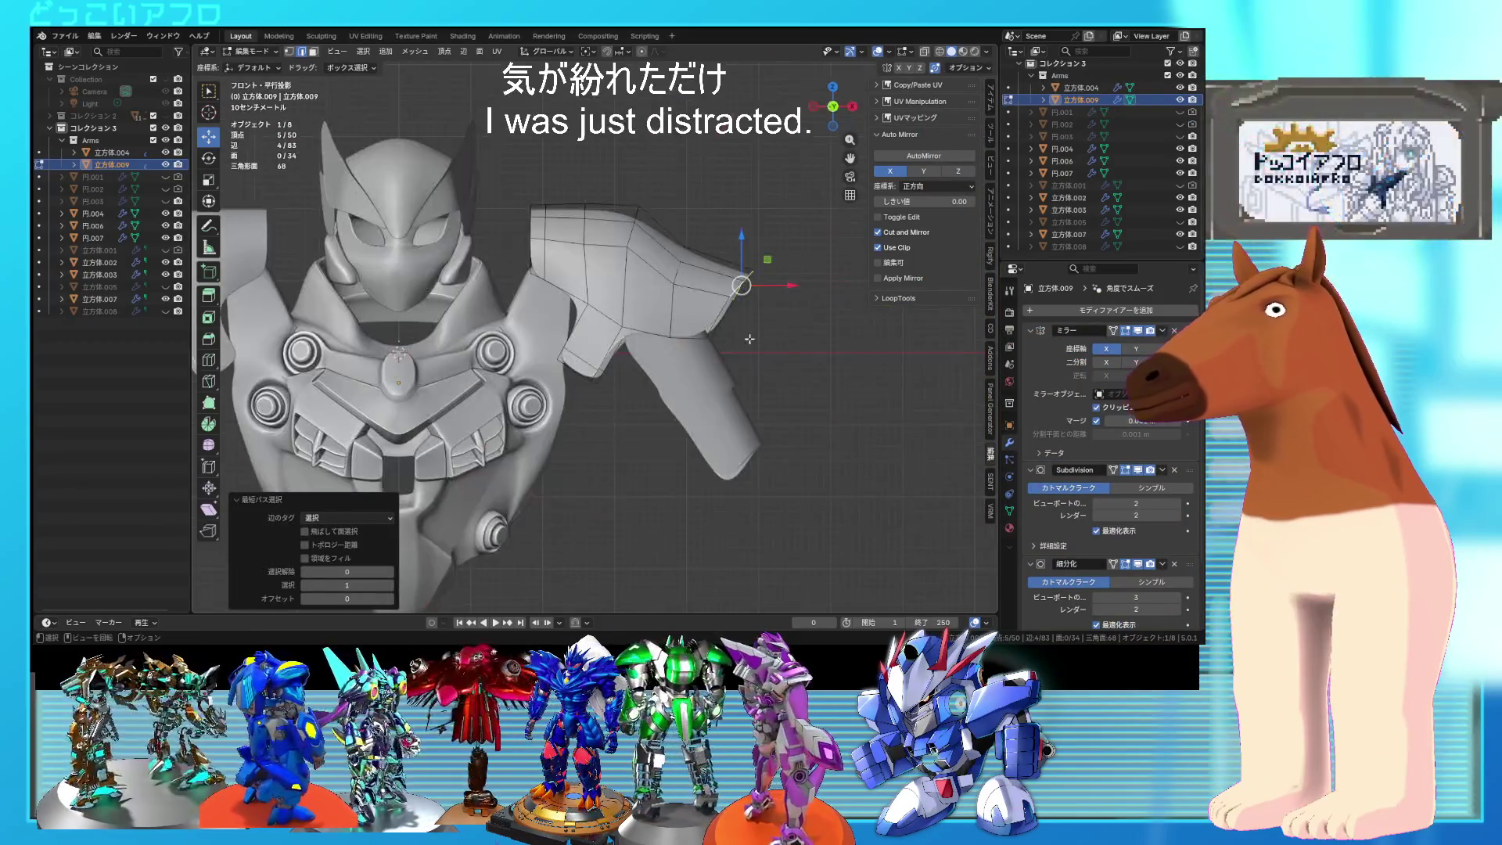
pyautogui.click(753, 395)
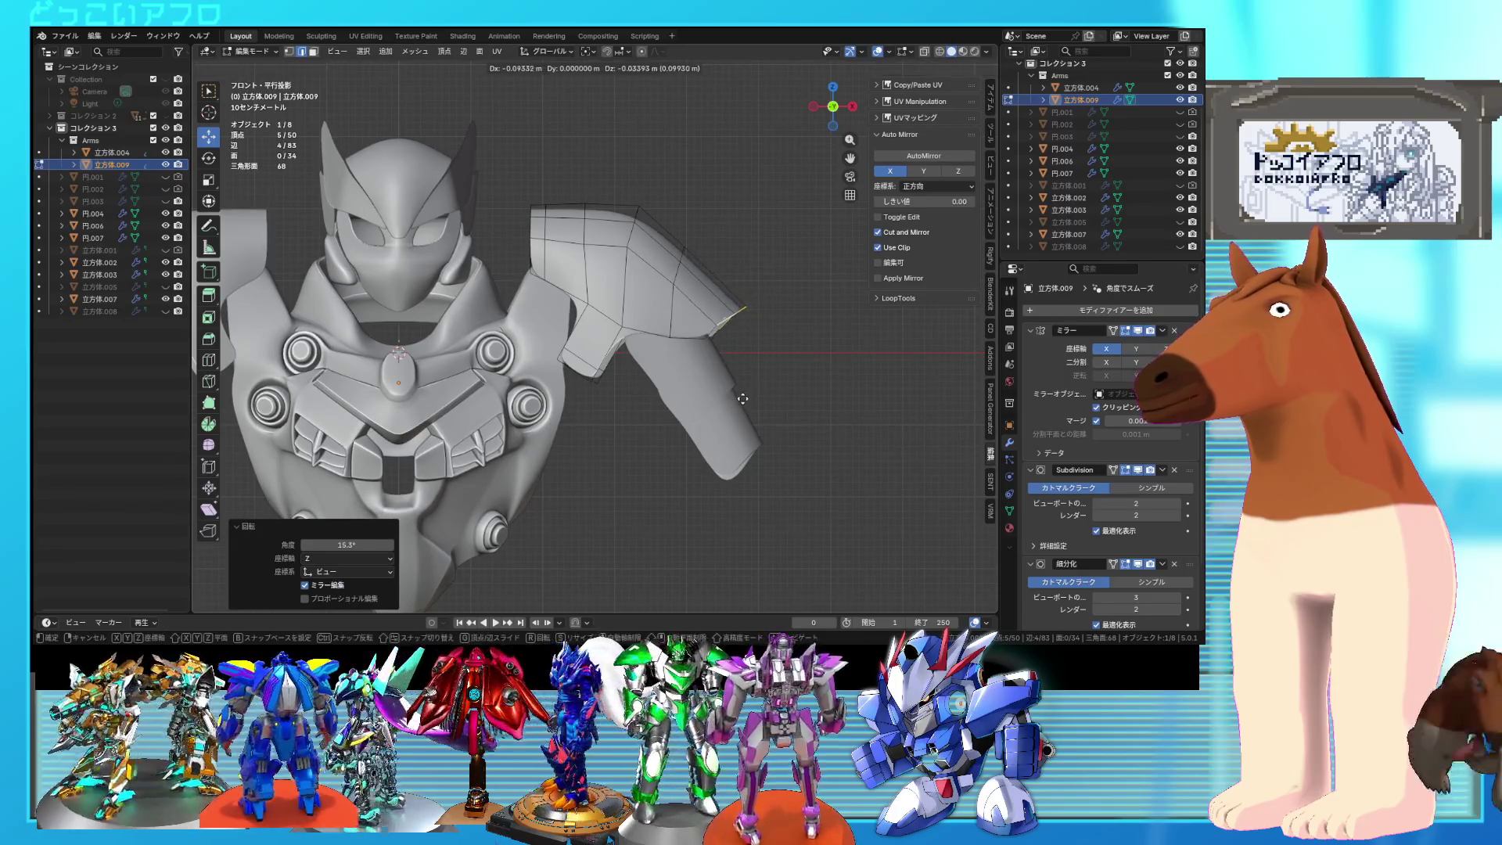
pyautogui.click(709, 350)
pyautogui.hotkey('shift', 'z')
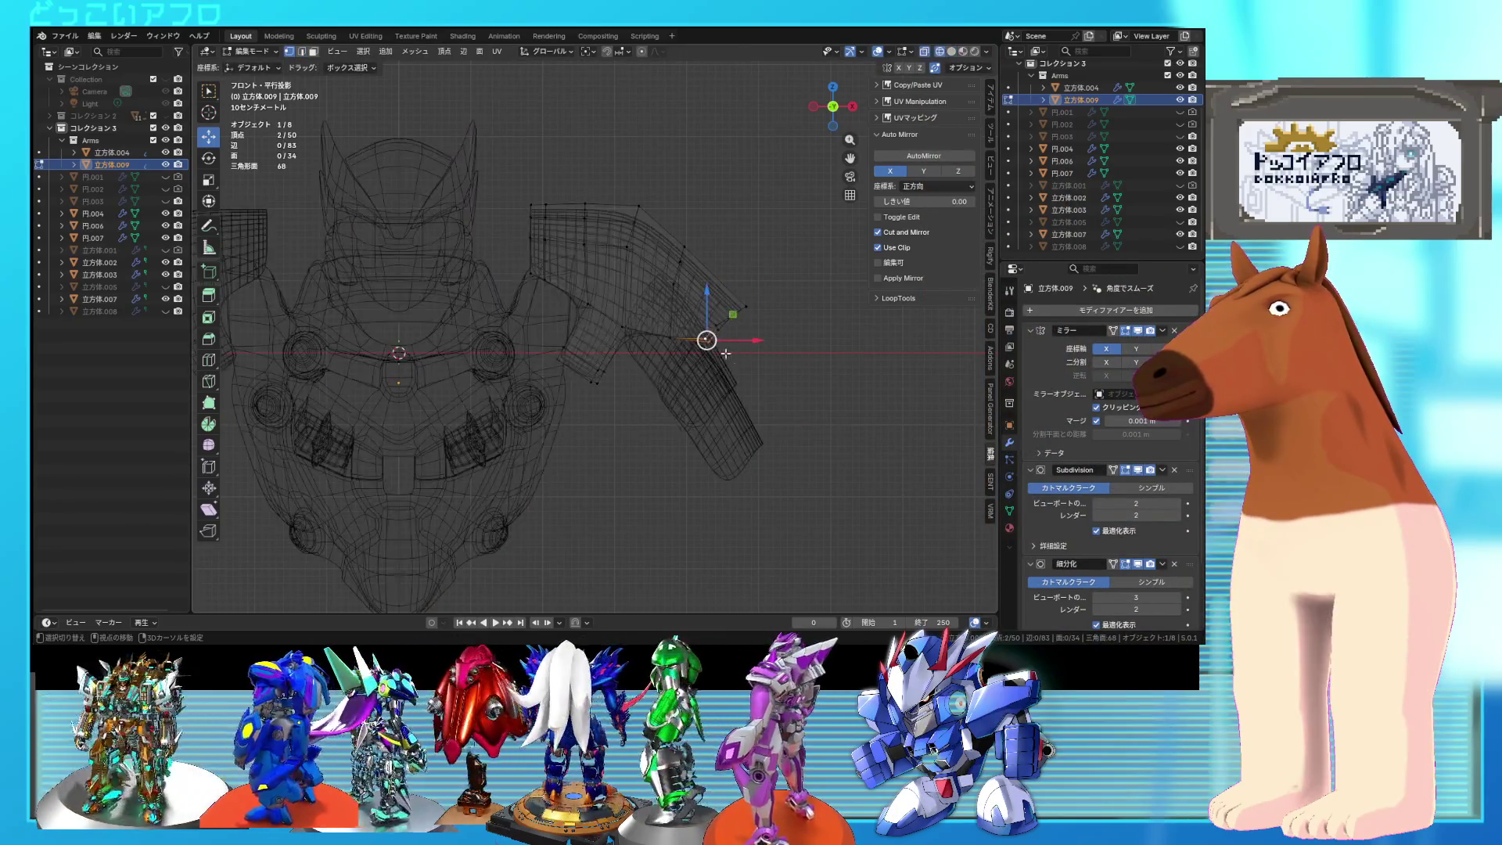
pyautogui.click(743, 376)
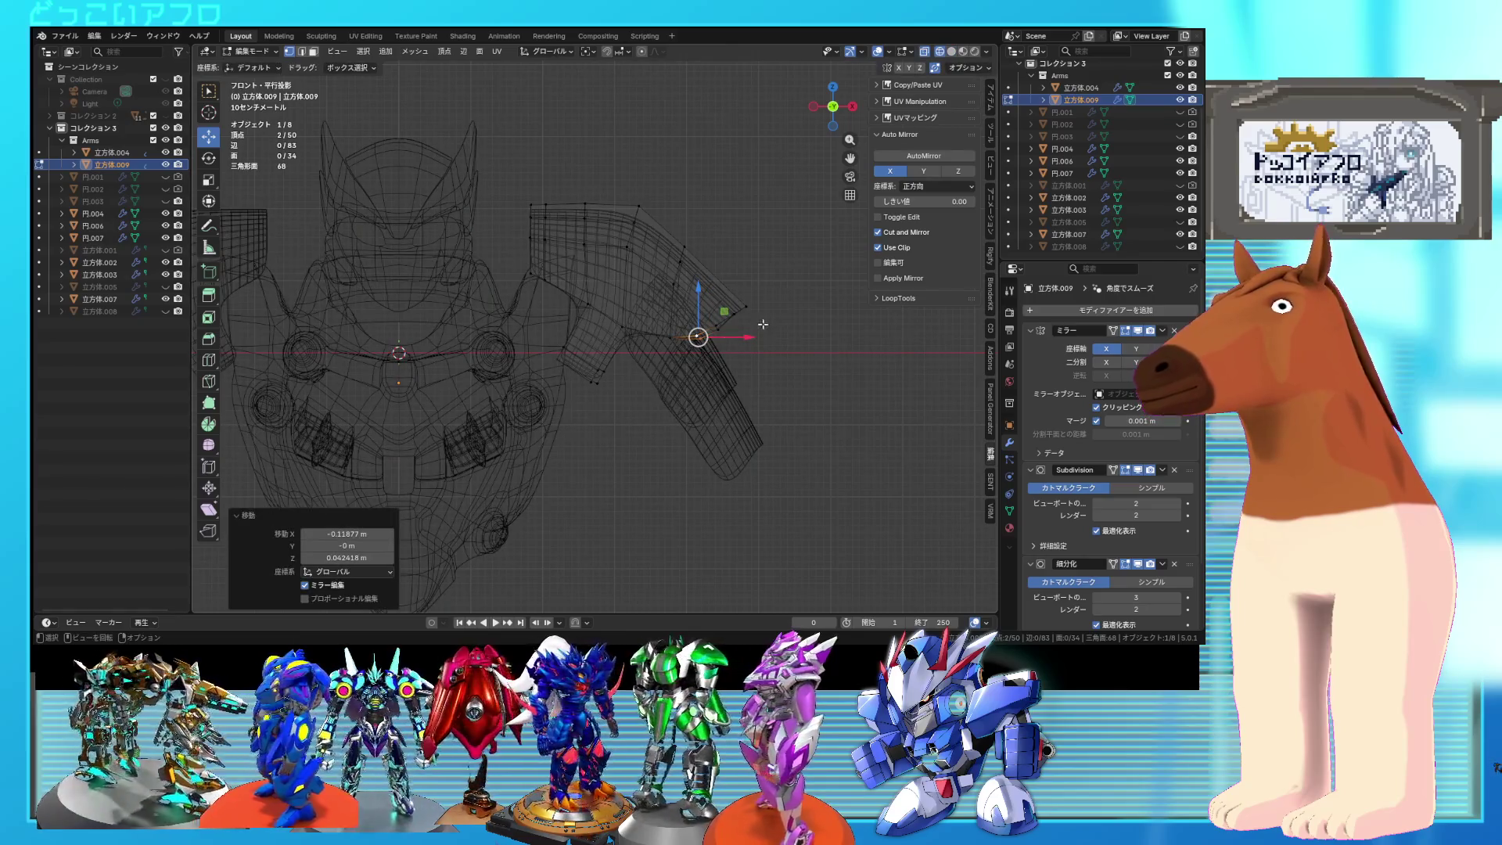
pyautogui.hotkey('shift', 'z')
# Step: Scale down the pauldron's edge loop, cancelling the bottom loop's scaling
pyautogui.moveTo(744, 306)
pyautogui.mouseDown(button='middle')
pyautogui.moveTo(588, 361)
pyautogui.moveTo(602, 415)
pyautogui.moveTo(595, 383)
pyautogui.moveTo(626, 368)
pyautogui.moveTo(635, 382)
pyautogui.moveTo(611, 378)
pyautogui.mouseUp(button='middle')
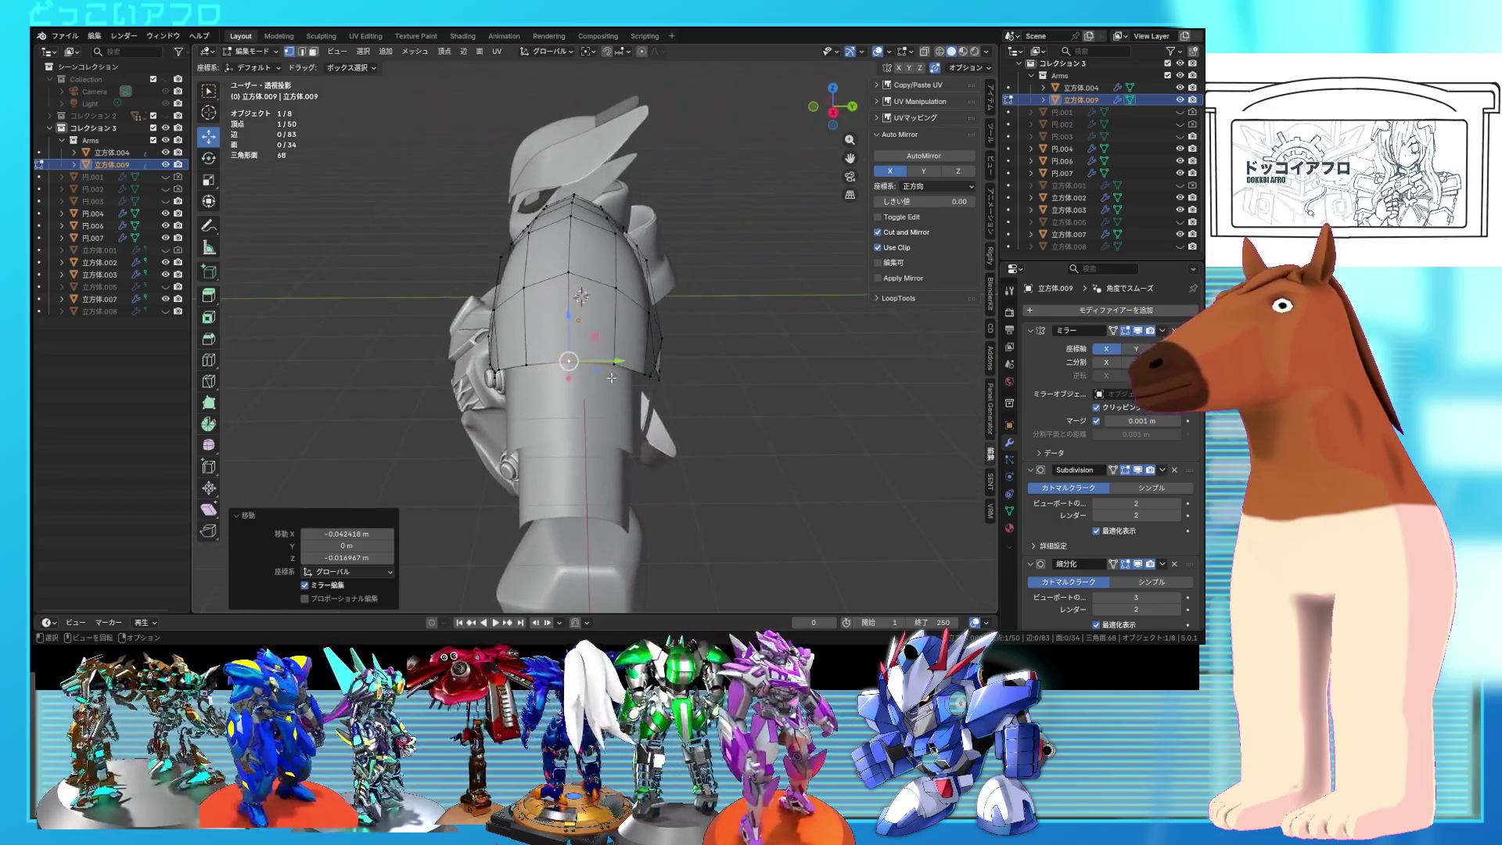
pyautogui.press('s')
pyautogui.click(548, 371)
pyautogui.moveTo(547, 372)
pyautogui.mouseDown(button='middle')
pyautogui.moveTo(758, 387)
pyautogui.moveTo(662, 439)
pyautogui.mouseUp(button='middle')
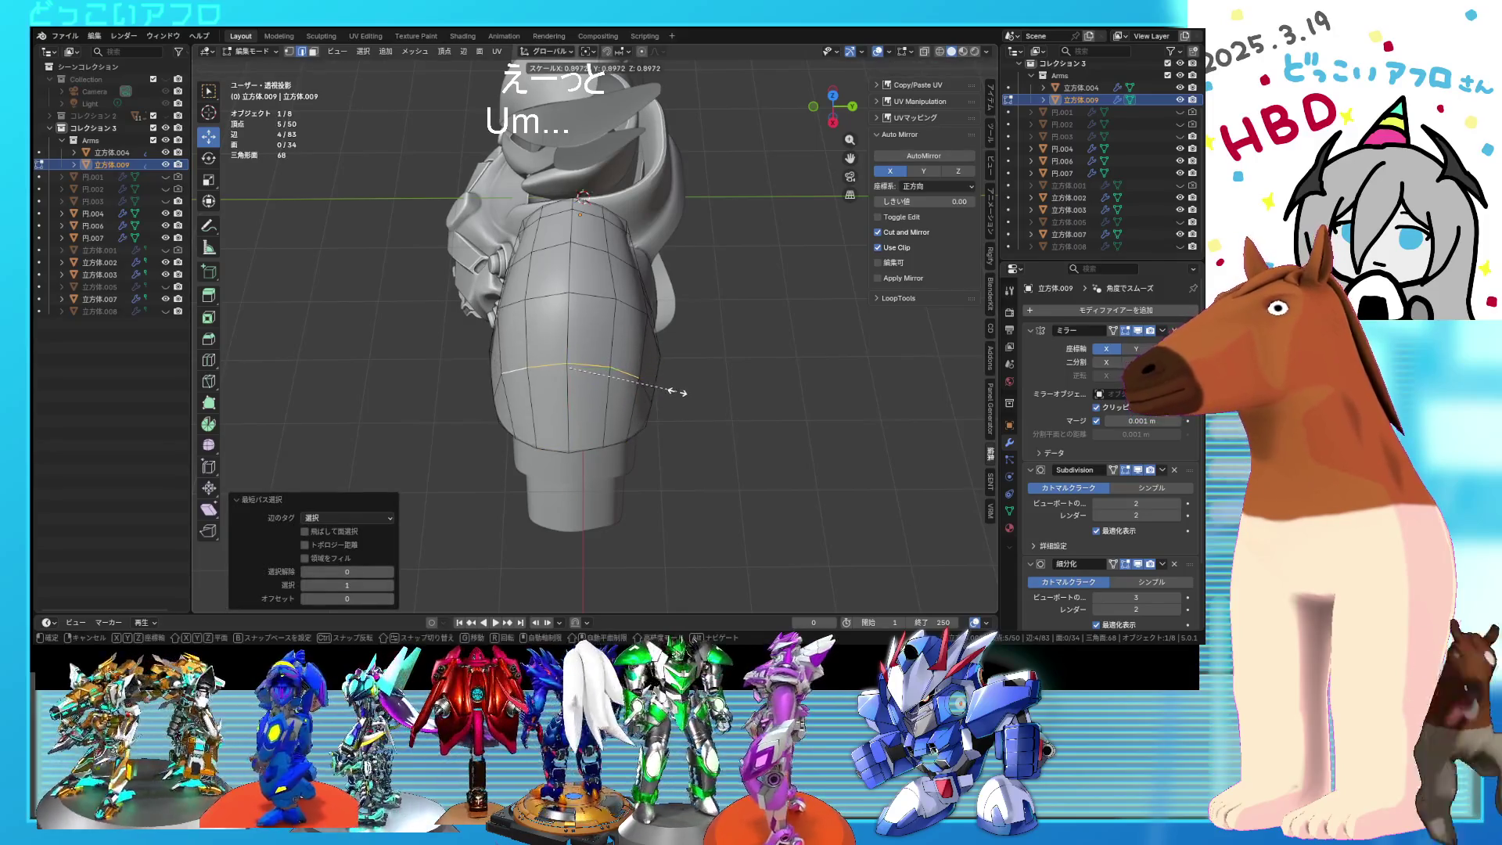
pyautogui.rightClick(677, 393)
# Step: Select single edges on the arm, then return to Object Mode to view the torso
pyautogui.click(632, 307)
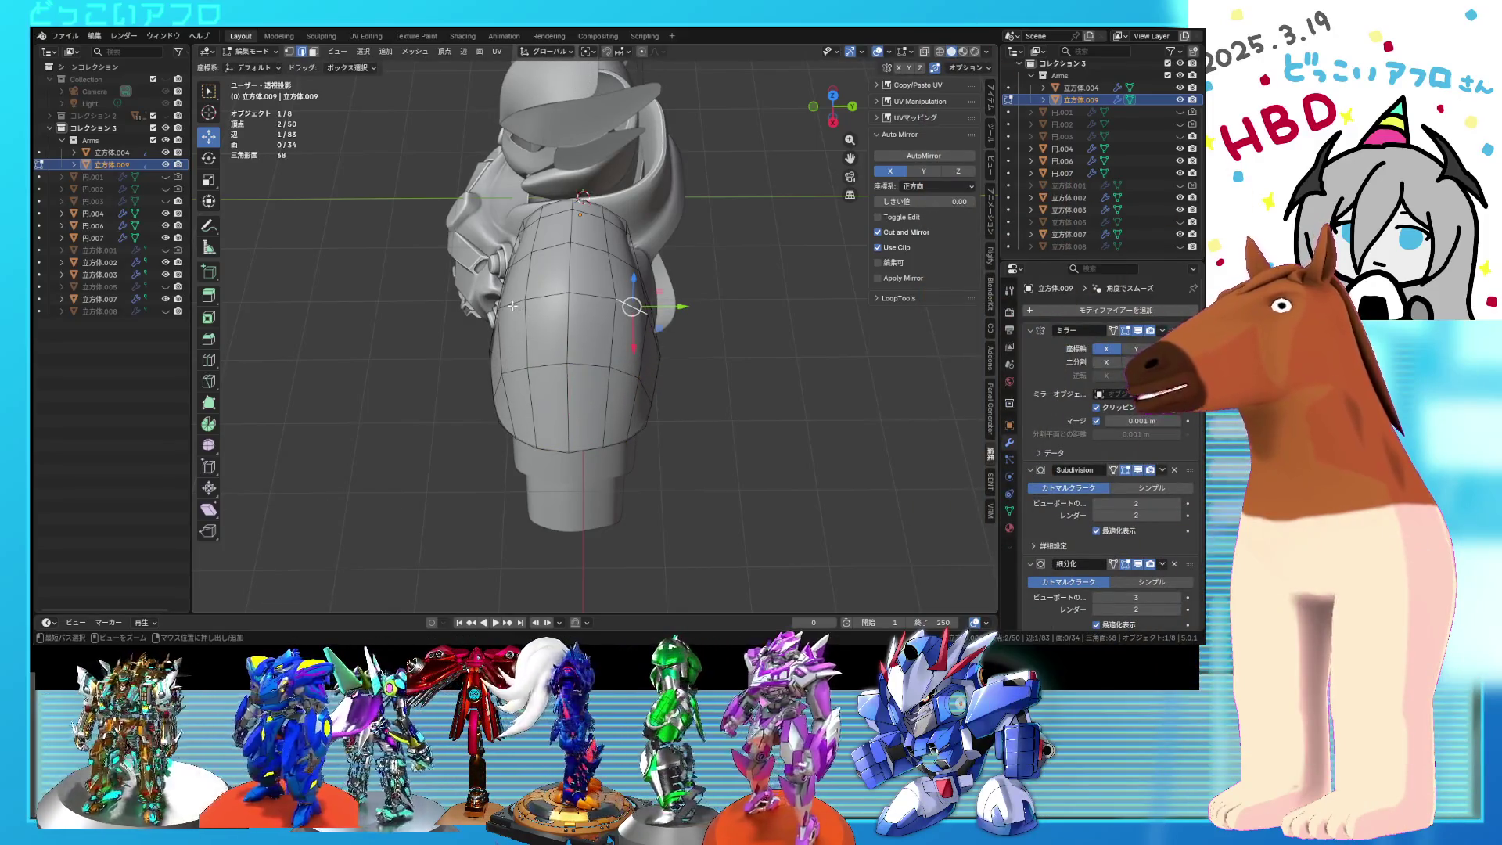
pyautogui.moveTo(683, 331)
pyautogui.mouseDown(button='middle')
pyautogui.moveTo(710, 309)
pyautogui.moveTo(720, 345)
pyautogui.mouseUp(button='middle')
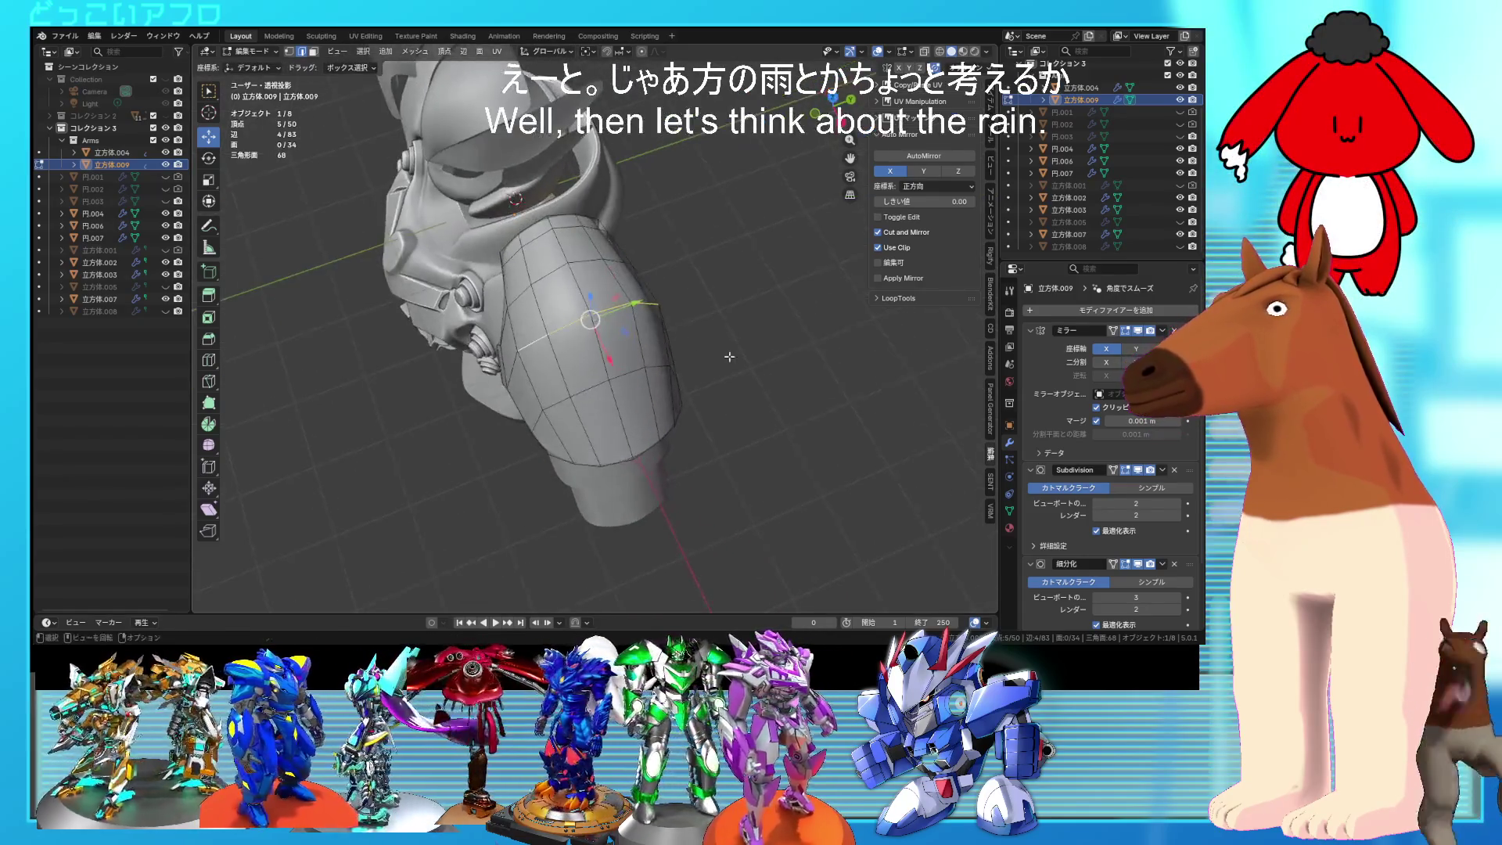
pyautogui.click(524, 291)
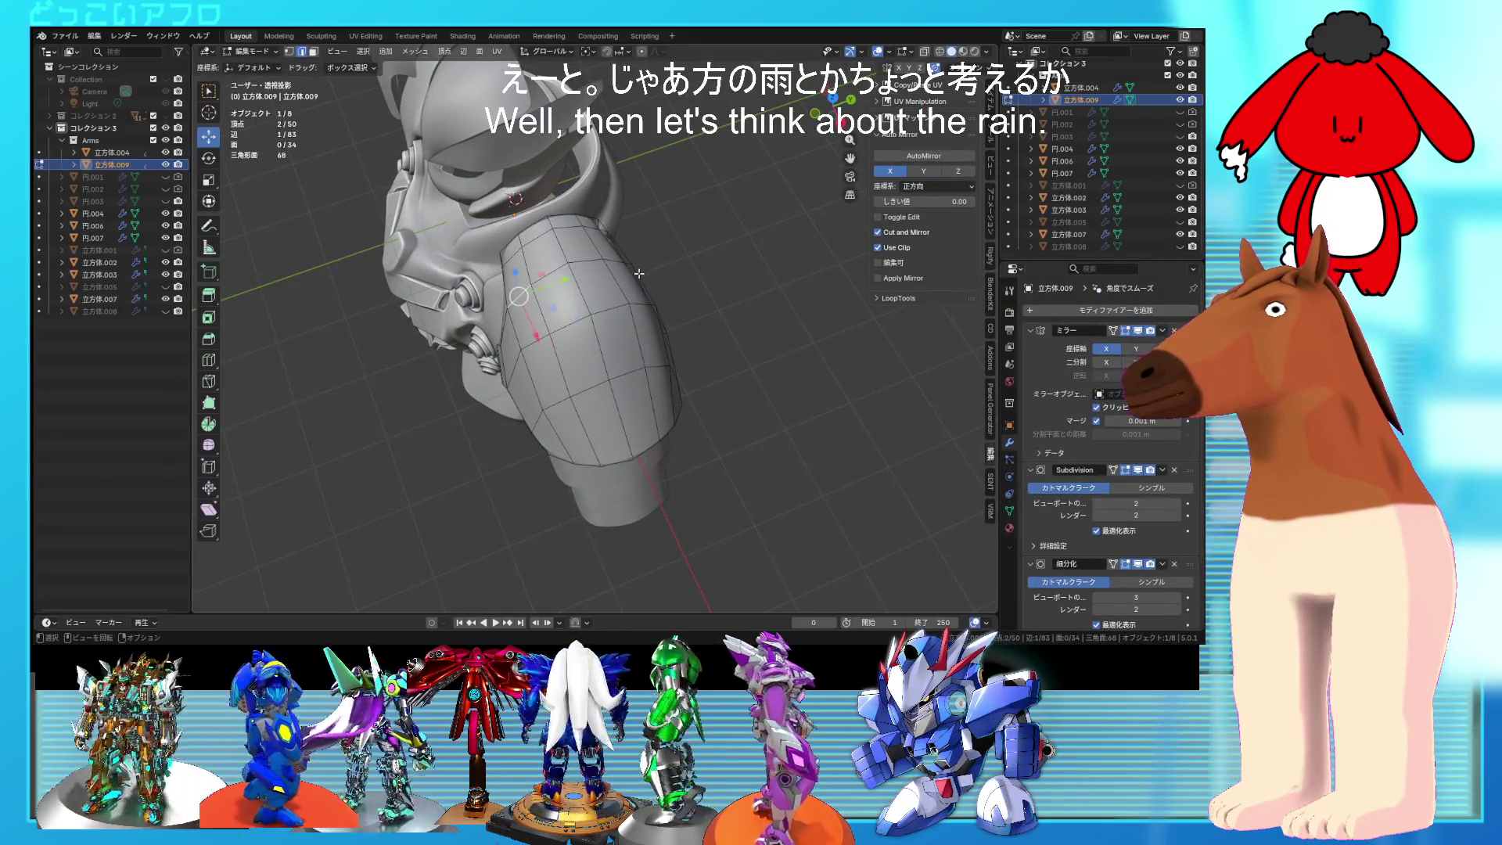
pyautogui.moveTo(640, 273); pyautogui.dragTo(607, 277, button='middle')
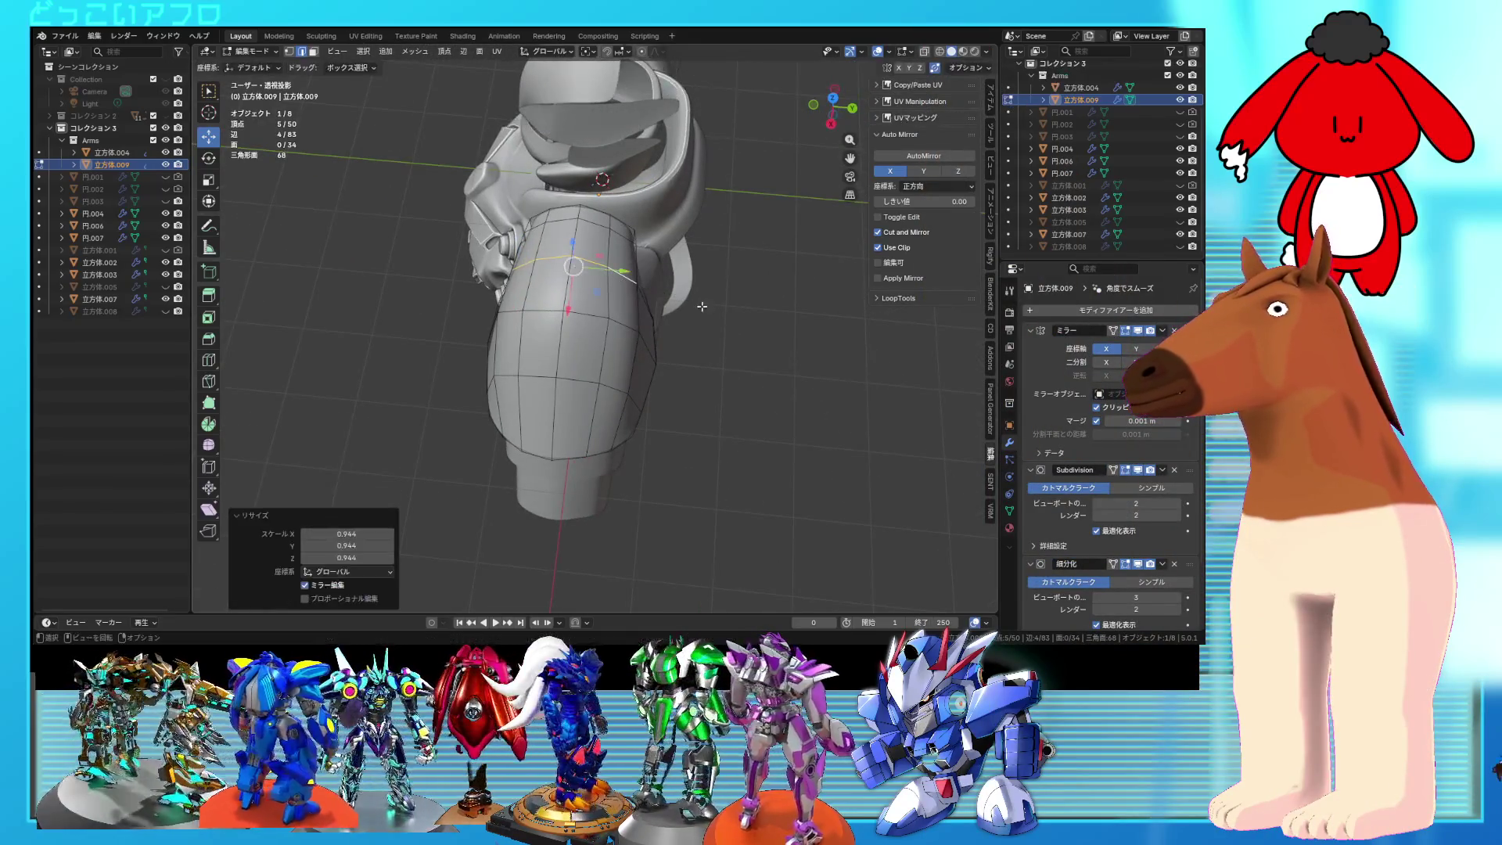
pyautogui.press('Tab')
pyautogui.moveTo(702, 306)
pyautogui.mouseDown(button='middle')
pyautogui.moveTo(825, 235)
pyautogui.moveTo(751, 251)
pyautogui.moveTo(786, 230)
pyautogui.moveTo(773, 270)
pyautogui.moveTo(795, 233)
pyautogui.moveTo(743, 256)
pyautogui.moveTo(714, 235)
pyautogui.moveTo(698, 262)
pyautogui.moveTo(907, 295)
pyautogui.moveTo(751, 262)
pyautogui.moveTo(881, 283)
pyautogui.moveTo(842, 289)
pyautogui.moveTo(749, 246)
pyautogui.moveTo(781, 313)
pyautogui.moveTo(599, 211)
pyautogui.moveTo(673, 218)
pyautogui.moveTo(671, 190)
pyautogui.moveTo(594, 214)
pyautogui.moveTo(768, 244)
pyautogui.mouseUp(button='middle')
# Step: Unhide the chest armor 立方体.005 and move the shoulder plate in Edit Mode
pyautogui.click(1180, 222)
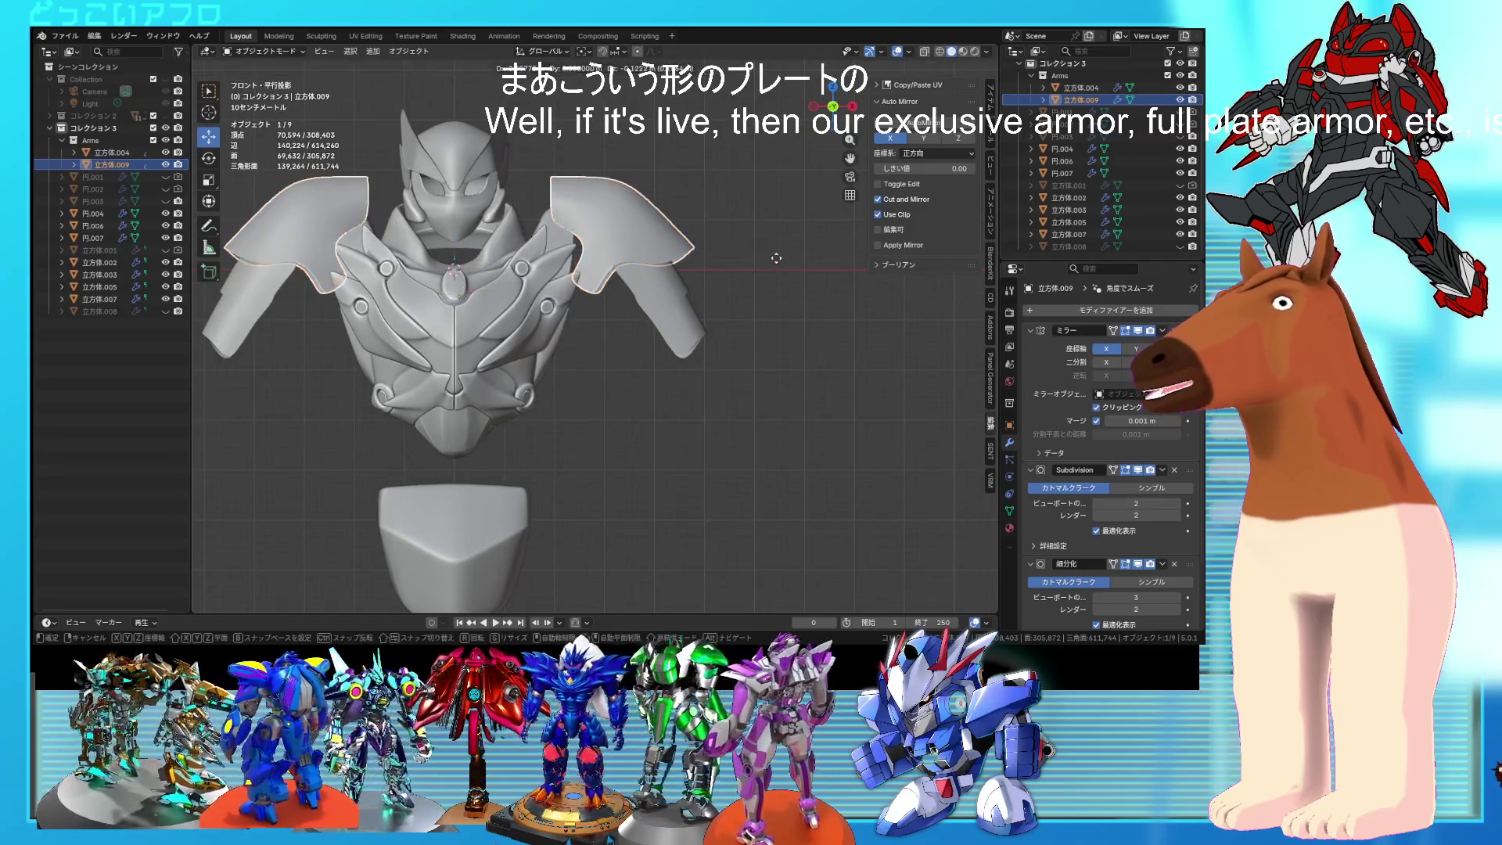
pyautogui.press('Tab')
pyautogui.press('g')
pyautogui.click(646, 278)
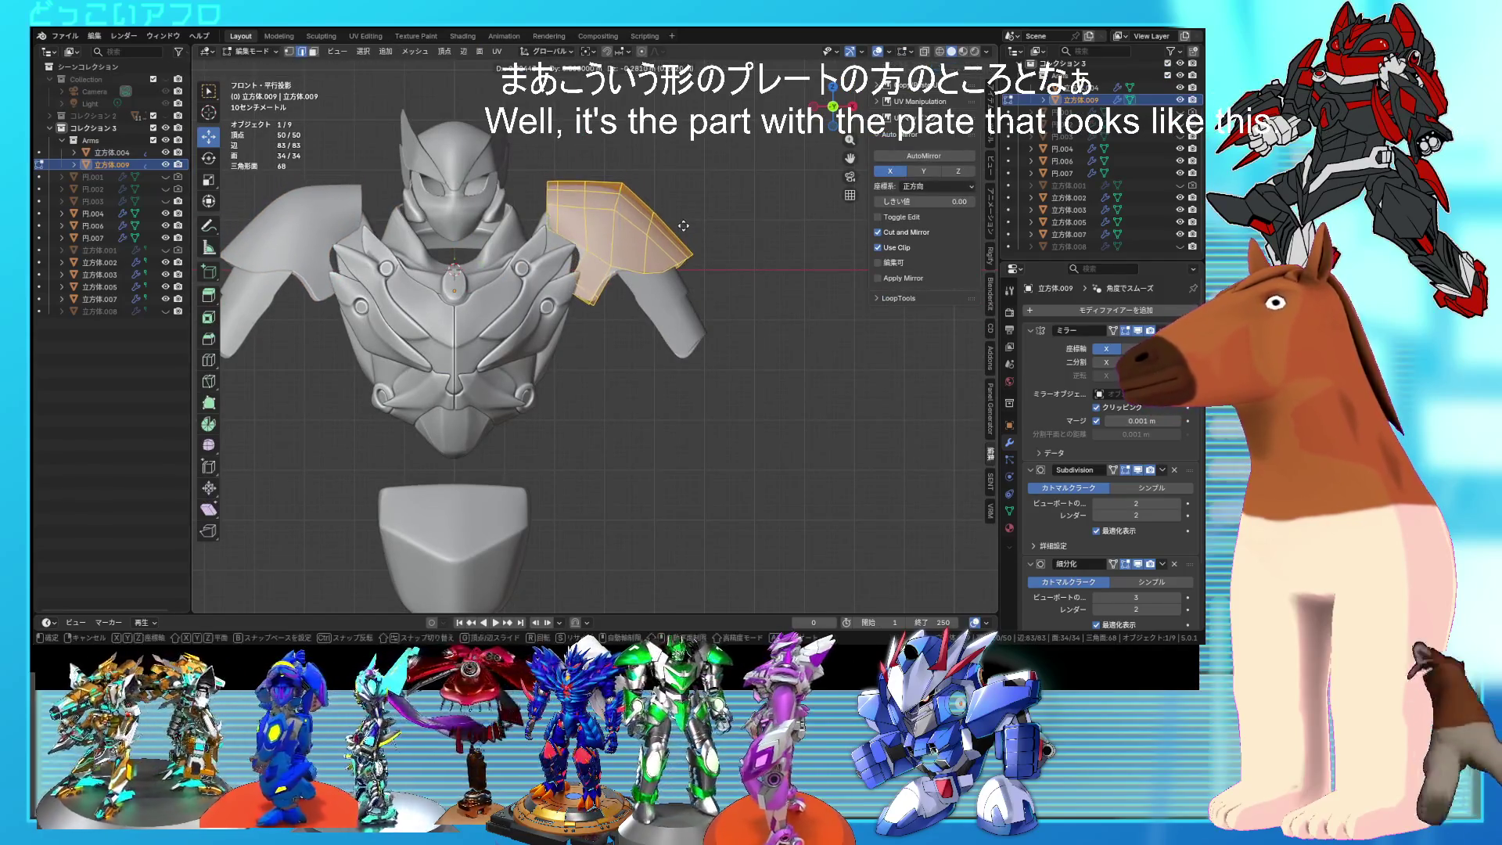
pyautogui.press('Tab')
# Step: Rotate and move the whole side arm plate mesh to sit against the chest armor
pyautogui.click(674, 297)
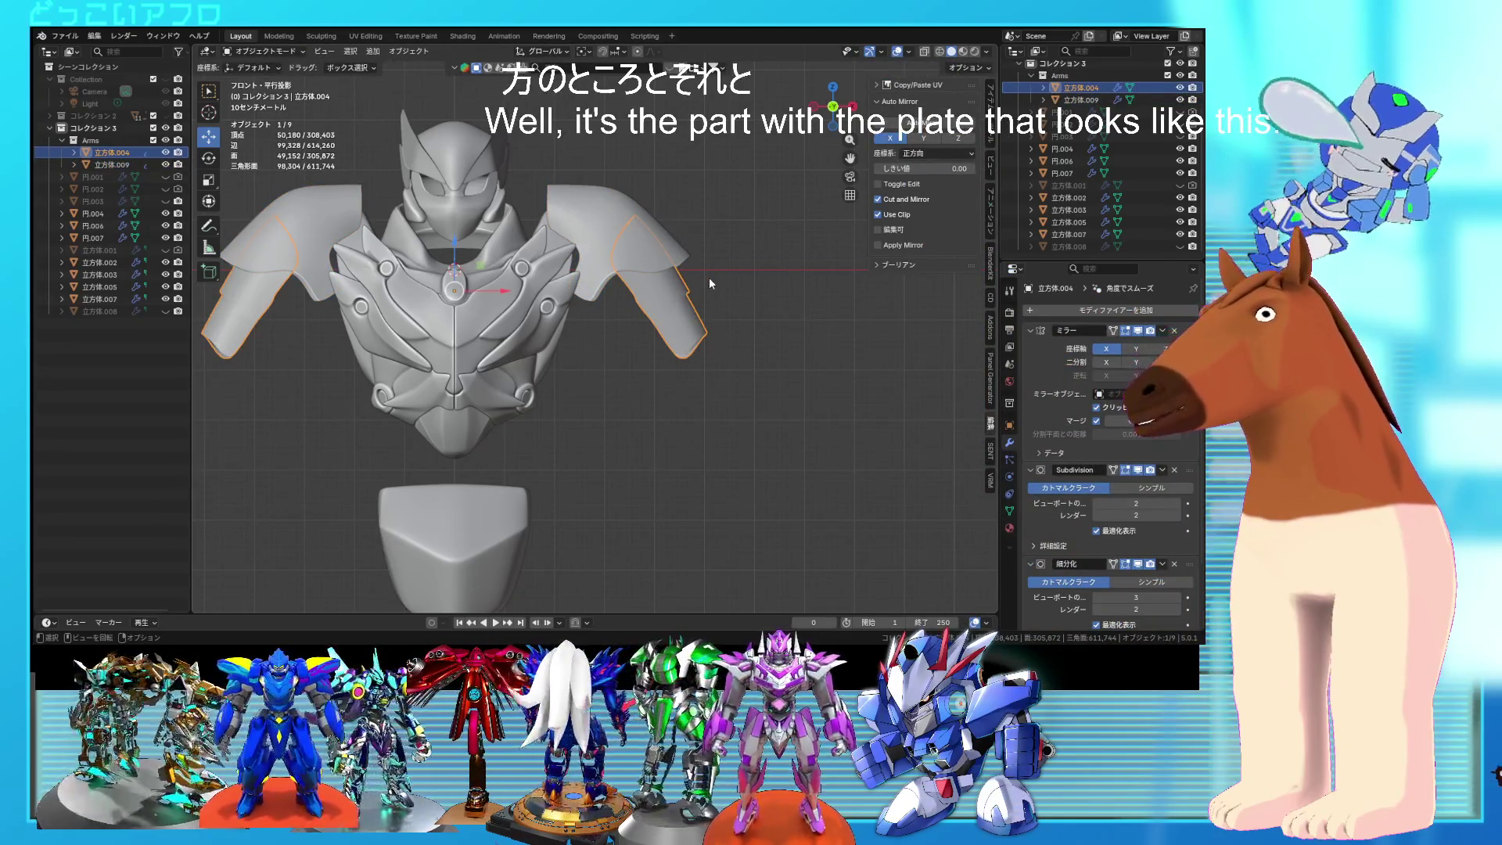
pyautogui.press('Tab')
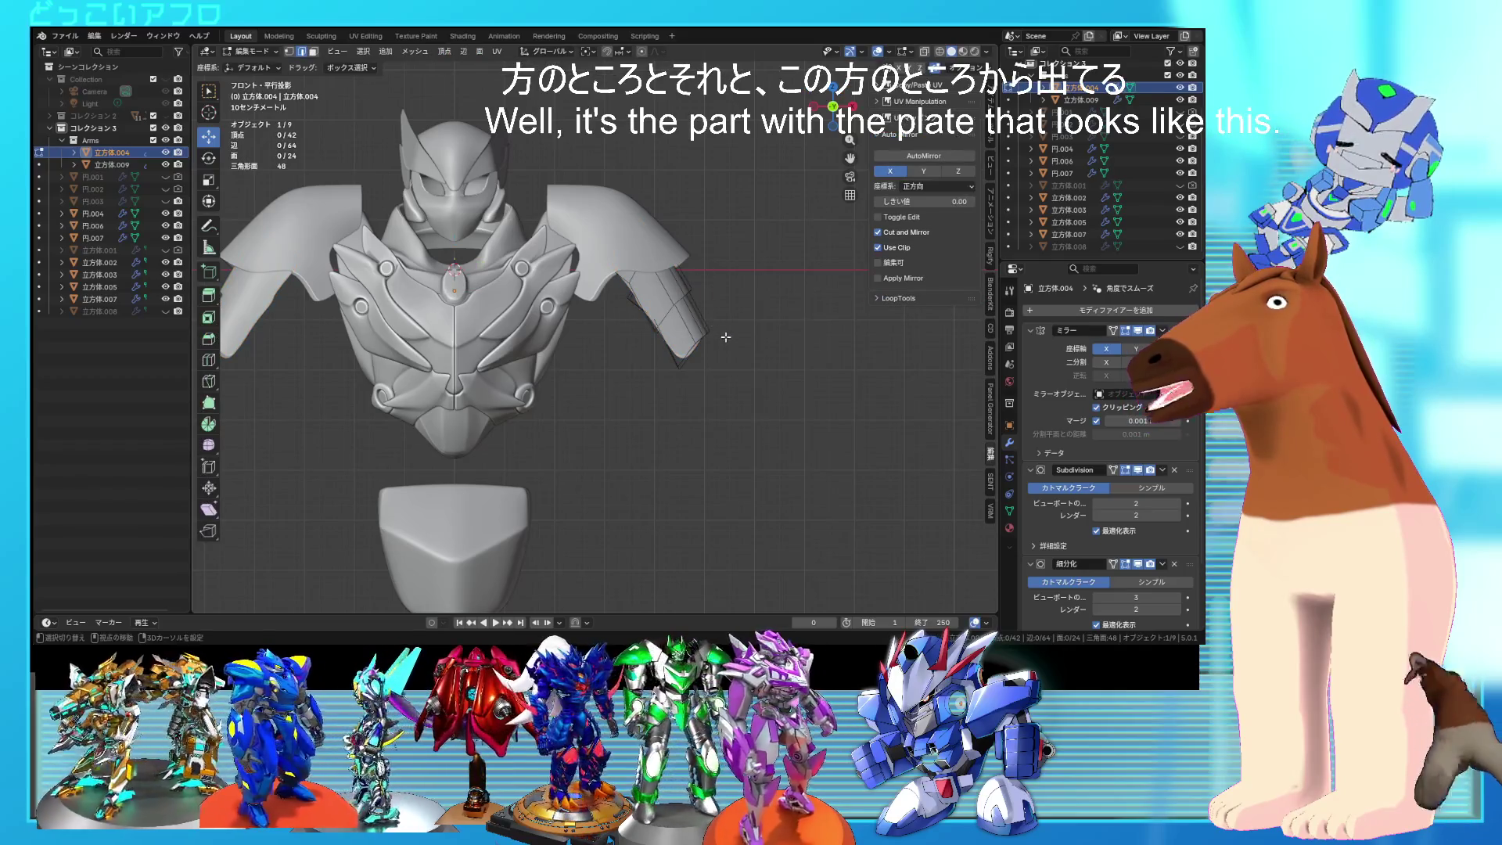
pyautogui.hotkey('shift', 'z')
pyautogui.press('a')
pyautogui.press('r')
pyautogui.click(756, 347)
pyautogui.press('g')
pyautogui.click(773, 318)
pyautogui.hotkey('shift', 'z')
pyautogui.moveTo(773, 318)
pyautogui.mouseDown(button='middle')
pyautogui.moveTo(446, 302)
pyautogui.moveTo(782, 333)
pyautogui.mouseUp(button='middle')
pyautogui.press('Tab')
pyautogui.press('Tab')
# Step: Move the other shoulder pauldron up and outward, 0.366 m in X and 0.255 m in Z
pyautogui.scroll(2, 804, 335)
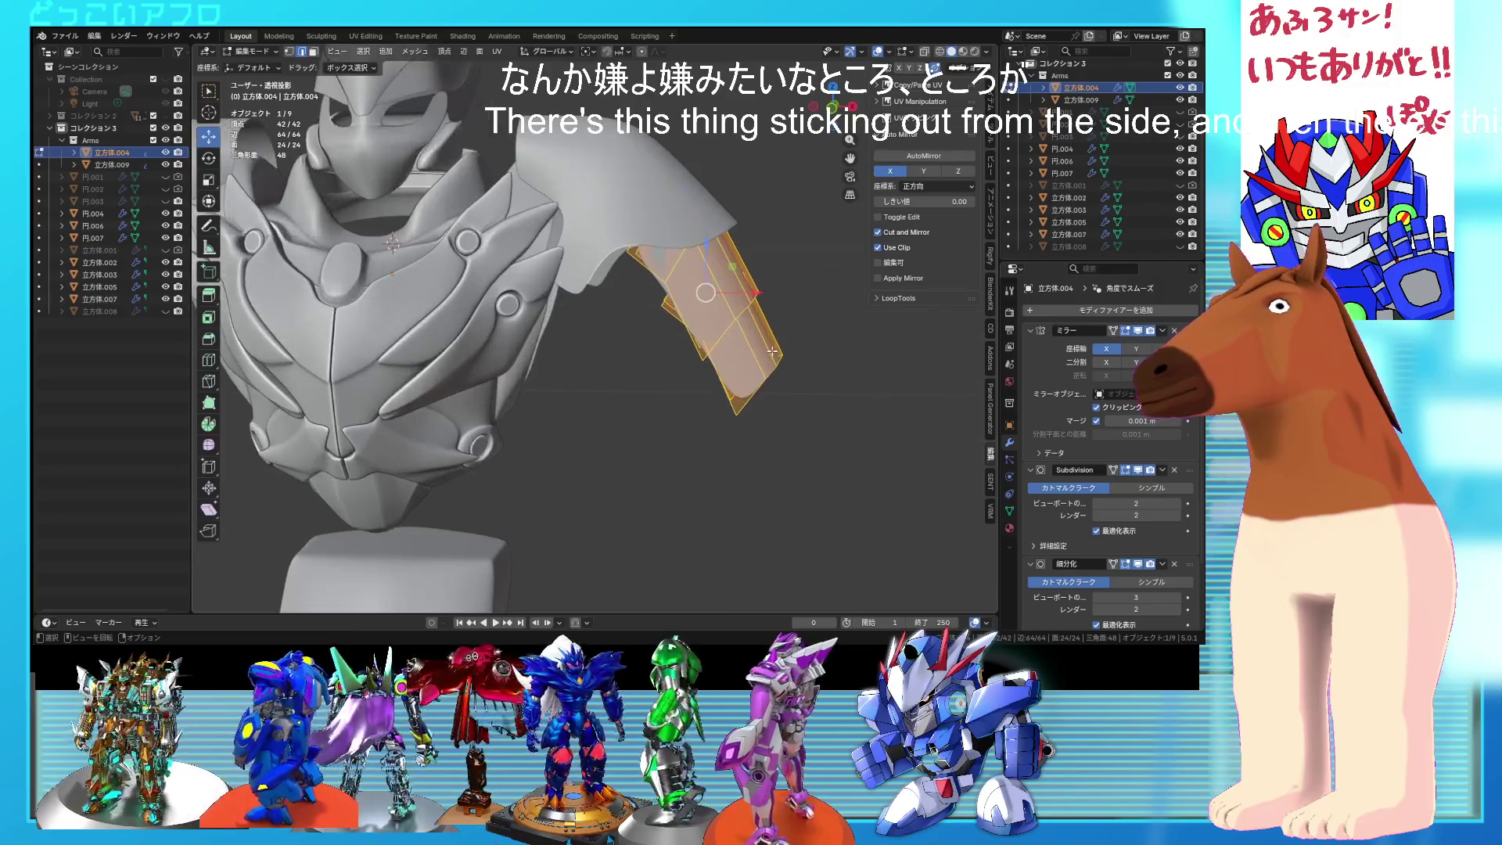
pyautogui.scroll(-6, 765, 360)
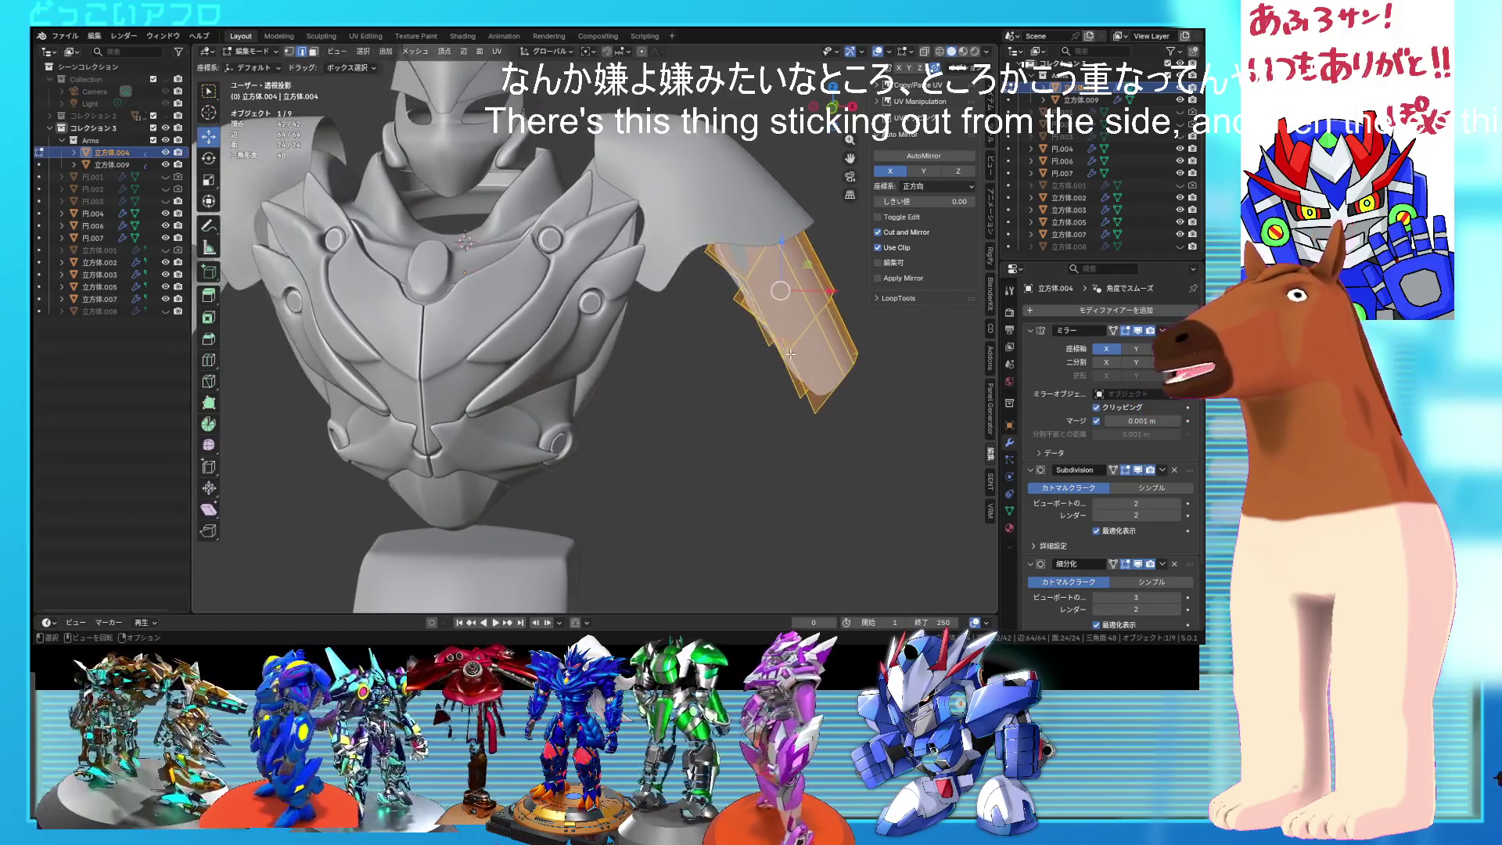
pyautogui.press('Tab')
pyautogui.moveTo(777, 345)
pyautogui.mouseDown(button='middle')
pyautogui.moveTo(750, 368)
pyautogui.moveTo(656, 316)
pyautogui.moveTo(759, 341)
pyautogui.moveTo(702, 279)
pyautogui.moveTo(688, 297)
pyautogui.moveTo(710, 305)
pyautogui.mouseUp(button='middle')
pyautogui.scroll(2, 702, 280)
pyautogui.click(673, 297)
pyautogui.press('Tab')
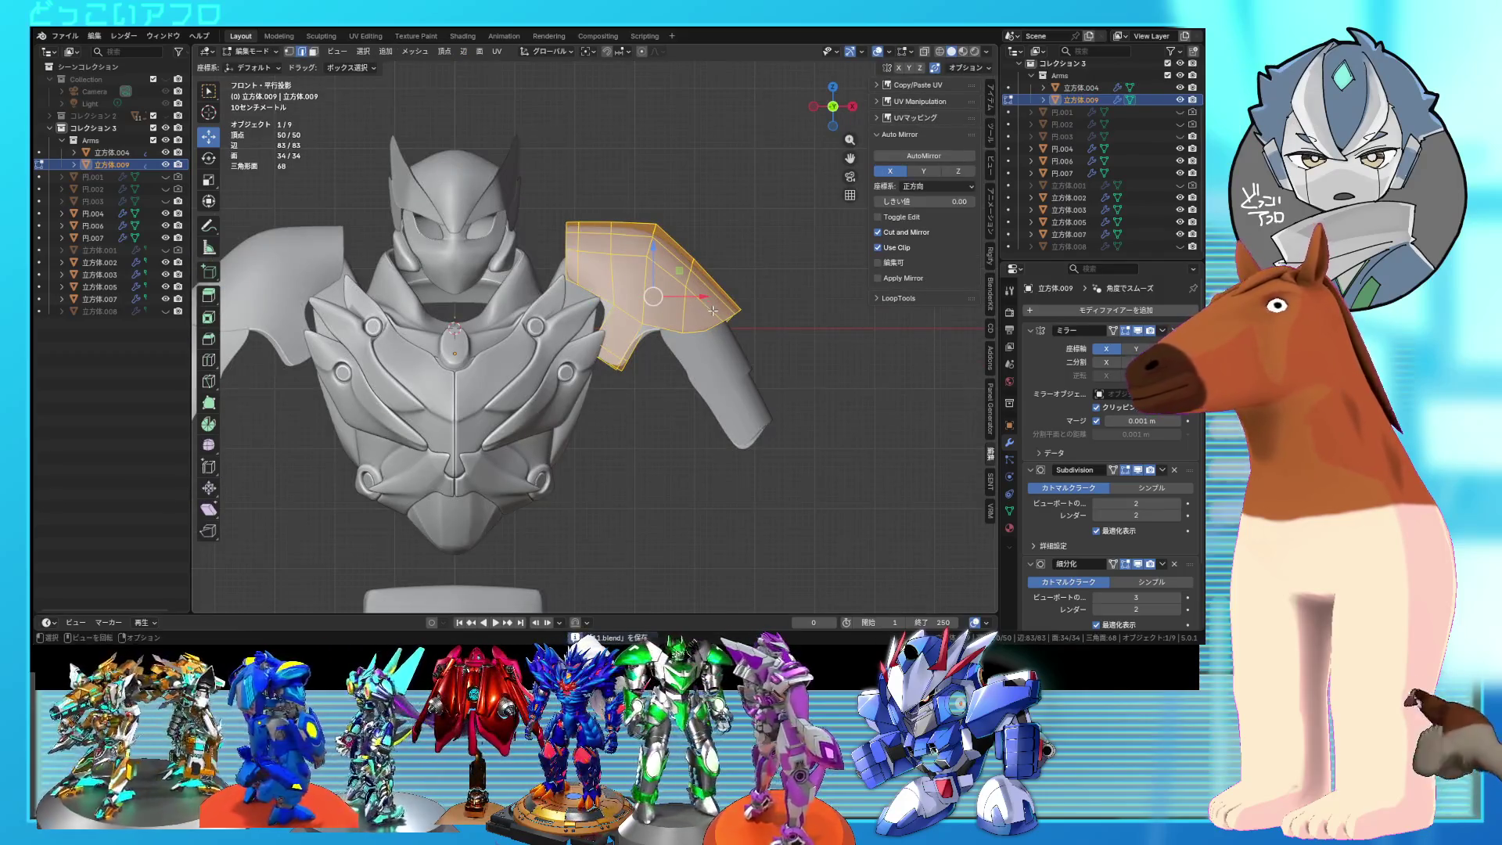
pyautogui.press('g')
pyautogui.click(728, 302)
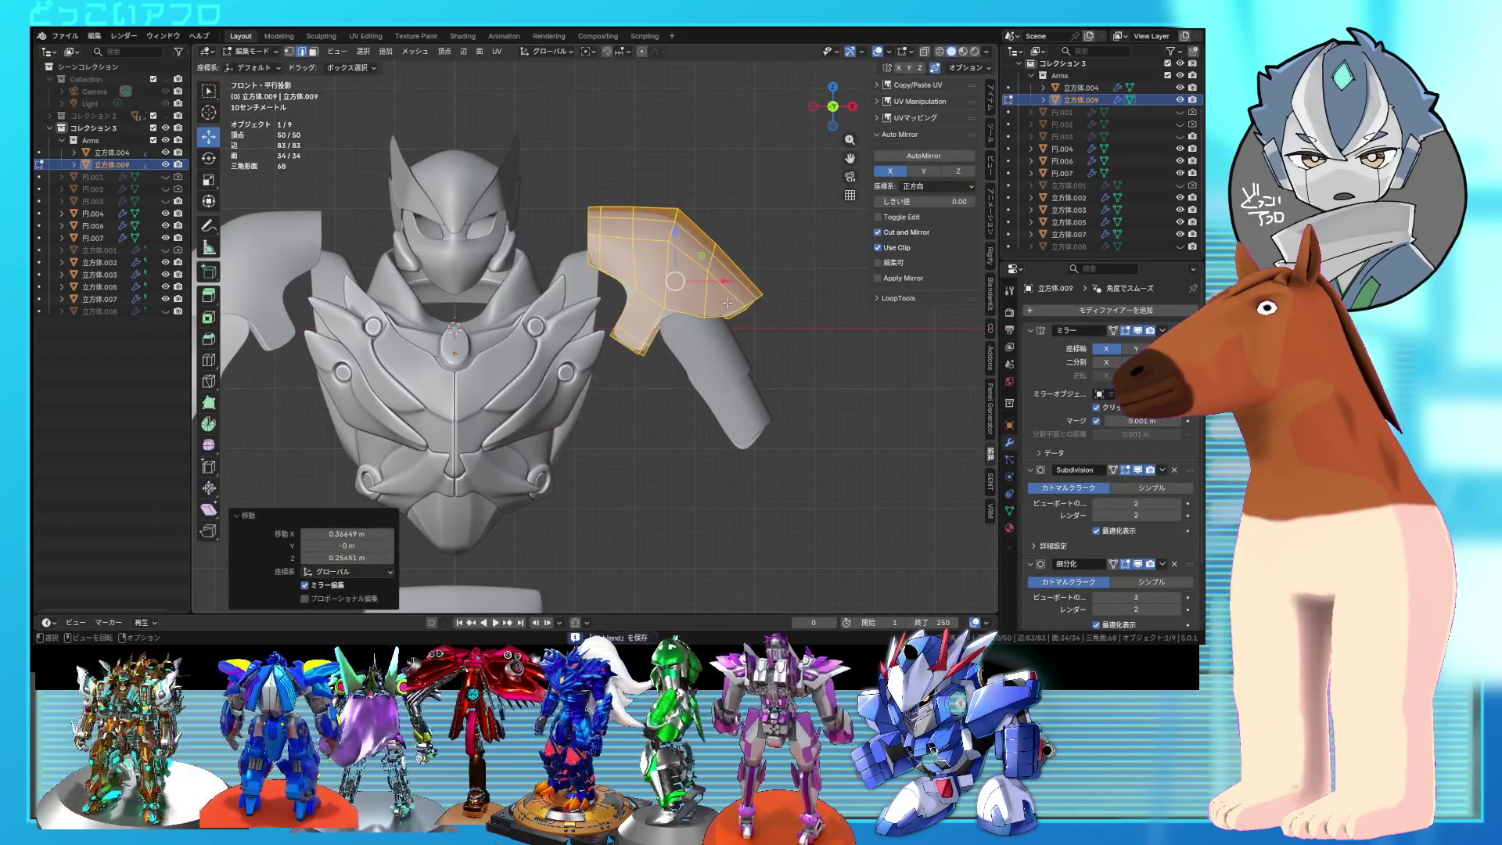
# Step: In wireframe view, move the pauldron's lower vertices down into a flap
pyautogui.hotkey('shift', 'z')
pyautogui.moveTo(672, 381); pyautogui.dragTo(608, 316)
pyautogui.press('g')
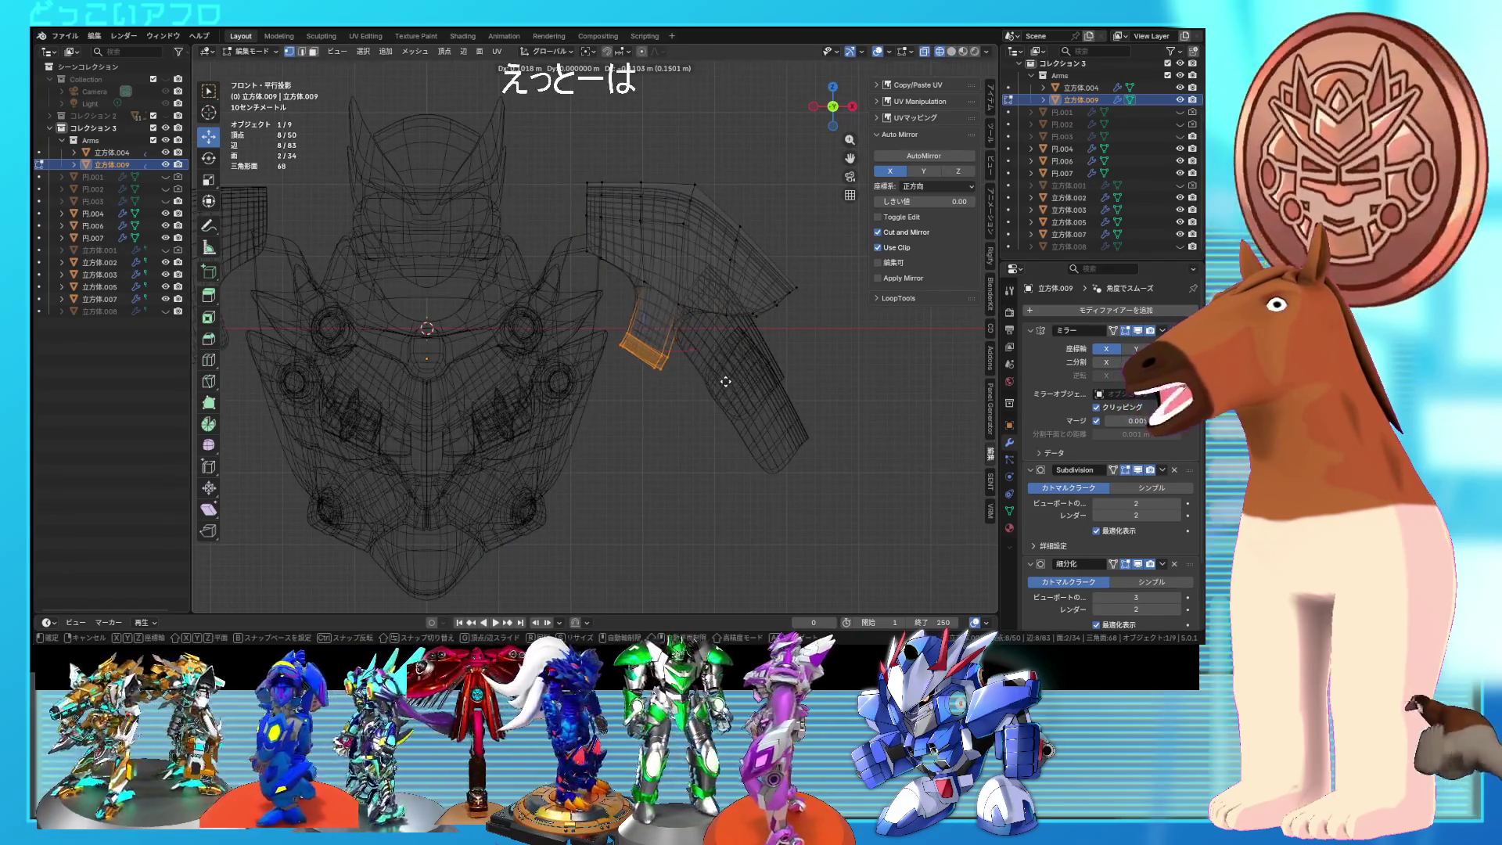
pyautogui.click(732, 384)
pyautogui.press('g')
pyautogui.click(738, 389)
# Step: Select two edge loops on the pauldron's flap
pyautogui.hotkey('shift', 'z')
pyautogui.moveTo(739, 389)
pyautogui.mouseDown(button='middle')
pyautogui.moveTo(644, 345)
pyautogui.moveTo(641, 377)
pyautogui.moveTo(826, 331)
pyautogui.mouseUp(button='middle')
pyautogui.keyDown('alt'); pyautogui.click(642, 336); pyautogui.keyUp('alt')
pyautogui.keyDown('alt'); pyautogui.keyDown('shift'); pyautogui.click(753, 338); pyautogui.keyUp('shift'); pyautogui.keyUp('alt')
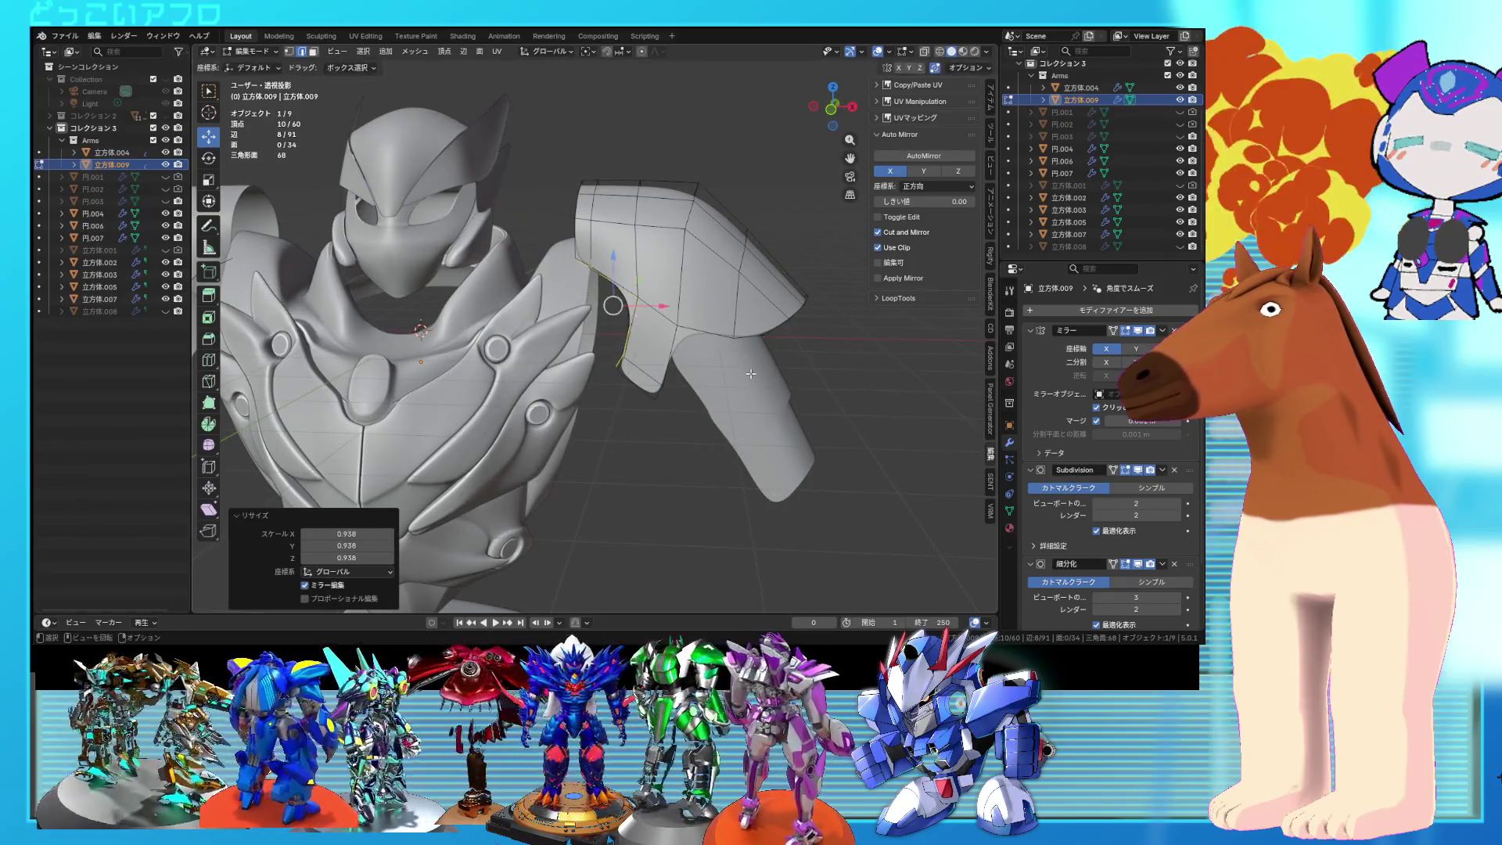
pyautogui.press('KP_1')
pyautogui.moveTo(747, 370); pyautogui.dragTo(750, 396, button='middle')
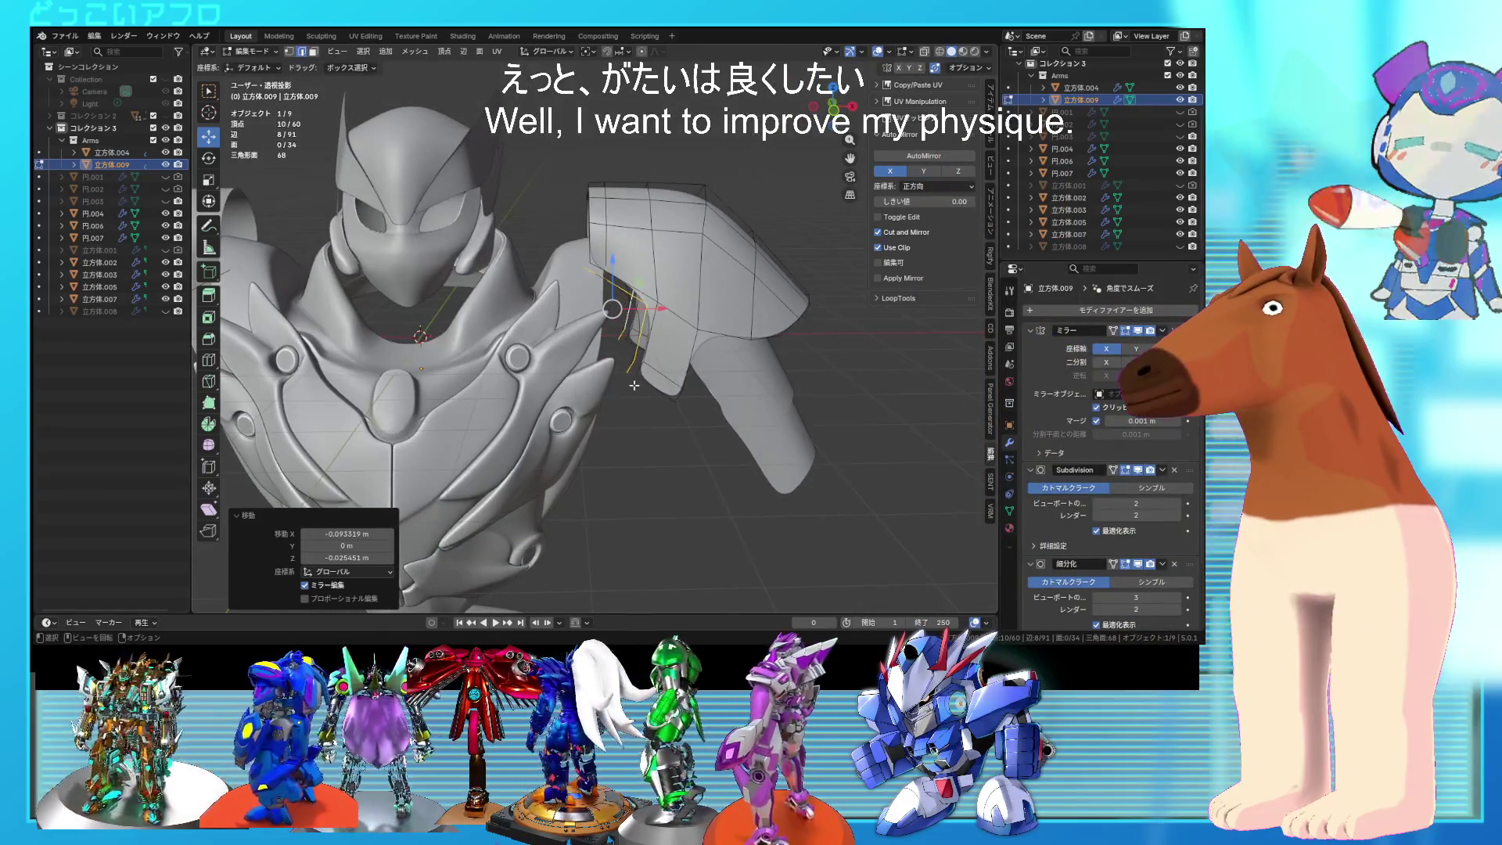
pyautogui.scroll(2, 627, 373)
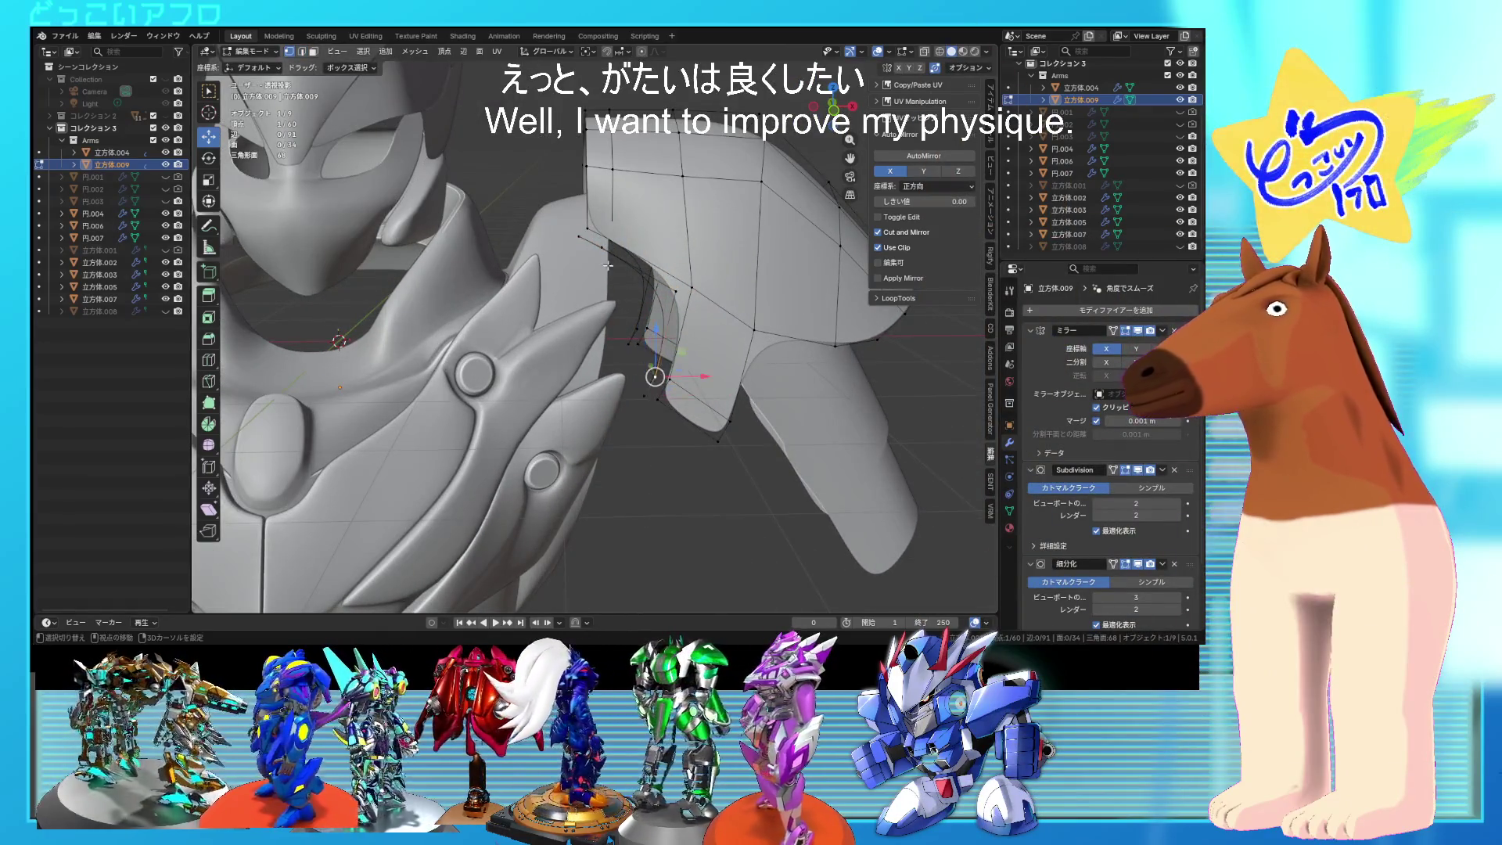
pyautogui.moveTo(814, 313); pyautogui.dragTo(610, 238, button='middle')
# Step: Add the inner-edge vertices and dissolve the selected edges and vertices
pyautogui.keyDown('shift'); pyautogui.click(609, 238); pyautogui.keyUp('shift')
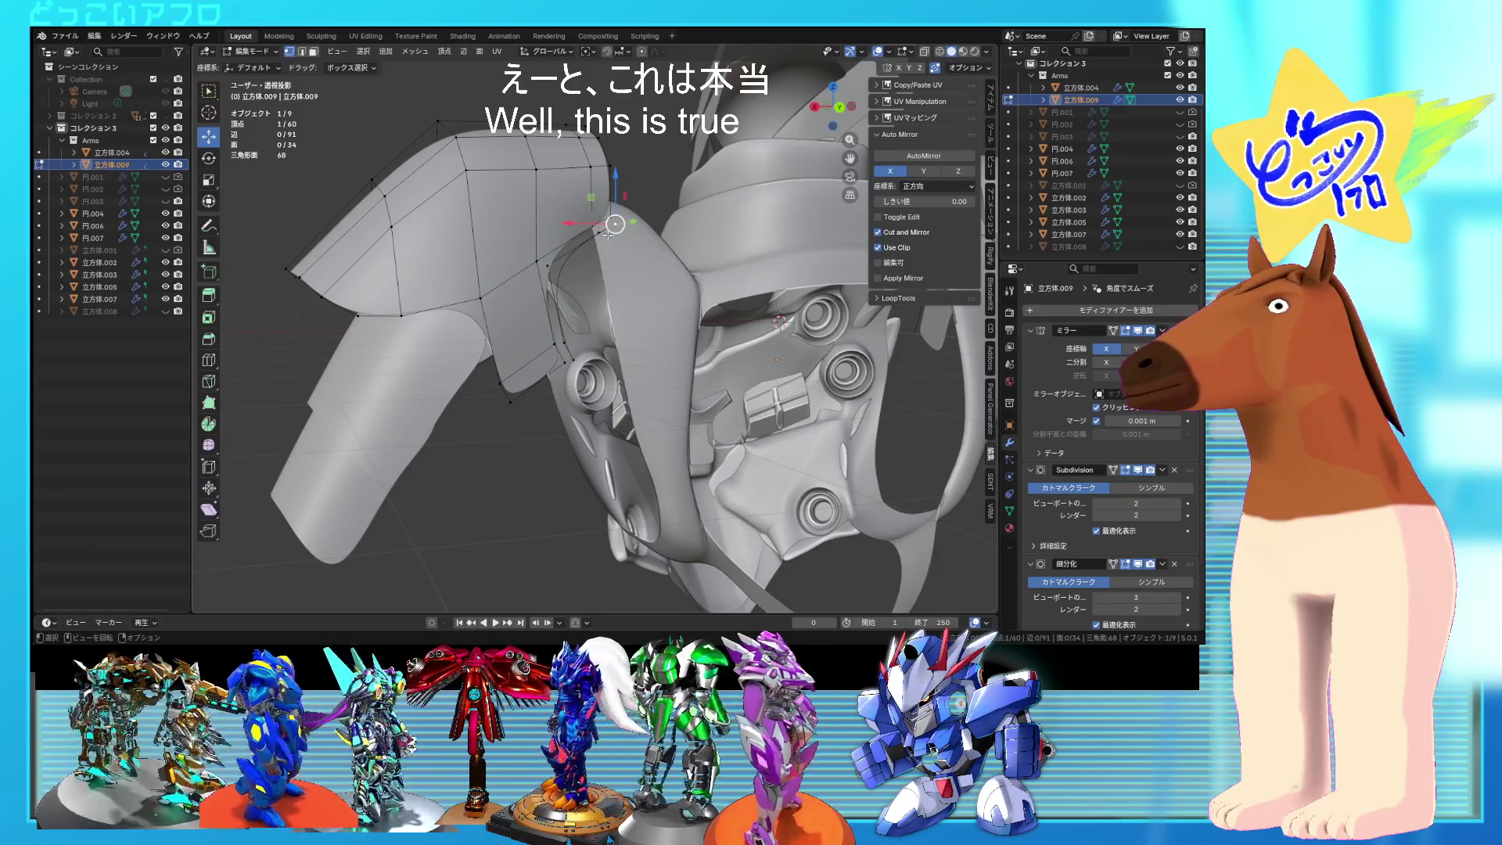
pyautogui.moveTo(584, 342)
pyautogui.mouseDown(button='middle')
pyautogui.moveTo(626, 329)
pyautogui.moveTo(602, 362)
pyautogui.mouseUp(button='middle')
pyautogui.keyDown('shift'); pyautogui.click(603, 363); pyautogui.keyUp('shift')
pyautogui.keyDown('shift'); pyautogui.click(572, 244); pyautogui.keyUp('shift')
pyautogui.press('x')
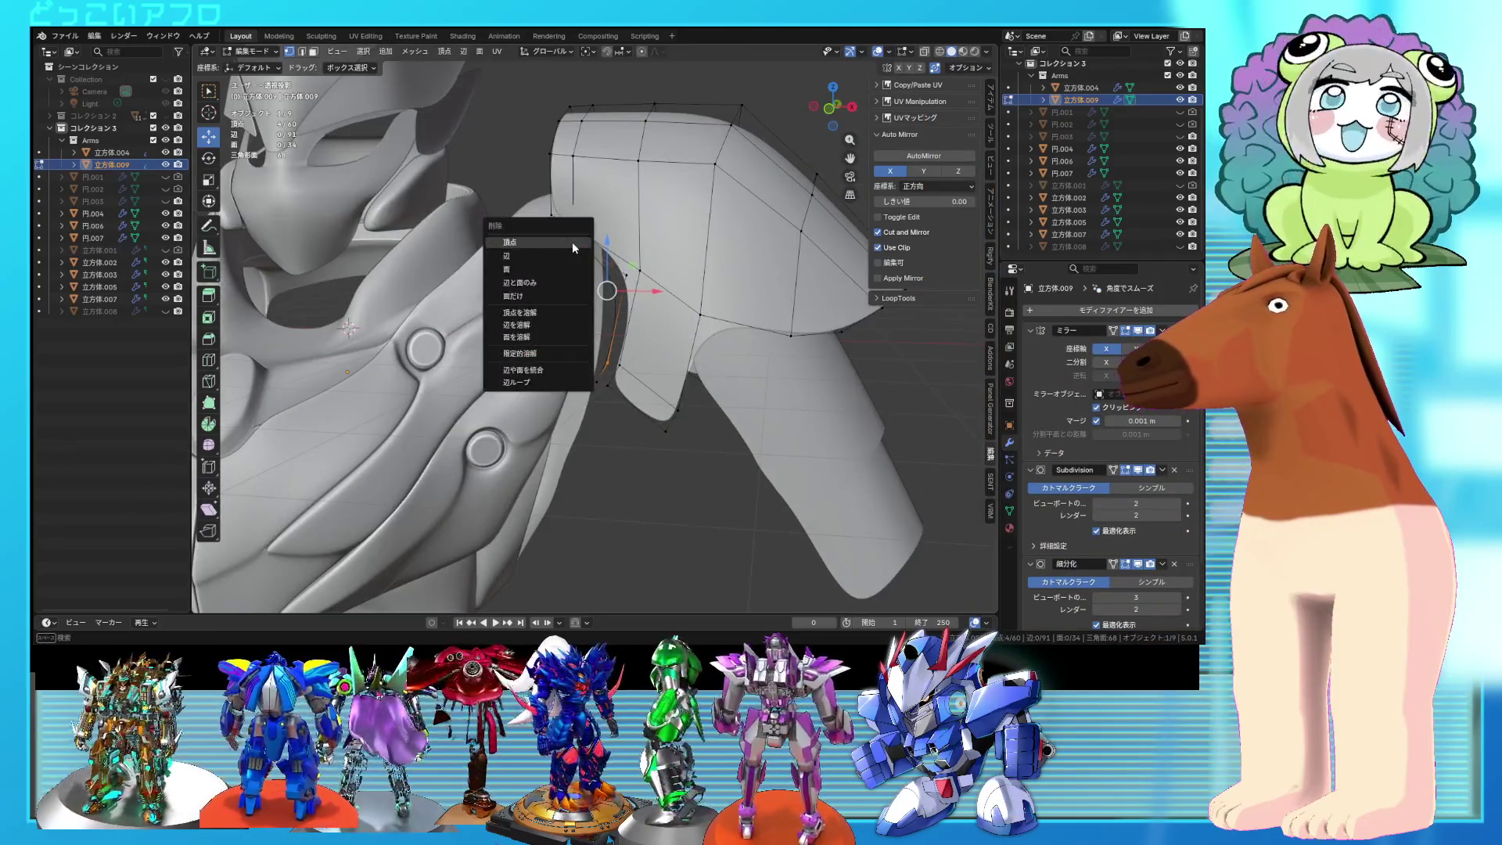
pyautogui.click(572, 317)
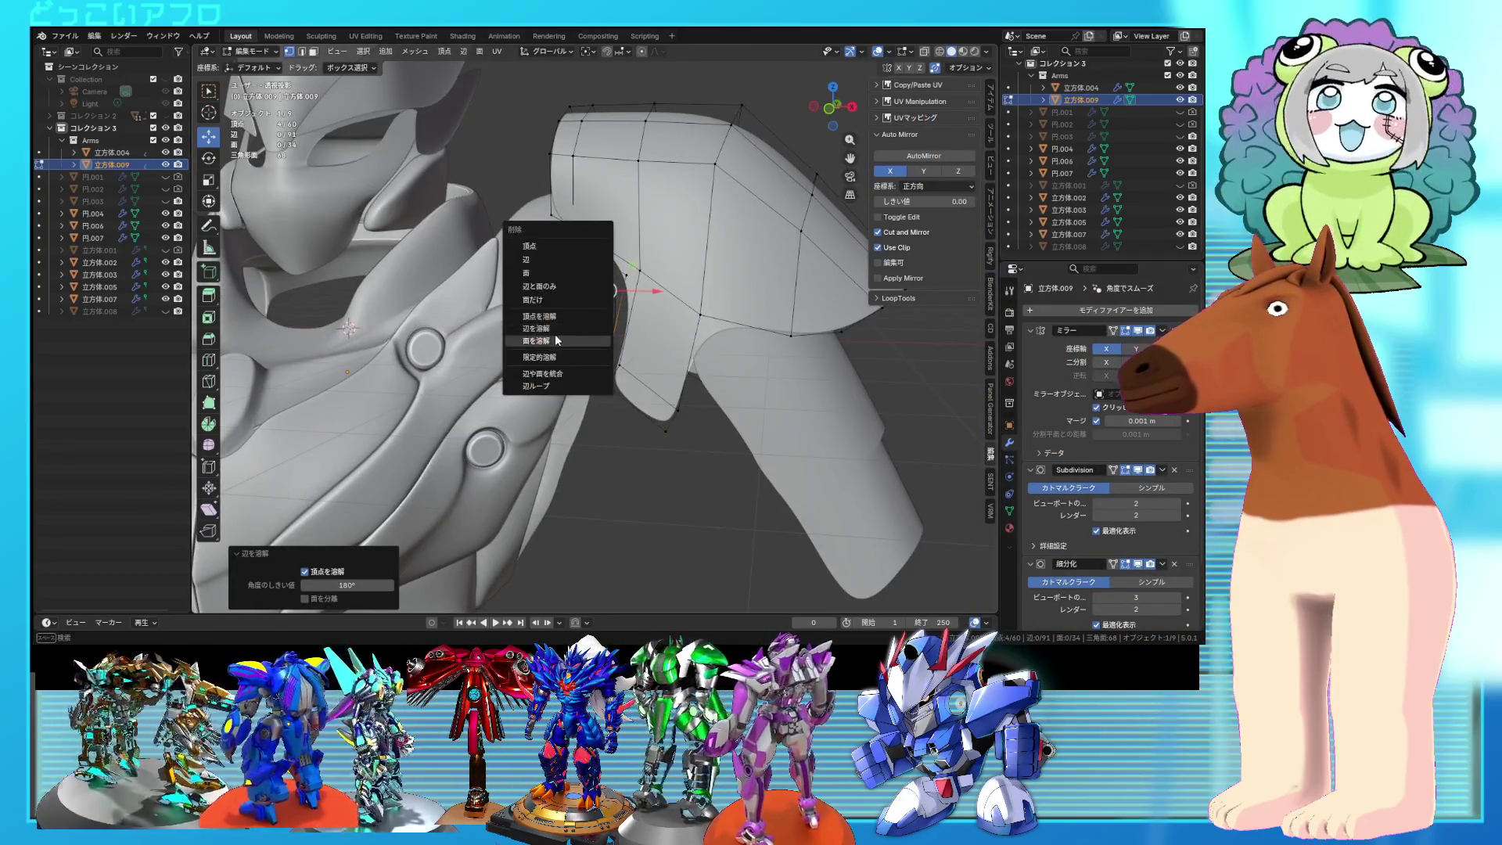
pyautogui.click(556, 318)
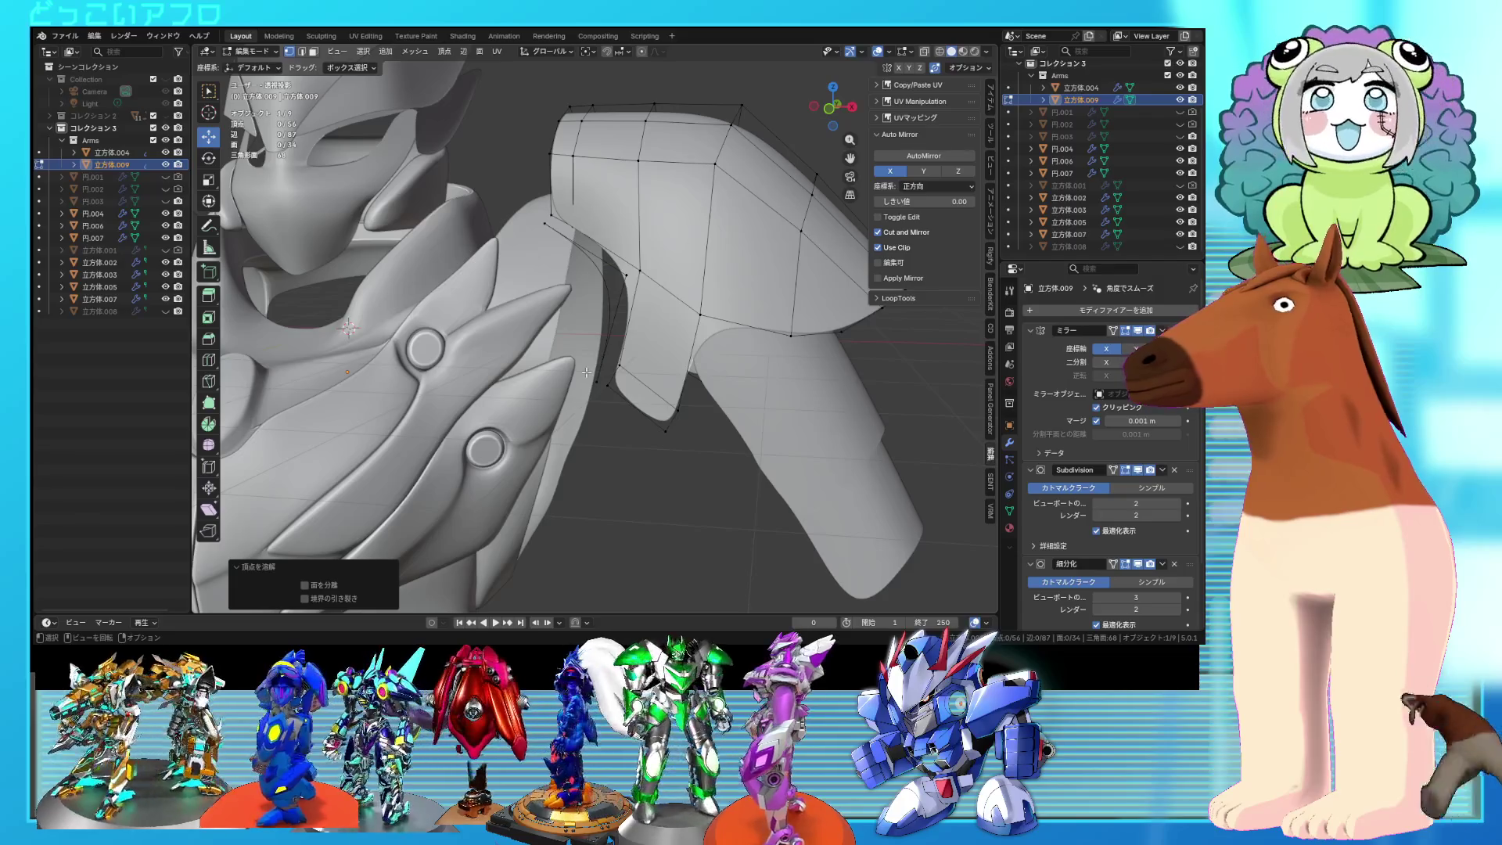
# Step: Reposition the flap vertices in front orthographic view and select an inner flap edge
pyautogui.press('KP_1')
pyautogui.hotkey('shift', 'z')
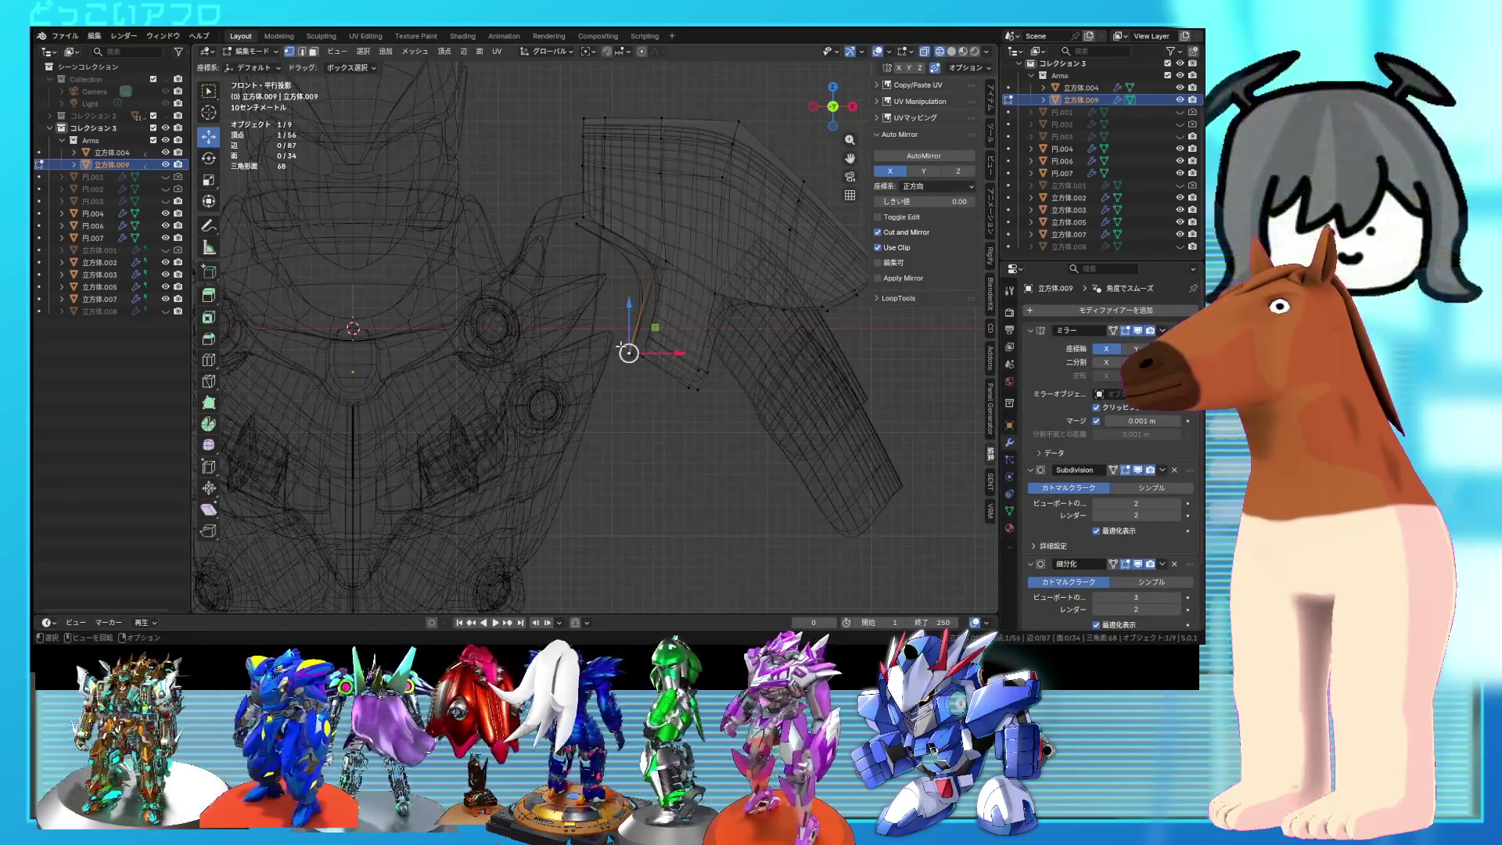
pyautogui.click(576, 337)
pyautogui.hotkey('alt', 'a')
pyautogui.moveTo(595, 271)
pyautogui.mouseDown(button='middle')
pyautogui.moveTo(678, 353)
pyautogui.moveTo(581, 309)
pyautogui.moveTo(637, 322)
pyautogui.mouseUp(button='middle')
pyautogui.hotkey('shift', 'z')
pyautogui.click(686, 367)
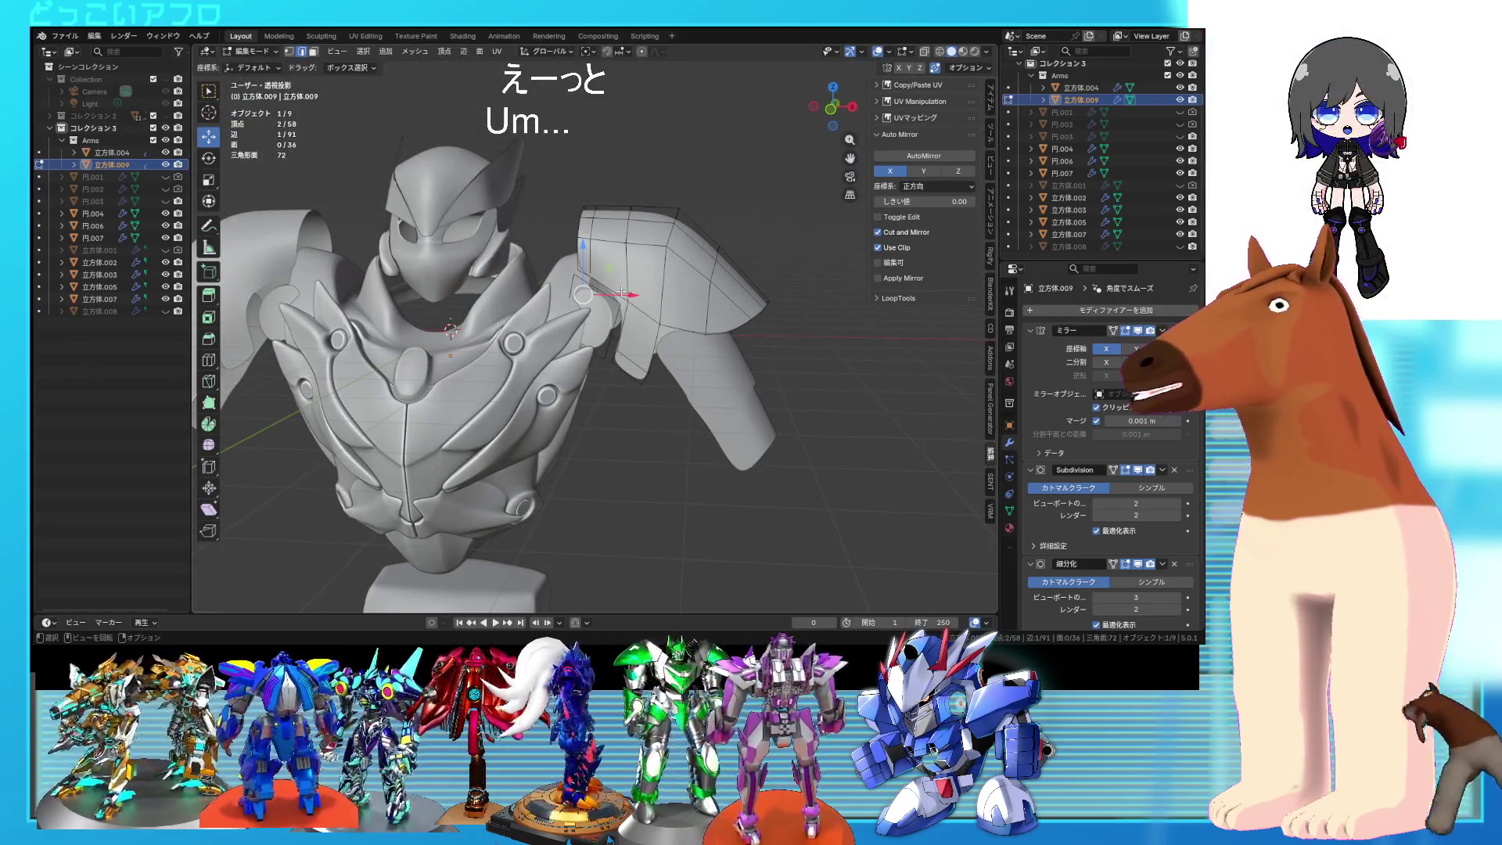
# Step: Select the faces on the pauldron's inner side facing the chest
pyautogui.scroll(3, 624, 336)
pyautogui.moveTo(624, 336)
pyautogui.mouseDown(button='middle')
pyautogui.moveTo(625, 375)
pyautogui.moveTo(592, 323)
pyautogui.mouseUp(button='middle')
pyautogui.scroll(2, 576, 317)
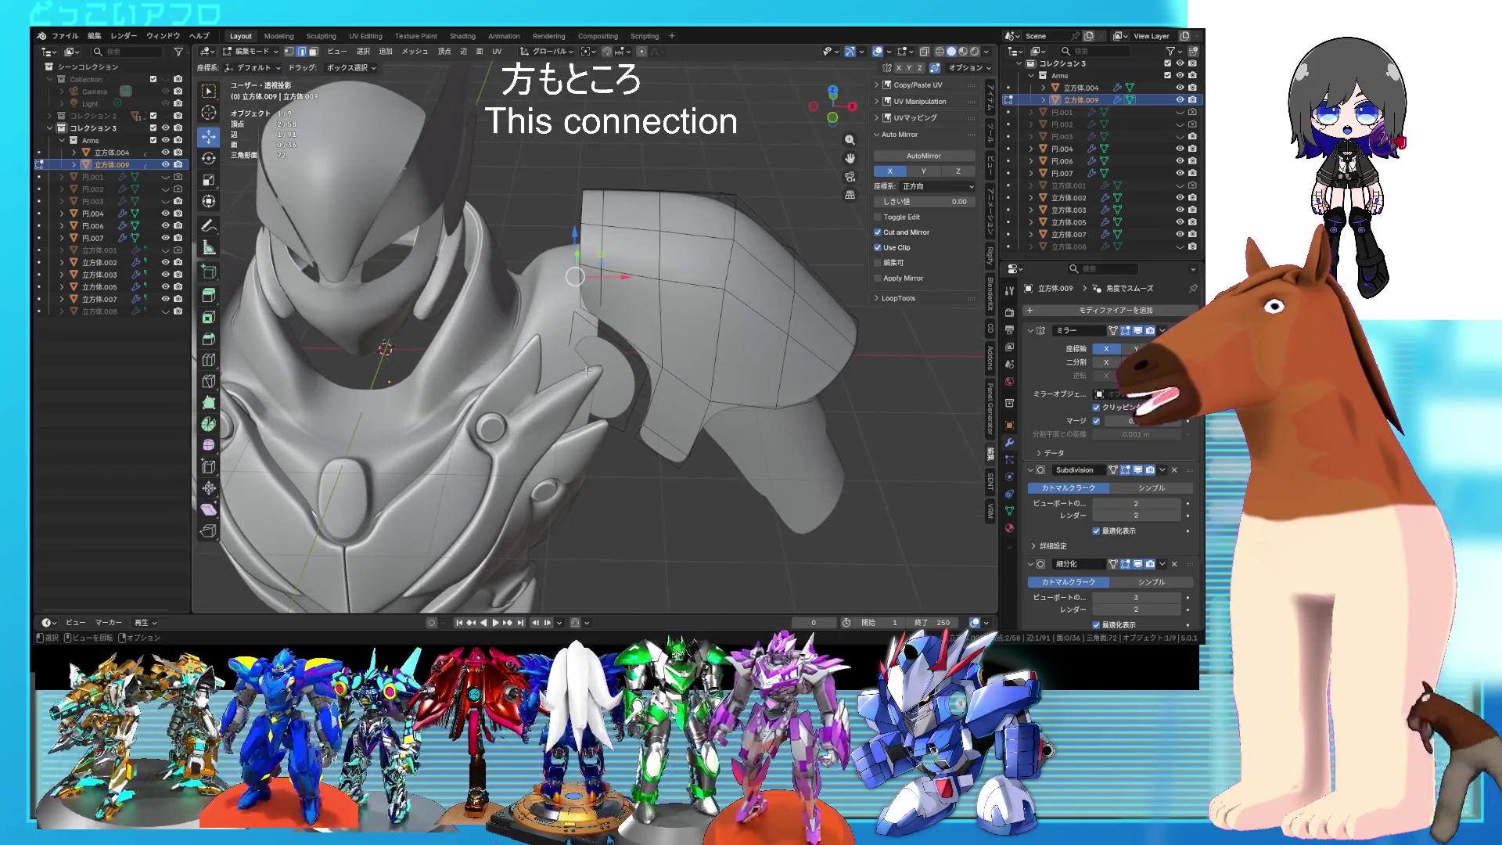
pyautogui.moveTo(544, 348)
pyautogui.mouseDown(button='middle')
pyautogui.moveTo(542, 287)
pyautogui.moveTo(615, 277)
pyautogui.mouseUp(button='middle')
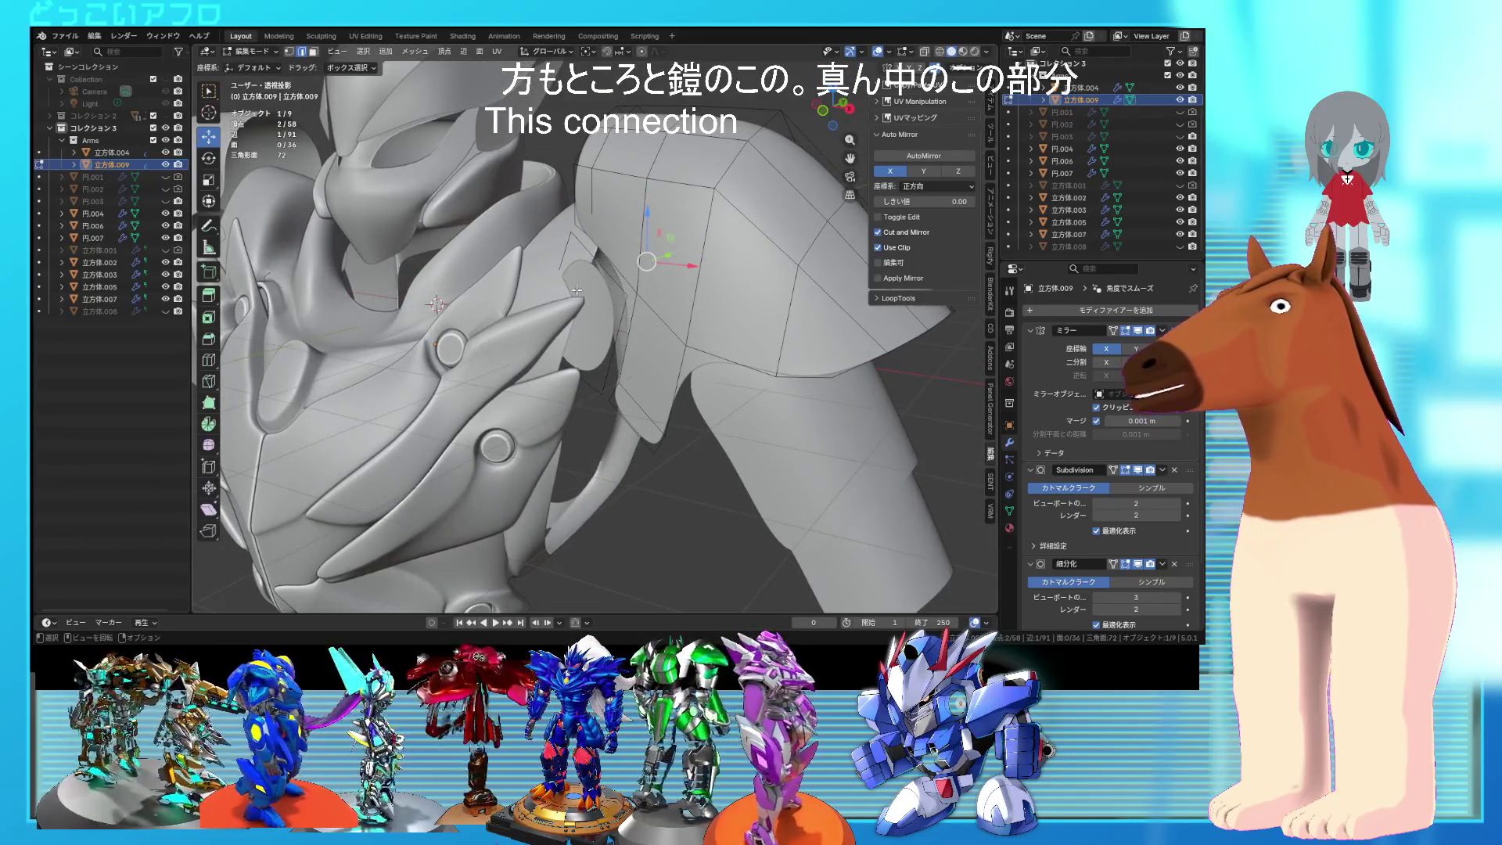
pyautogui.scroll(-4, 592, 311)
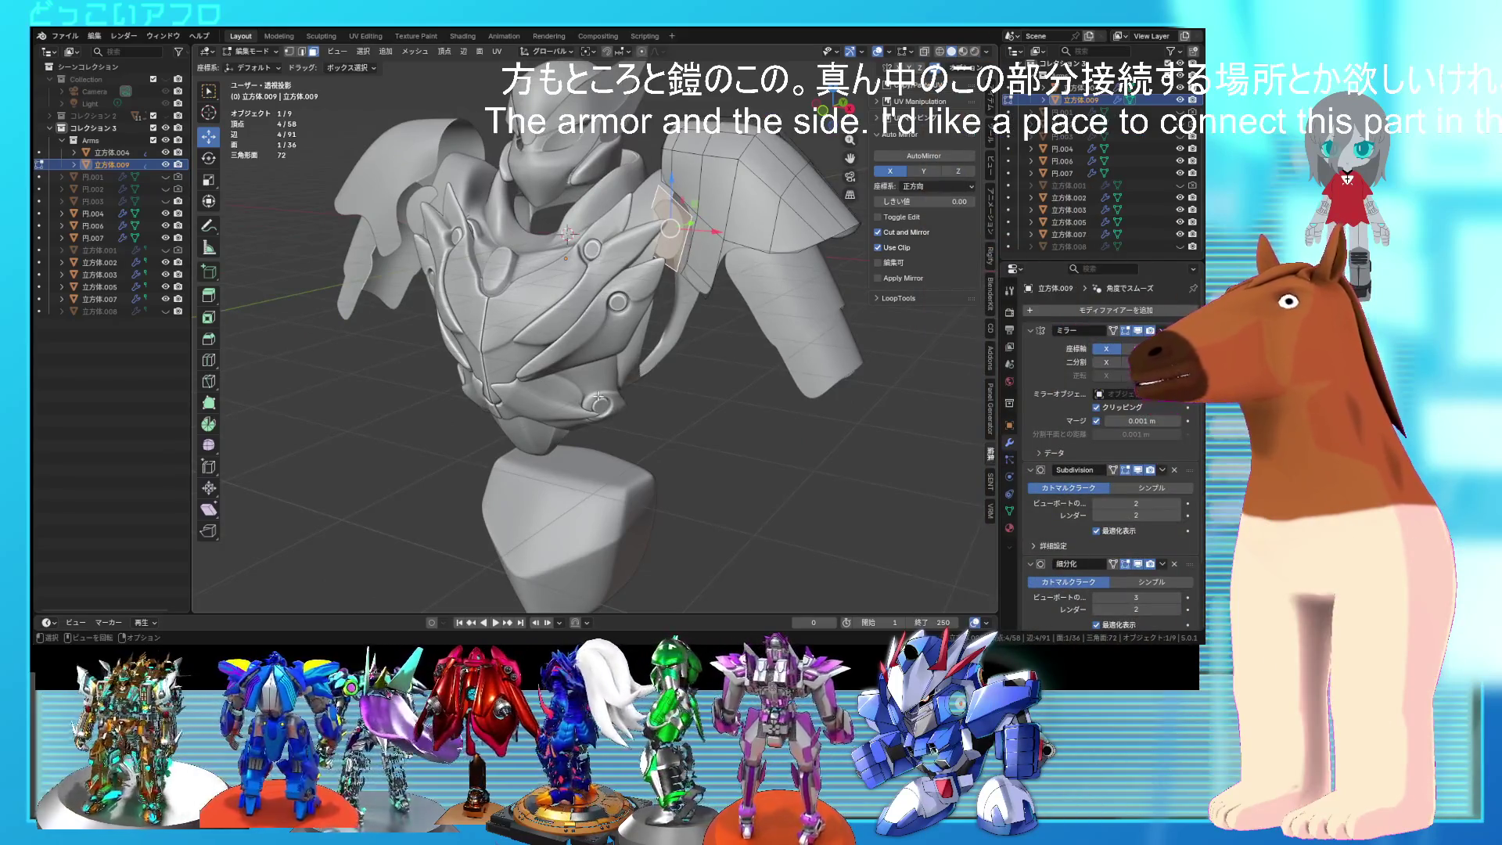
pyautogui.scroll(3, 624, 380)
pyautogui.scroll(-3, 642, 360)
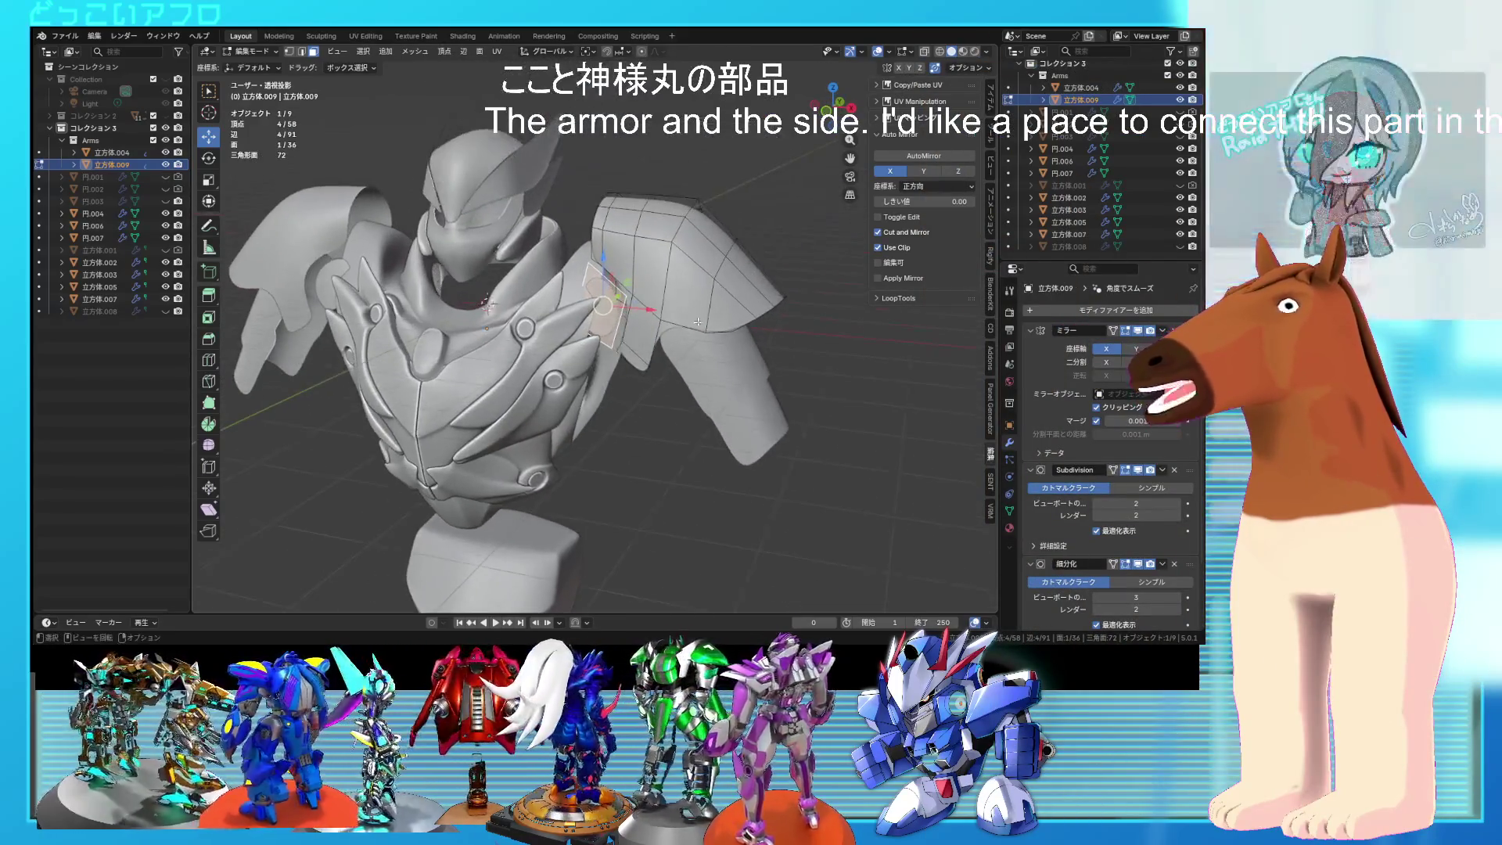
pyautogui.scroll(4, 697, 320)
pyautogui.moveTo(697, 320)
pyautogui.mouseDown(button='middle')
pyautogui.moveTo(591, 304)
pyautogui.moveTo(673, 305)
pyautogui.moveTo(609, 315)
pyautogui.mouseUp(button='middle')
pyautogui.keyDown('shift'); pyautogui.click(609, 314); pyautogui.keyUp('shift')
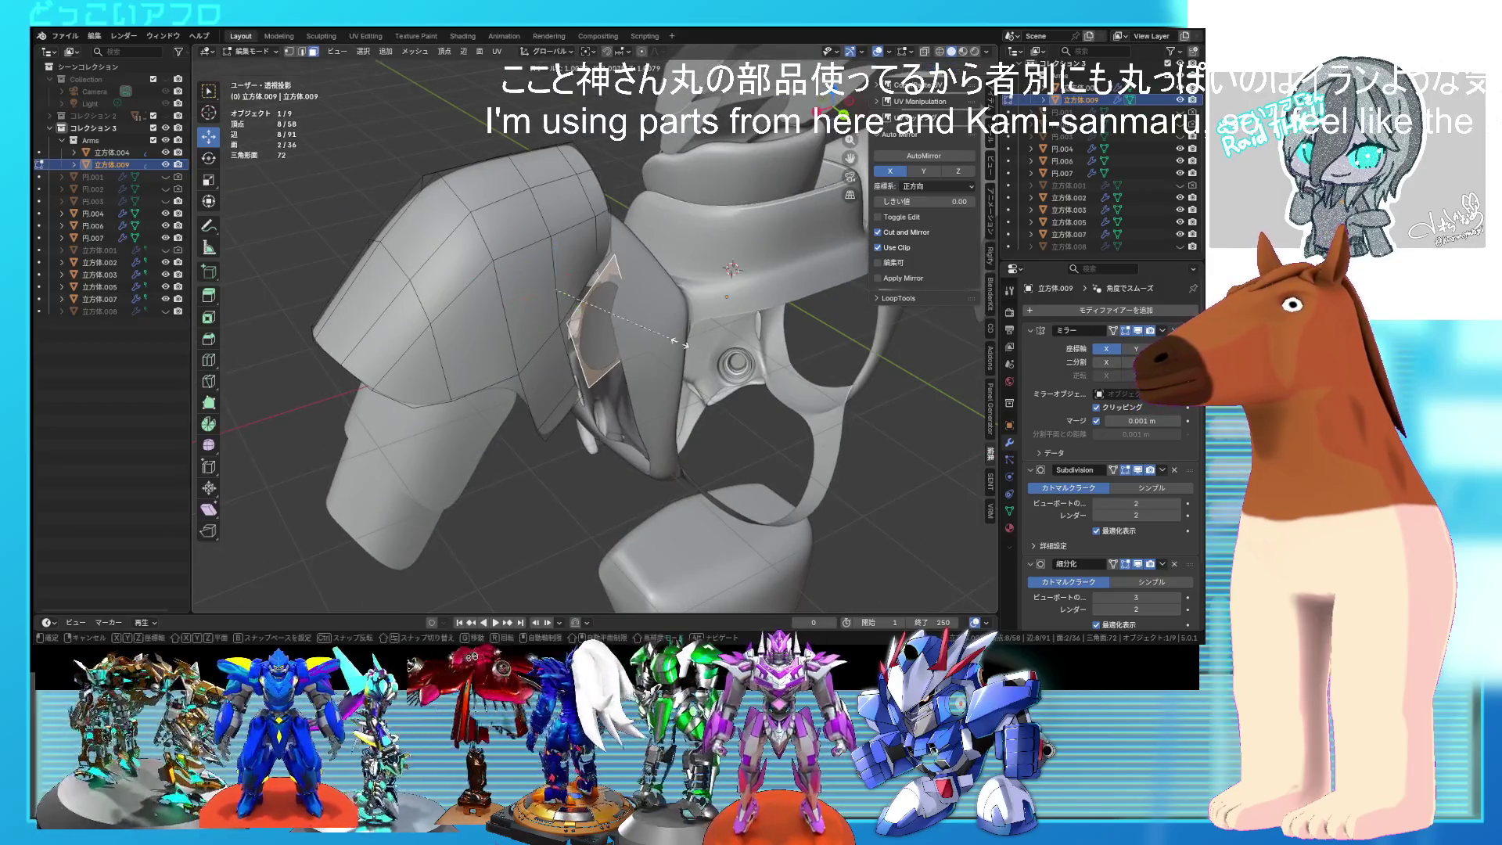
# Step: Extrude the inner faces 0.249 m and scale them to 0.755 as a rounded cap
pyautogui.moveTo(687, 348)
pyautogui.mouseDown(button='middle')
pyautogui.moveTo(901, 323)
pyautogui.moveTo(827, 333)
pyautogui.mouseUp(button='middle')
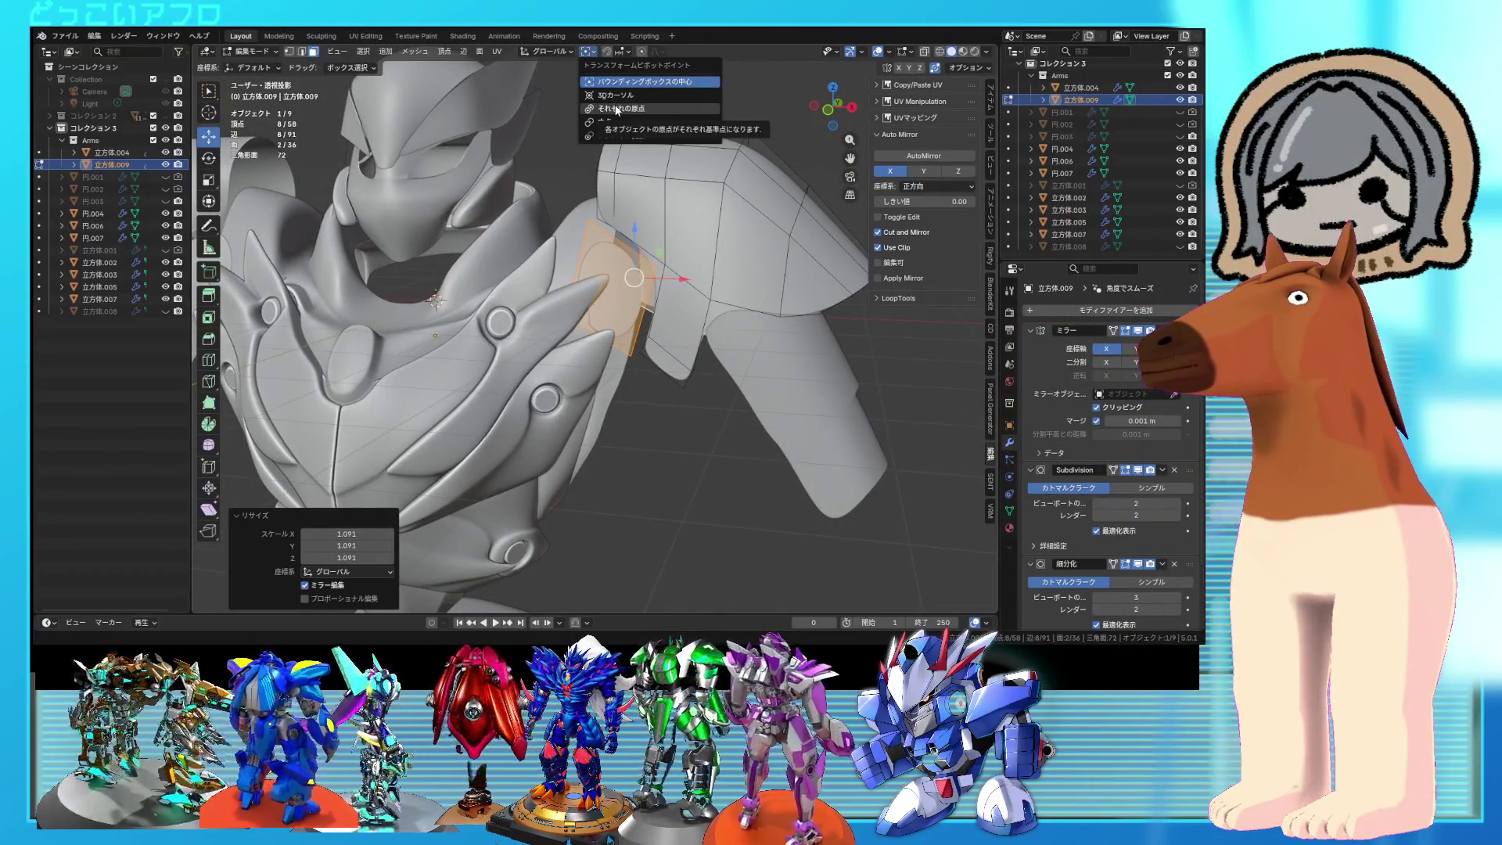
pyautogui.moveTo(720, 356); pyautogui.dragTo(640, 339, button='middle')
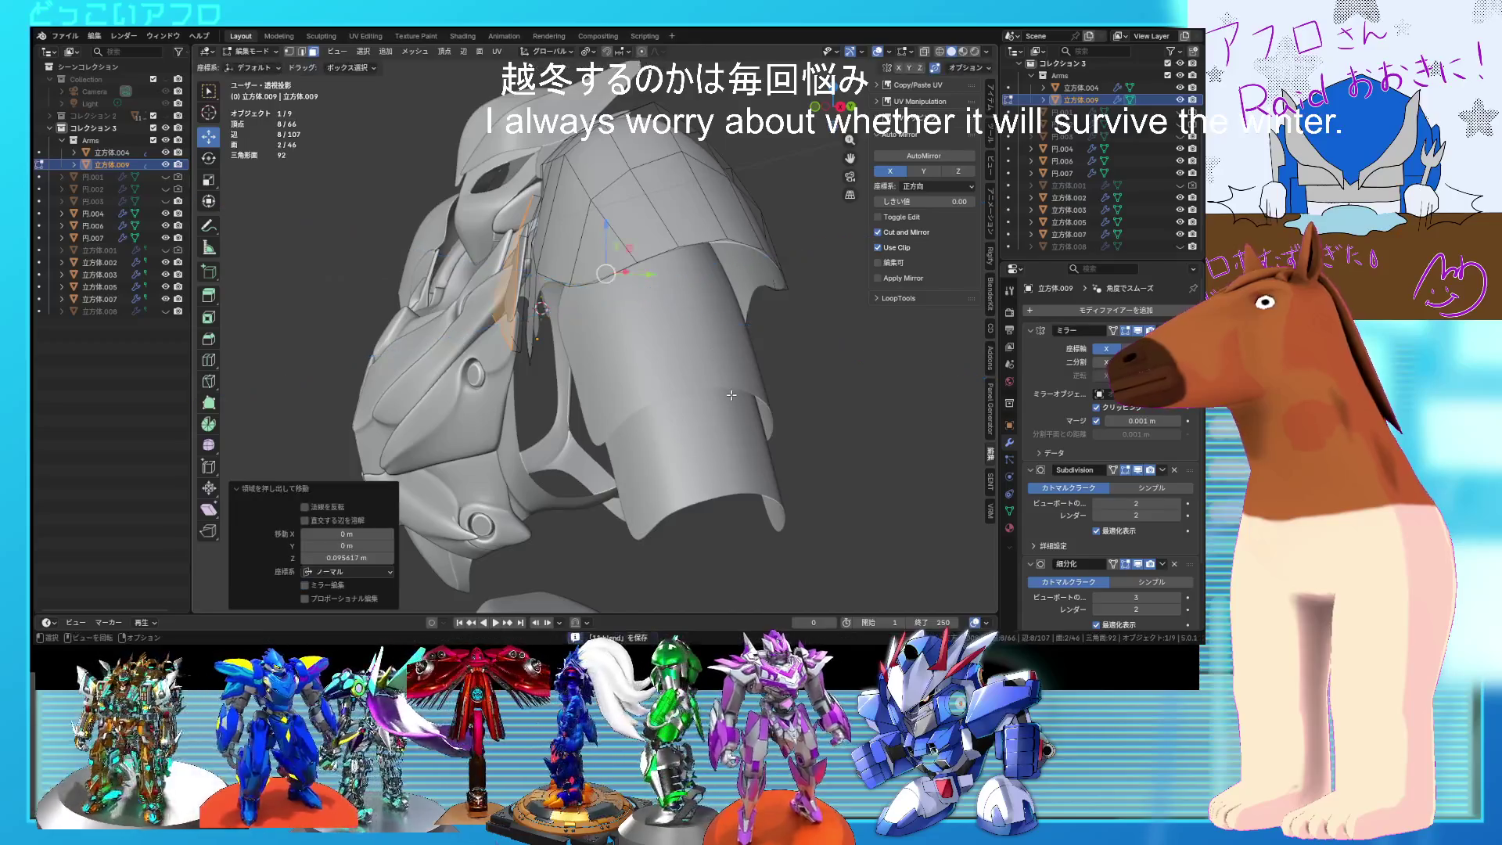
pyautogui.click(714, 380)
pyautogui.moveTo(714, 379); pyautogui.dragTo(674, 434, button='middle')
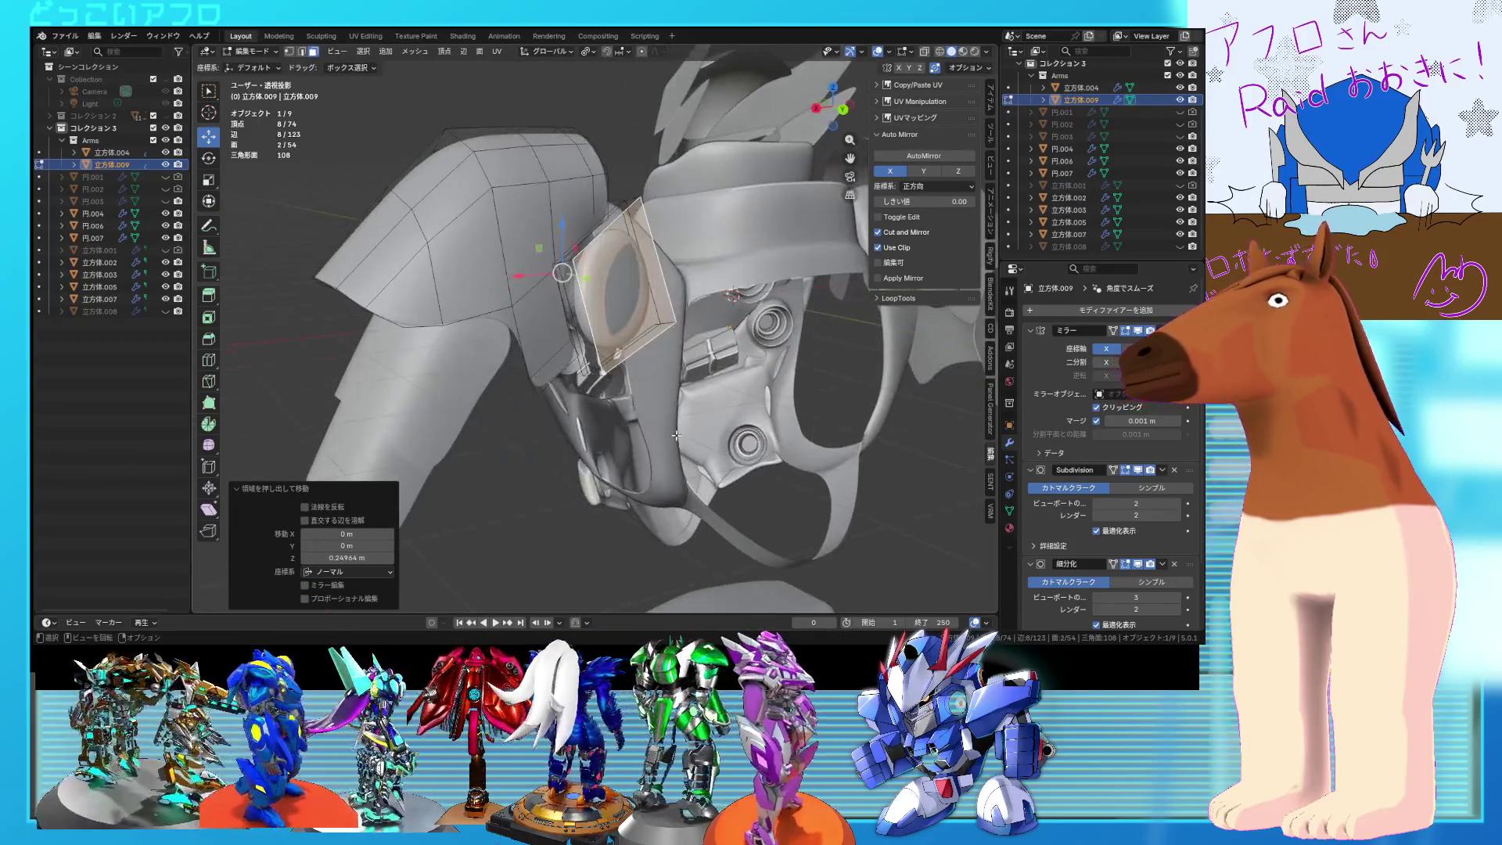
pyautogui.press('Tab')
pyautogui.scroll(-5, 654, 382)
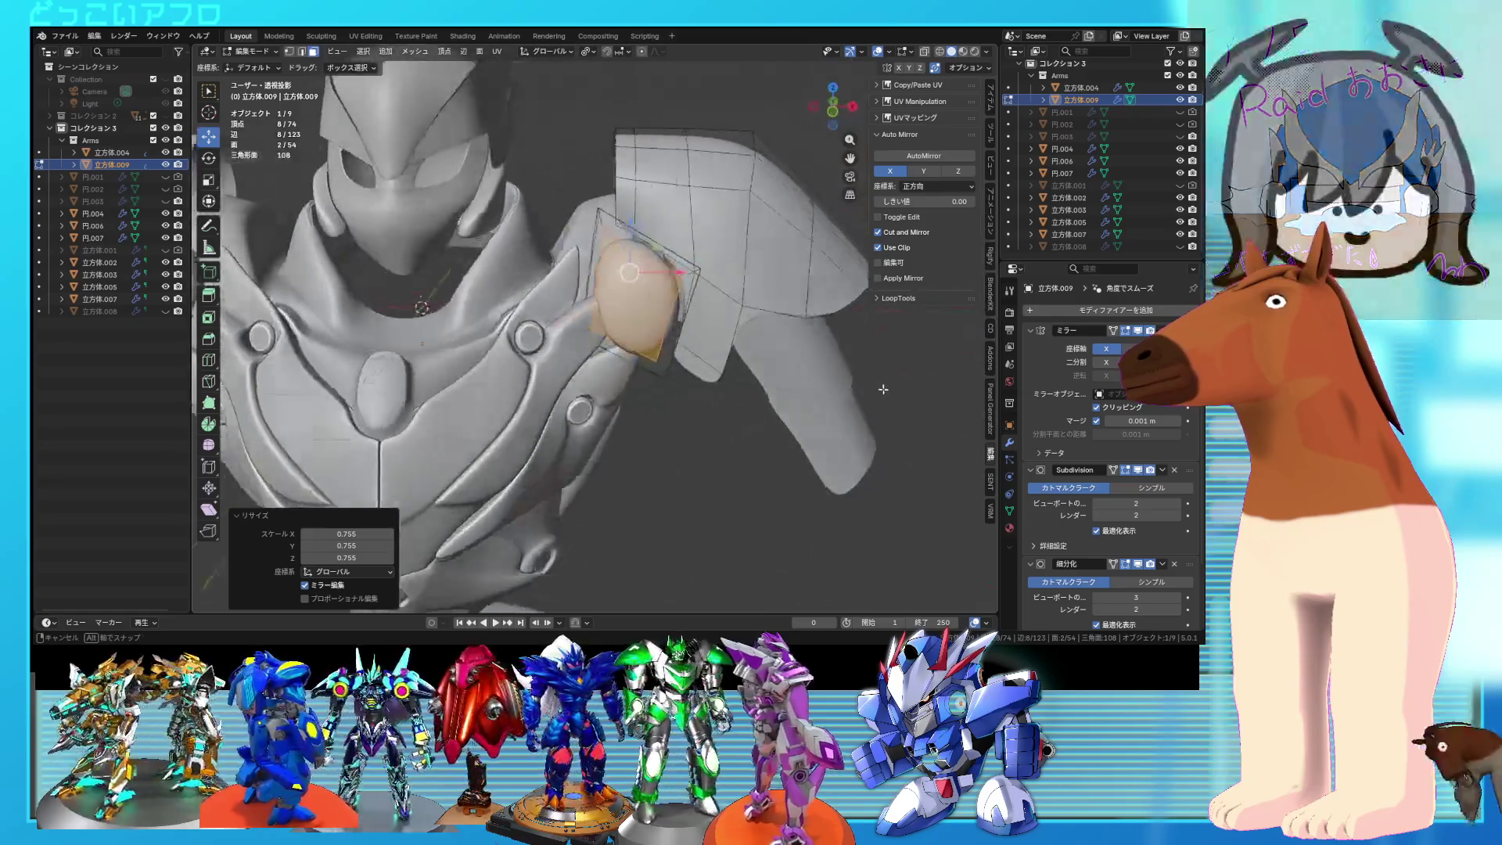
pyautogui.moveTo(782, 391)
pyautogui.mouseDown(button='middle')
pyautogui.moveTo(838, 407)
pyautogui.moveTo(834, 438)
pyautogui.moveTo(751, 368)
pyautogui.mouseUp(button='middle')
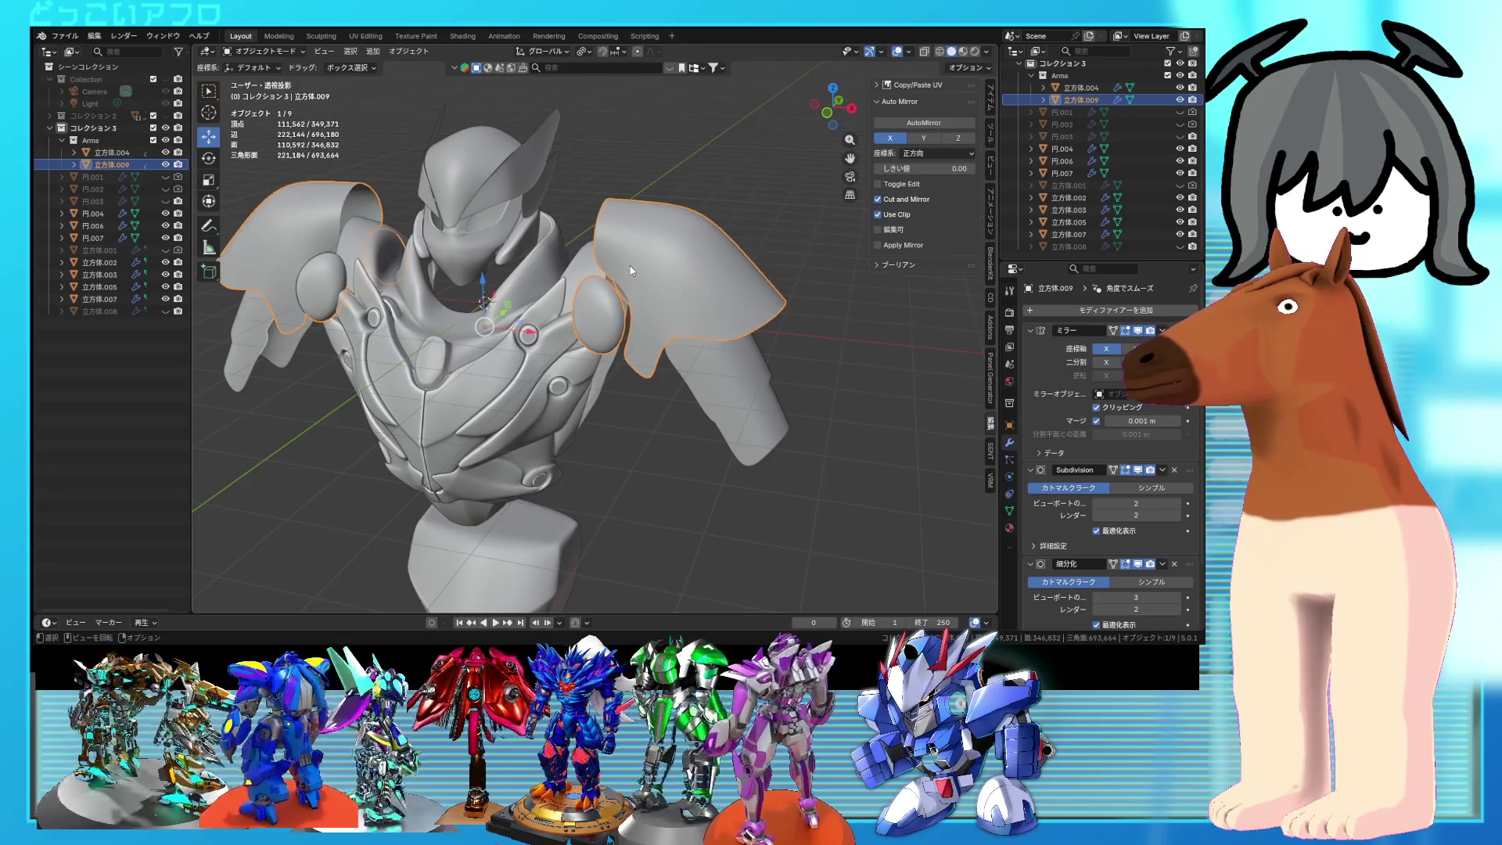
# Step: Inspect the shoulder caps in edit and object mode, then save the blend file
pyautogui.press('Tab')
pyautogui.scroll(3, 632, 270)
pyautogui.moveTo(632, 270)
pyautogui.mouseDown(button='middle')
pyautogui.moveTo(699, 340)
pyautogui.moveTo(627, 253)
pyautogui.mouseUp(button='middle')
pyautogui.scroll(2, 660, 294)
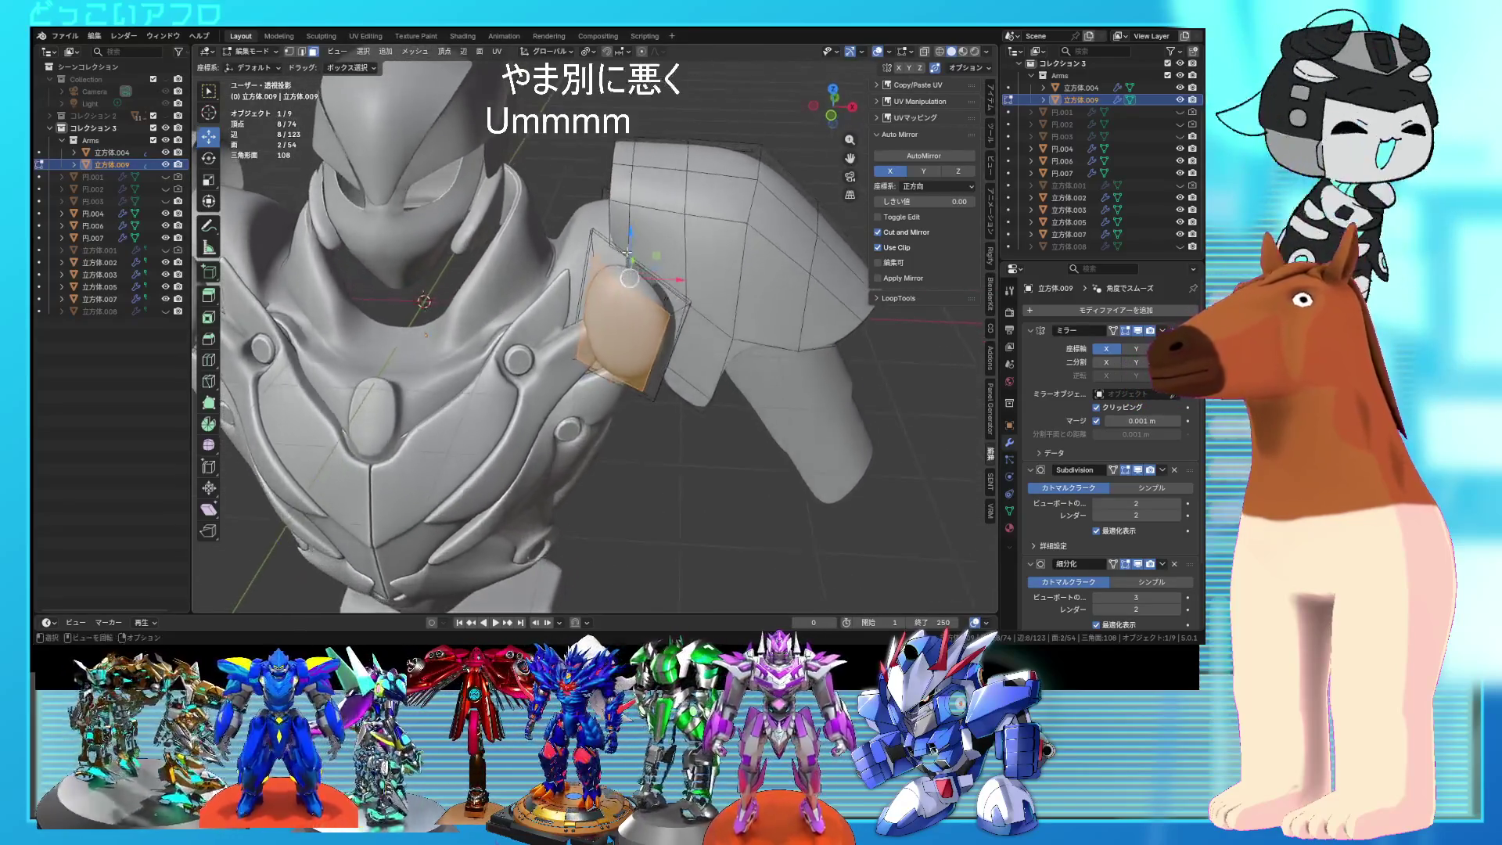
pyautogui.press('Tab')
pyautogui.scroll(-5, 627, 253)
pyautogui.moveTo(665, 313)
pyautogui.mouseDown(button='middle')
pyautogui.moveTo(745, 401)
pyautogui.moveTo(786, 391)
pyautogui.moveTo(675, 378)
pyautogui.moveTo(708, 372)
pyautogui.moveTo(645, 325)
pyautogui.moveTo(659, 257)
pyautogui.moveTo(708, 385)
pyautogui.moveTo(801, 368)
pyautogui.moveTo(792, 314)
pyautogui.moveTo(691, 263)
pyautogui.moveTo(670, 288)
pyautogui.moveTo(733, 302)
pyautogui.moveTo(712, 276)
pyautogui.moveTo(709, 331)
pyautogui.moveTo(665, 307)
pyautogui.moveTo(764, 310)
pyautogui.moveTo(759, 332)
pyautogui.mouseUp(button='middle')
pyautogui.scroll(2, 645, 324)
pyautogui.scroll(5, 691, 263)
pyautogui.scroll(8, 759, 332)
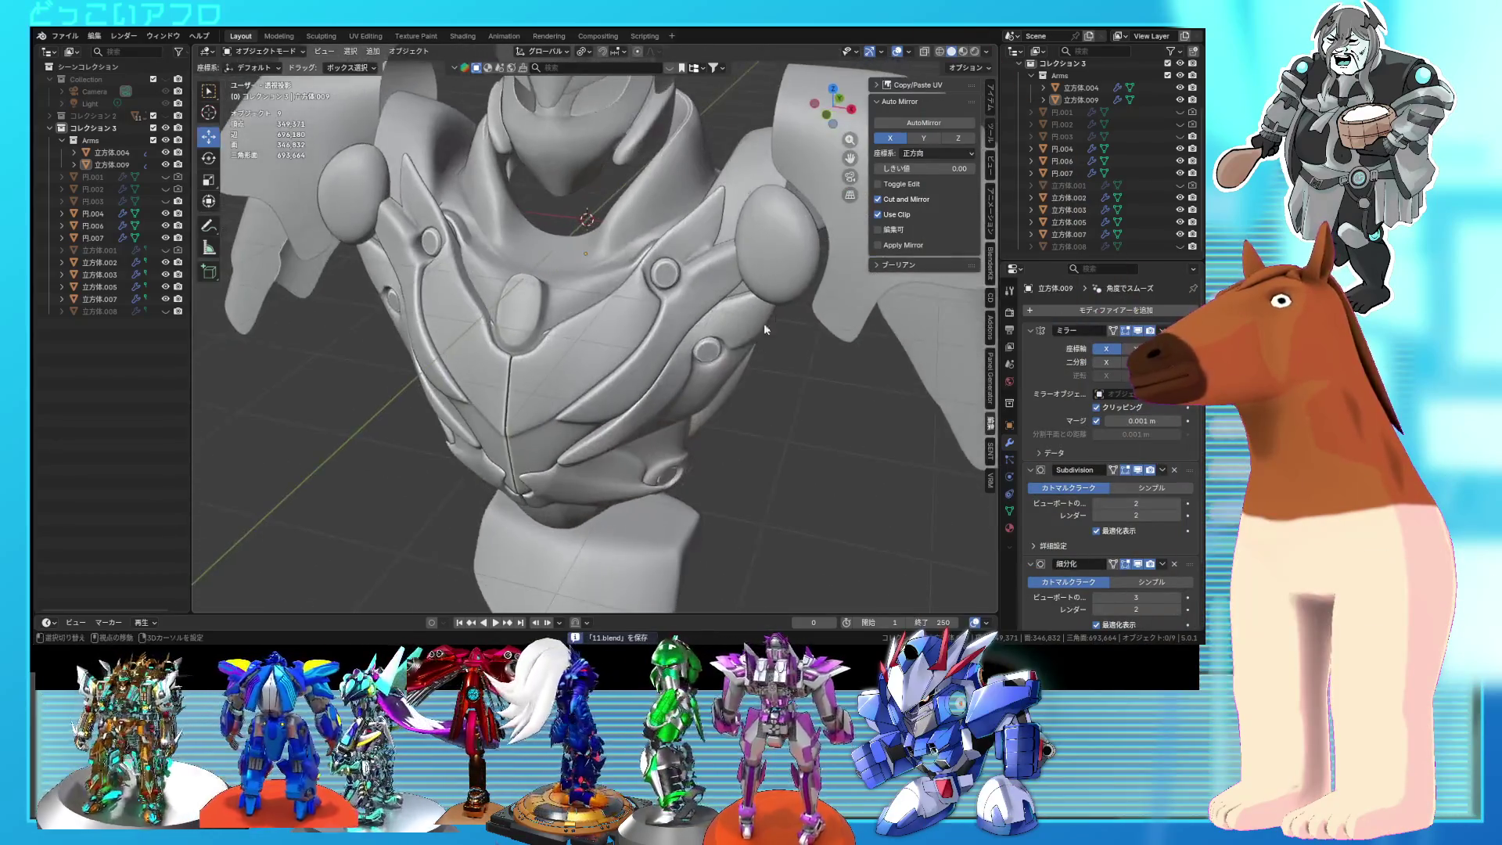
pyautogui.hotkey('ctrl', 's')
# Step: Apply Shade Smooth to the shoulder pauldron object
pyautogui.click(762, 323)
pyautogui.rightClick(776, 318)
pyautogui.click(777, 316)
pyautogui.scroll(-5, 777, 317)
pyautogui.moveTo(777, 317); pyautogui.dragTo(799, 304, button='middle')
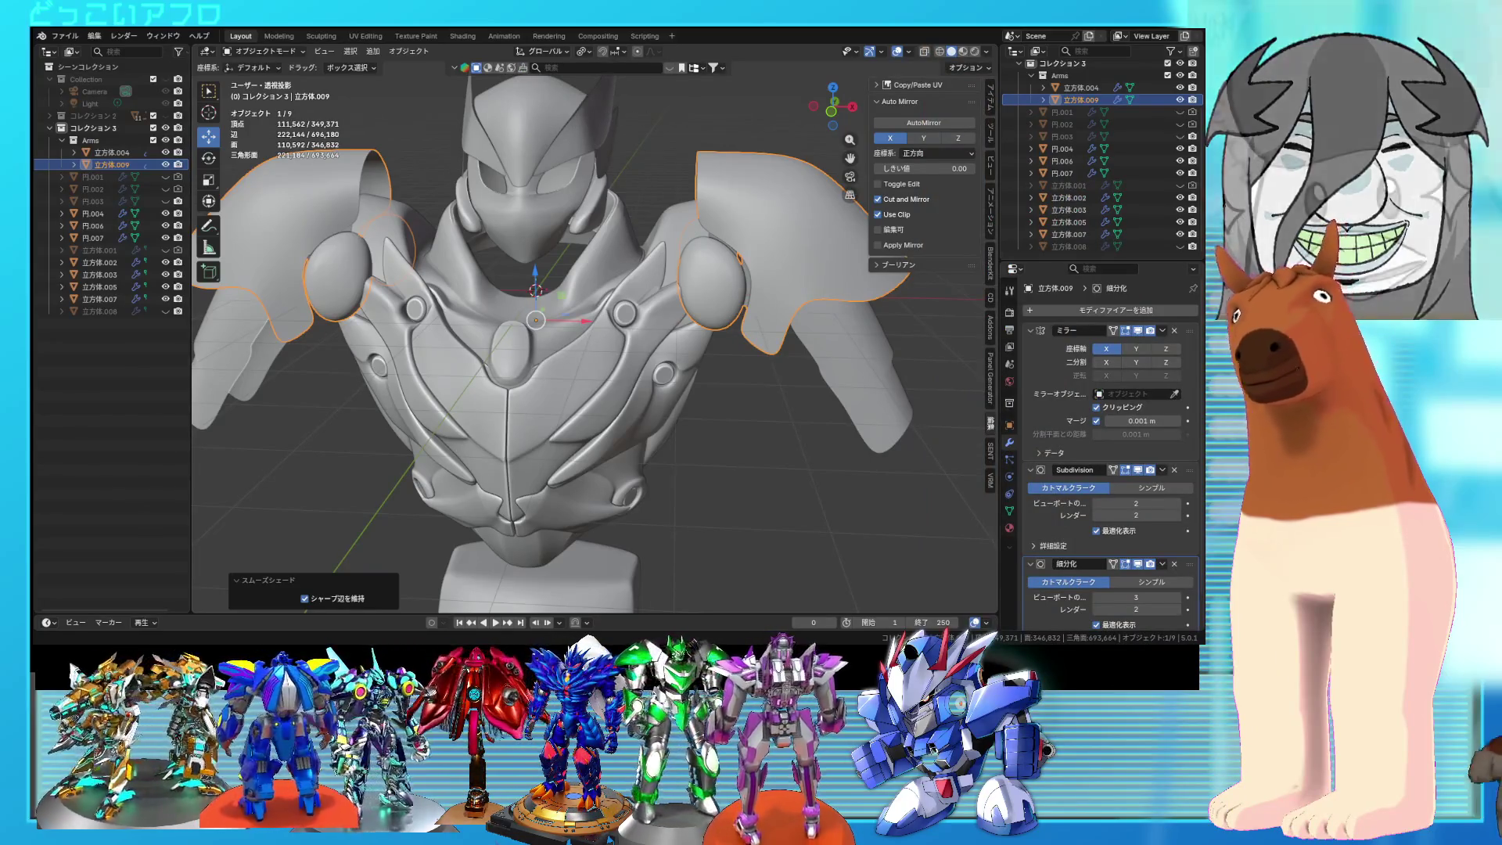
pyautogui.scroll(3, 743, 302)
pyautogui.moveTo(751, 301)
pyautogui.mouseDown(button='middle')
pyautogui.moveTo(688, 299)
pyautogui.moveTo(751, 274)
pyautogui.moveTo(679, 302)
pyautogui.moveTo(702, 292)
pyautogui.moveTo(720, 357)
pyautogui.moveTo(751, 386)
pyautogui.moveTo(650, 325)
pyautogui.moveTo(676, 341)
pyautogui.mouseUp(button='middle')
pyautogui.scroll(-5, 688, 299)
# Step: Scale the pauldrons along Y to 0.638 of their depth
pyautogui.press('s')
pyautogui.press('x')
pyautogui.click(709, 355)
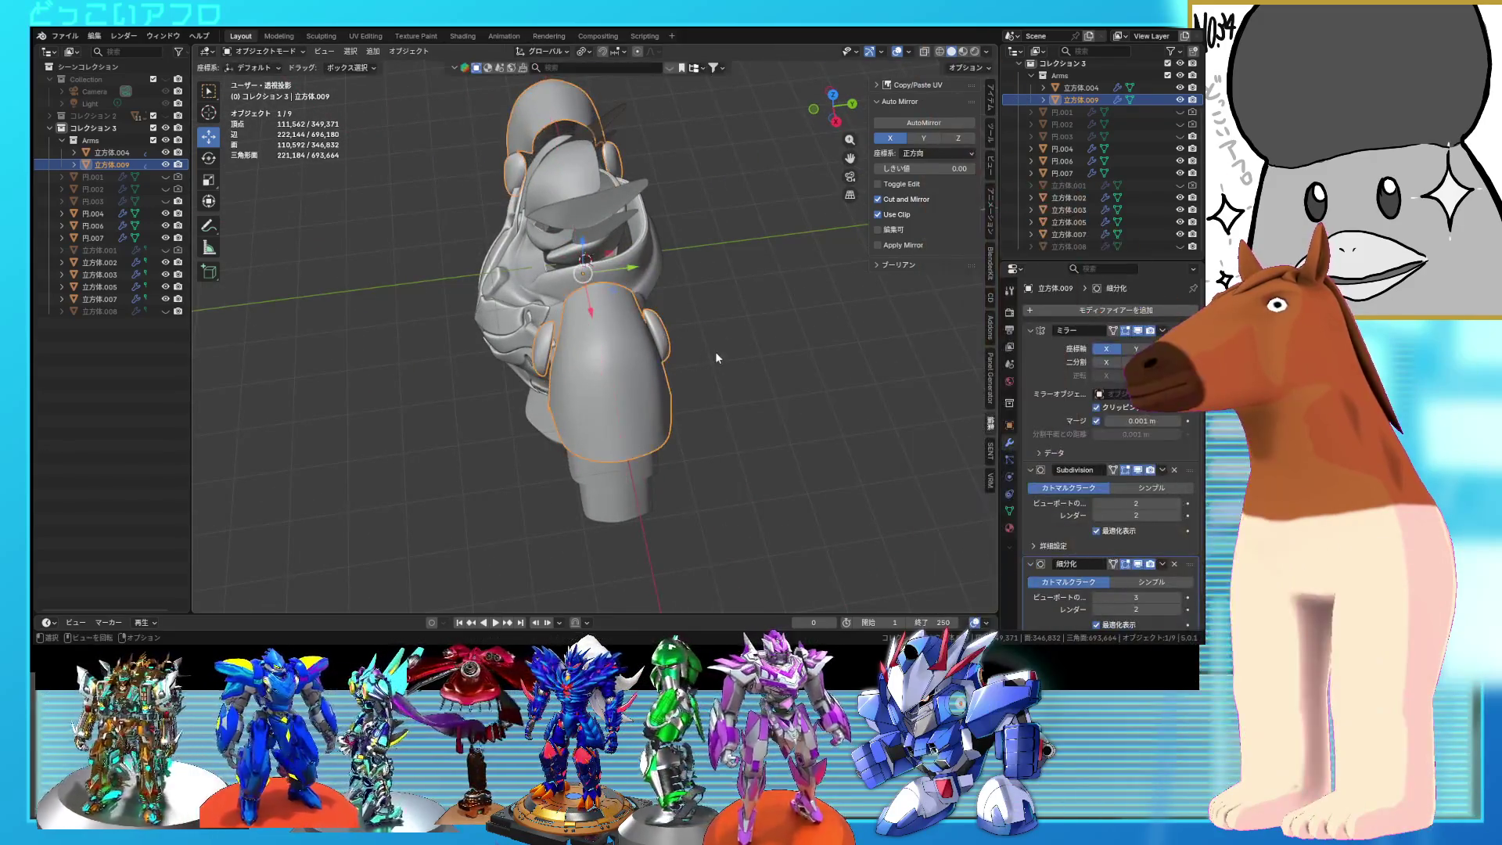
pyautogui.press('y')
pyautogui.moveTo(696, 359)
pyautogui.mouseDown(button='middle')
pyautogui.moveTo(931, 338)
pyautogui.moveTo(547, 302)
pyautogui.moveTo(718, 239)
pyautogui.moveTo(782, 297)
pyautogui.moveTo(714, 310)
pyautogui.moveTo(762, 308)
pyautogui.mouseUp(button='middle')
pyautogui.press('KP_1')
# Step: Raise the pauldron's upper plate and tilt it about -8°
pyautogui.press('Tab')
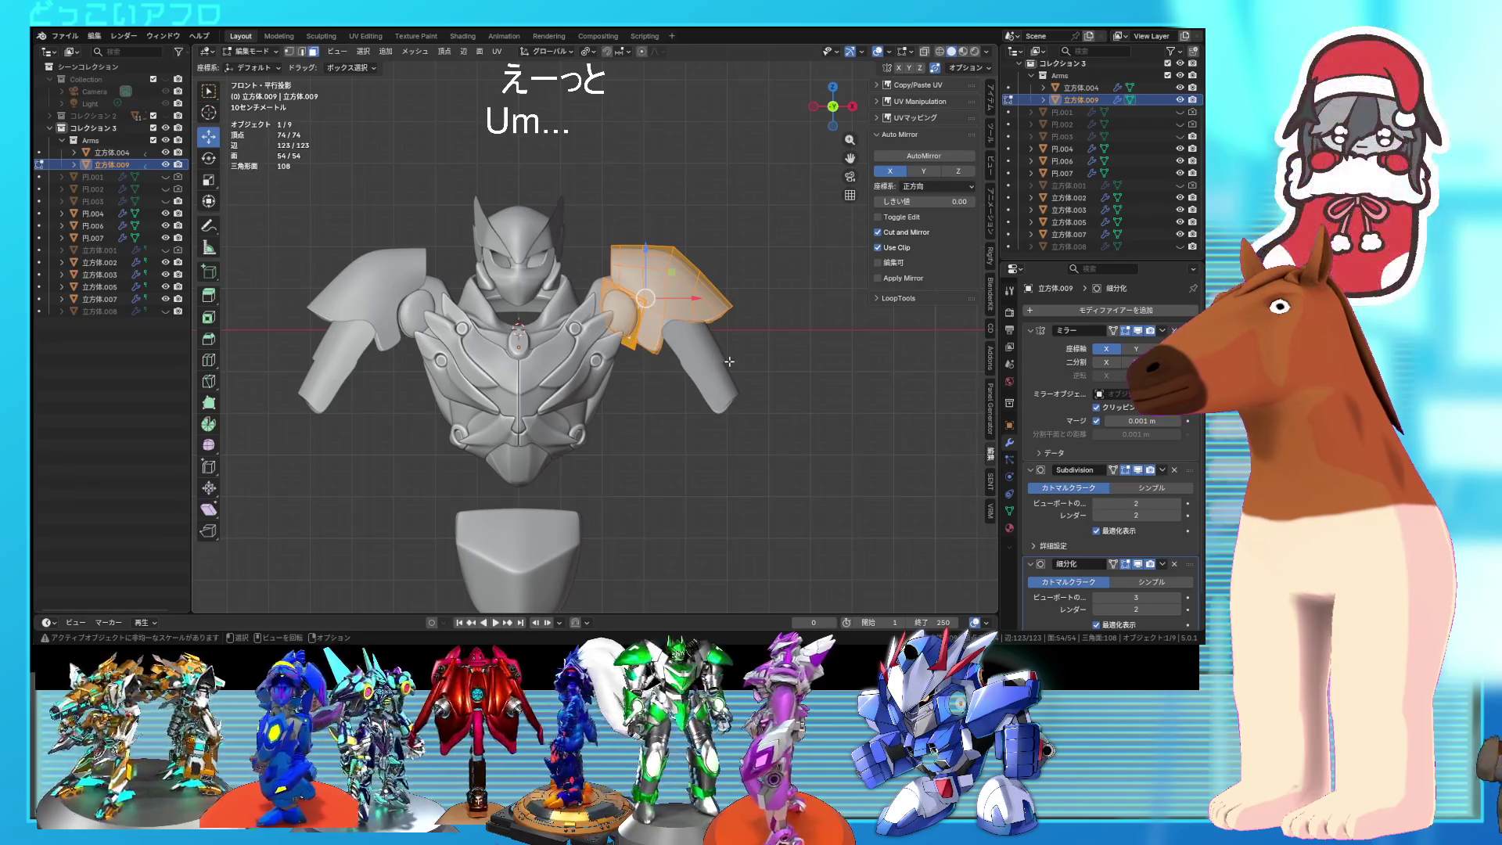
pyautogui.hotkey('shift', 'z')
pyautogui.click(751, 374)
pyautogui.press('r')
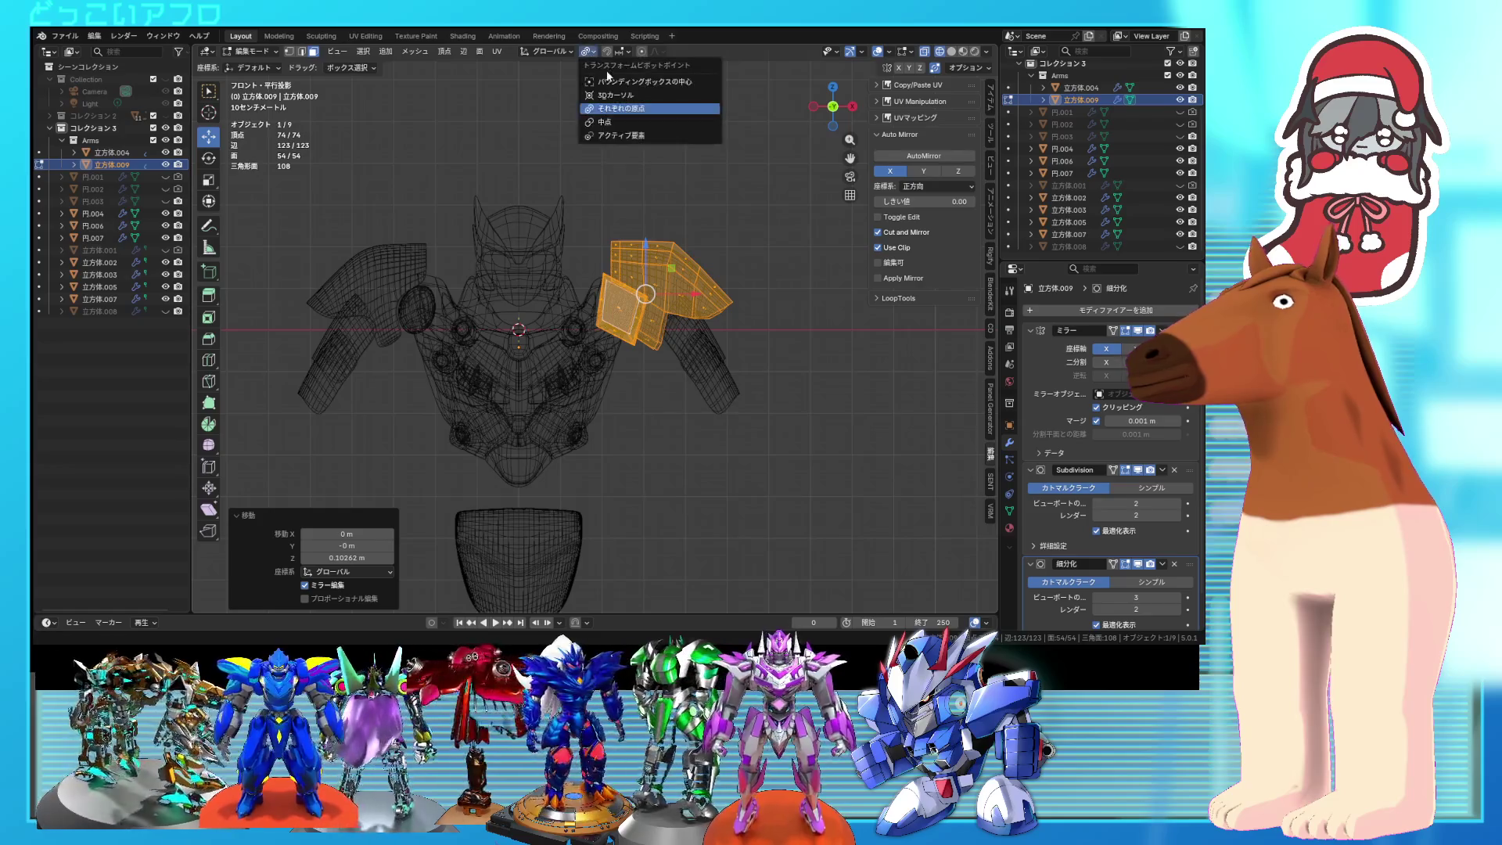
pyautogui.moveTo(645, 206); pyautogui.dragTo(751, 344, button='middle')
pyautogui.press('r')
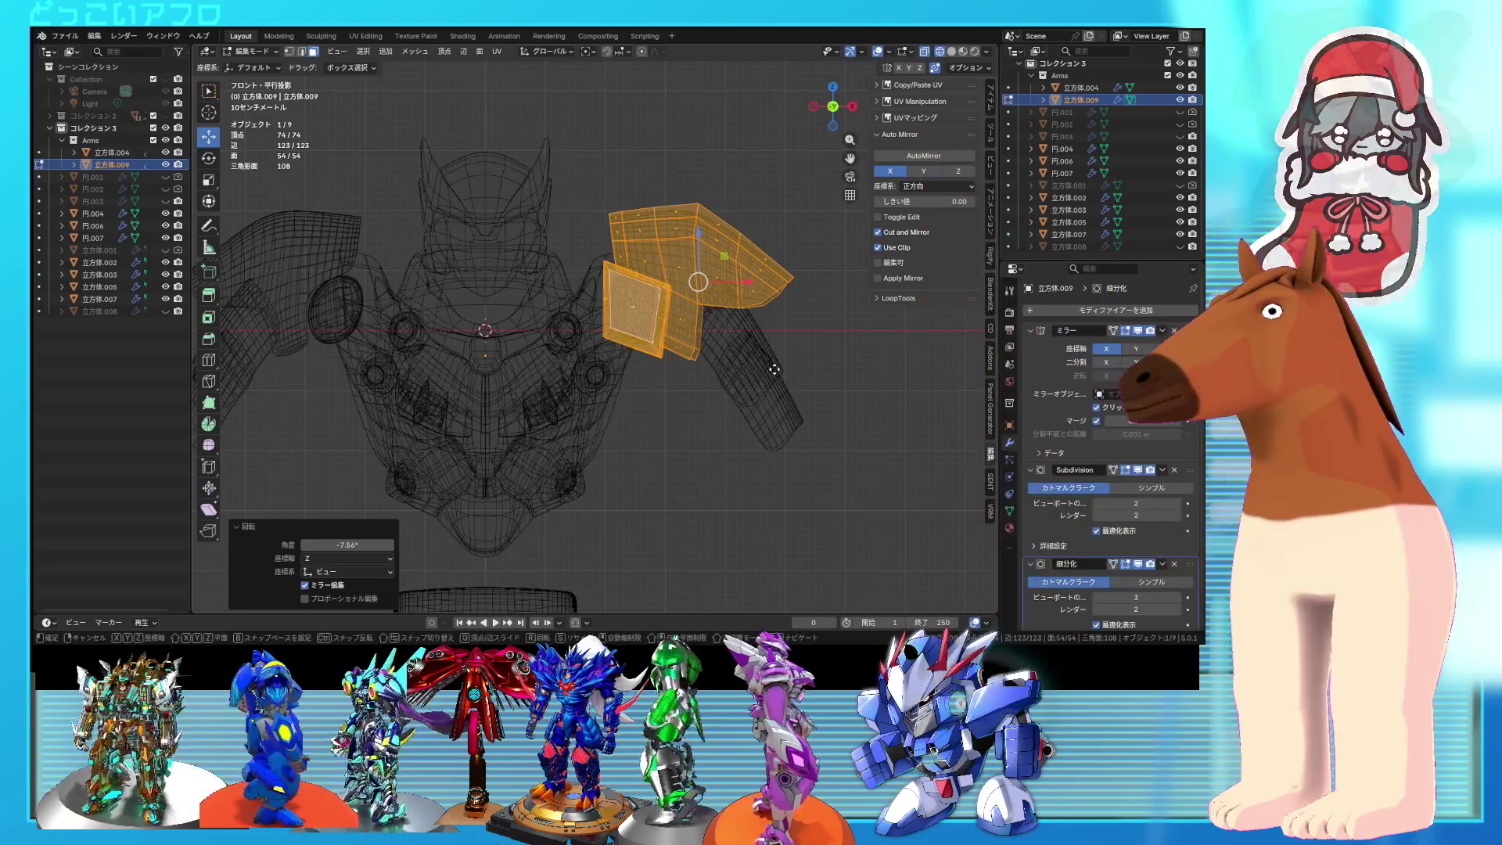
pyautogui.press('Escape')
pyautogui.hotkey('shift', 'z')
pyautogui.moveTo(748, 335)
pyautogui.mouseDown(button='middle')
pyautogui.moveTo(722, 369)
pyautogui.moveTo(567, 376)
pyautogui.moveTo(520, 327)
pyautogui.mouseUp(button='middle')
pyautogui.press('Tab')
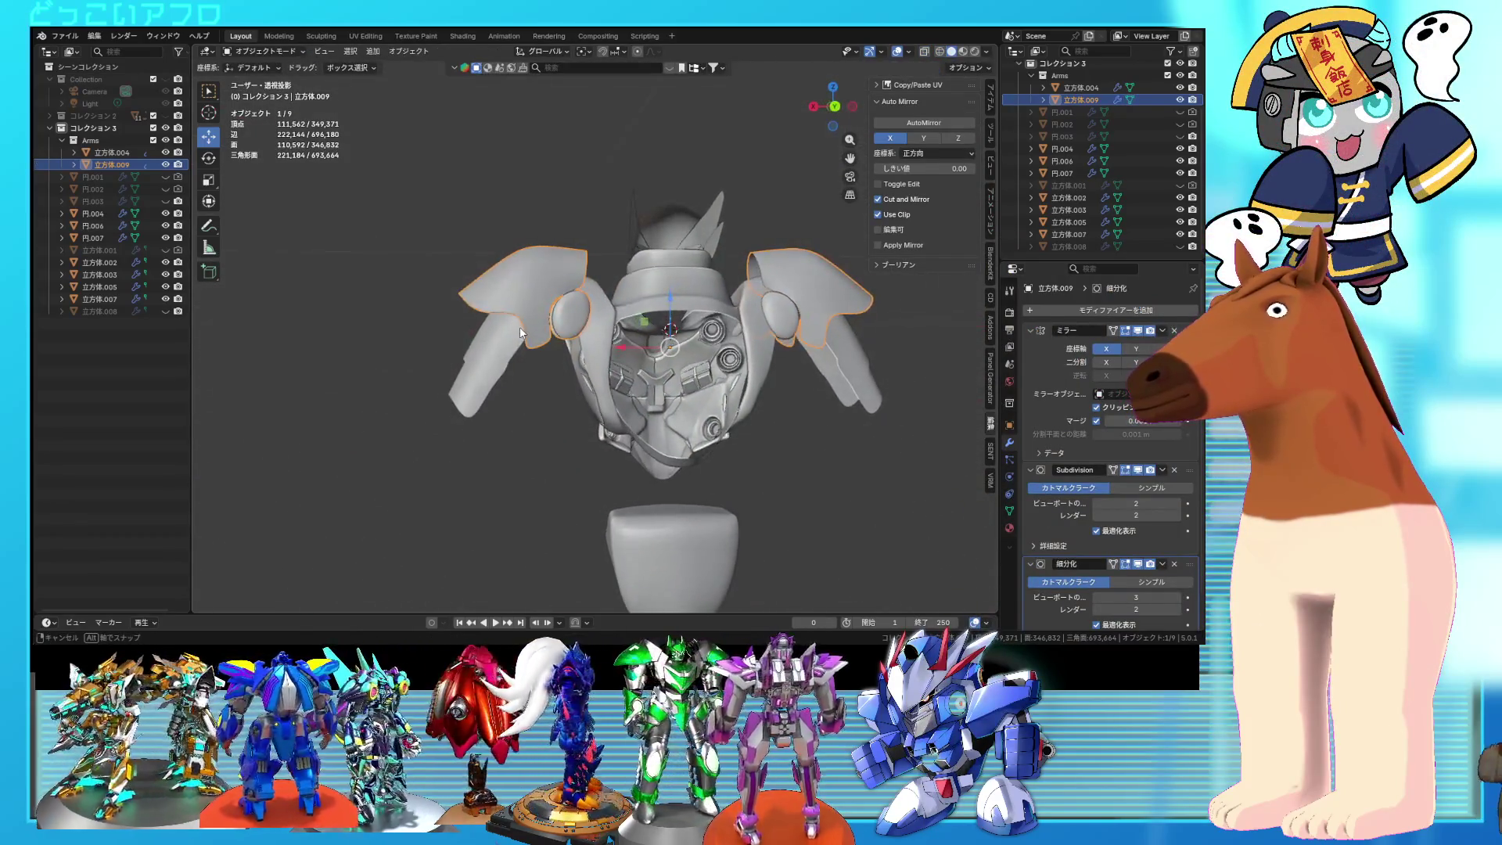
# Step: Add a centred edge loop across the pauldron's shoulder cap
pyautogui.press('Tab')
pyautogui.scroll(5, 615, 312)
pyautogui.moveTo(615, 312)
pyautogui.mouseDown(button='middle')
pyautogui.moveTo(676, 342)
pyautogui.moveTo(649, 291)
pyautogui.moveTo(688, 307)
pyautogui.moveTo(725, 294)
pyautogui.moveTo(752, 324)
pyautogui.moveTo(648, 300)
pyautogui.moveTo(642, 375)
pyautogui.moveTo(620, 320)
pyautogui.mouseUp(button='middle')
pyautogui.scroll(3, 614, 319)
pyautogui.scroll(-3, 688, 307)
pyautogui.press('Tab')
pyautogui.scroll(4, 677, 312)
pyautogui.press('Tab')
pyautogui.scroll(2, 648, 299)
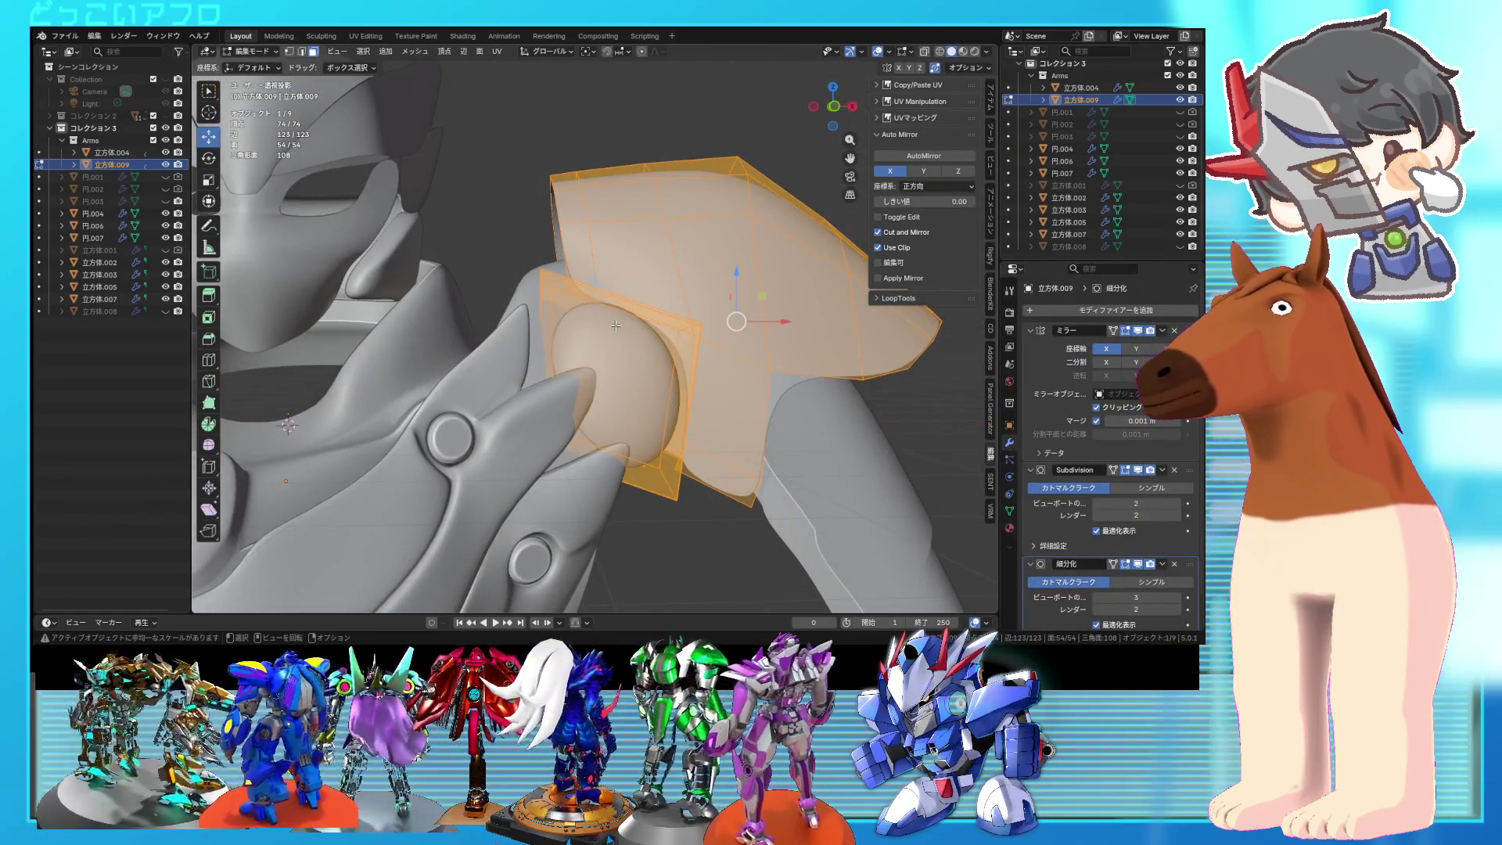
pyautogui.click(656, 413)
pyautogui.rightClick(660, 414)
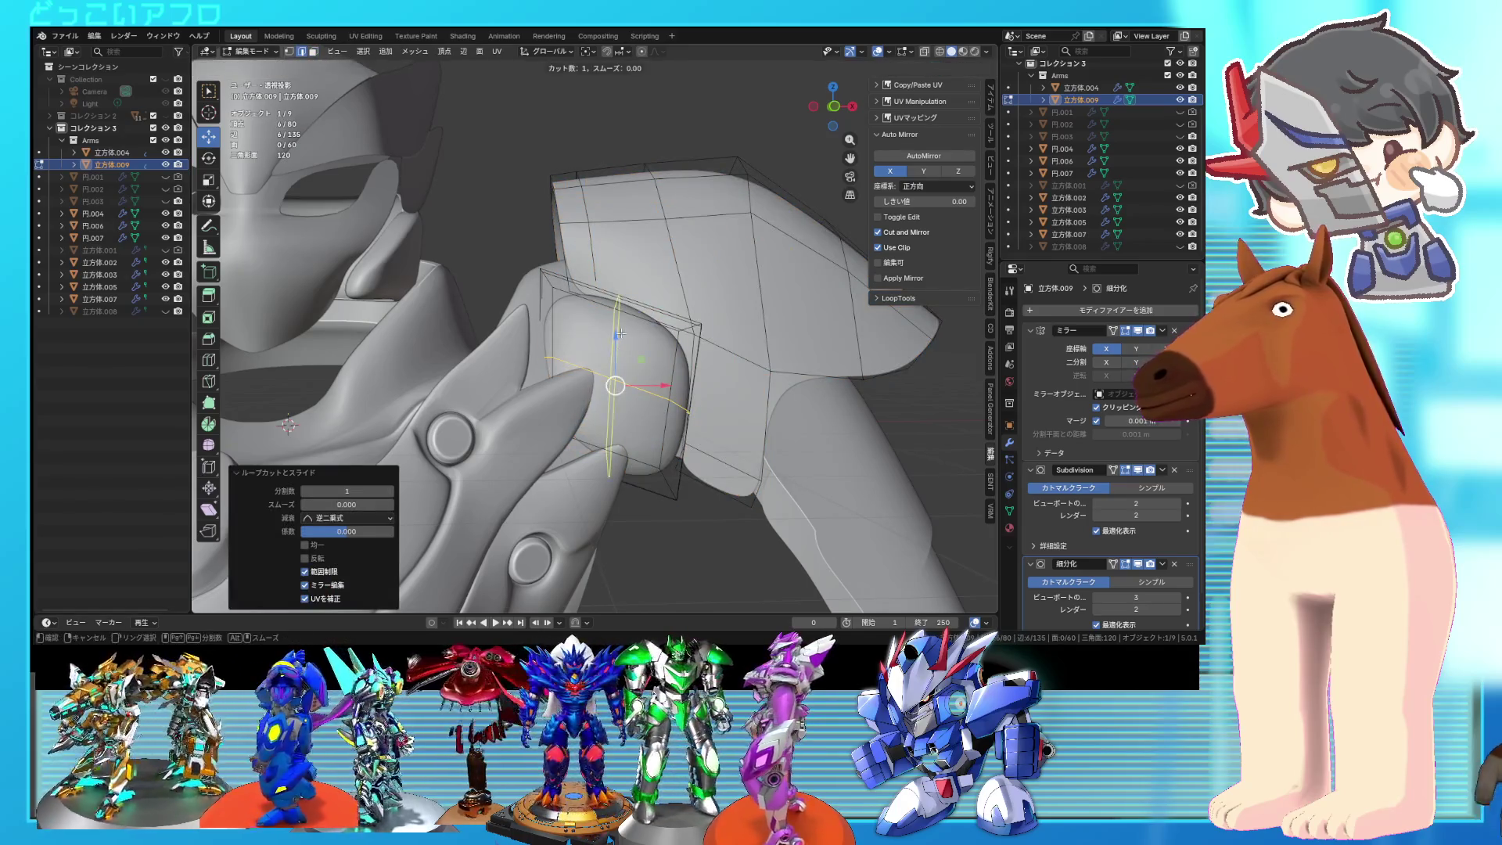
# Step: Add a second edge loop across the shoulder cap
pyautogui.press('Tab')
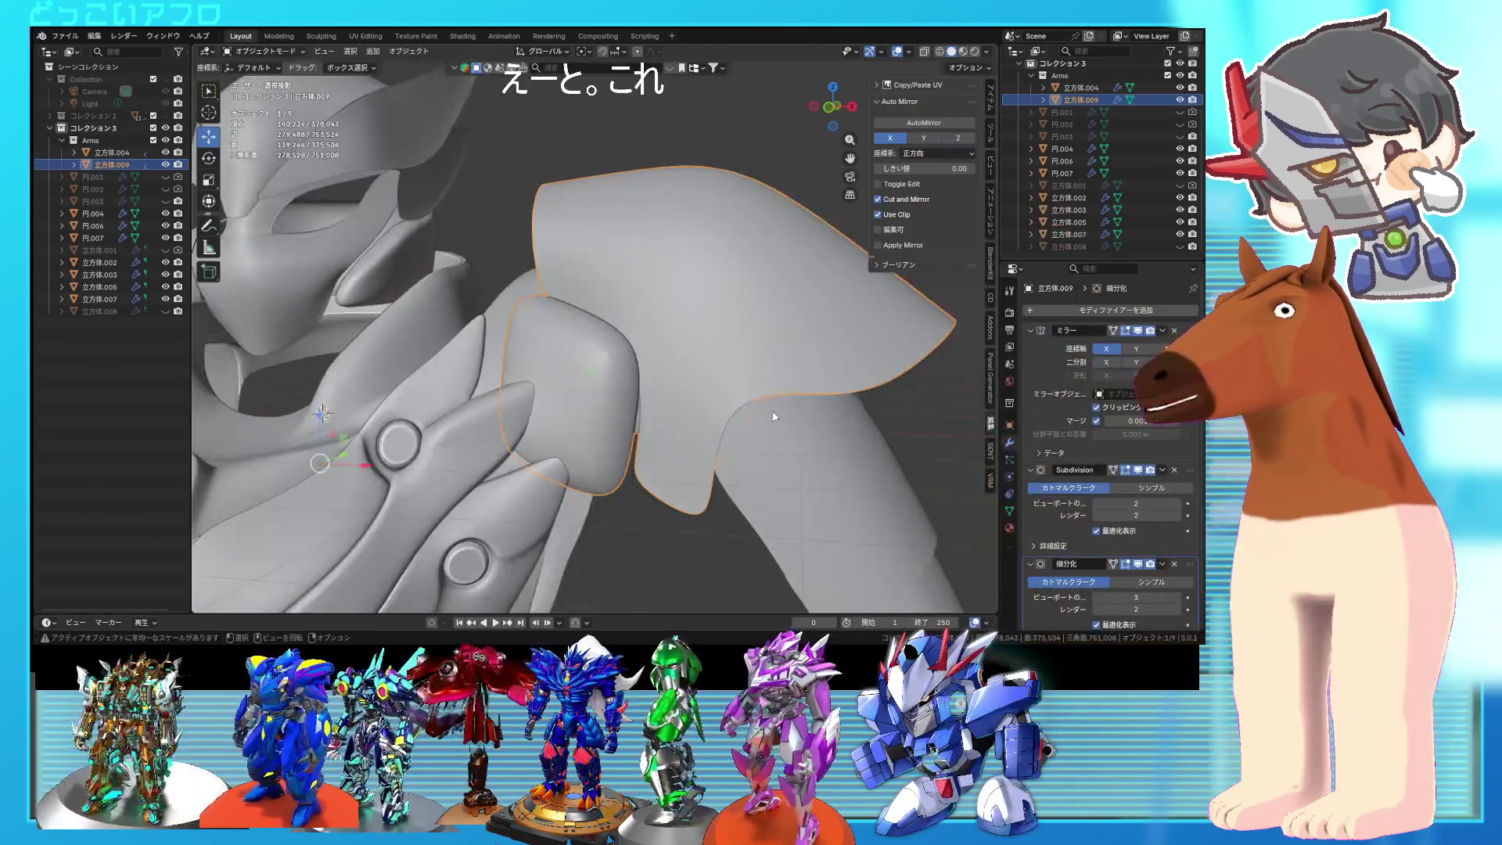
pyautogui.scroll(-5, 772, 410)
pyautogui.scroll(2, 638, 350)
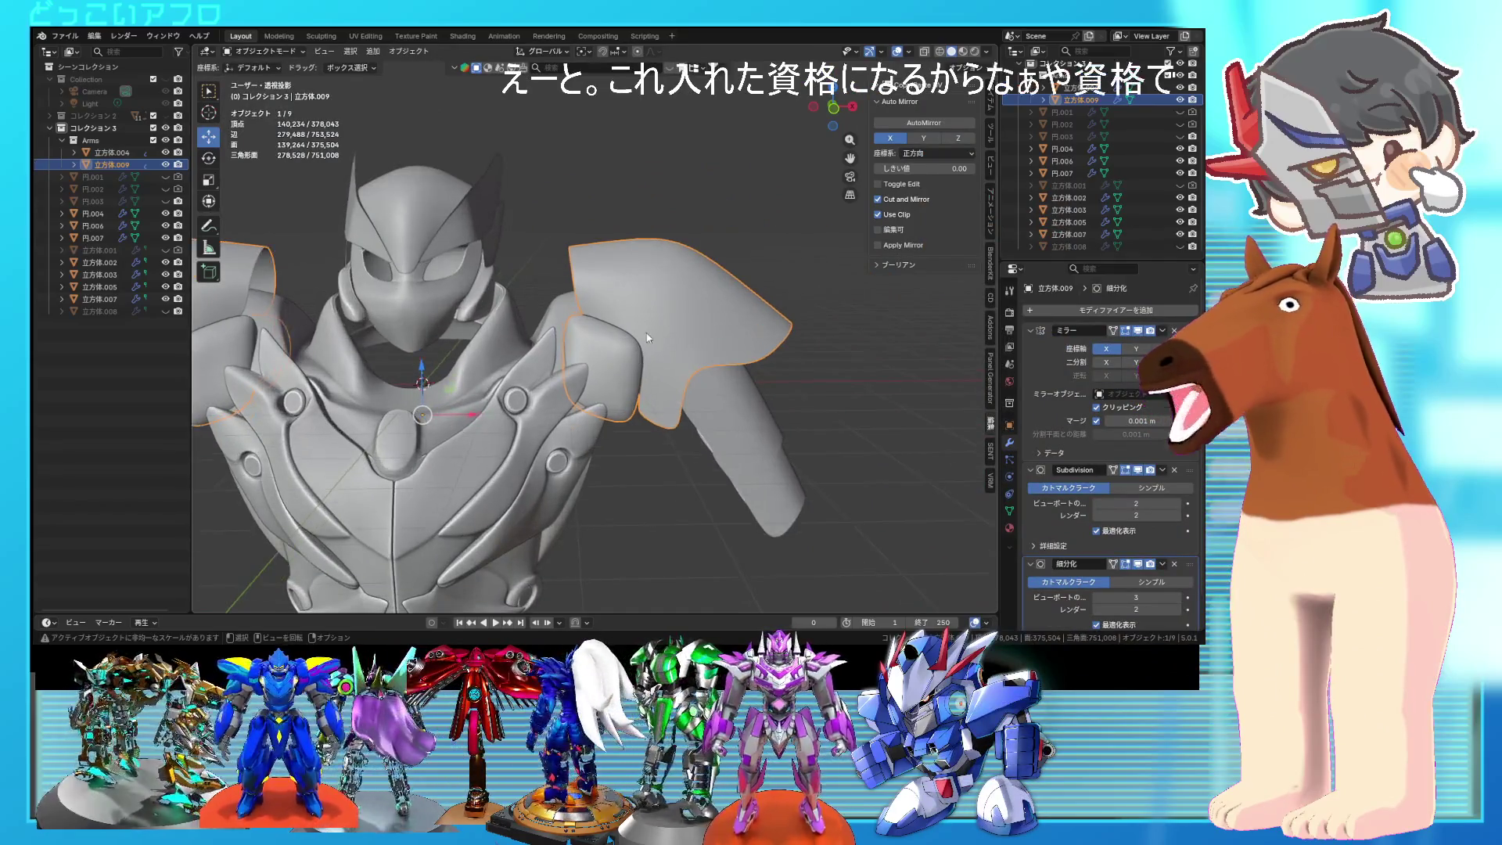
pyautogui.scroll(3, 631, 366)
pyautogui.press('Tab')
pyautogui.moveTo(630, 346); pyautogui.dragTo(654, 368, button='middle')
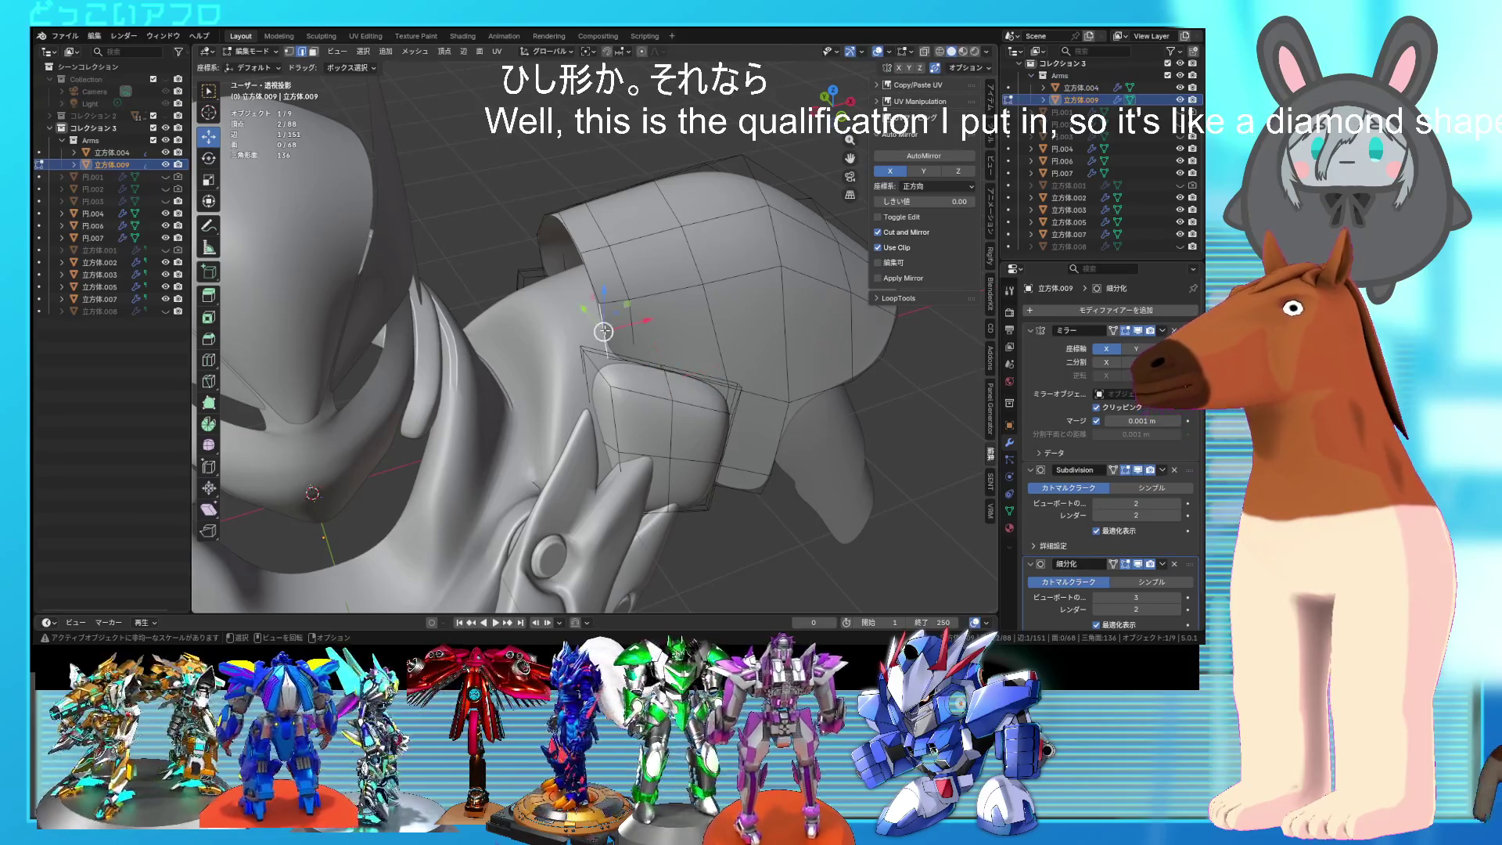
pyautogui.moveTo(603, 332)
pyautogui.mouseDown(button='middle')
pyautogui.moveTo(587, 363)
pyautogui.moveTo(654, 356)
pyautogui.moveTo(681, 321)
pyautogui.moveTo(809, 351)
pyautogui.moveTo(699, 350)
pyautogui.moveTo(744, 336)
pyautogui.moveTo(673, 362)
pyautogui.moveTo(740, 300)
pyautogui.moveTo(762, 309)
pyautogui.moveTo(735, 298)
pyautogui.moveTo(504, 307)
pyautogui.mouseUp(button='middle')
pyautogui.hotkey('ctrl', 'r')
pyautogui.click(685, 313)
pyautogui.hotkey('alt', 'z')
pyautogui.click(690, 303)
pyautogui.hotkey('alt', 'z')
pyautogui.press('Tab')
# Step: Raise the strip of faces along the top of the pauldron
pyautogui.scroll(-2, 735, 298)
pyautogui.scroll(3, 722, 306)
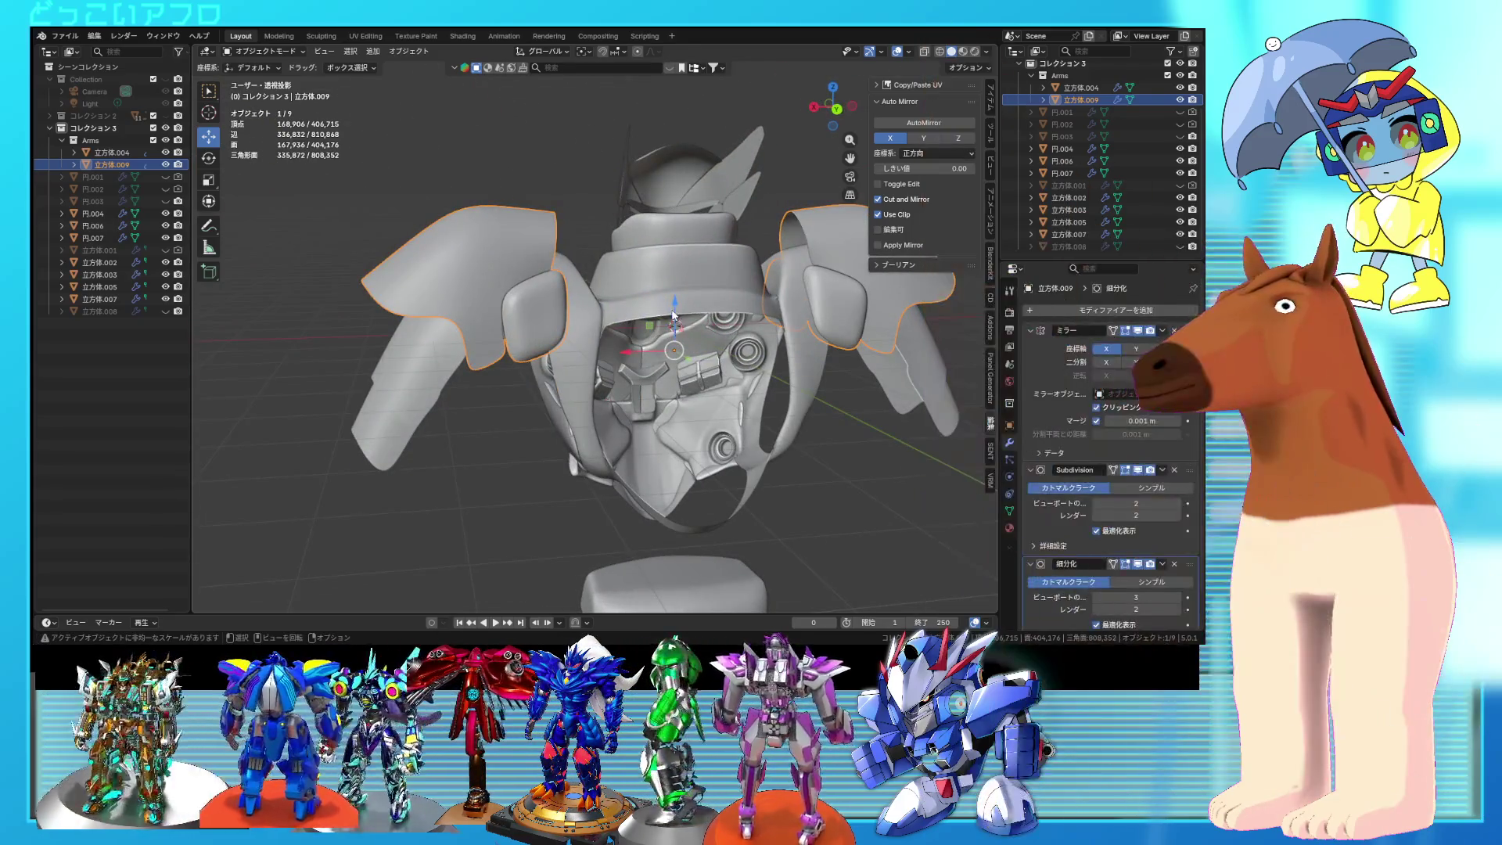
pyautogui.press('Tab')
pyautogui.moveTo(677, 303)
pyautogui.mouseDown(button='middle')
pyautogui.moveTo(709, 273)
pyautogui.moveTo(773, 278)
pyautogui.mouseUp(button='middle')
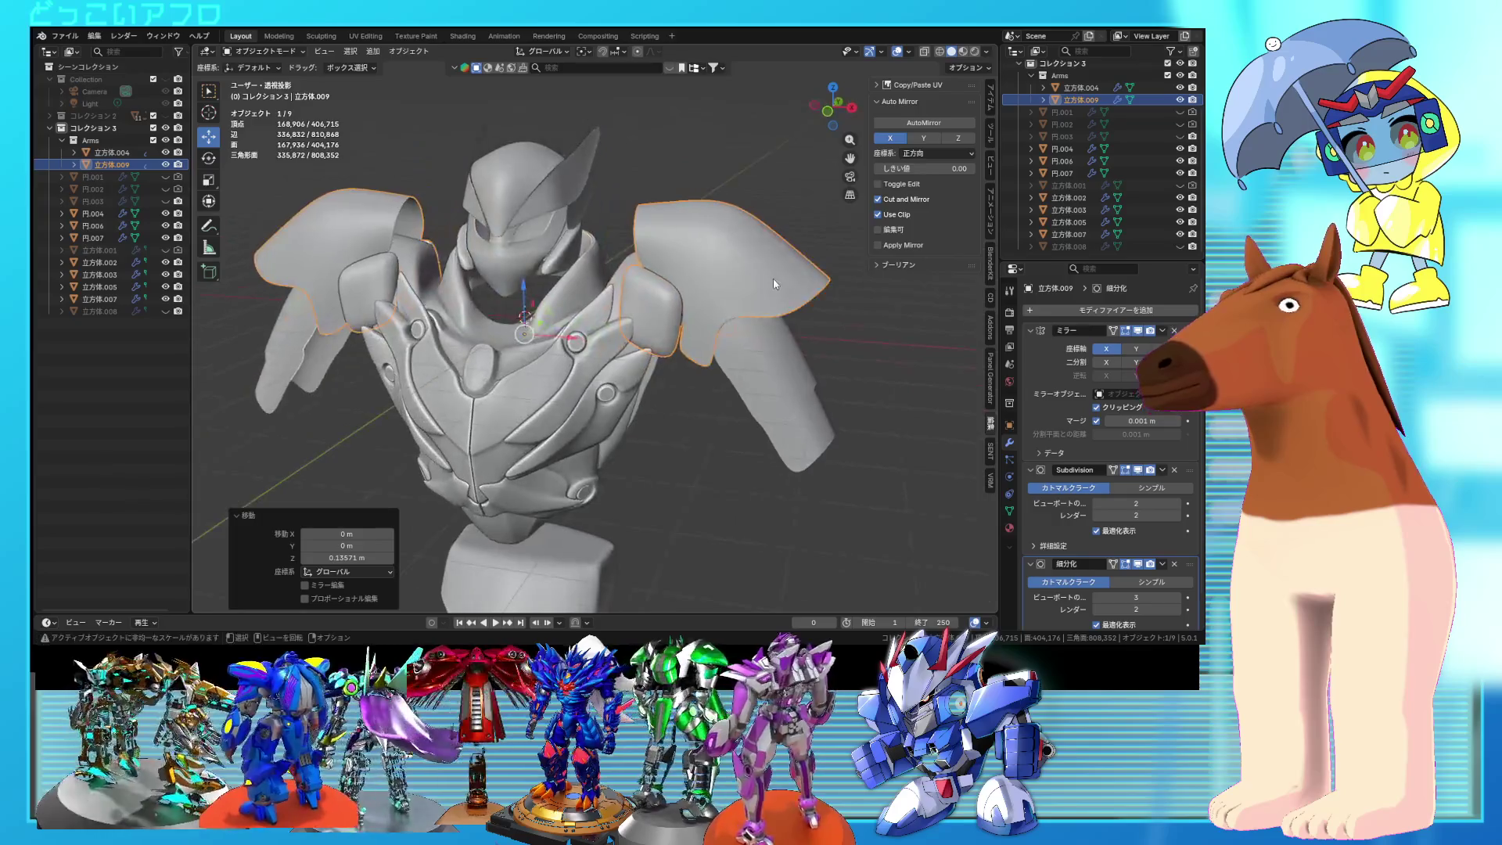
pyautogui.scroll(3, 773, 278)
pyautogui.moveTo(727, 329)
pyautogui.mouseDown(button='middle')
pyautogui.moveTo(610, 371)
pyautogui.moveTo(635, 344)
pyautogui.moveTo(562, 215)
pyautogui.mouseUp(button='middle')
pyautogui.hotkey('alt', 'a')
pyautogui.keyDown('alt'); pyautogui.click(587, 333); pyautogui.keyUp('alt')
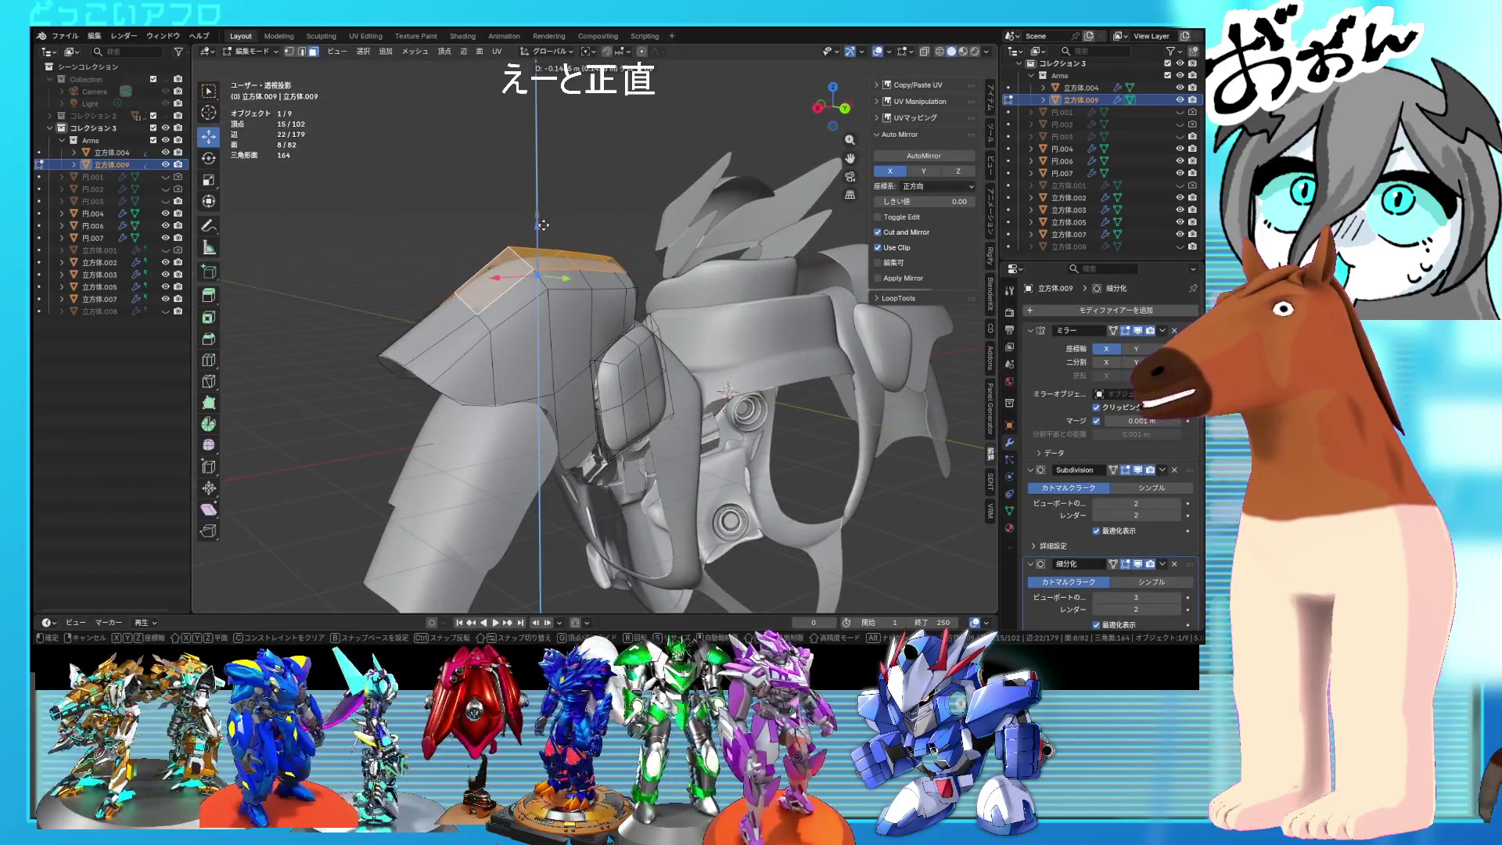
pyautogui.click(545, 223)
pyautogui.moveTo(545, 223)
pyautogui.mouseDown(button='middle')
pyautogui.moveTo(651, 327)
pyautogui.moveTo(720, 283)
pyautogui.moveTo(595, 348)
pyautogui.moveTo(594, 263)
pyautogui.mouseUp(button='middle')
# Step: Move a top face of the pauldron down and tilt it about -16.8°
pyautogui.click(651, 327)
pyautogui.keyDown('shift'); pyautogui.click(651, 327); pyautogui.keyUp('shift')
pyautogui.click(726, 272)
pyautogui.keyDown('shift'); pyautogui.click(589, 356); pyautogui.keyUp('shift')
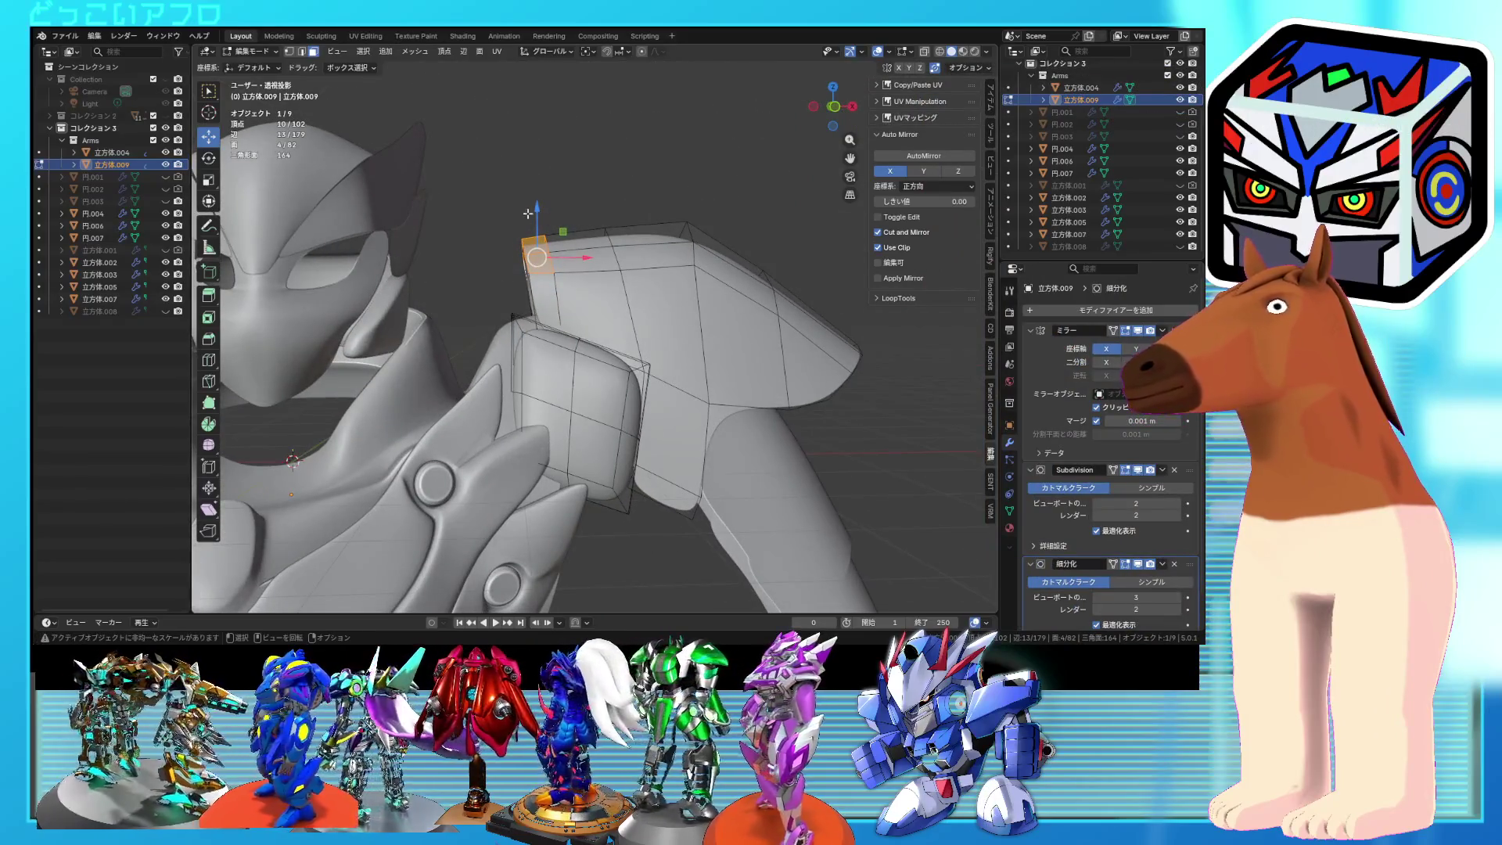
pyautogui.keyDown('alt'); pyautogui.moveTo(531, 215); pyautogui.dragTo(585, 249, button='middle'); pyautogui.keyUp('alt')
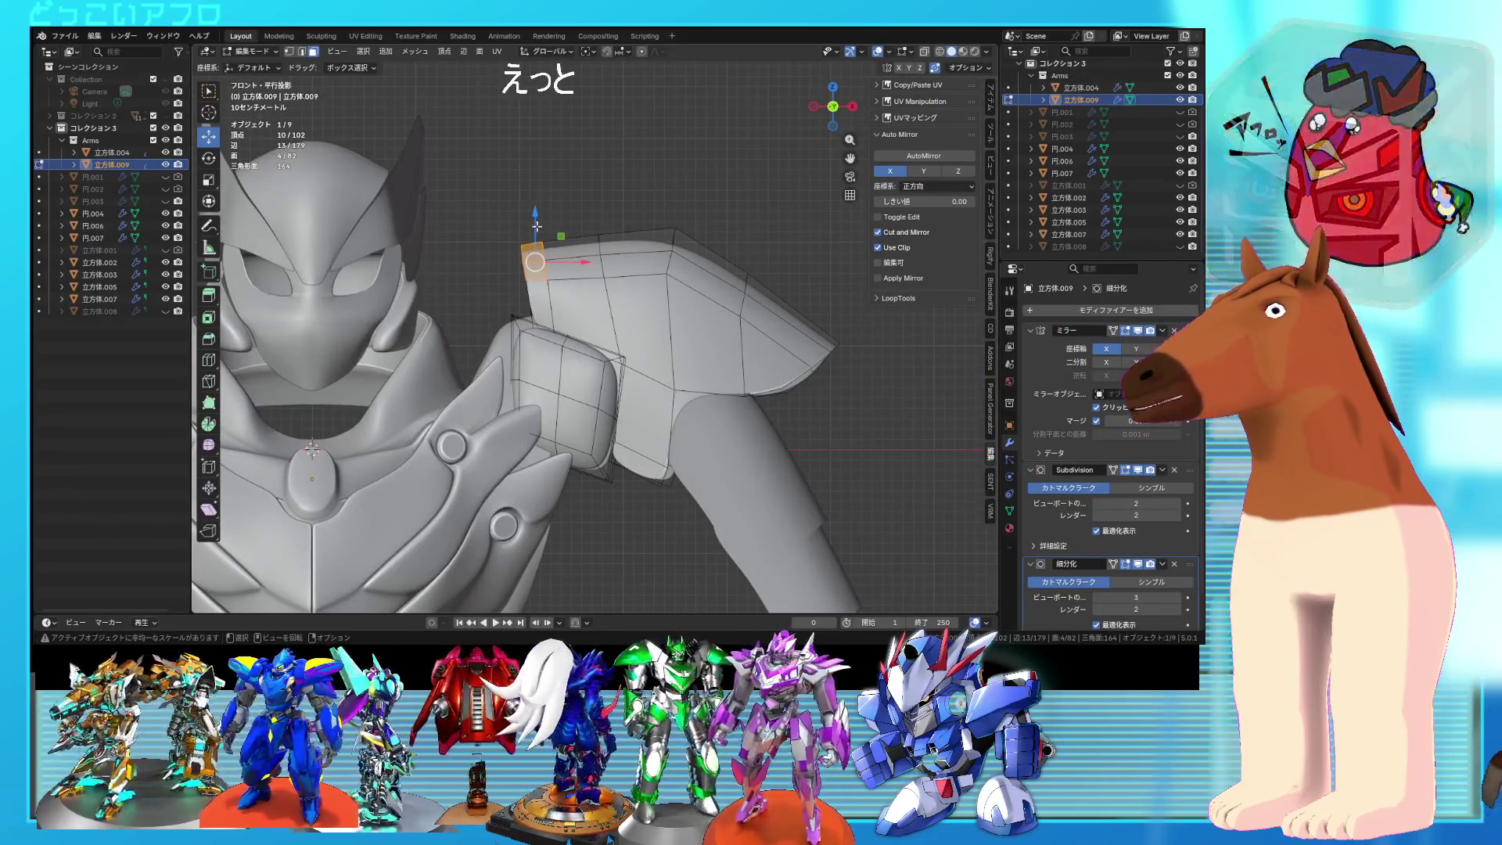
pyautogui.moveTo(535, 228); pyautogui.dragTo(537, 242)
pyautogui.press('r')
pyautogui.click(702, 298)
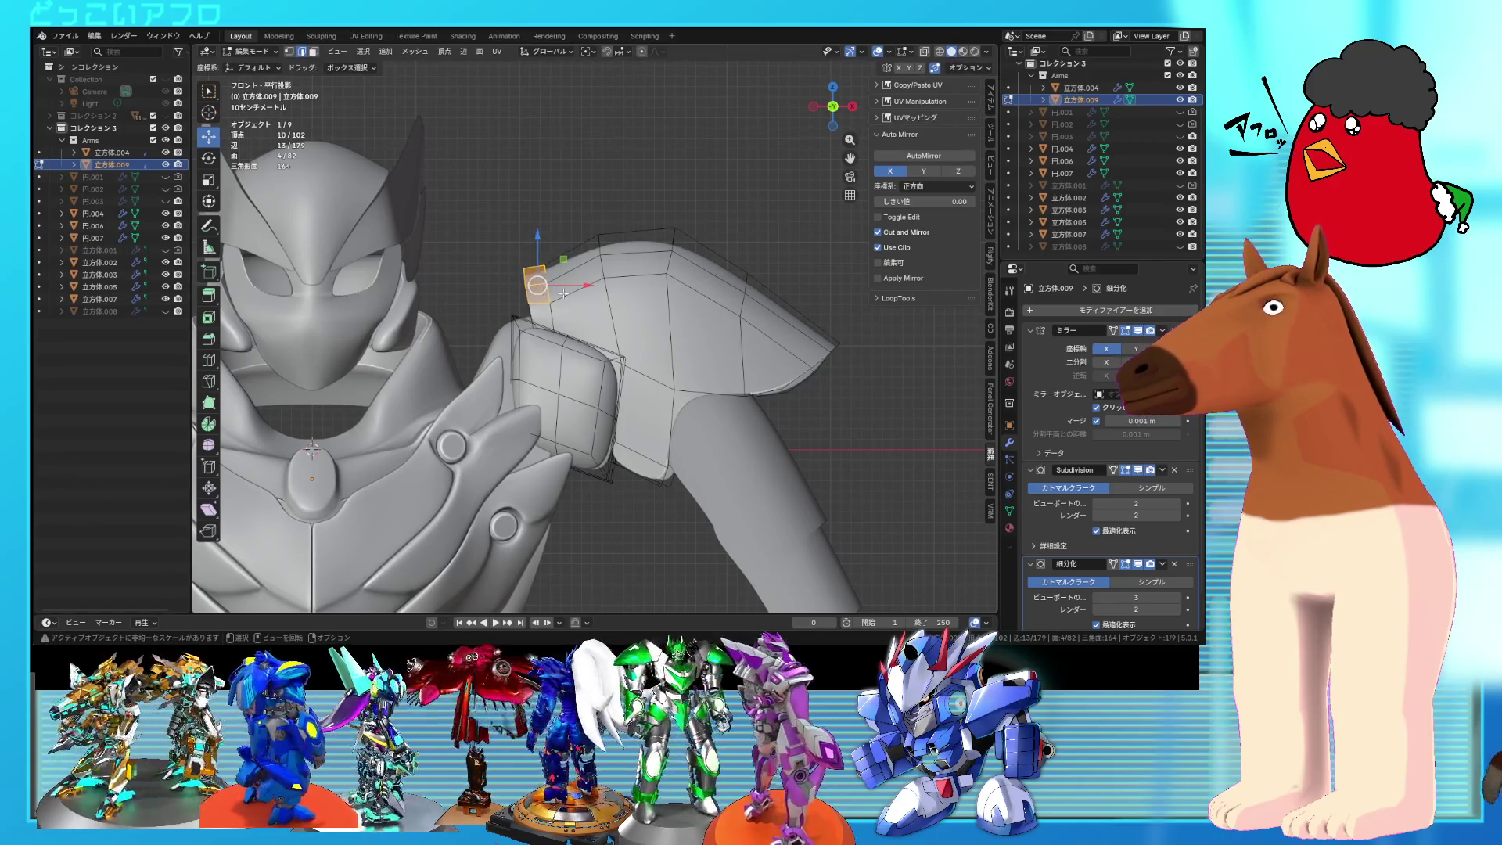
# Step: Box-select the vertices at the pauldron's inner end near the neck
pyautogui.hotkey('shift', 'z')
pyautogui.moveTo(540, 292); pyautogui.dragTo(560, 313)
pyautogui.moveTo(543, 235); pyautogui.dragTo(568, 282)
pyautogui.hotkey('shift', 'z')
pyautogui.hotkey('shift', 'z')
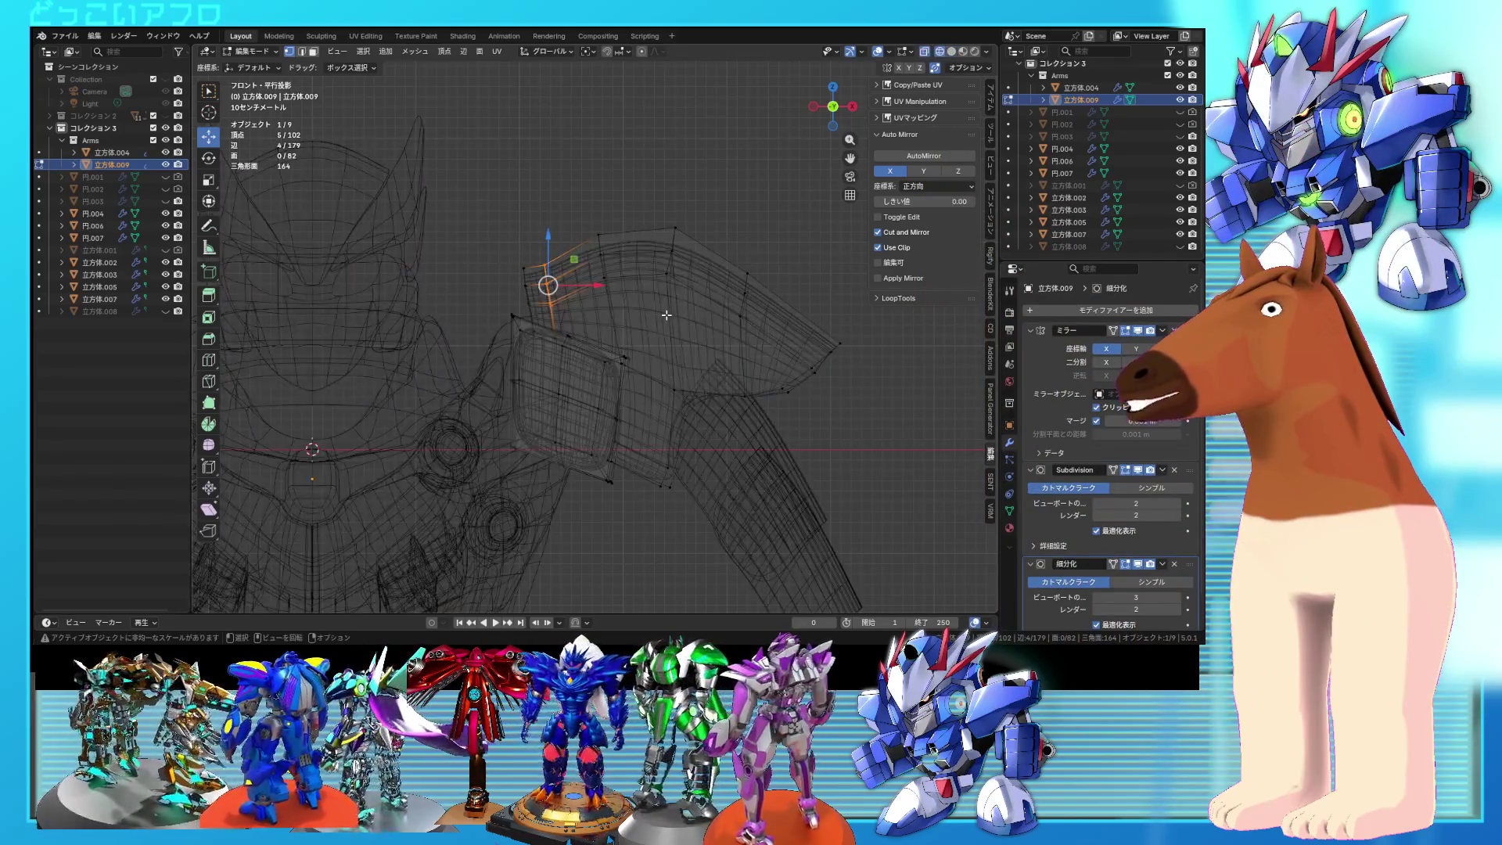
pyautogui.hotkey('shift', 'z')
pyautogui.press('Tab')
pyautogui.moveTo(665, 308)
pyautogui.mouseDown(button='middle')
pyautogui.moveTo(776, 391)
pyautogui.moveTo(852, 372)
pyautogui.moveTo(762, 374)
pyautogui.moveTo(648, 329)
pyautogui.moveTo(755, 382)
pyautogui.moveTo(809, 398)
pyautogui.moveTo(736, 305)
pyautogui.moveTo(611, 268)
pyautogui.moveTo(587, 286)
pyautogui.mouseUp(button='middle')
# Step: Raise an edge loop 0.0486 m along Z to arch the pauldron's crest
pyautogui.press('Tab')
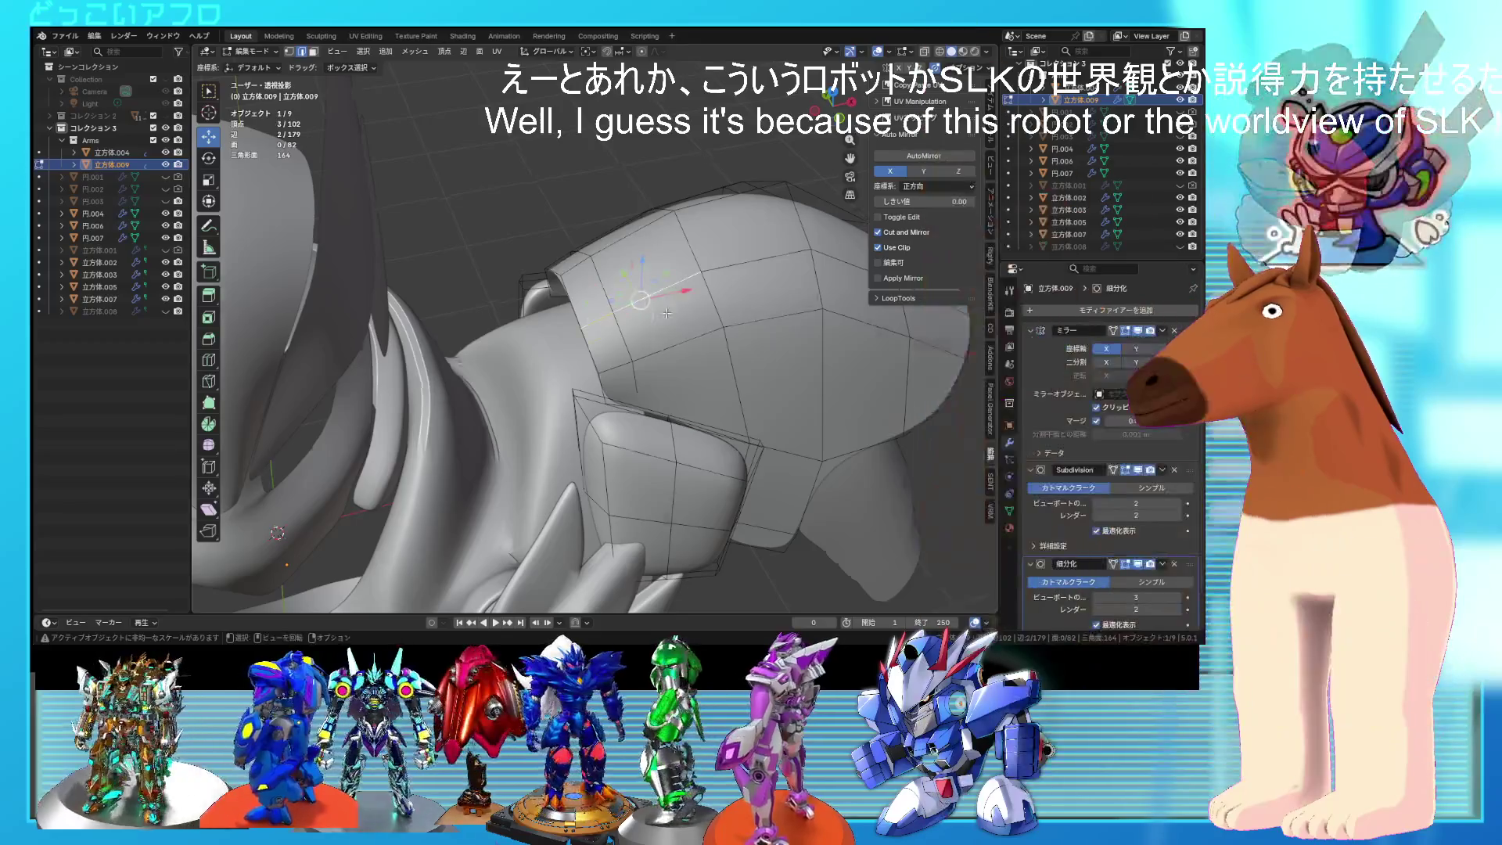
pyautogui.keyDown('shift'); pyautogui.click(577, 290); pyautogui.keyUp('shift')
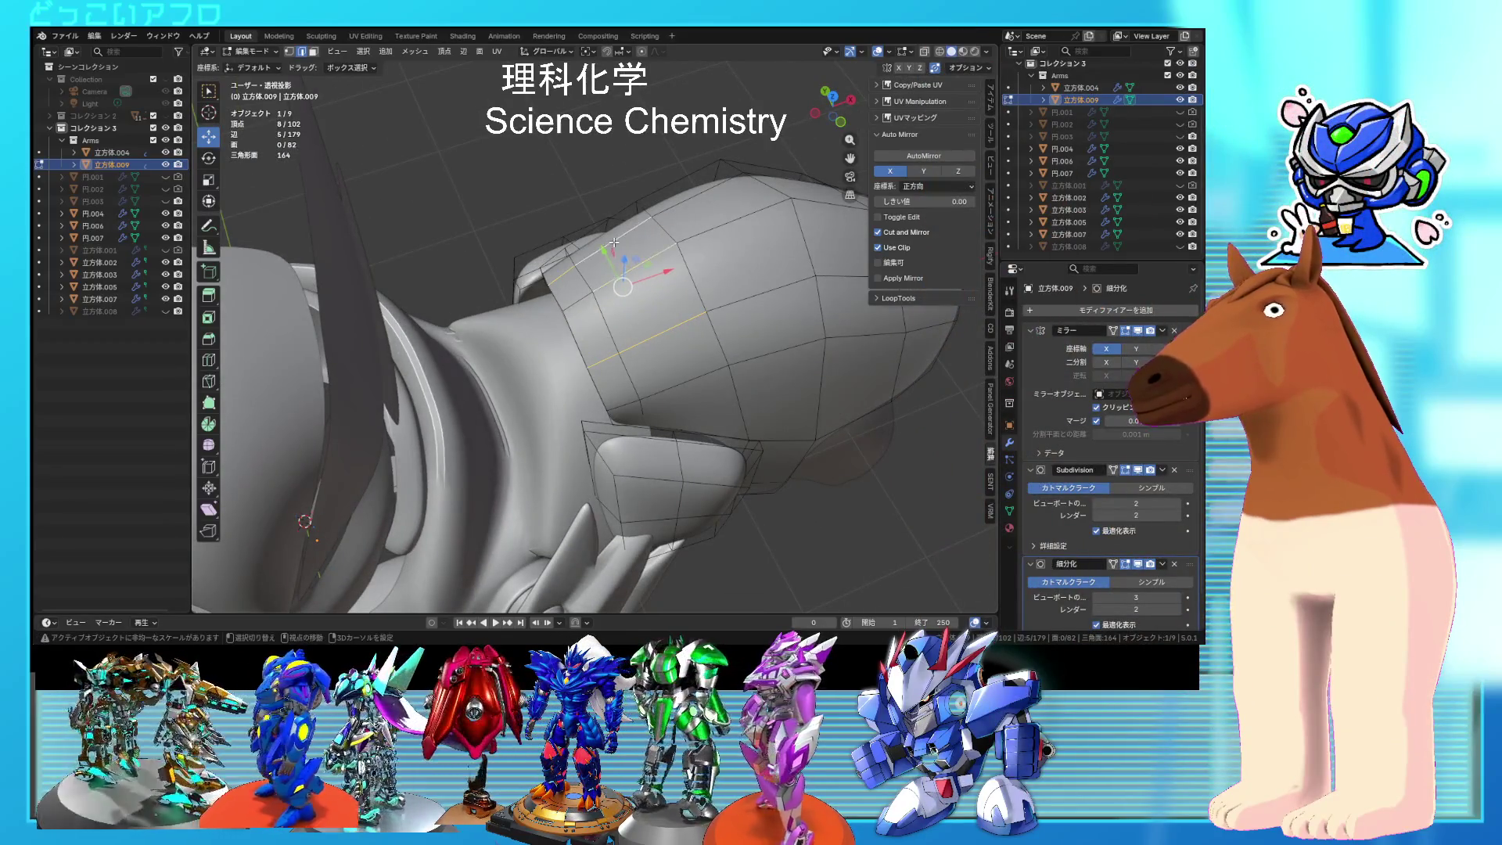
pyautogui.moveTo(651, 298); pyautogui.dragTo(734, 316, button='middle')
pyautogui.press('KP_1')
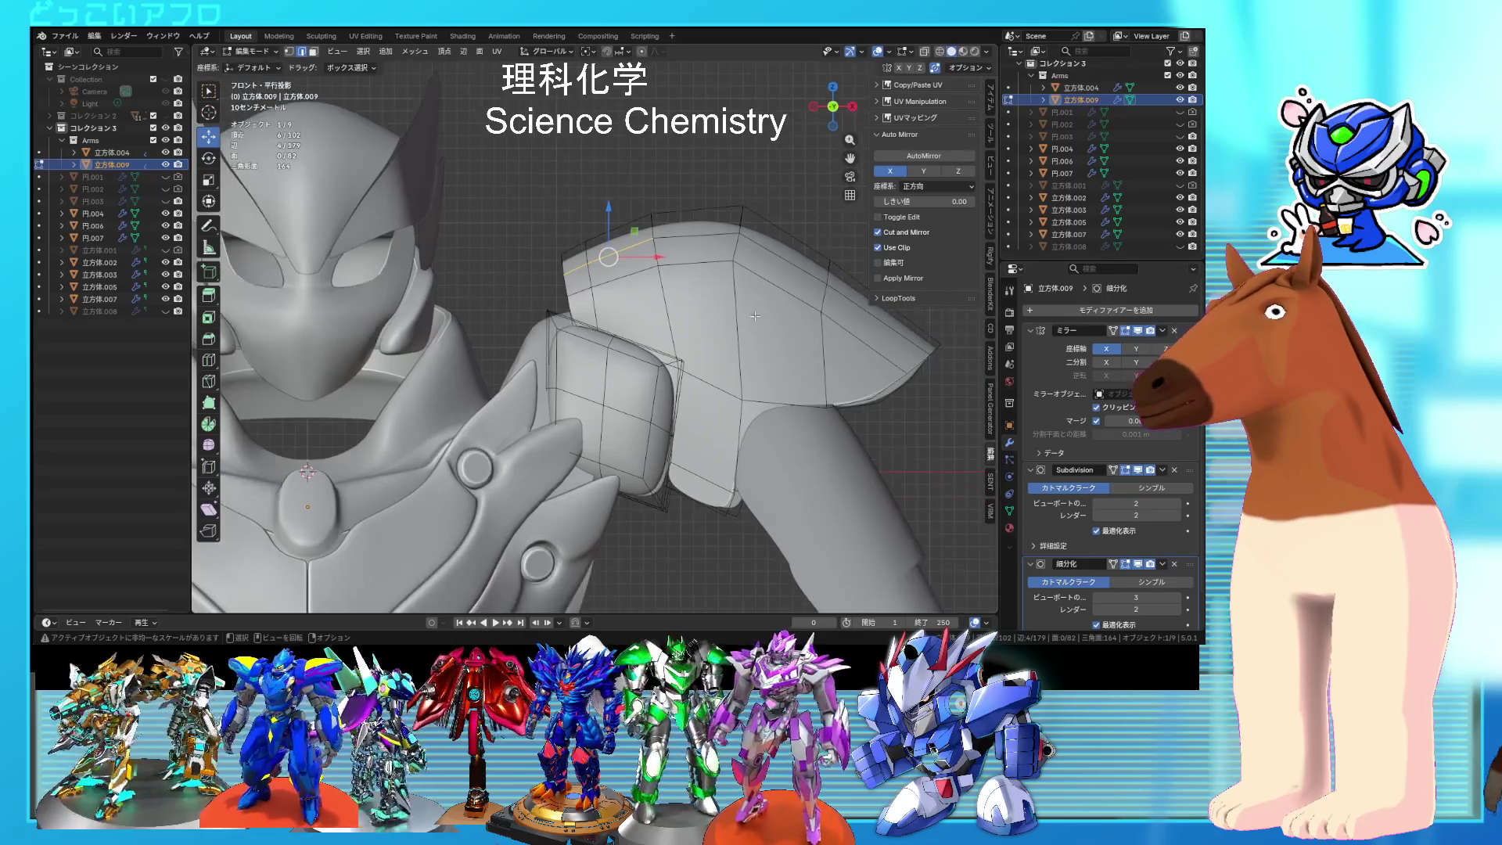
pyautogui.press('ctrl+KP_1')
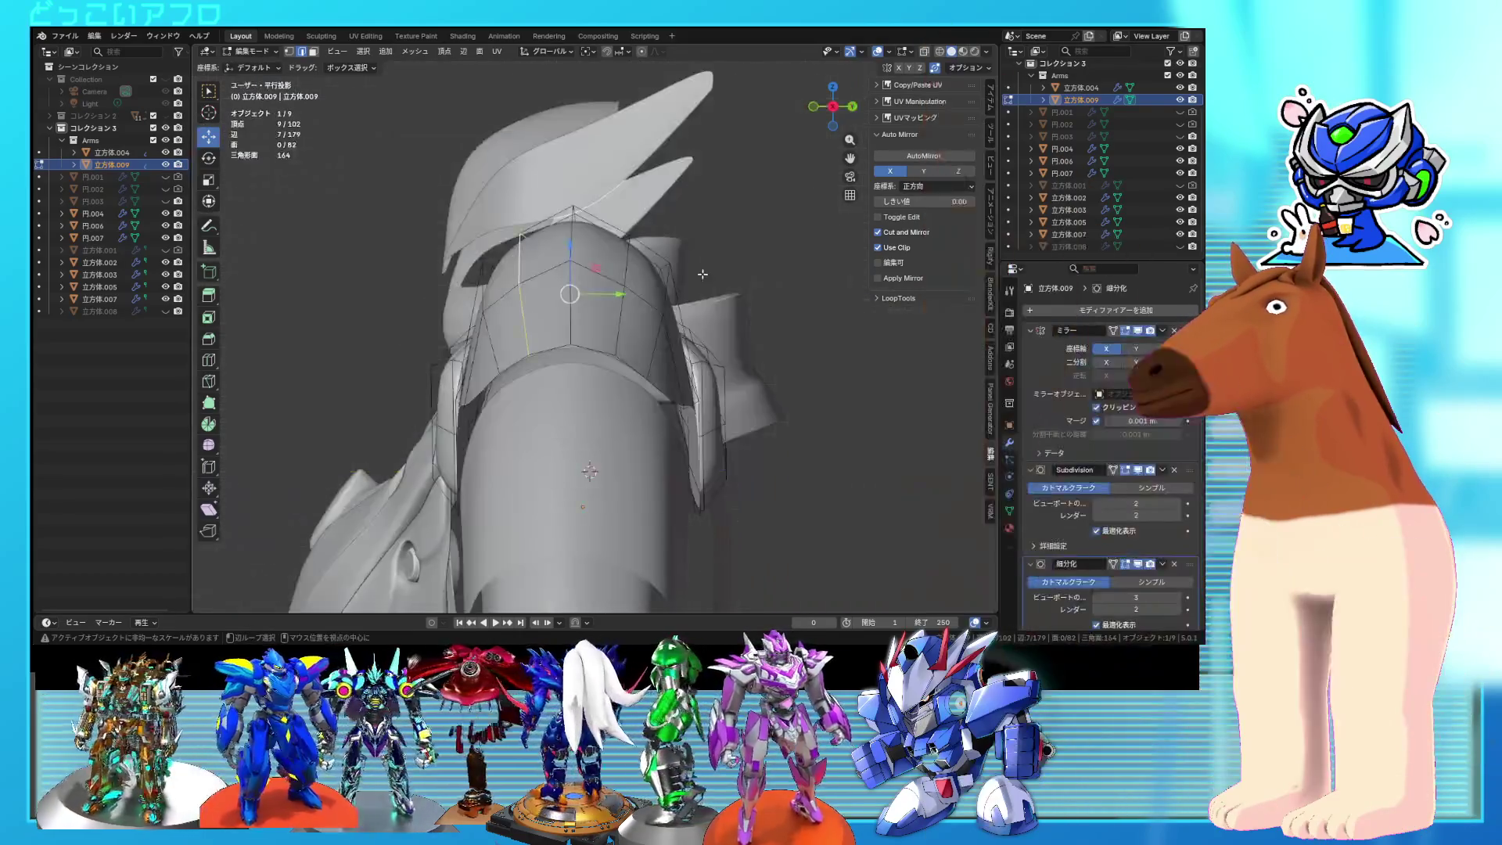
pyautogui.keyDown('alt'); pyautogui.keyDown('shift'); pyautogui.click(545, 262); pyautogui.keyUp('shift'); pyautogui.keyUp('alt')
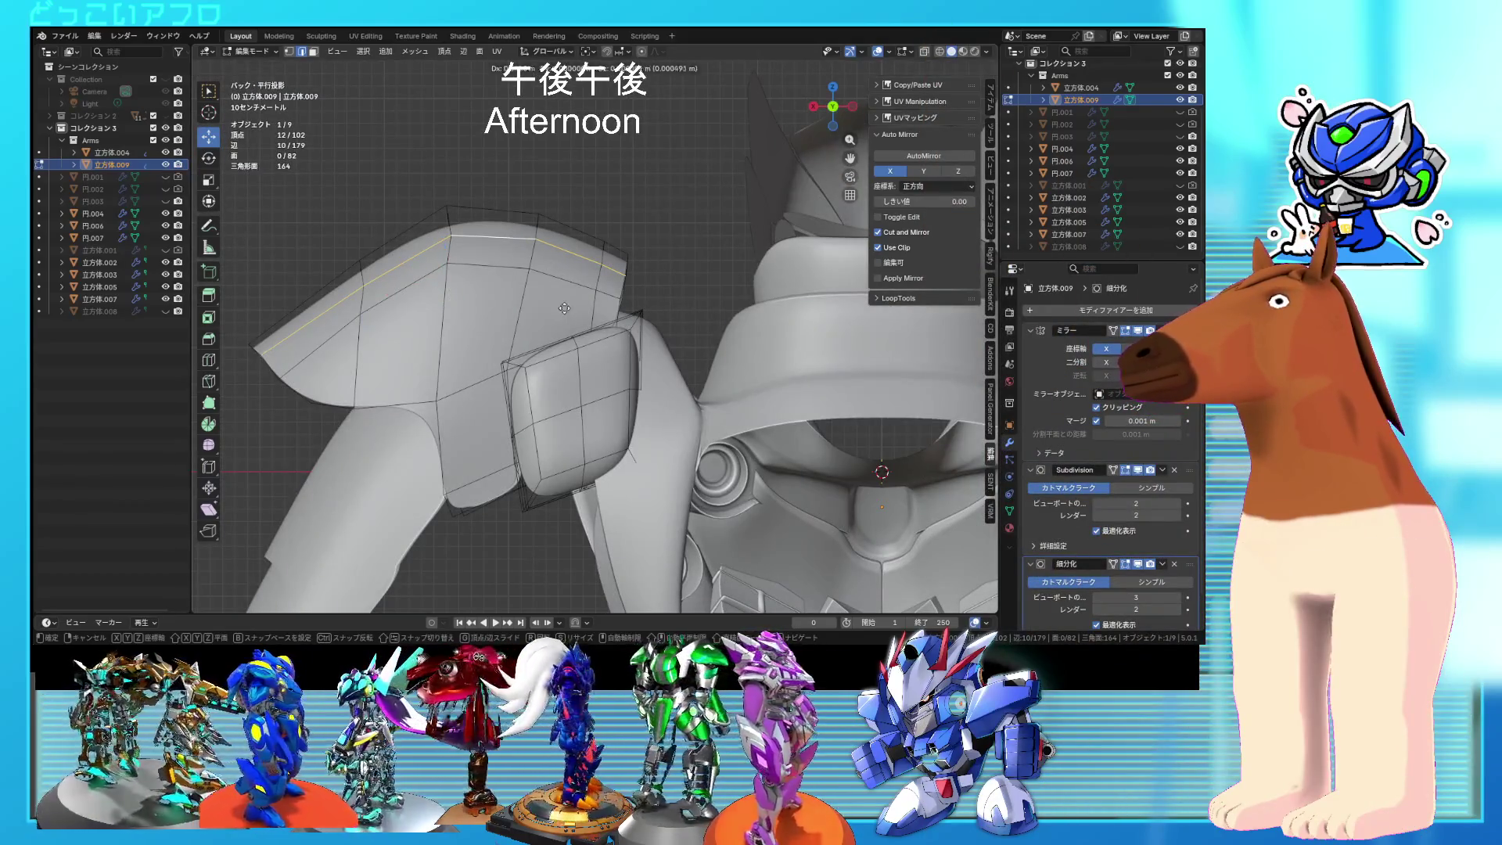
pyautogui.click(568, 254)
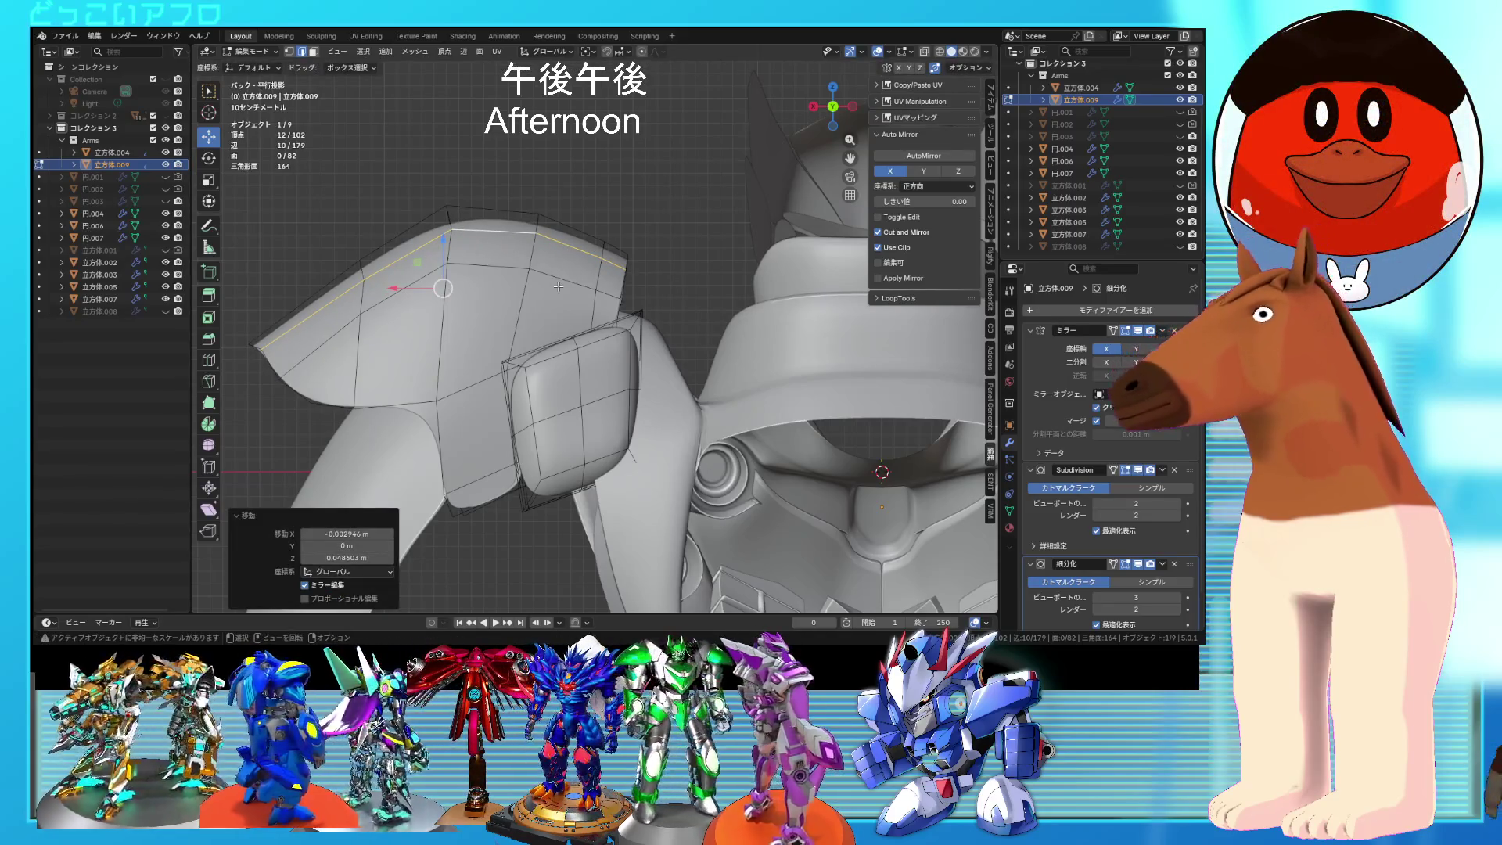
pyautogui.moveTo(563, 290)
pyautogui.mouseDown(button='middle')
pyautogui.moveTo(658, 291)
pyautogui.moveTo(621, 309)
pyautogui.moveTo(612, 353)
pyautogui.moveTo(636, 360)
pyautogui.mouseUp(button='middle')
# Step: Extrude the selected shoulder faces in place, then scale them and shift them vertically
pyautogui.press('KP_1')
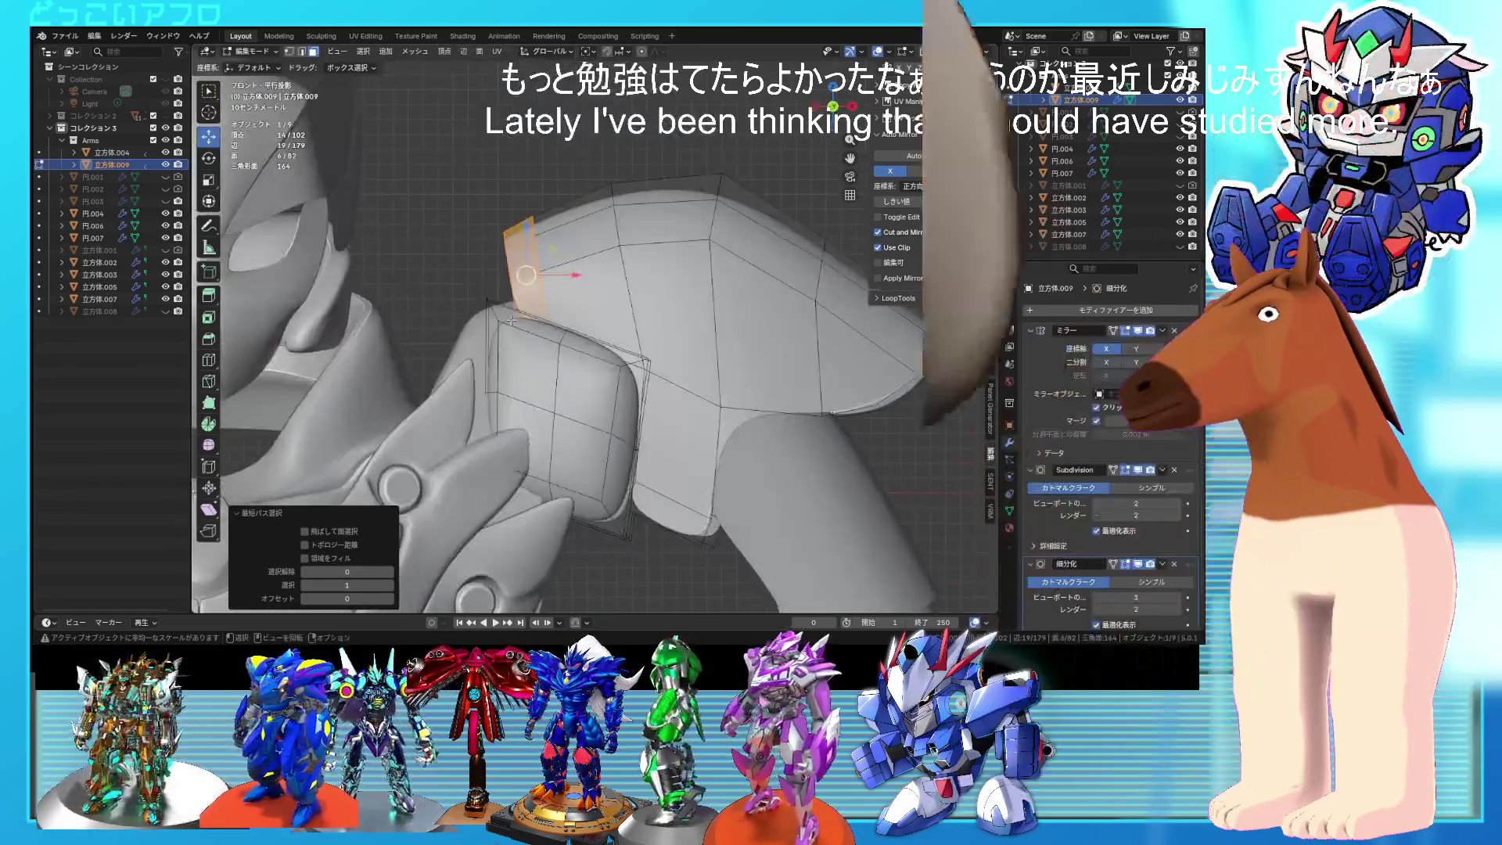
pyautogui.hotkey('shift', 'z')
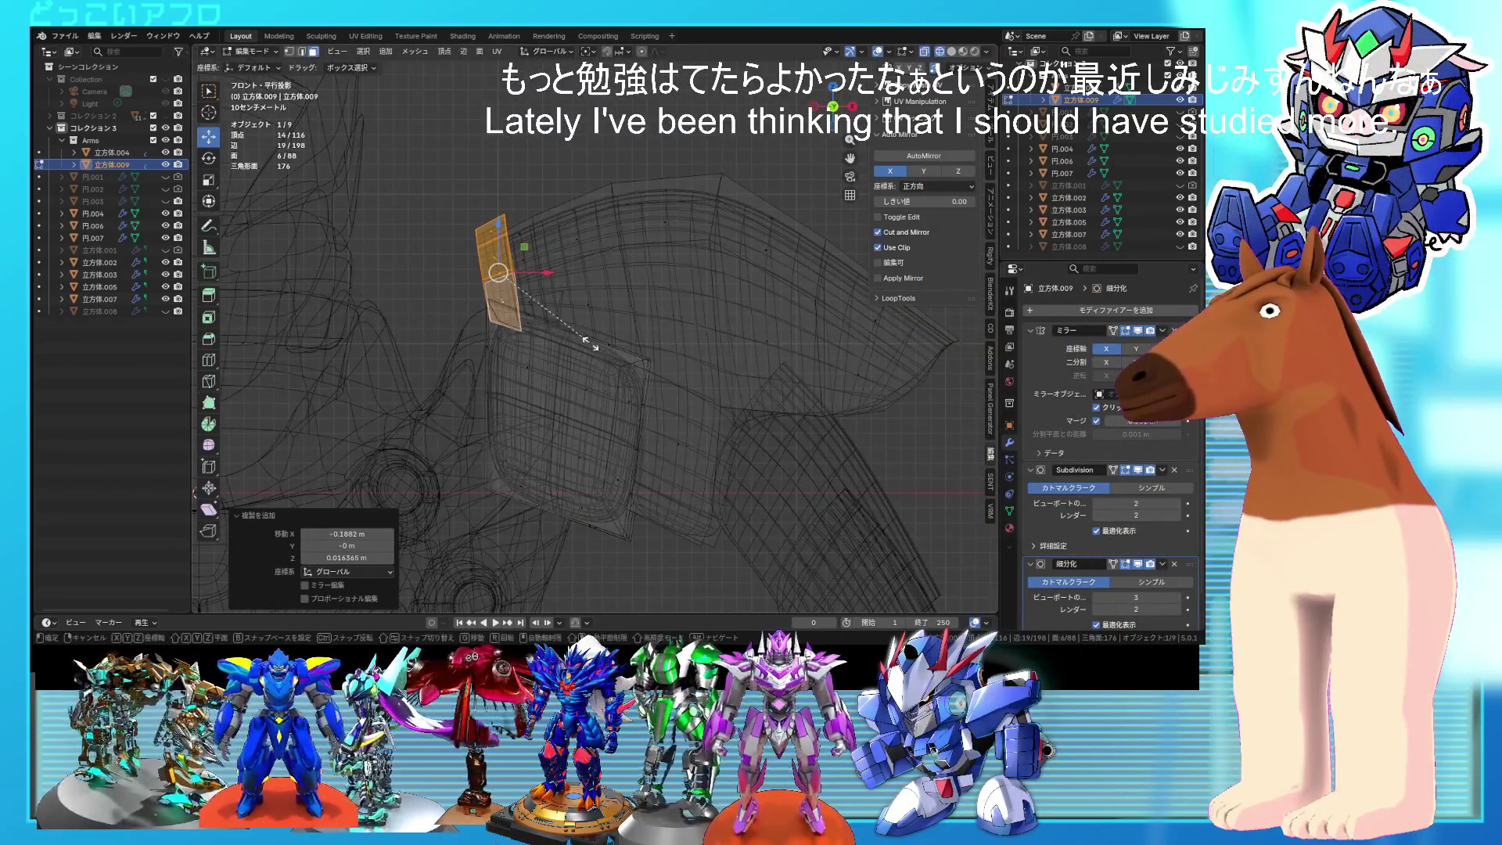
pyautogui.hotkey('shift', 'z')
pyautogui.moveTo(628, 354); pyautogui.dragTo(704, 418, button='middle')
pyautogui.press('e')
pyautogui.rightClick(707, 423)
pyautogui.press('s')
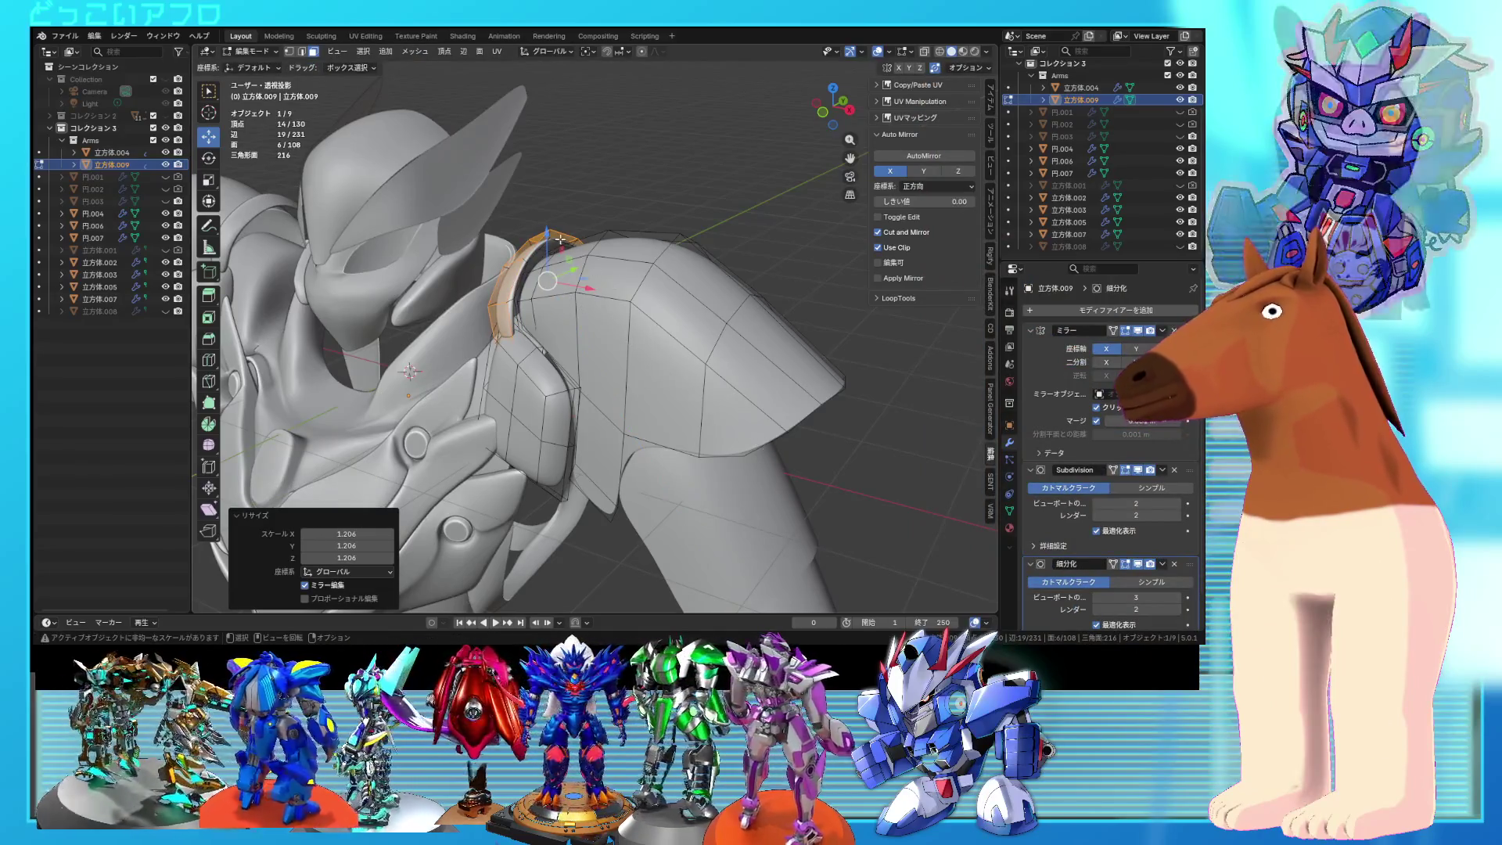
pyautogui.press('g')
pyautogui.press('z')
pyautogui.click(550, 229)
# Step: Thicken the strap's ring faces by 0.095 m with Alt+S
pyautogui.press('Tab')
pyautogui.scroll(-3, 552, 236)
pyautogui.moveTo(552, 236)
pyautogui.mouseDown(button='middle')
pyautogui.moveTo(730, 312)
pyautogui.moveTo(731, 286)
pyautogui.moveTo(671, 295)
pyautogui.moveTo(704, 311)
pyautogui.moveTo(568, 317)
pyautogui.moveTo(455, 298)
pyautogui.mouseUp(button='middle')
pyautogui.scroll(3, 706, 307)
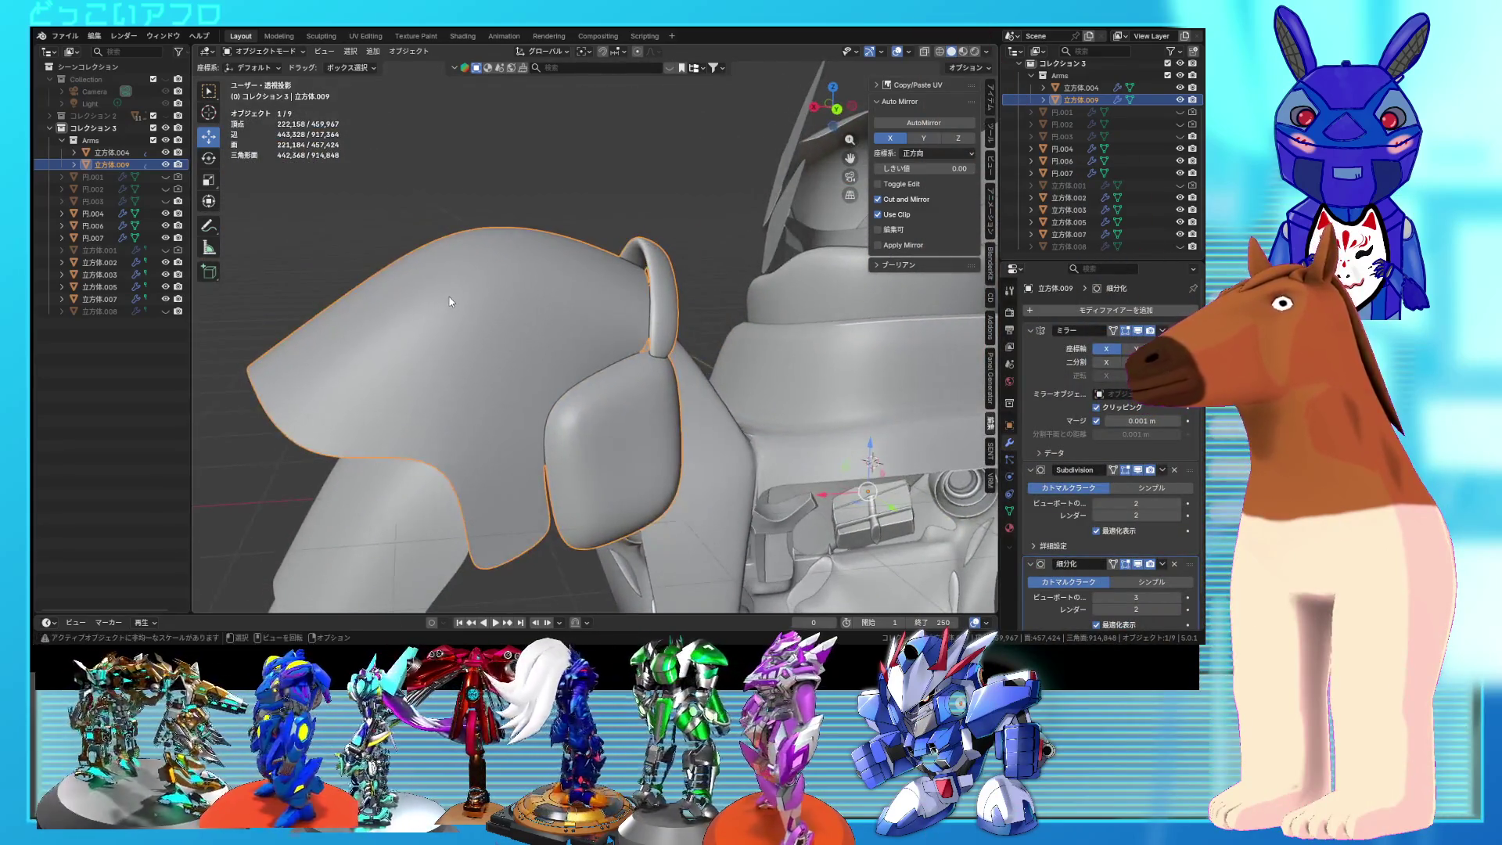
pyautogui.press('Tab')
pyautogui.moveTo(569, 279)
pyautogui.mouseDown(button='middle')
pyautogui.moveTo(785, 305)
pyautogui.moveTo(769, 393)
pyautogui.mouseUp(button='middle')
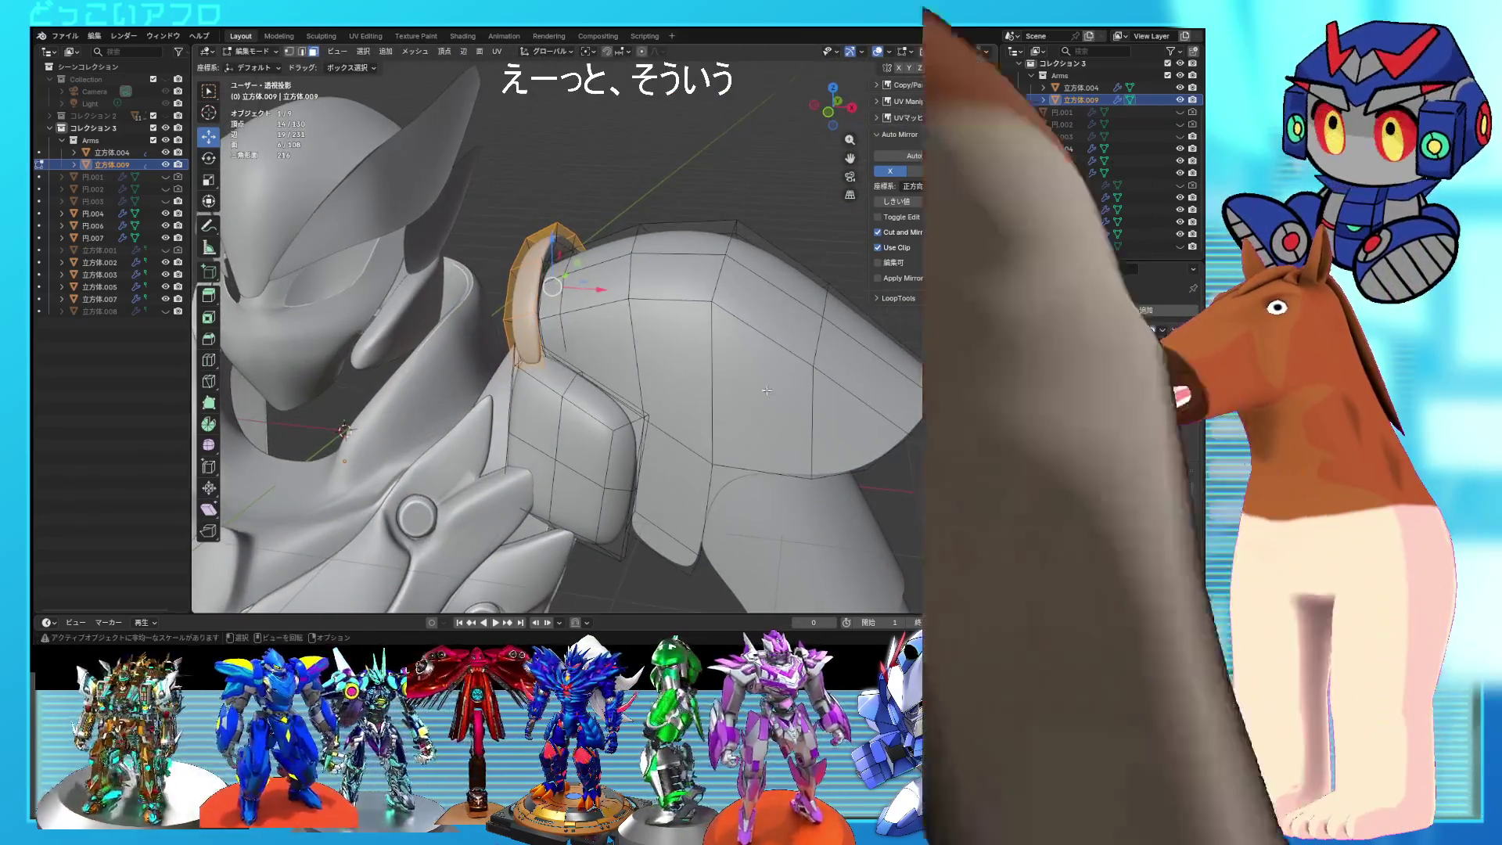
pyautogui.hotkey('alt', 's')
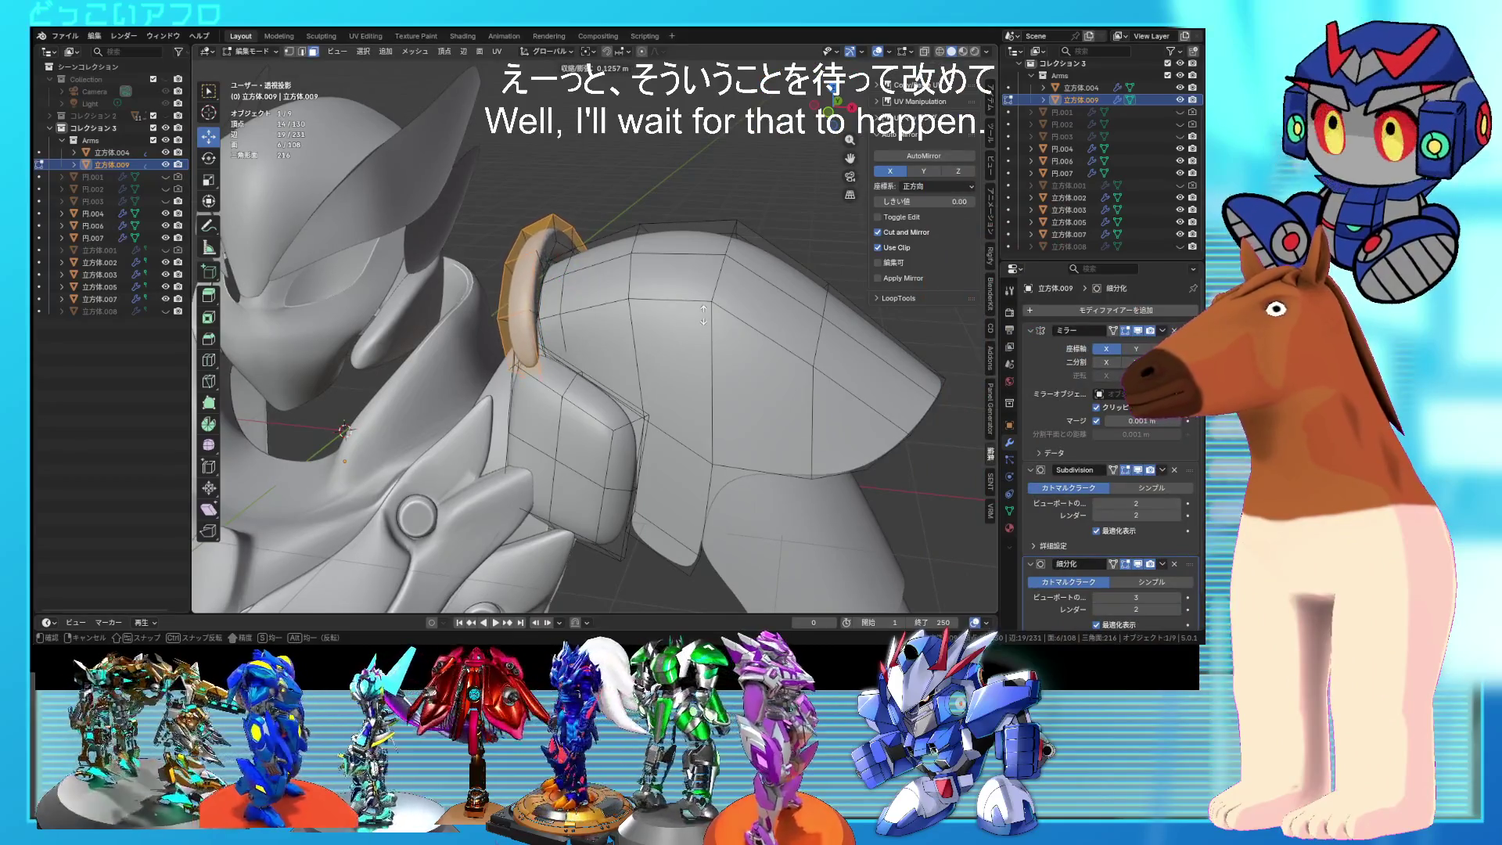
pyautogui.click(586, 295)
pyautogui.moveTo(587, 295); pyautogui.dragTo(594, 280, button='middle')
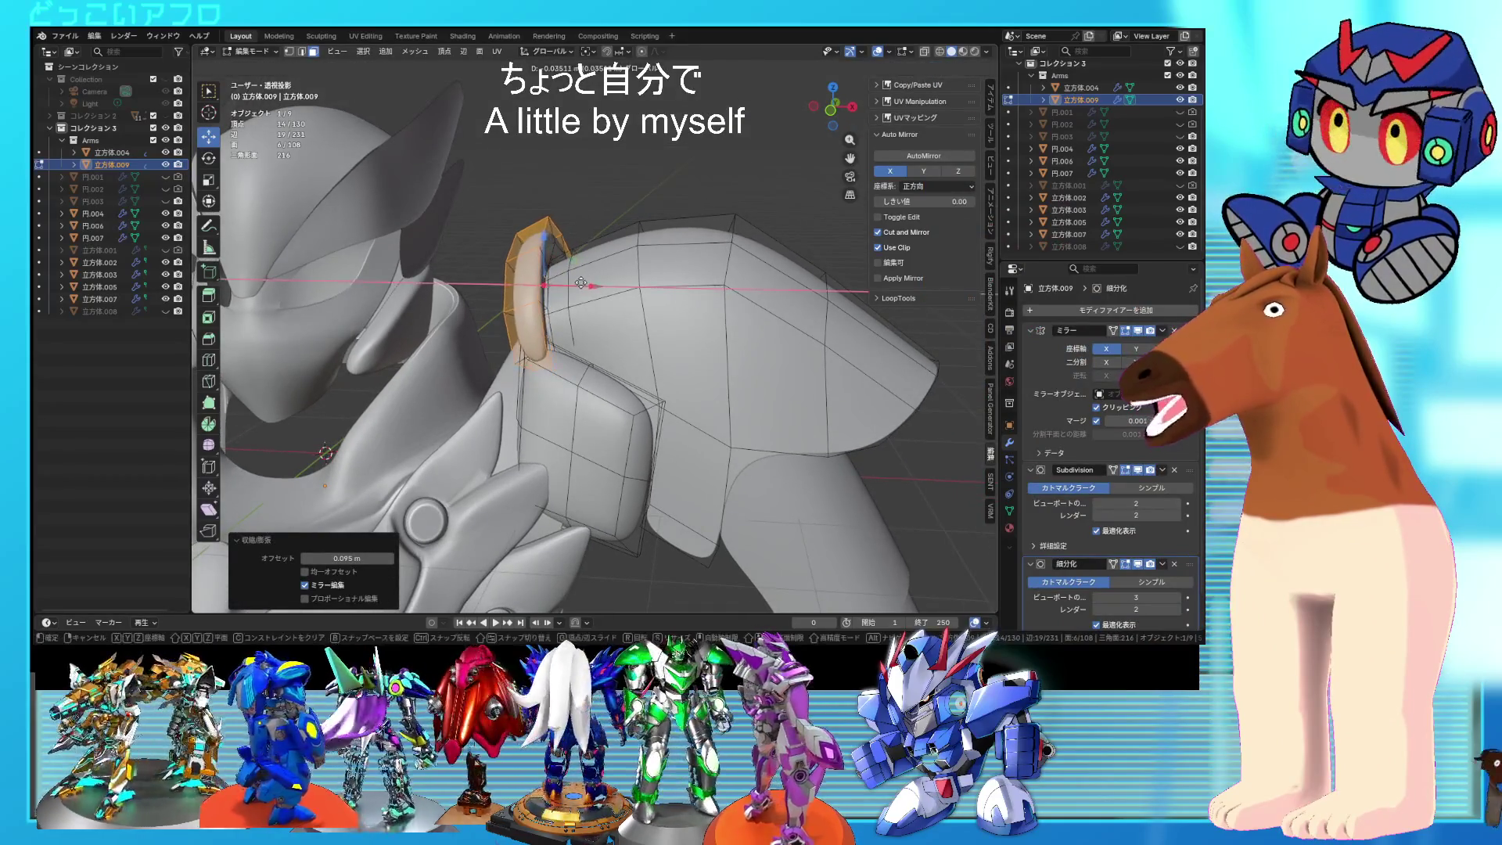
# Step: Select the whole connected strip, then scale and reposition it against the shoulder in front view
pyautogui.press('2')
pyautogui.click(553, 229)
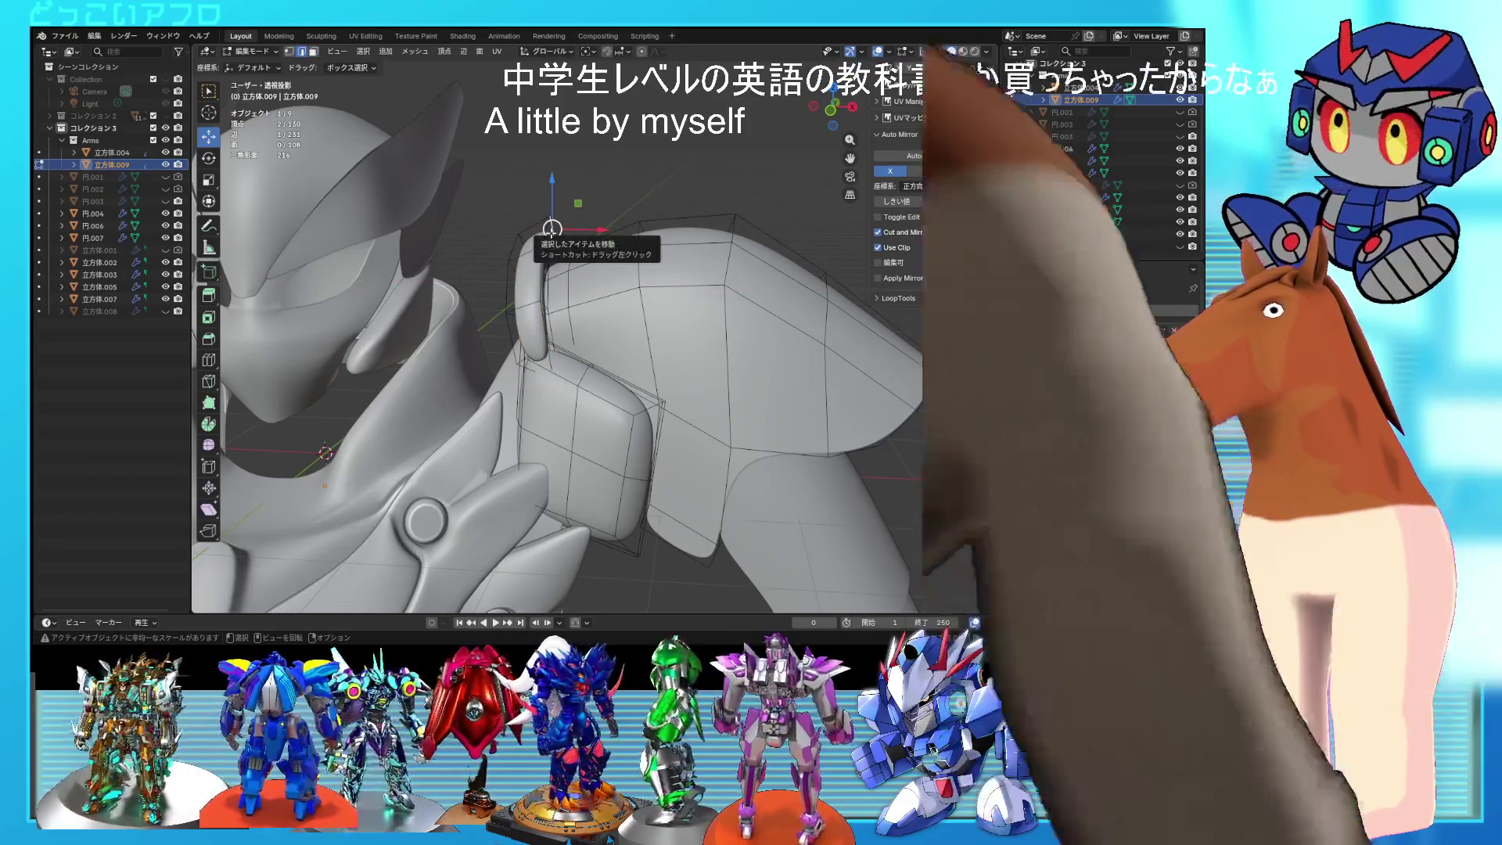
pyautogui.hotkey('ctrl', 'l')
pyautogui.press('KP_1')
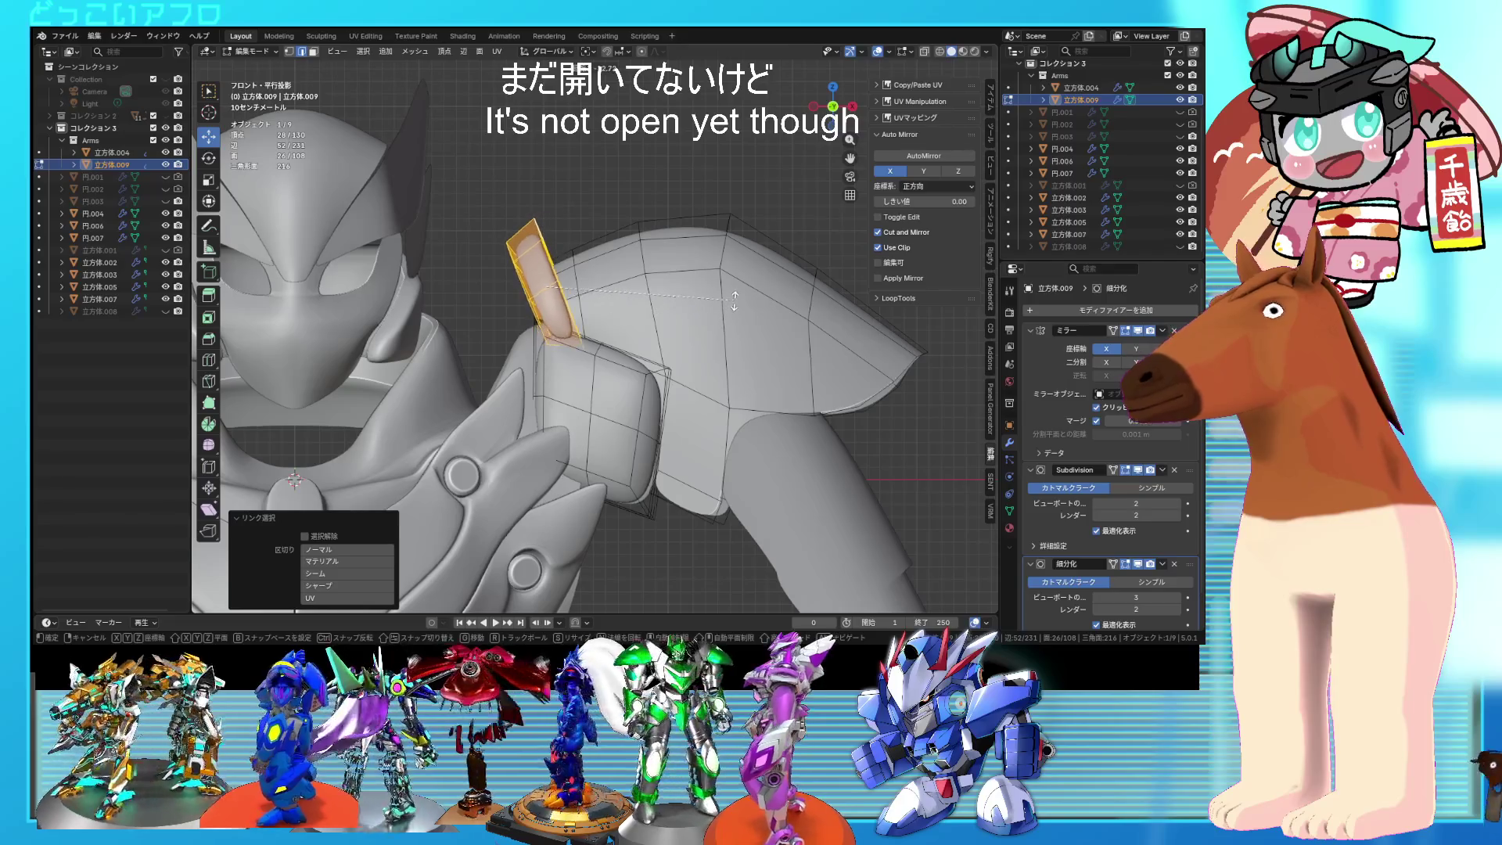
pyautogui.click(677, 342)
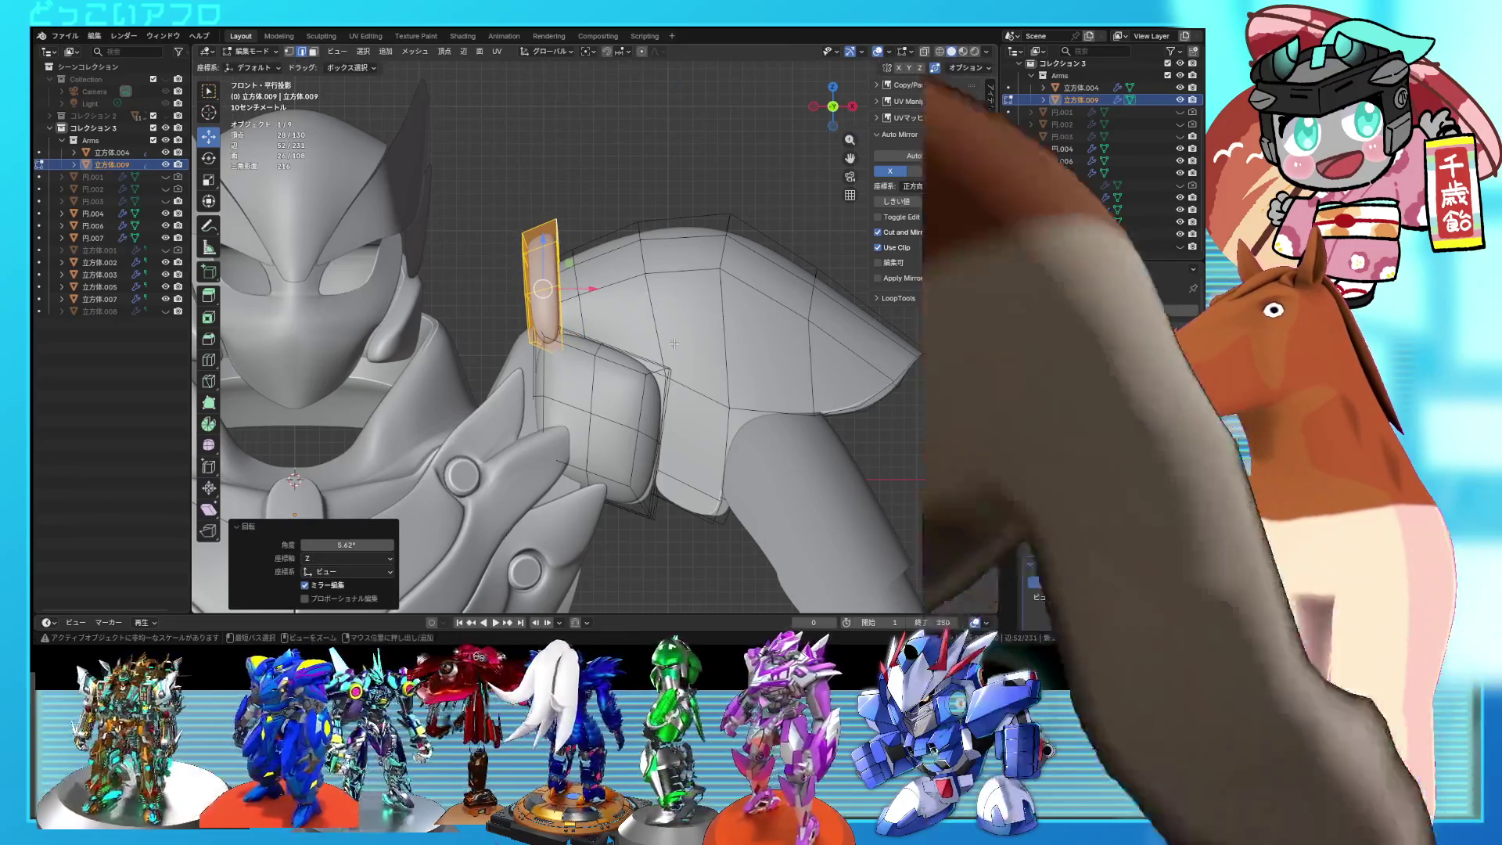
pyautogui.click(673, 342)
pyautogui.moveTo(673, 342)
pyautogui.mouseDown(button='middle')
pyautogui.moveTo(544, 342)
pyautogui.moveTo(667, 310)
pyautogui.mouseUp(button='middle')
pyautogui.moveTo(631, 320)
pyautogui.mouseDown(button='middle')
pyautogui.moveTo(566, 336)
pyautogui.moveTo(831, 329)
pyautogui.mouseUp(button='middle')
pyautogui.keyDown('shift'); pyautogui.click(672, 342); pyautogui.keyUp('shift')
pyautogui.moveTo(710, 306); pyautogui.dragTo(651, 306, button='middle')
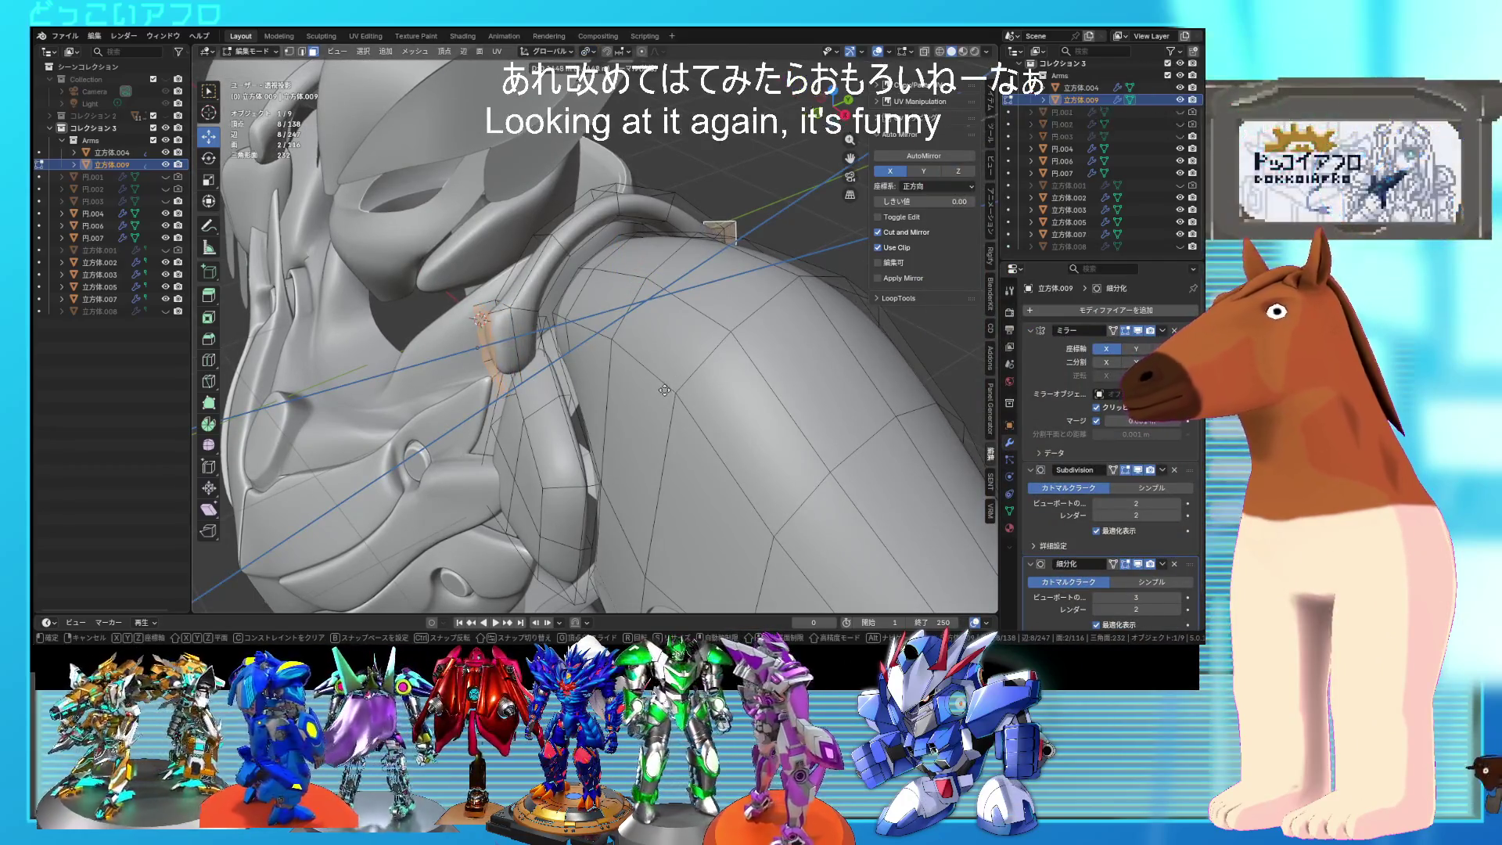
# Step: Extrude the faces, then select and delete the square plate at the shoulder
pyautogui.click(665, 389)
pyautogui.moveTo(664, 389)
pyautogui.mouseDown(button='middle')
pyautogui.moveTo(748, 342)
pyautogui.moveTo(748, 316)
pyautogui.moveTo(638, 359)
pyautogui.mouseUp(button='middle')
pyautogui.scroll(5, 749, 342)
pyautogui.press('l')
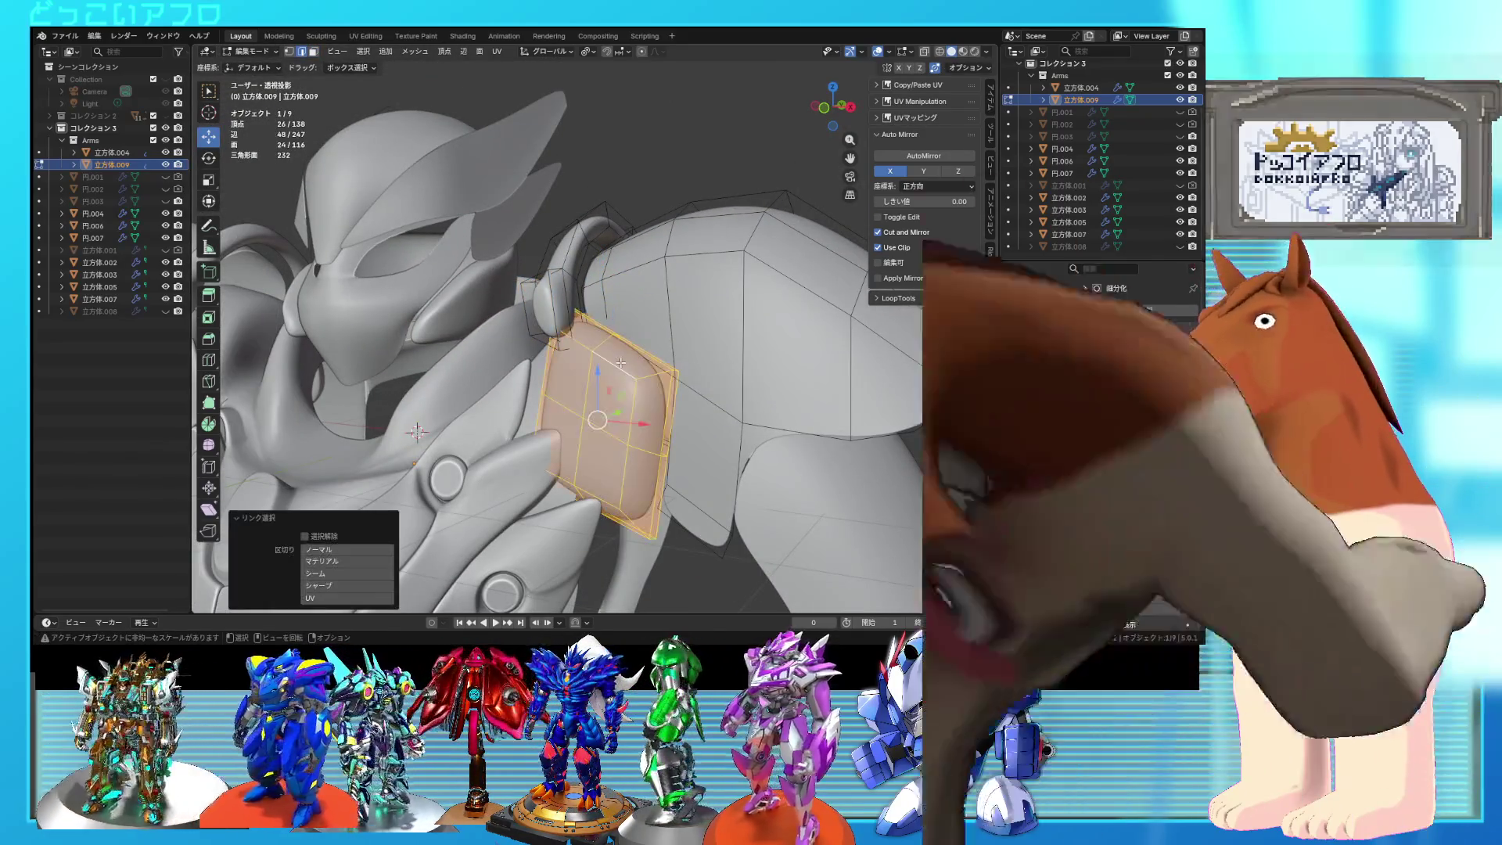
pyautogui.moveTo(761, 371); pyautogui.dragTo(590, 408, button='middle')
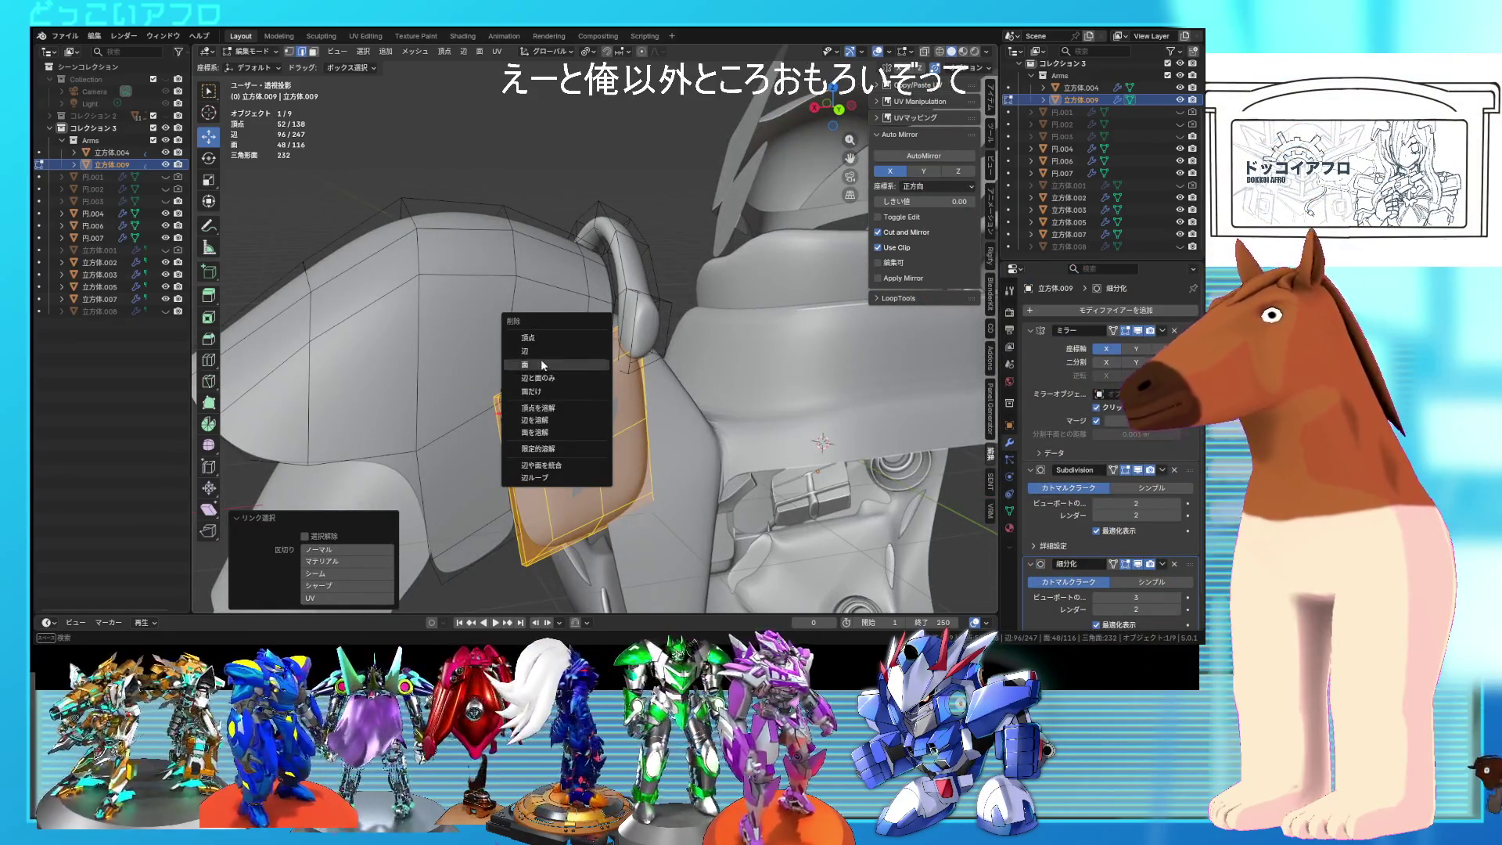
pyautogui.click(541, 338)
pyautogui.moveTo(541, 337)
pyautogui.mouseDown(button='middle')
pyautogui.moveTo(774, 348)
pyautogui.moveTo(683, 312)
pyautogui.moveTo(751, 286)
pyautogui.mouseUp(button='middle')
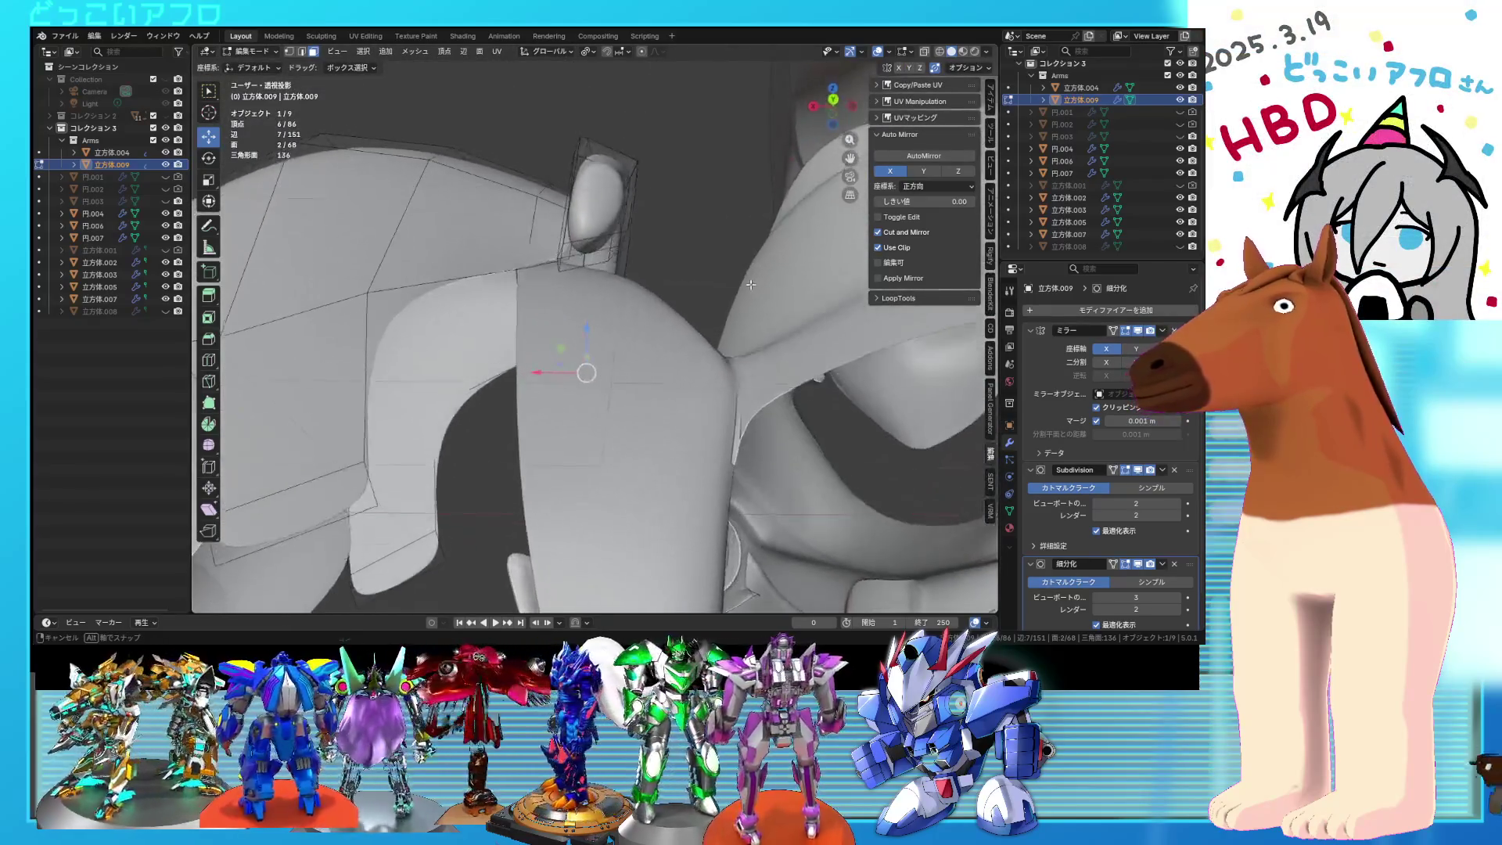
# Step: Extrude the strip upward into an arch over the shoulder joint
pyautogui.keyDown('shift'); pyautogui.click(595, 251); pyautogui.keyUp('shift')
pyautogui.press('KP_1')
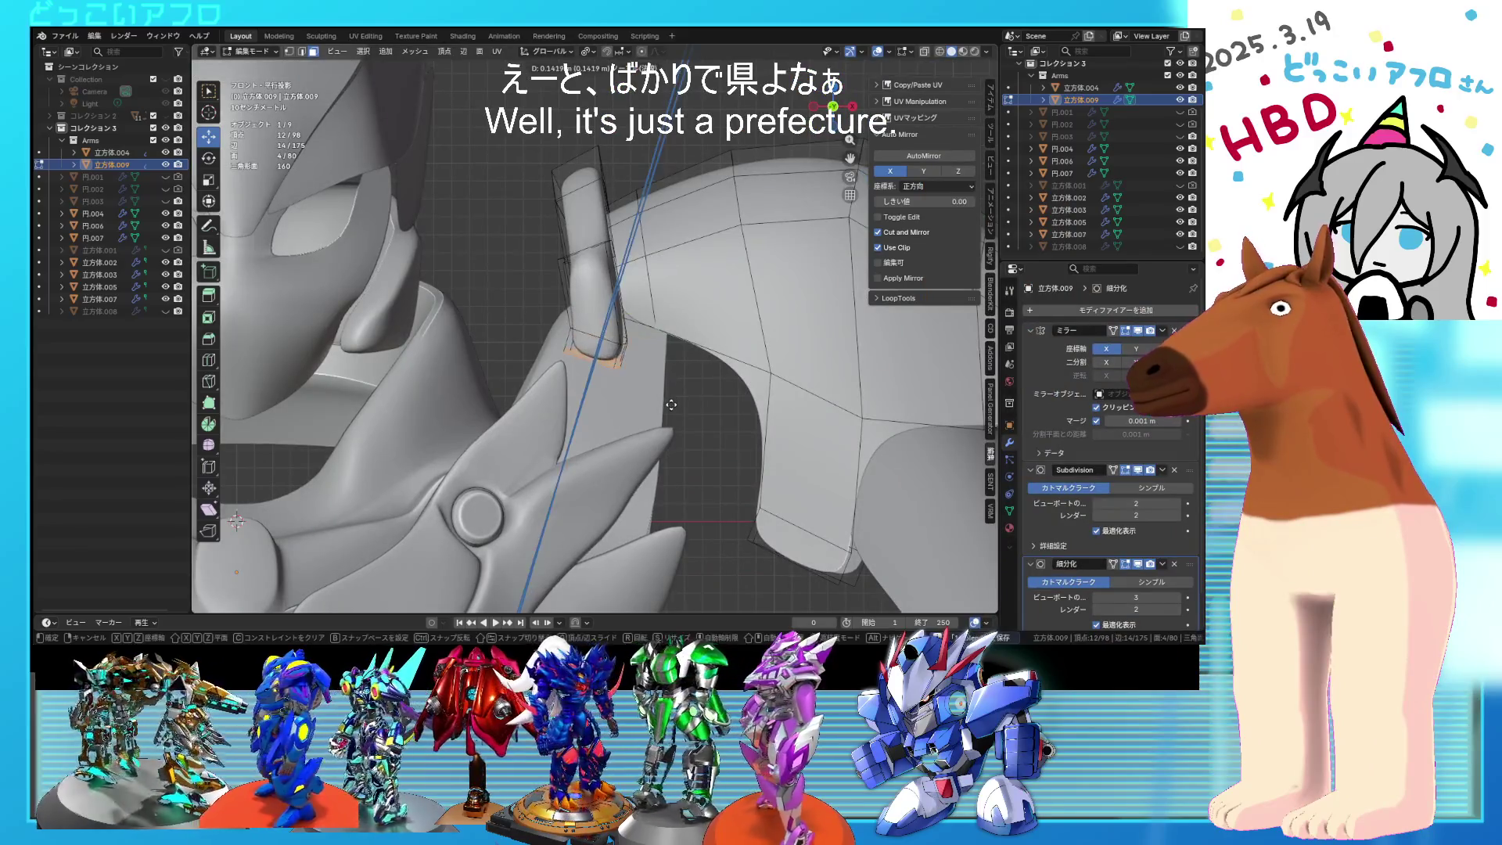
pyautogui.click(643, 501)
pyautogui.moveTo(643, 501)
pyautogui.mouseDown(button='middle')
pyautogui.moveTo(690, 443)
pyautogui.moveTo(748, 480)
pyautogui.moveTo(568, 428)
pyautogui.mouseUp(button='middle')
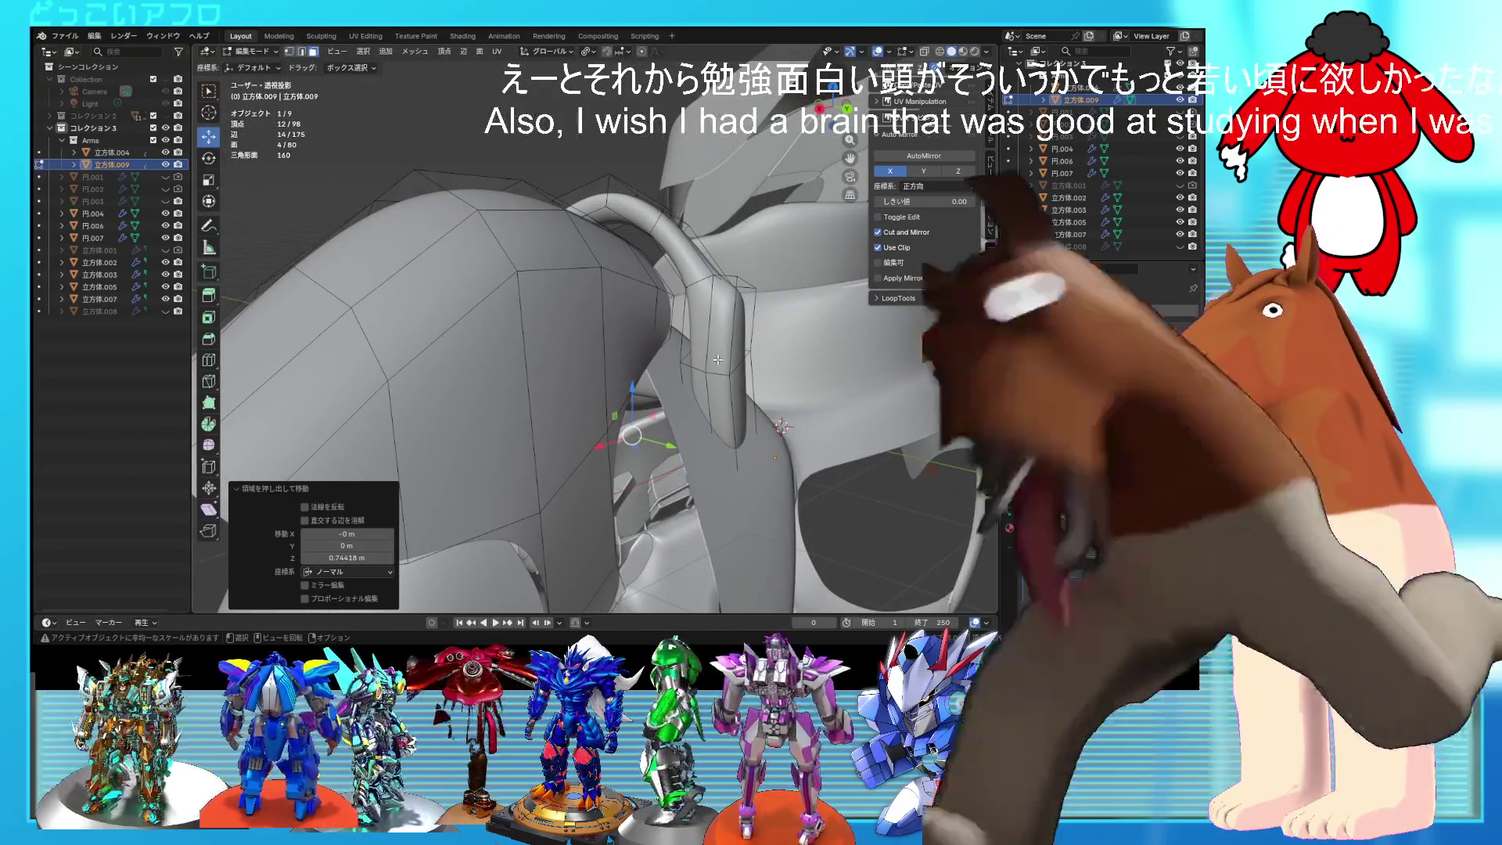
# Step: Shrink the arched strap to 0.876, then review the whole bust before resuming edit mode
pyautogui.click(718, 359)
pyautogui.moveTo(720, 363); pyautogui.dragTo(624, 482, button='middle')
pyautogui.press('KP_1')
pyautogui.hotkey('shift', 'z')
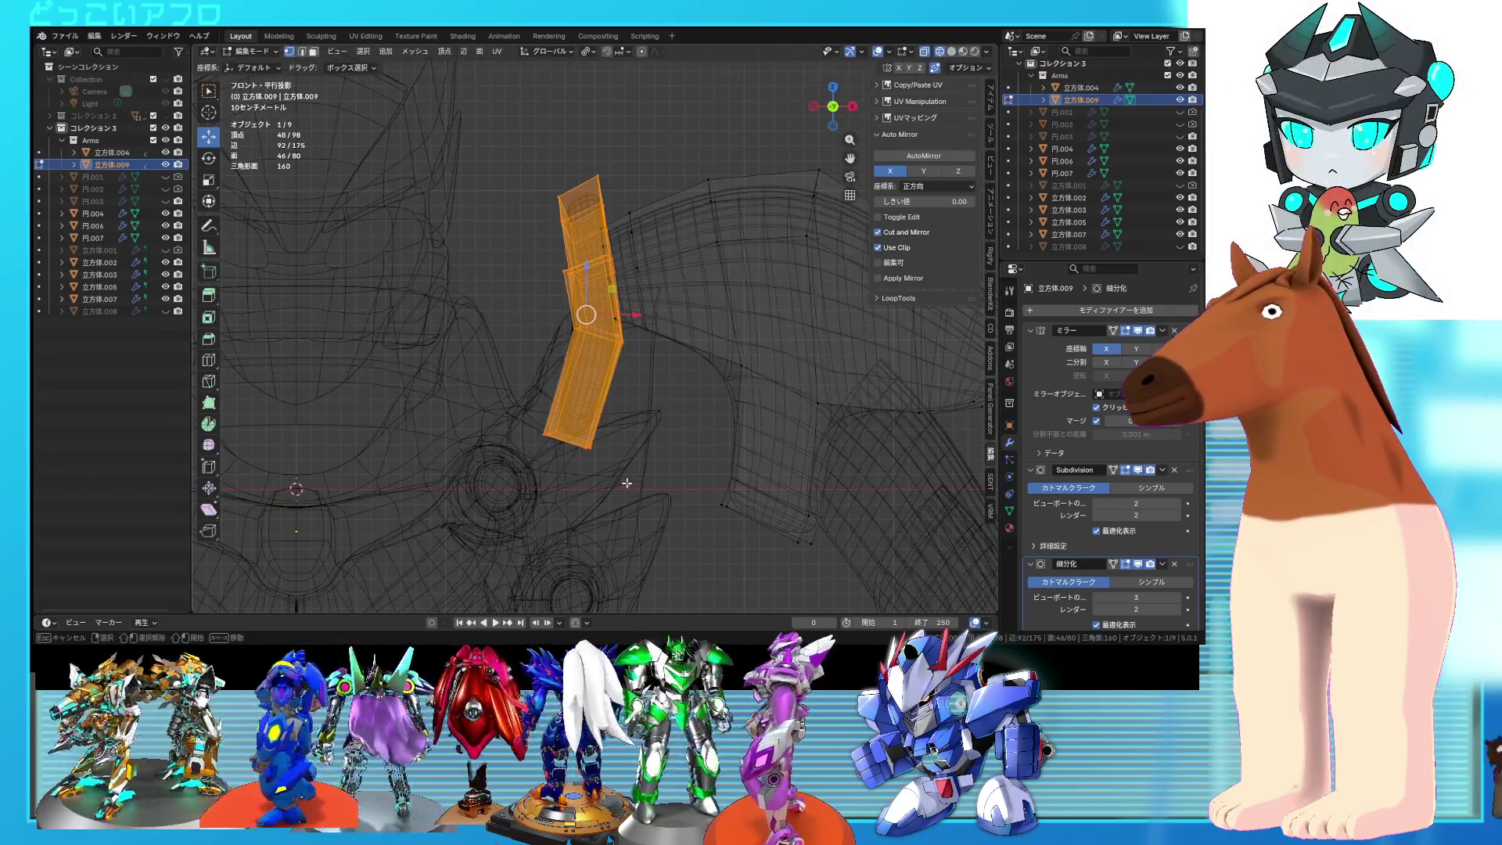
pyautogui.hotkey('shift', 'z')
pyautogui.moveTo(493, 409)
pyautogui.mouseDown(button='middle')
pyautogui.moveTo(704, 391)
pyautogui.moveTo(892, 399)
pyautogui.mouseUp(button='middle')
pyautogui.press('s')
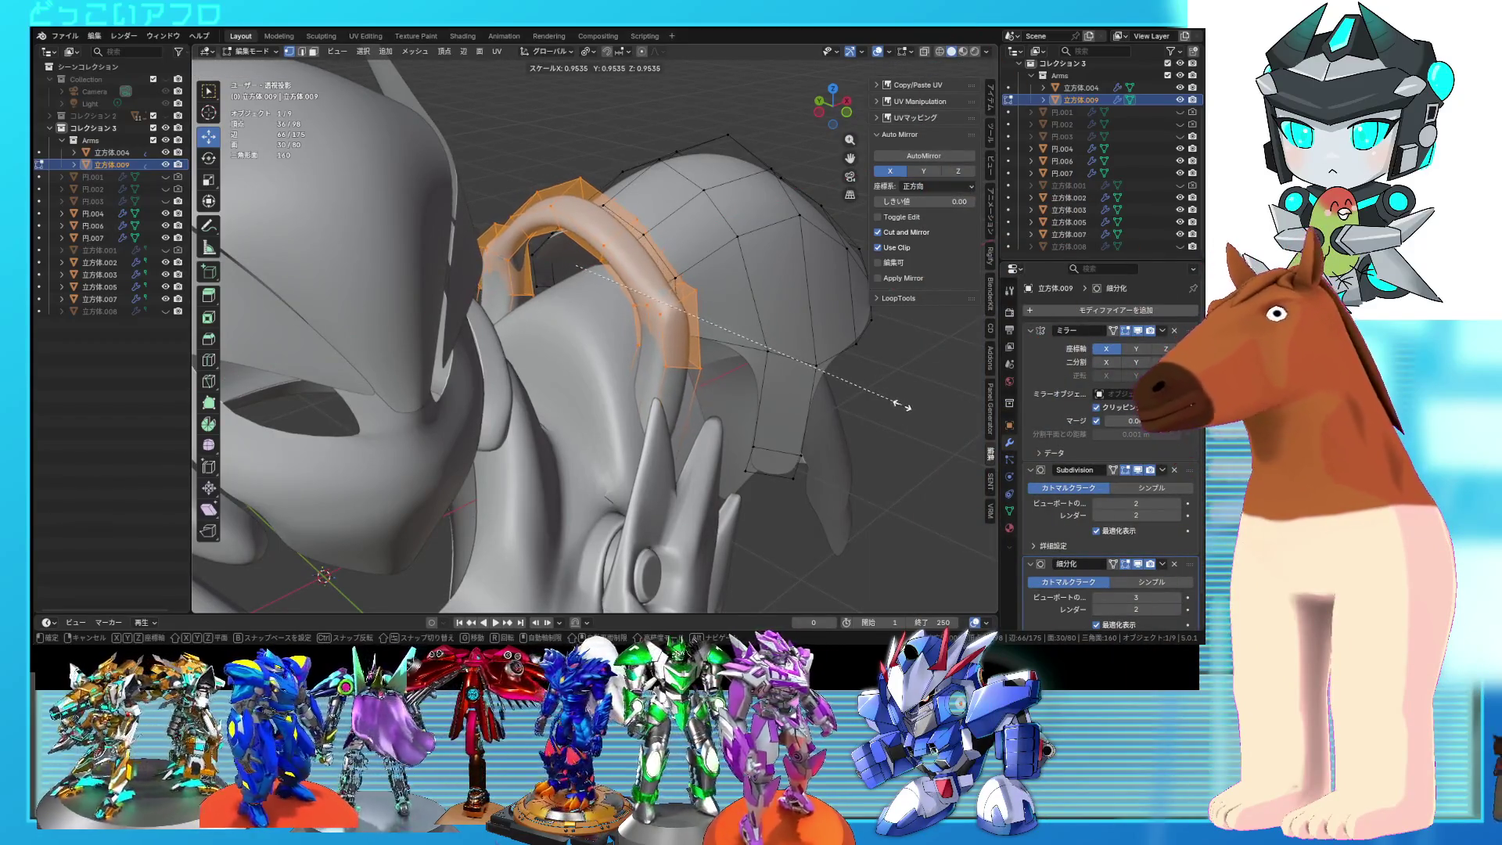
pyautogui.click(873, 387)
pyautogui.moveTo(873, 387); pyautogui.dragTo(630, 245, button='middle')
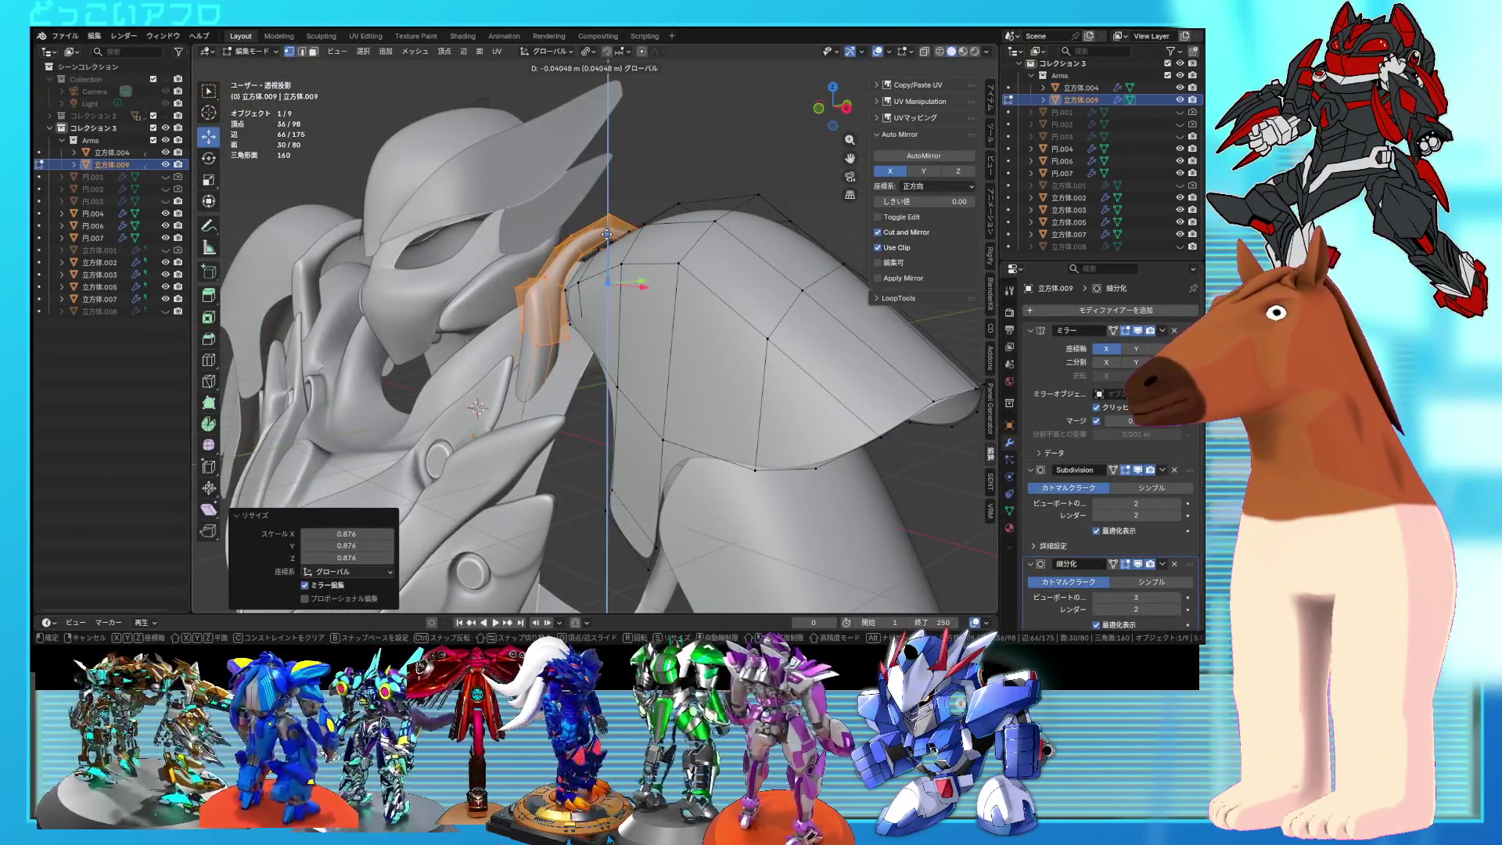
pyautogui.press('Tab')
pyautogui.moveTo(607, 234)
pyautogui.mouseDown(button='middle')
pyautogui.moveTo(692, 247)
pyautogui.moveTo(740, 288)
pyautogui.moveTo(692, 286)
pyautogui.moveTo(749, 298)
pyautogui.moveTo(687, 348)
pyautogui.moveTo(564, 362)
pyautogui.mouseUp(button='middle')
pyautogui.scroll(-5, 691, 248)
pyautogui.scroll(3, 700, 280)
pyautogui.press('Tab')
pyautogui.scroll(3, 603, 356)
pyautogui.press('KP_1')
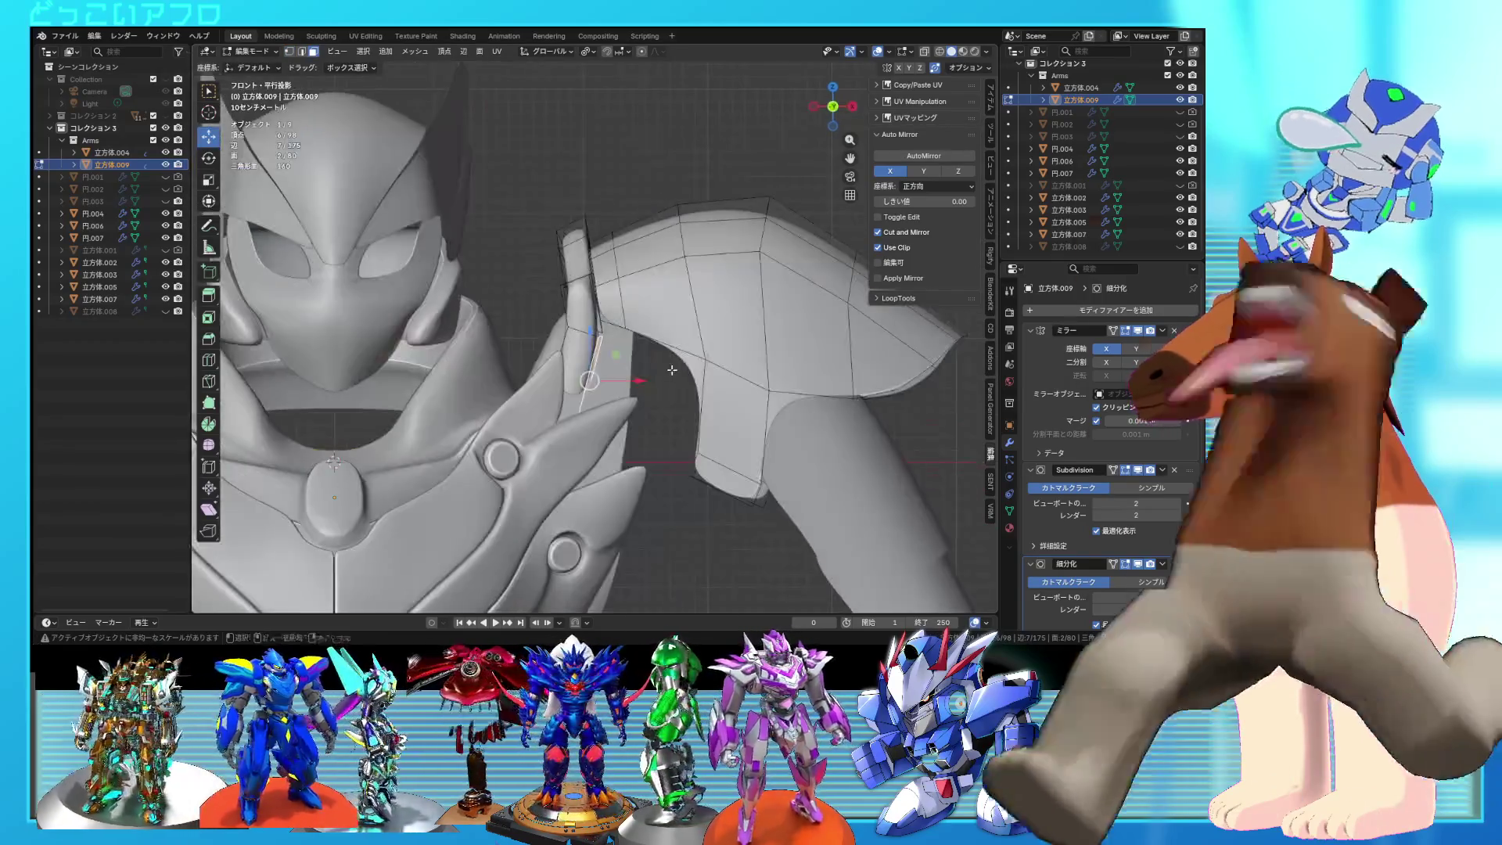
# Step: Extrude the strap's end face 0.72 m, push it outward along its normal, and save
pyautogui.hotkey('alt', 'z')
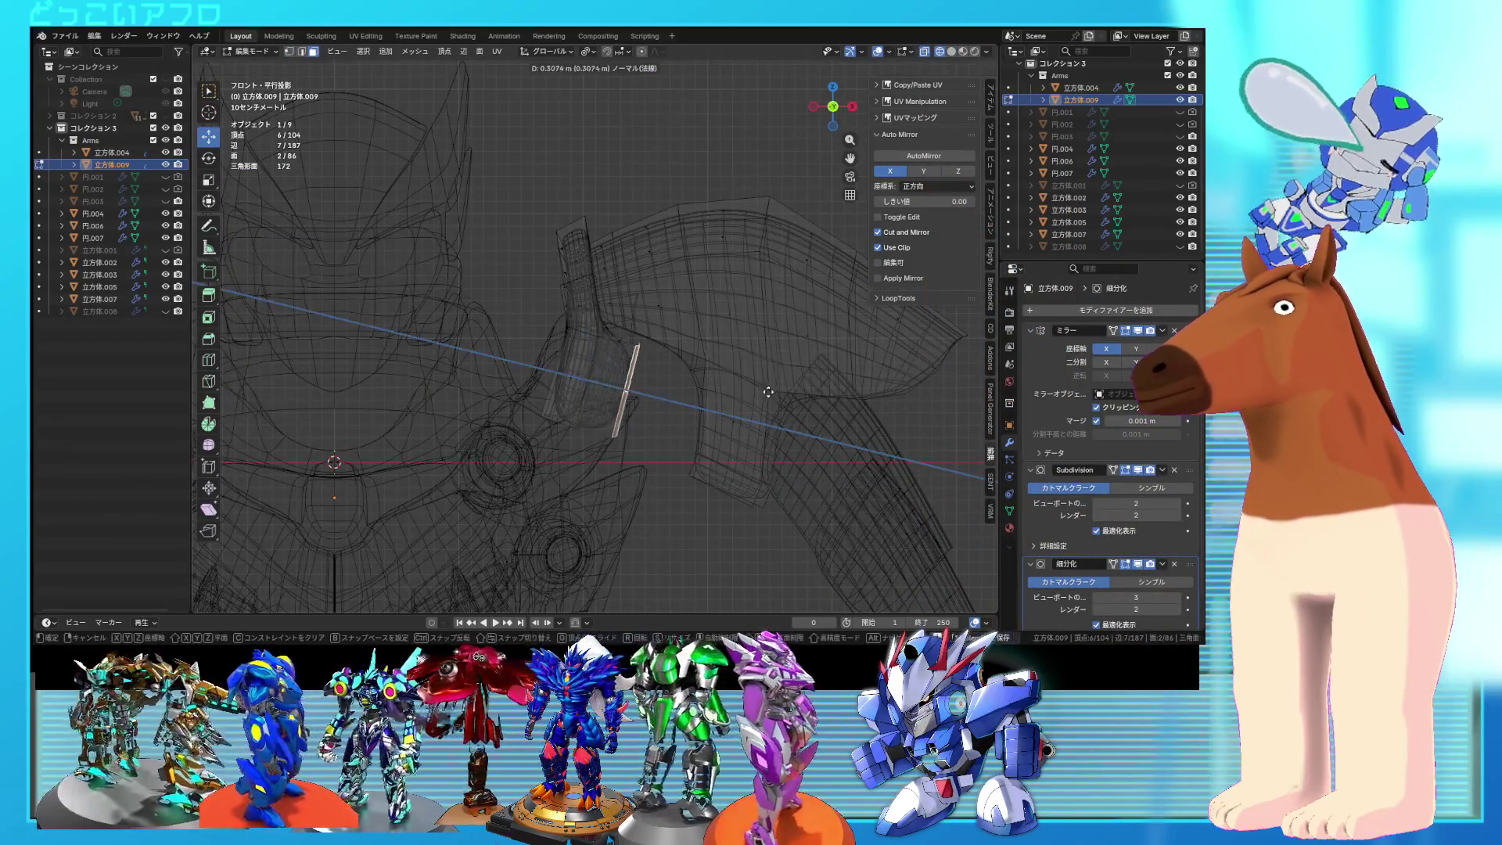
pyautogui.click(811, 413)
pyautogui.moveTo(782, 419)
pyautogui.mouseDown(button='middle')
pyautogui.moveTo(735, 427)
pyautogui.moveTo(747, 411)
pyautogui.mouseUp(button='middle')
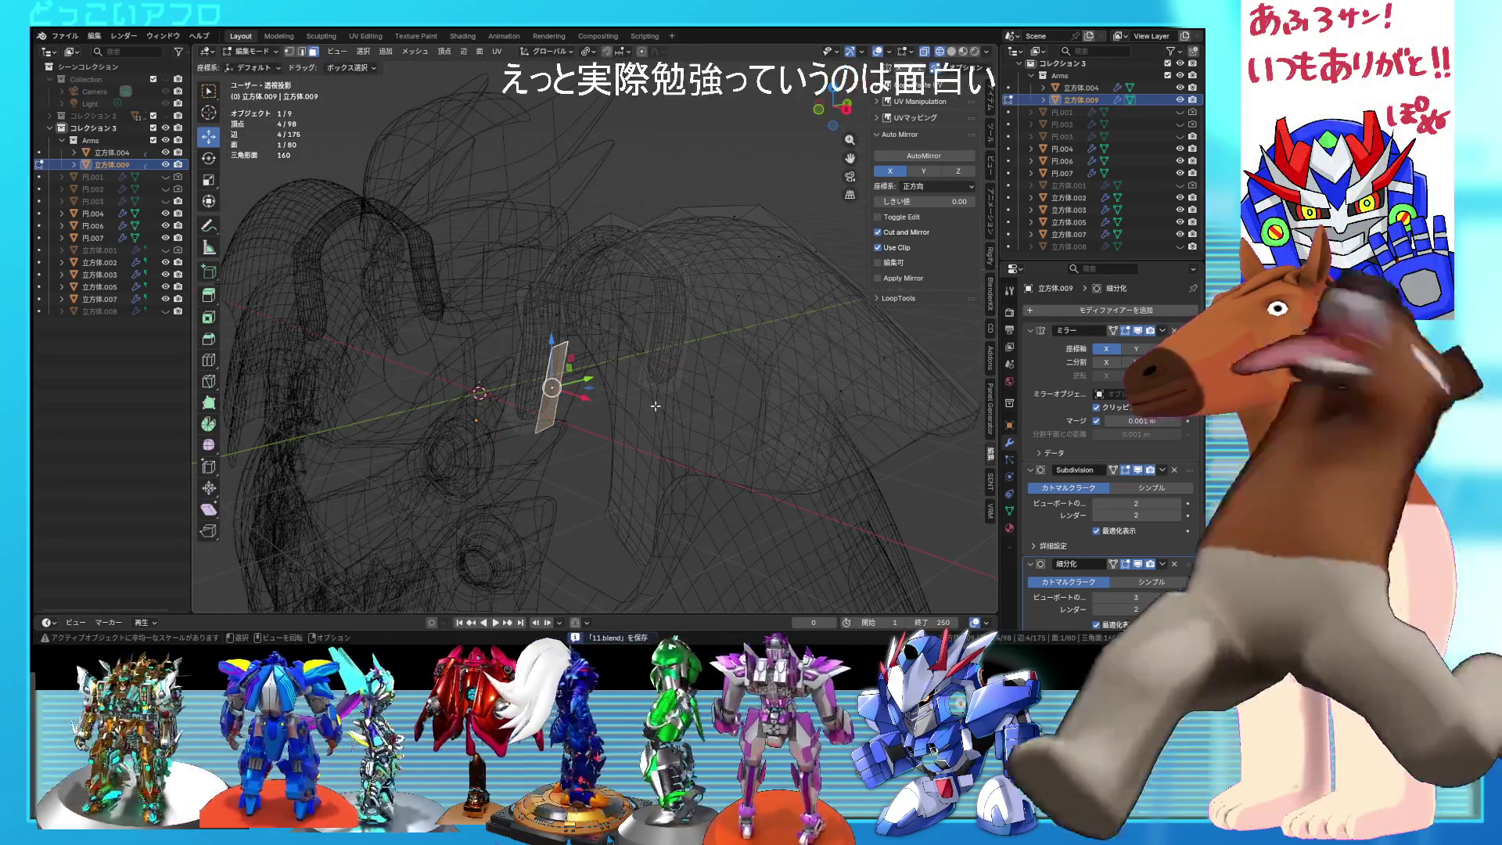
pyautogui.press('KP_Decimal')
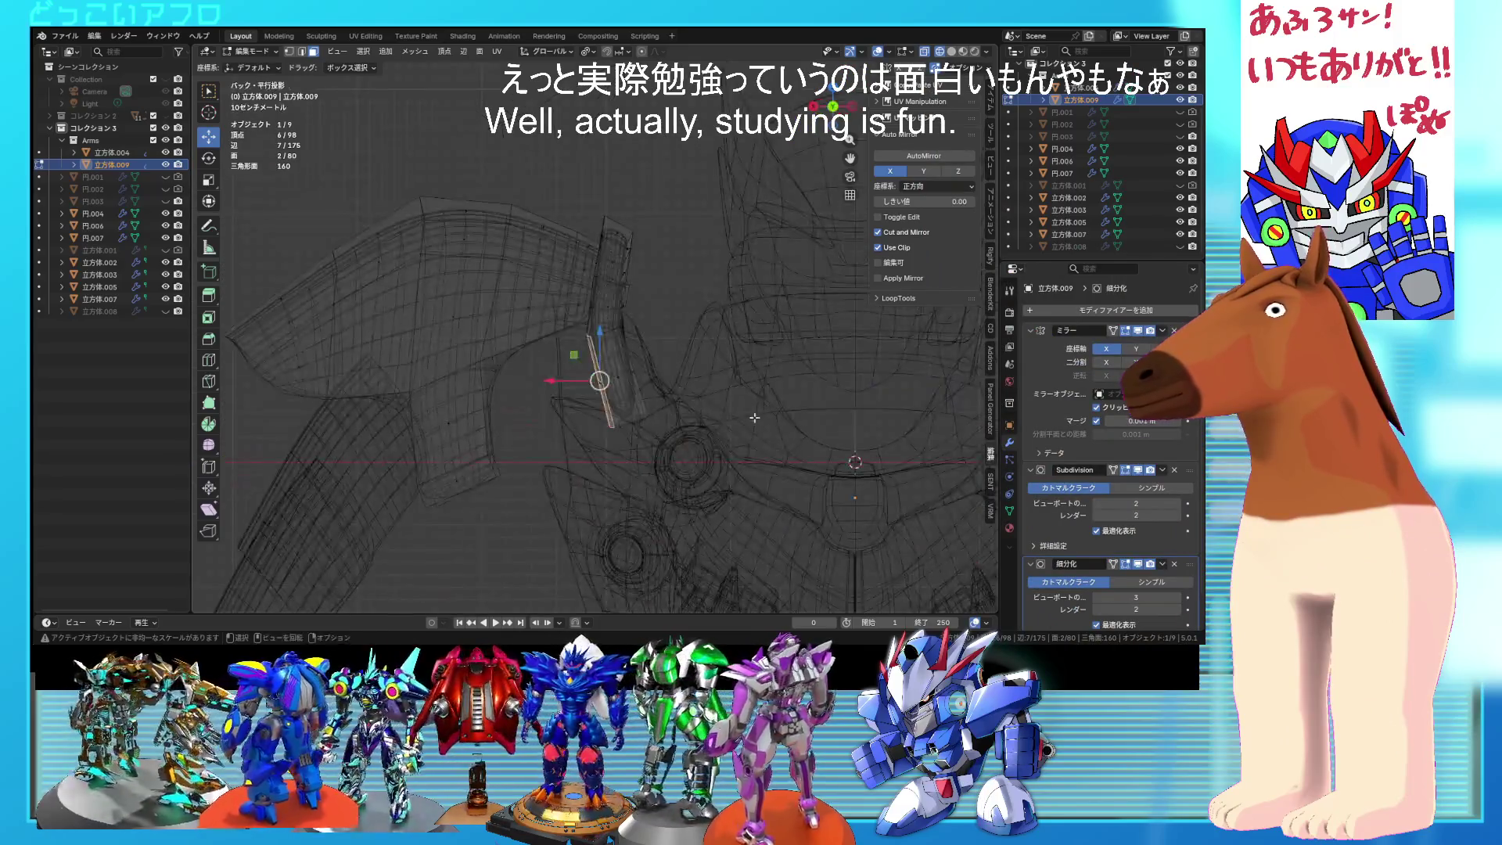
pyautogui.hotkey('shift', 'z')
pyautogui.press('KP_1')
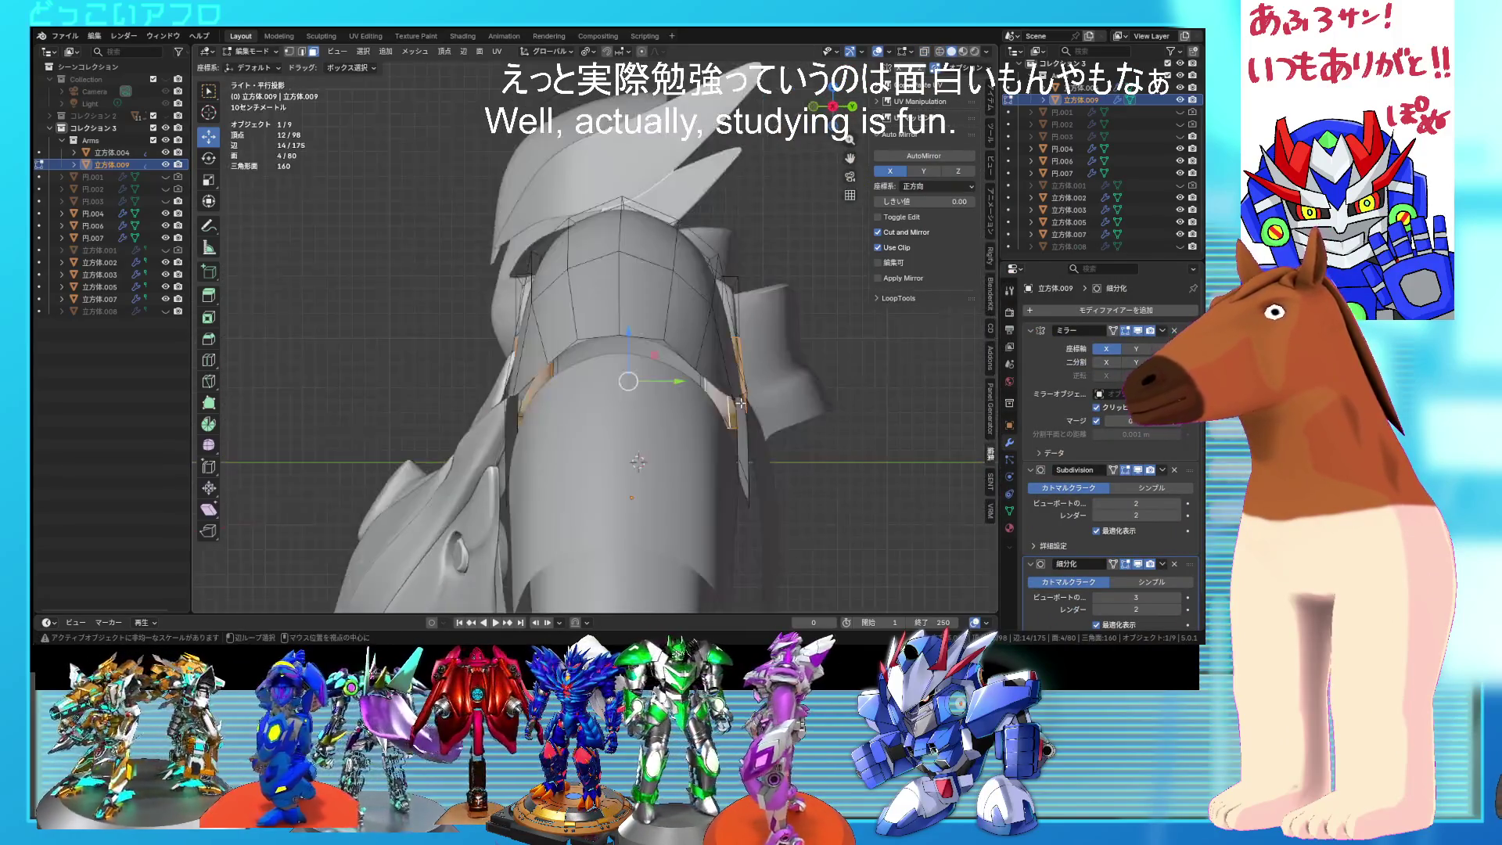
pyautogui.hotkey('shift', 'z')
pyautogui.press('g')
pyautogui.press('z')
pyautogui.press('z')
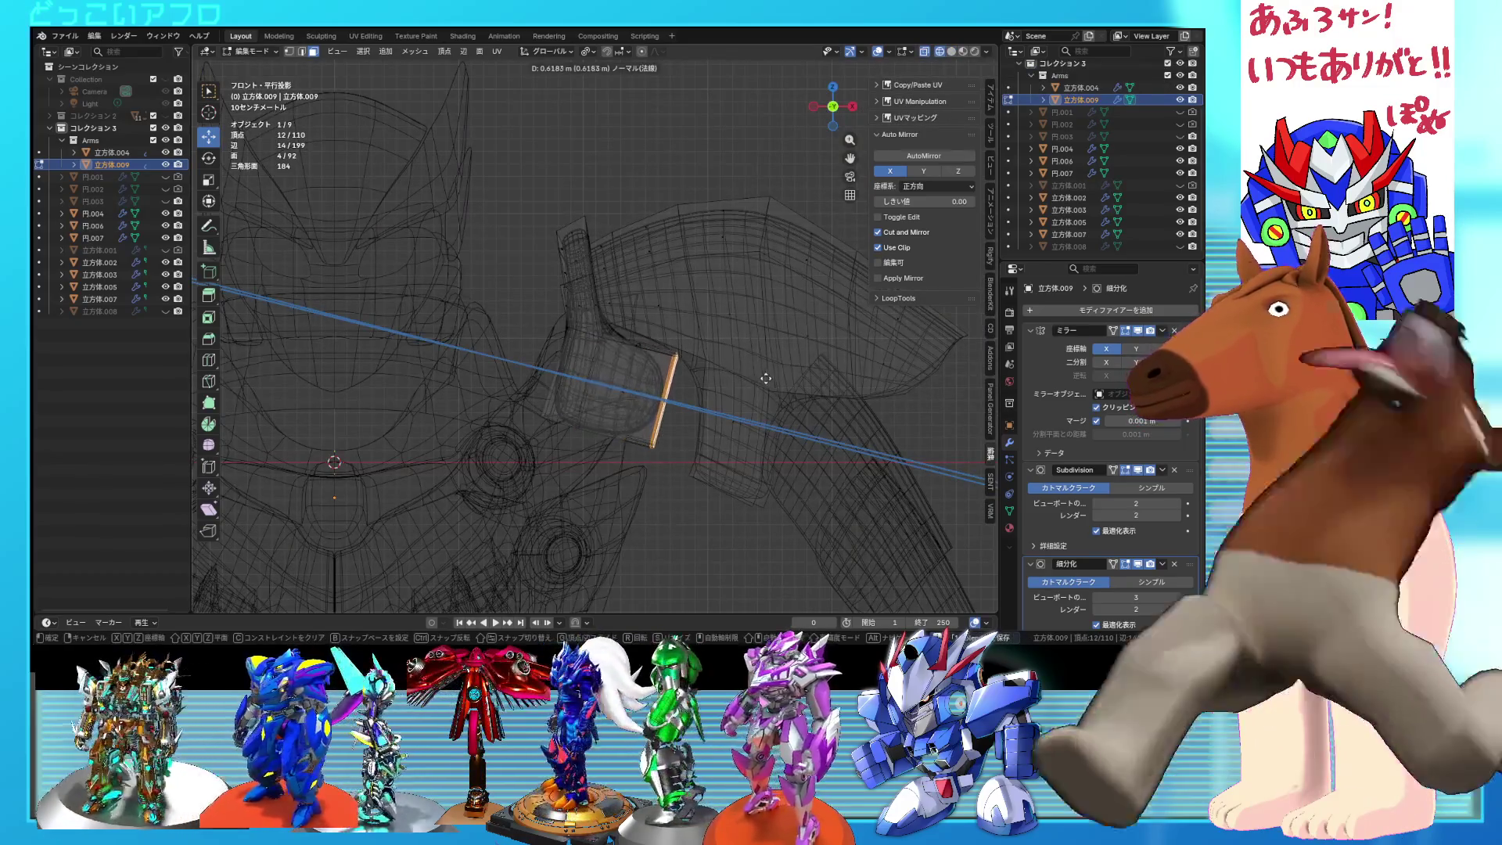
pyautogui.click(731, 365)
pyautogui.hotkey('ctrl', 's')
# Step: Add an edge loop with Mirror Editing across the arm shell and return to object mode
pyautogui.scroll(-2, 780, 398)
pyautogui.moveTo(780, 398)
pyautogui.mouseDown(button='middle')
pyautogui.moveTo(629, 398)
pyautogui.moveTo(689, 440)
pyautogui.moveTo(708, 403)
pyautogui.moveTo(689, 391)
pyautogui.moveTo(698, 423)
pyautogui.moveTo(631, 365)
pyautogui.moveTo(679, 288)
pyautogui.mouseUp(button='middle')
pyautogui.hotkey('shift', 'z')
pyautogui.click(305, 585)
pyautogui.hotkey('shift', 'z')
pyautogui.press('Tab')
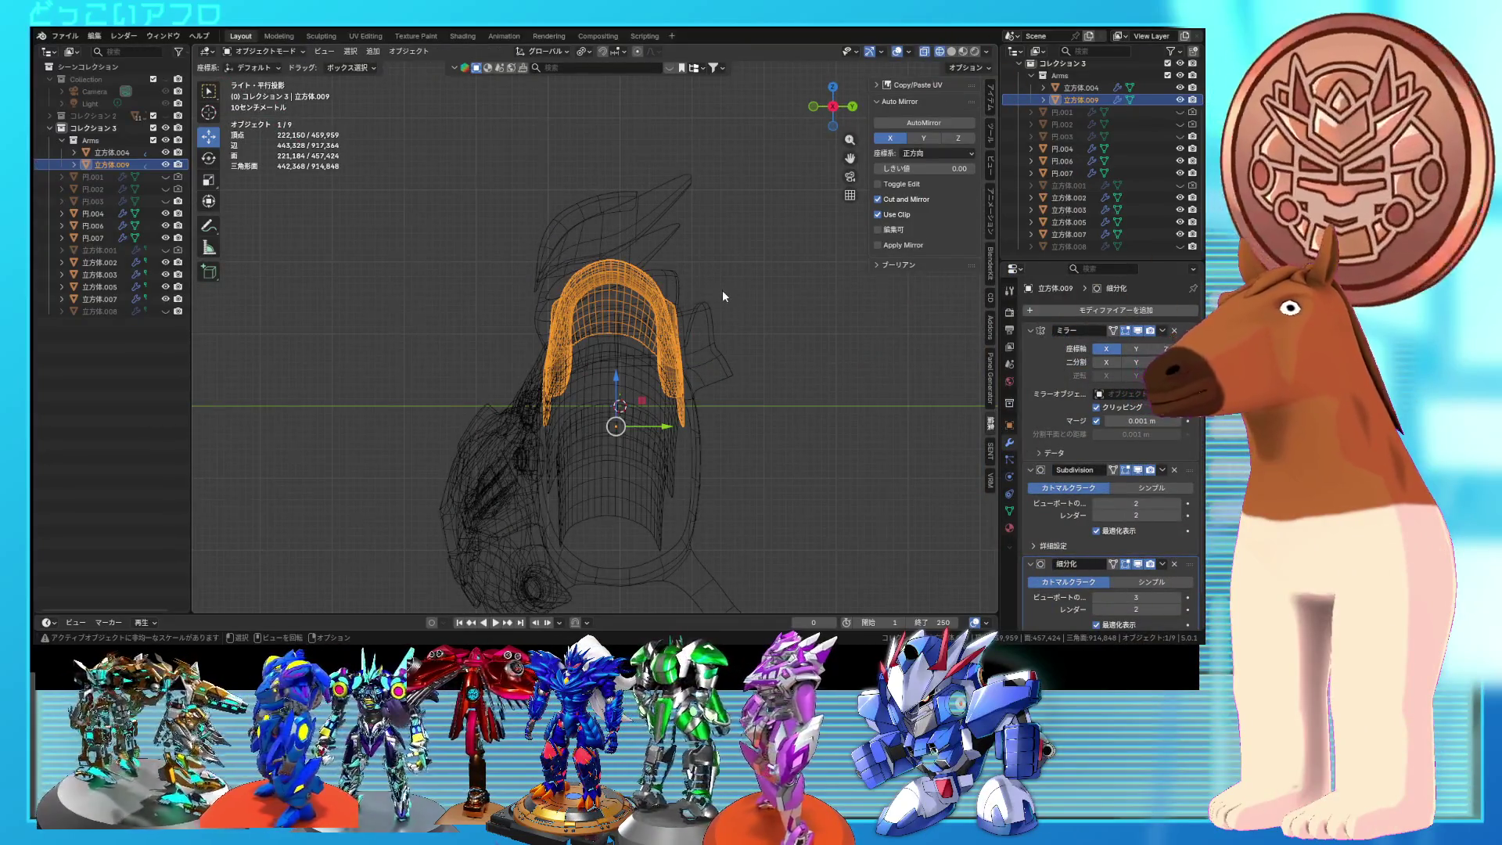
pyautogui.hotkey('shift', 's')
# Step: Snap the 3D cursor to the selected object, placing it at 2.752, -0.1192, 1.785 m
pyautogui.click(716, 338)
pyautogui.click(990, 164)
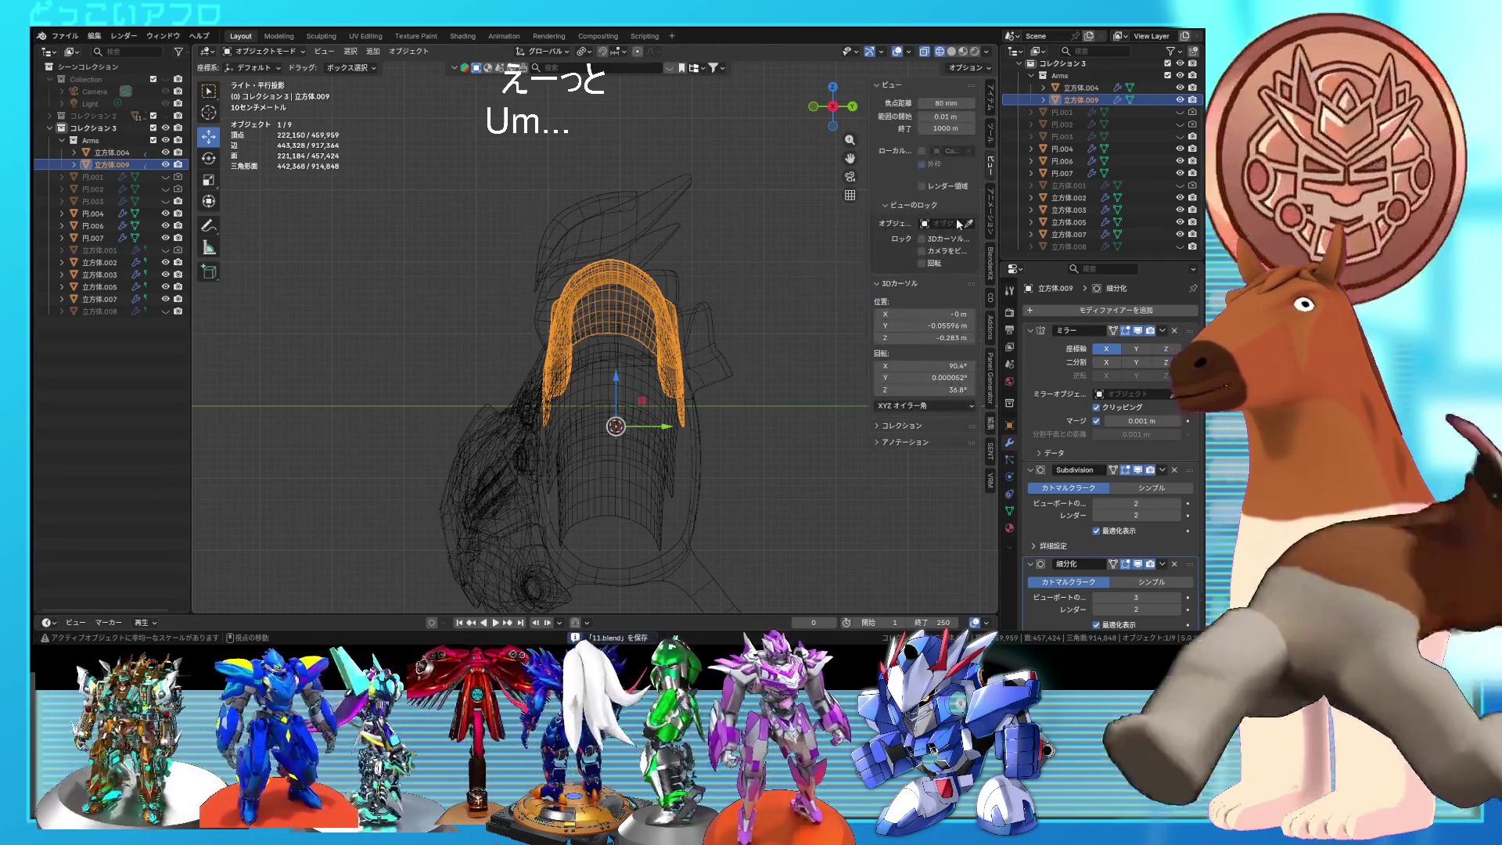
pyautogui.moveTo(627, 312)
pyautogui.keyDown('alt'); pyautogui.mouseDown(button='middle')
pyautogui.moveTo(847, 318)
pyautogui.moveTo(716, 322)
pyautogui.moveTo(716, 349)
pyautogui.mouseUp(button='middle'); pyautogui.keyUp('alt')
# Step: In edit mode from the top view, box-select the centre column of vertices
pyautogui.press('Tab')
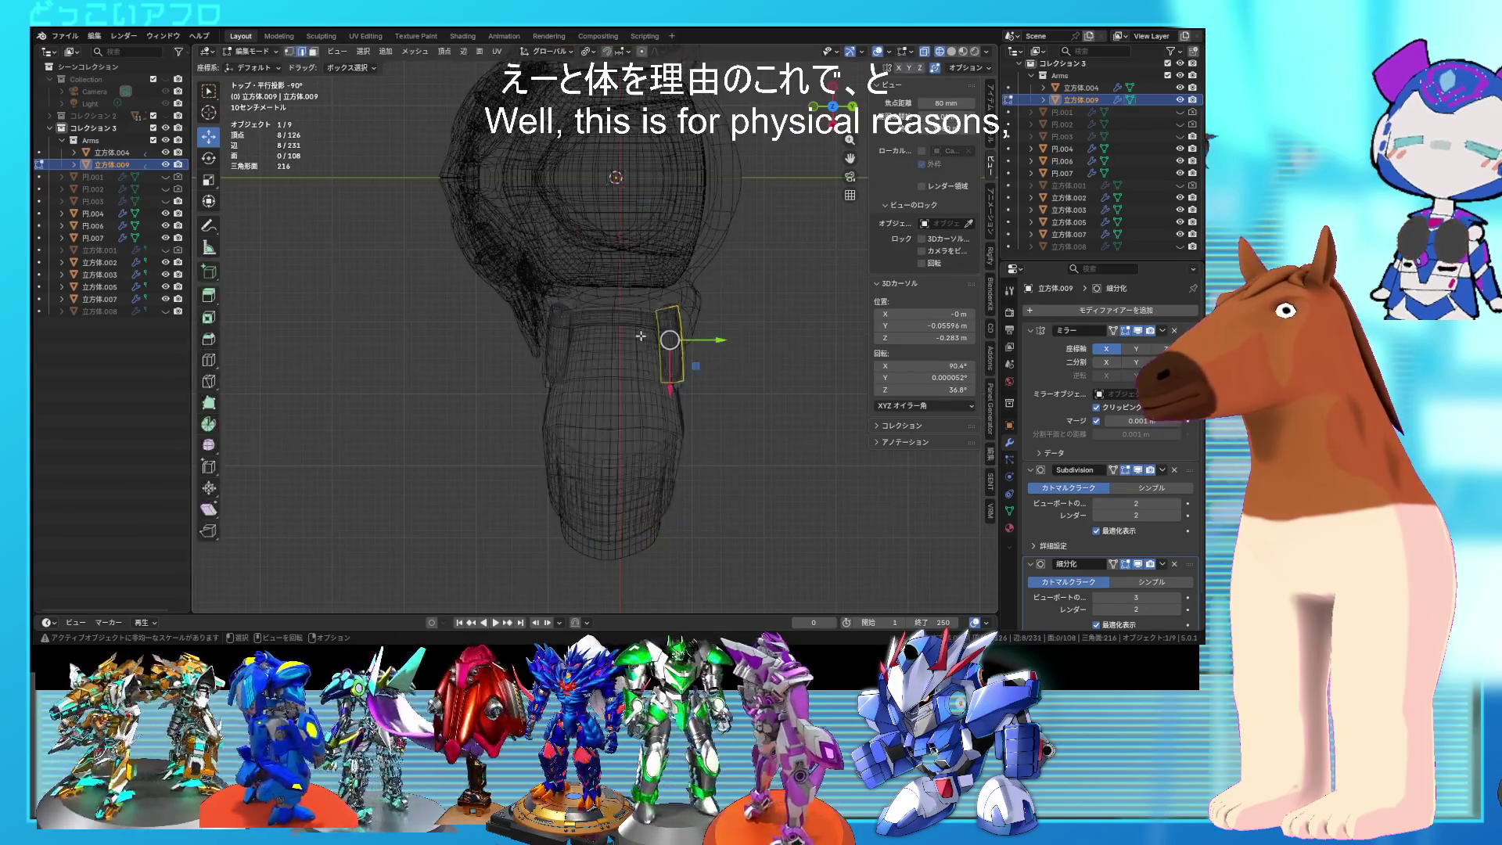
pyautogui.hotkey('shift', 'z')
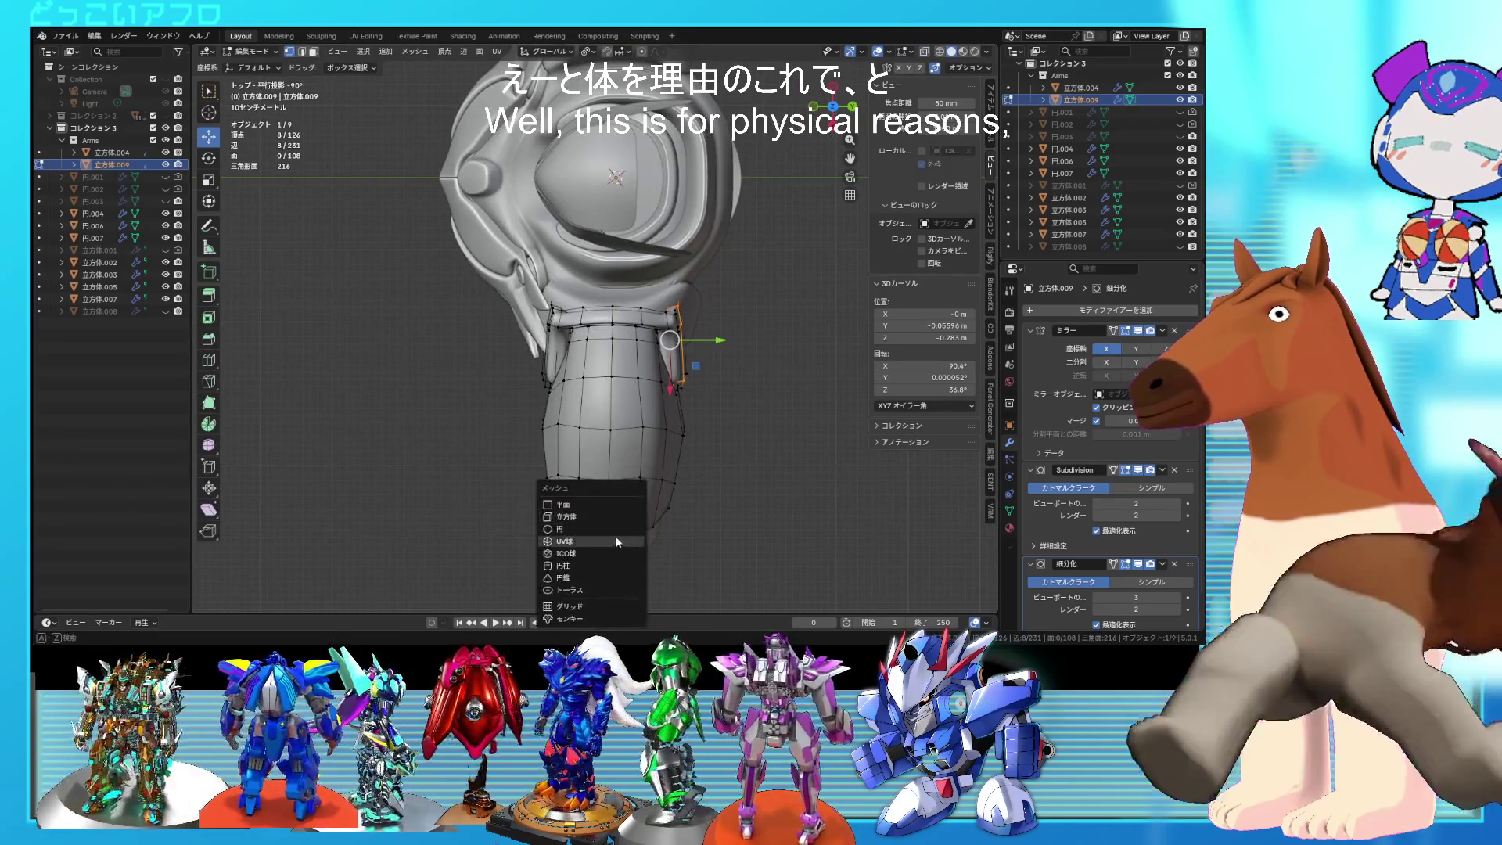
pyautogui.press('a')
pyautogui.hotkey('shift', 'z')
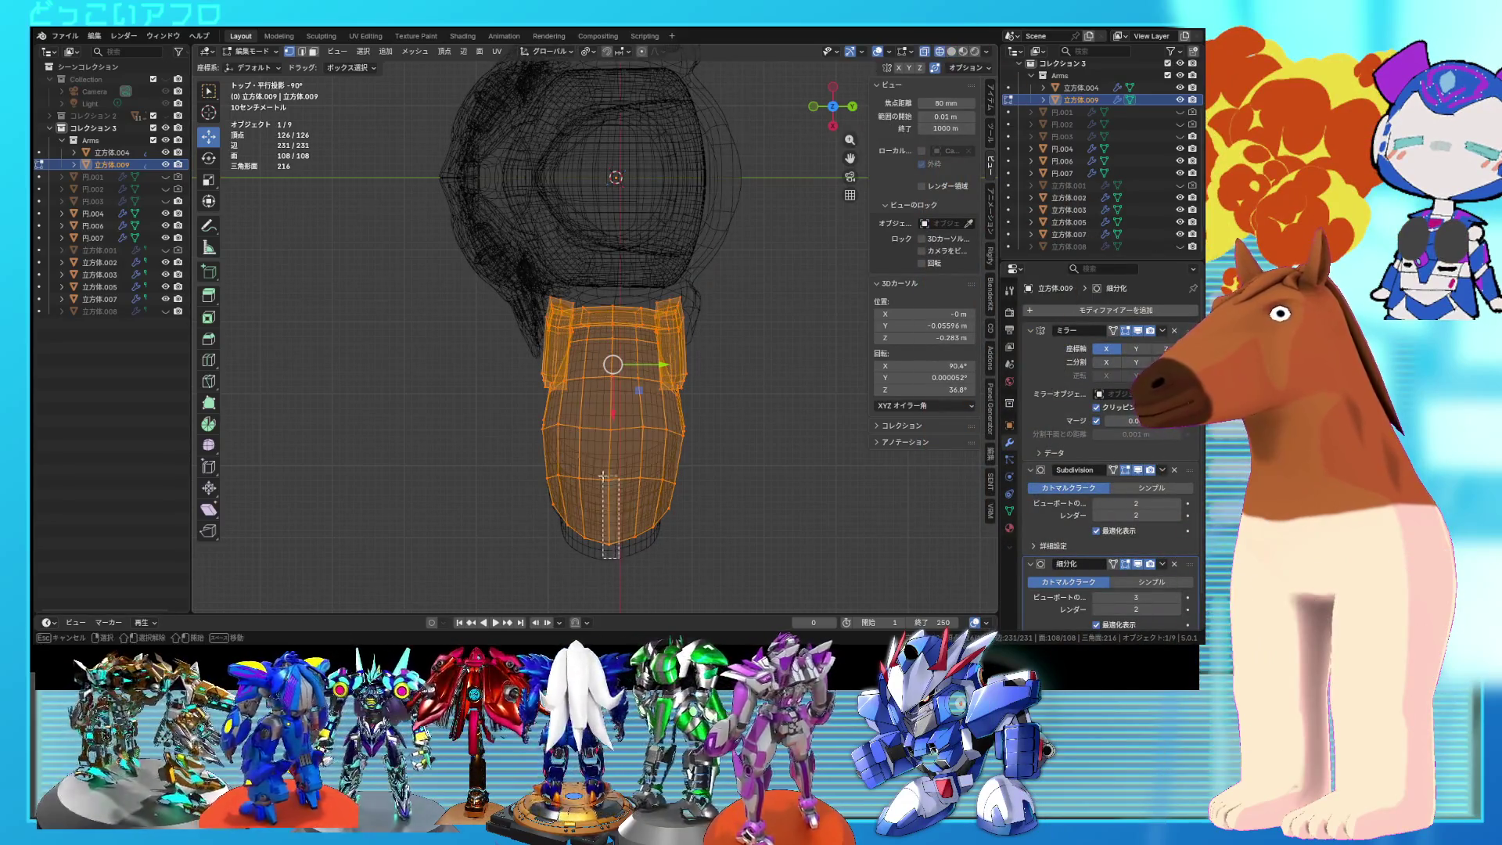
pyautogui.moveTo(603, 284); pyautogui.dragTo(604, 285)
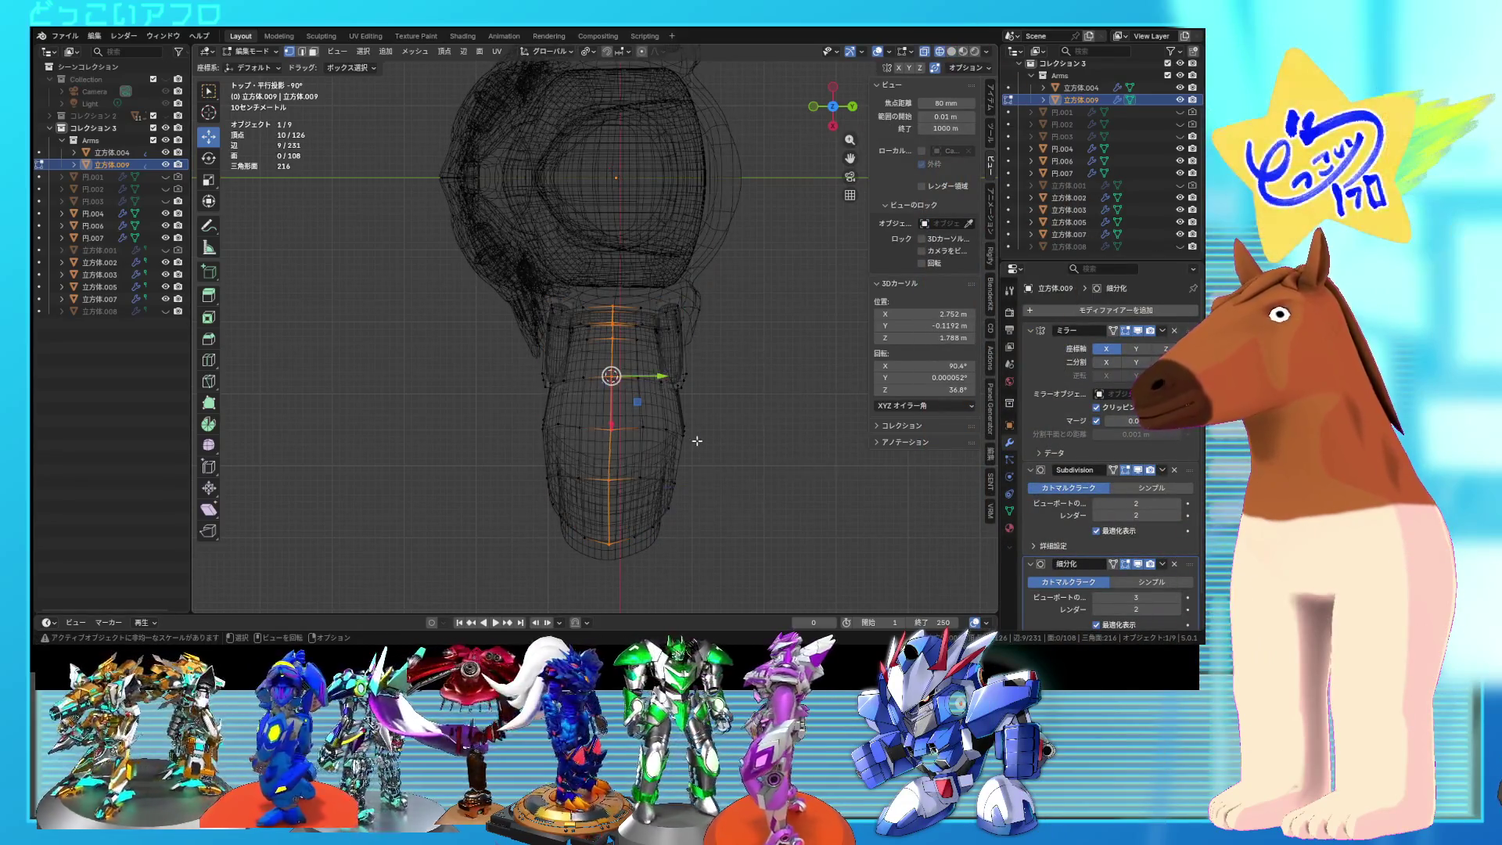
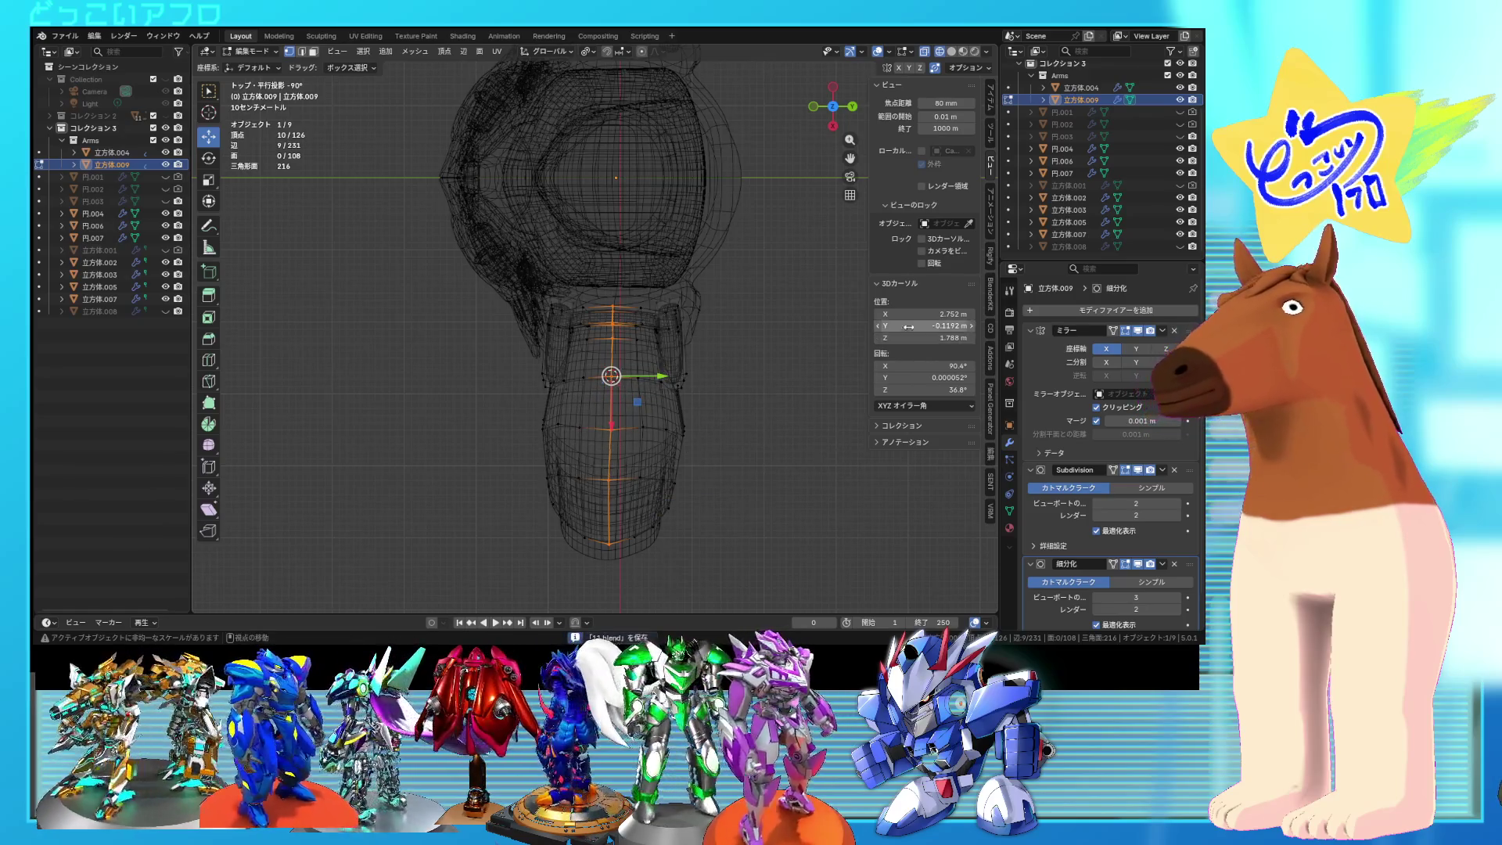
# Step: Set the 3D cursor X to 0 and move the shoulder armour's origin to the cursor
pyautogui.press('Return')
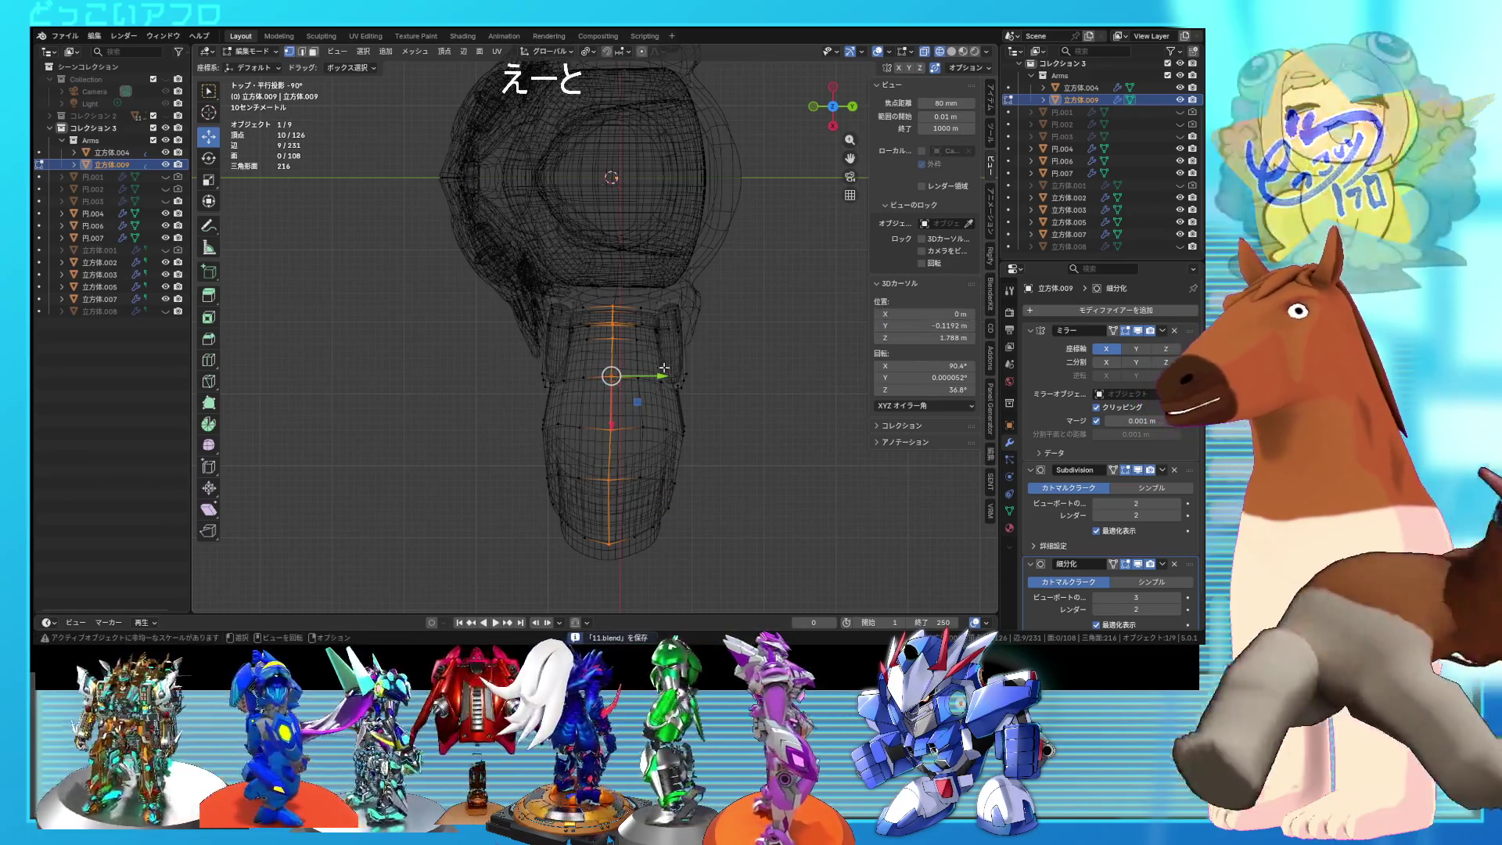
pyautogui.moveTo(625, 313); pyautogui.dragTo(744, 329, button='middle')
pyautogui.press('Tab')
pyautogui.rightClick(748, 328)
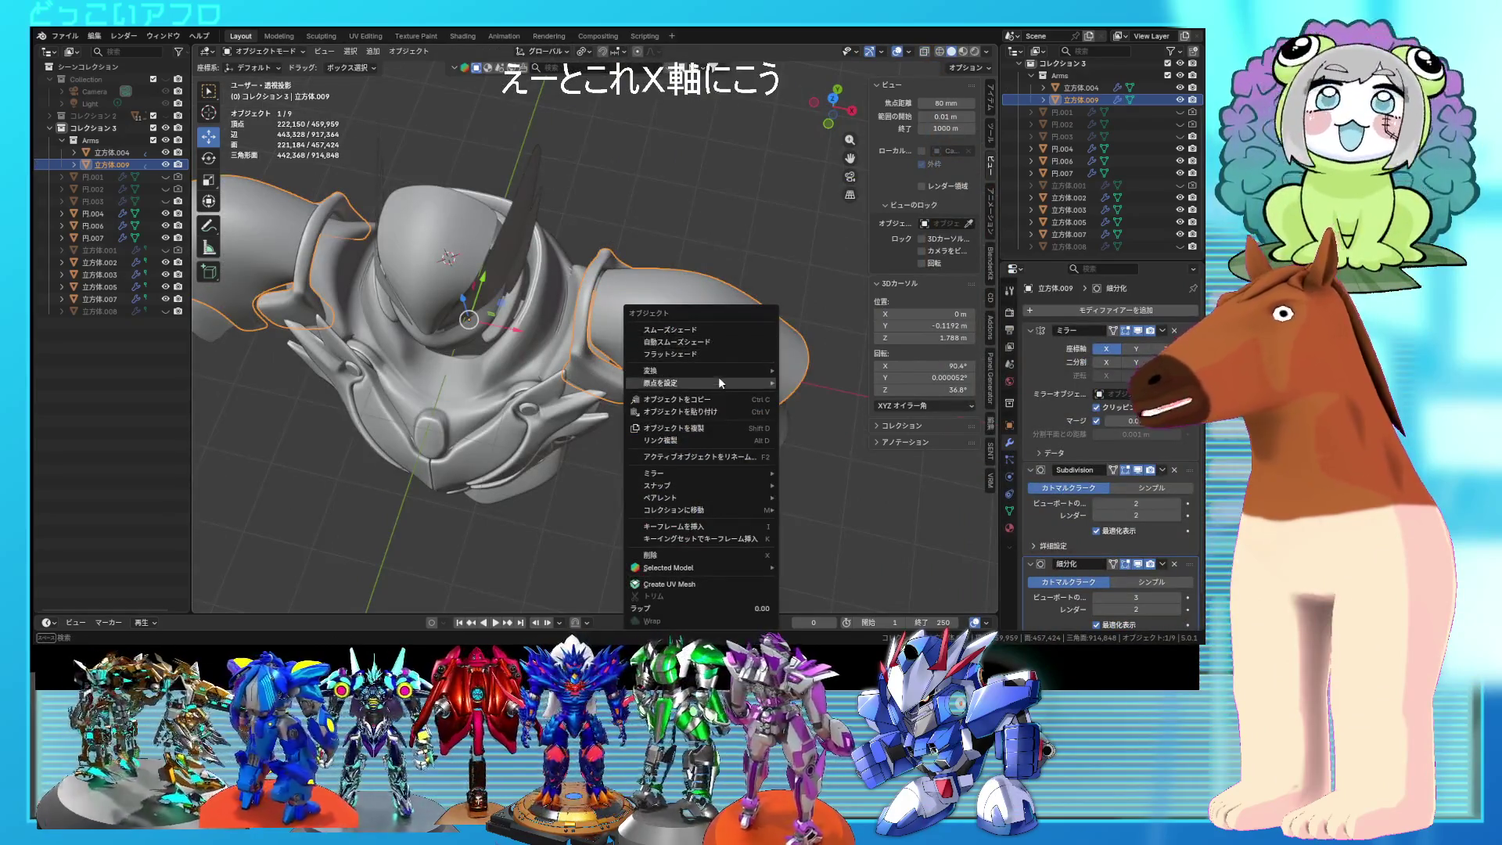
pyautogui.moveTo(718, 382)
pyautogui.click(823, 410)
# Step: Select the linked inner arm piece and separate it into its own object
pyautogui.moveTo(768, 379)
pyautogui.mouseDown(button='middle')
pyautogui.moveTo(669, 338)
pyautogui.moveTo(648, 297)
pyautogui.moveTo(715, 274)
pyautogui.moveTo(751, 284)
pyautogui.moveTo(744, 311)
pyautogui.mouseUp(button='middle')
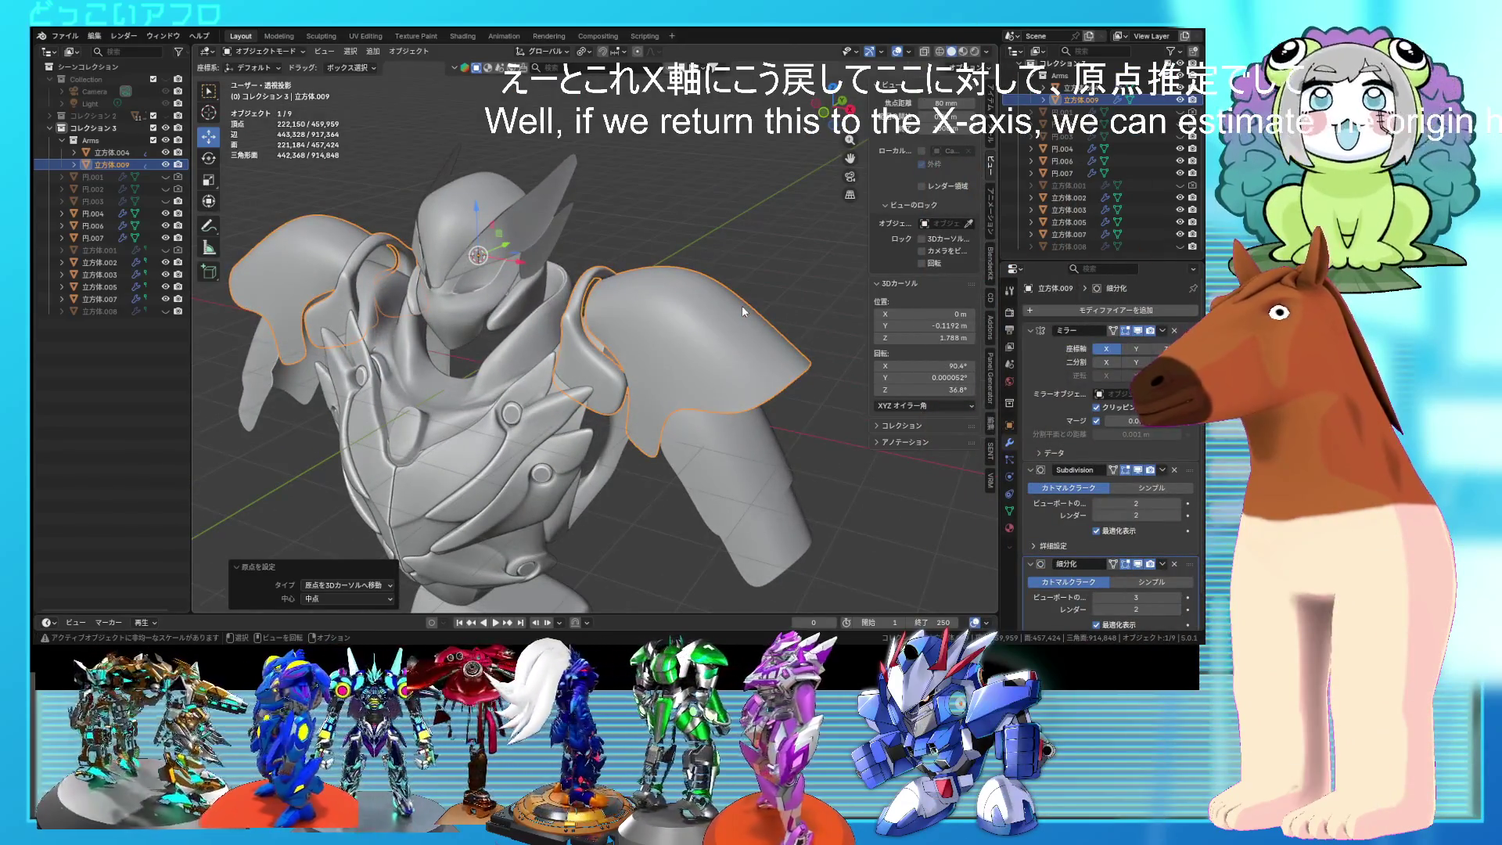
pyautogui.press('Tab')
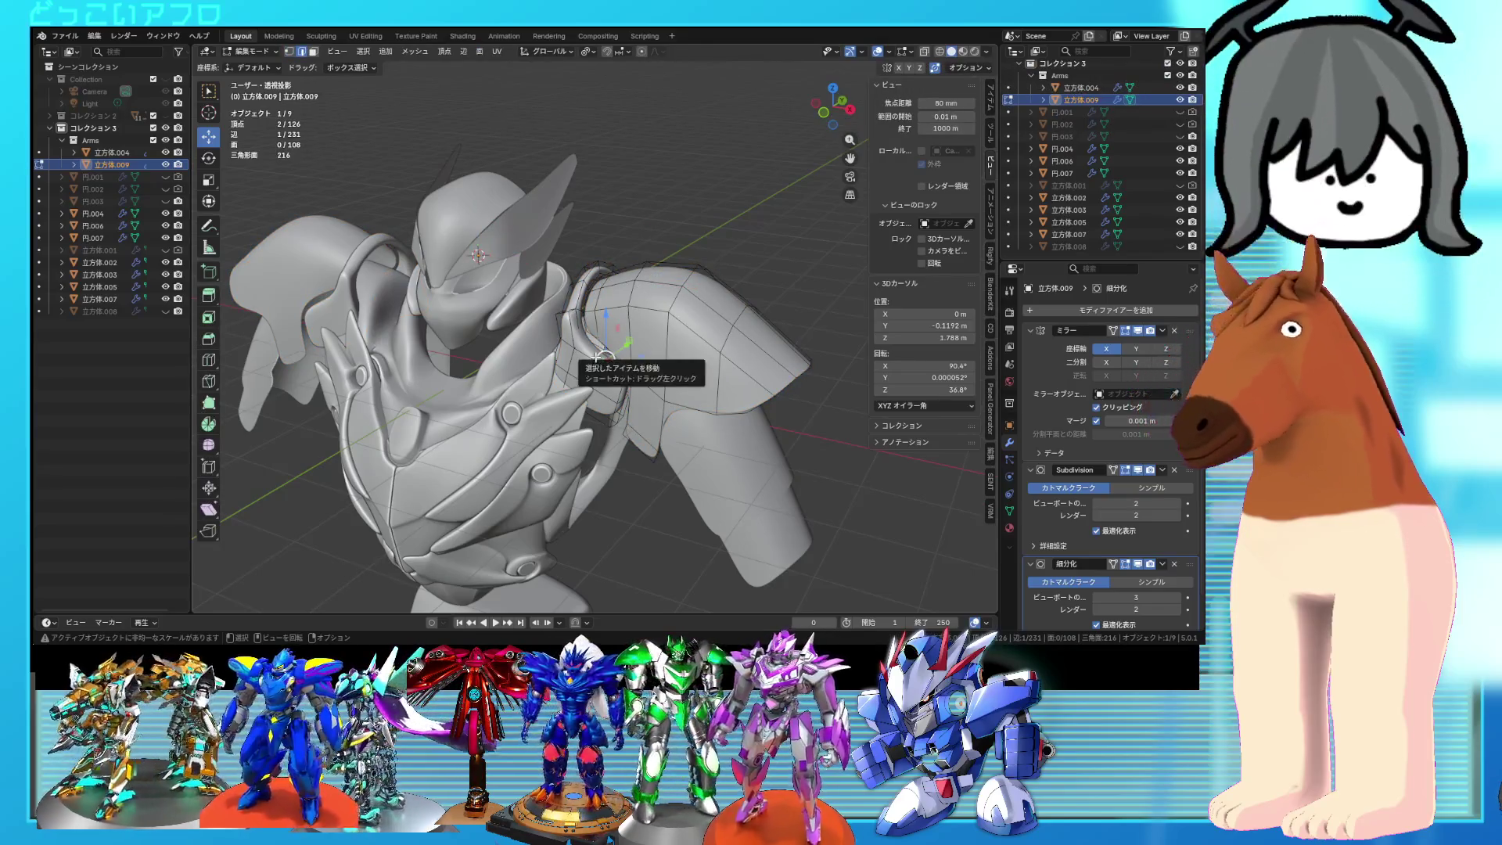
pyautogui.press('l')
pyautogui.hotkey('ctrl', 'e')
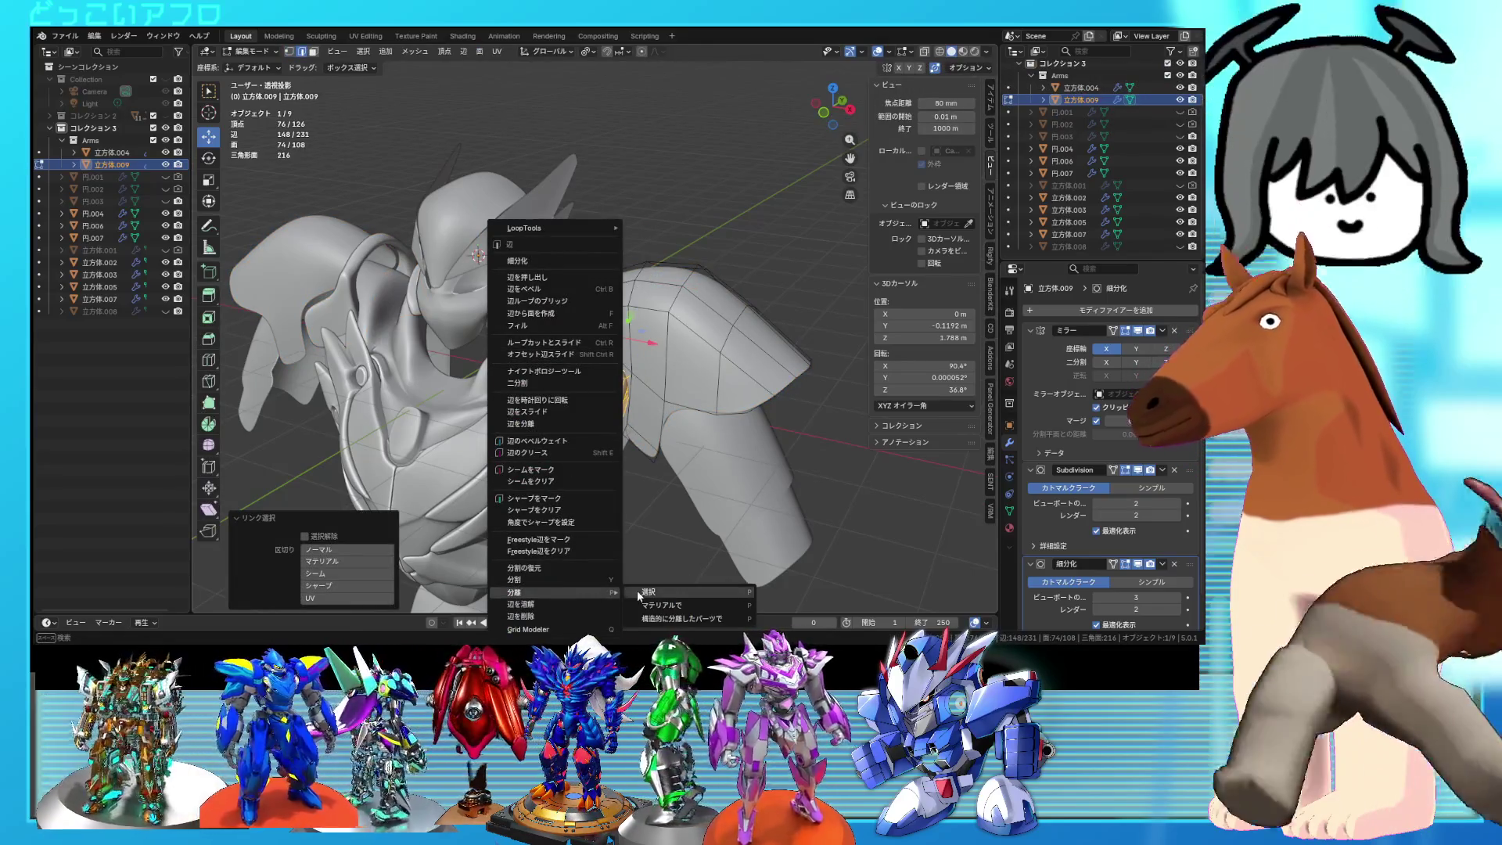
pyautogui.click(649, 592)
pyautogui.press('Tab')
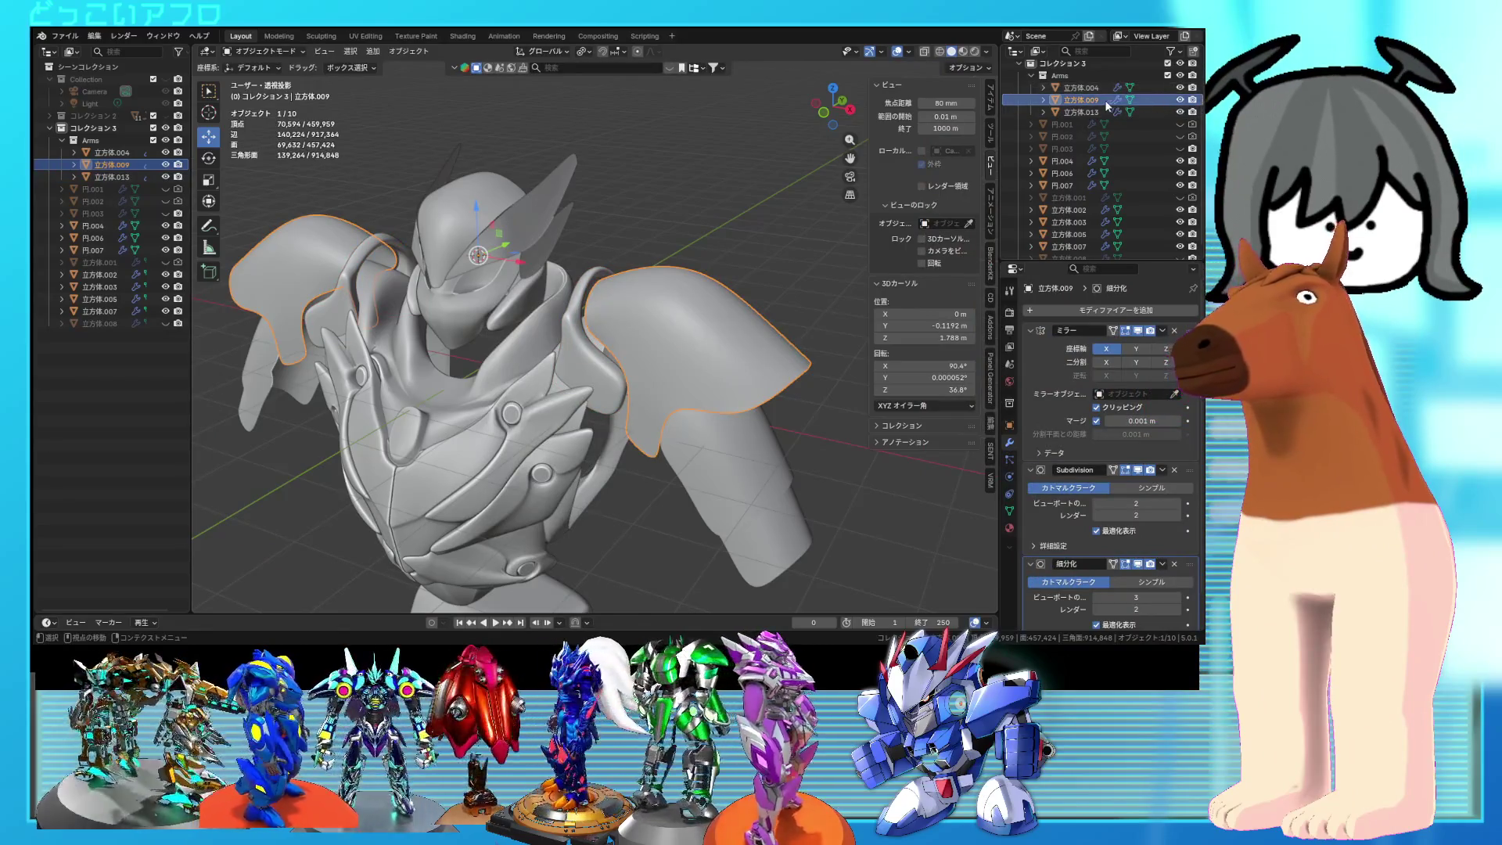
# Step: Hide the shoulder armour and add a centred edge loop to the arch piece
pyautogui.click(1179, 102)
pyautogui.moveTo(438, 360)
pyautogui.mouseDown(button='middle')
pyautogui.moveTo(594, 375)
pyautogui.moveTo(621, 356)
pyautogui.moveTo(557, 308)
pyautogui.mouseUp(button='middle')
pyautogui.scroll(3, 576, 385)
pyautogui.press('Tab')
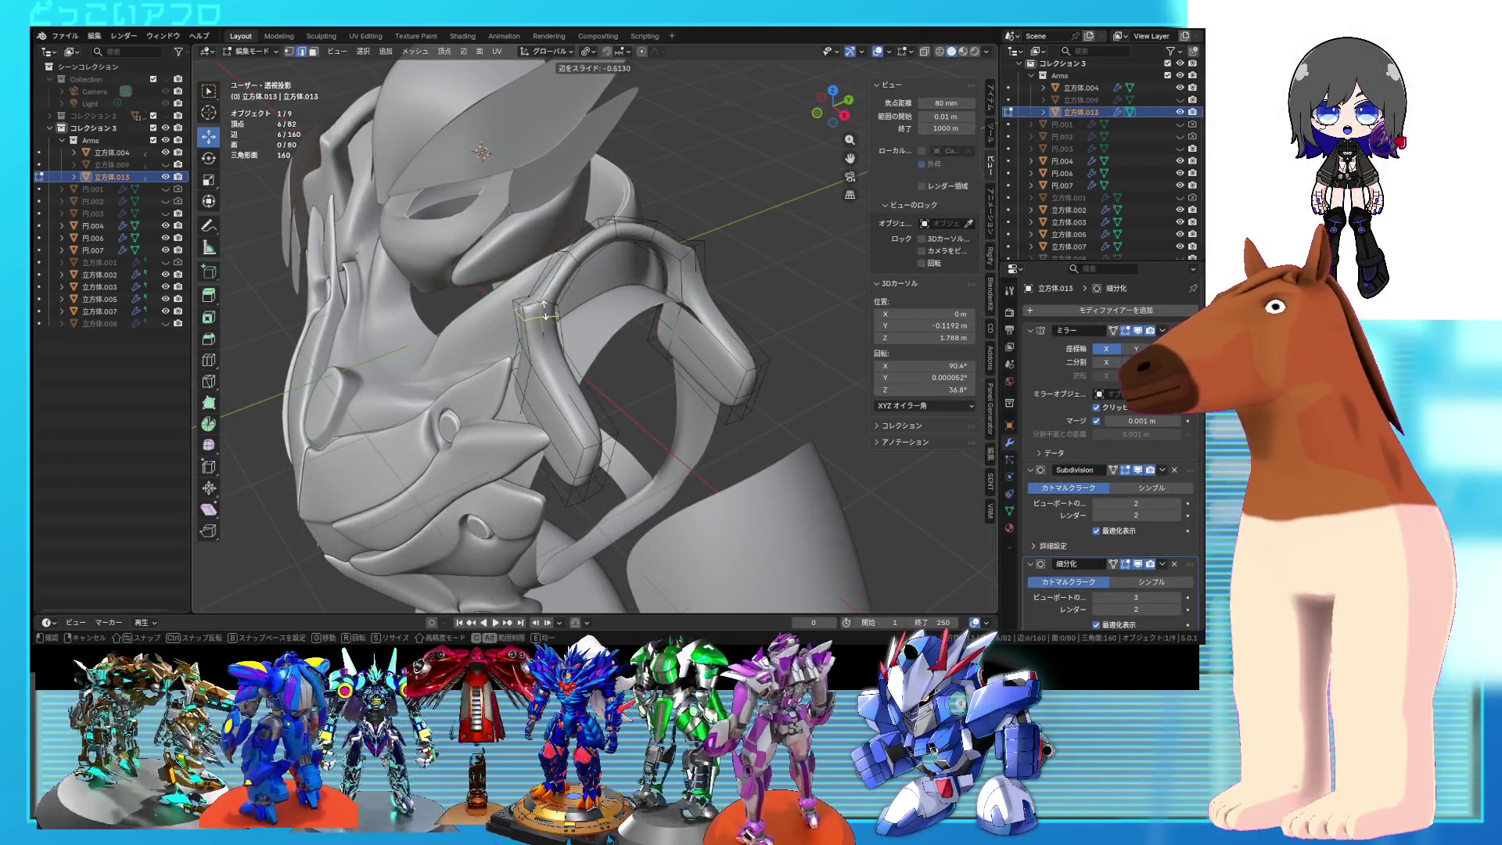
pyautogui.rightClick(548, 313)
# Step: Slide a second edge loop along the arch to tighten its bend
pyautogui.moveTo(538, 322); pyautogui.dragTo(618, 302, button='middle')
pyautogui.keyDown('alt'); pyautogui.keyDown('shift'); pyautogui.click(653, 258); pyautogui.keyUp('shift'); pyautogui.keyUp('alt')
pyautogui.press('g')
pyautogui.press('g')
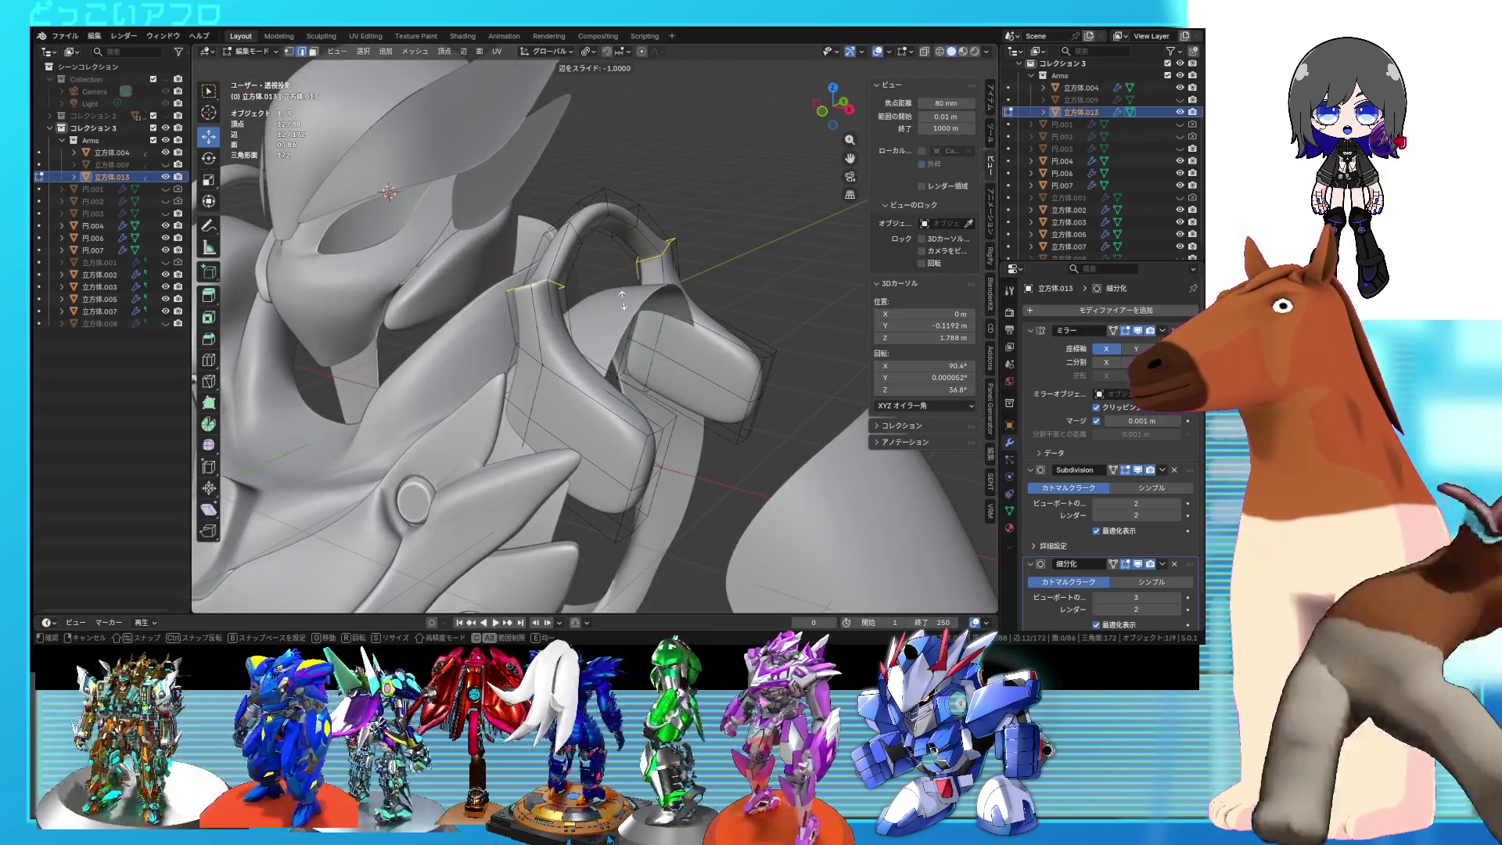
pyautogui.click(626, 294)
pyautogui.moveTo(625, 294); pyautogui.dragTo(679, 256, button='middle')
# Step: Cut a new edge loop on the arch and slide it into position
pyautogui.hotkey('ctrl', 'r')
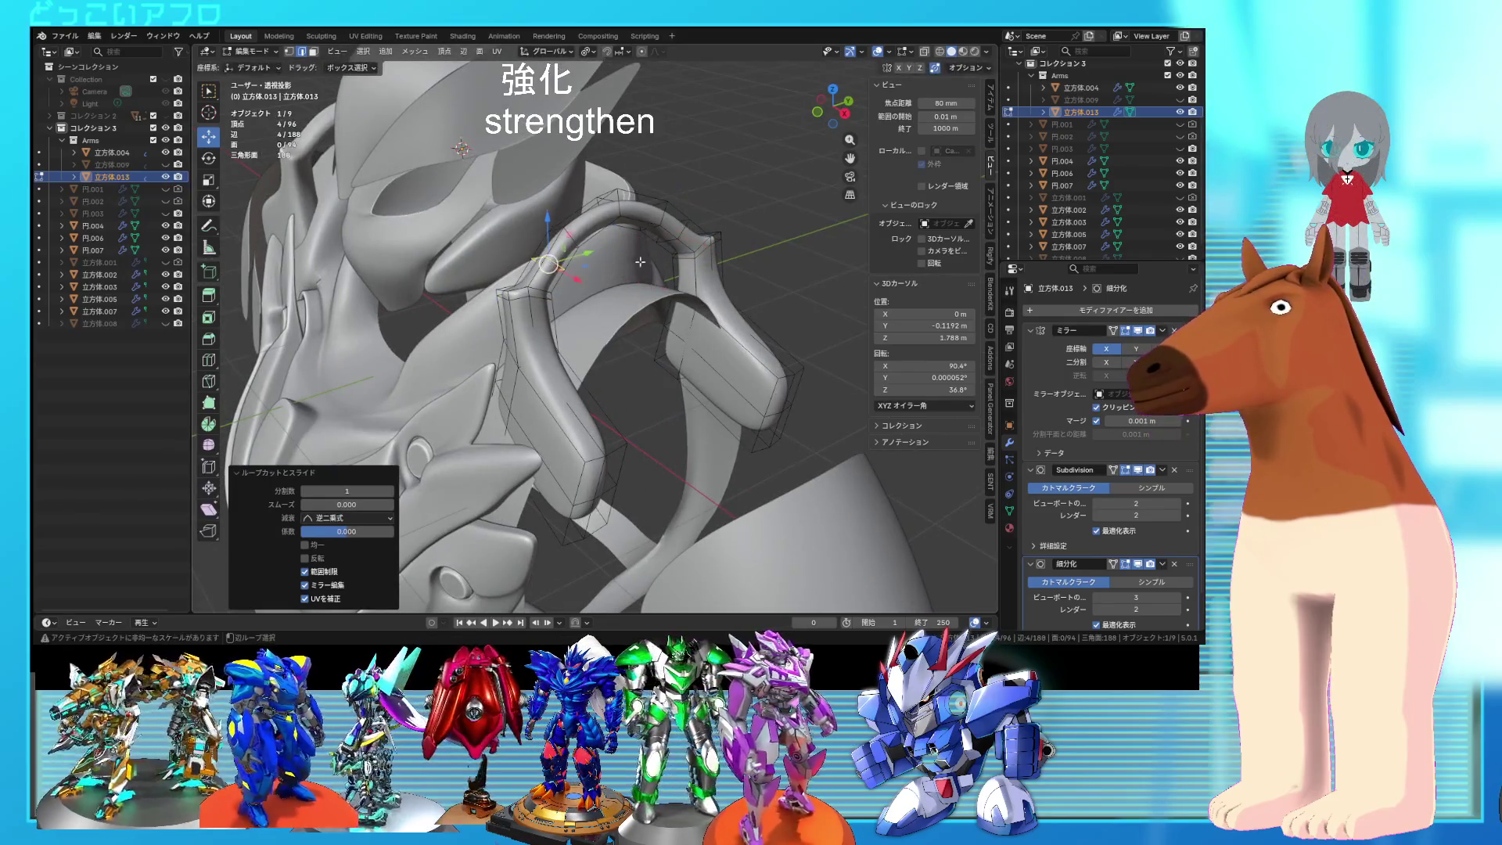
pyautogui.keyDown('alt'); pyautogui.keyDown('shift'); pyautogui.click(667, 240); pyautogui.keyUp('shift'); pyautogui.keyUp('alt')
pyautogui.moveTo(667, 240); pyautogui.dragTo(680, 291, button='middle')
pyautogui.press('g')
pyautogui.press('g')
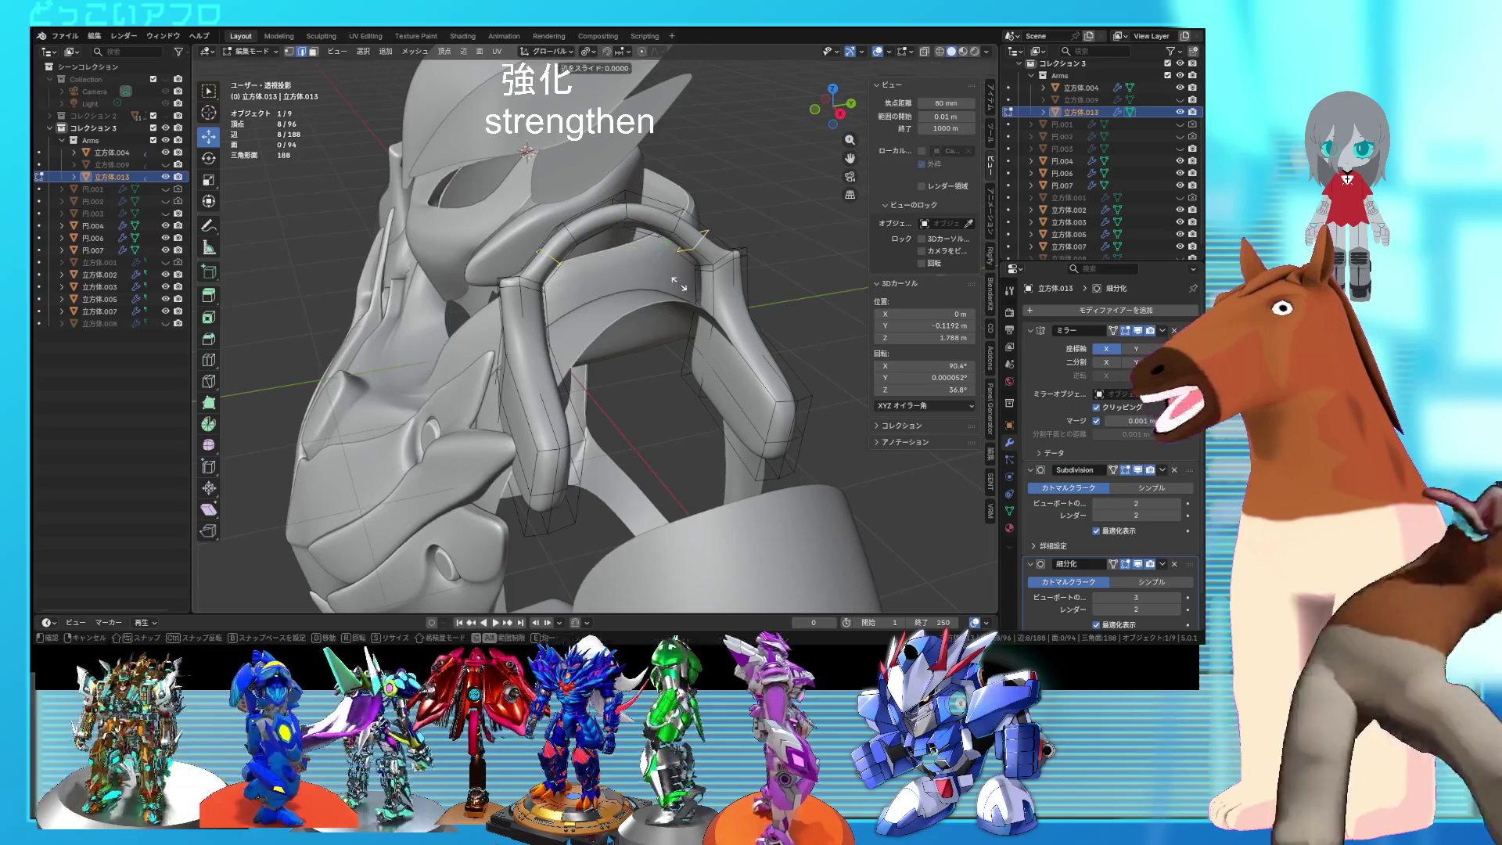
pyautogui.click(679, 291)
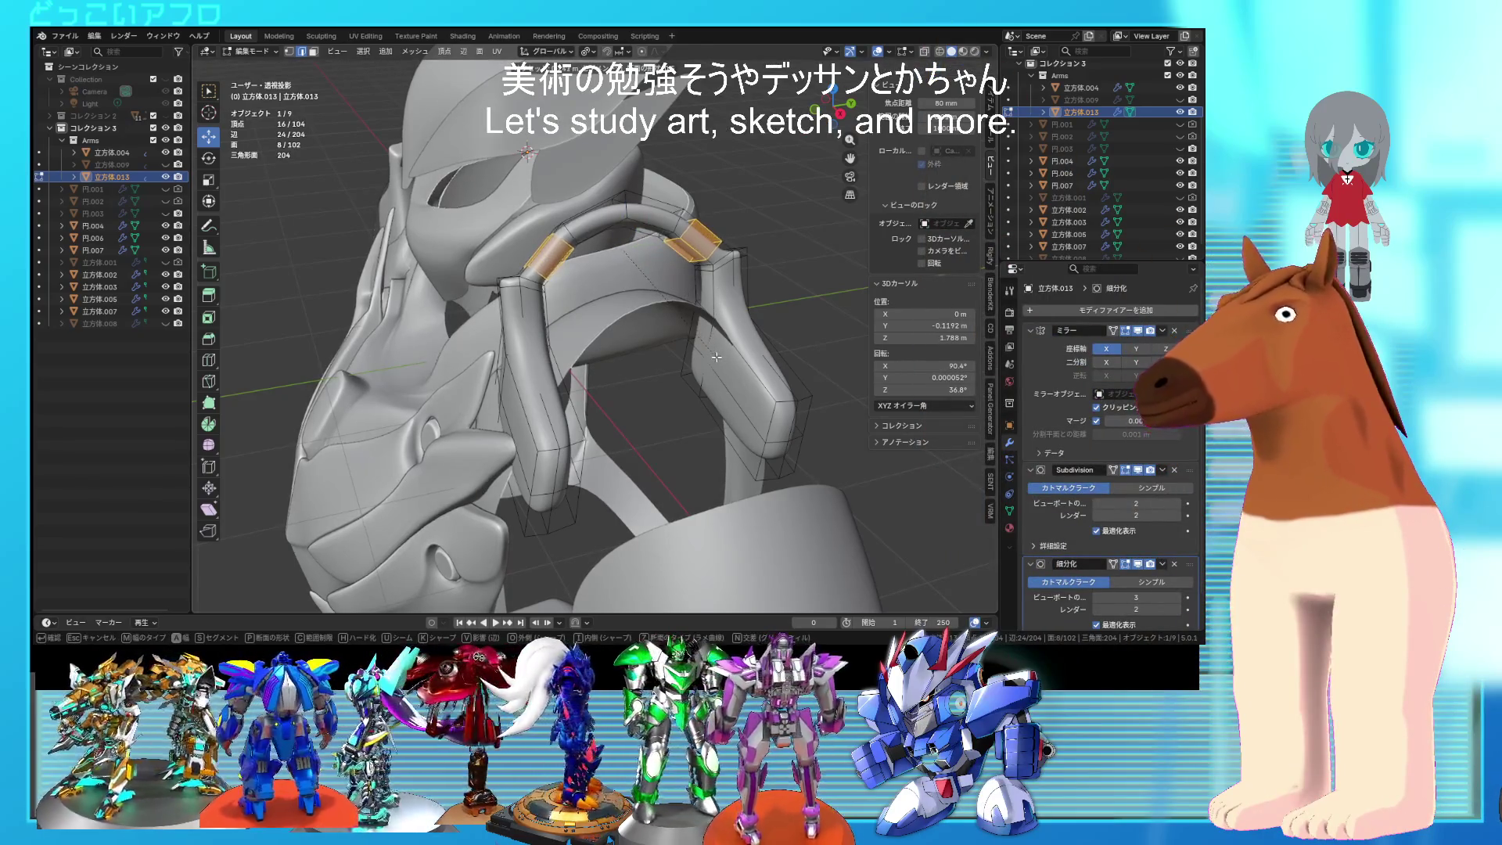
pyautogui.press('Escape')
pyautogui.moveTo(717, 357); pyautogui.dragTo(678, 327, button='middle')
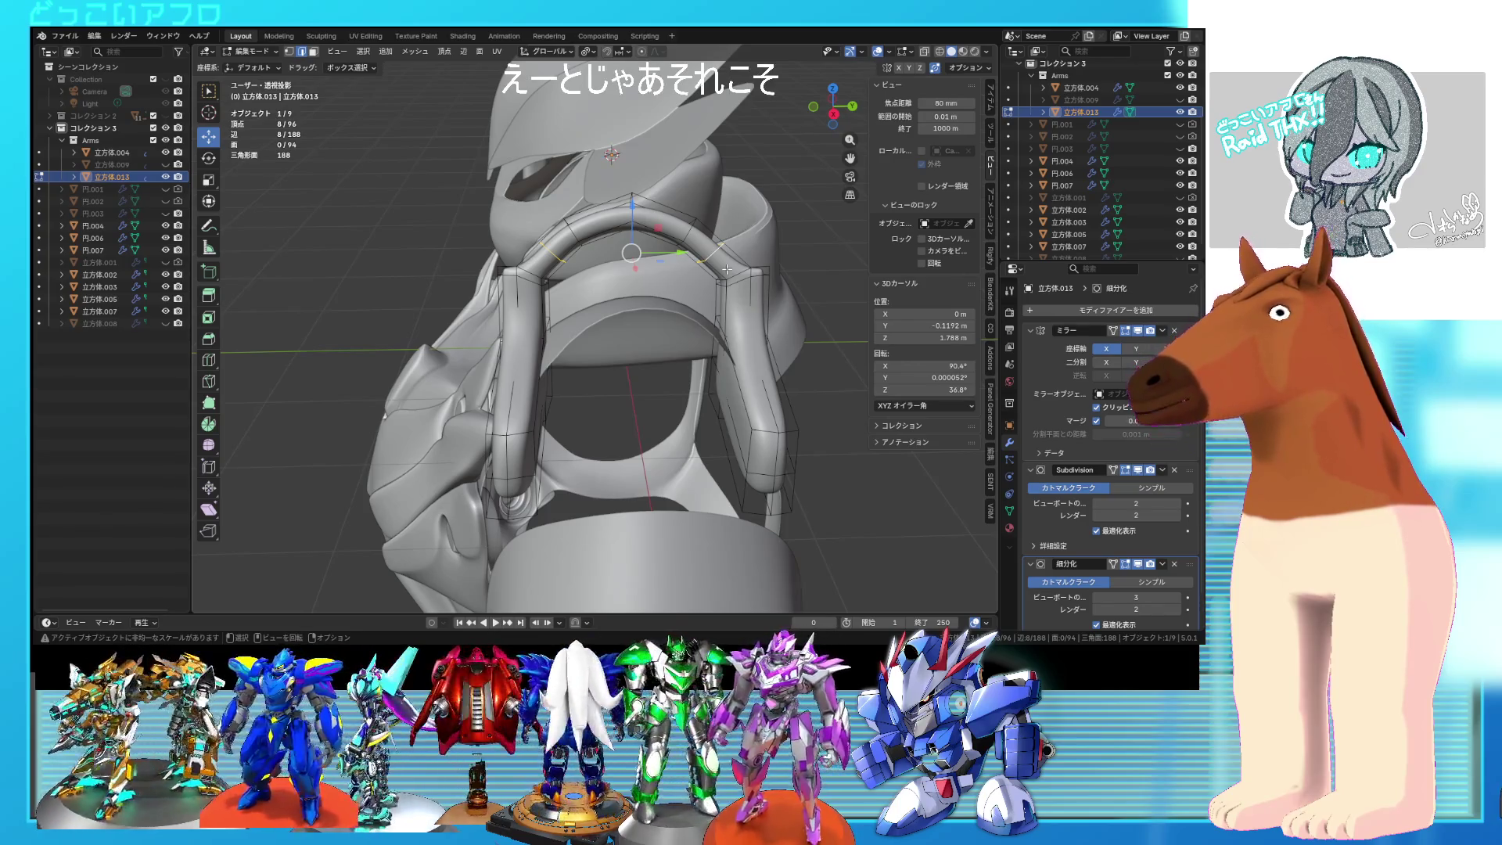
# Step: Add one more centred loop cut across the arch and return to Object Mode
pyautogui.hotkey('ctrl', 'r')
pyautogui.click(582, 276)
pyautogui.rightClick(582, 276)
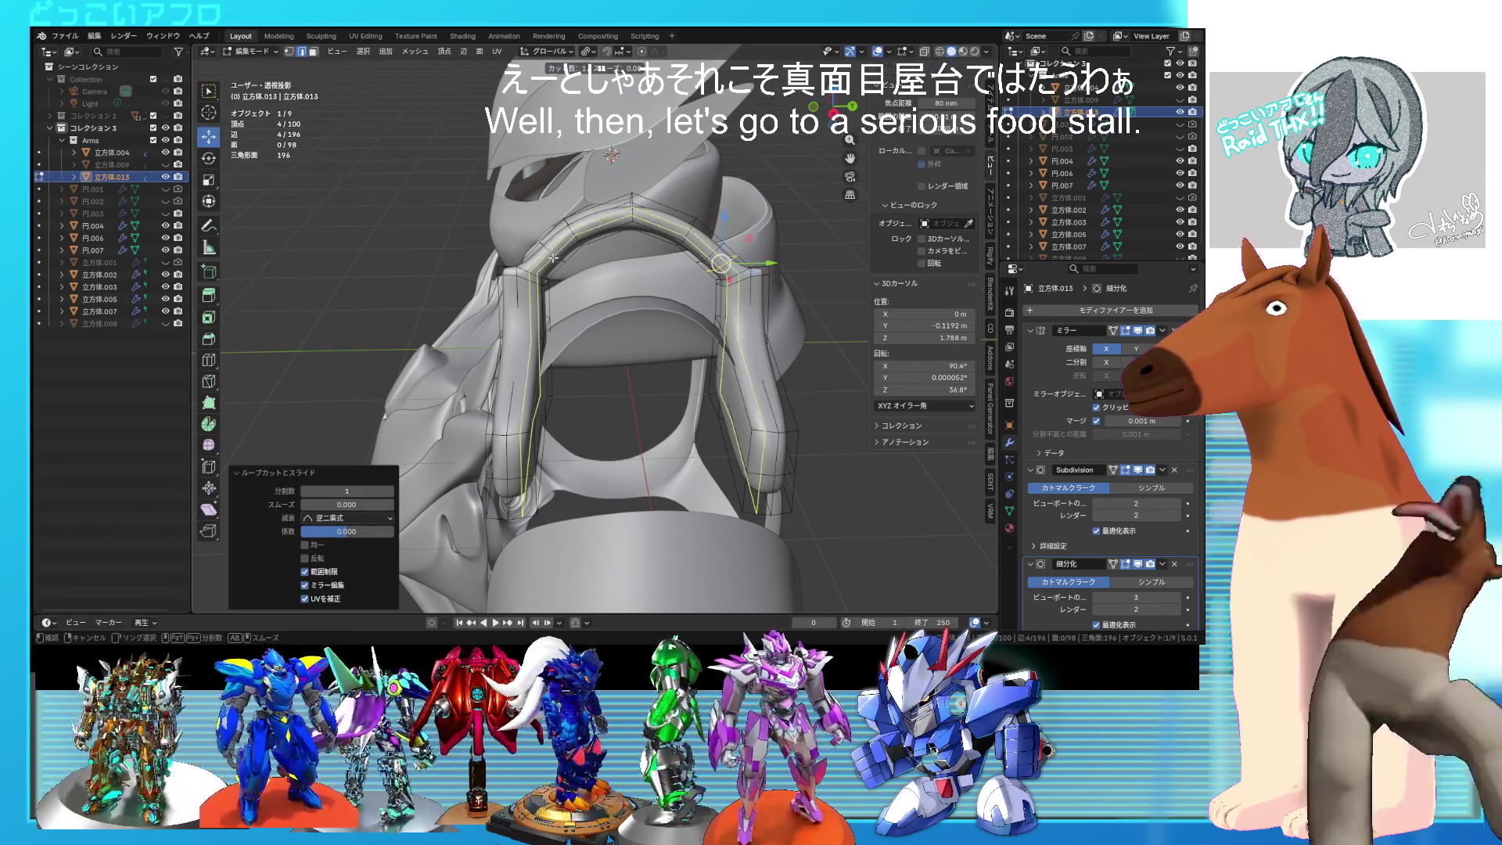
pyautogui.moveTo(582, 276)
pyautogui.mouseDown(button='middle')
pyautogui.moveTo(629, 331)
pyautogui.moveTo(701, 276)
pyautogui.moveTo(716, 330)
pyautogui.moveTo(646, 356)
pyautogui.moveTo(555, 309)
pyautogui.mouseUp(button='middle')
pyautogui.press('Tab')
pyautogui.scroll(5, 624, 330)
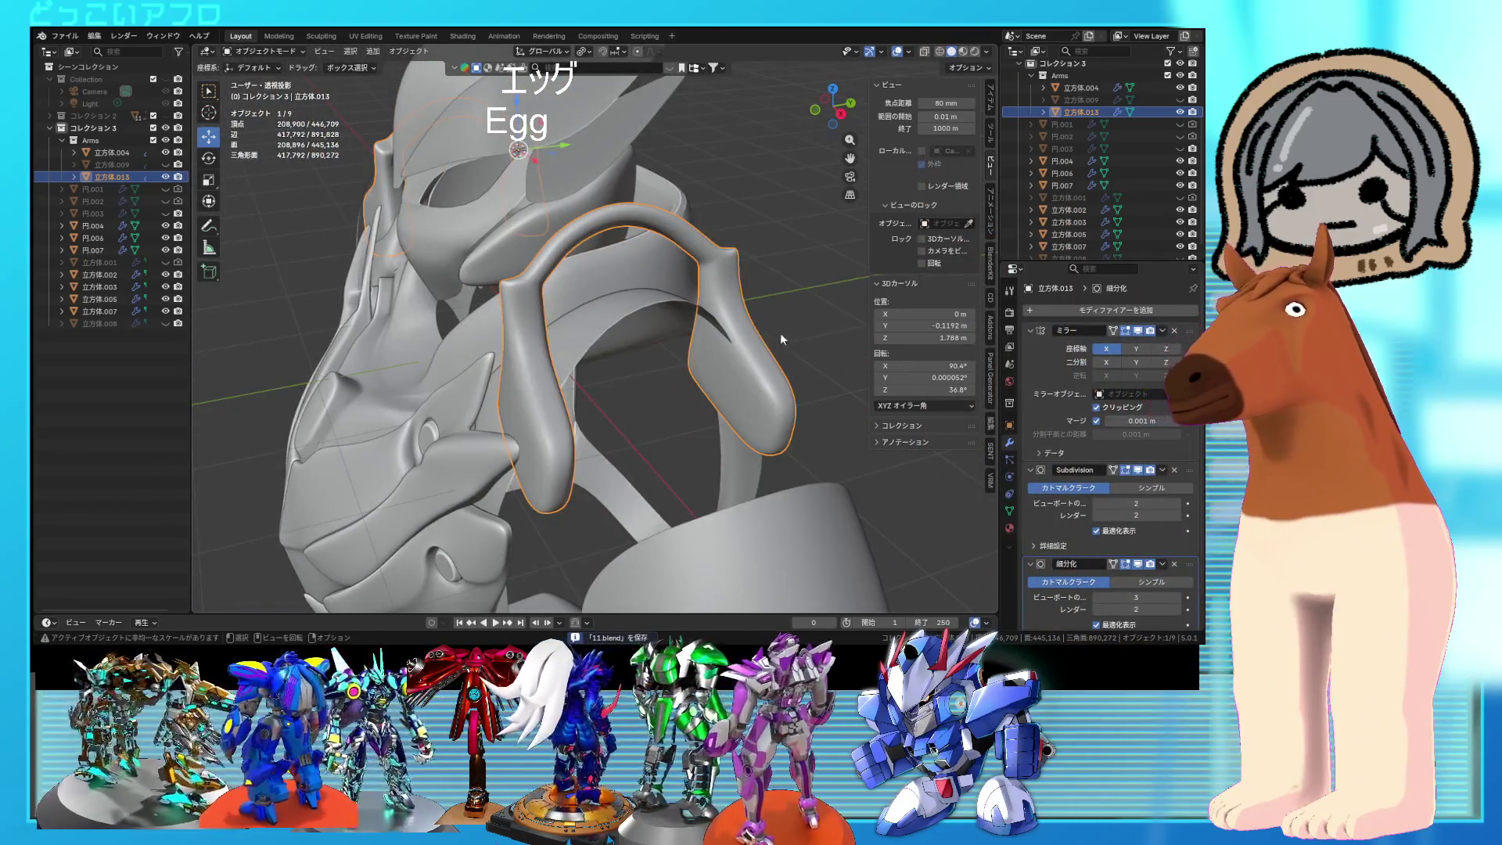
# Step: In top wireframe view, delete the unwanted half of the arch piece's vertices
pyautogui.scroll(-2, 1102, 493)
pyautogui.moveTo(830, 461); pyautogui.dragTo(782, 415, button='middle')
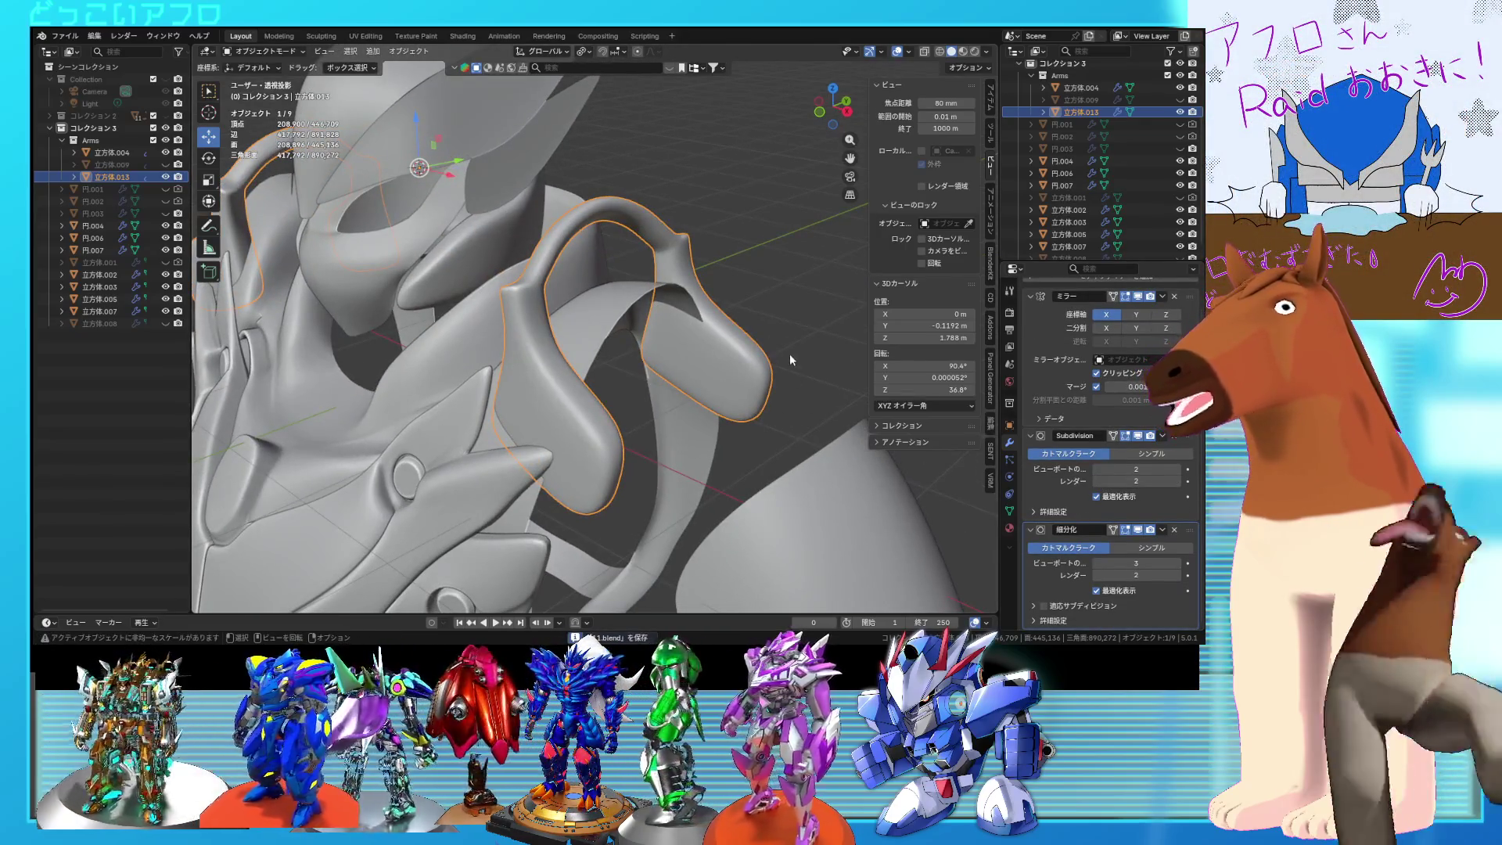
pyautogui.scroll(-5, 792, 357)
pyautogui.moveTo(792, 356)
pyautogui.mouseDown(button='middle')
pyautogui.moveTo(749, 406)
pyautogui.moveTo(699, 391)
pyautogui.moveTo(726, 428)
pyautogui.mouseUp(button='middle')
pyautogui.hotkey('shift', 'z')
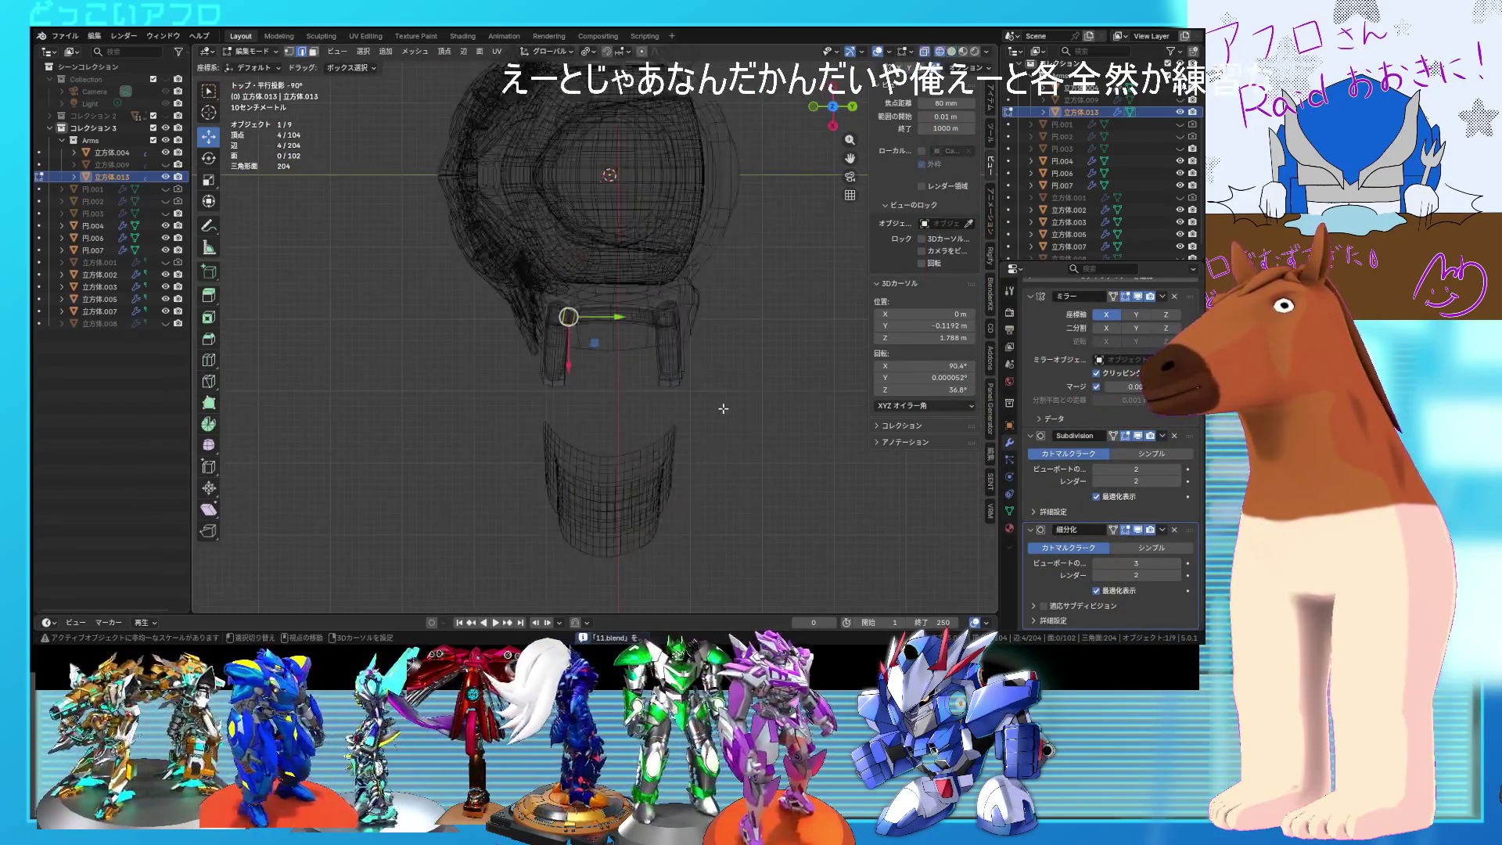
pyautogui.moveTo(723, 447)
pyautogui.mouseDown()
pyautogui.moveTo(647, 269)
pyautogui.moveTo(579, 262)
pyautogui.mouseUp()
pyautogui.press('x')
pyautogui.click(622, 254)
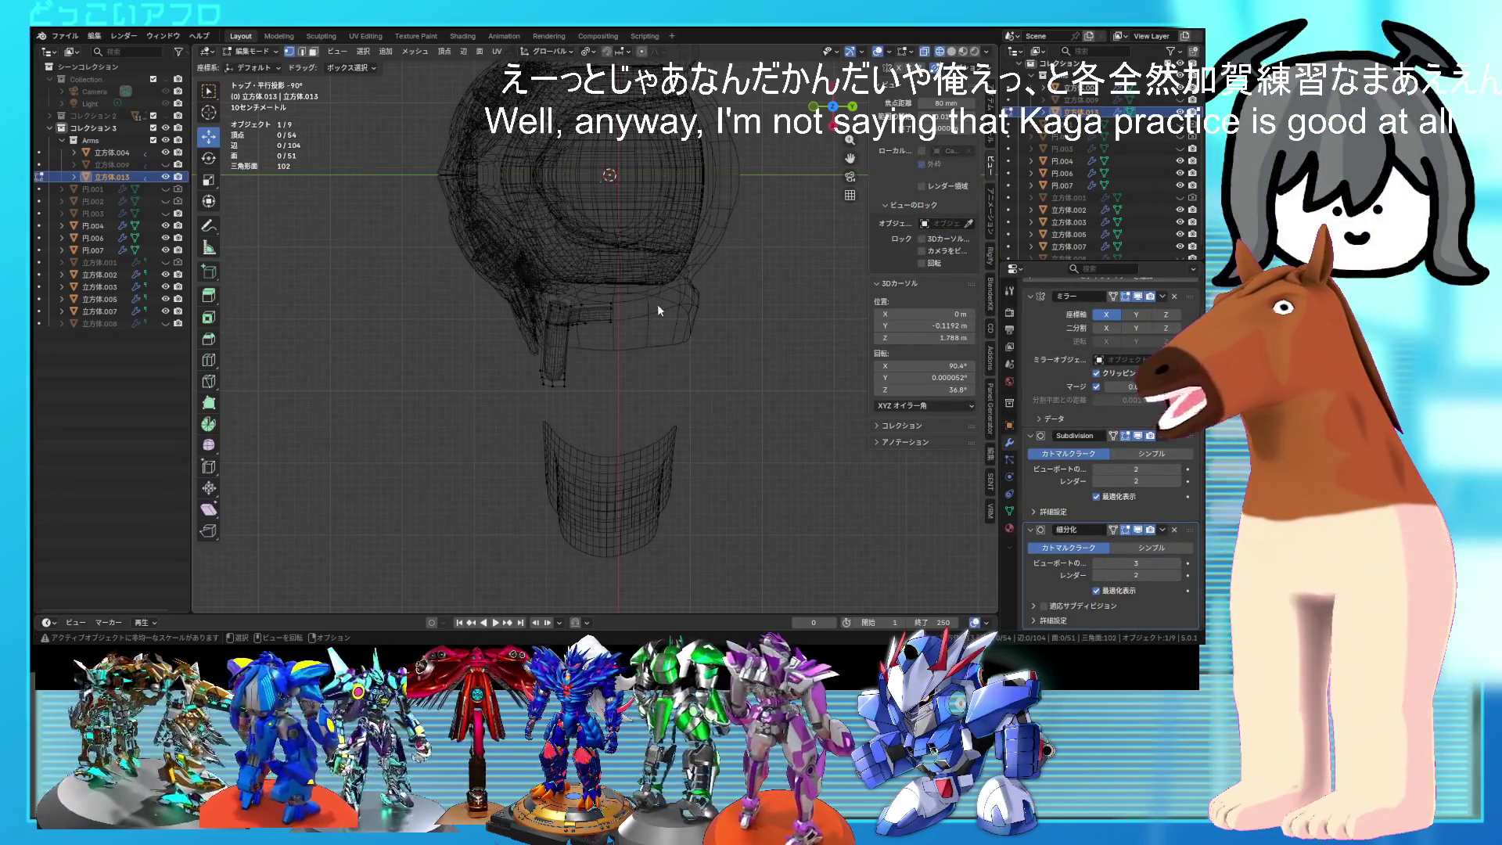
pyautogui.press('Tab')
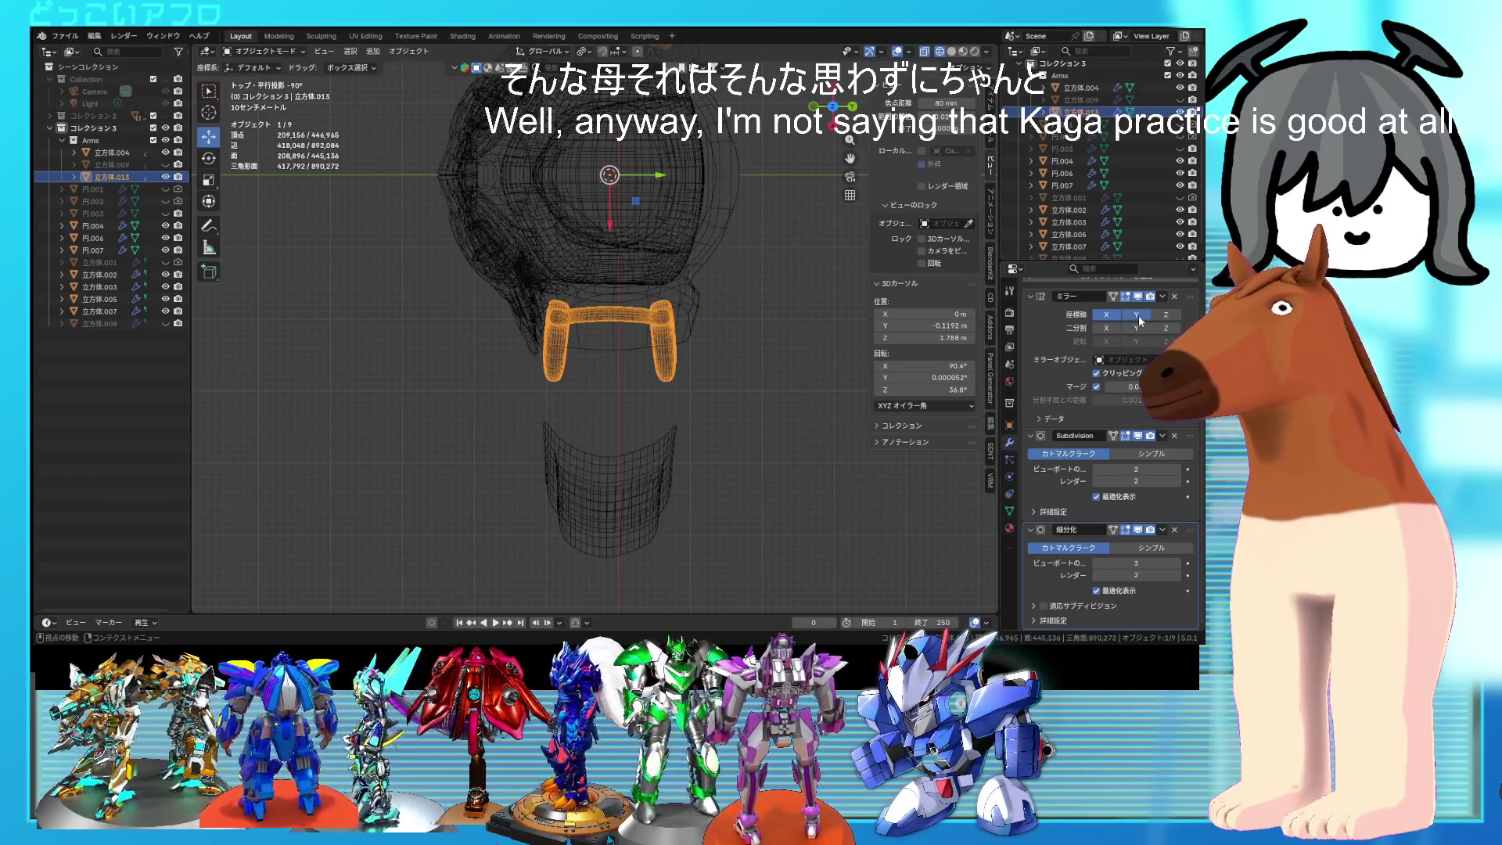
# Step: Move the four remaining end vertices −0.34422 m along Y
pyautogui.moveTo(605, 293); pyautogui.dragTo(607, 296)
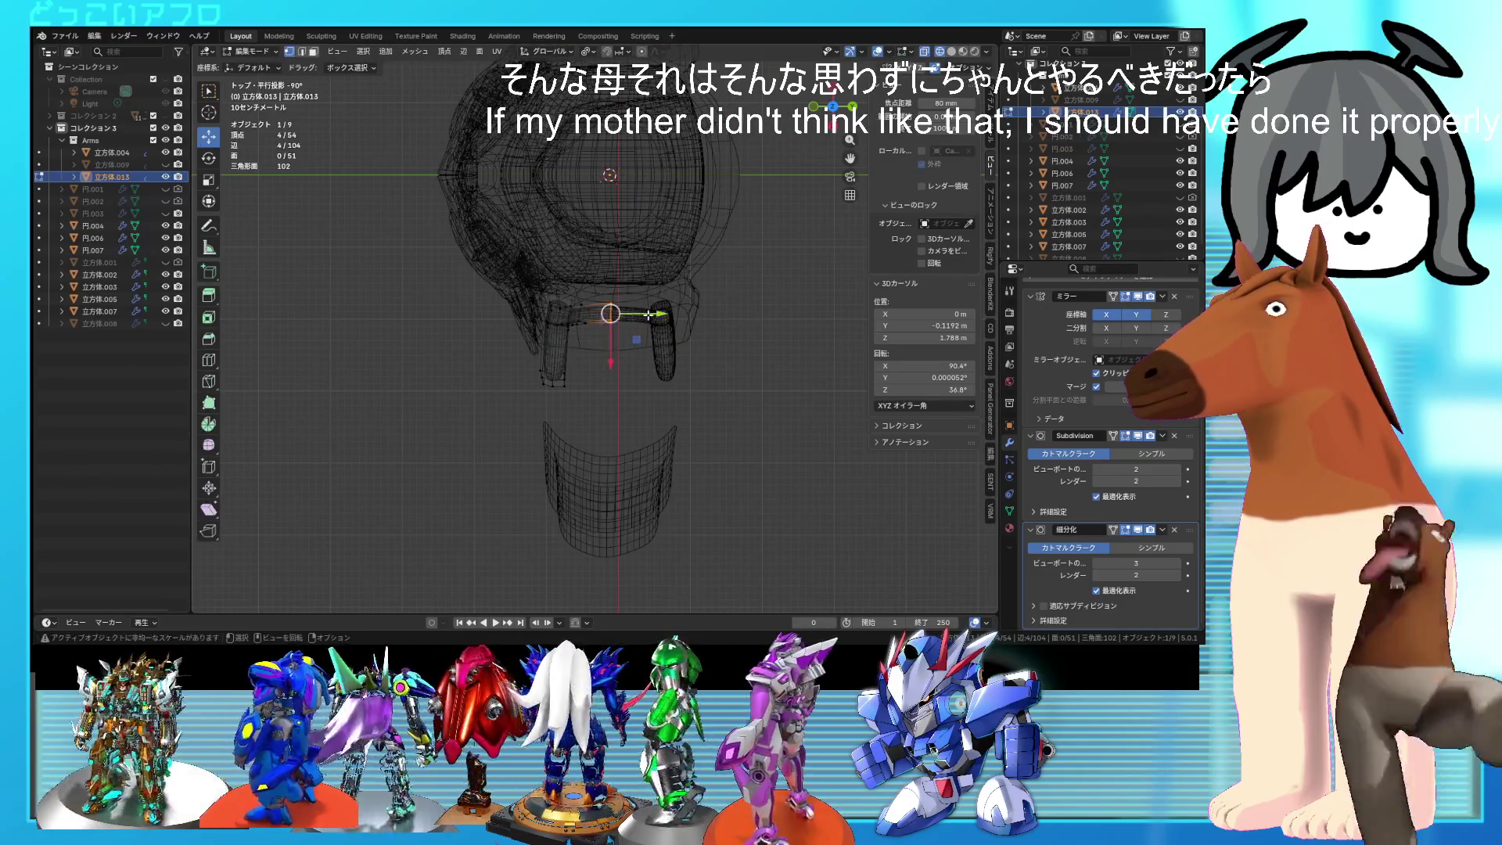
pyautogui.press('g')
pyautogui.press('y')
pyautogui.hotkey('shift', 'z')
pyautogui.moveTo(645, 323)
pyautogui.mouseDown(button='middle')
pyautogui.moveTo(715, 264)
pyautogui.moveTo(656, 307)
pyautogui.moveTo(654, 270)
pyautogui.mouseUp(button='middle')
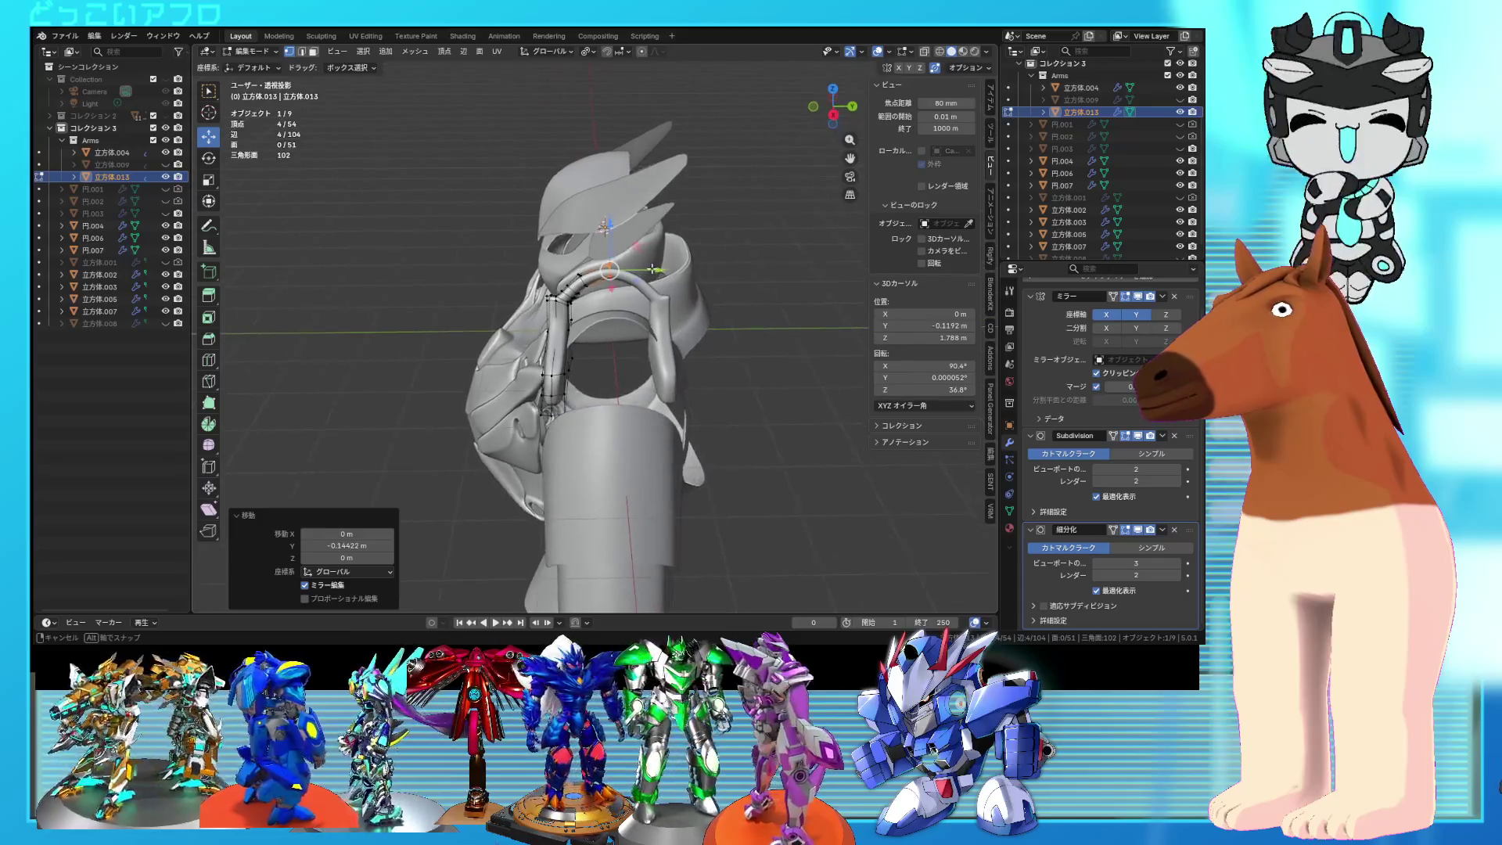
pyautogui.press('Tab')
# Step: Stretch the arch piece to 1.191 along Y
pyautogui.moveTo(702, 371); pyautogui.dragTo(707, 397, button='middle')
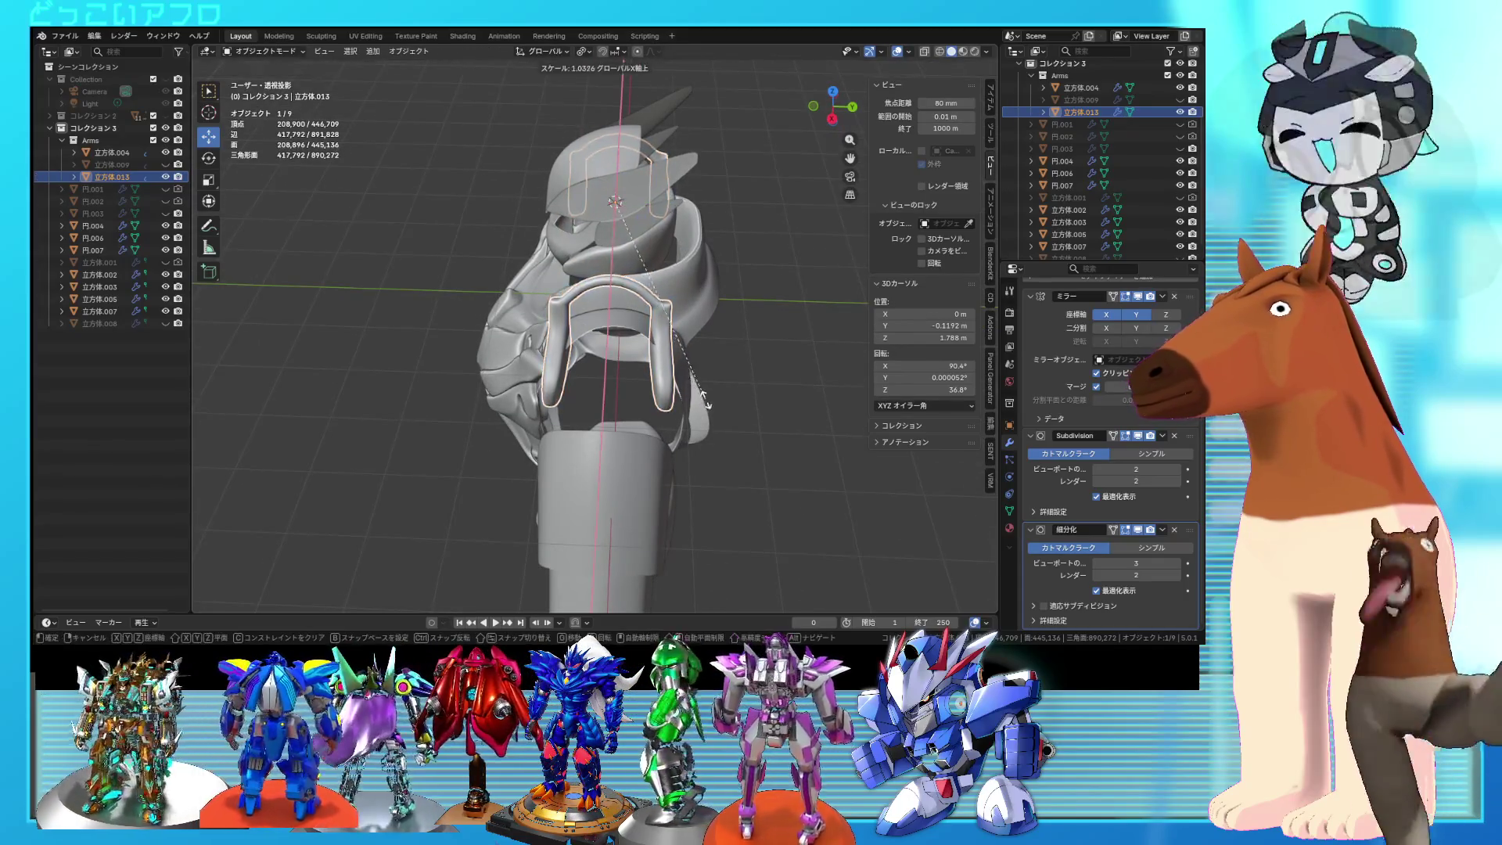
pyautogui.press('s')
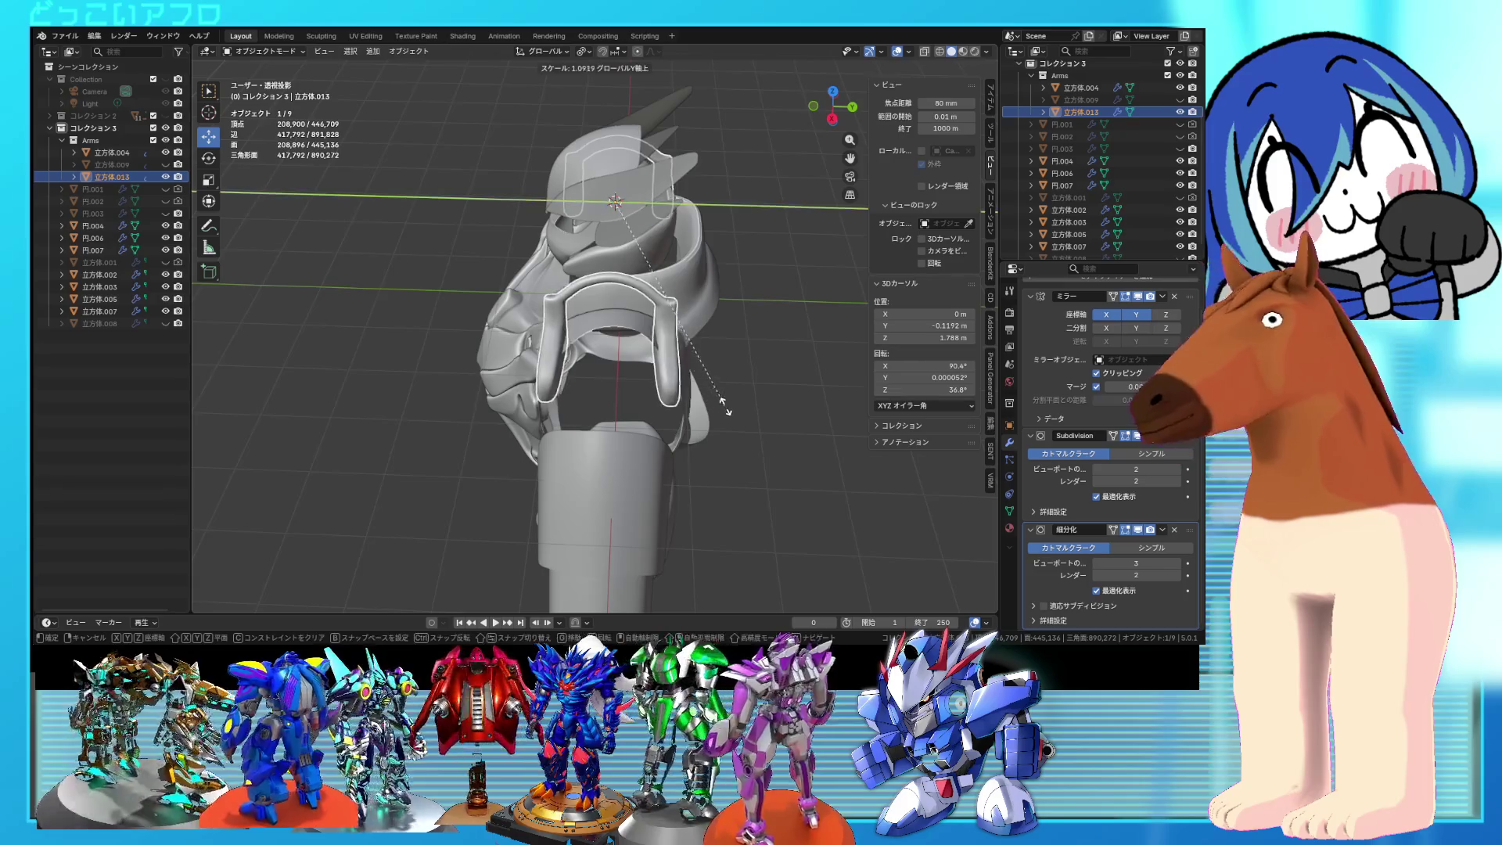
pyautogui.moveTo(748, 422)
pyautogui.mouseDown(button='middle')
pyautogui.moveTo(740, 352)
pyautogui.moveTo(653, 360)
pyautogui.mouseUp(button='middle')
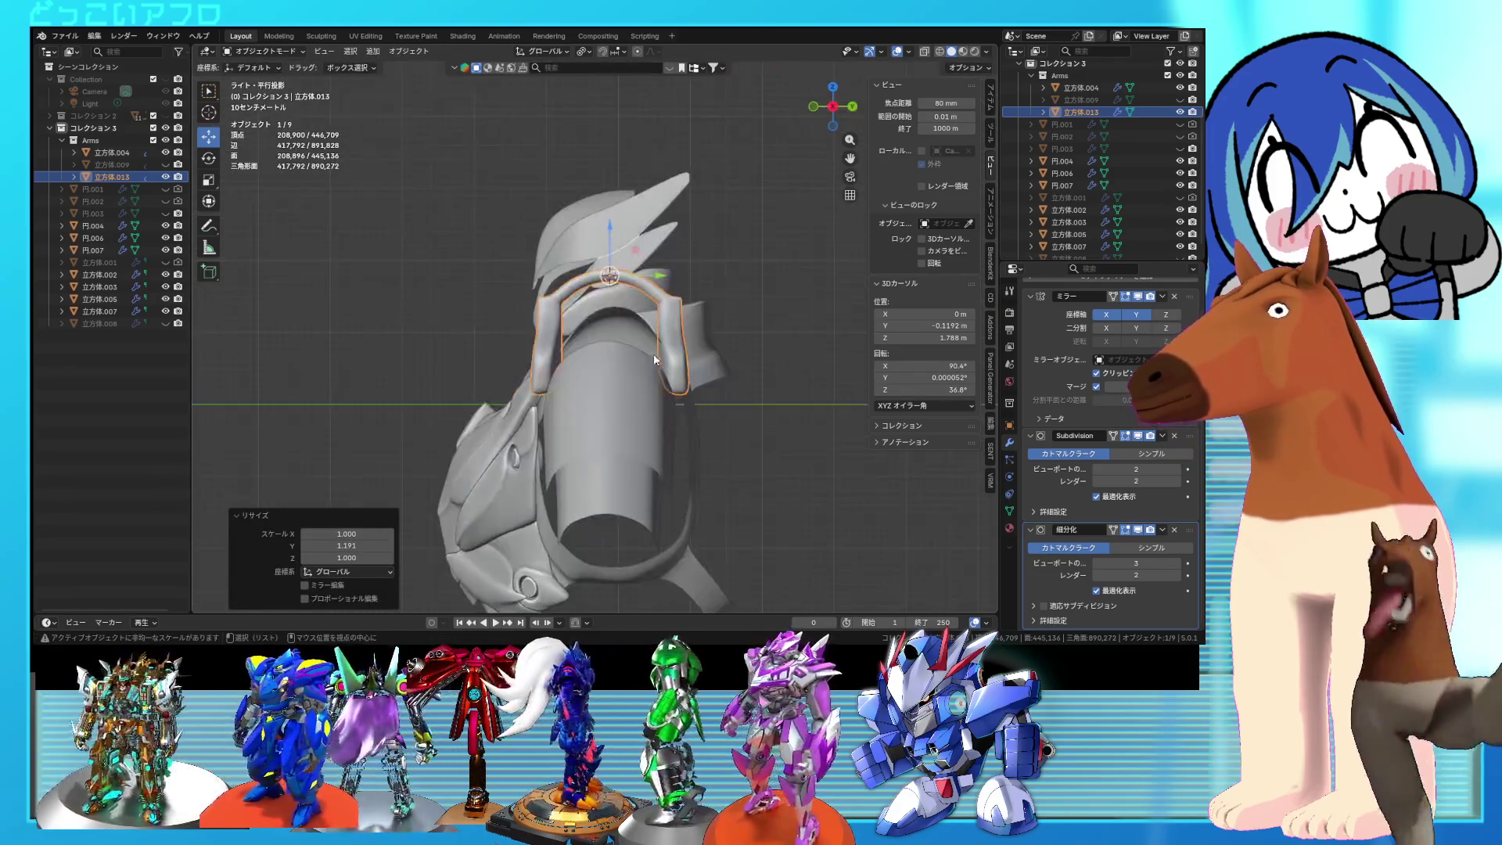
pyautogui.hotkey('shift', 'z')
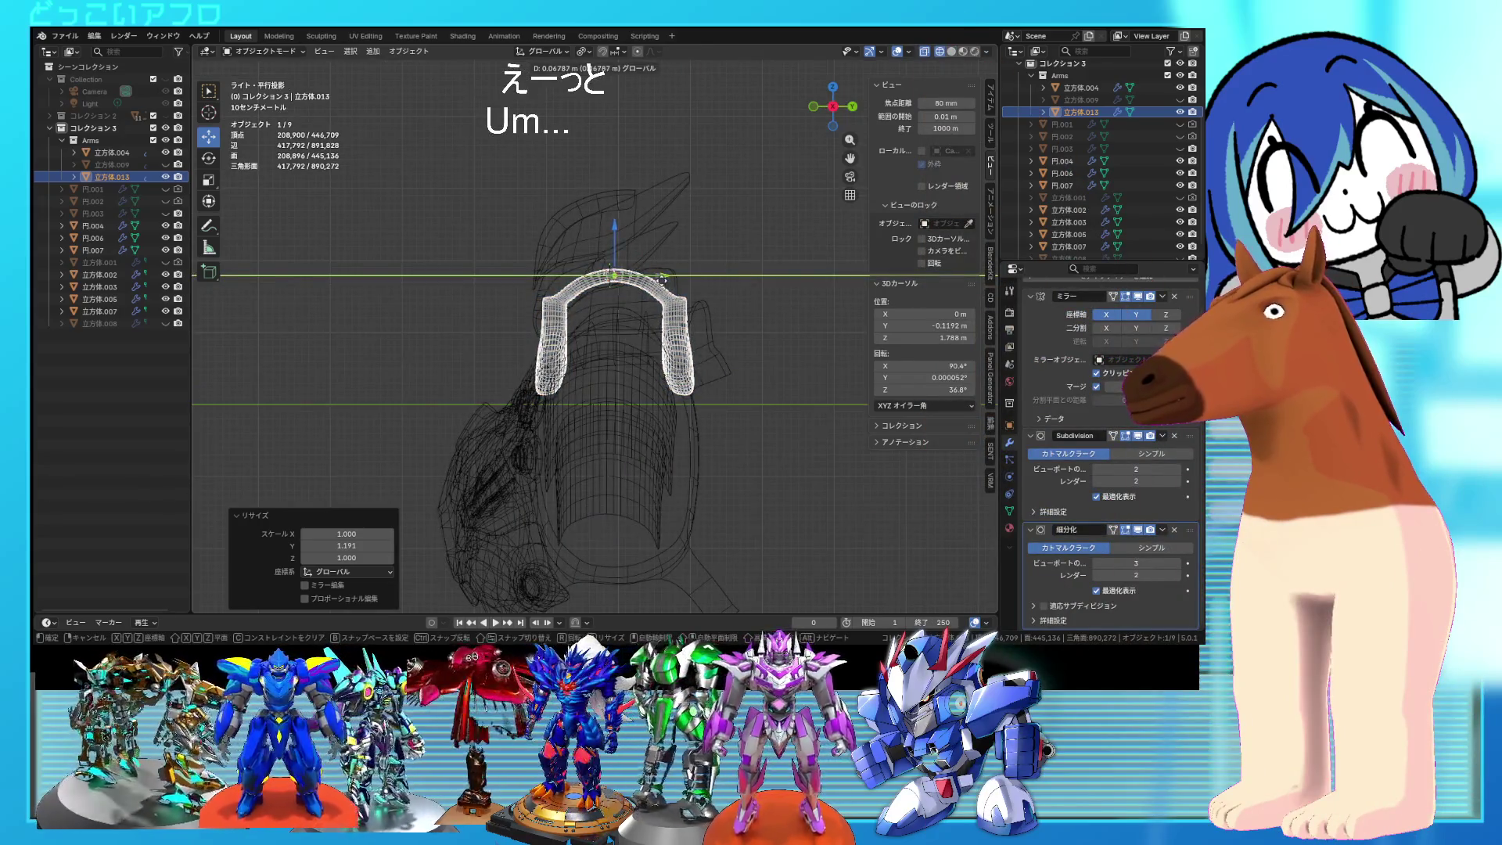
# Step: Raise the arch piece about 0.068 m in Right view so it sits over the shoulder
pyautogui.click(662, 279)
pyautogui.hotkey('shift', 'z')
pyautogui.moveTo(662, 280)
pyautogui.mouseDown(button='middle')
pyautogui.moveTo(634, 329)
pyautogui.moveTo(674, 270)
pyautogui.moveTo(614, 403)
pyautogui.mouseUp(button='middle')
pyautogui.press('Tab')
pyautogui.scroll(5, 657, 301)
pyautogui.hotkey('shift', 'z')
pyautogui.hotkey('shift', 'z')
pyautogui.hotkey('shift', 'z')
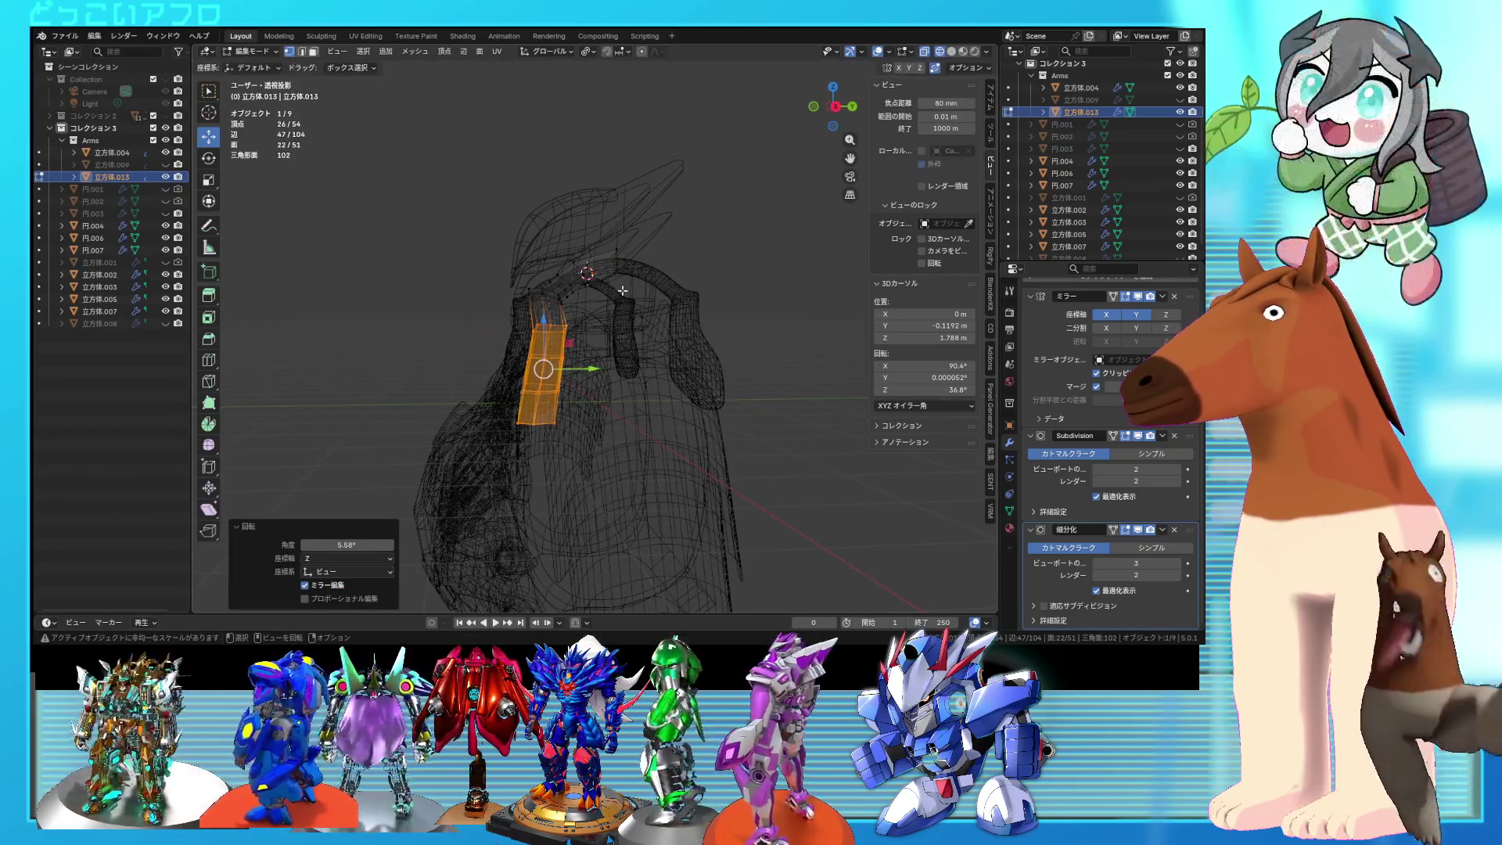
# Step: Select the arch's top vertices and adjust them along Y and by rotation
pyautogui.moveTo(648, 301); pyautogui.dragTo(494, 237)
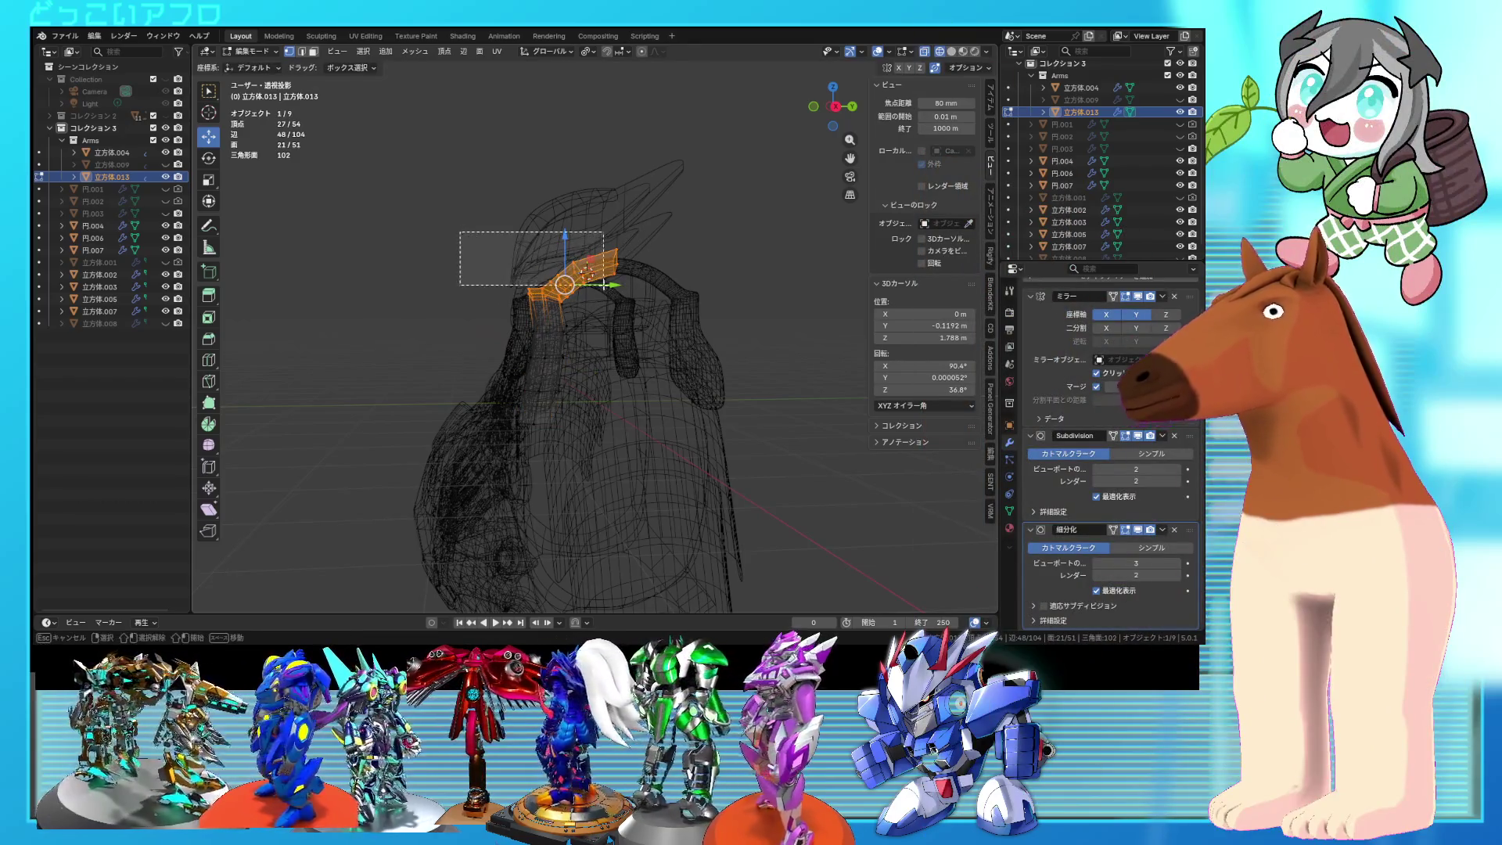
pyautogui.moveTo(636, 311); pyautogui.dragTo(636, 311)
pyautogui.hotkey('shift', 'z')
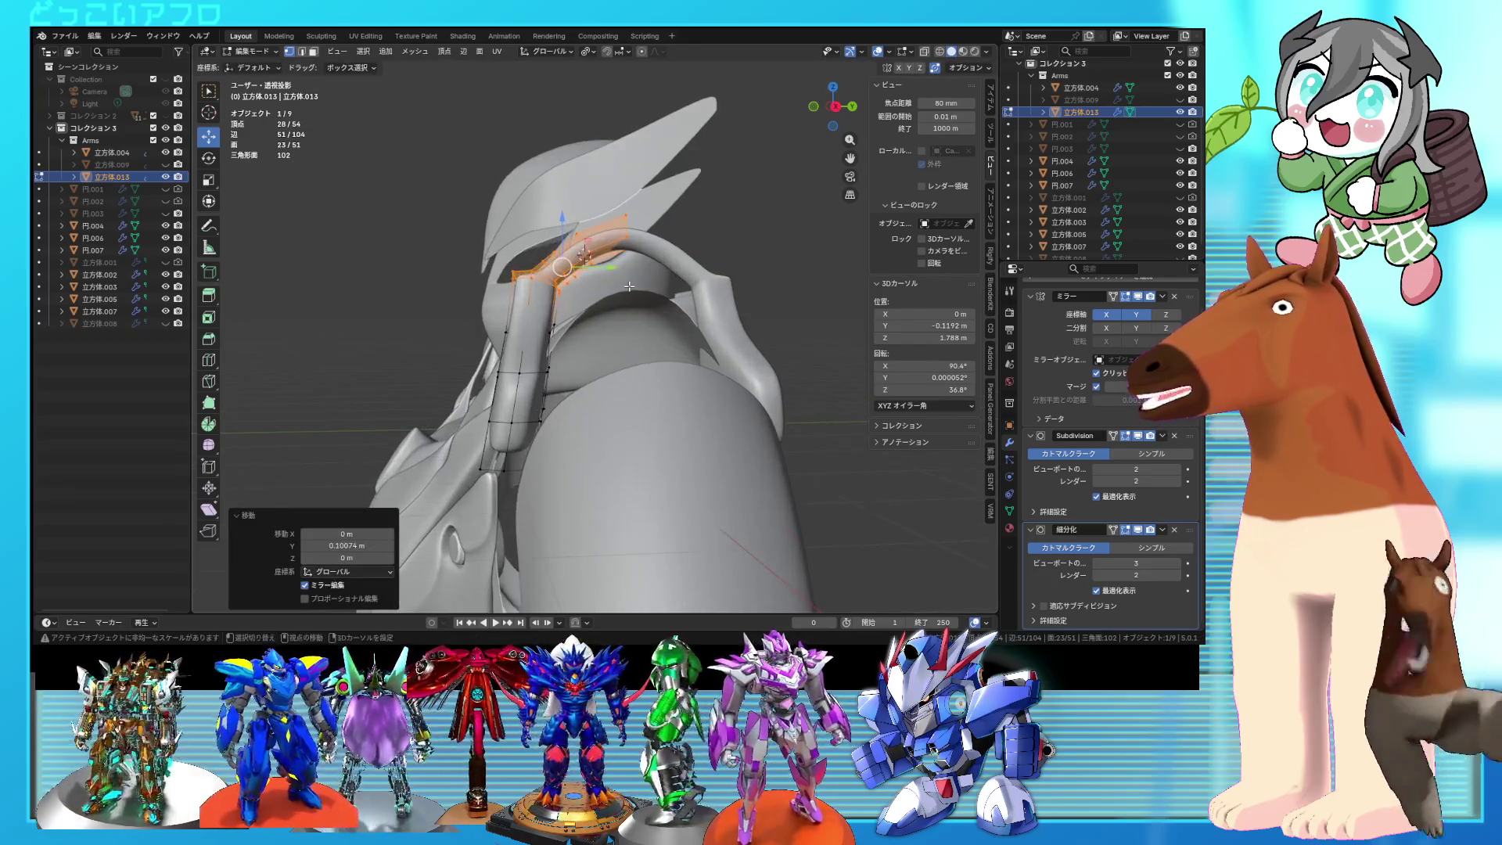
pyautogui.scroll(3, 629, 286)
pyautogui.moveTo(628, 287)
pyautogui.mouseDown(button='middle')
pyautogui.moveTo(811, 359)
pyautogui.moveTo(720, 291)
pyautogui.mouseUp(button='middle')
pyautogui.hotkey('shift', 'z')
pyautogui.moveTo(658, 333); pyautogui.dragTo(650, 376, button='middle')
pyautogui.hotkey('shift', 'z')
pyautogui.moveTo(649, 316); pyautogui.dragTo(564, 313, button='middle')
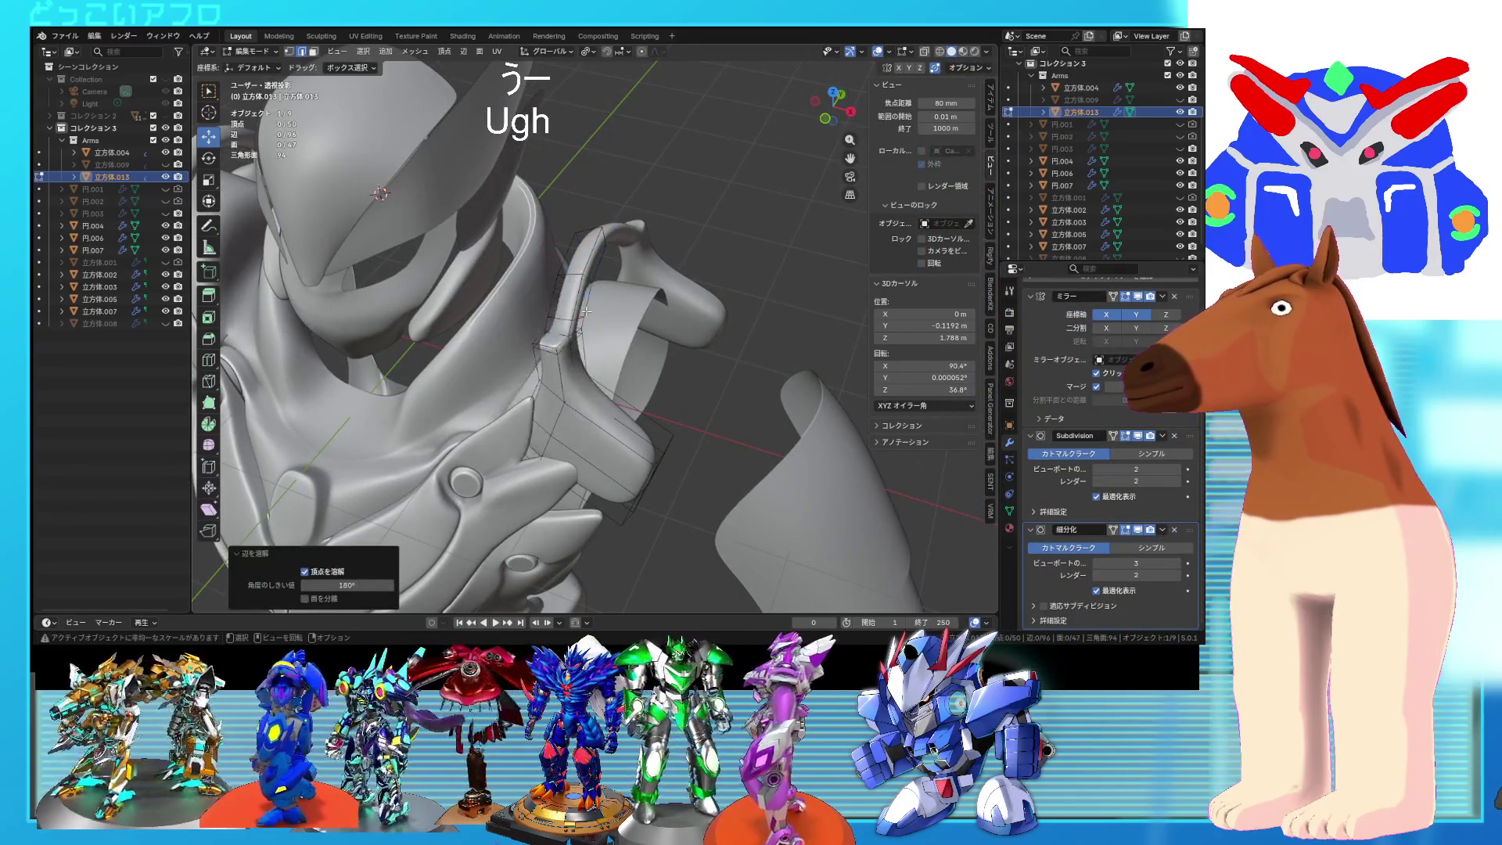
# Step: Dissolve an unneeded edge loop, slide the remaining loop, and save as 11.blend
pyautogui.keyDown('alt'); pyautogui.click(565, 315); pyautogui.keyUp('alt')
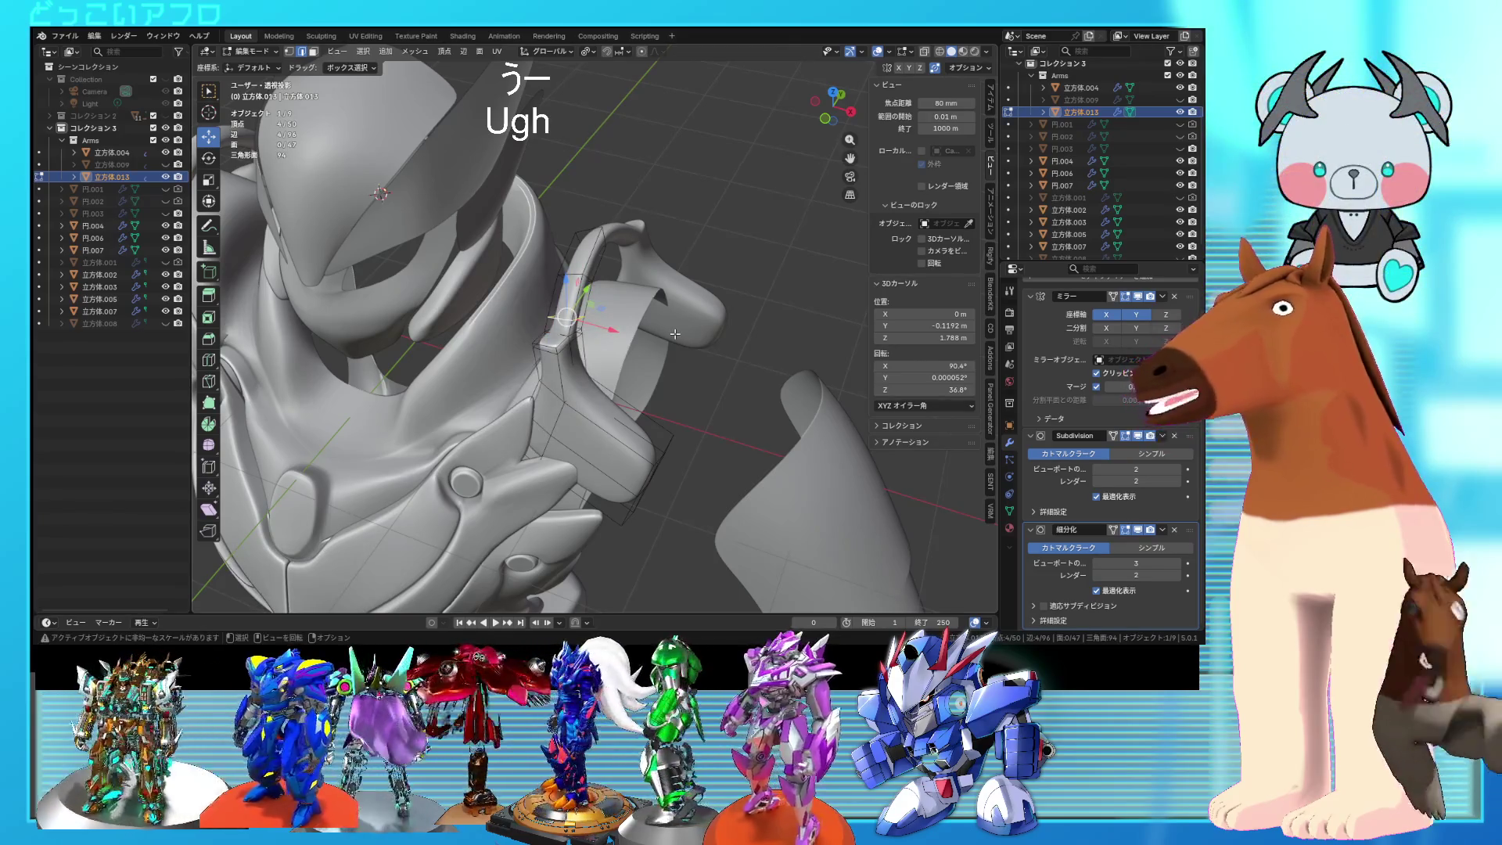
pyautogui.press('g')
pyautogui.press('g')
pyautogui.press('Tab')
pyautogui.moveTo(634, 331)
pyautogui.mouseDown(button='middle')
pyautogui.moveTo(714, 310)
pyautogui.moveTo(730, 379)
pyautogui.moveTo(824, 434)
pyautogui.moveTo(716, 324)
pyautogui.moveTo(664, 336)
pyautogui.moveTo(618, 319)
pyautogui.moveTo(651, 356)
pyautogui.moveTo(670, 326)
pyautogui.moveTo(642, 336)
pyautogui.moveTo(605, 304)
pyautogui.moveTo(557, 297)
pyautogui.mouseUp(button='middle')
pyautogui.press('Tab')
pyautogui.hotkey('shift', 'z')
pyautogui.hotkey('ctrl', 's')
pyautogui.hotkey('shift', 'z')
pyautogui.moveTo(468, 359); pyautogui.dragTo(490, 375, button='middle')
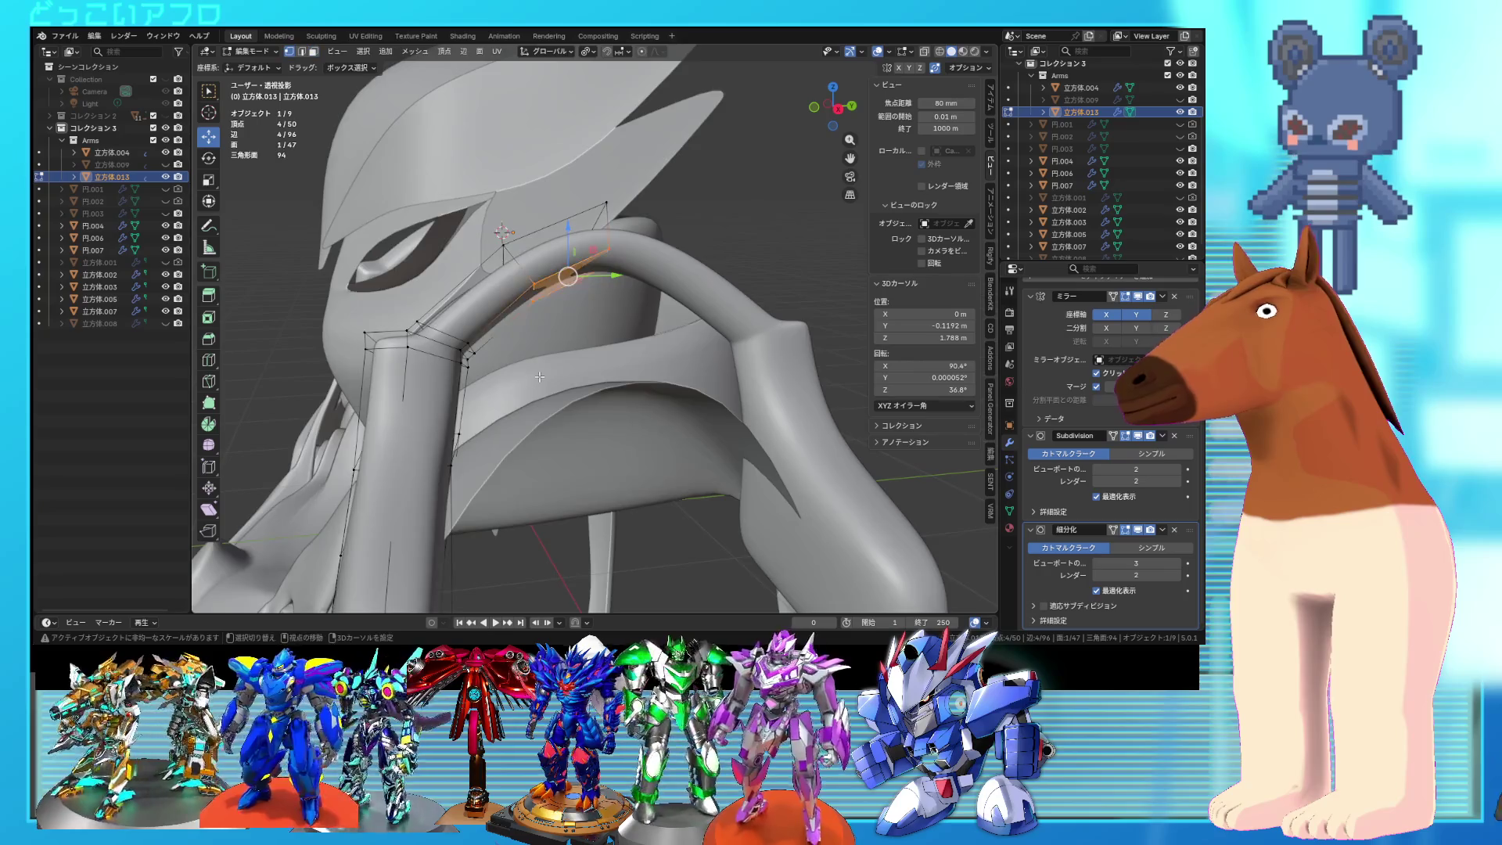
# Step: Select a short vertex path near the curved strap's end to place a new edge loop
pyautogui.hotkey('shift', 'z')
pyautogui.moveTo(509, 391); pyautogui.dragTo(461, 340)
pyautogui.press('KP_1')
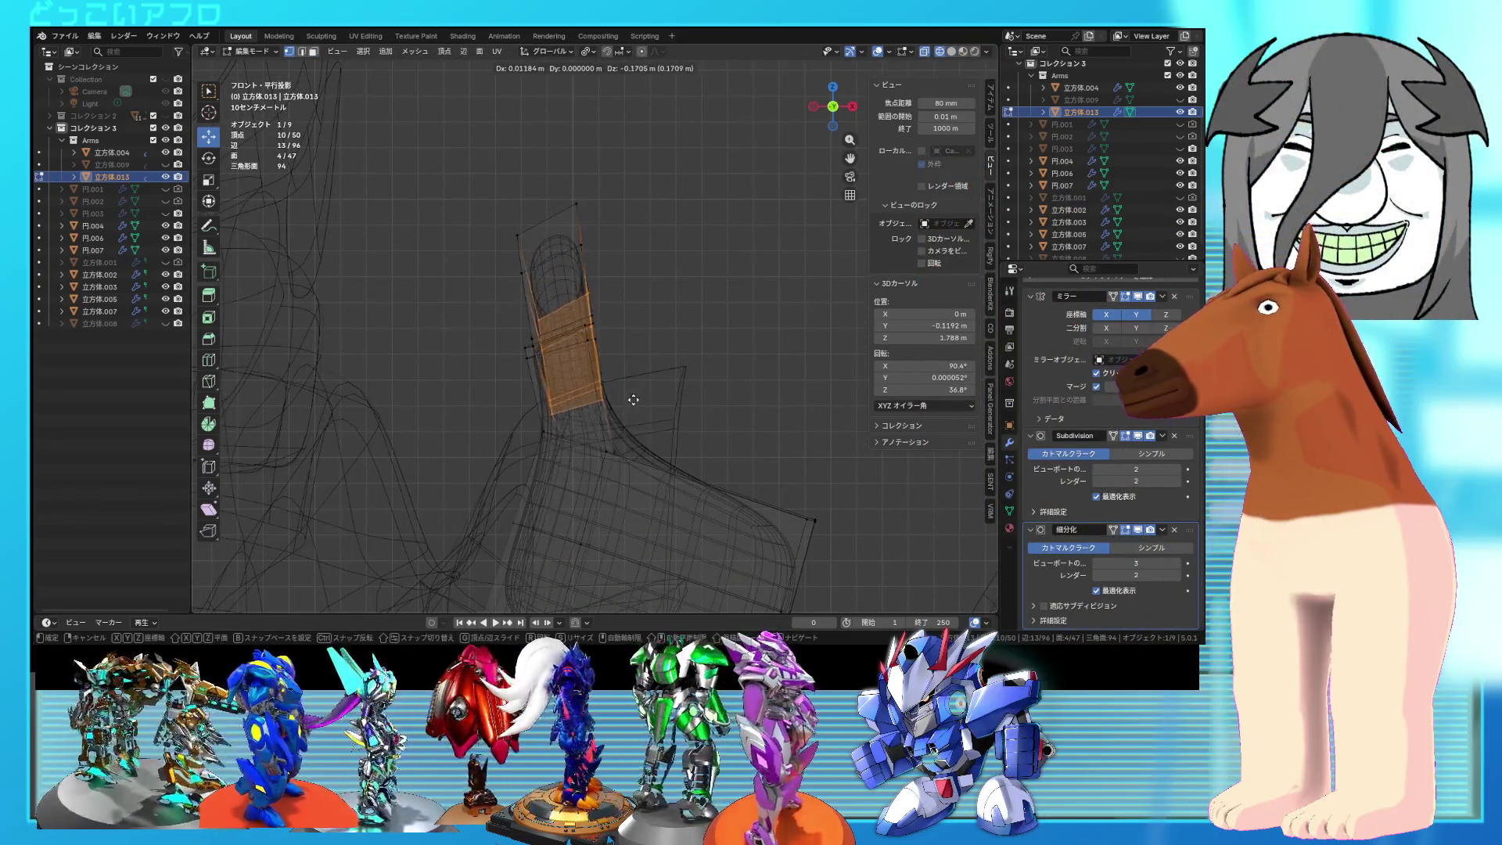
pyautogui.moveTo(669, 387)
pyautogui.mouseDown(button='middle')
pyautogui.moveTo(568, 403)
pyautogui.moveTo(501, 352)
pyautogui.mouseUp(button='middle')
pyautogui.hotkey('shift', 'z')
pyautogui.keyDown('ctrl'); pyautogui.click(489, 341); pyautogui.keyUp('ctrl')
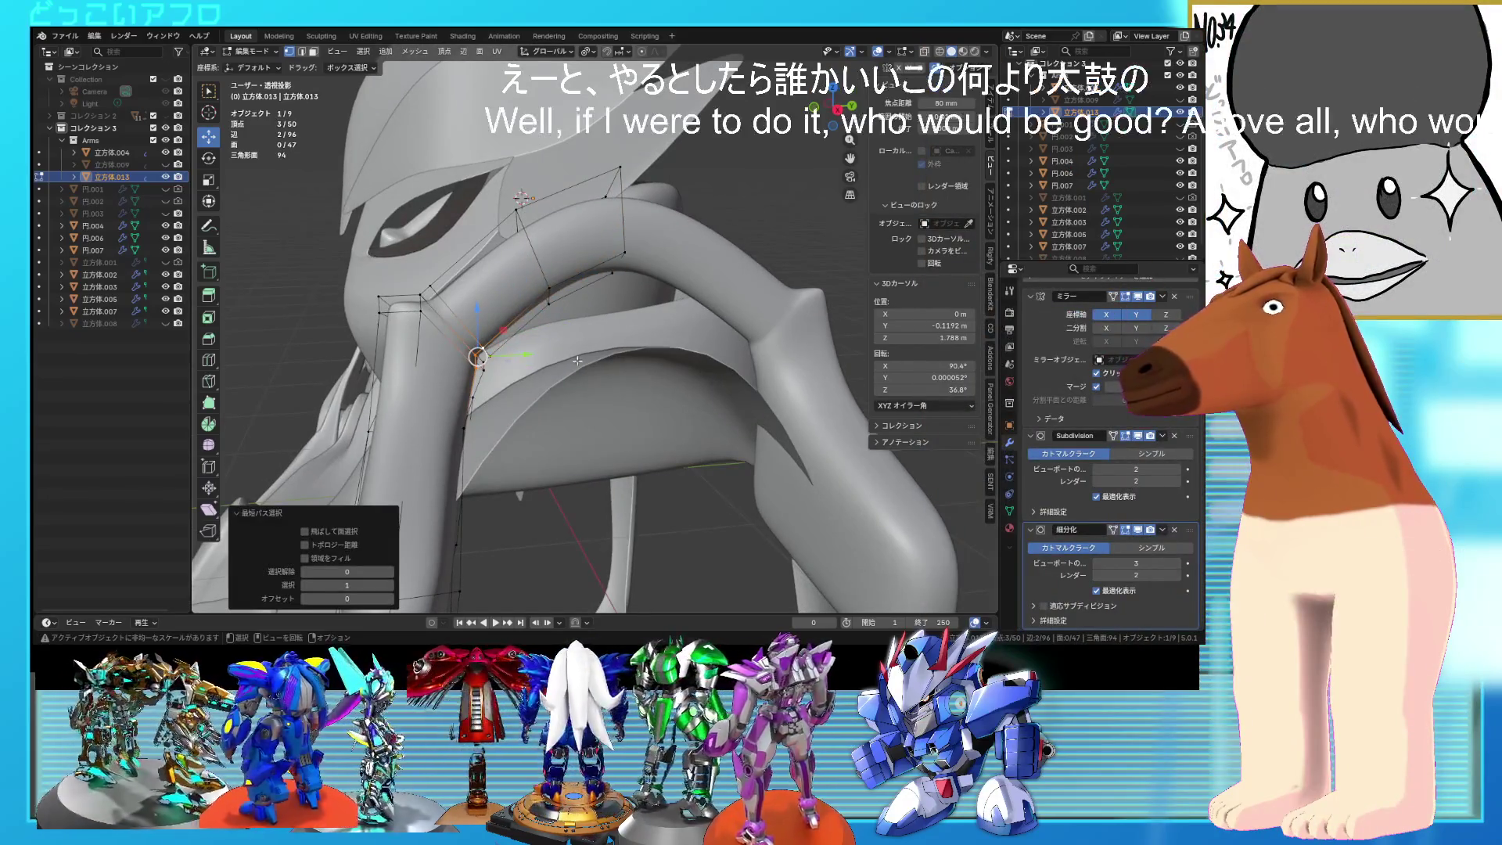
pyautogui.moveTo(585, 363)
pyautogui.mouseDown(button='middle')
pyautogui.moveTo(448, 363)
pyautogui.moveTo(510, 323)
pyautogui.moveTo(712, 359)
pyautogui.moveTo(712, 392)
pyautogui.moveTo(631, 337)
pyautogui.moveTo(585, 368)
pyautogui.moveTo(645, 342)
pyautogui.moveTo(651, 421)
pyautogui.mouseUp(button='middle')
pyautogui.press('Tab')
pyautogui.press('Tab')
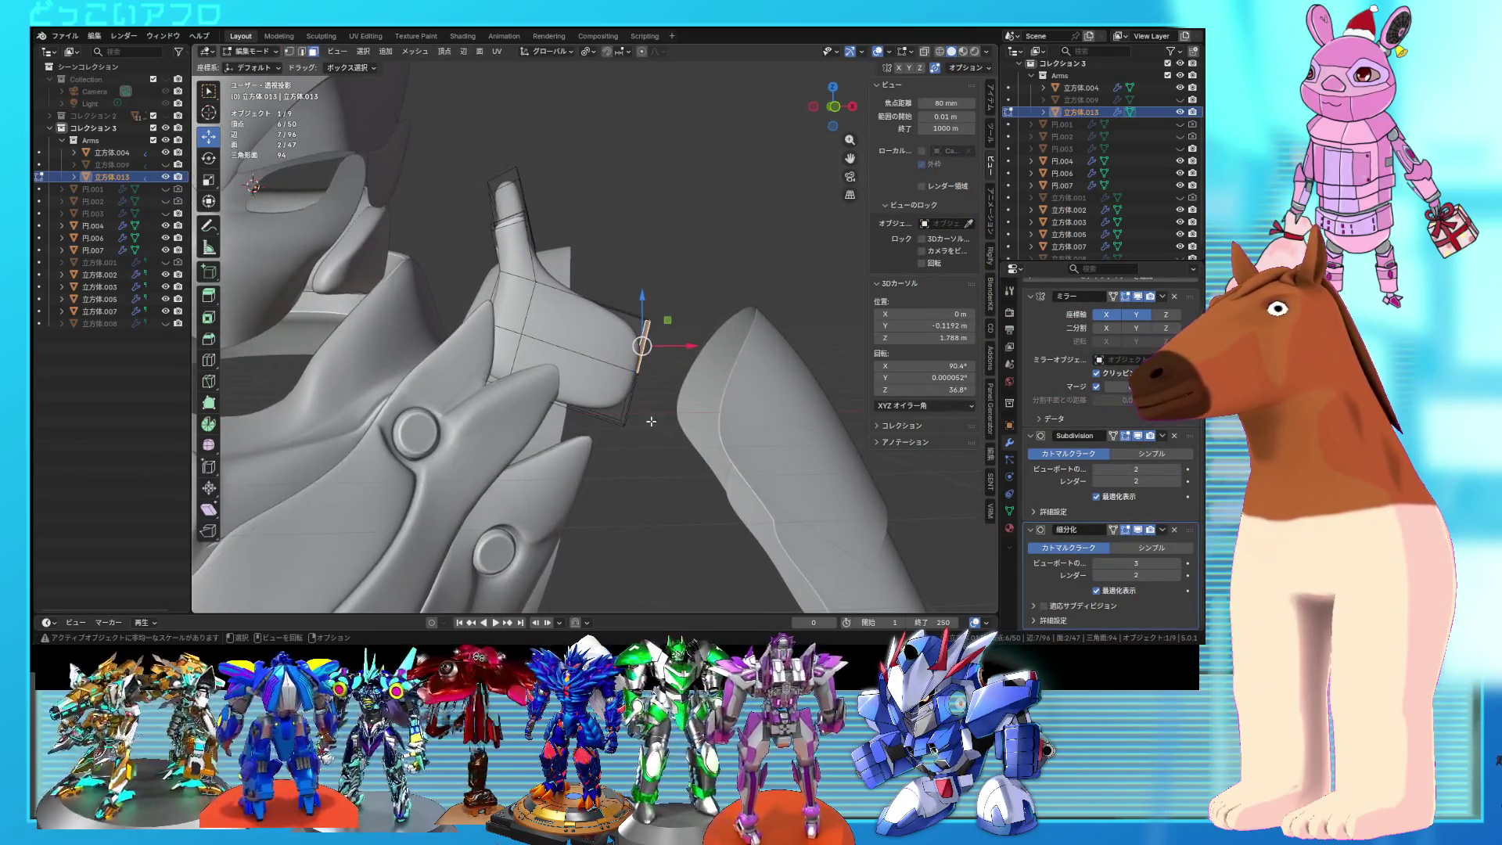
# Step: Box-select the strap end, save the file, and slide the new edges into place
pyautogui.hotkey('shift', 'z')
pyautogui.press('b')
pyautogui.hotkey('shift', 'z')
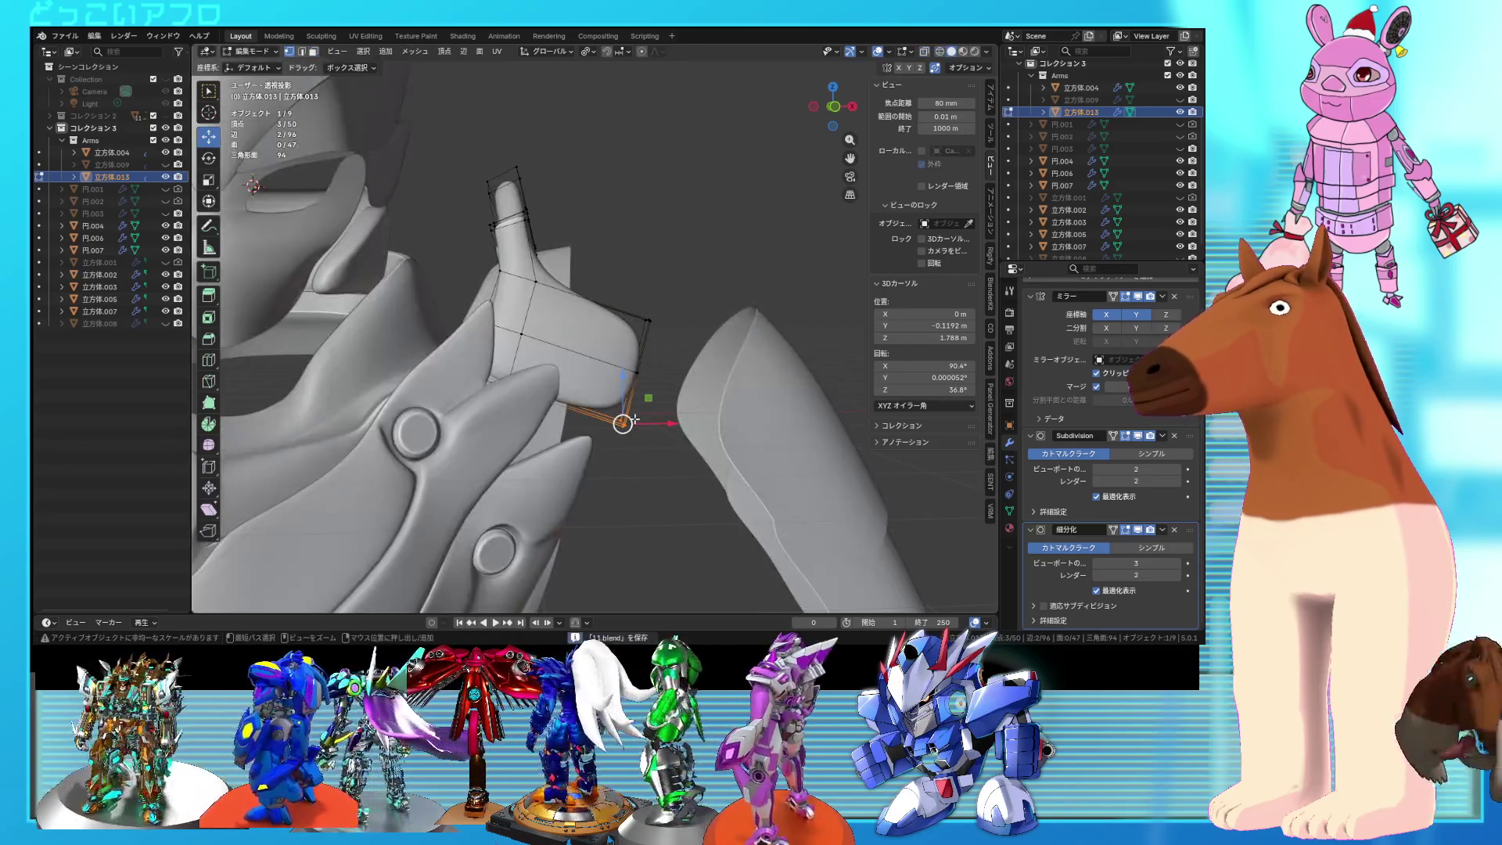
pyautogui.hotkey('ctrl', 's')
pyautogui.press('g')
pyautogui.press('g')
pyautogui.moveTo(713, 387)
pyautogui.mouseDown(button='middle')
pyautogui.moveTo(539, 371)
pyautogui.moveTo(609, 374)
pyautogui.moveTo(620, 416)
pyautogui.moveTo(673, 417)
pyautogui.mouseUp(button='middle')
pyautogui.click(539, 370)
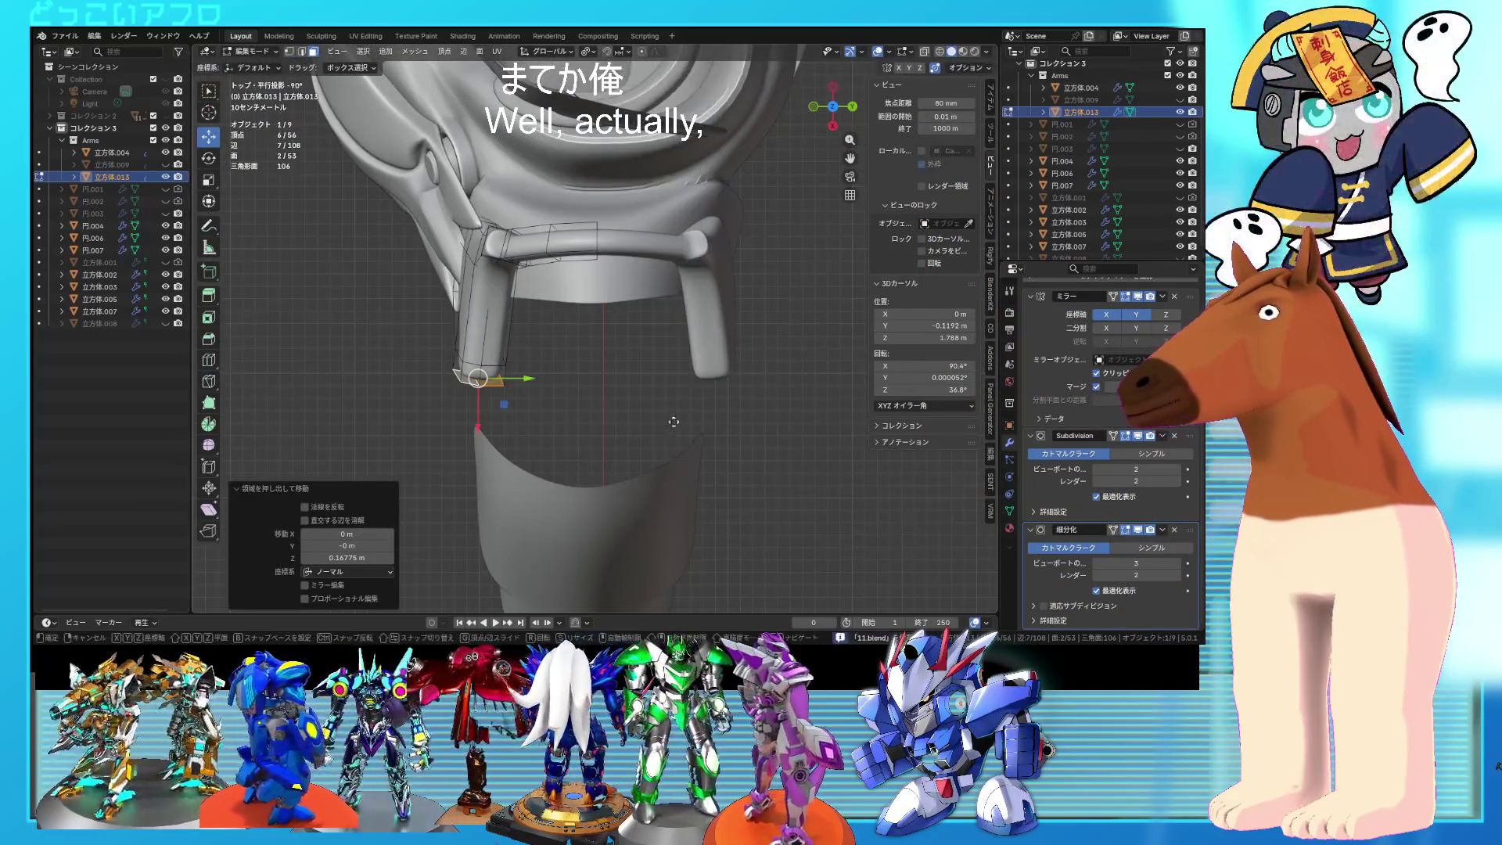
# Step: Nudge the selected vertices down-right and select the six vertices at the strap's end
pyautogui.press('g')
pyautogui.click(719, 489)
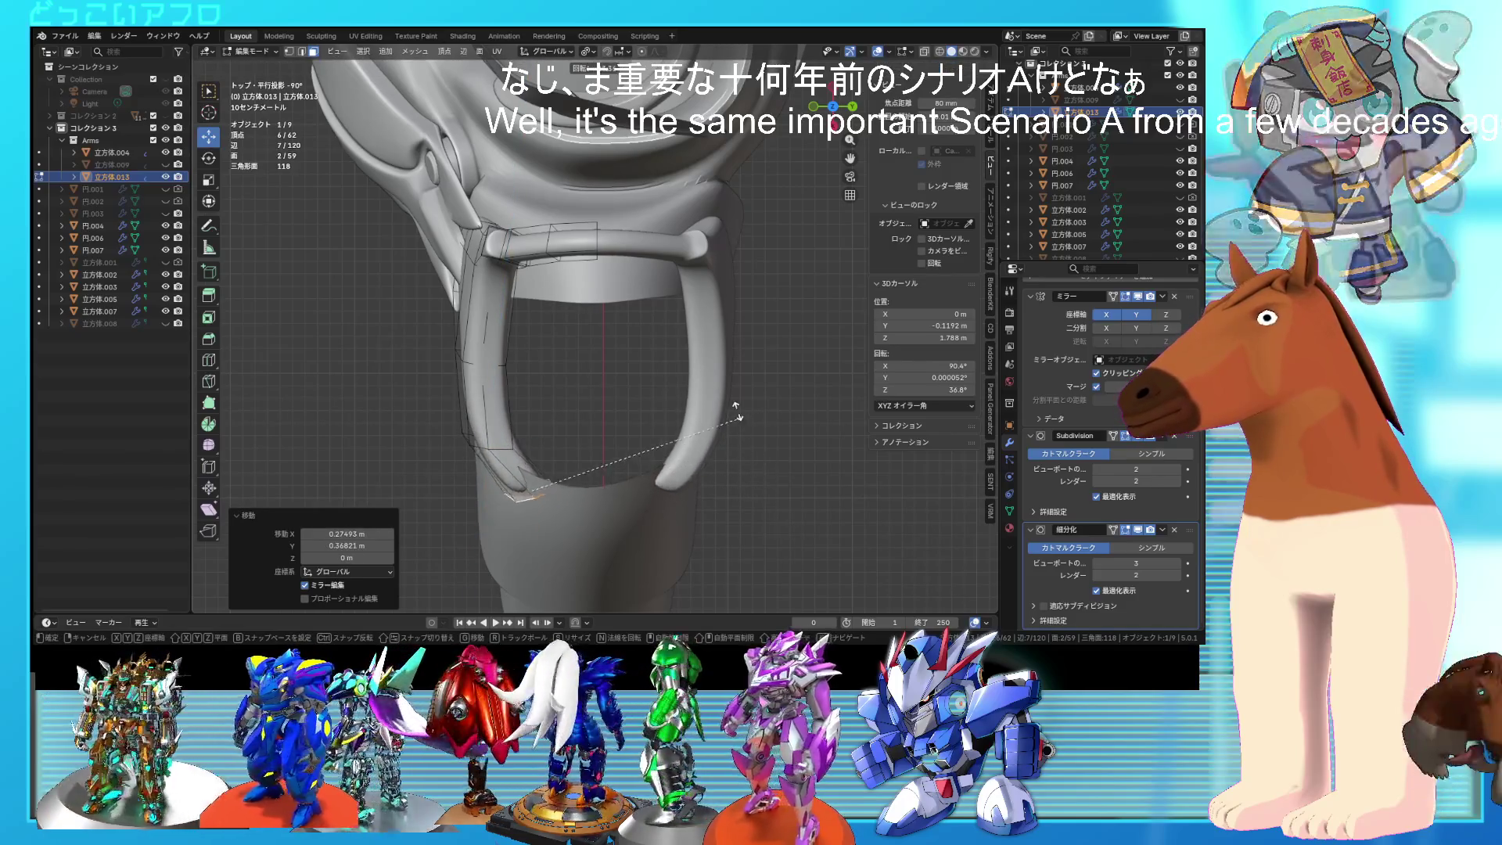
pyautogui.press('Escape')
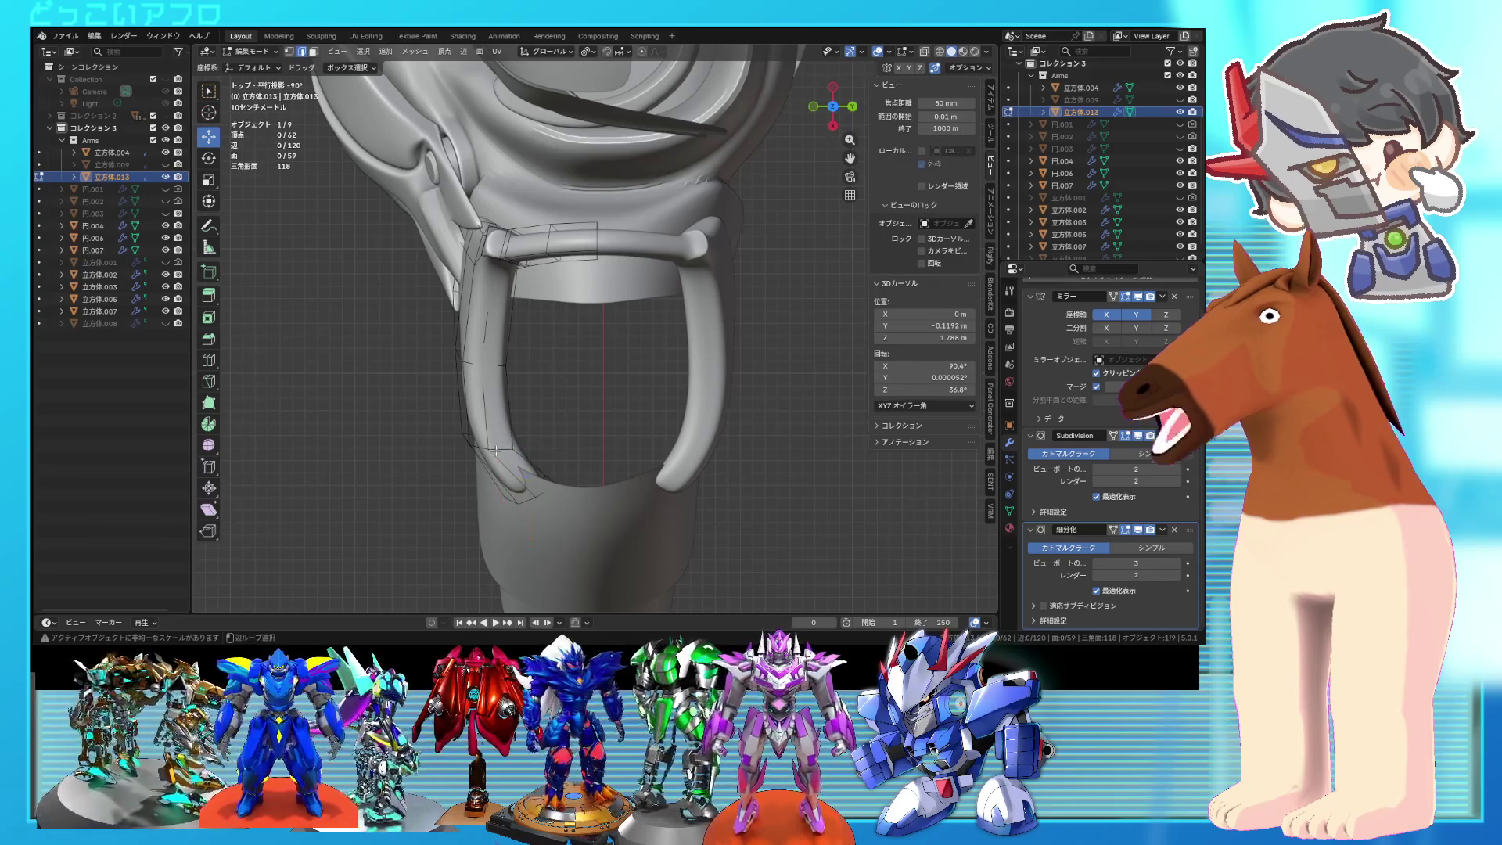
pyautogui.keyDown('alt'); pyautogui.click(496, 451); pyautogui.keyUp('alt')
pyautogui.hotkey('alt', 'z')
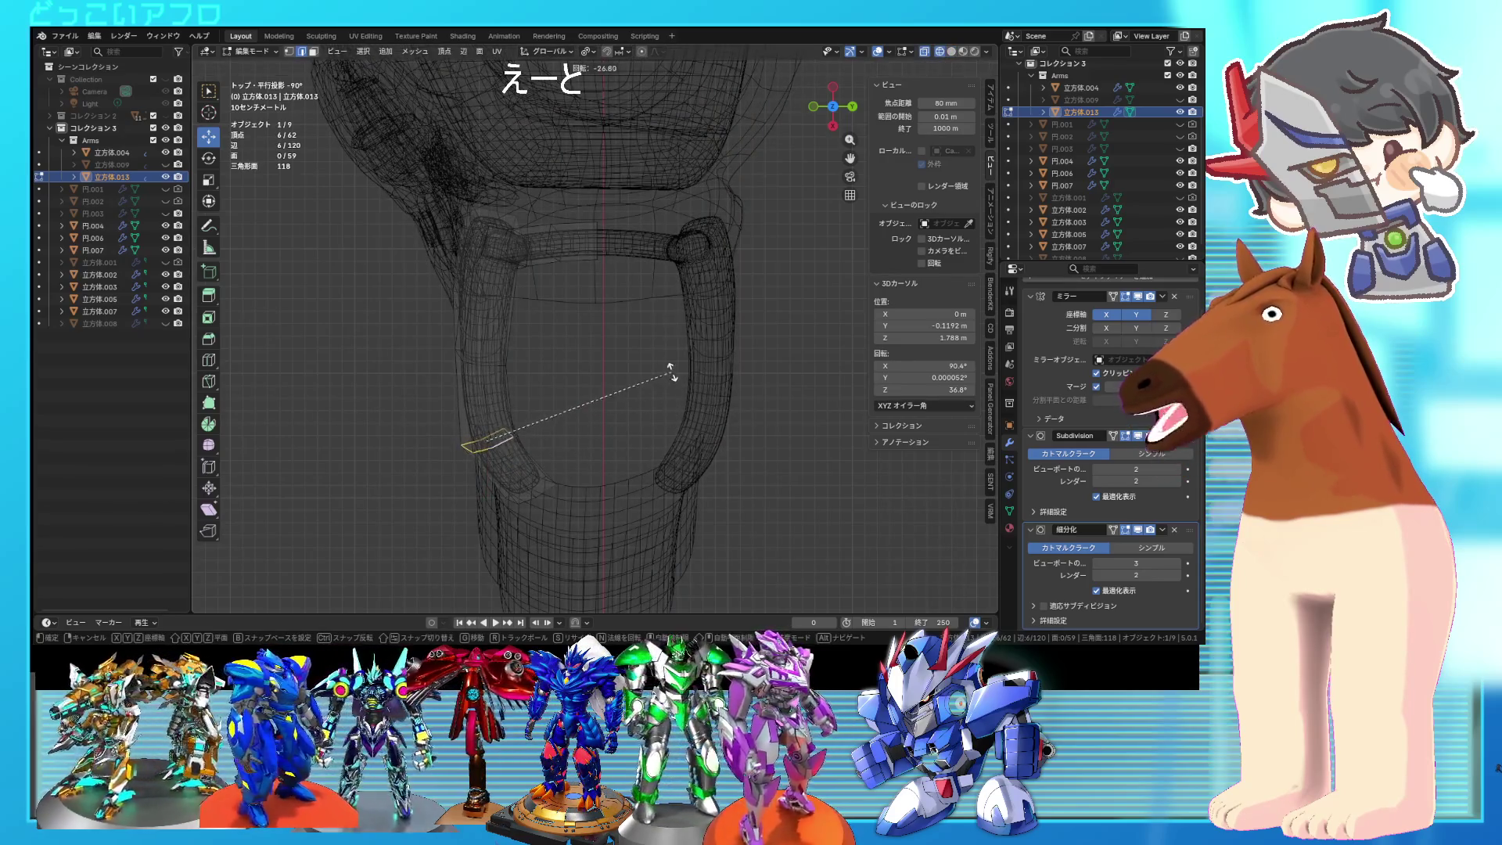
pyautogui.moveTo(673, 378); pyautogui.dragTo(653, 466, button='middle')
pyautogui.hotkey('alt', 'z')
# Step: Extend the strap-end selection in top view, trying an extrusion and undoing it
pyautogui.hotkey('alt', 'z')
pyautogui.moveTo(637, 477)
pyautogui.mouseDown(button='middle')
pyautogui.moveTo(613, 493)
pyautogui.moveTo(526, 492)
pyautogui.mouseUp(button='middle')
pyautogui.hotkey('alt', 'z')
pyautogui.press('KP_1')
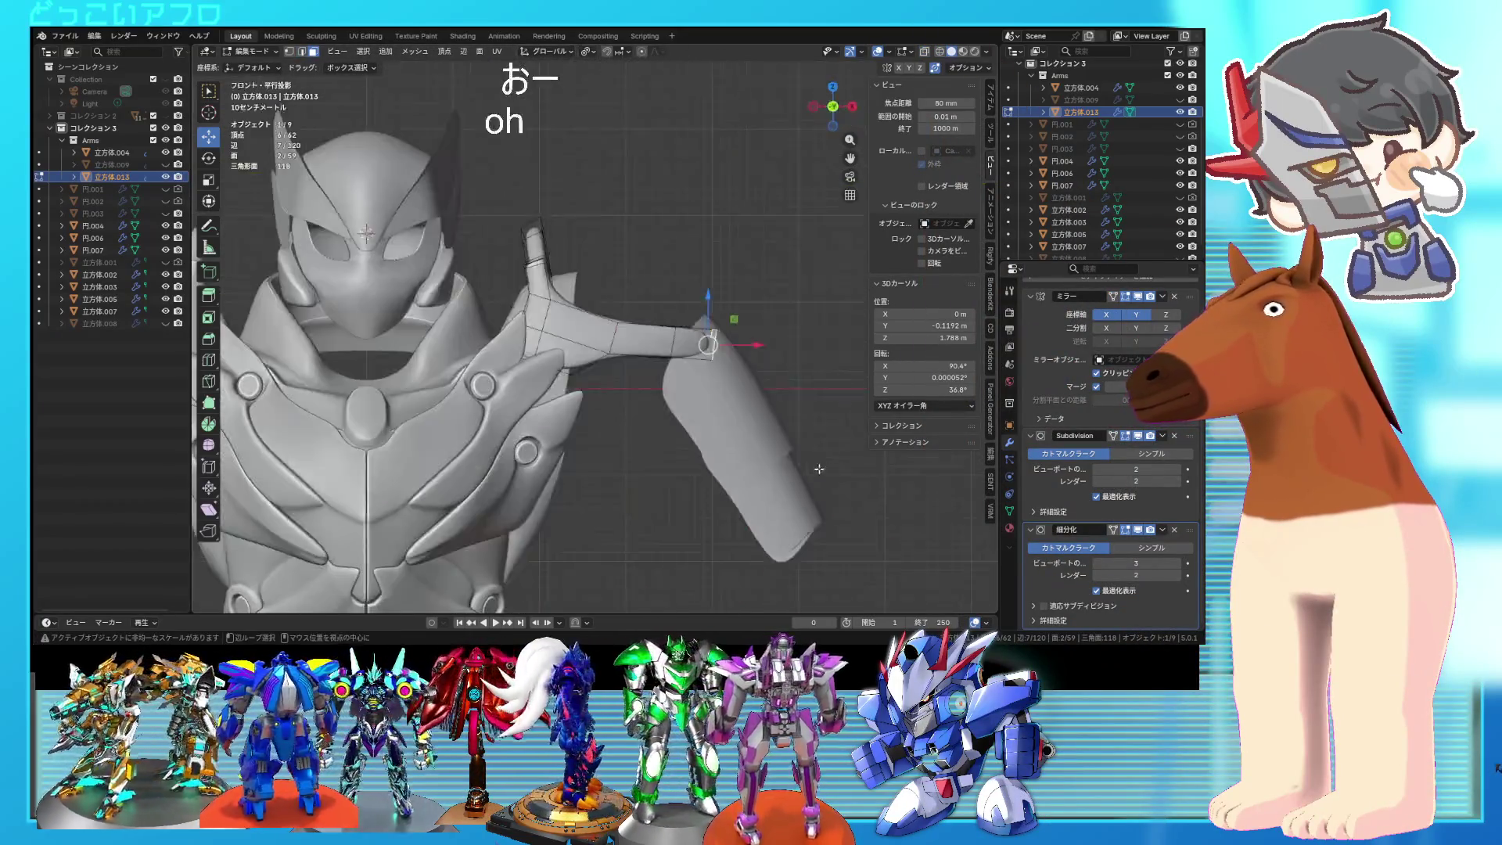
pyautogui.press('KP_7')
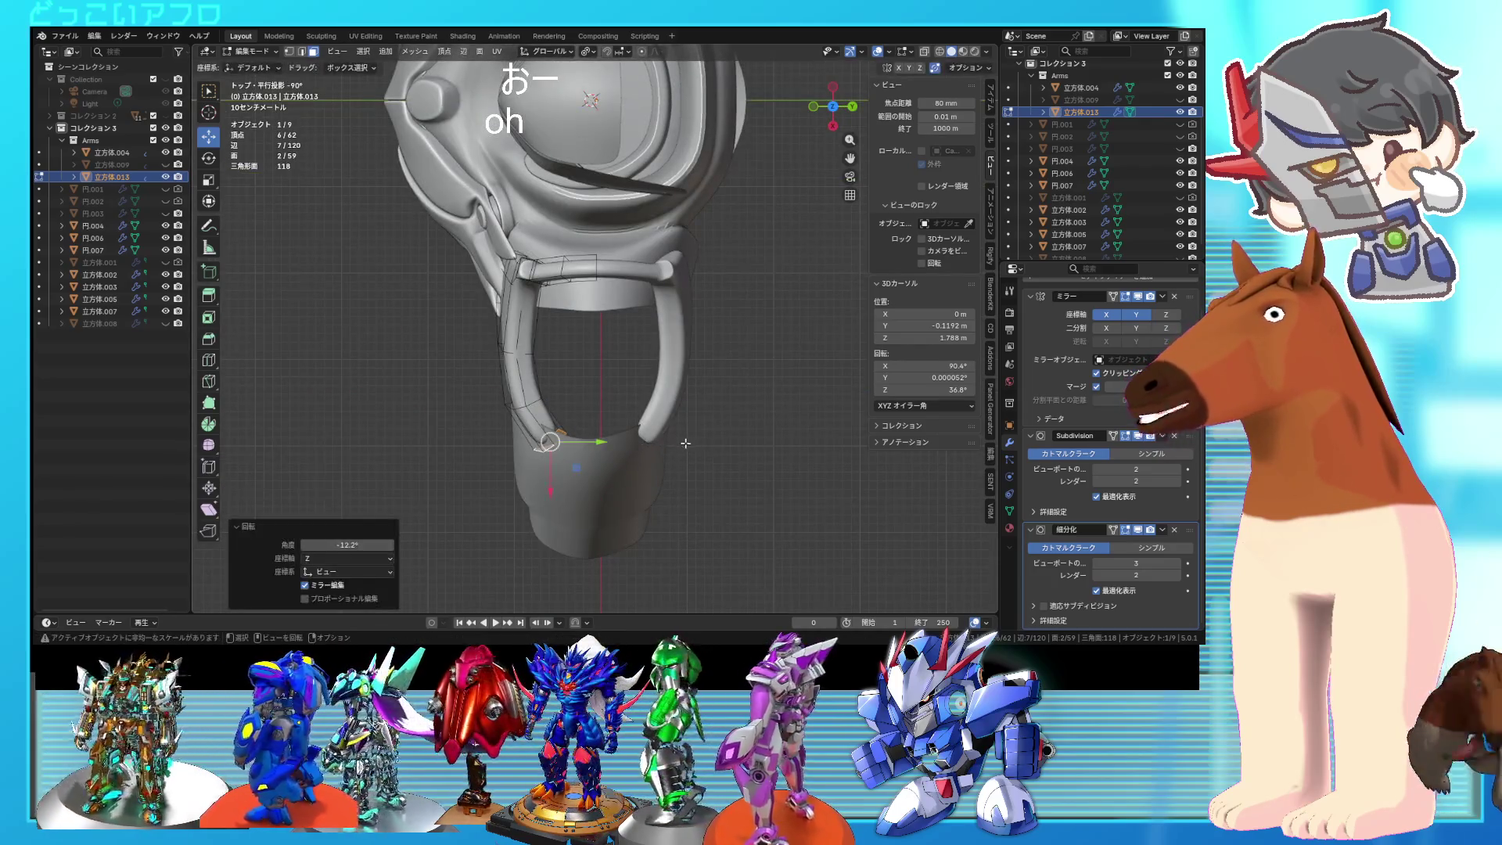
pyautogui.scroll(2, 686, 443)
pyautogui.press('e')
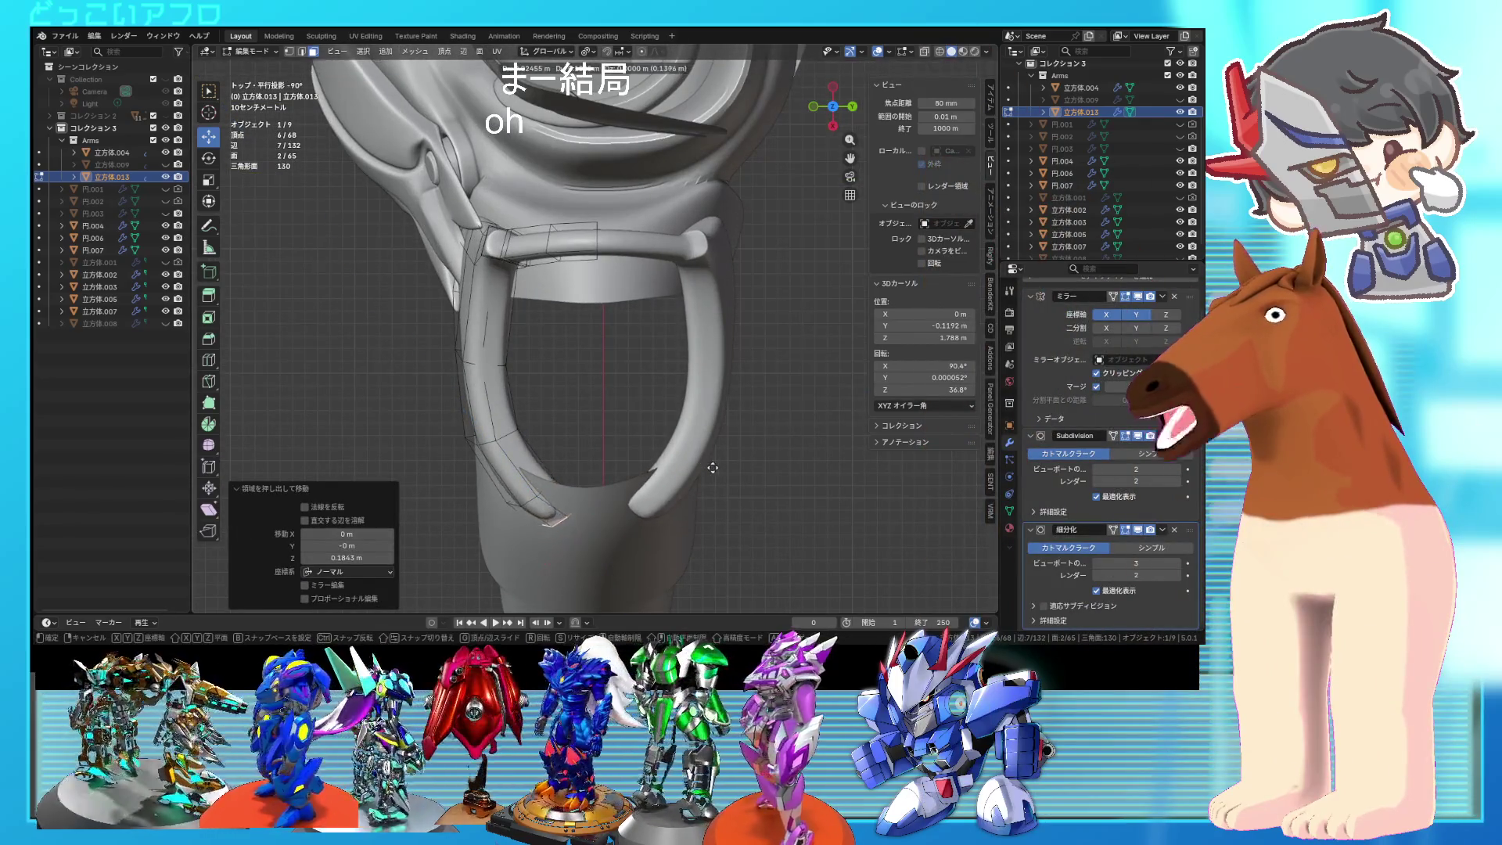
pyautogui.hotkey('shift', 'z')
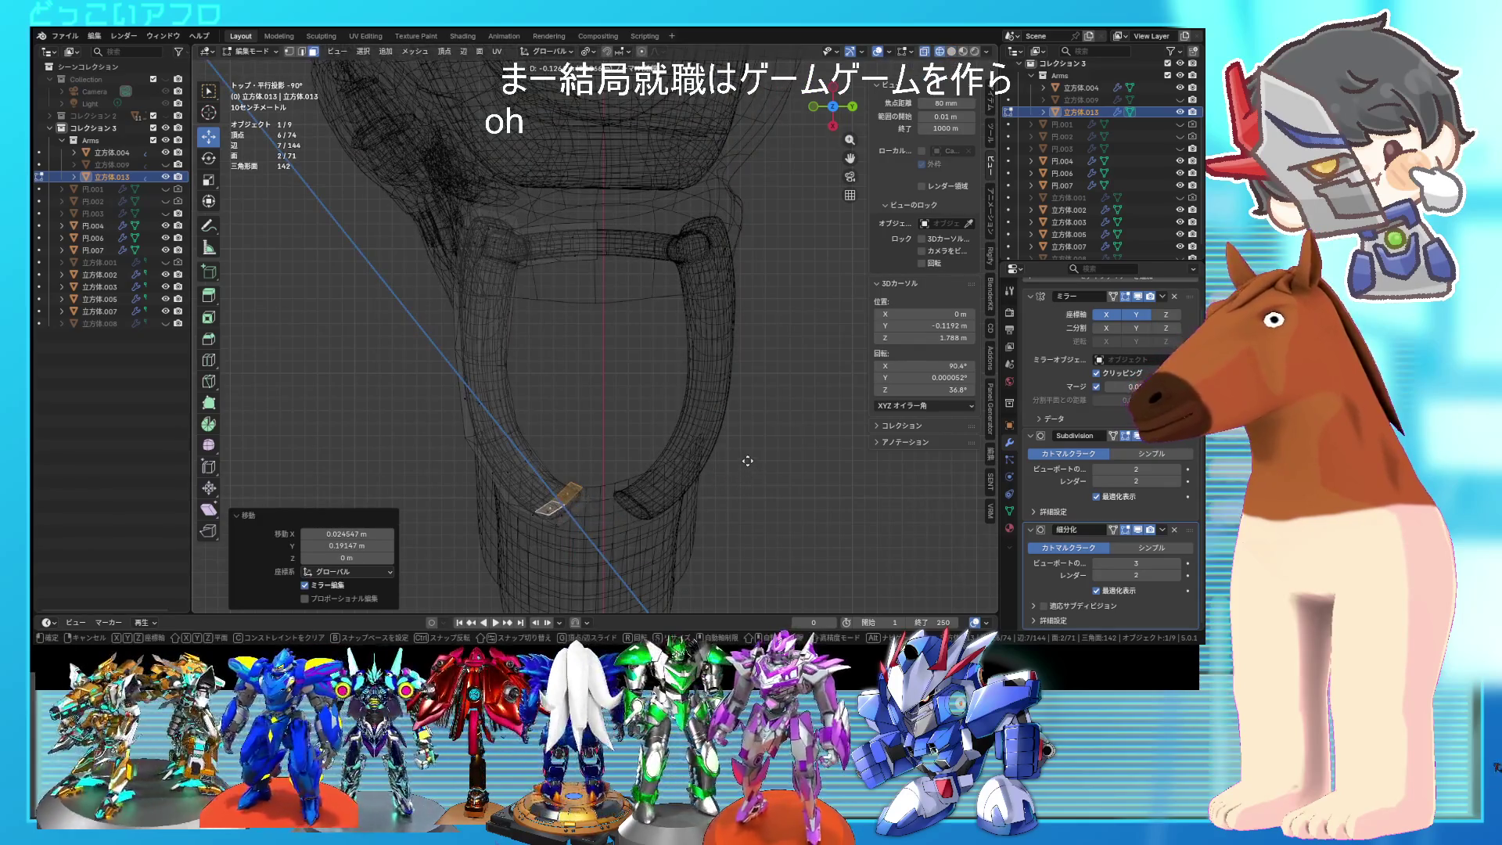
pyautogui.hotkey('ctrl', 'z')
# Step: Move the strap's end piece and delete its two end faces
pyautogui.press('g')
pyautogui.click(752, 418)
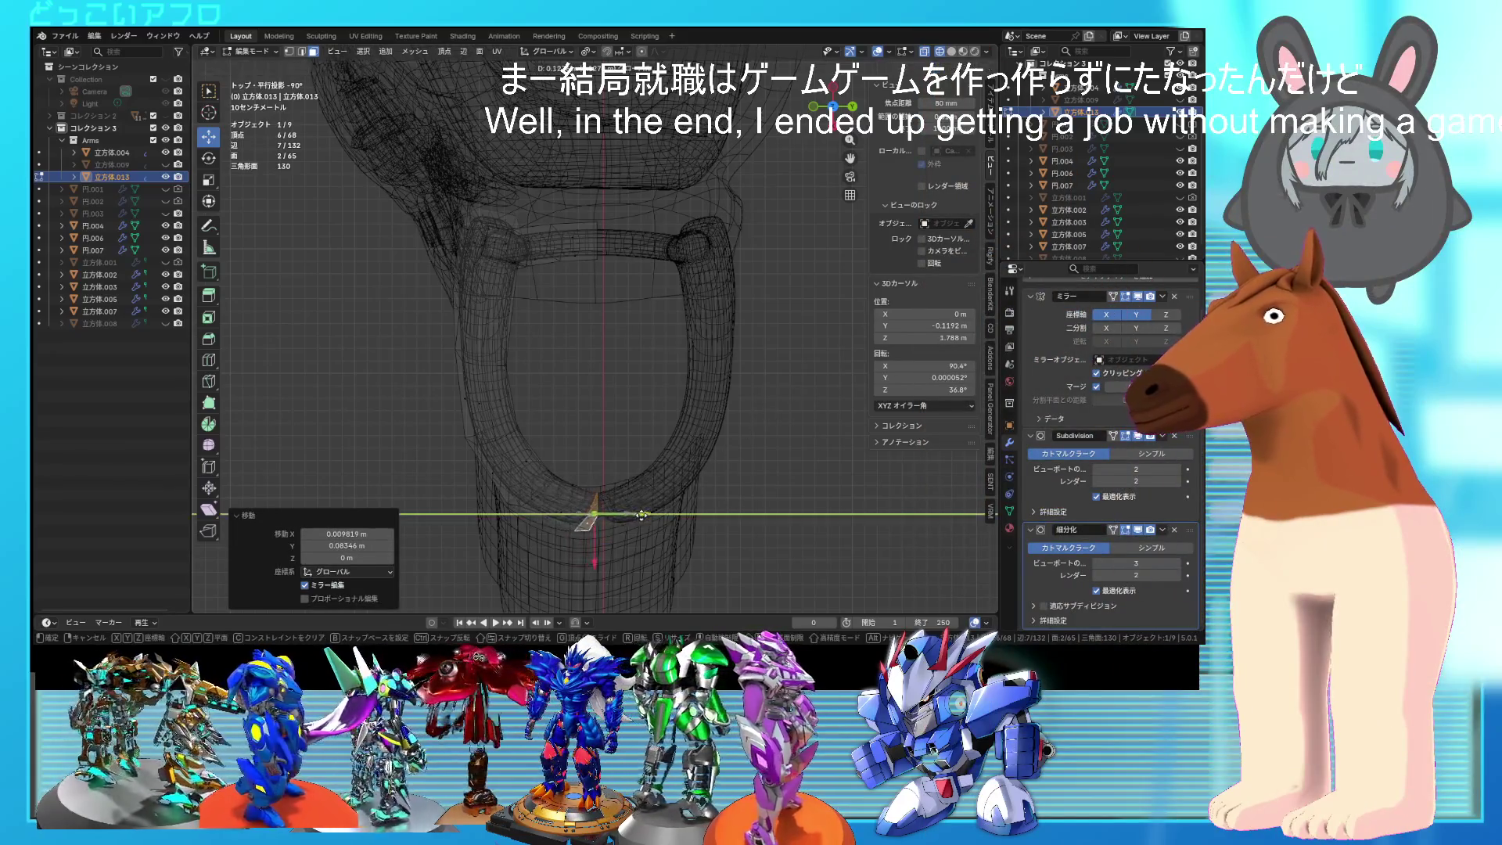
pyautogui.click(612, 466)
pyautogui.moveTo(612, 466)
pyautogui.mouseDown(button='middle')
pyautogui.moveTo(768, 389)
pyautogui.moveTo(721, 406)
pyautogui.mouseUp(button='middle')
pyautogui.hotkey('shift', 'z')
pyautogui.press('KP_1')
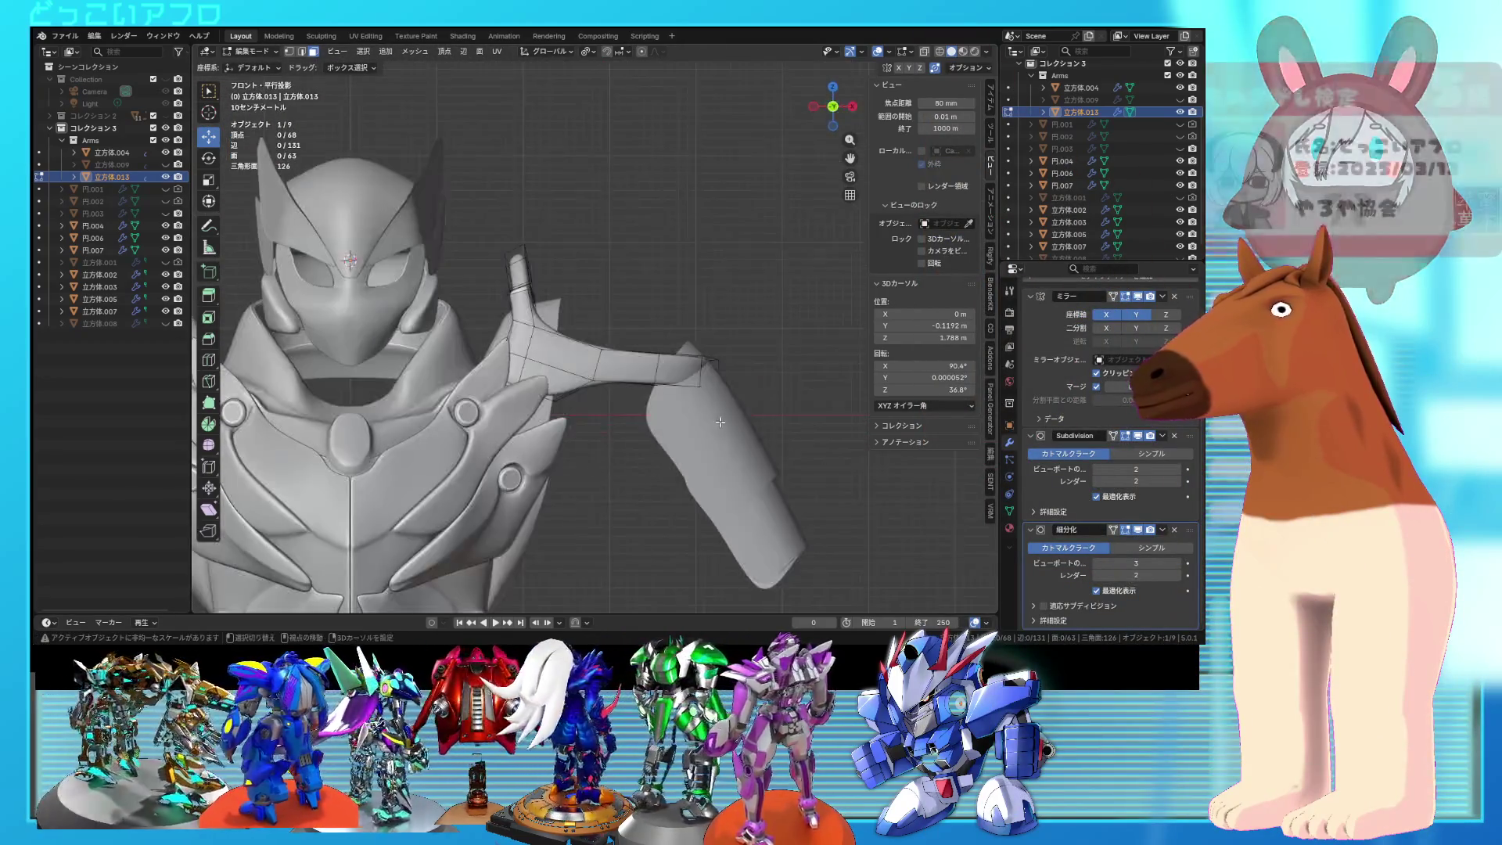
# Step: Rotate the strap's end section -16.4° downward and move it into place
pyautogui.hotkey('shift', 'z')
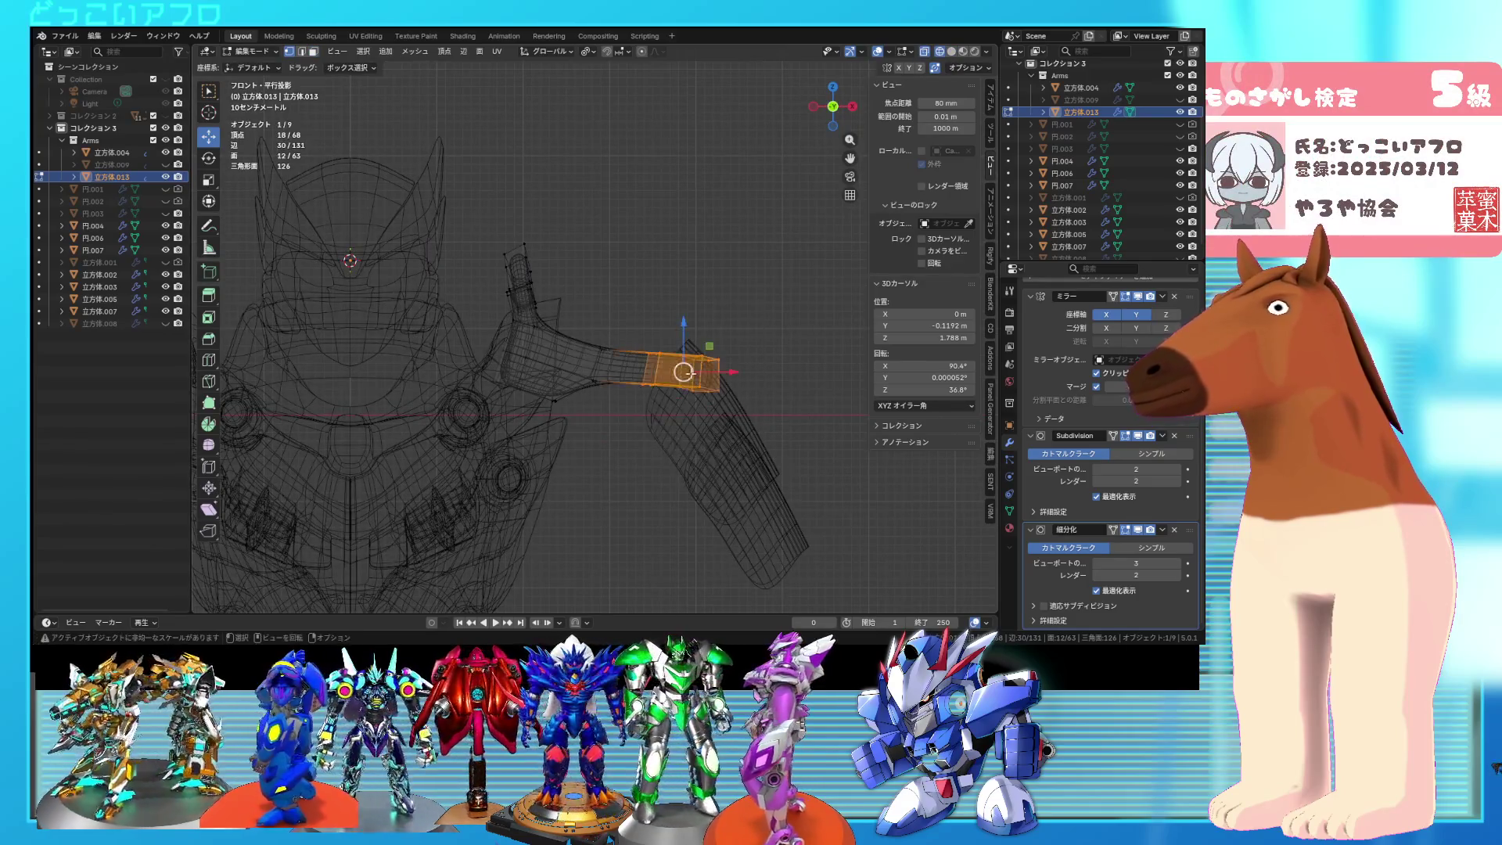
pyautogui.press('r')
pyautogui.click(756, 371)
pyautogui.press('g')
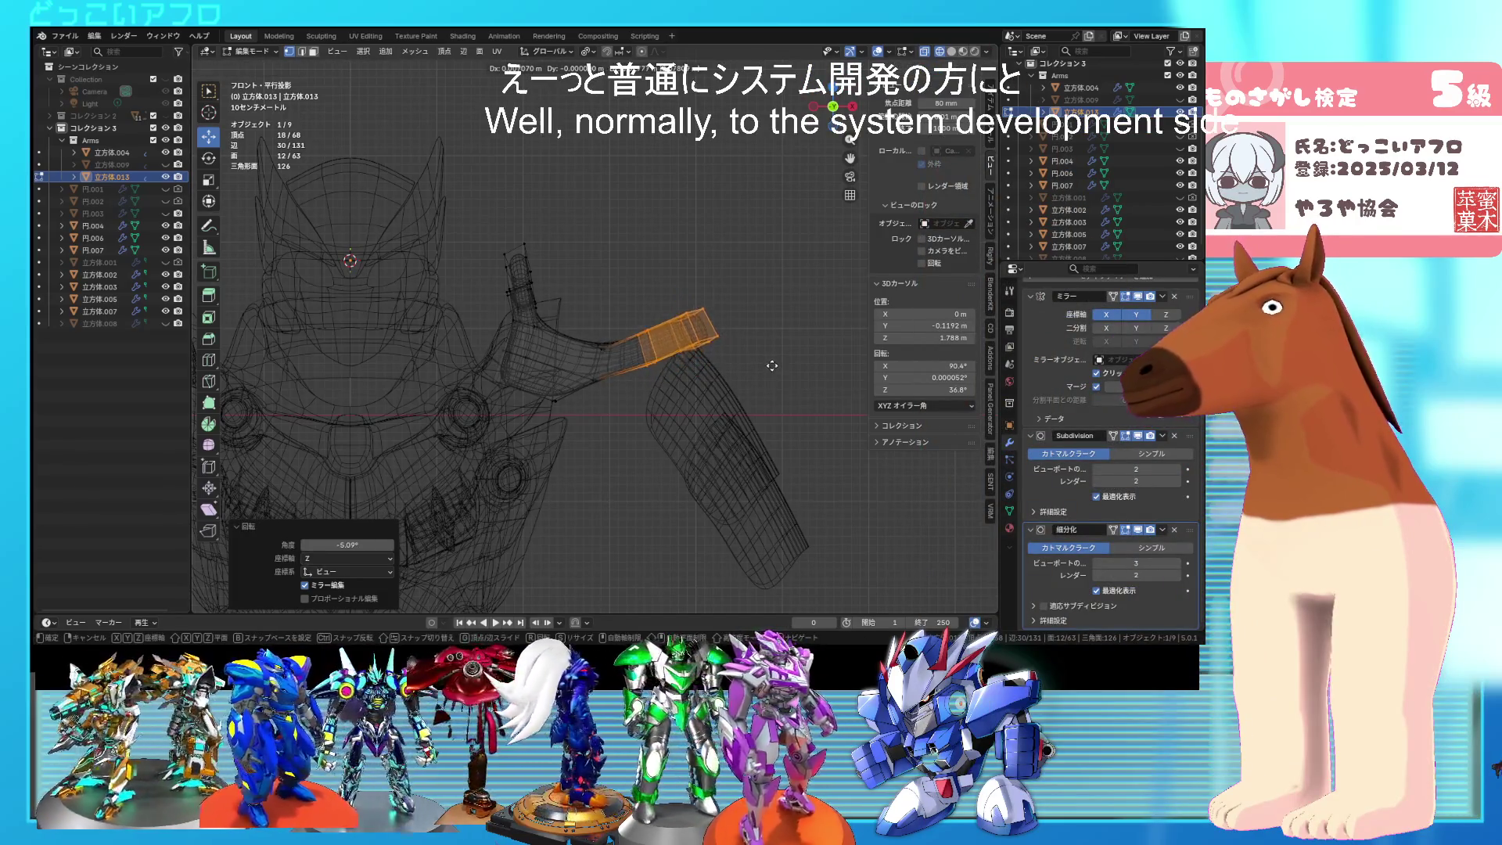
pyautogui.click(772, 365)
# Step: Move three vertices at the strap's bend up and to the left
pyautogui.scroll(5, 773, 365)
pyautogui.click(636, 381)
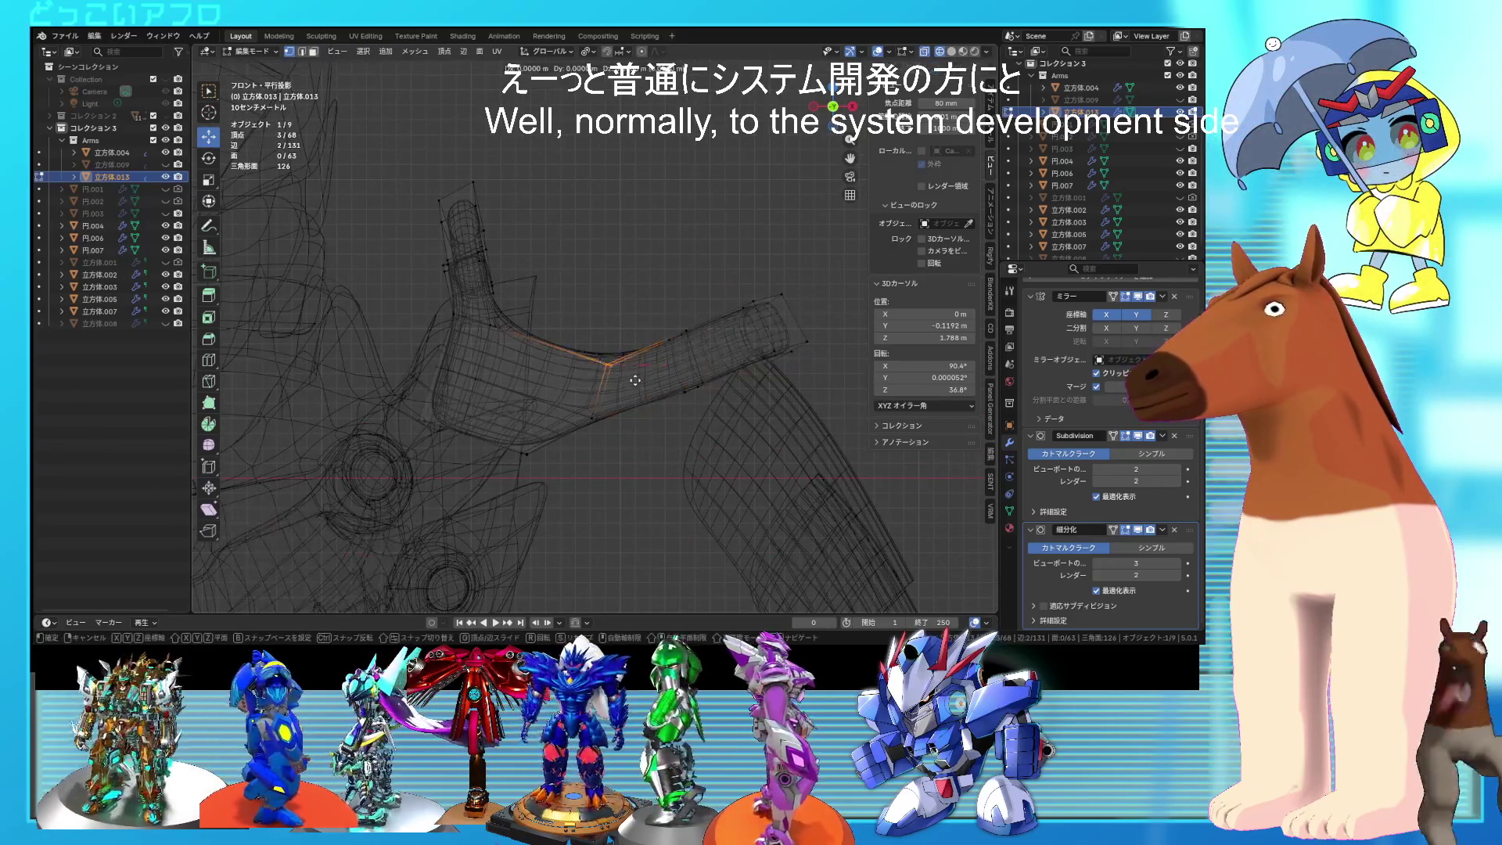
pyautogui.press('g')
pyautogui.click(612, 378)
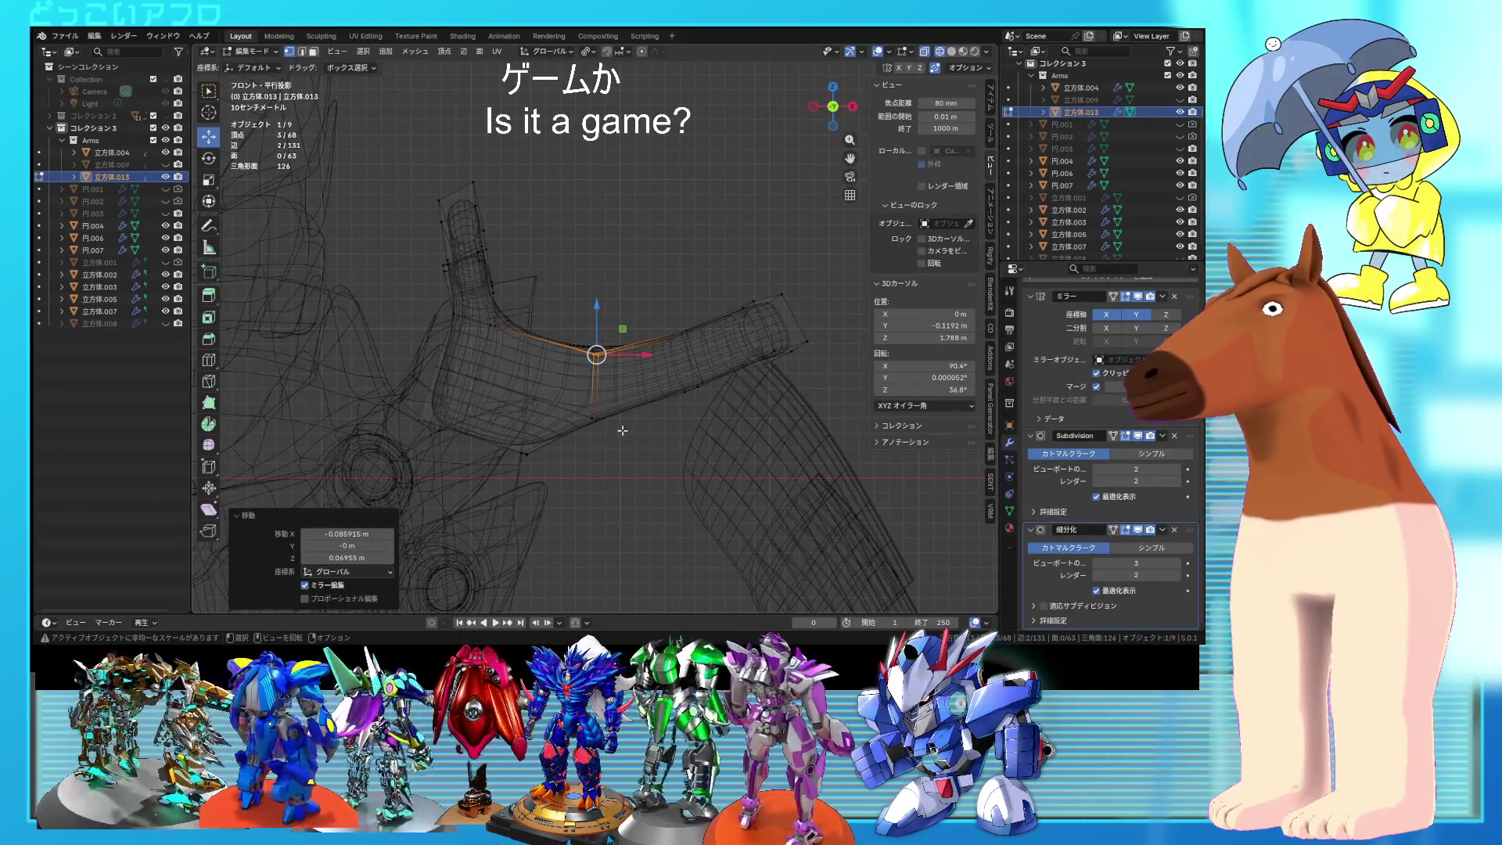
pyautogui.moveTo(577, 400)
pyautogui.mouseDown(button='middle')
pyautogui.moveTo(620, 426)
pyautogui.moveTo(679, 408)
pyautogui.moveTo(743, 278)
pyautogui.moveTo(640, 456)
pyautogui.mouseUp(button='middle')
pyautogui.hotkey('shift', 'z')
# Step: Bevel the strap end's corner edge with 0.162 m width and one segment
pyautogui.press('2')
pyautogui.hotkey('alt', 'a')
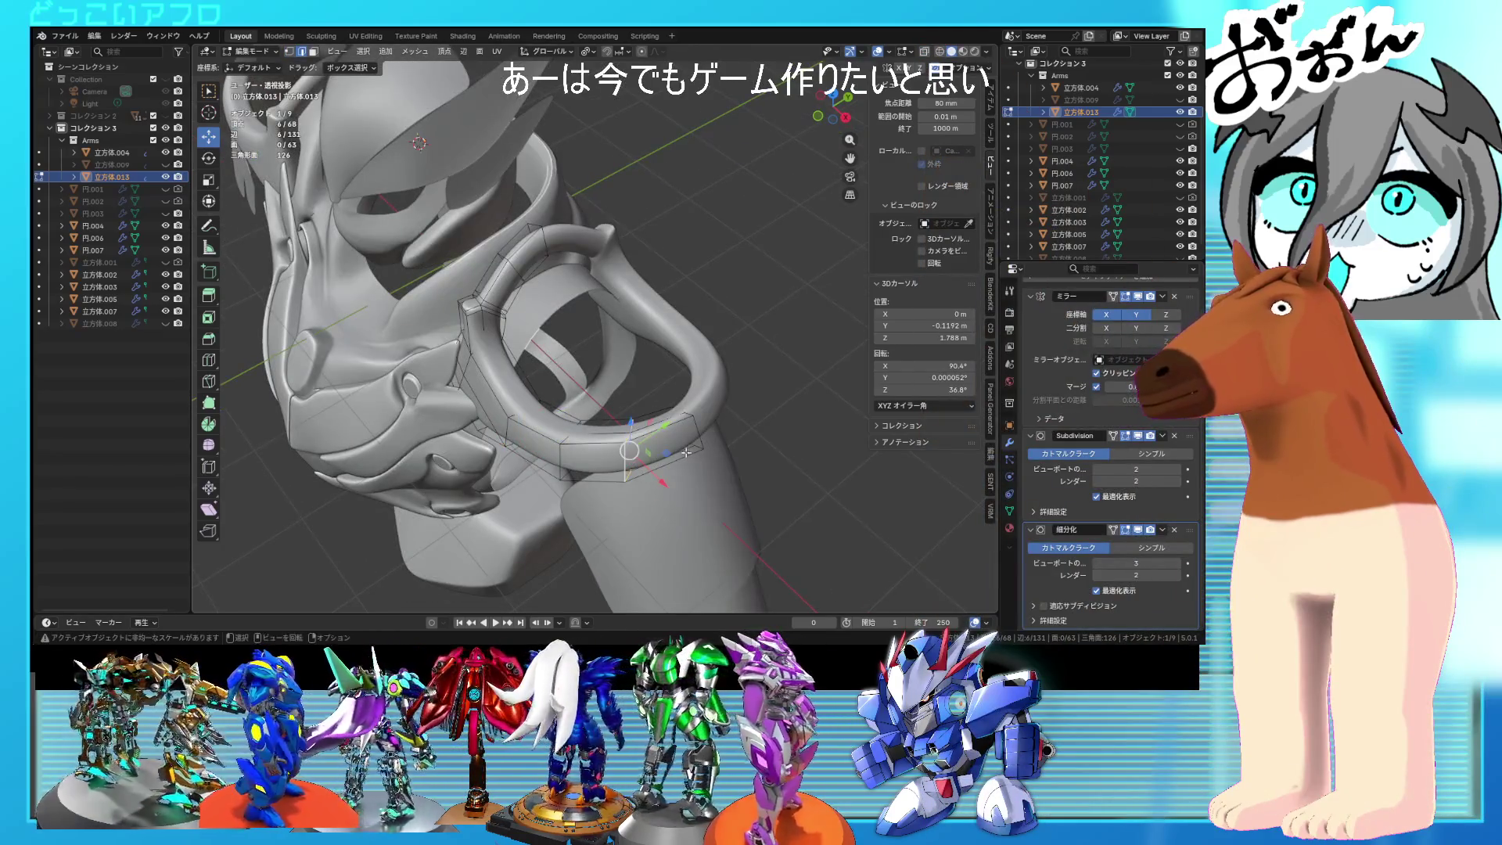
pyautogui.click(626, 467)
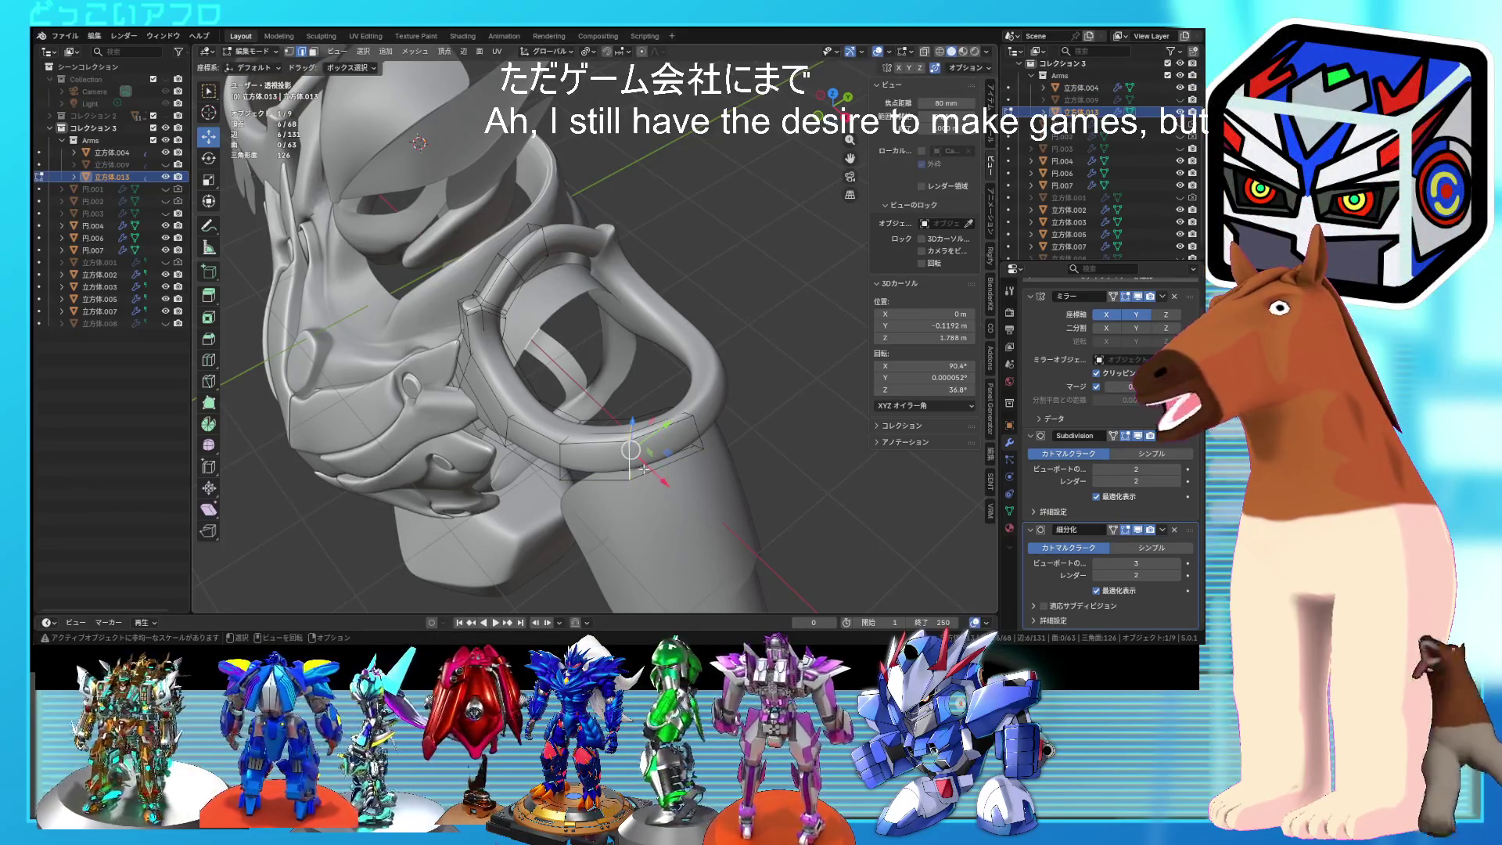
pyautogui.moveTo(643, 468); pyautogui.dragTo(619, 400, button='middle')
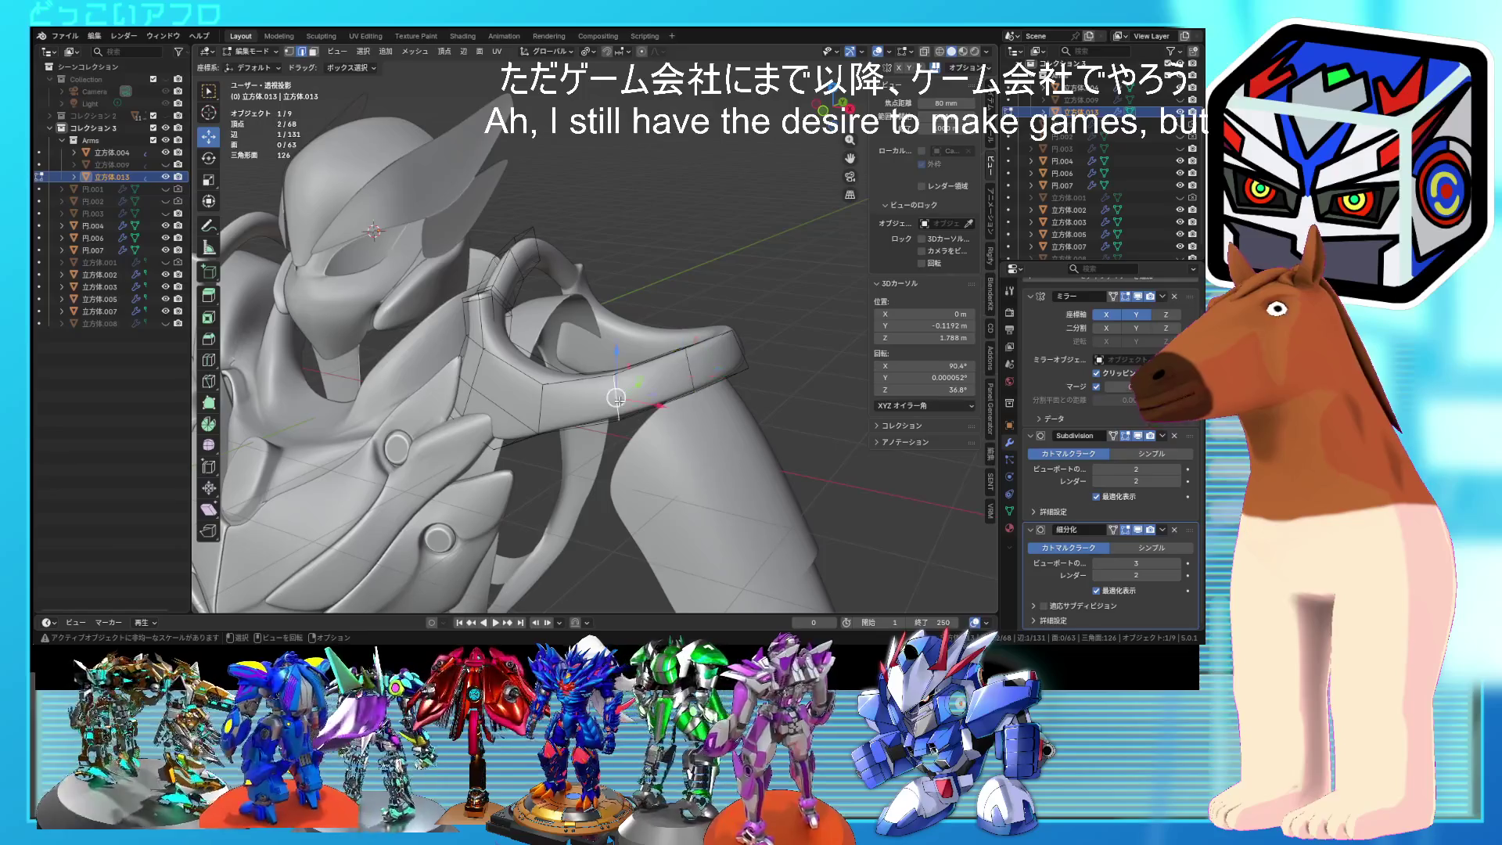
pyautogui.moveTo(677, 399)
pyautogui.mouseDown(button='middle')
pyautogui.moveTo(742, 472)
pyautogui.moveTo(719, 491)
pyautogui.mouseUp(button='middle')
pyautogui.click(763, 455)
pyautogui.hotkey('shift', 'z')
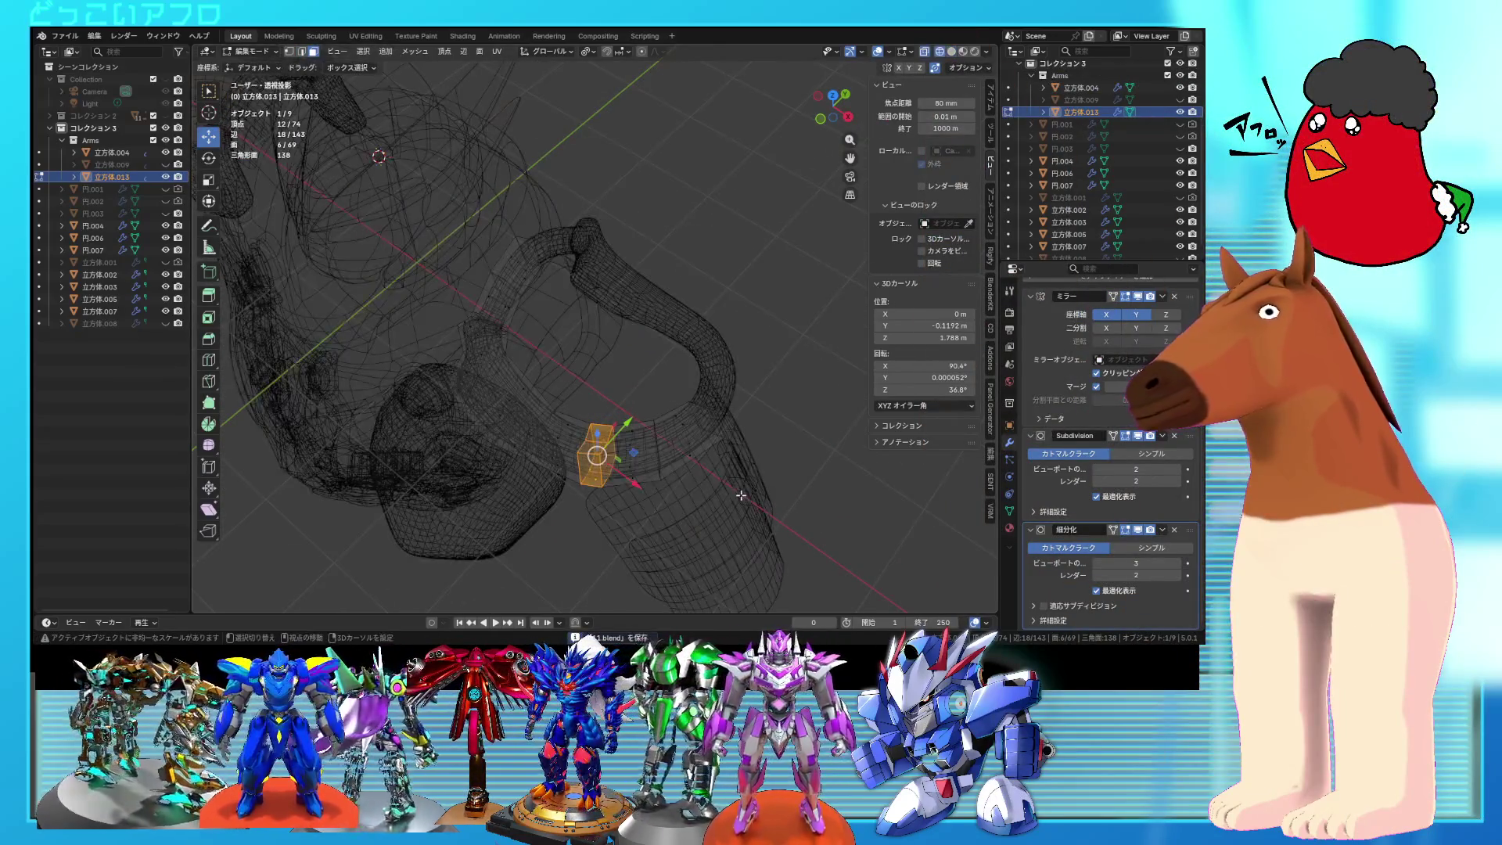
# Step: Rotate the strap's end section by -32.9°, then tilt it a little further with a free rotation
pyautogui.press('Escape')
pyautogui.keyDown('alt'); pyautogui.moveTo(645, 382); pyautogui.dragTo(816, 419, button='middle'); pyautogui.keyUp('alt')
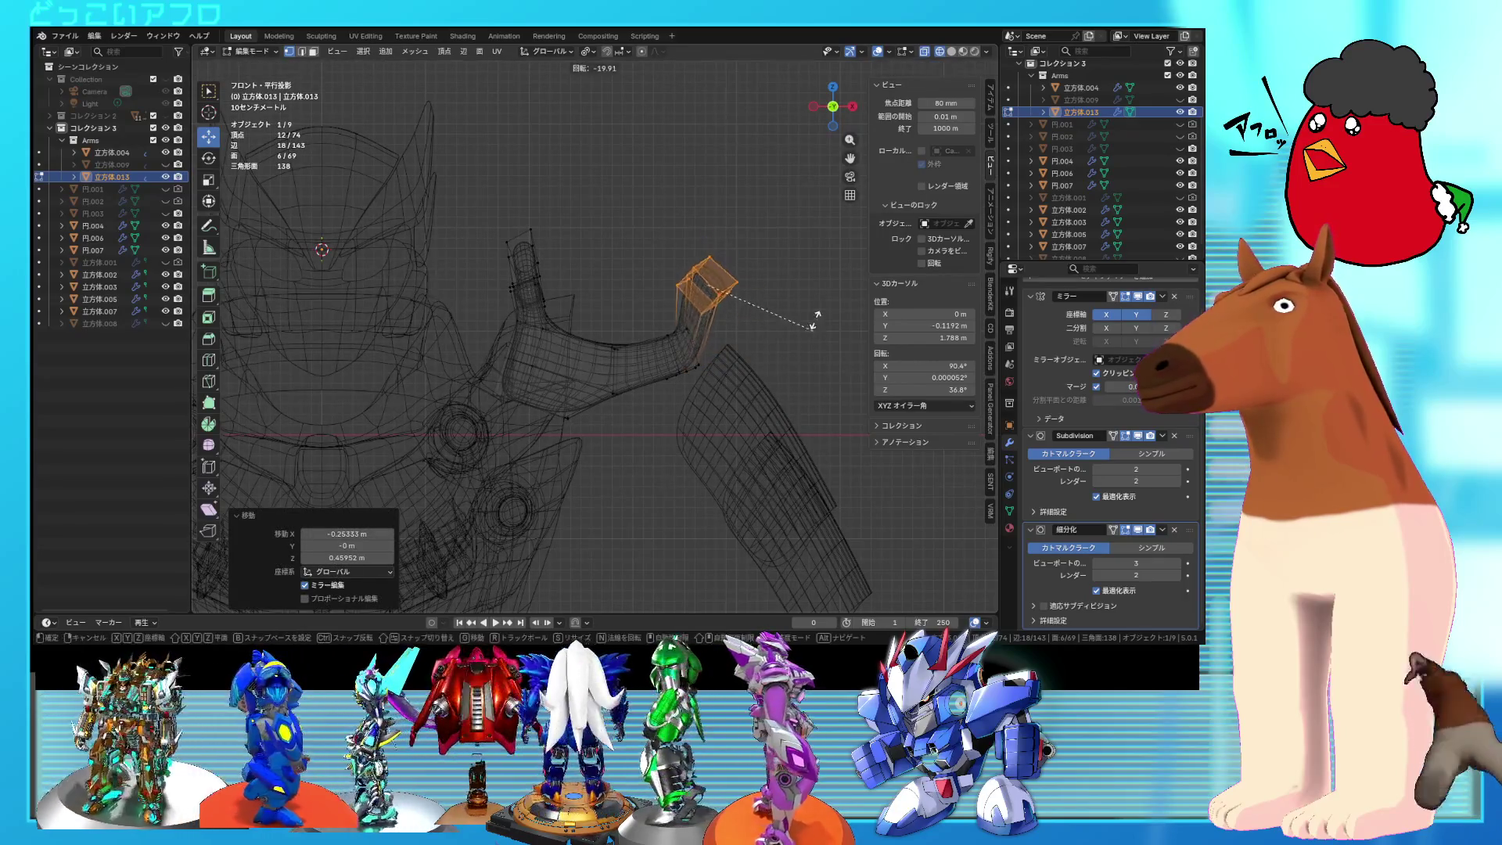
pyautogui.click(816, 320)
pyautogui.press('r')
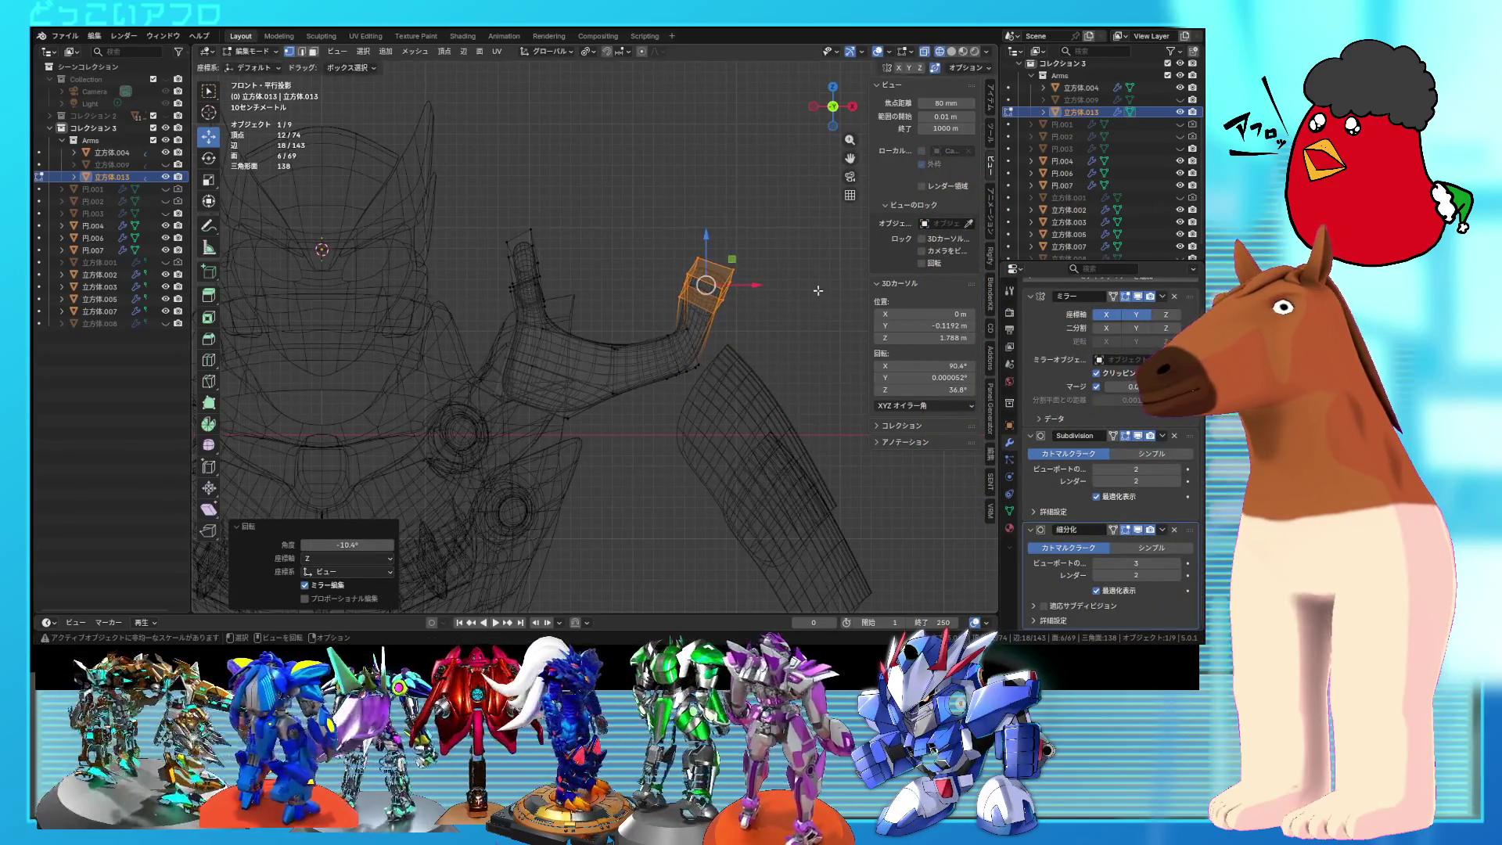
pyautogui.click(806, 309)
pyautogui.moveTo(806, 309)
pyautogui.mouseDown(button='middle')
pyautogui.moveTo(672, 359)
pyautogui.moveTo(704, 367)
pyautogui.moveTo(641, 352)
pyautogui.moveTo(672, 349)
pyautogui.moveTo(695, 383)
pyautogui.moveTo(639, 320)
pyautogui.moveTo(654, 377)
pyautogui.moveTo(626, 403)
pyautogui.mouseUp(button='middle')
pyautogui.hotkey('shift', 'z')
# Step: Nudge the strap end's selected vertices along the Y and X axes
pyautogui.press('g')
pyautogui.press('y')
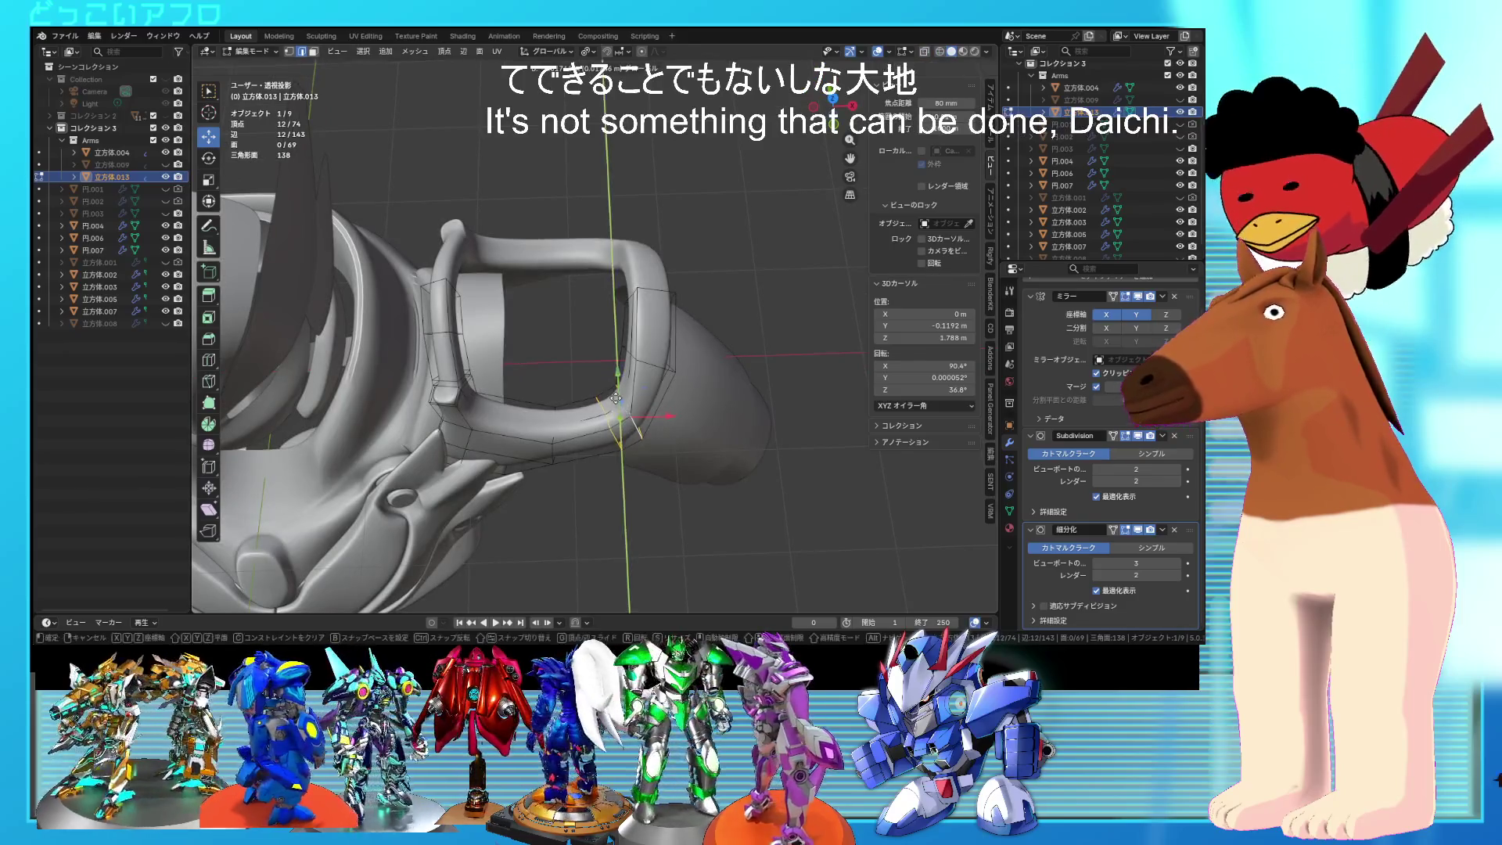
pyautogui.click(660, 418)
pyautogui.click(662, 423)
pyautogui.moveTo(661, 422)
pyautogui.mouseDown(button='middle')
pyautogui.moveTo(710, 365)
pyautogui.moveTo(637, 346)
pyautogui.moveTo(796, 341)
pyautogui.moveTo(676, 360)
pyautogui.moveTo(603, 303)
pyautogui.moveTo(768, 298)
pyautogui.mouseUp(button='middle')
# Step: Deselect everything and add a new edge loop across the strap's end piece
pyautogui.press('Tab')
pyautogui.scroll(5, 701, 368)
pyautogui.press('Tab')
pyautogui.hotkey('alt', 'a')
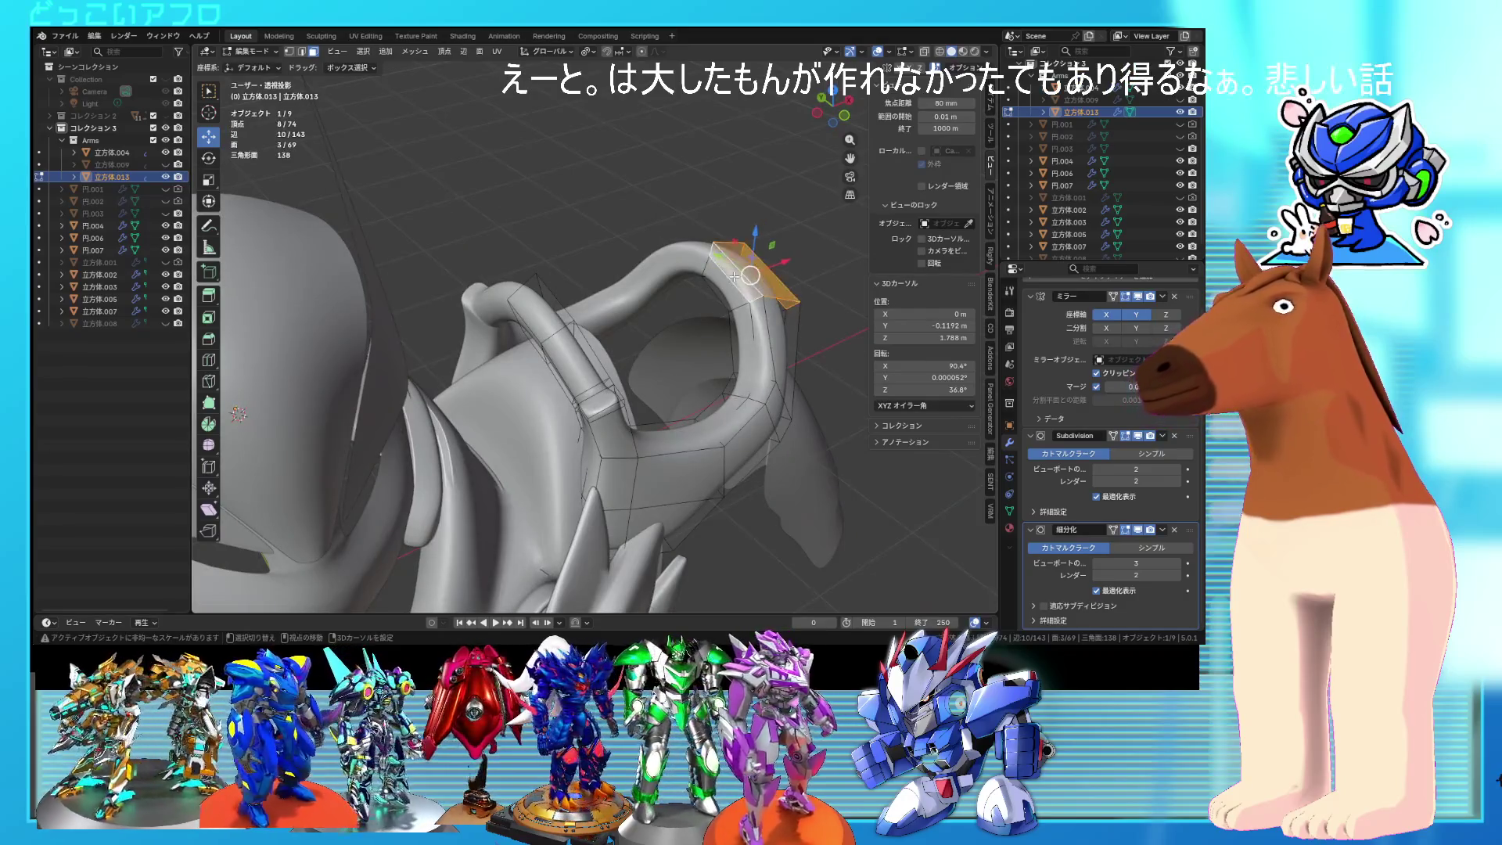
pyautogui.press('x')
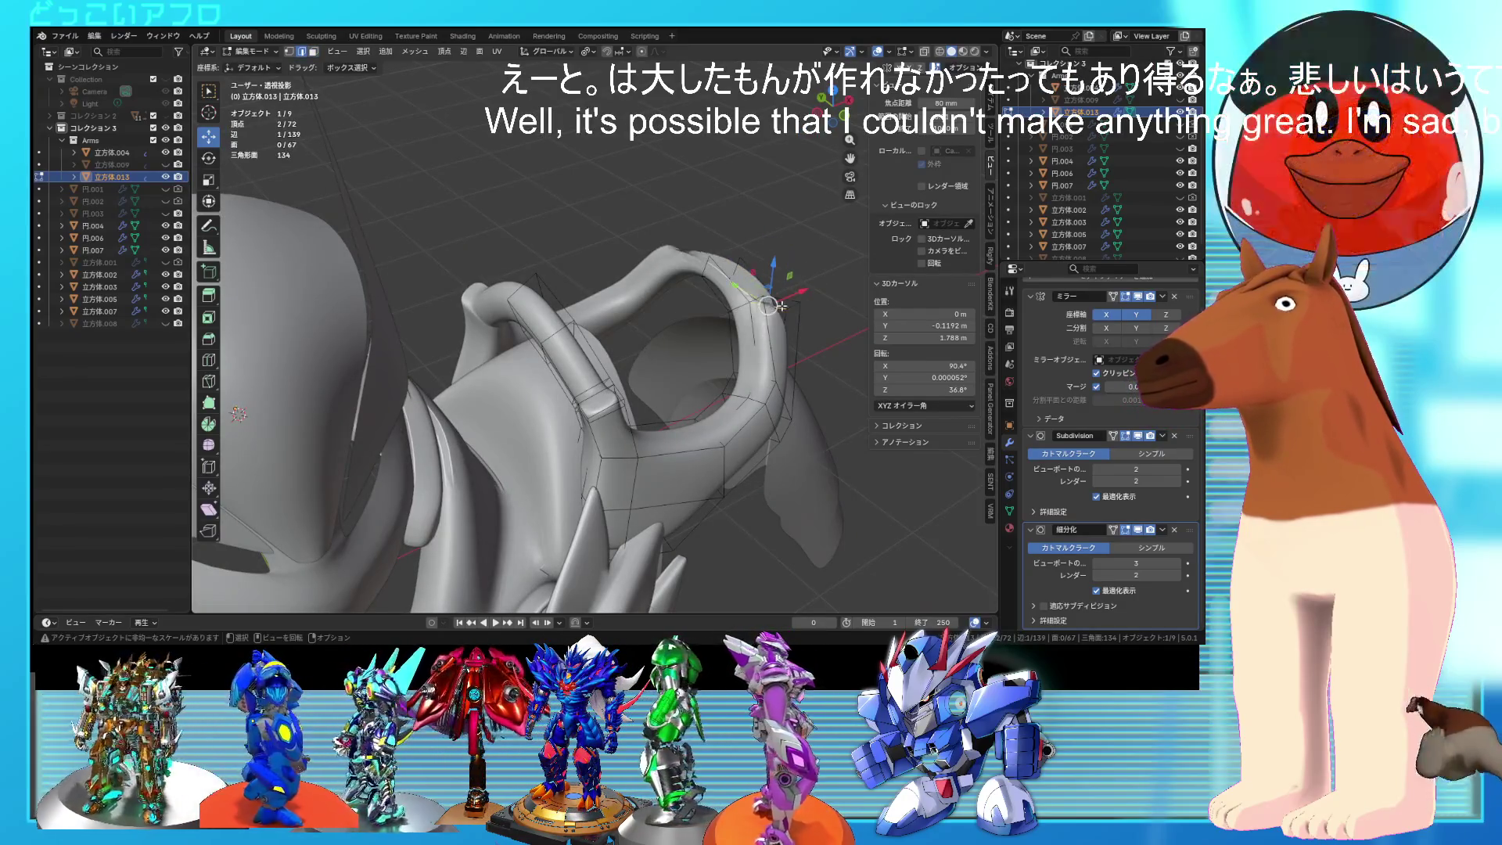
pyautogui.moveTo(782, 305)
pyautogui.mouseDown(button='middle')
pyautogui.moveTo(583, 283)
pyautogui.moveTo(667, 285)
pyautogui.moveTo(669, 315)
pyautogui.mouseUp(button='middle')
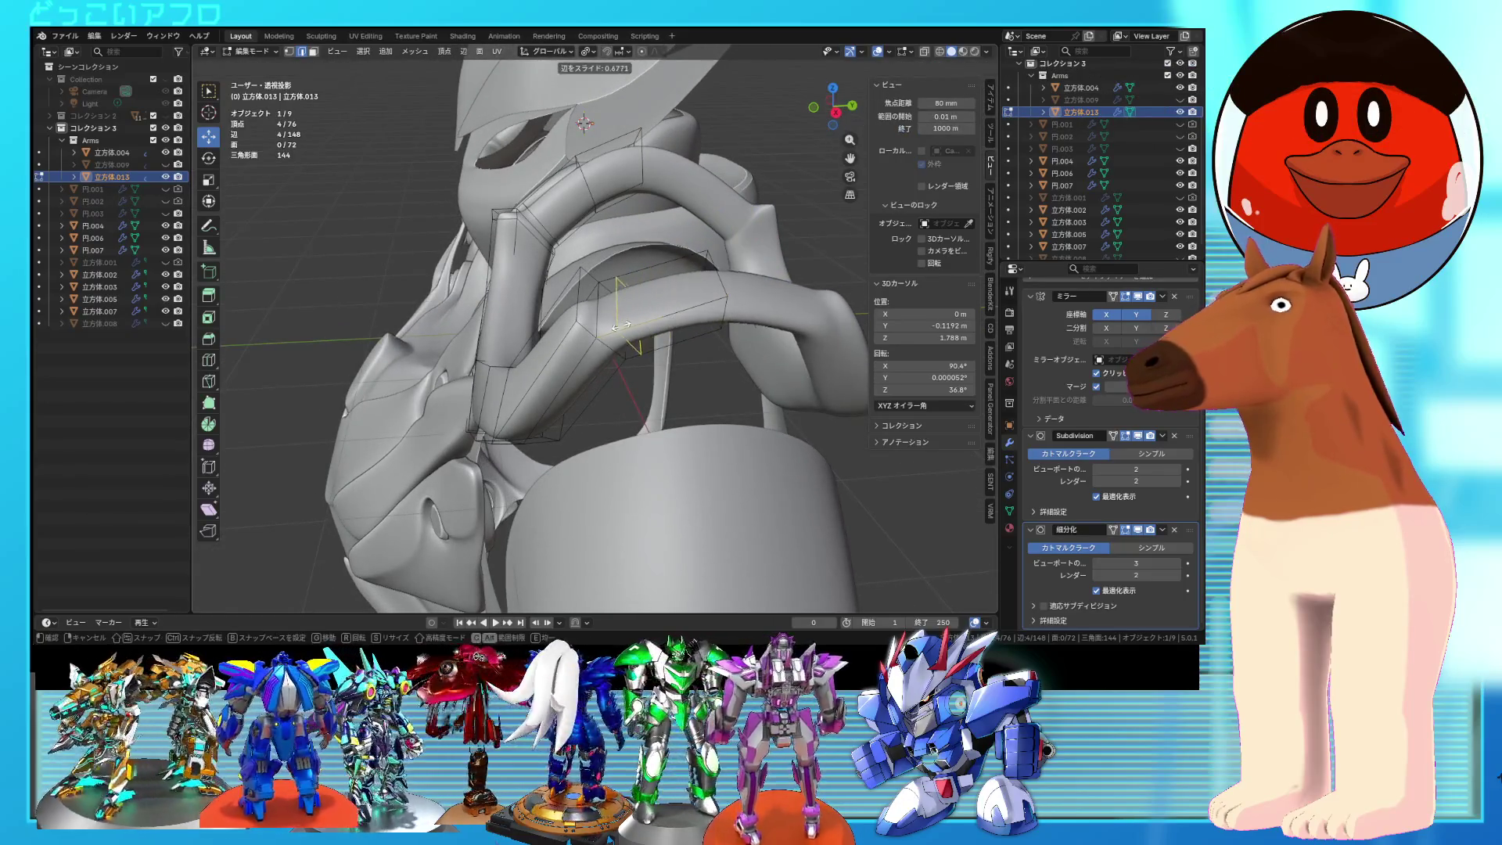
pyautogui.moveTo(618, 318)
pyautogui.mouseDown(button='middle')
pyautogui.moveTo(806, 327)
pyautogui.moveTo(668, 323)
pyautogui.mouseUp(button='middle')
pyautogui.hotkey('ctrl', 'r')
pyautogui.click(657, 313)
pyautogui.click(686, 305)
# Step: Return to Object Mode and save the blend file
pyautogui.press('Tab')
pyautogui.scroll(-3, 805, 327)
pyautogui.hotkey('ctrl', 's')
pyautogui.moveTo(749, 315)
pyautogui.mouseDown(button='middle')
pyautogui.moveTo(784, 292)
pyautogui.moveTo(752, 312)
pyautogui.moveTo(633, 323)
pyautogui.moveTo(696, 316)
pyautogui.moveTo(650, 293)
pyautogui.moveTo(601, 363)
pyautogui.moveTo(576, 345)
pyautogui.moveTo(726, 290)
pyautogui.moveTo(637, 239)
pyautogui.mouseUp(button='middle')
pyautogui.hotkey('ctrl', 's')
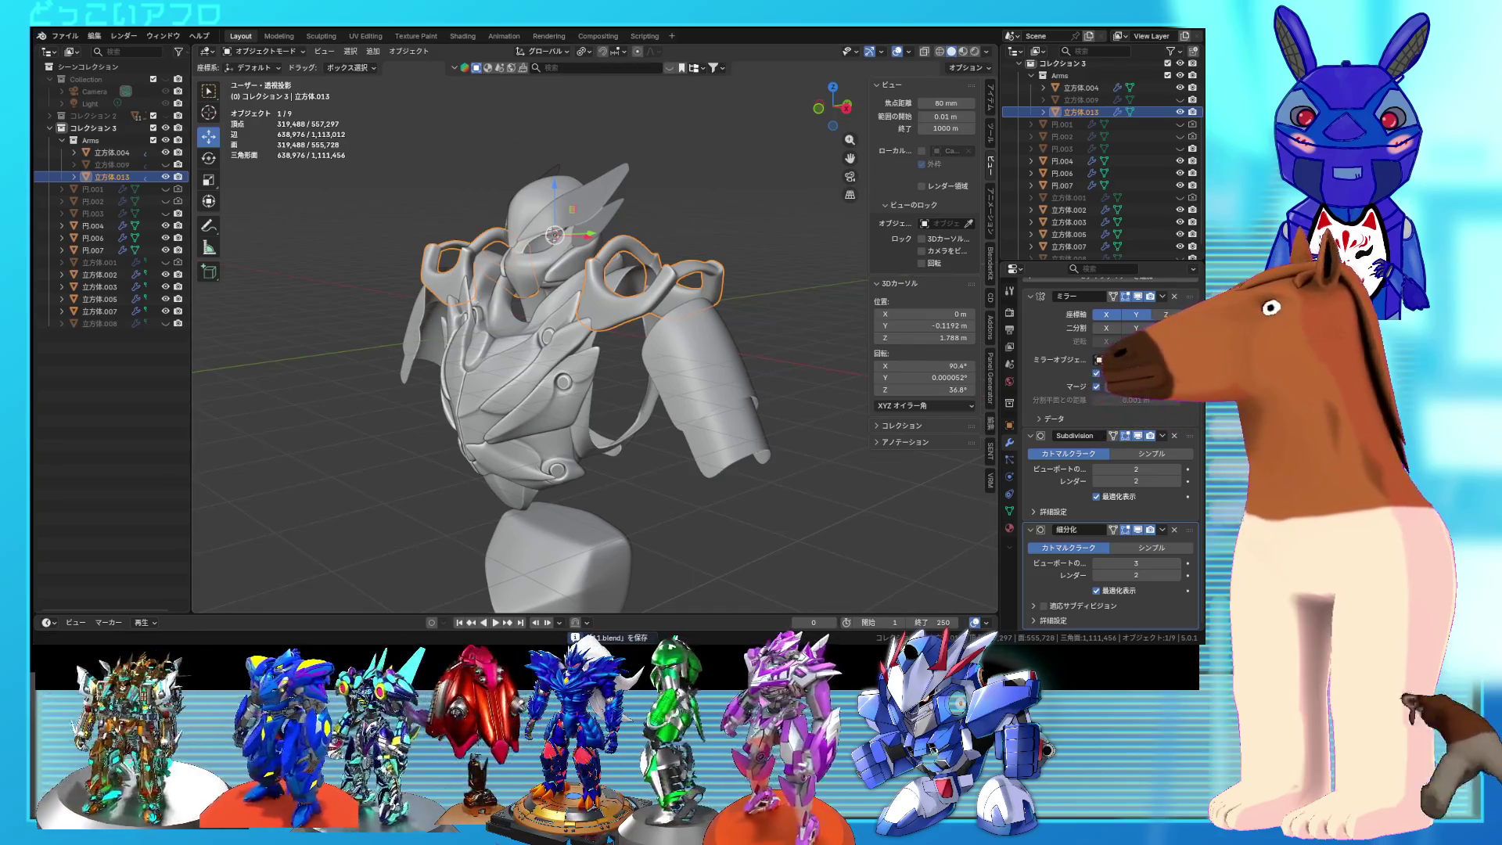
# Step: Select the upper-arm plate from an angled side view of the armor
pyautogui.moveTo(438, 407)
pyautogui.mouseDown(button='middle')
pyautogui.moveTo(322, 418)
pyautogui.moveTo(504, 404)
pyautogui.moveTo(595, 349)
pyautogui.mouseUp(button='middle')
pyautogui.scroll(6, 655, 341)
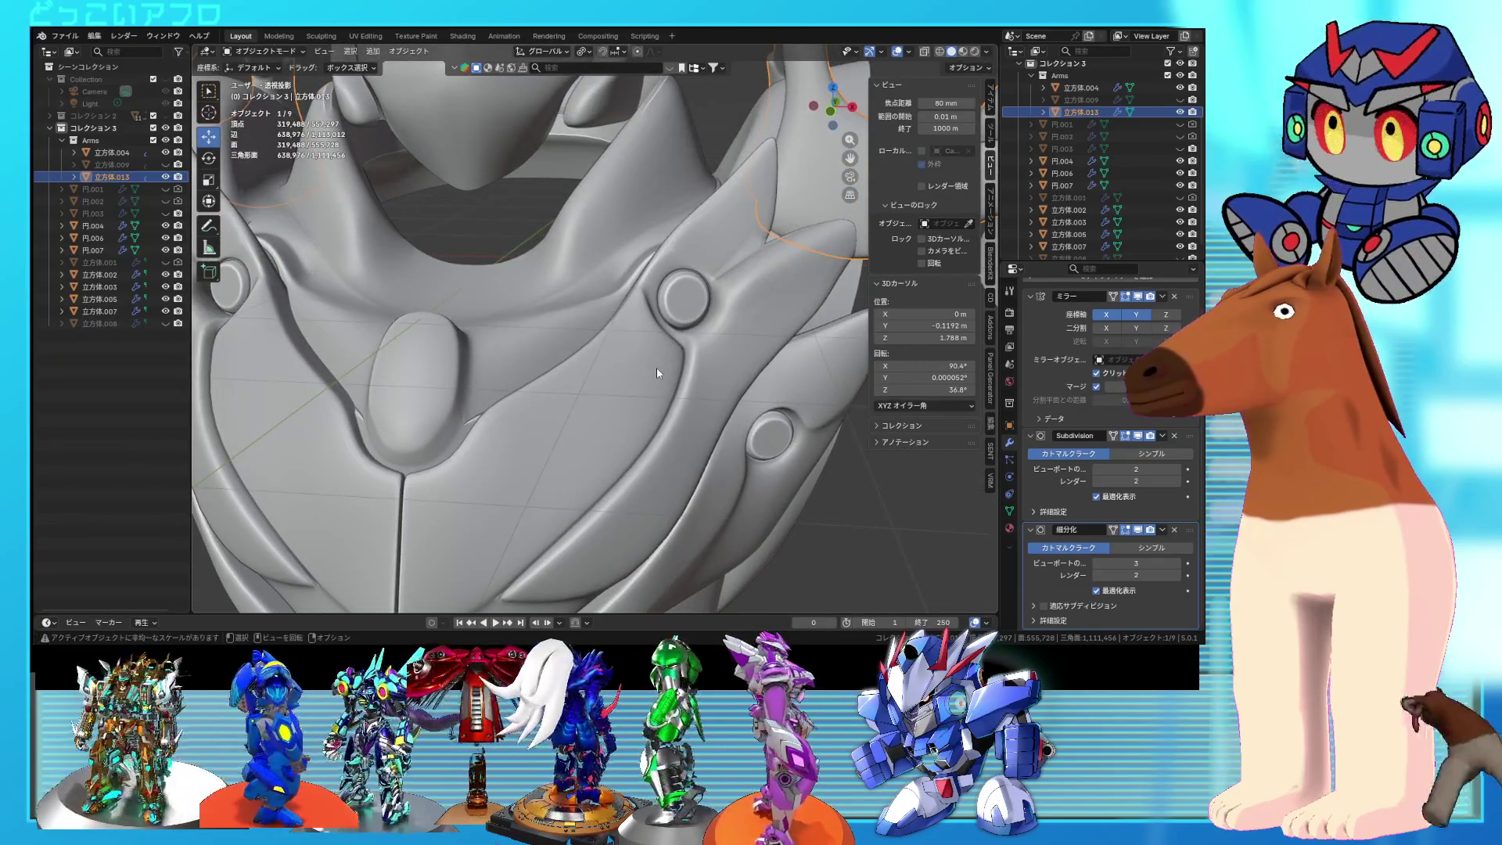
pyautogui.scroll(-6, 656, 367)
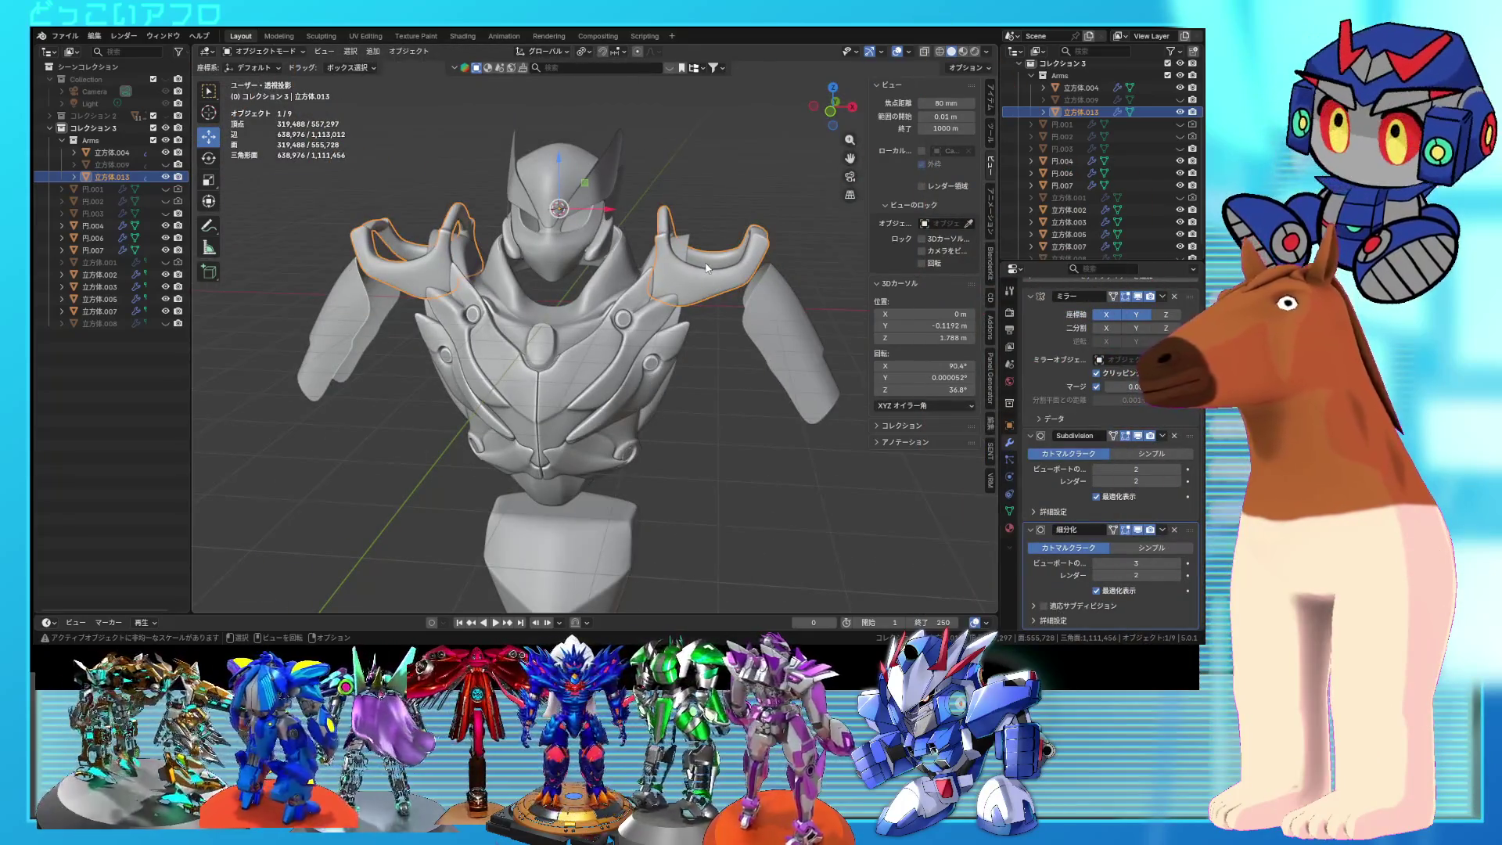
pyautogui.moveTo(705, 268)
pyautogui.mouseDown(button='middle')
pyautogui.moveTo(535, 263)
pyautogui.moveTo(677, 233)
pyautogui.moveTo(622, 235)
pyautogui.moveTo(463, 305)
pyautogui.mouseUp(button='middle')
pyautogui.click(525, 255)
pyautogui.click(443, 296)
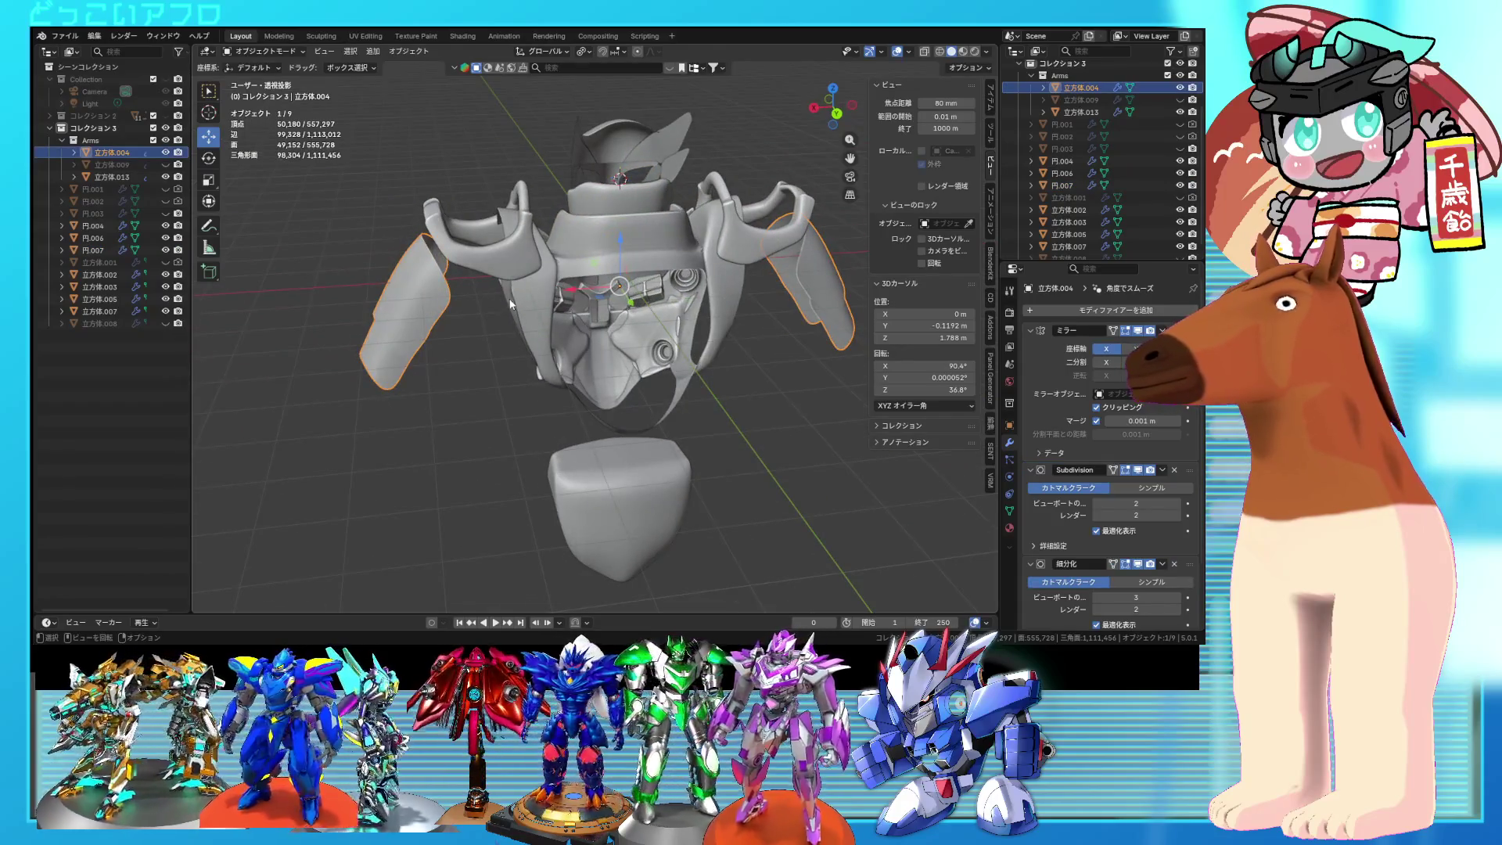
# Step: Raise the upper-arm plate's mesh 0.12216 m along Z, then select the shoulder pad
pyautogui.press('Tab')
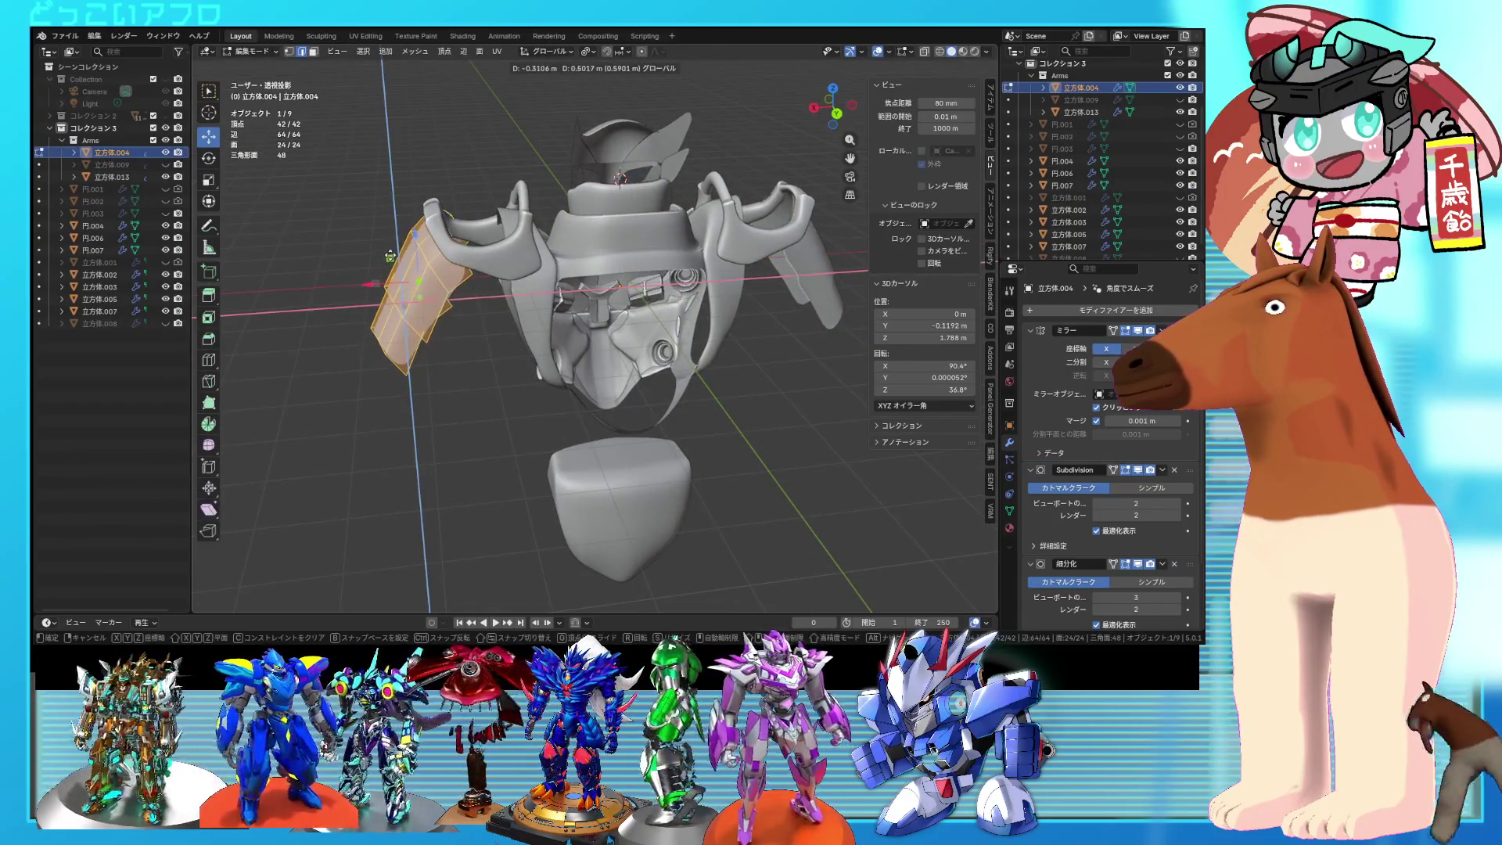
pyautogui.click(391, 258)
pyautogui.press('KP_3')
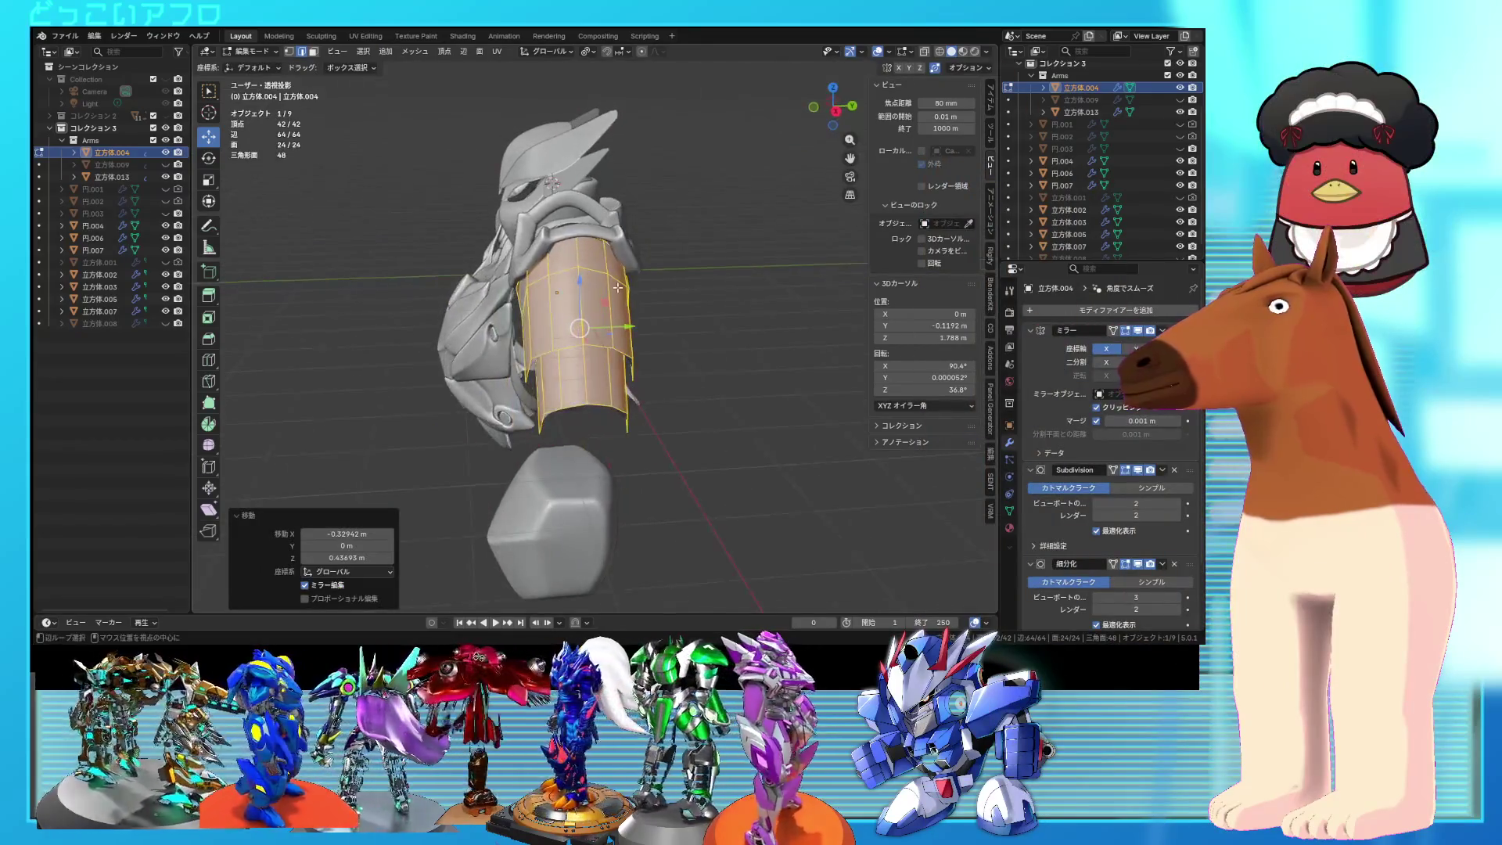
pyautogui.press('KP_5')
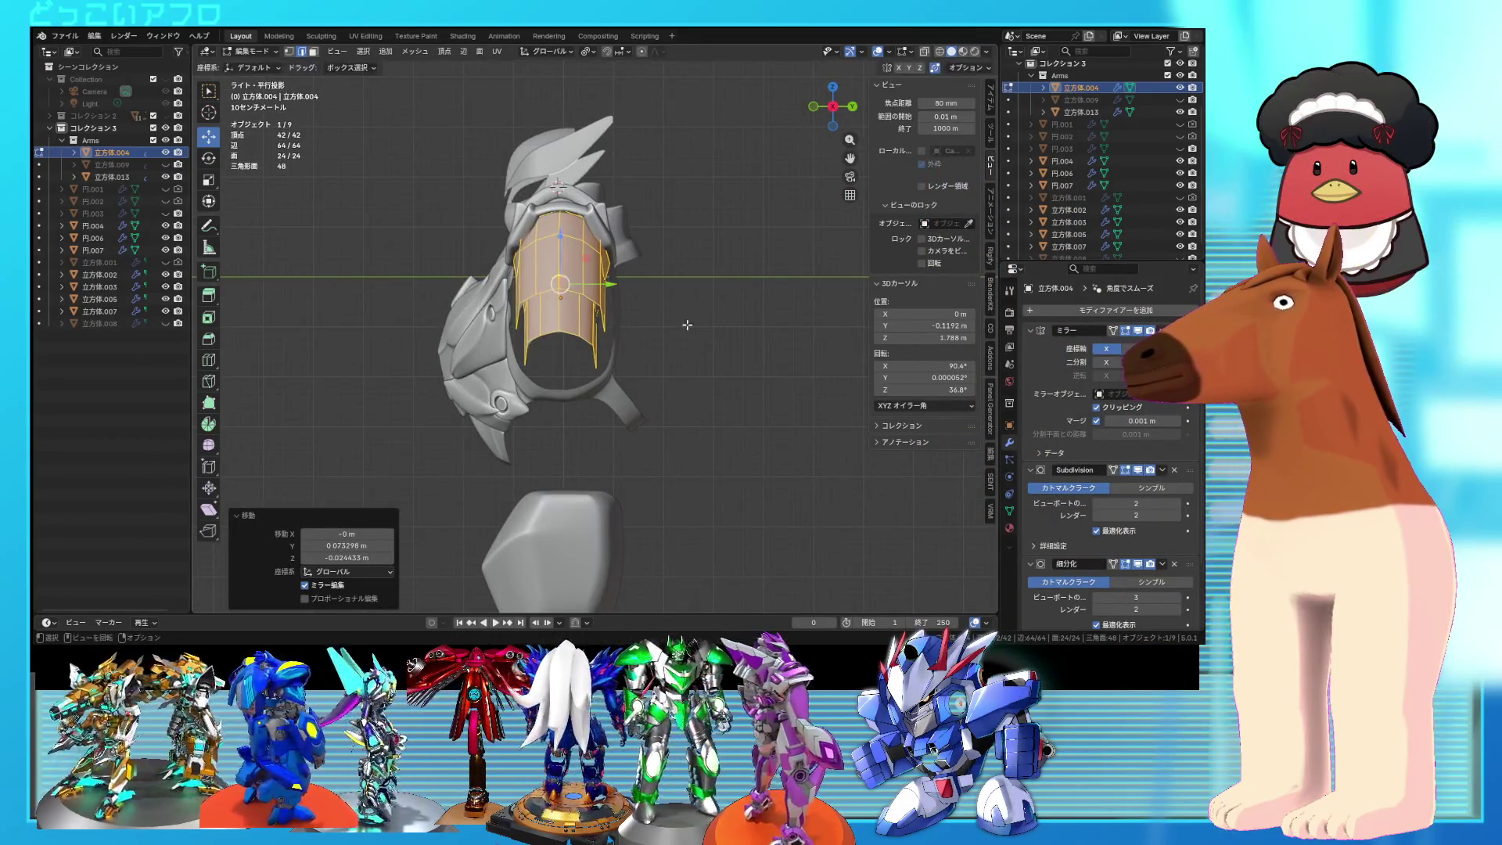
pyautogui.moveTo(683, 306); pyautogui.dragTo(734, 318, button='middle')
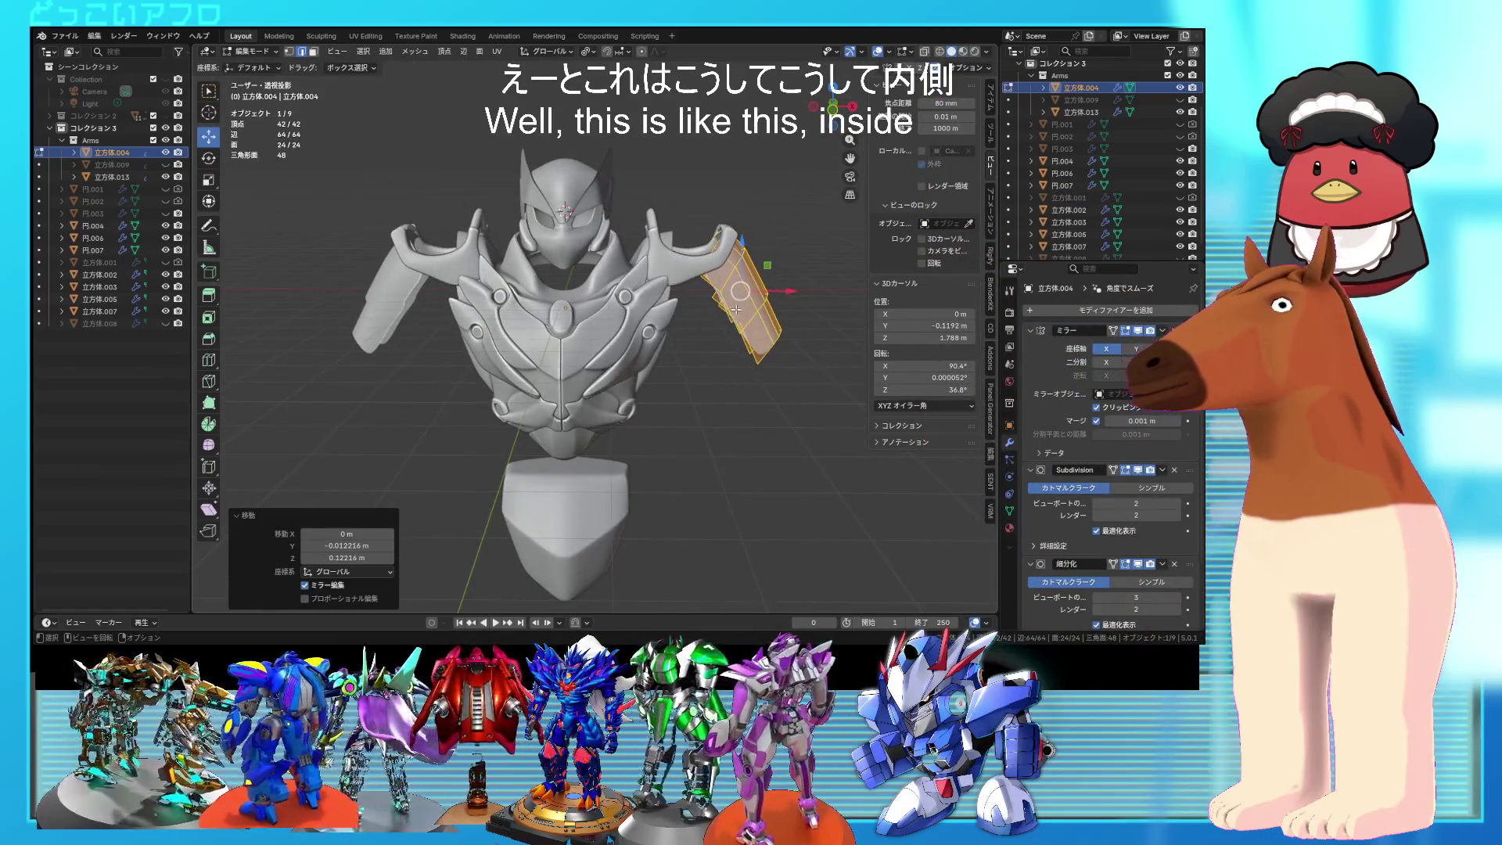
pyautogui.click(674, 287)
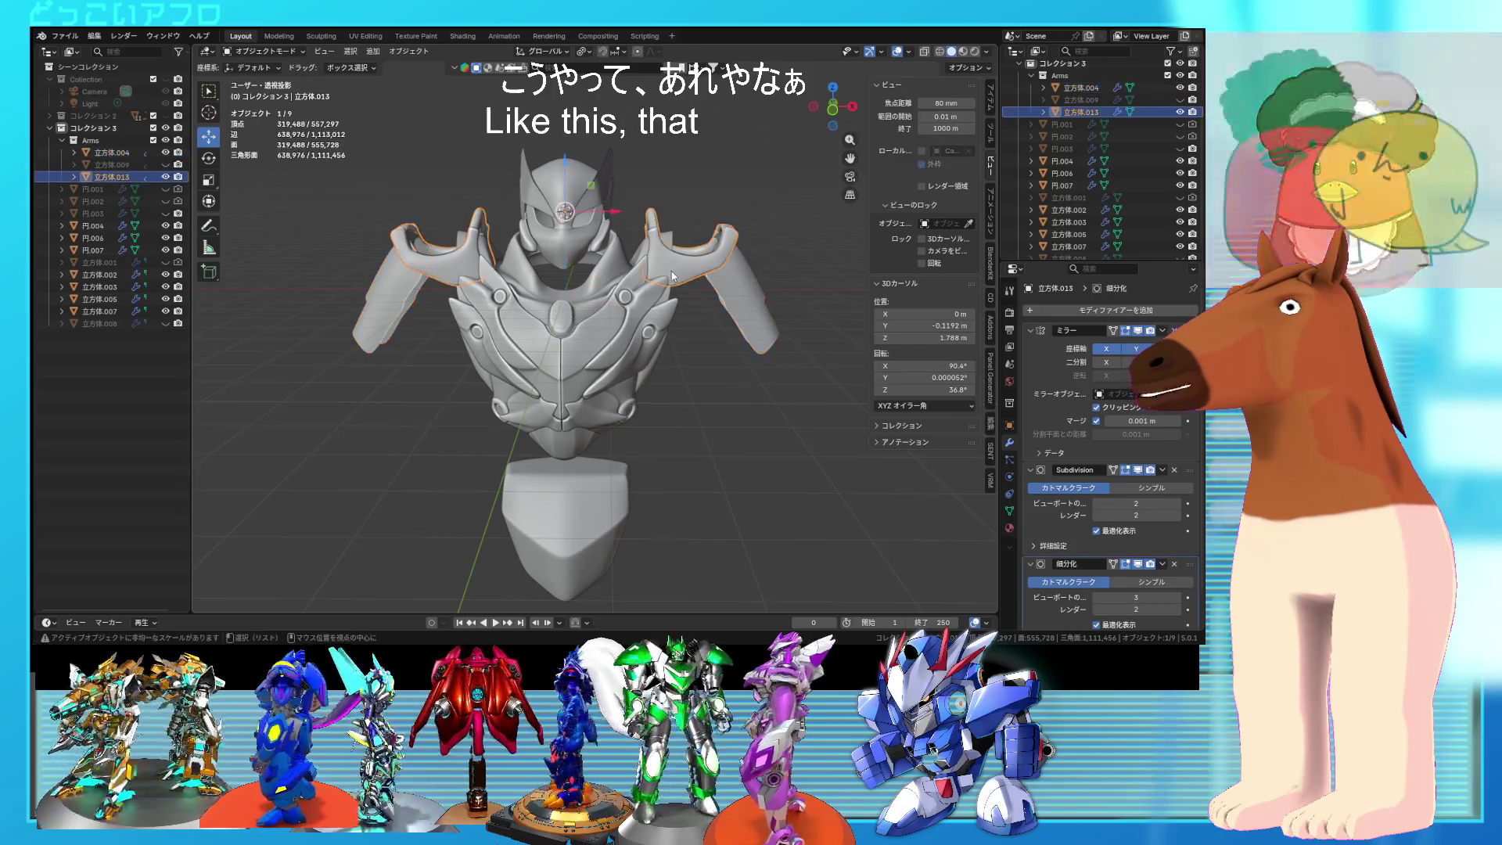
pyautogui.press('KP_1')
# Step: Select all of the shoulder pad's vertices and tilt the pad to a new angle
pyautogui.press('a')
pyautogui.hotkey('shift', 'z')
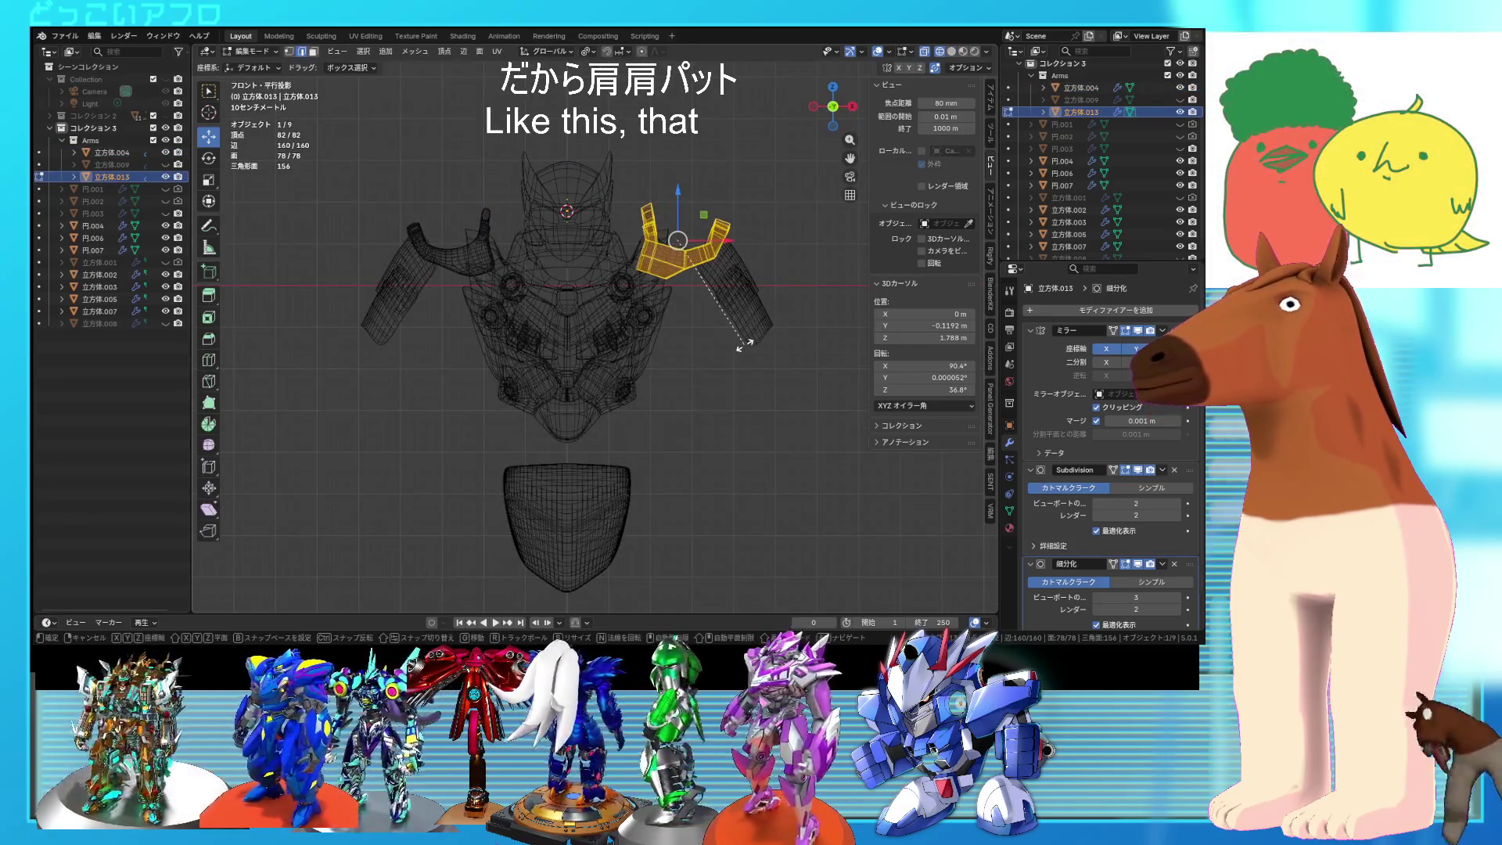
pyautogui.click(768, 314)
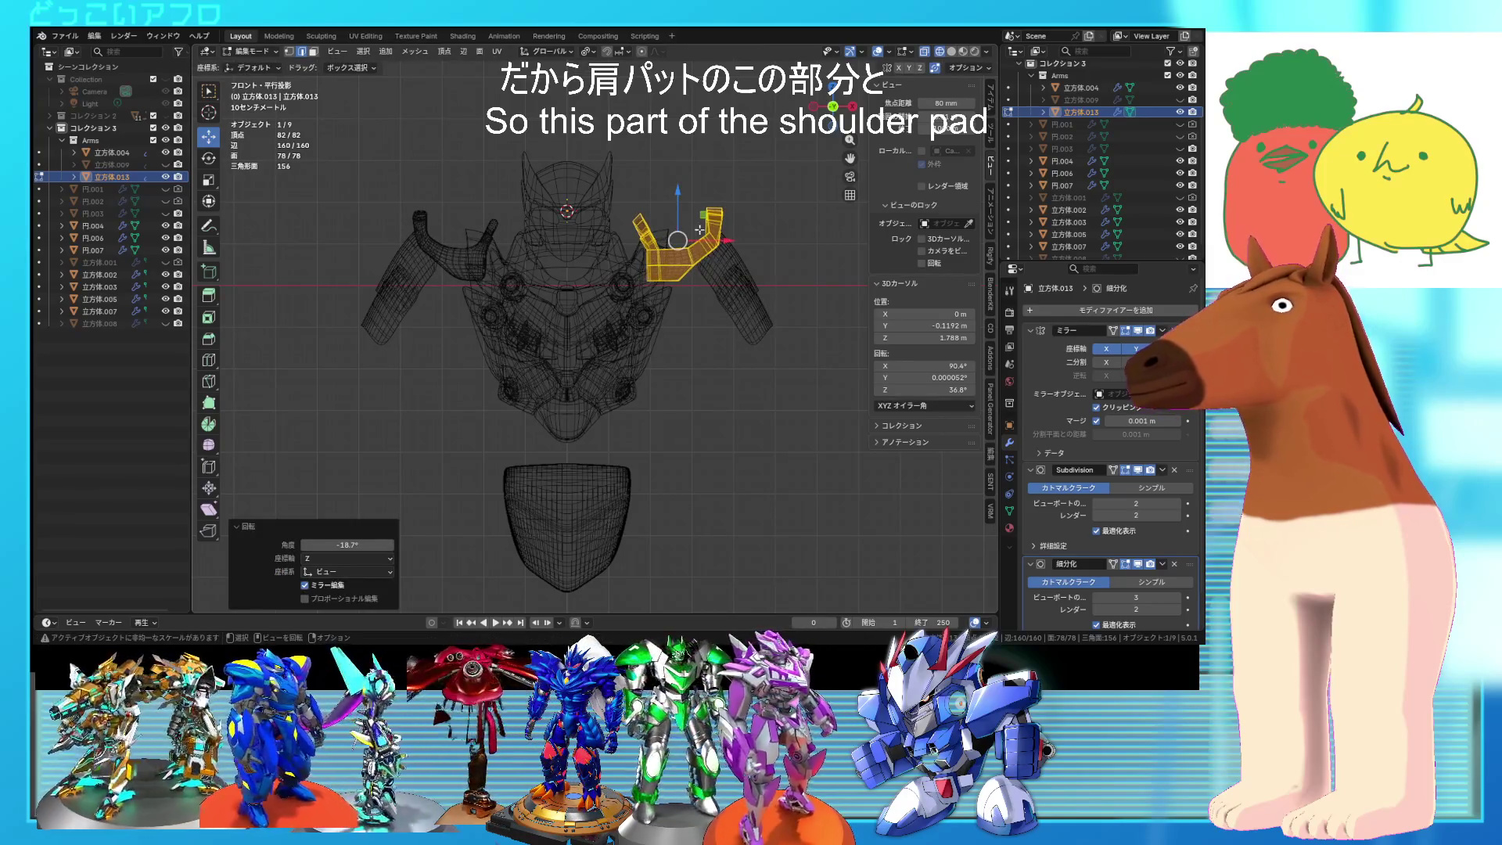
pyautogui.click(765, 289)
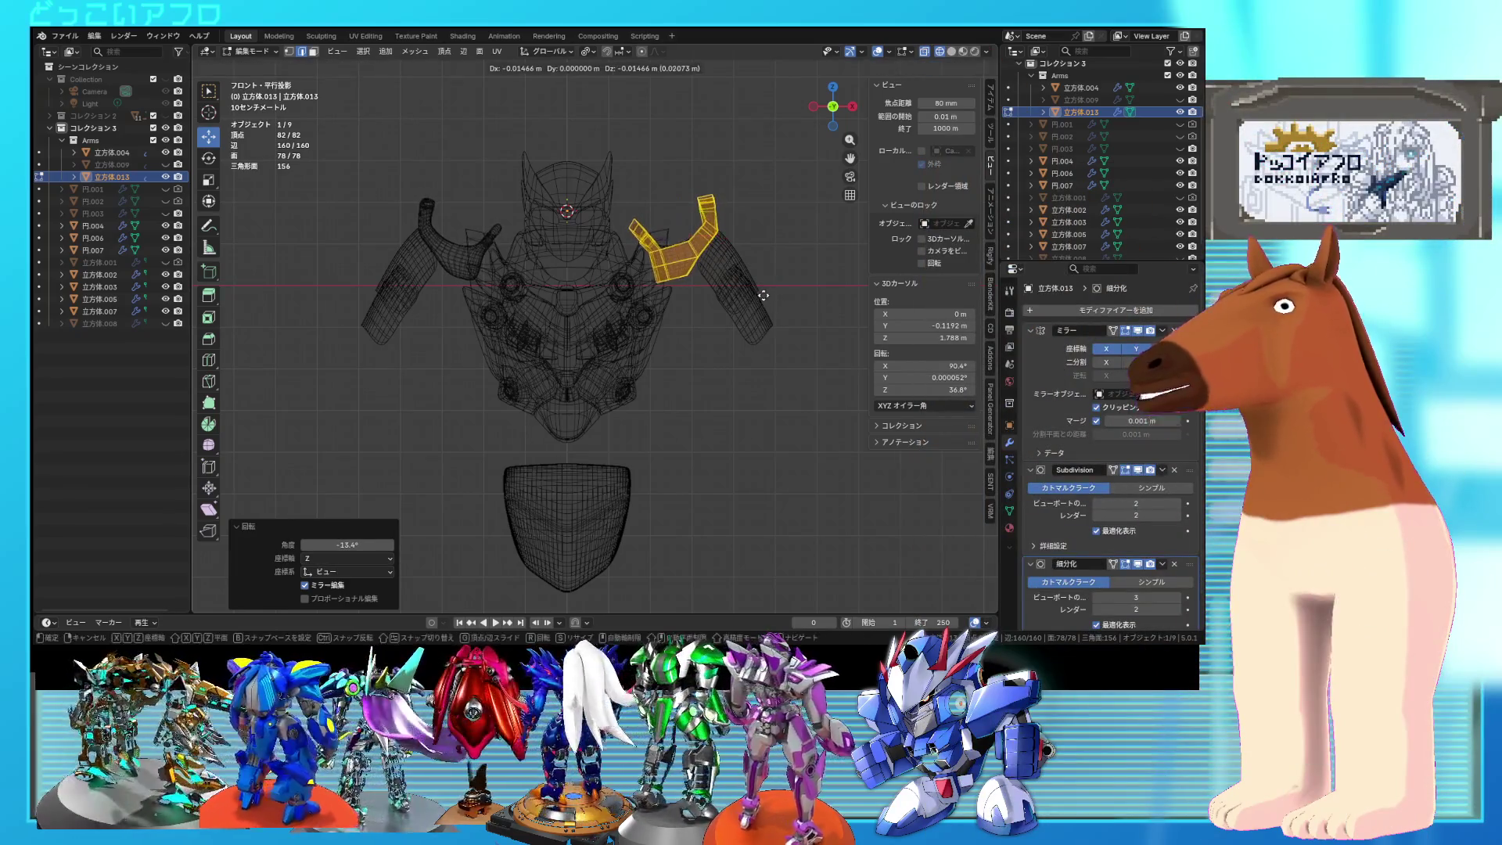
pyautogui.hotkey('shift', 'z')
pyautogui.moveTo(764, 295); pyautogui.dragTo(480, 333, button='middle')
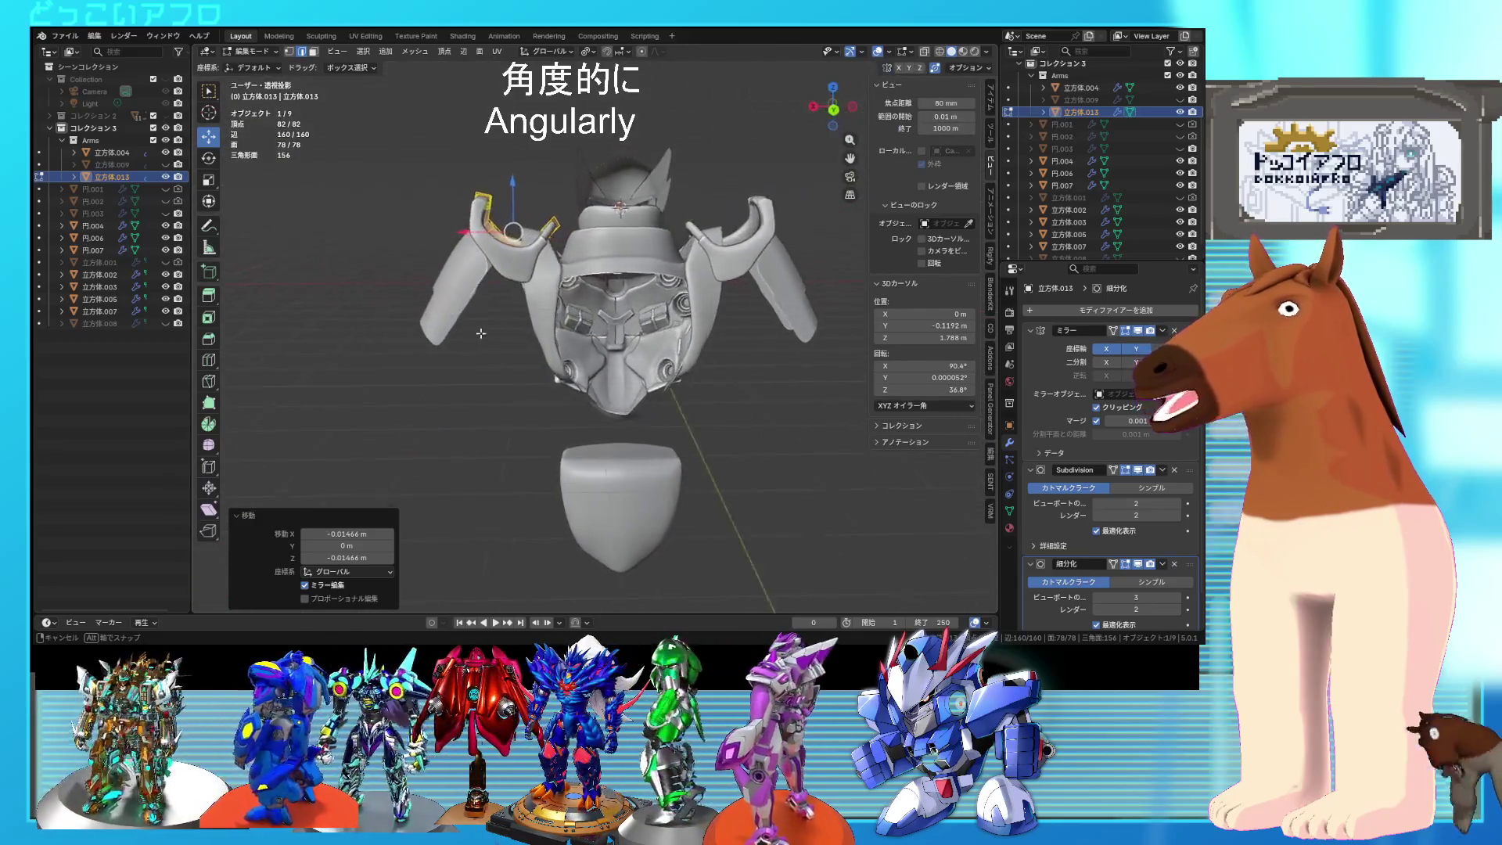
pyautogui.moveTo(572, 233)
pyautogui.mouseDown(button='middle')
pyautogui.moveTo(780, 306)
pyautogui.moveTo(578, 316)
pyautogui.moveTo(739, 302)
pyautogui.moveTo(722, 342)
pyautogui.mouseUp(button='middle')
pyautogui.press('Tab')
pyautogui.press('Tab')
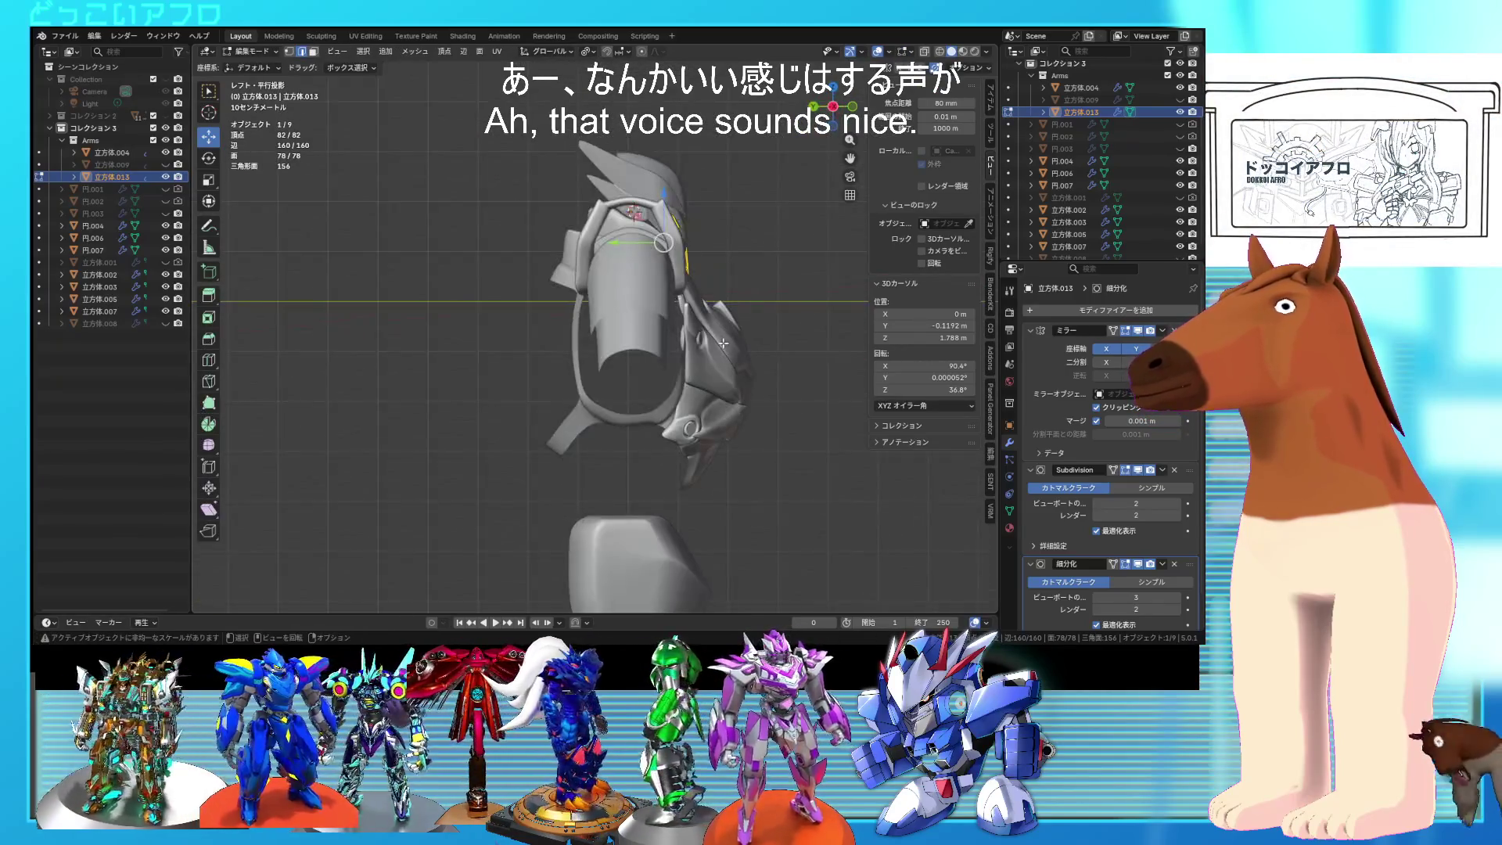
pyautogui.press('KP_1')
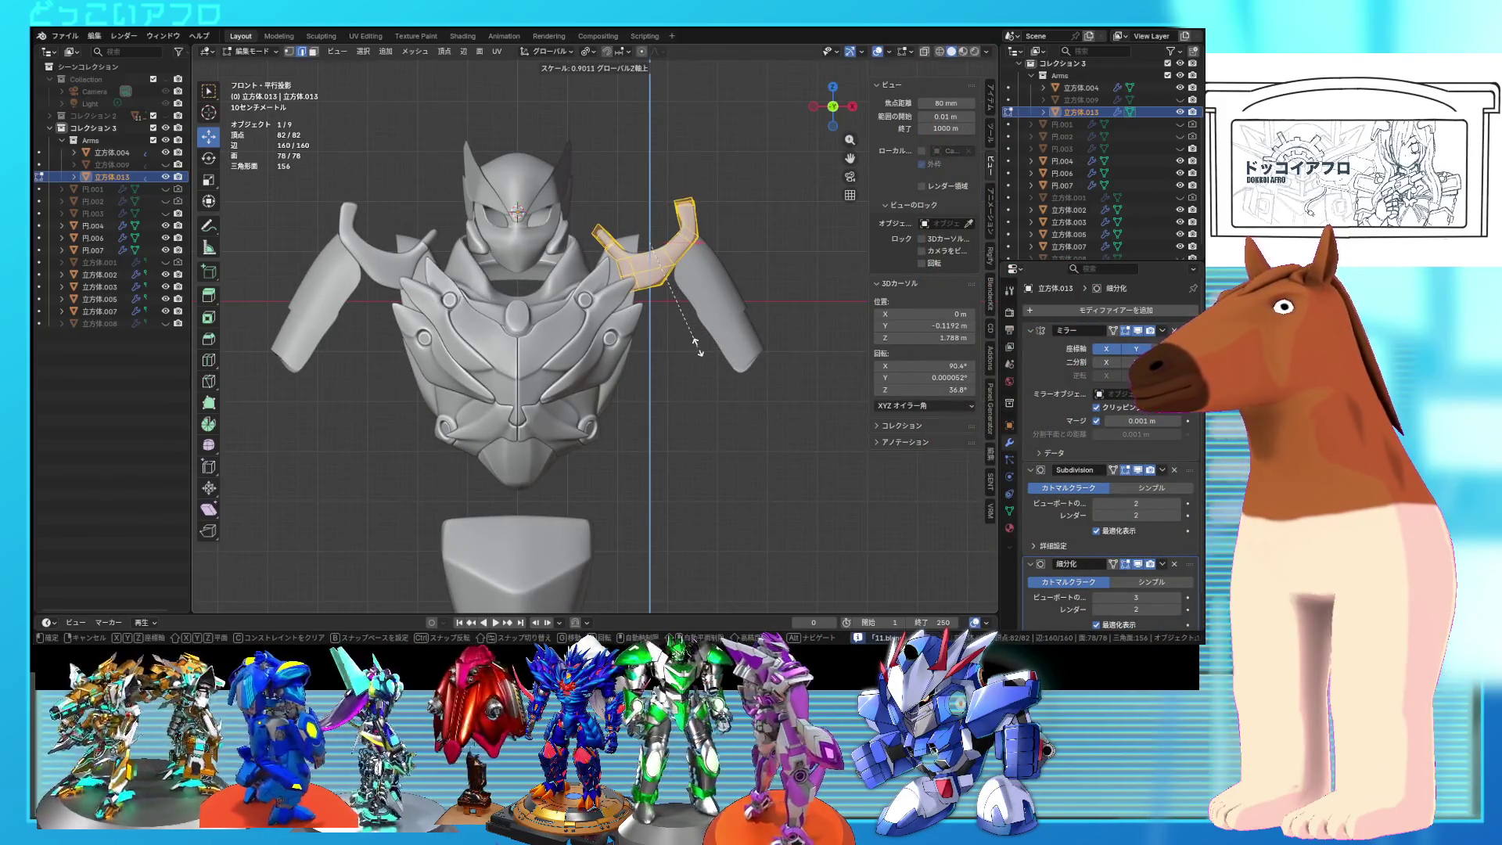
# Step: Flatten the shoulder pad to 0.901 in Z, lower it slightly, and save
pyautogui.click(698, 350)
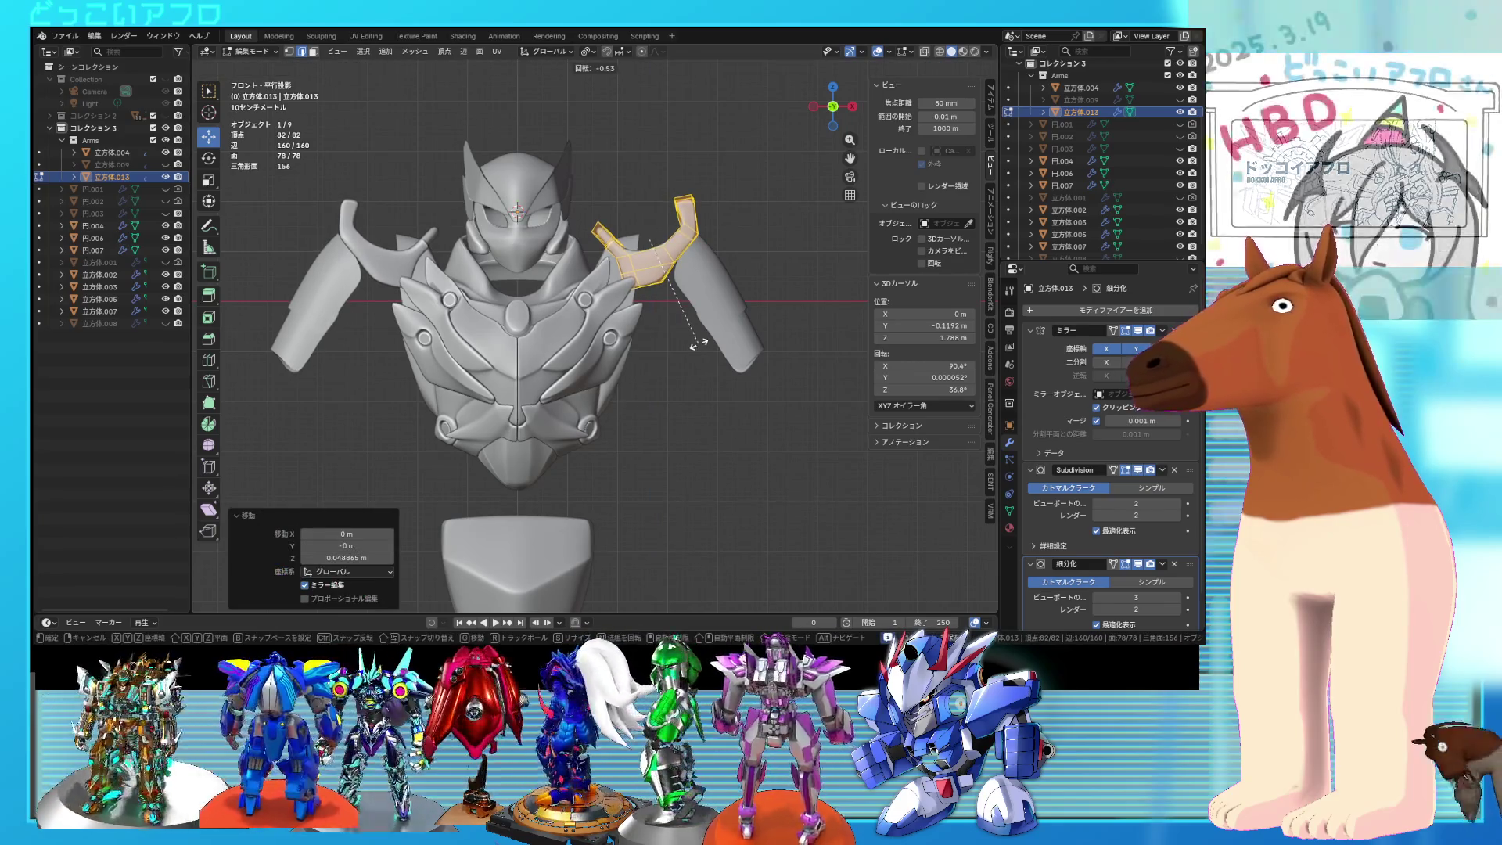
pyautogui.click(707, 345)
pyautogui.moveTo(707, 344)
pyautogui.mouseDown(button='middle')
pyautogui.moveTo(767, 351)
pyautogui.moveTo(709, 342)
pyautogui.mouseUp(button='middle')
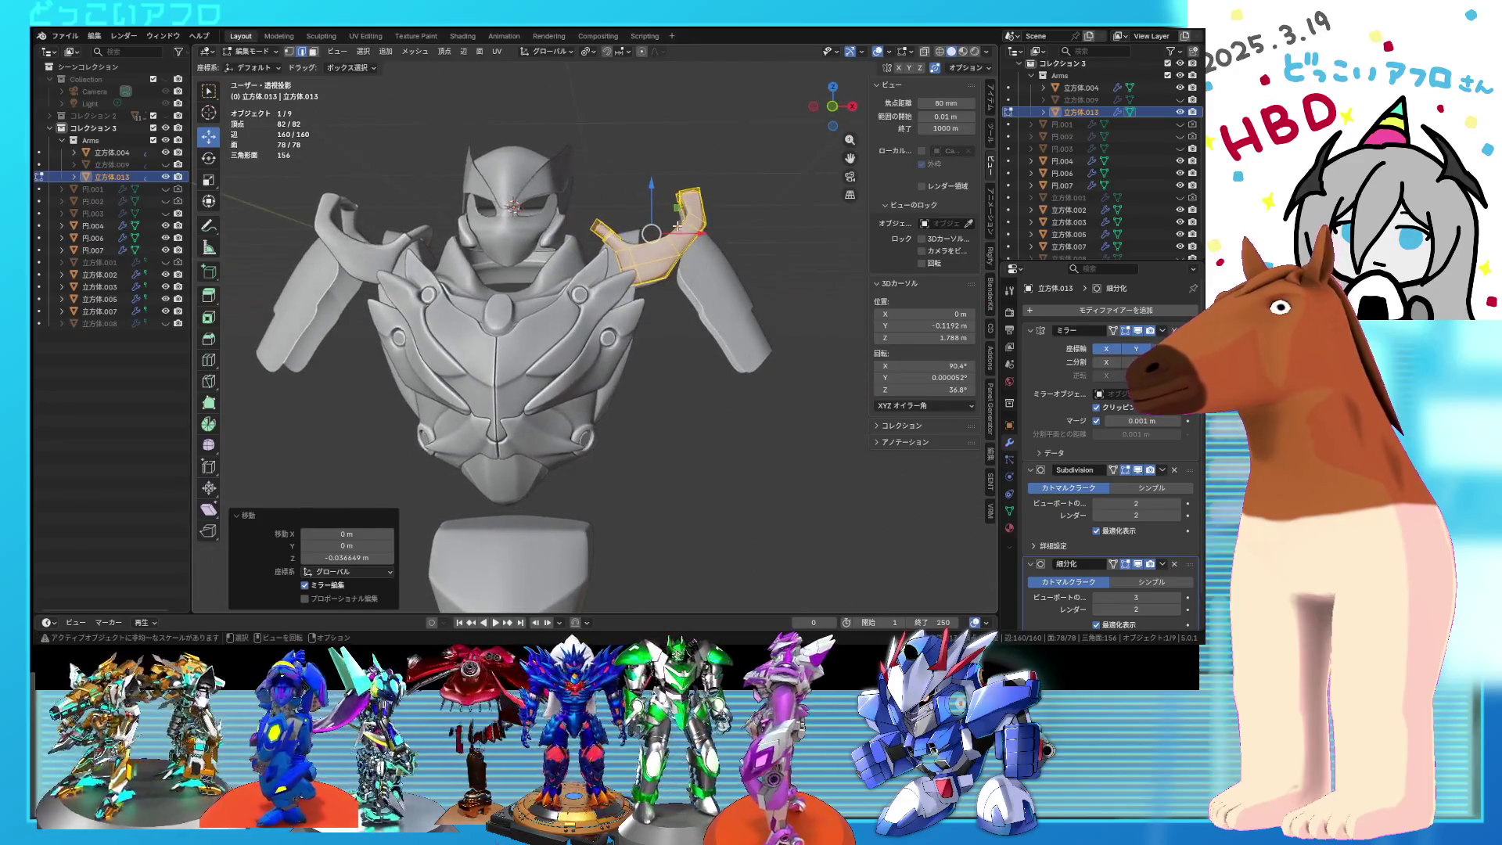
pyautogui.press('Tab')
pyautogui.scroll(-2, 666, 202)
pyautogui.hotkey('ctrl', 's')
pyautogui.moveTo(665, 202); pyautogui.dragTo(624, 292, button='middle')
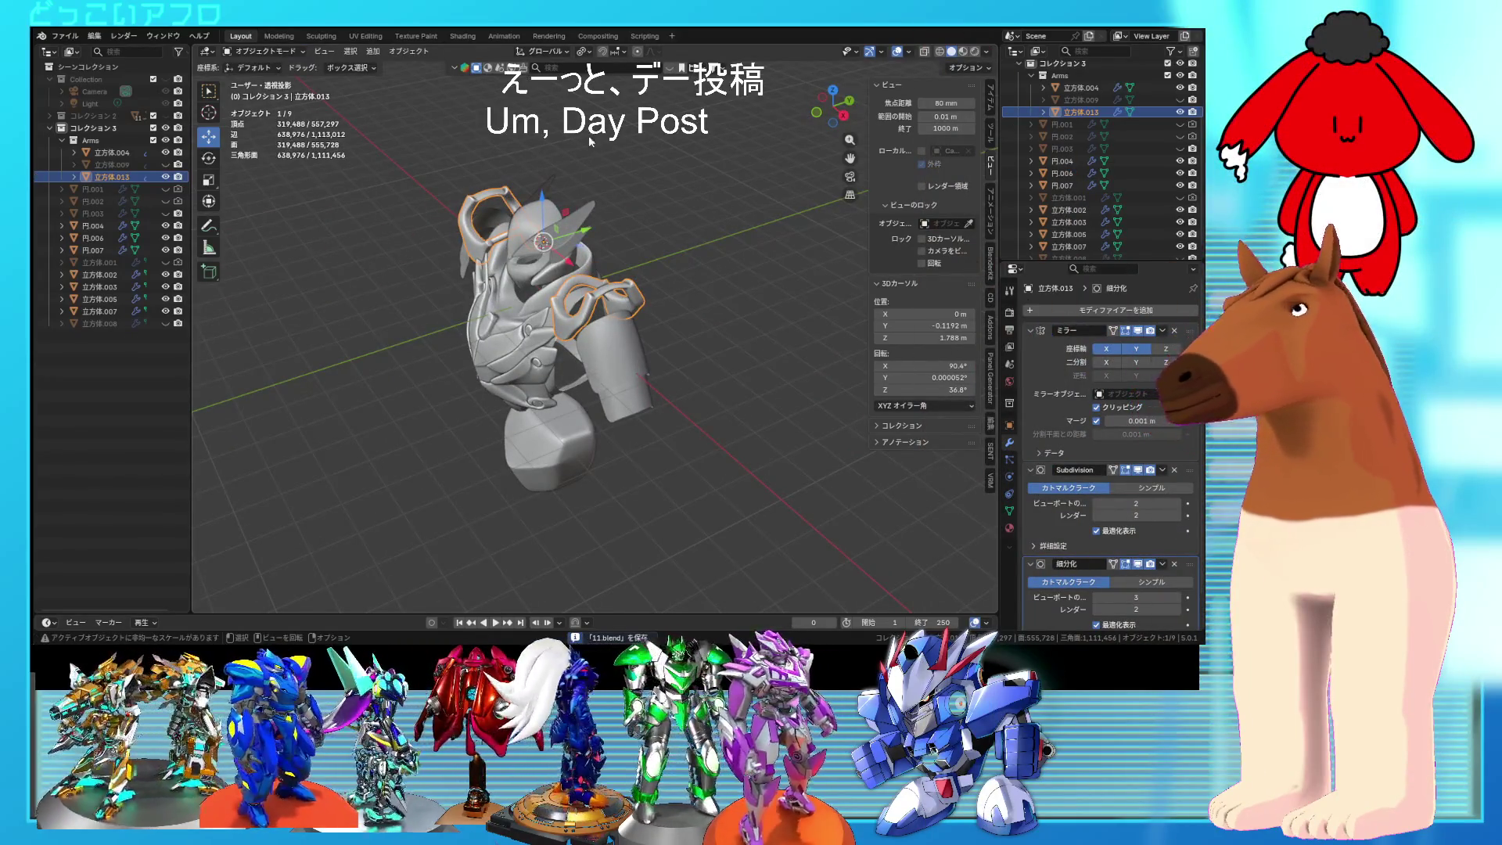
pyautogui.scroll(6, 623, 324)
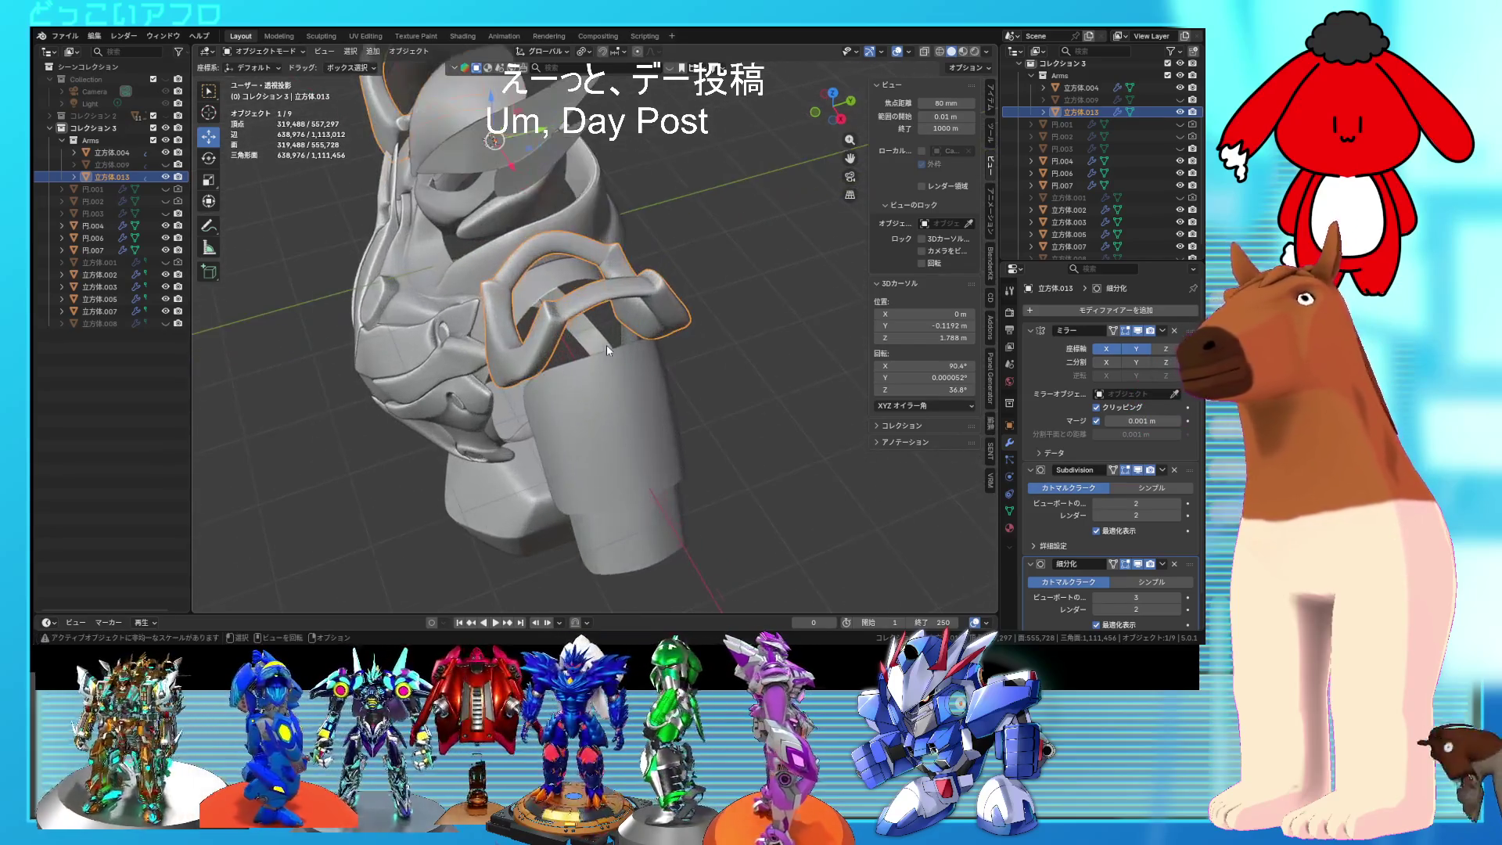
# Step: Snap the 3D cursor to a shoulder pad edge at X 1.299, Y −0.05136, Z 2.099 m
pyautogui.press('Tab')
pyautogui.click(568, 354)
pyautogui.hotkey('shift', 's')
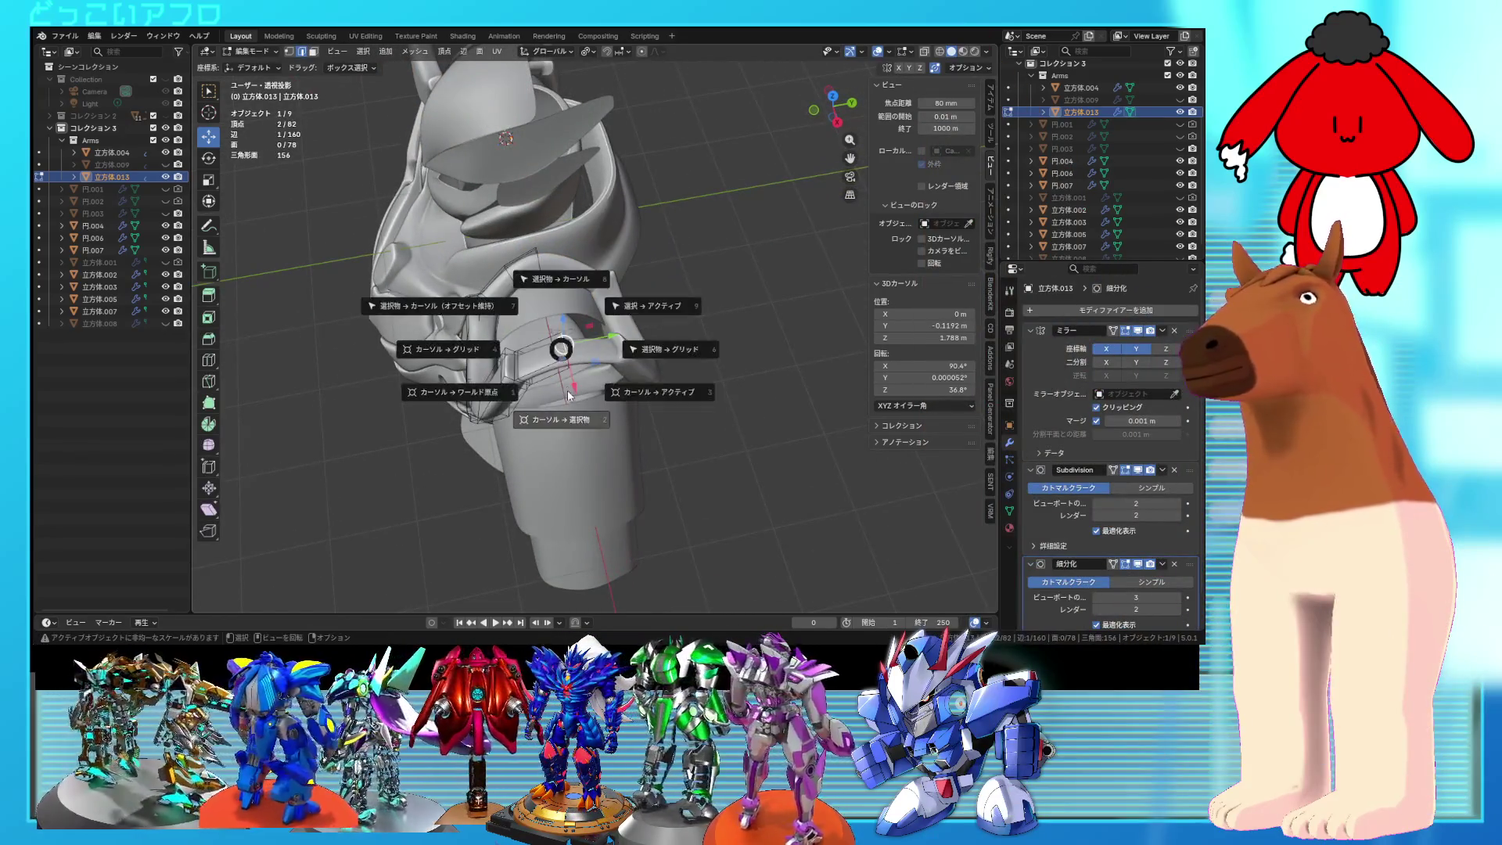
pyautogui.click(571, 391)
pyautogui.moveTo(572, 392); pyautogui.dragTo(633, 335, button='middle')
pyautogui.hotkey('ctrl', 's')
pyautogui.press('KP_1')
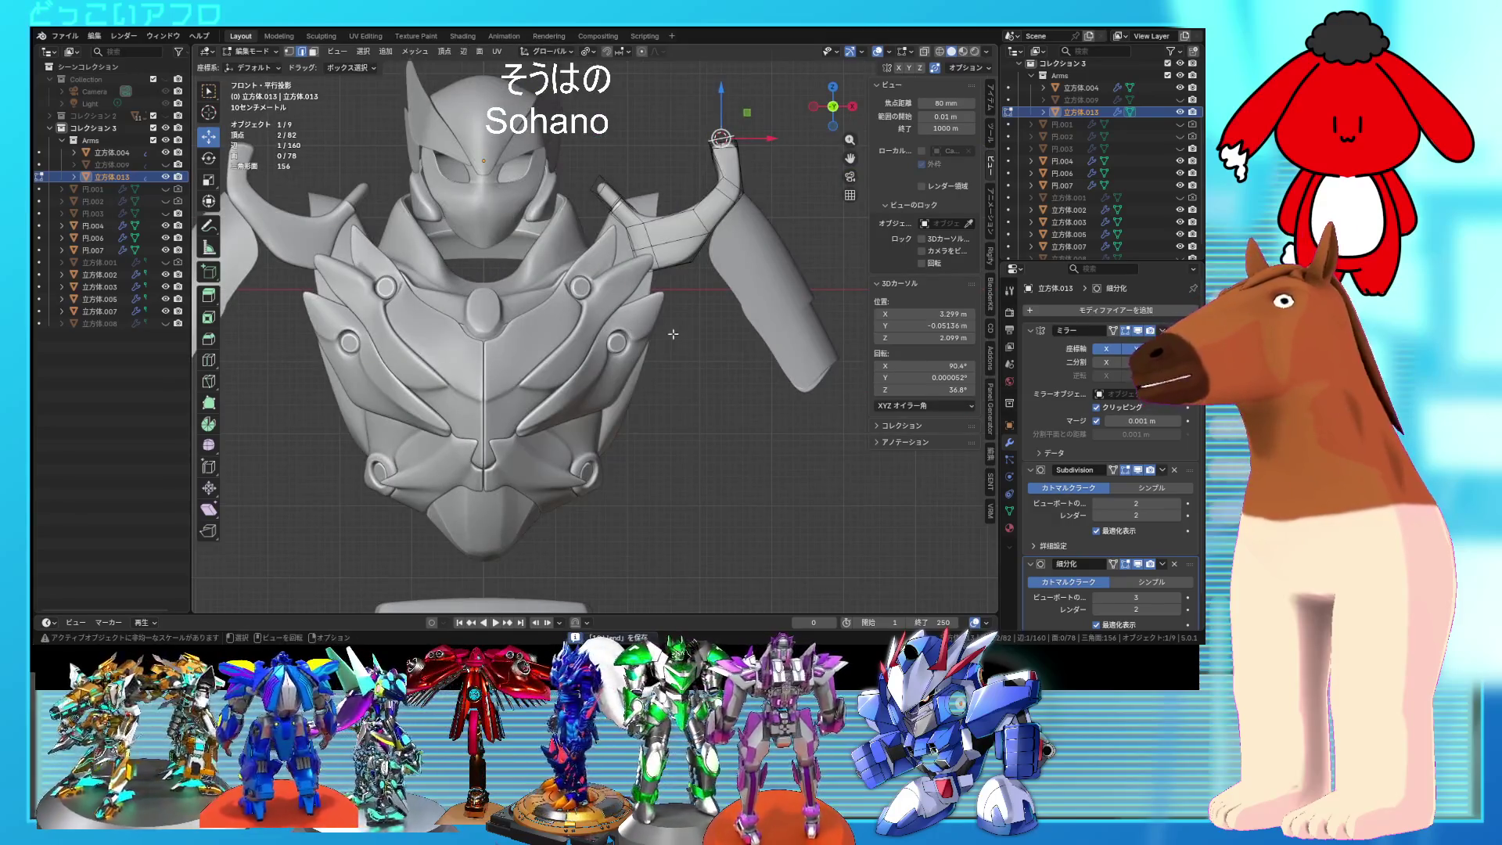
pyautogui.press('Tab')
pyautogui.hotkey('shift', 'a')
pyautogui.moveTo(647, 332)
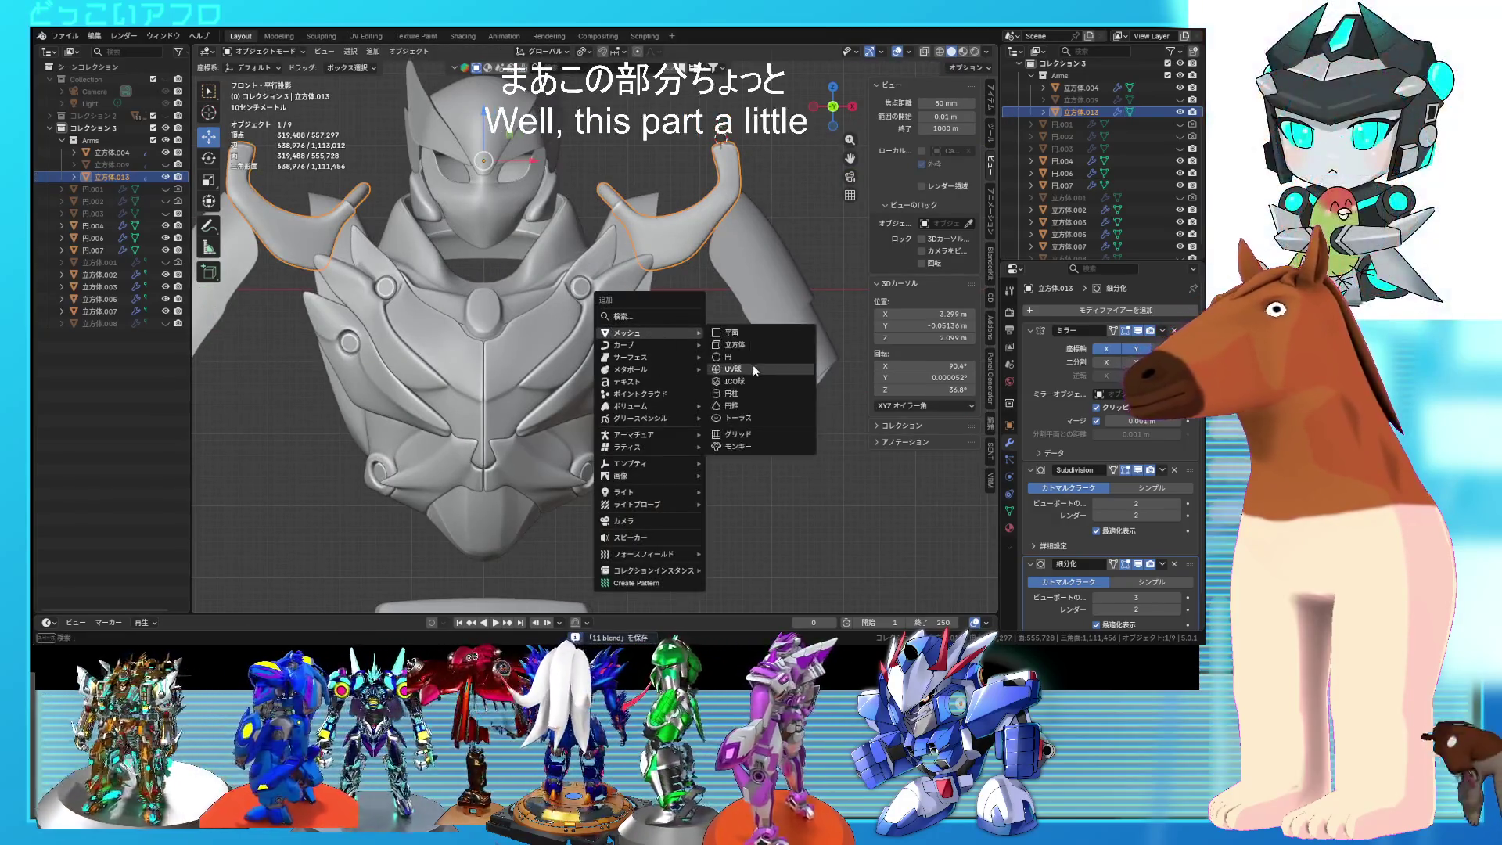
# Step: Add an 8-ring UV sphere, auto-smooth and subdivide it, and lower it 1.7815 m onto the shoulder
pyautogui.click(749, 368)
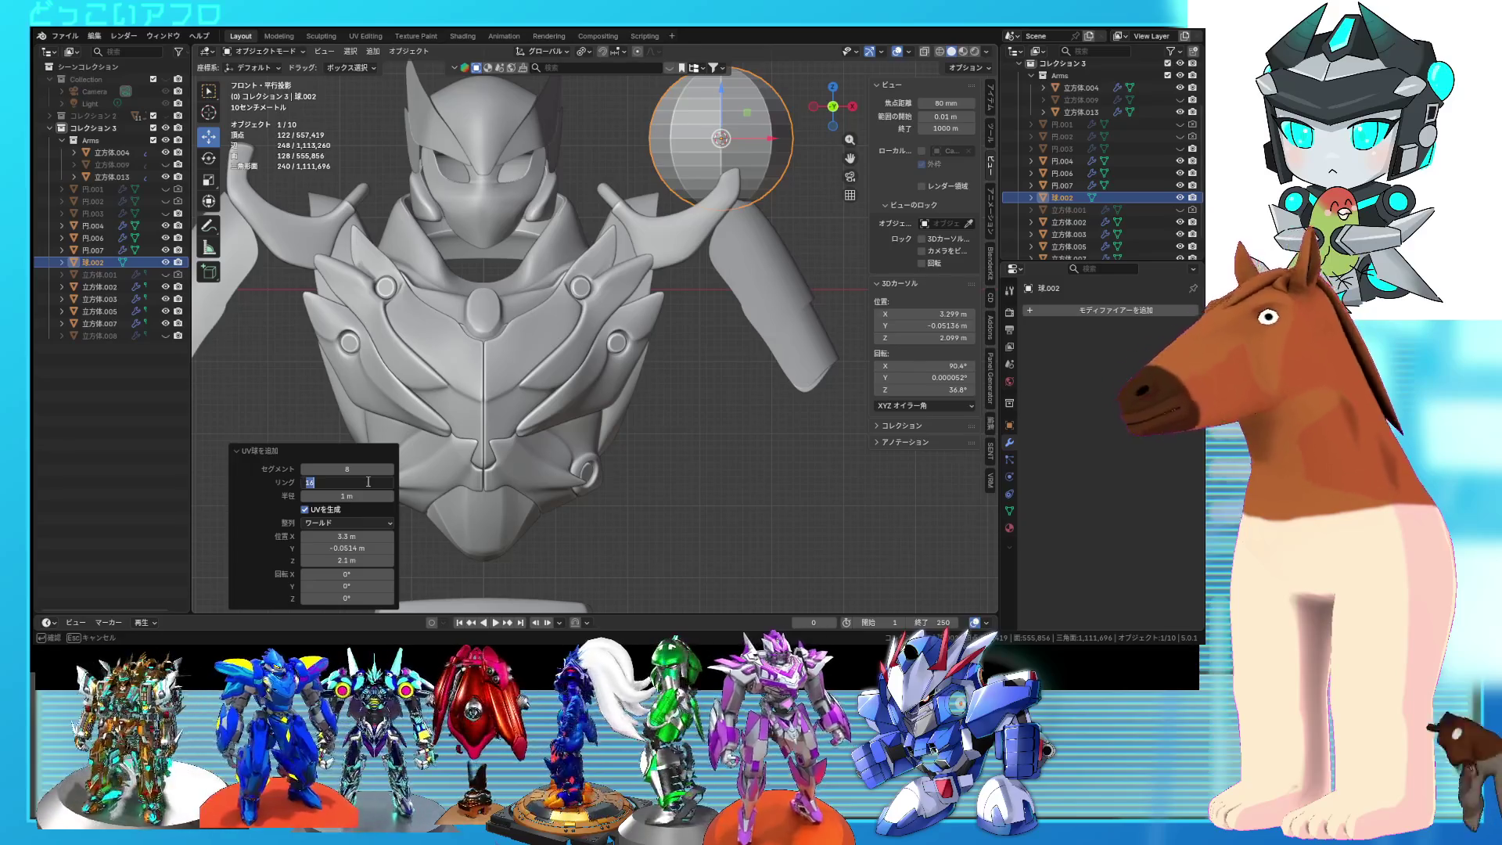
pyautogui.write('8')
pyautogui.press('Return')
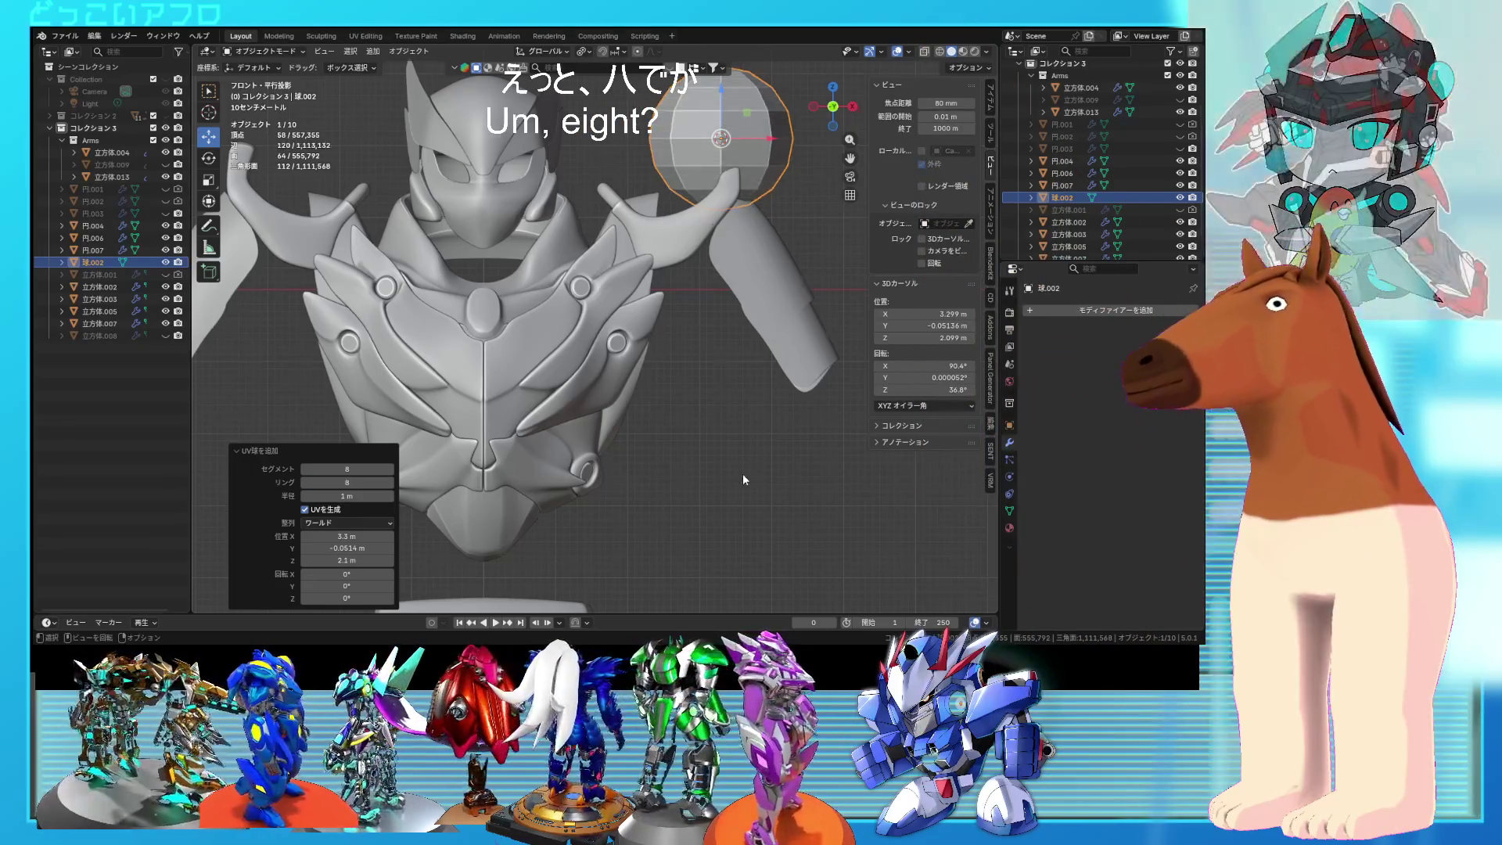
pyautogui.scroll(-1, 743, 472)
pyautogui.rightClick(735, 211)
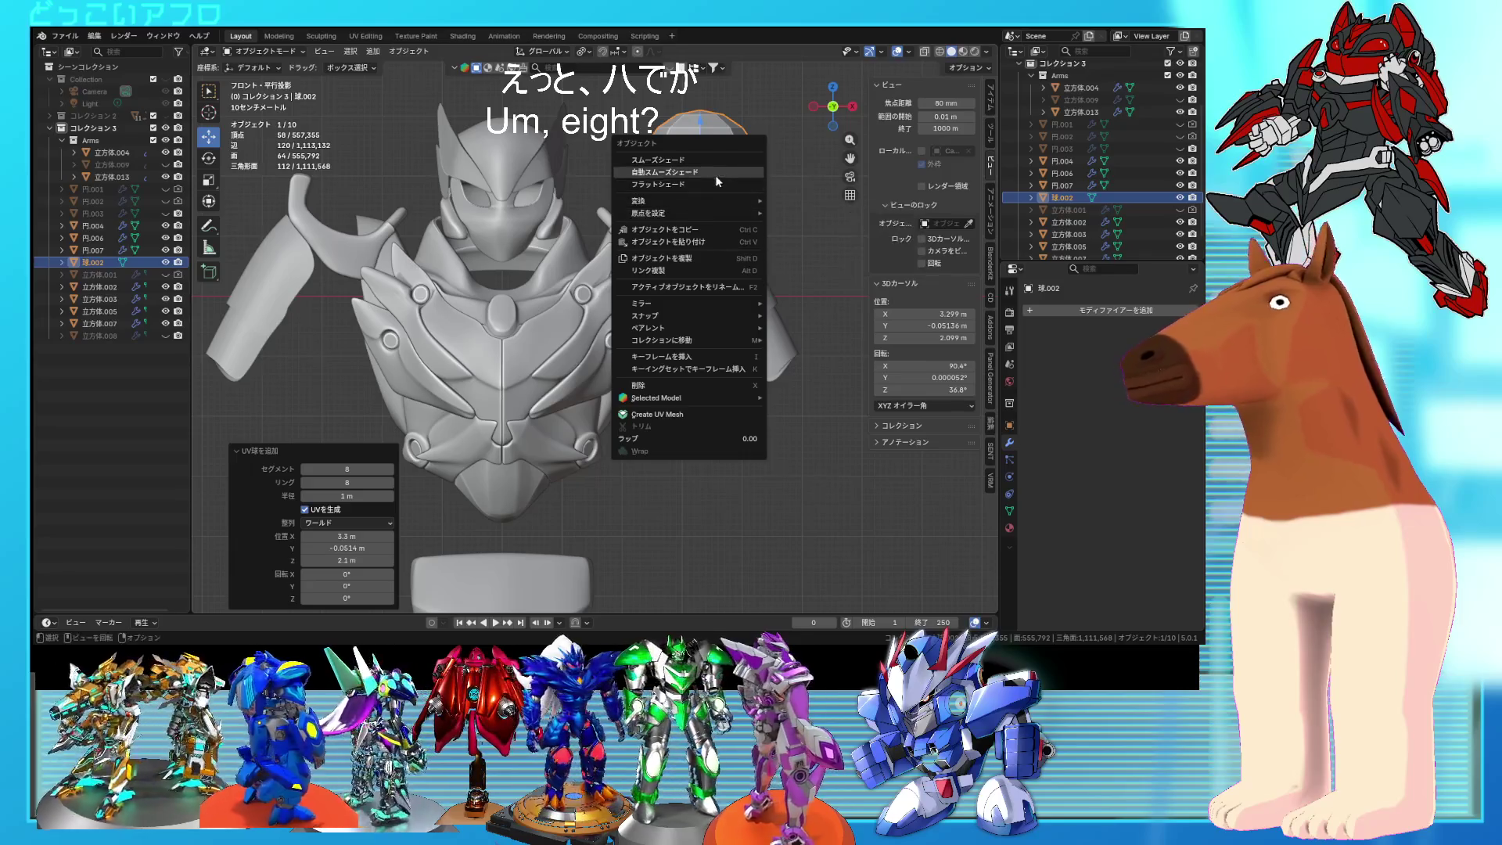
pyautogui.click(715, 176)
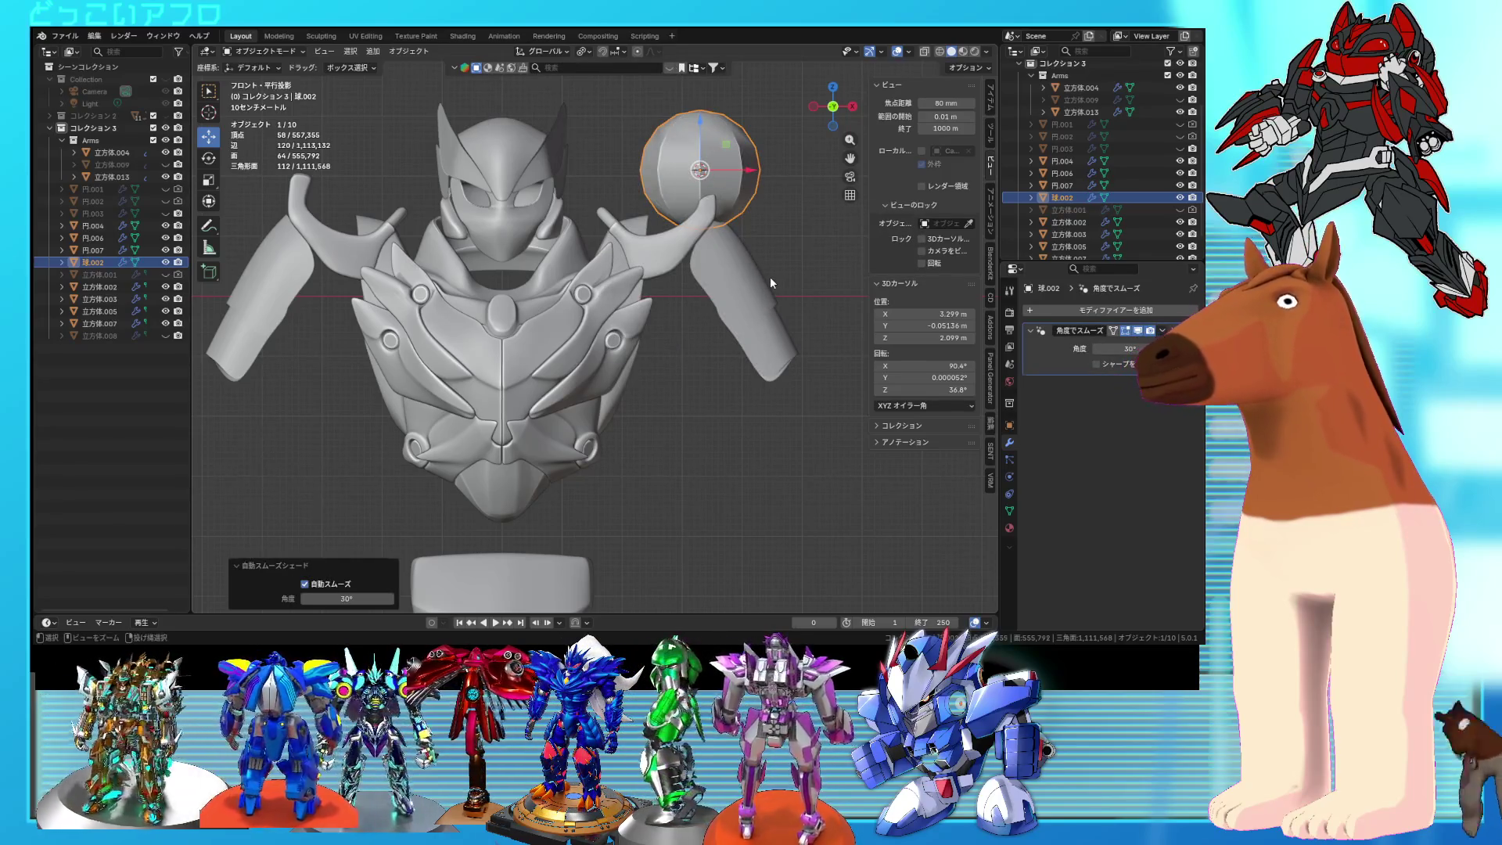
pyautogui.hotkey('ctrl', '1')
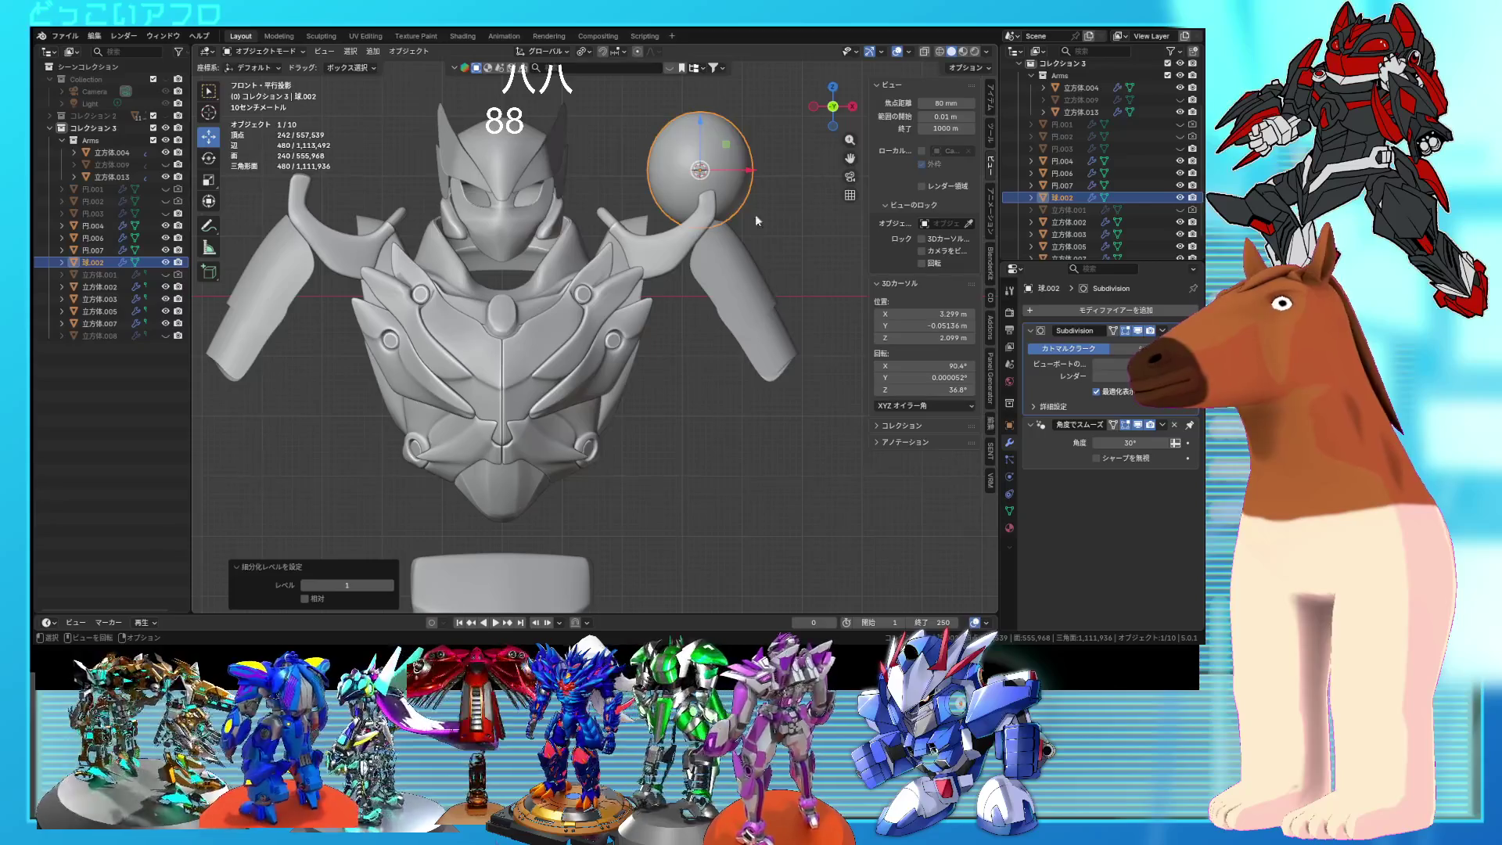
pyautogui.moveTo(698, 116); pyautogui.dragTo(699, 222)
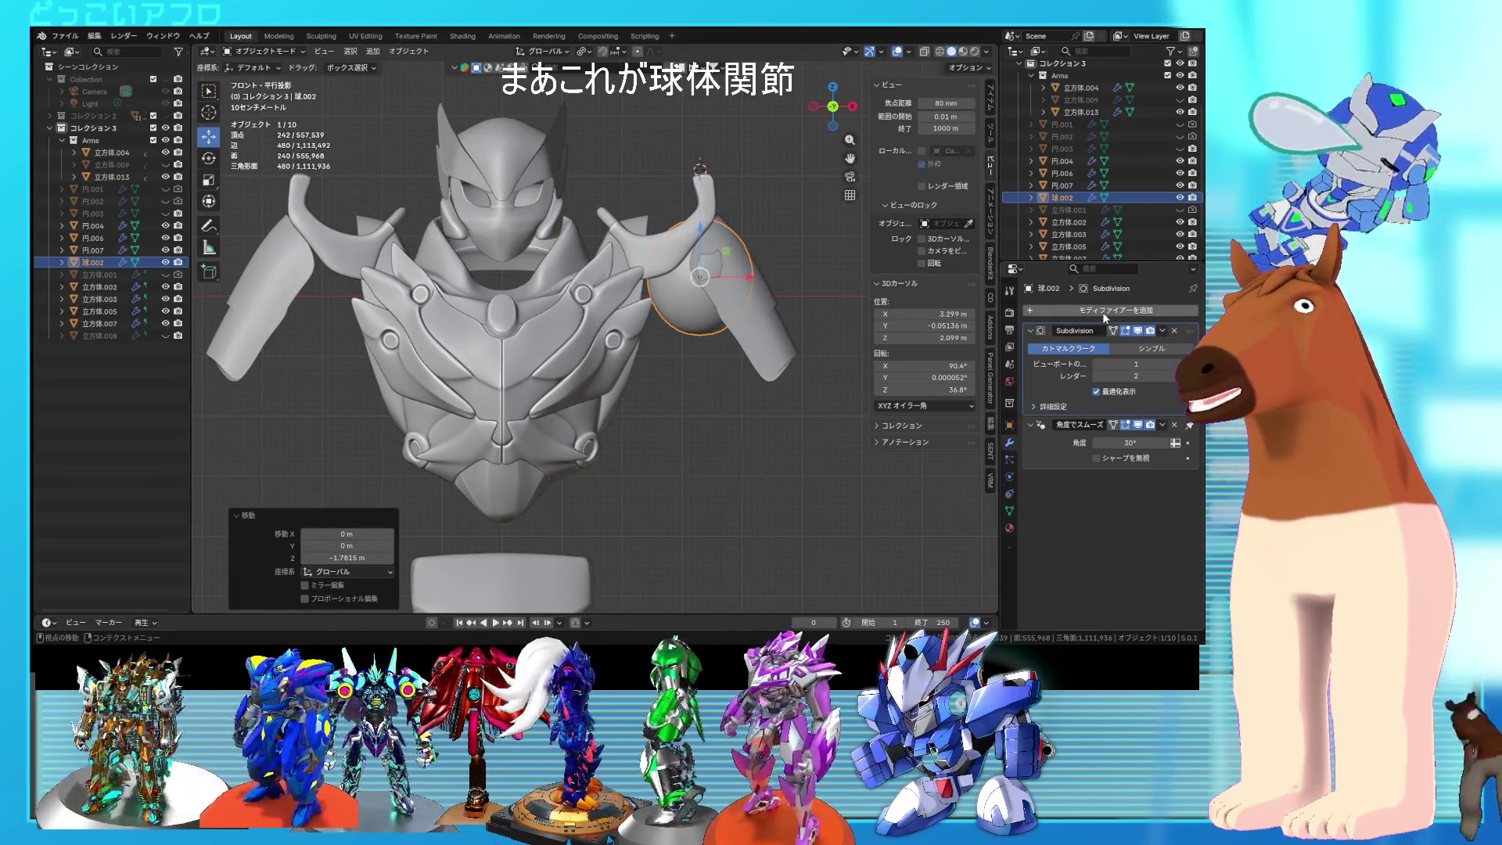
# Step: Add a Mirror modifier to the sphere with 立方体.002 as the mirror object
pyautogui.click(1063, 315)
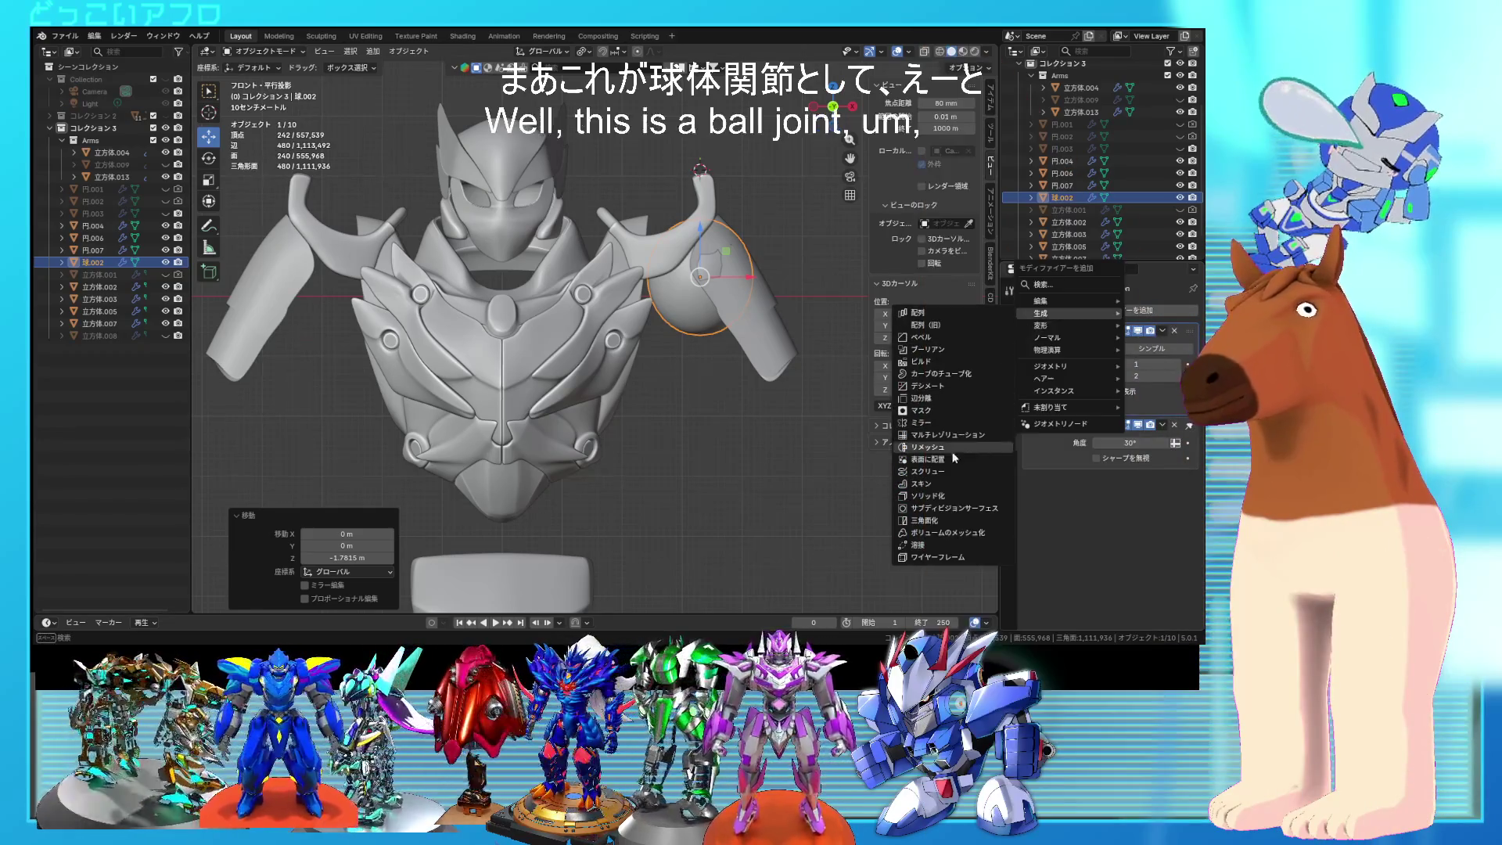
pyautogui.click(952, 423)
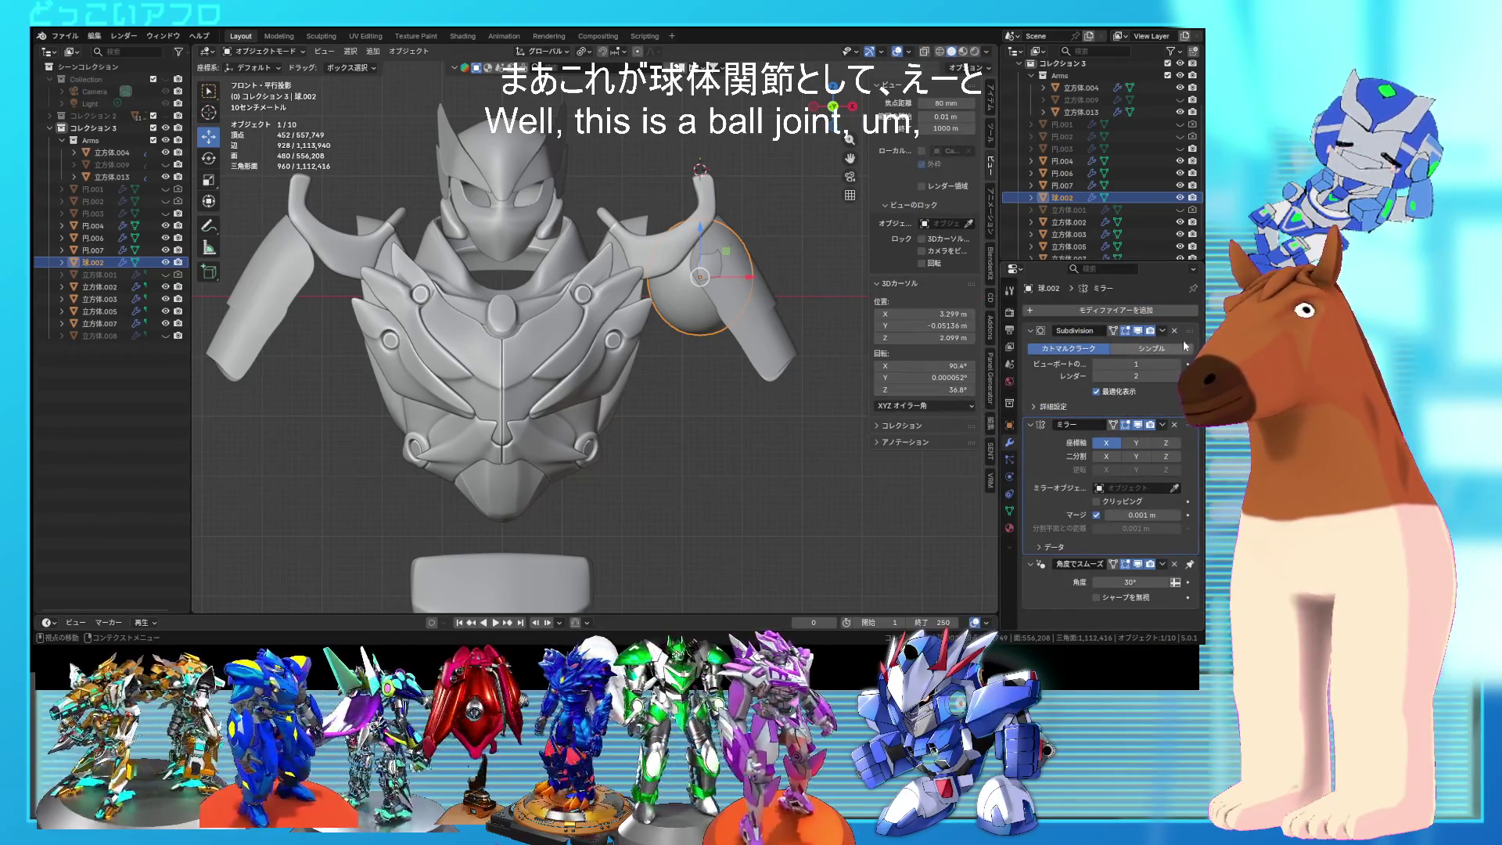
pyautogui.click(1174, 489)
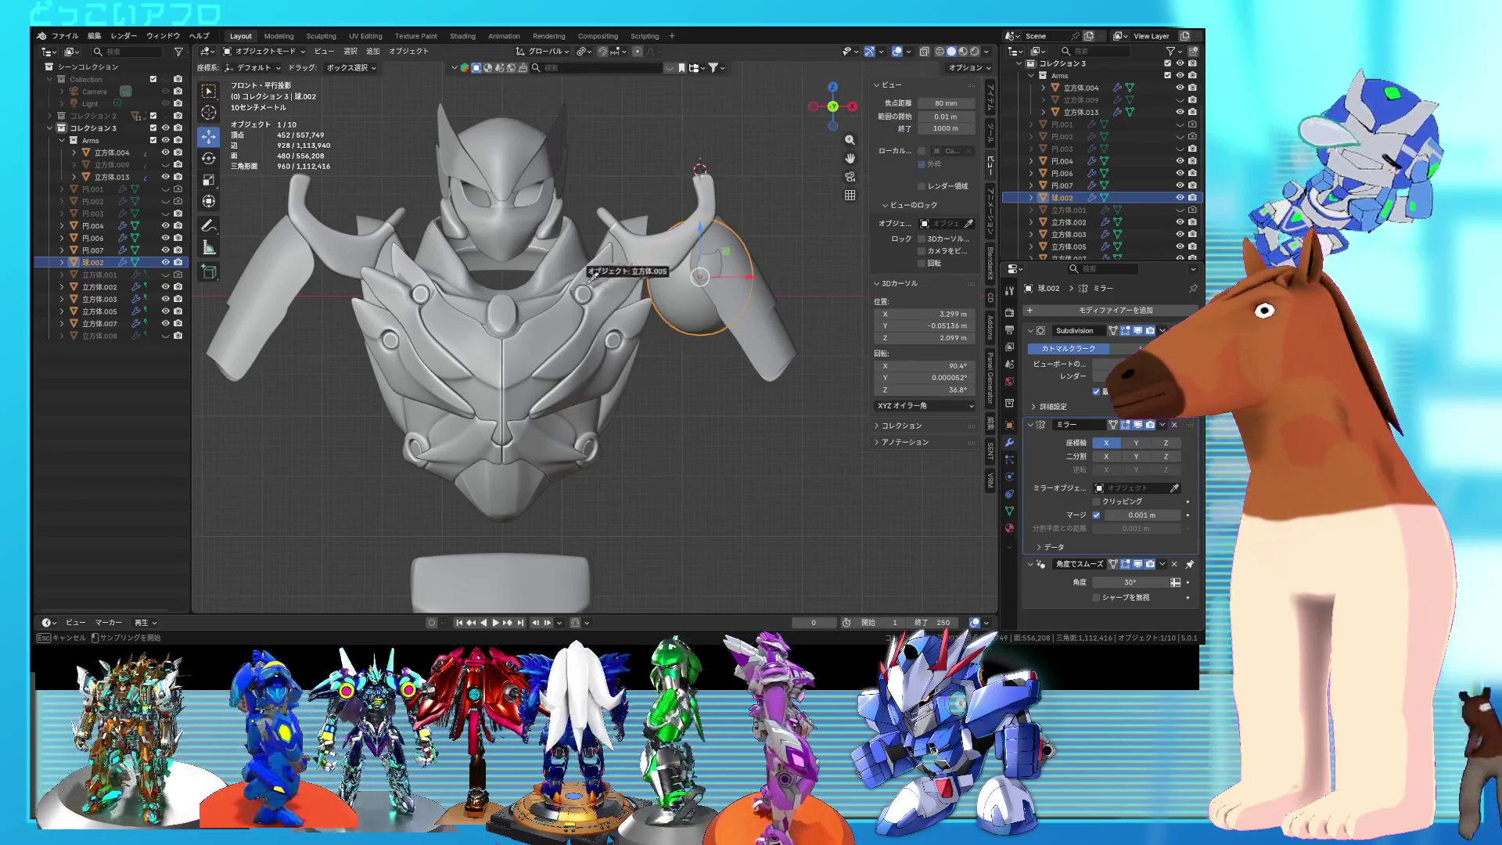
pyautogui.click(542, 276)
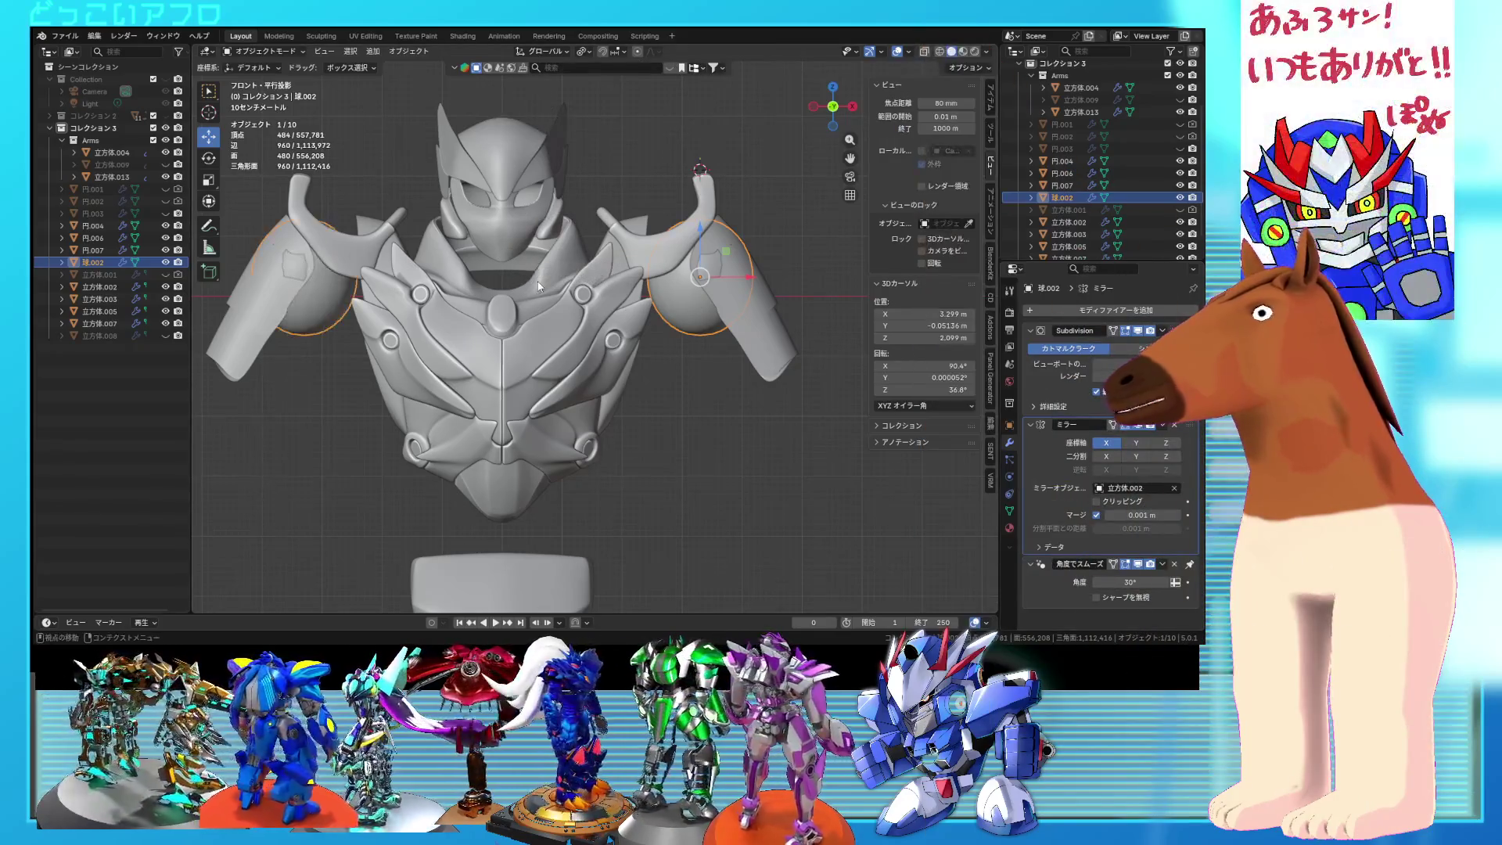
pyautogui.click(739, 392)
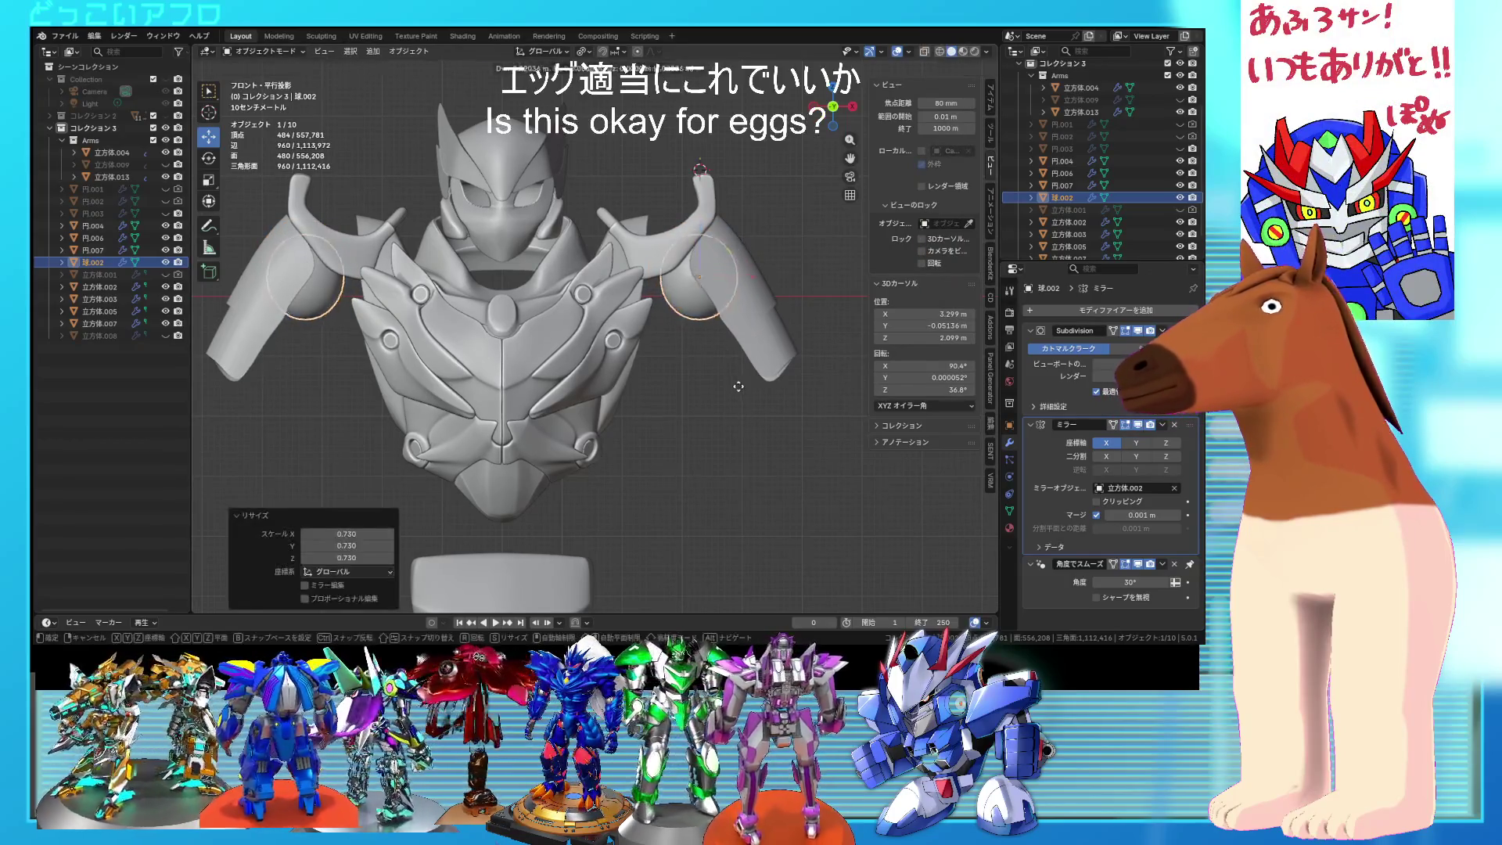
pyautogui.hotkey('ctrl', 'z')
# Step: Rotate the spheres 90° in the right side view, then check them from the front in solid shading
pyautogui.hotkey('shift', 'z')
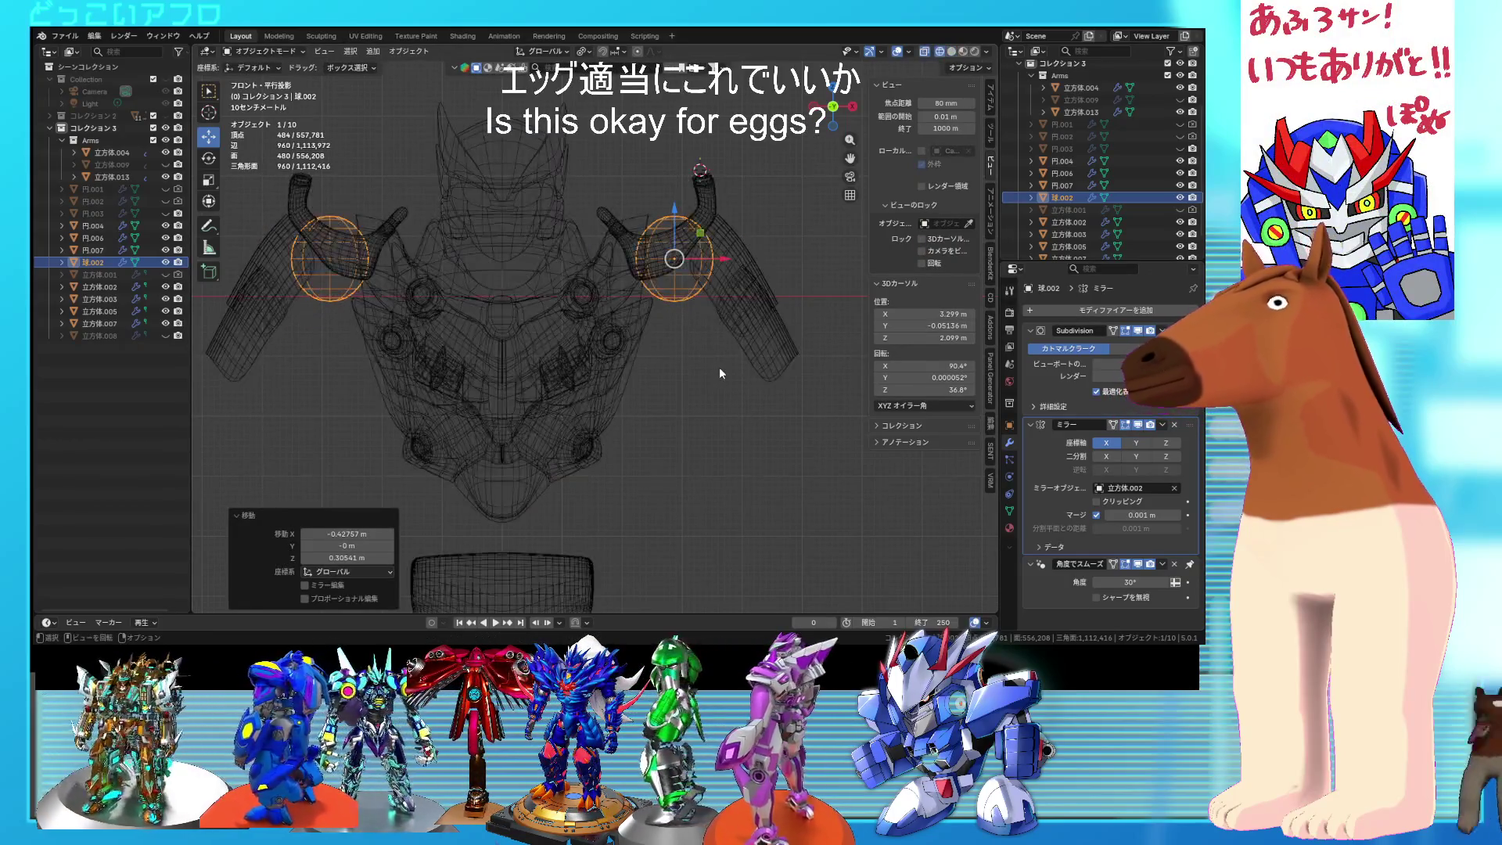
pyautogui.press('KP_7')
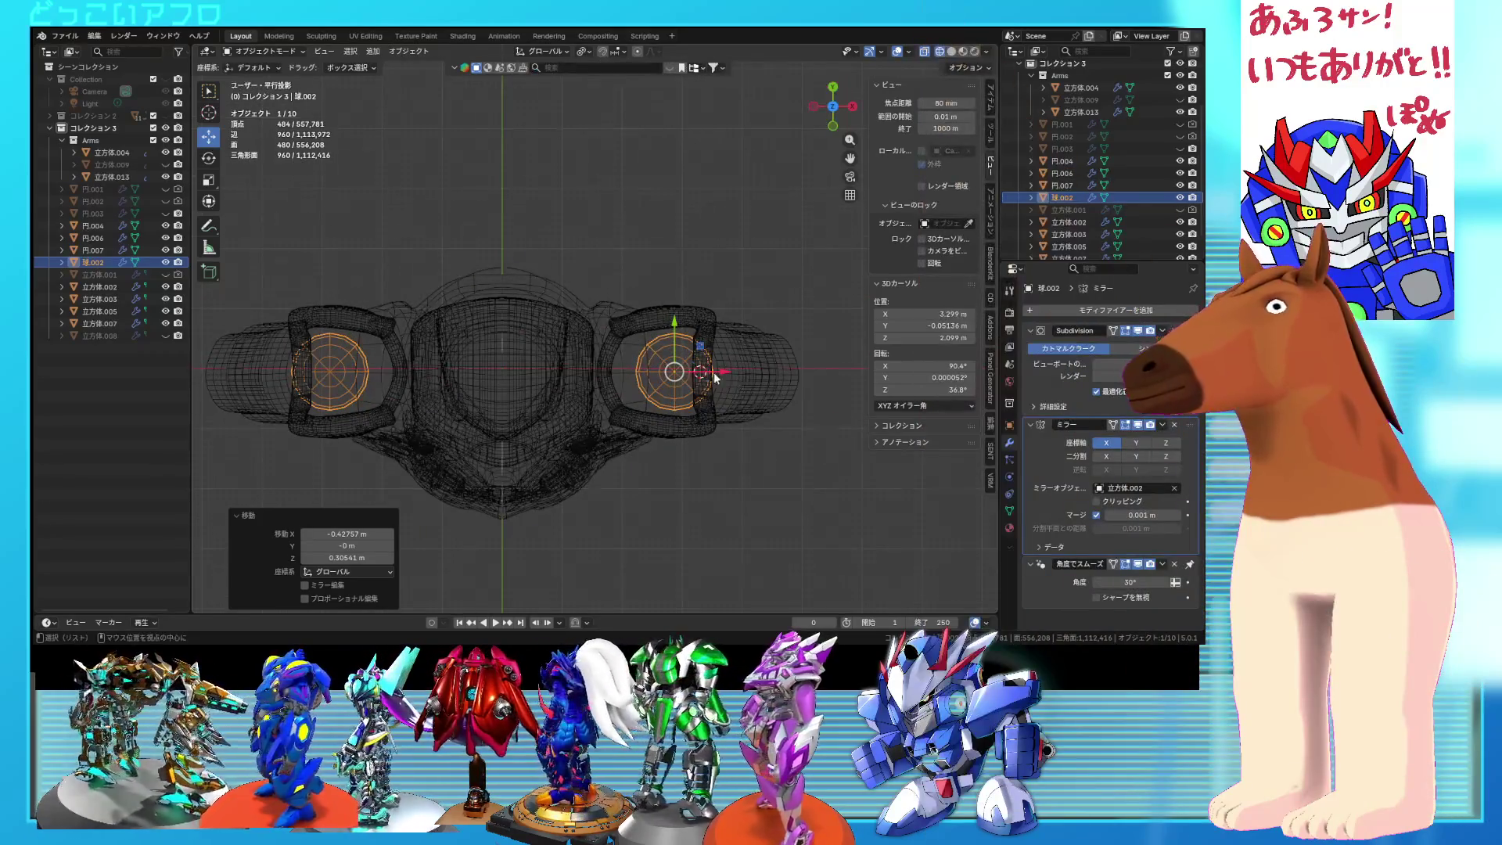
pyautogui.press('KP_3')
pyautogui.write('90')
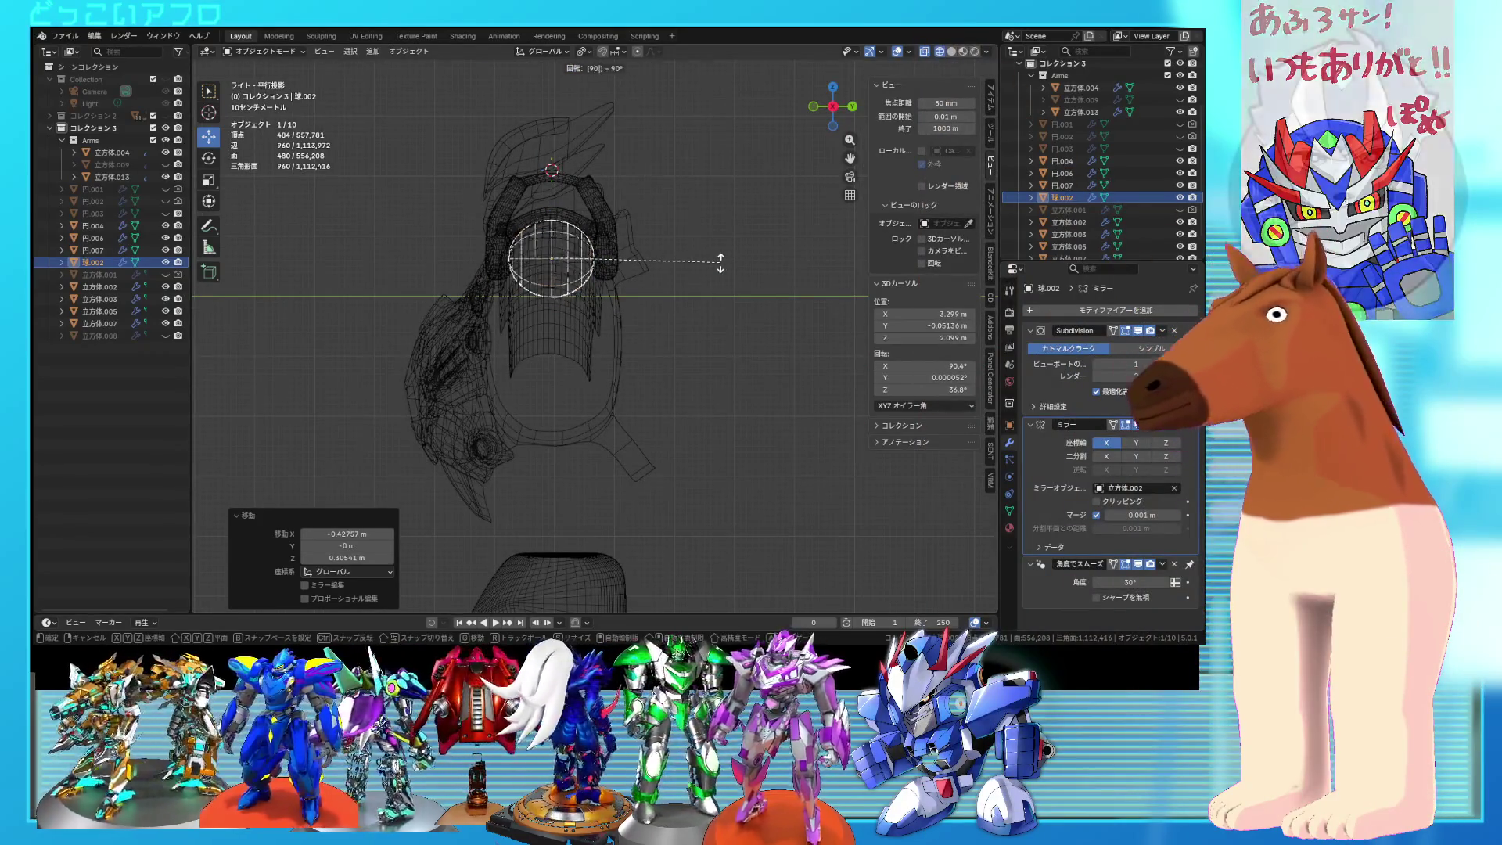
pyautogui.press('Return')
pyautogui.moveTo(715, 263); pyautogui.dragTo(837, 233, button='middle')
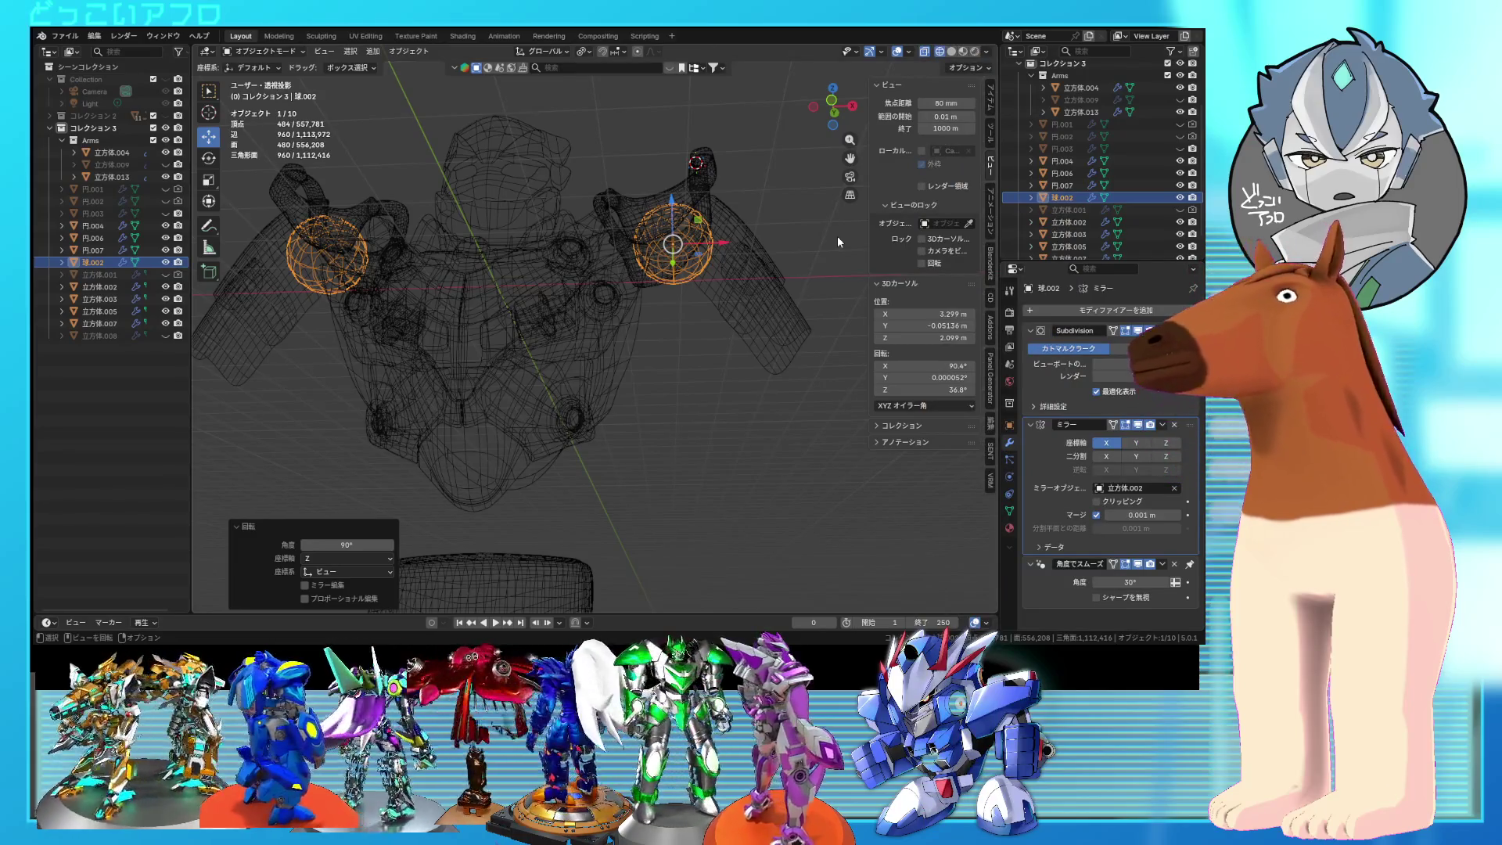
pyautogui.press('KP_1')
pyautogui.hotkey('shift', 'z')
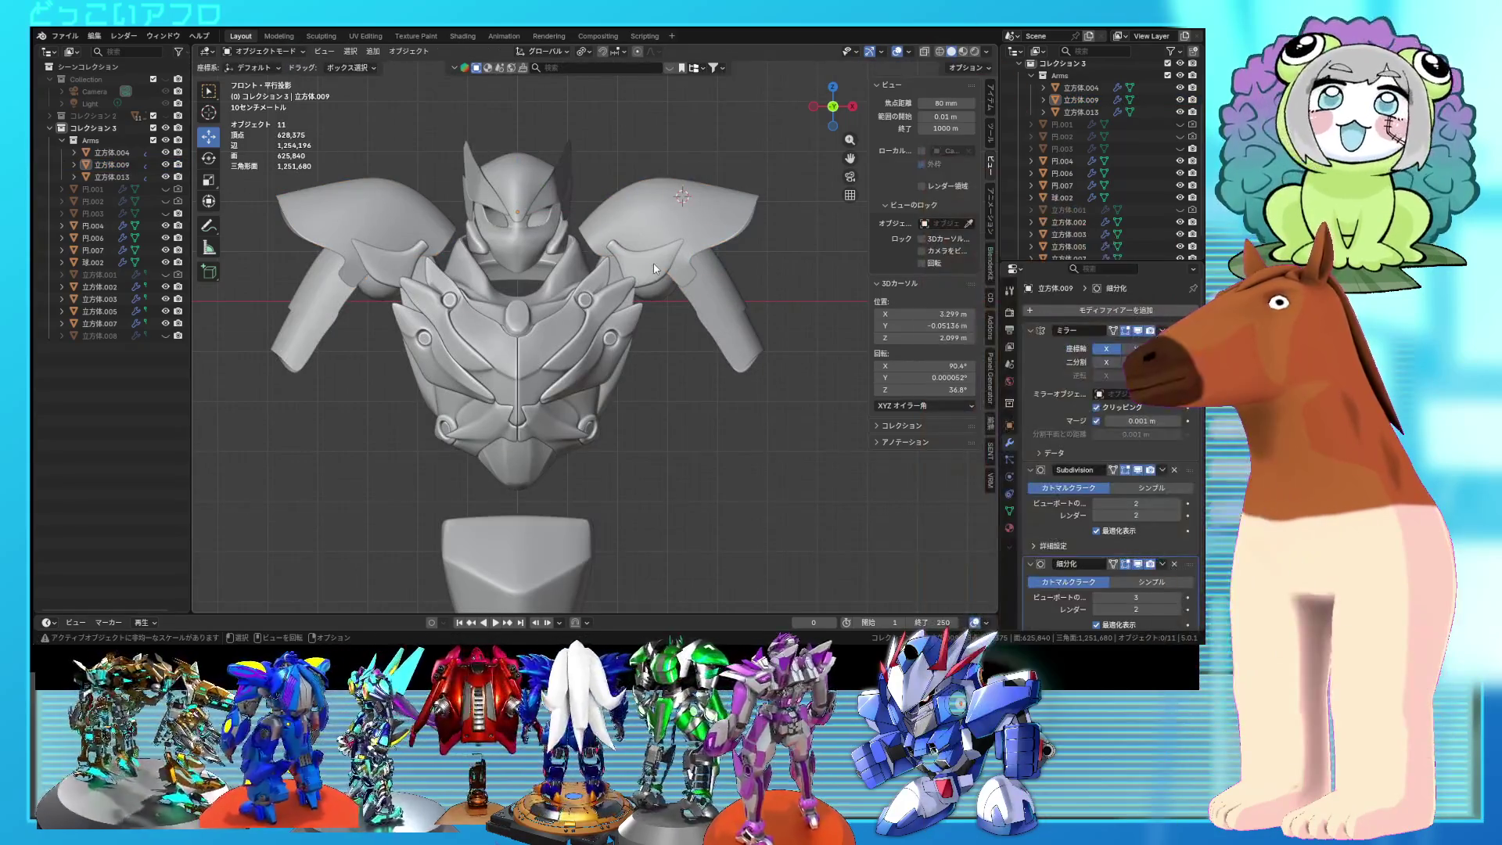
# Step: Scale the shoulder joint spheres up to 1.122 and nudge them slightly down
pyautogui.click(651, 295)
pyautogui.hotkey('shift', 'z')
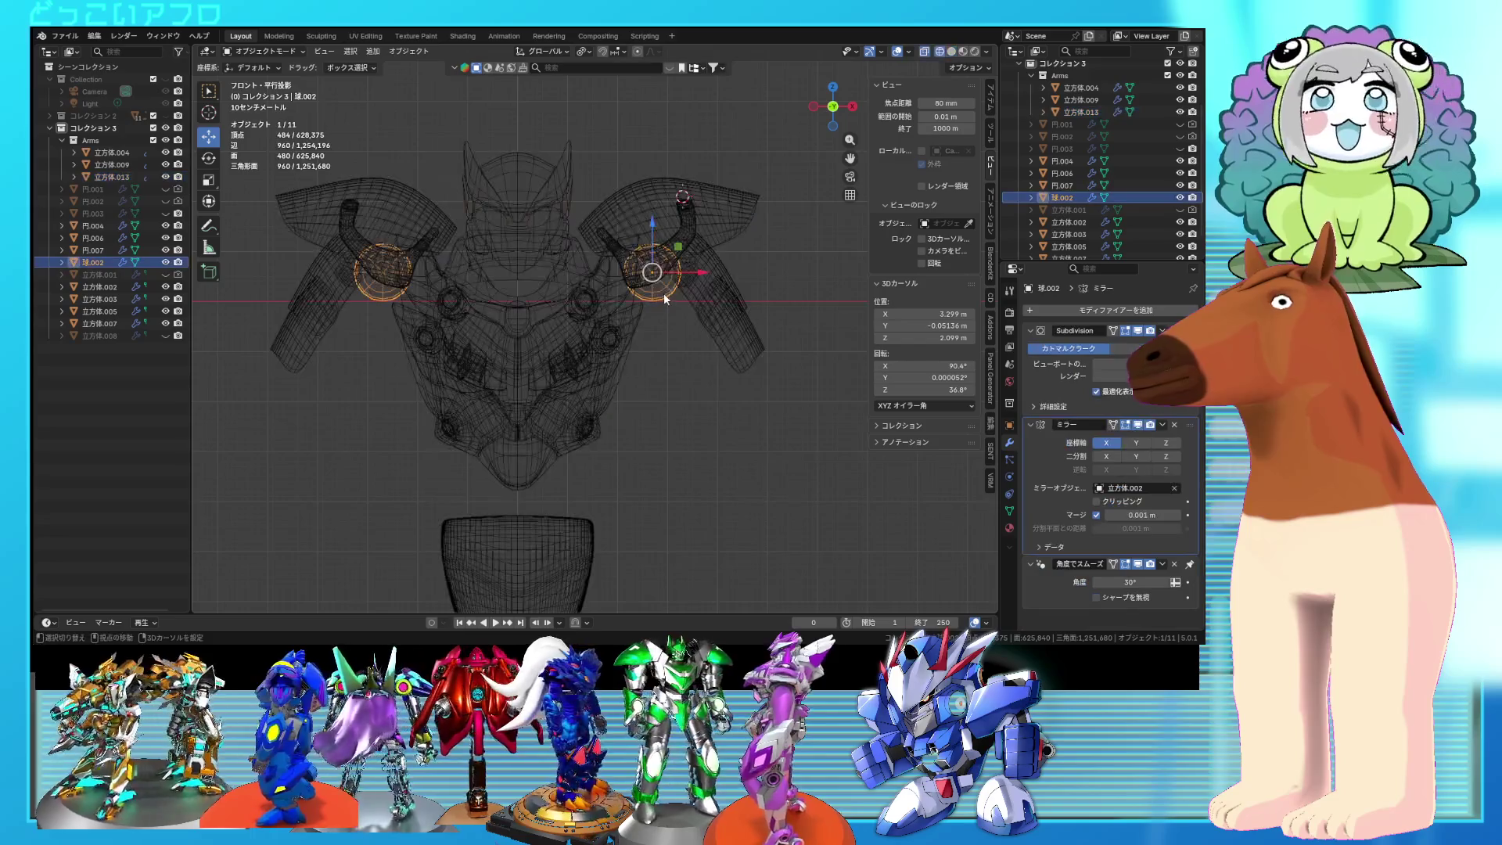
pyautogui.click(737, 319)
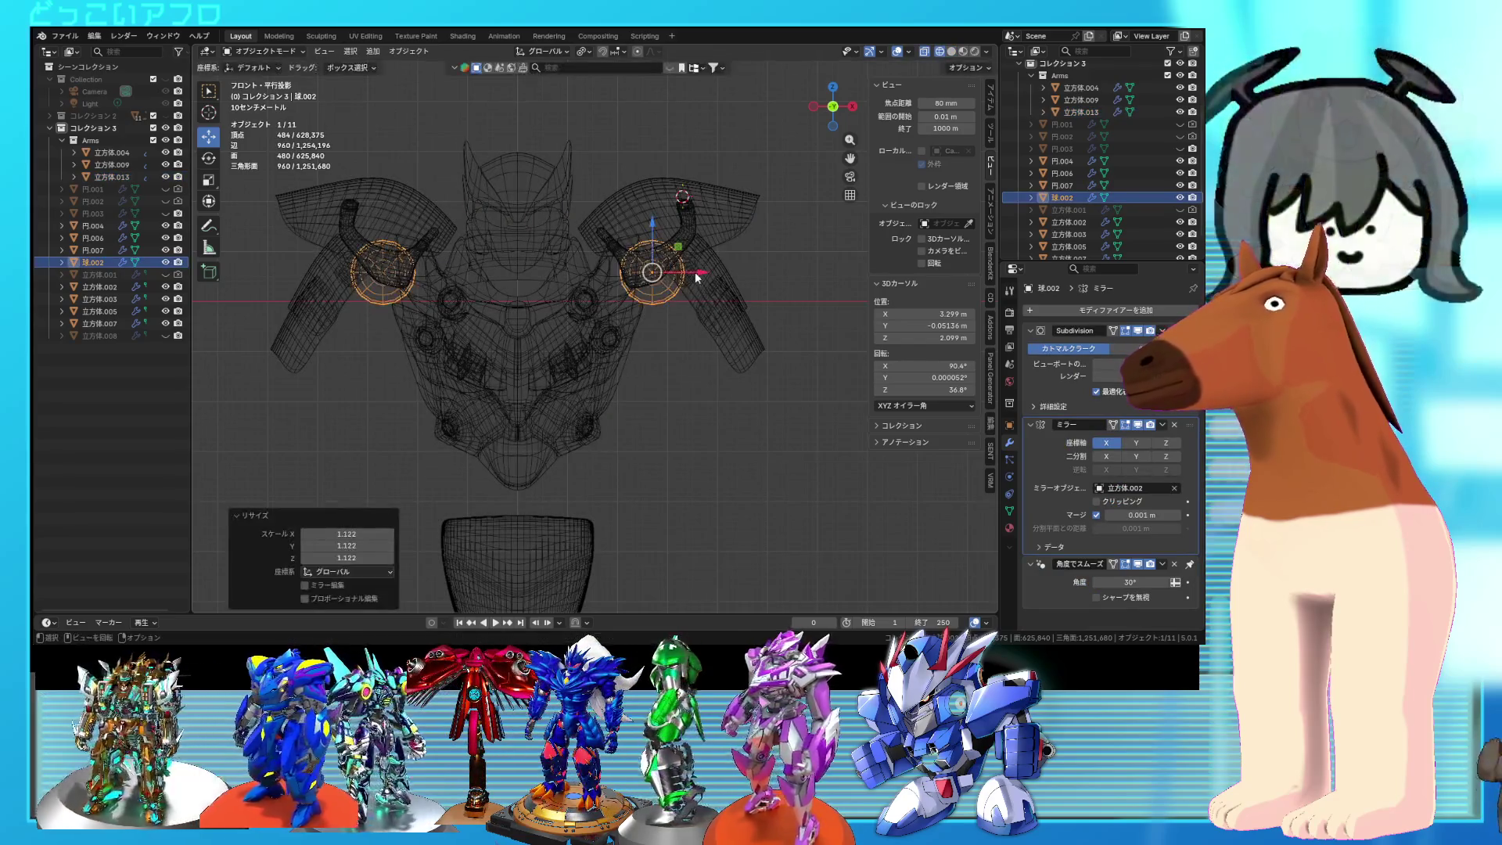
pyautogui.moveTo(656, 235); pyautogui.dragTo(688, 274)
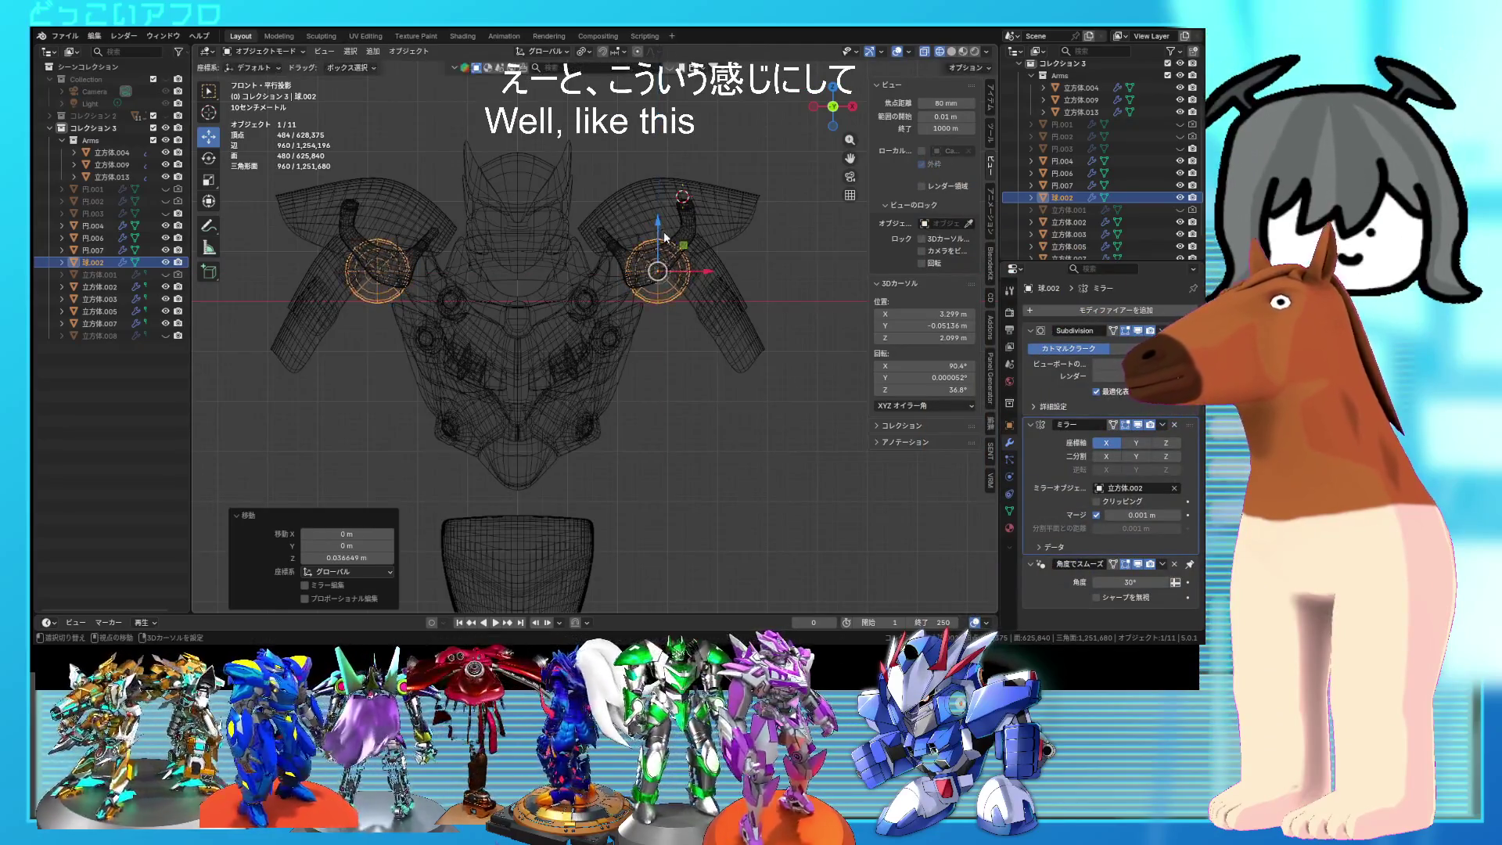
pyautogui.hotkey('shift', 'z')
pyautogui.click(775, 334)
pyautogui.moveTo(779, 332)
pyautogui.mouseDown(button='middle')
pyautogui.moveTo(679, 350)
pyautogui.moveTo(509, 340)
pyautogui.moveTo(776, 346)
pyautogui.moveTo(682, 300)
pyautogui.mouseUp(button='middle')
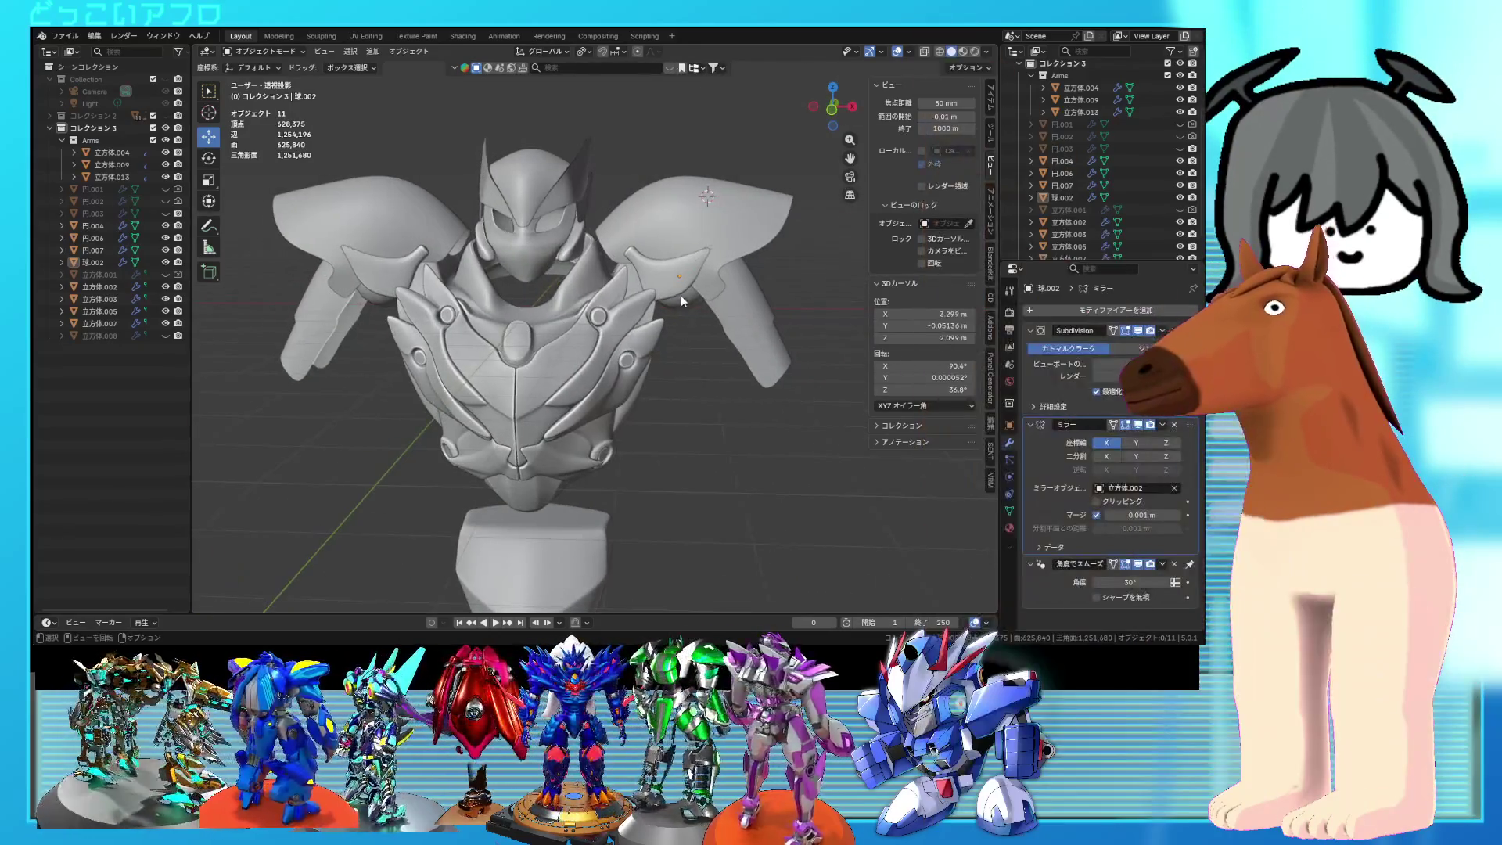
# Step: Select both shoulder armor plates and lower them along Z onto the spheres
pyautogui.click(675, 304)
pyautogui.press('KP_1')
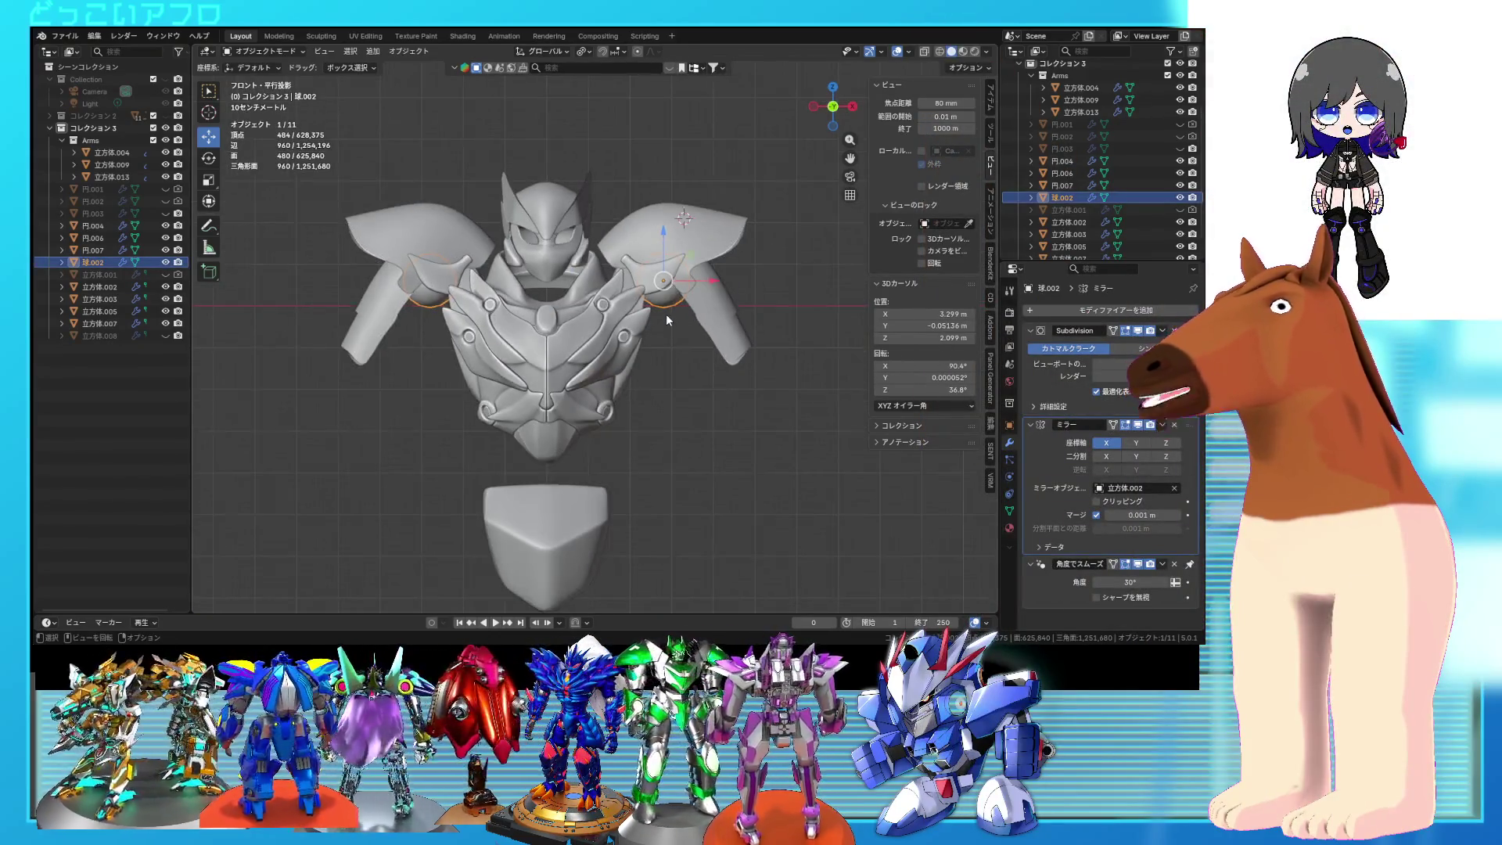
pyautogui.hotkey('shift', 'z')
pyautogui.click(661, 255)
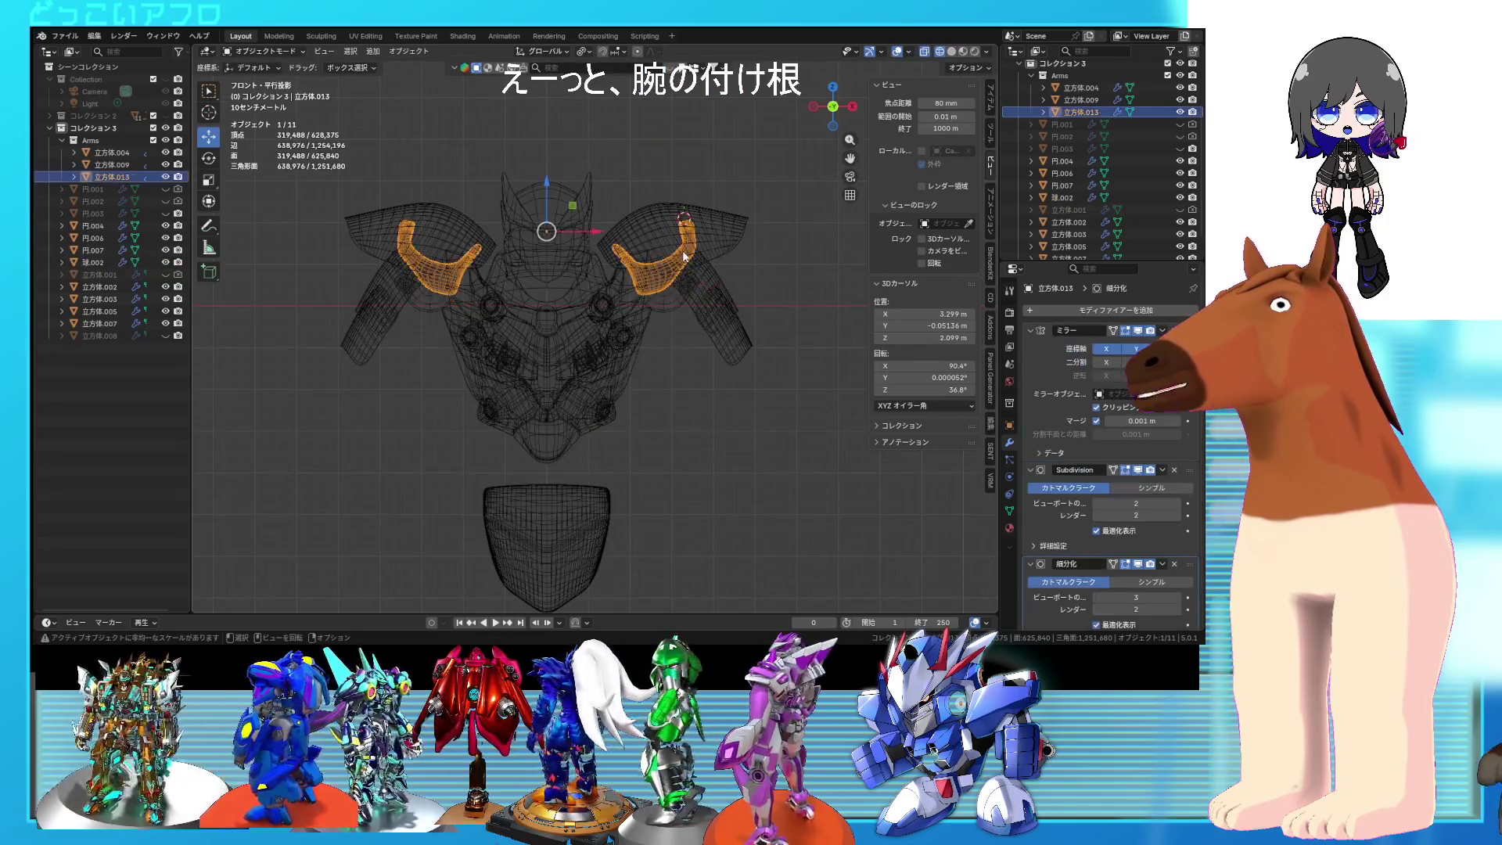
pyautogui.keyDown('shift'); pyautogui.click(665, 219); pyautogui.keyUp('shift')
pyautogui.moveTo(547, 182); pyautogui.dragTo(547, 195)
pyautogui.hotkey('shift', 'z')
pyautogui.moveTo(547, 195)
pyautogui.mouseDown(button='middle')
pyautogui.moveTo(712, 354)
pyautogui.moveTo(758, 368)
pyautogui.moveTo(805, 345)
pyautogui.moveTo(739, 355)
pyautogui.moveTo(809, 349)
pyautogui.moveTo(763, 375)
pyautogui.moveTo(690, 345)
pyautogui.mouseUp(button='middle')
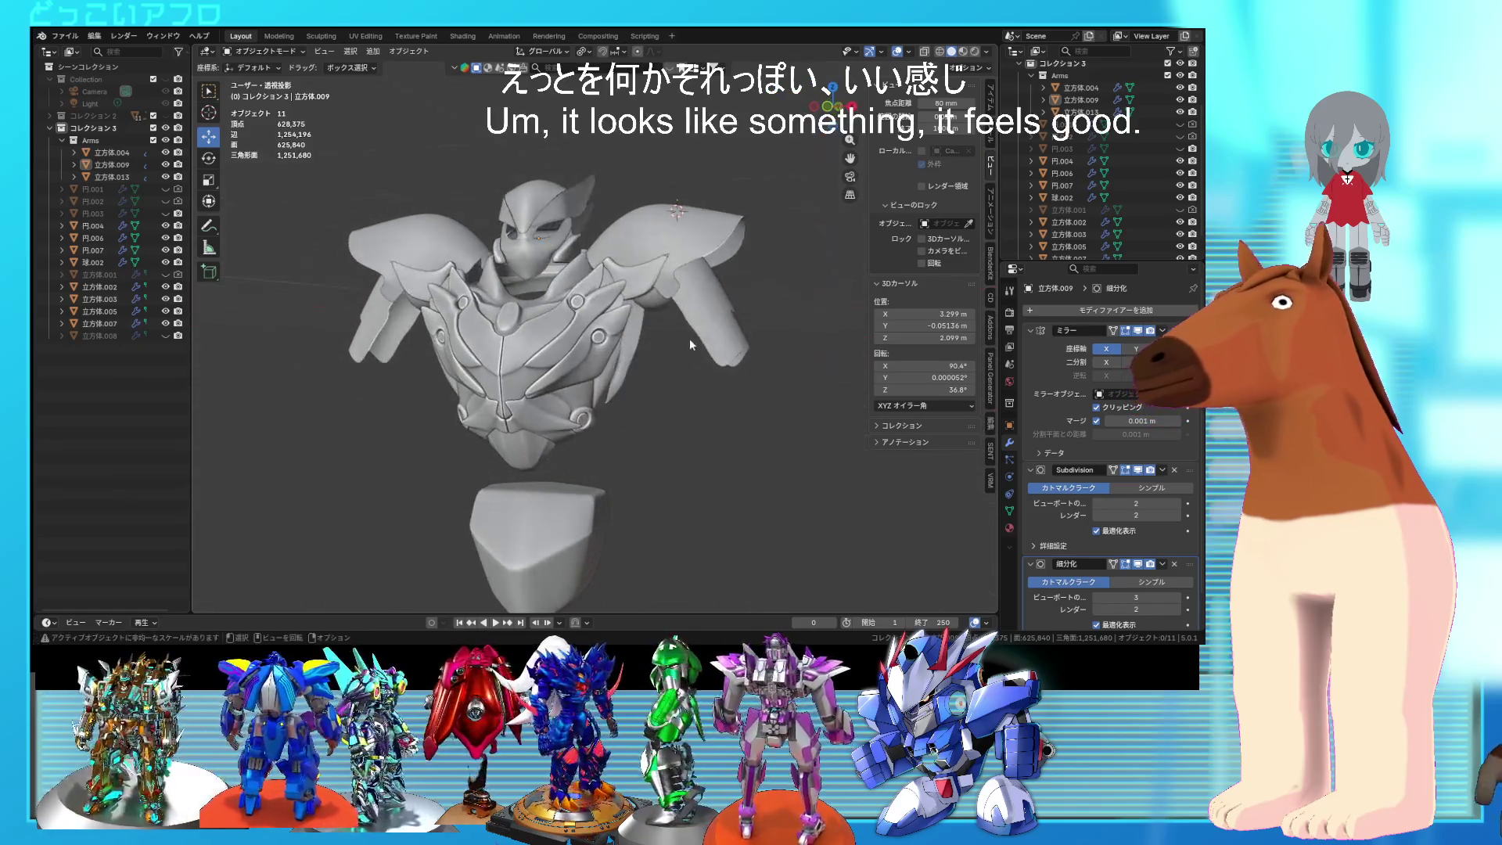
pyautogui.press('KP_1')
# Step: Shift the upper-arm plates 0.20523 m out along X, tilt them 10.8°, and move them 0.23455 m in Z
pyautogui.press('Tab')
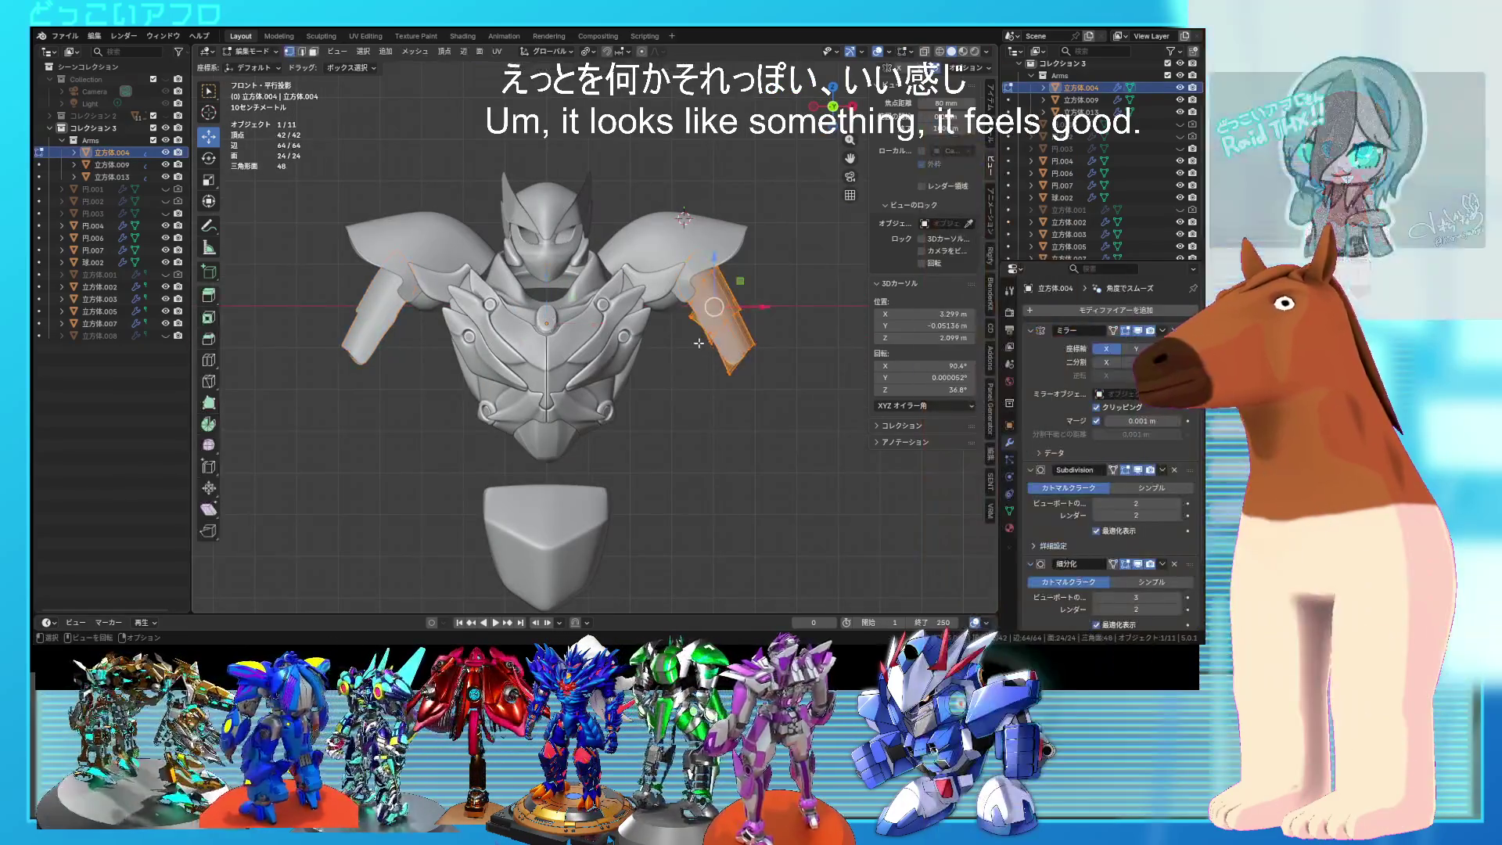
pyautogui.click(743, 346)
pyautogui.press('r')
pyautogui.click(797, 351)
pyautogui.rightClick(796, 351)
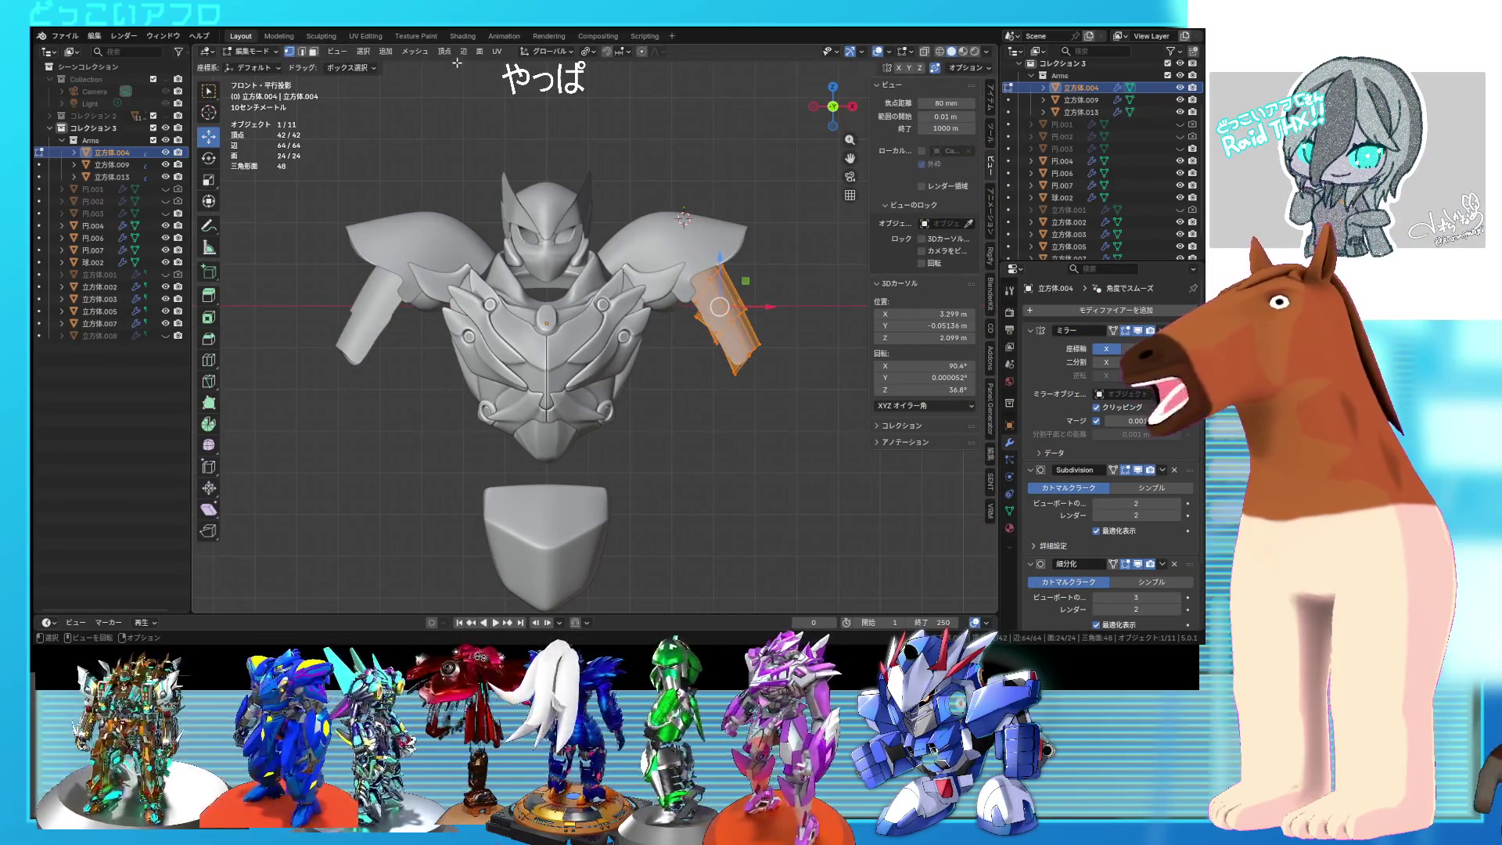
pyautogui.click(587, 52)
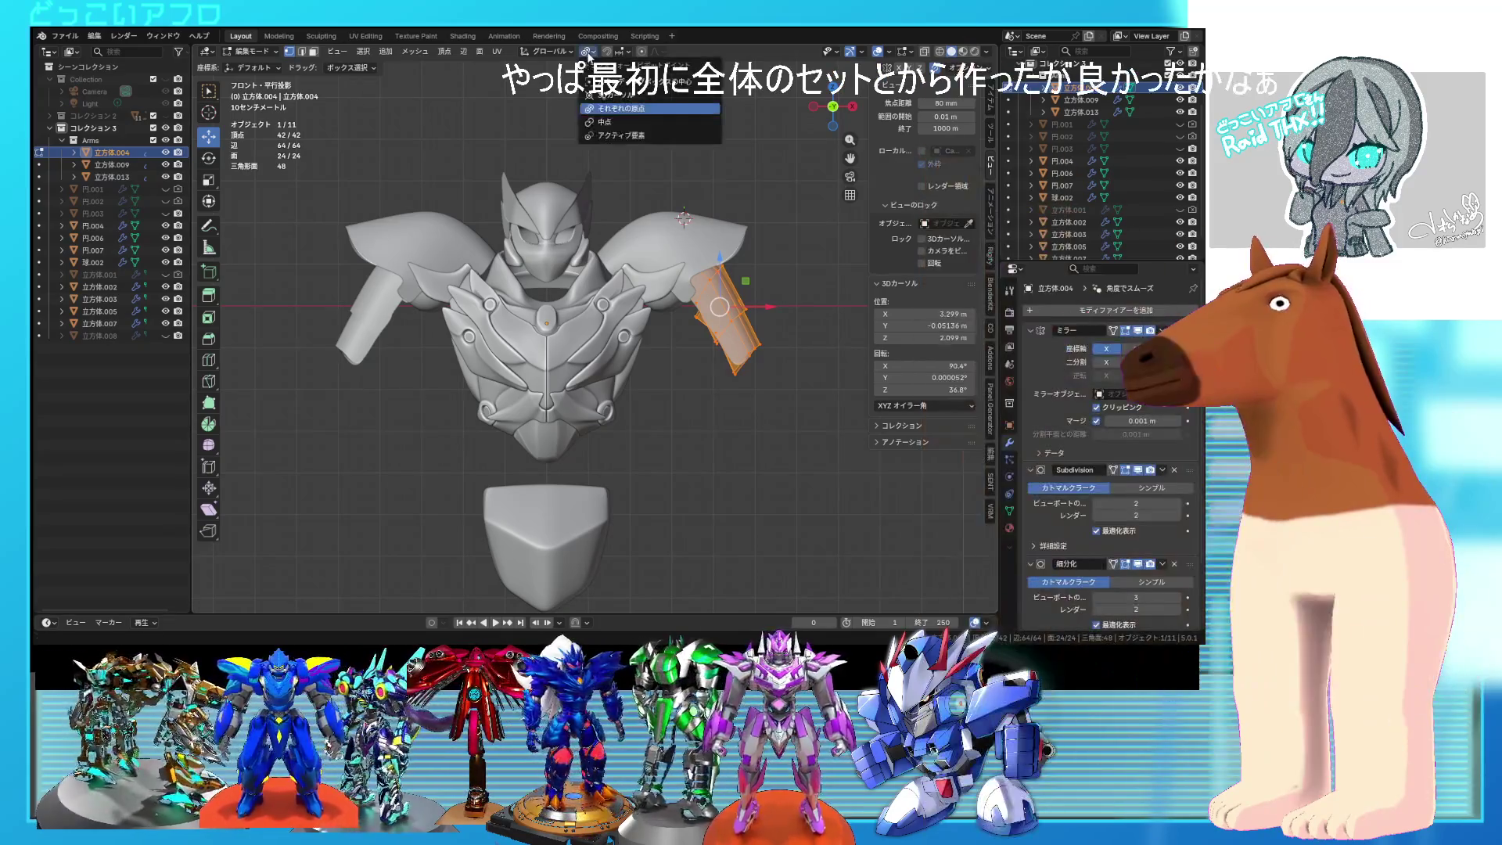
pyautogui.click(797, 361)
# Step: Check the arm from the front, save, and reopen the upper-arm mesh in wireframe
pyautogui.moveTo(797, 361)
pyautogui.mouseDown(button='middle')
pyautogui.moveTo(598, 383)
pyautogui.moveTo(618, 370)
pyautogui.mouseUp(button='middle')
pyautogui.press('KP_5')
pyautogui.press('KP_1')
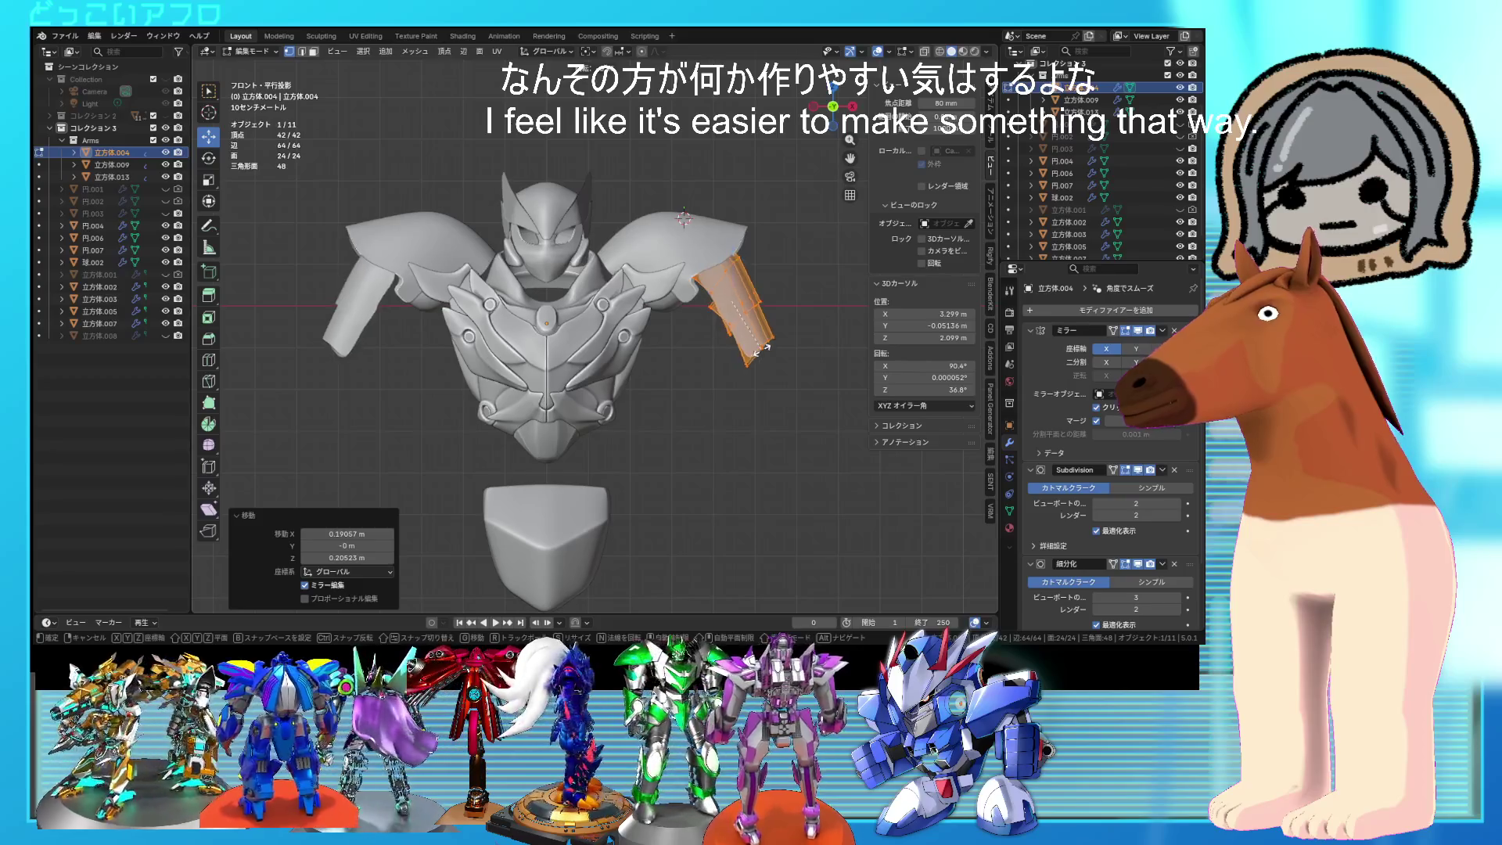
pyautogui.moveTo(752, 387)
pyautogui.mouseDown(button='middle')
pyautogui.moveTo(689, 399)
pyautogui.moveTo(710, 412)
pyautogui.moveTo(670, 399)
pyautogui.mouseUp(button='middle')
pyautogui.press('Tab')
pyautogui.press('KP_1')
pyautogui.press('KP_5')
pyautogui.hotkey('ctrl', 's')
pyautogui.click(636, 376)
pyautogui.press('Tab')
pyautogui.hotkey('shift', 'z')
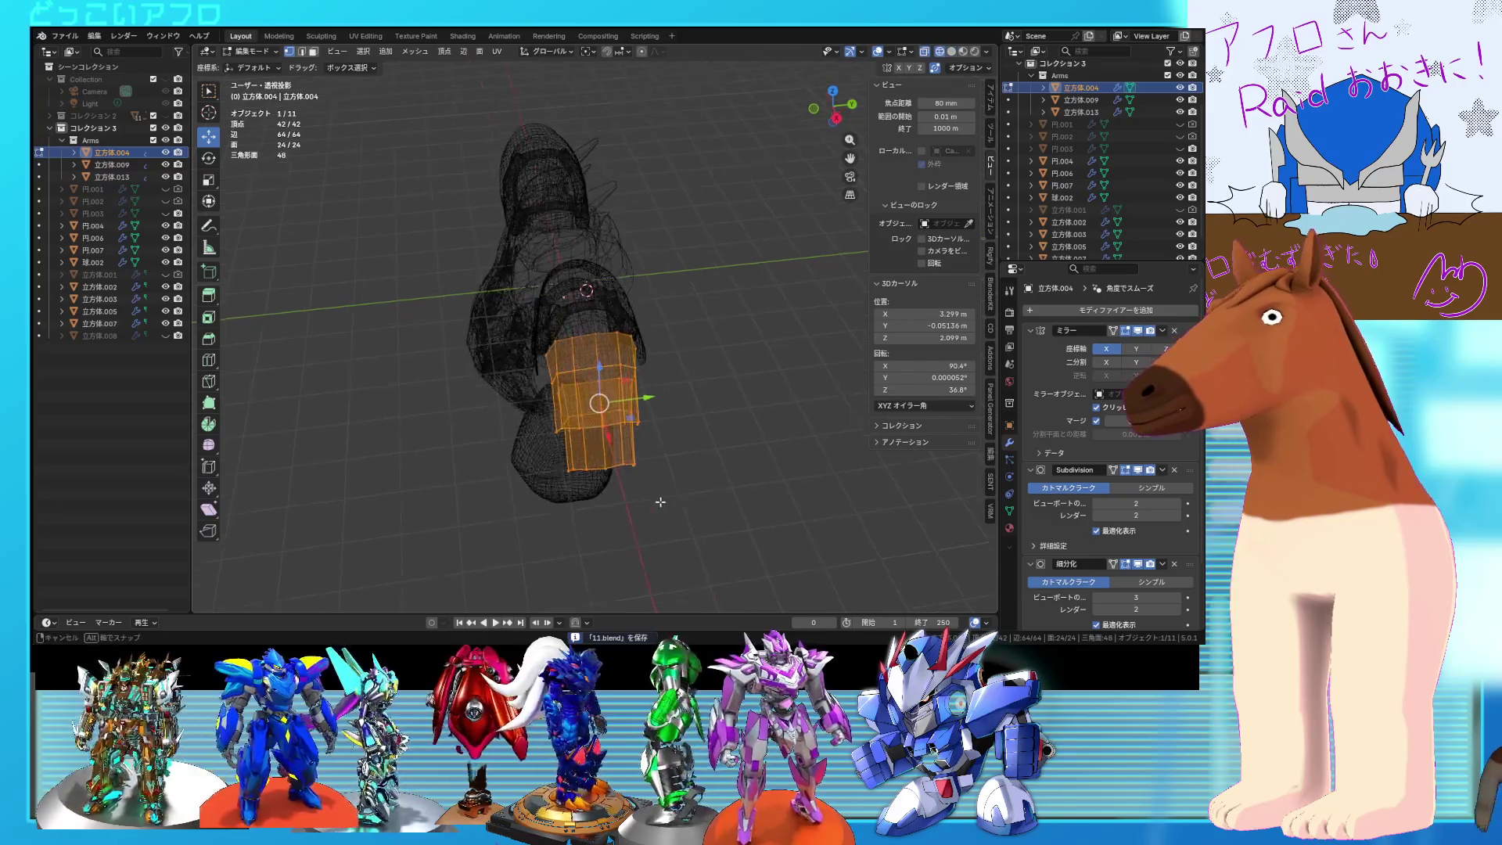
# Step: Taper the arm's bottom vertex ring with proportional scaling (Y 0.622) and shift it into place
pyautogui.moveTo(609, 487); pyautogui.dragTo(557, 448)
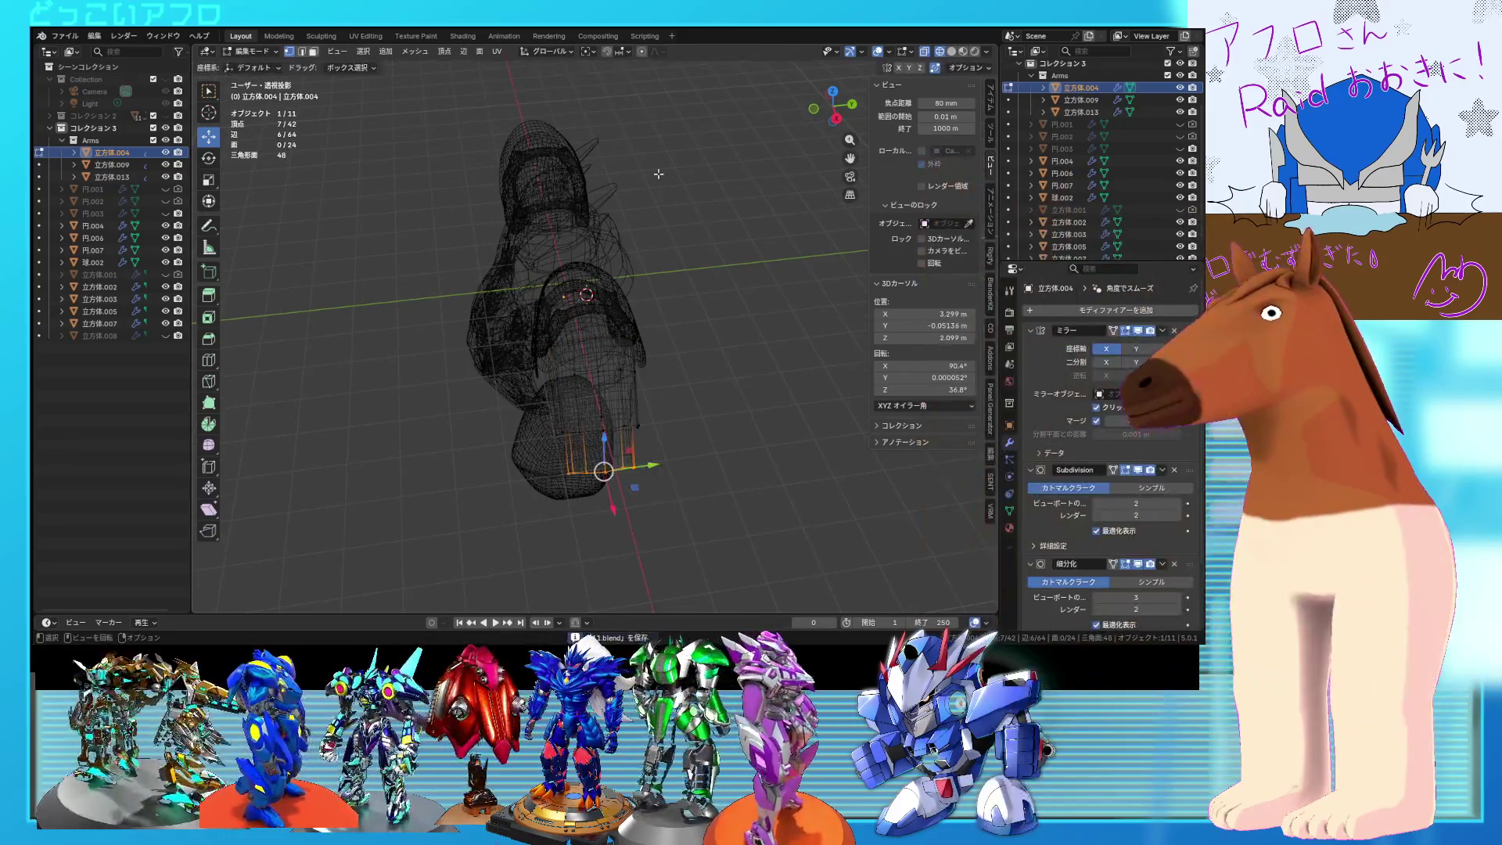
pyautogui.scroll(-10, 708, 369)
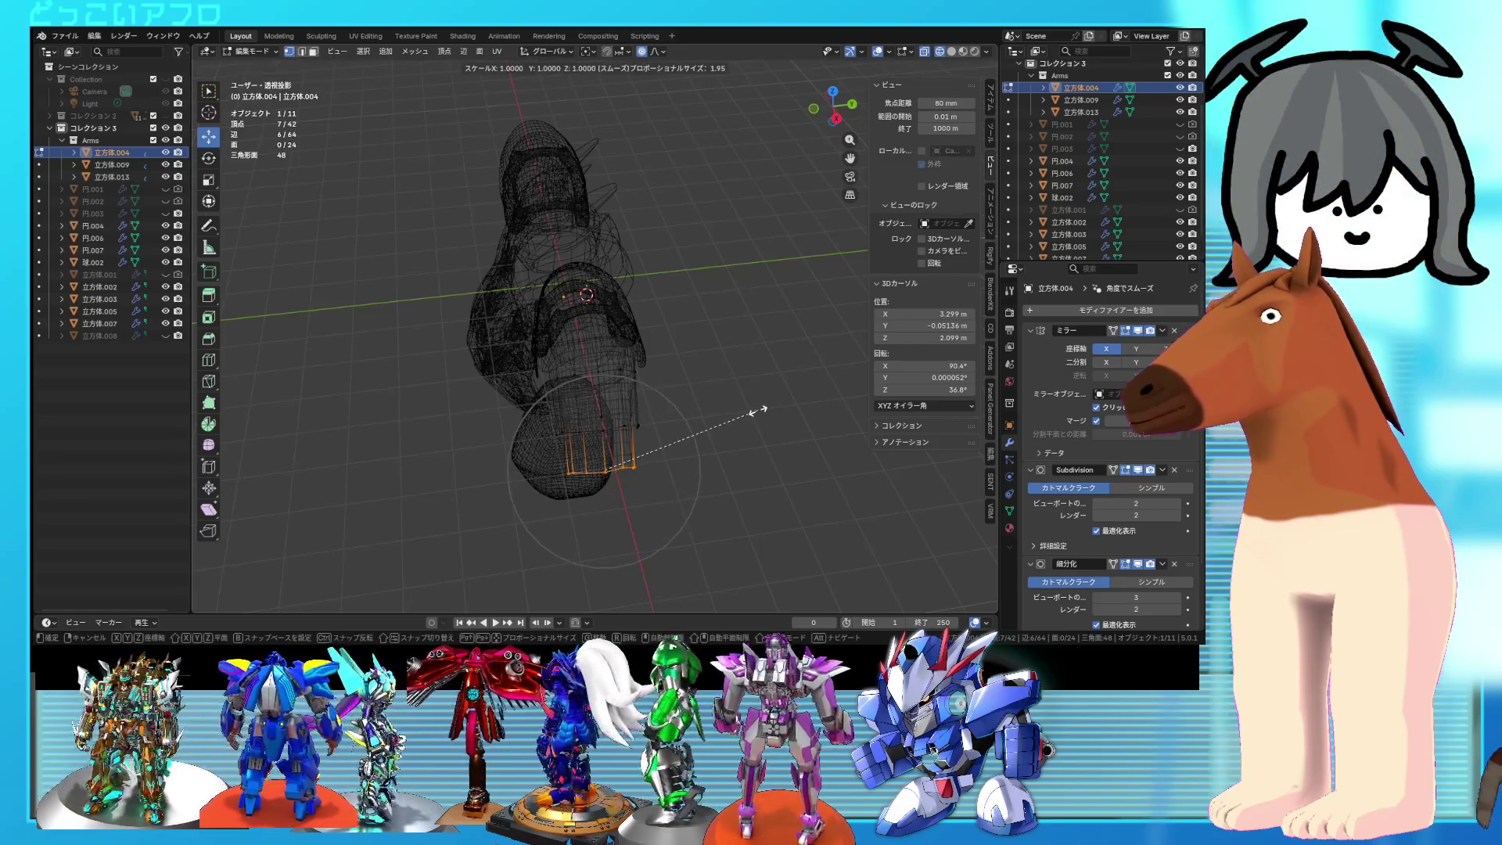
pyautogui.scroll(-3, 713, 411)
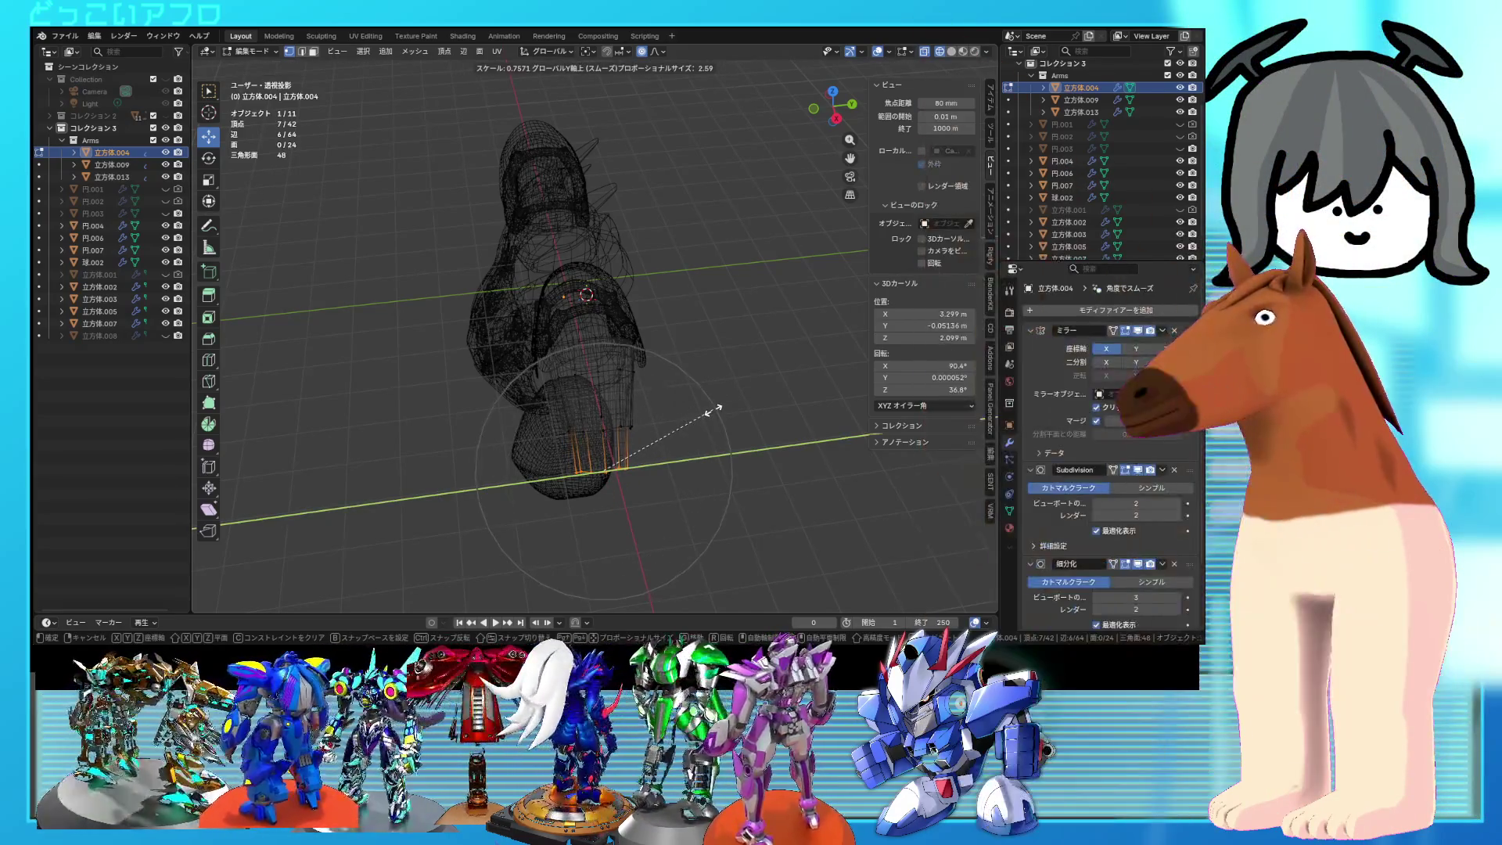
pyautogui.click(698, 412)
pyautogui.moveTo(687, 420); pyautogui.dragTo(744, 392, button='middle')
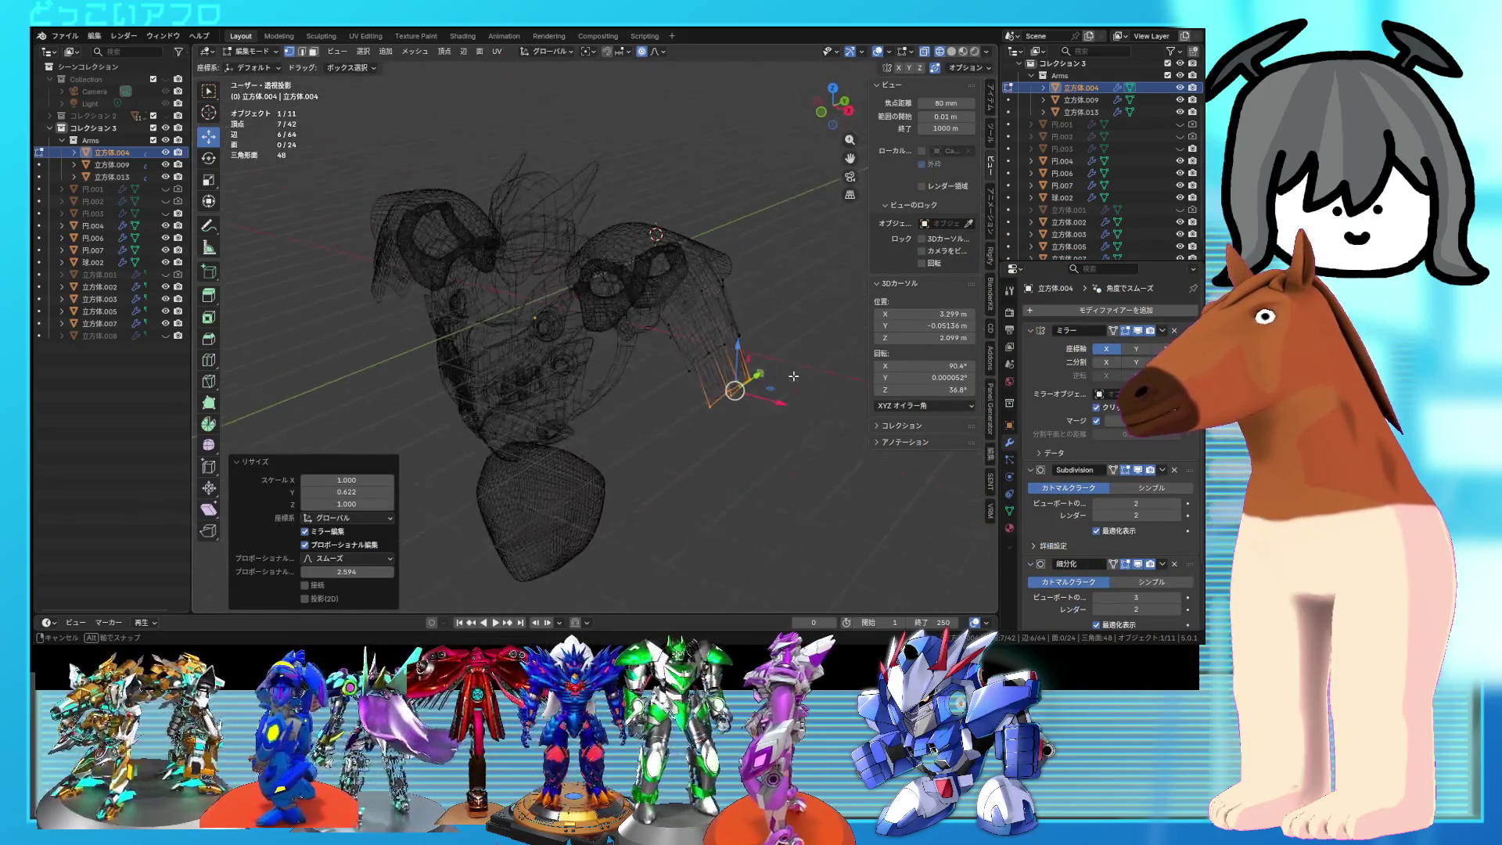
pyautogui.hotkey('alt', 'z')
pyautogui.press('KP_1')
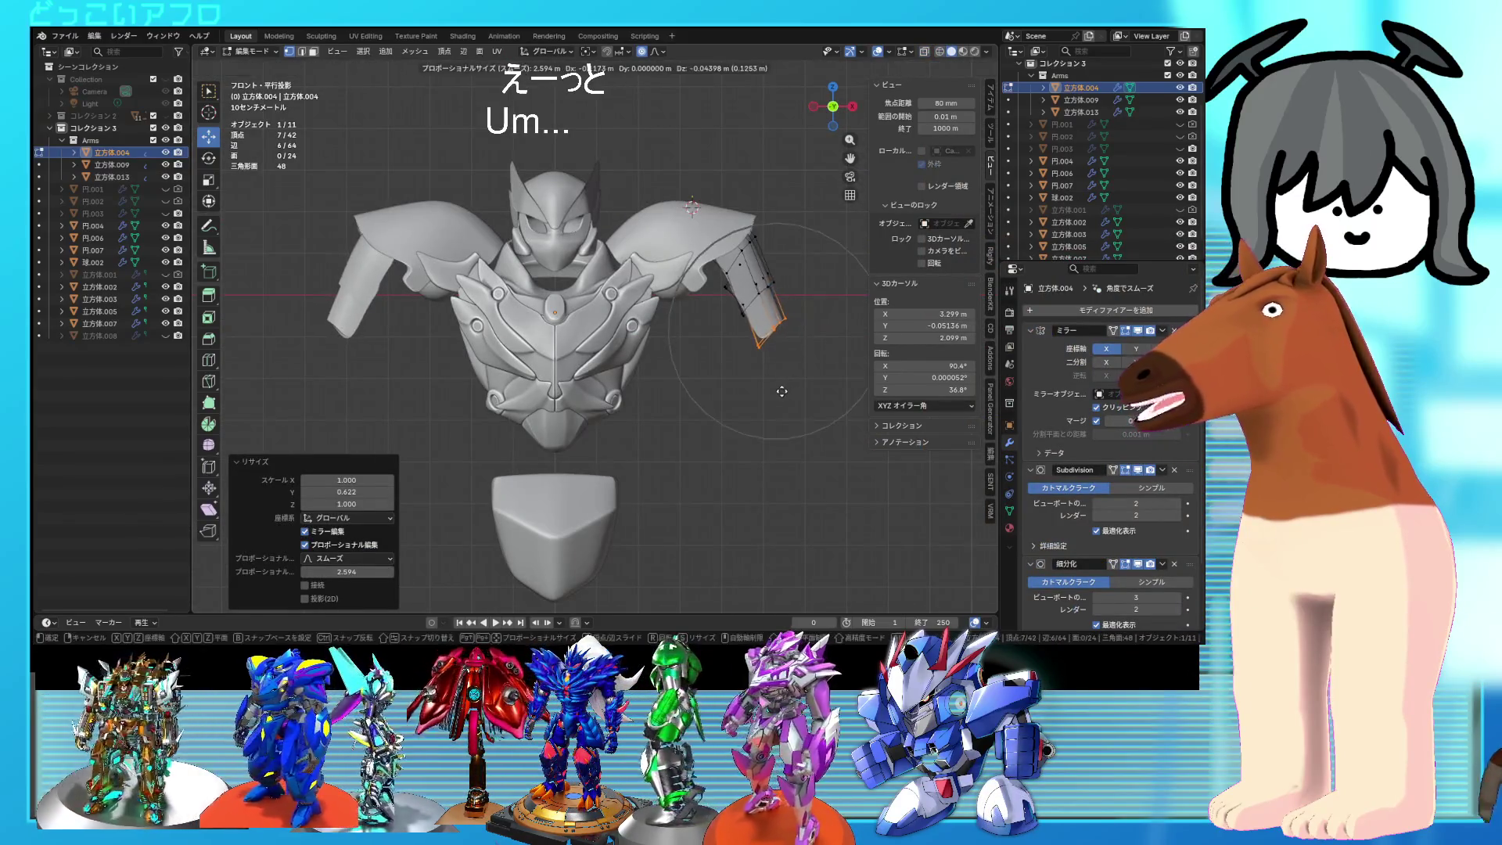
pyautogui.click(782, 391)
pyautogui.press('s')
# Step: Return to Object Mode, deselect the armor pieces, and save the blend file
pyautogui.press('Tab')
pyautogui.moveTo(797, 396); pyautogui.dragTo(702, 422, button='middle')
pyautogui.moveTo(620, 346)
pyautogui.mouseDown(button='middle')
pyautogui.moveTo(745, 312)
pyautogui.moveTo(734, 340)
pyautogui.moveTo(775, 331)
pyautogui.moveTo(598, 300)
pyautogui.moveTo(585, 328)
pyautogui.moveTo(626, 341)
pyautogui.moveTo(621, 322)
pyautogui.moveTo(668, 312)
pyautogui.moveTo(684, 346)
pyautogui.moveTo(714, 335)
pyautogui.mouseUp(button='middle')
pyautogui.click(733, 340)
pyautogui.hotkey('ctrl', 's')
pyautogui.scroll(3, 726, 336)
pyautogui.scroll(-2, 714, 335)
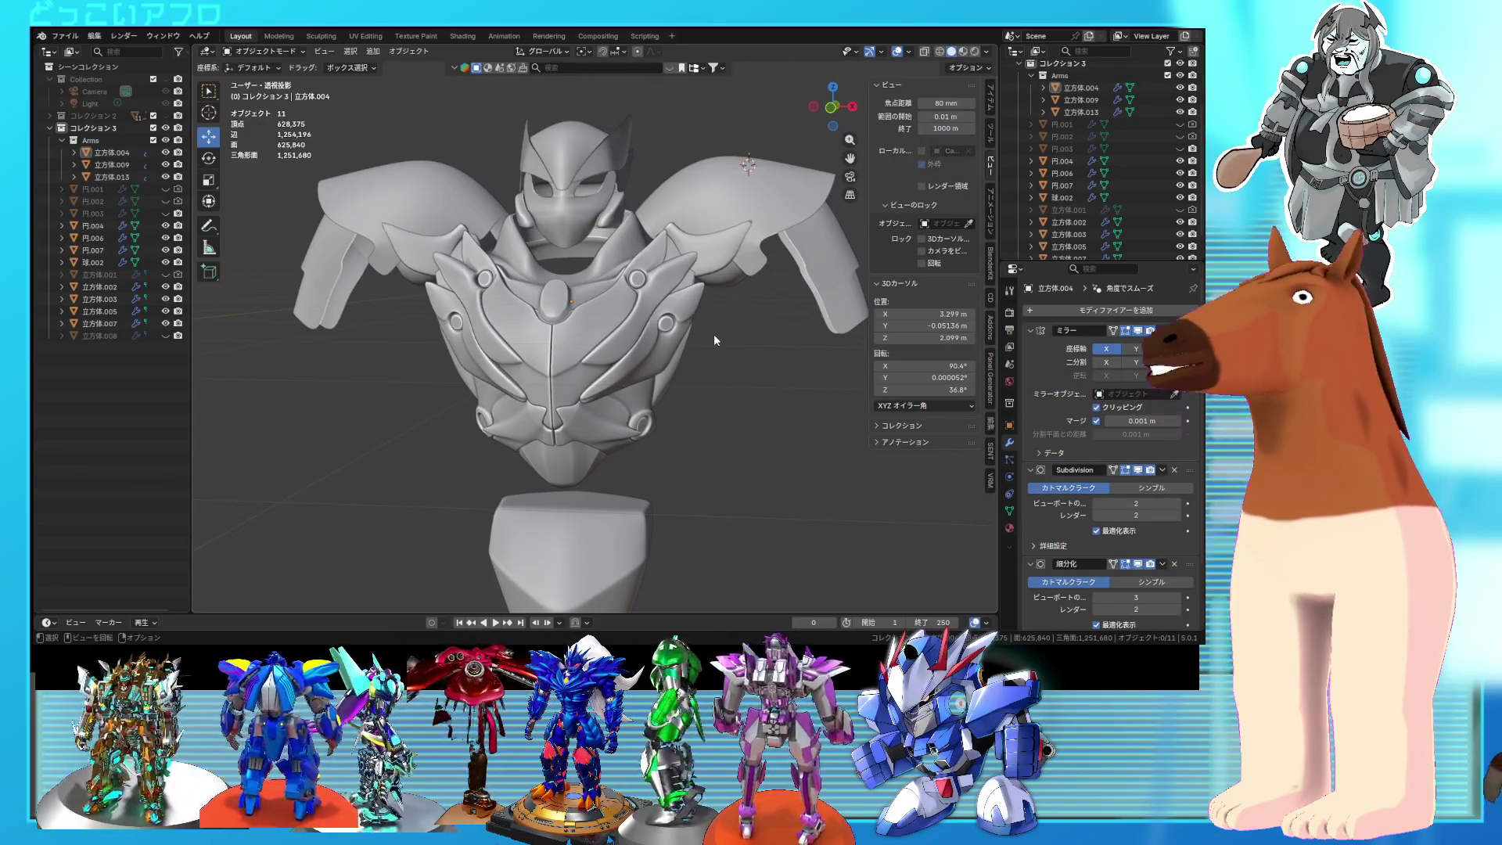
pyautogui.moveTo(741, 272)
pyautogui.mouseDown(button='middle')
pyautogui.moveTo(784, 364)
pyautogui.moveTo(715, 328)
pyautogui.mouseUp(button='middle')
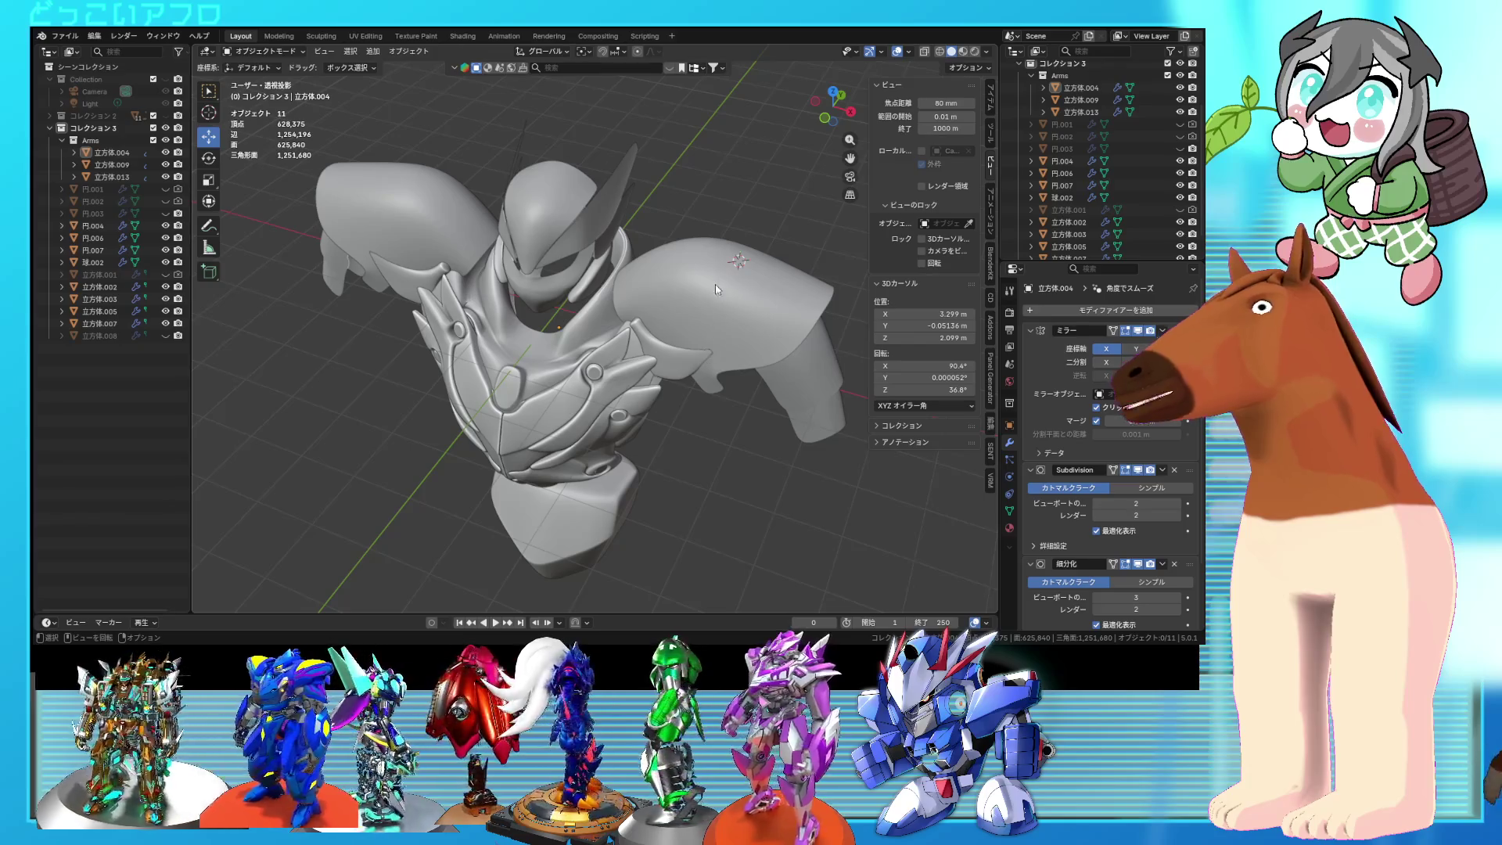
pyautogui.moveTo(712, 332)
pyautogui.mouseDown(button='middle')
pyautogui.moveTo(749, 271)
pyautogui.moveTo(754, 311)
pyautogui.moveTo(778, 302)
pyautogui.moveTo(539, 299)
pyautogui.moveTo(771, 313)
pyautogui.moveTo(768, 293)
pyautogui.moveTo(789, 292)
pyautogui.moveTo(754, 319)
pyautogui.moveTo(786, 340)
pyautogui.moveTo(763, 306)
pyautogui.moveTo(698, 316)
pyautogui.moveTo(770, 331)
pyautogui.moveTo(726, 364)
pyautogui.mouseUp(button='middle')
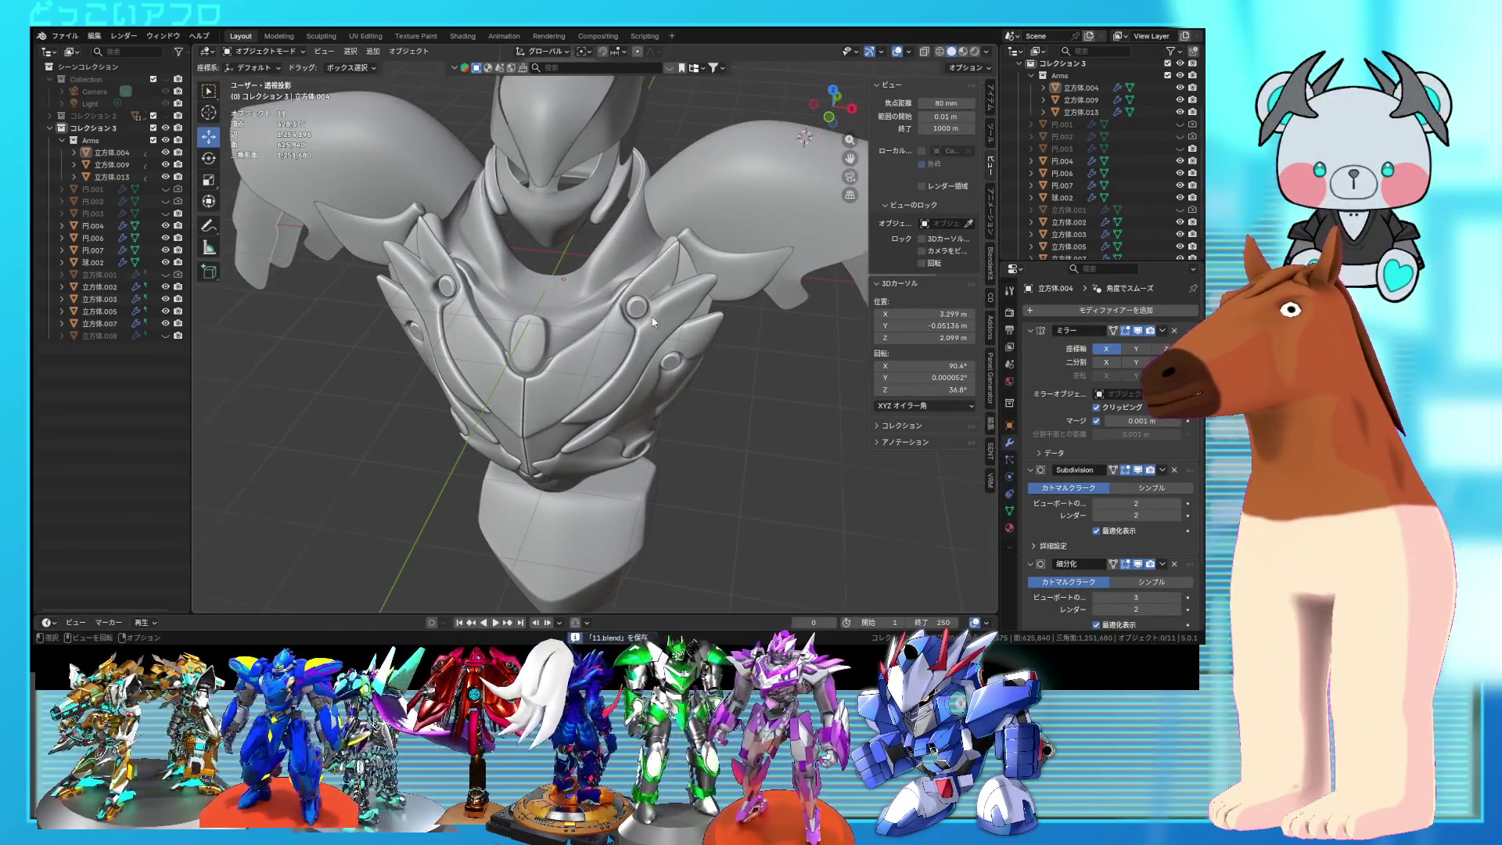
pyautogui.moveTo(653, 321); pyautogui.dragTo(667, 313, button='middle')
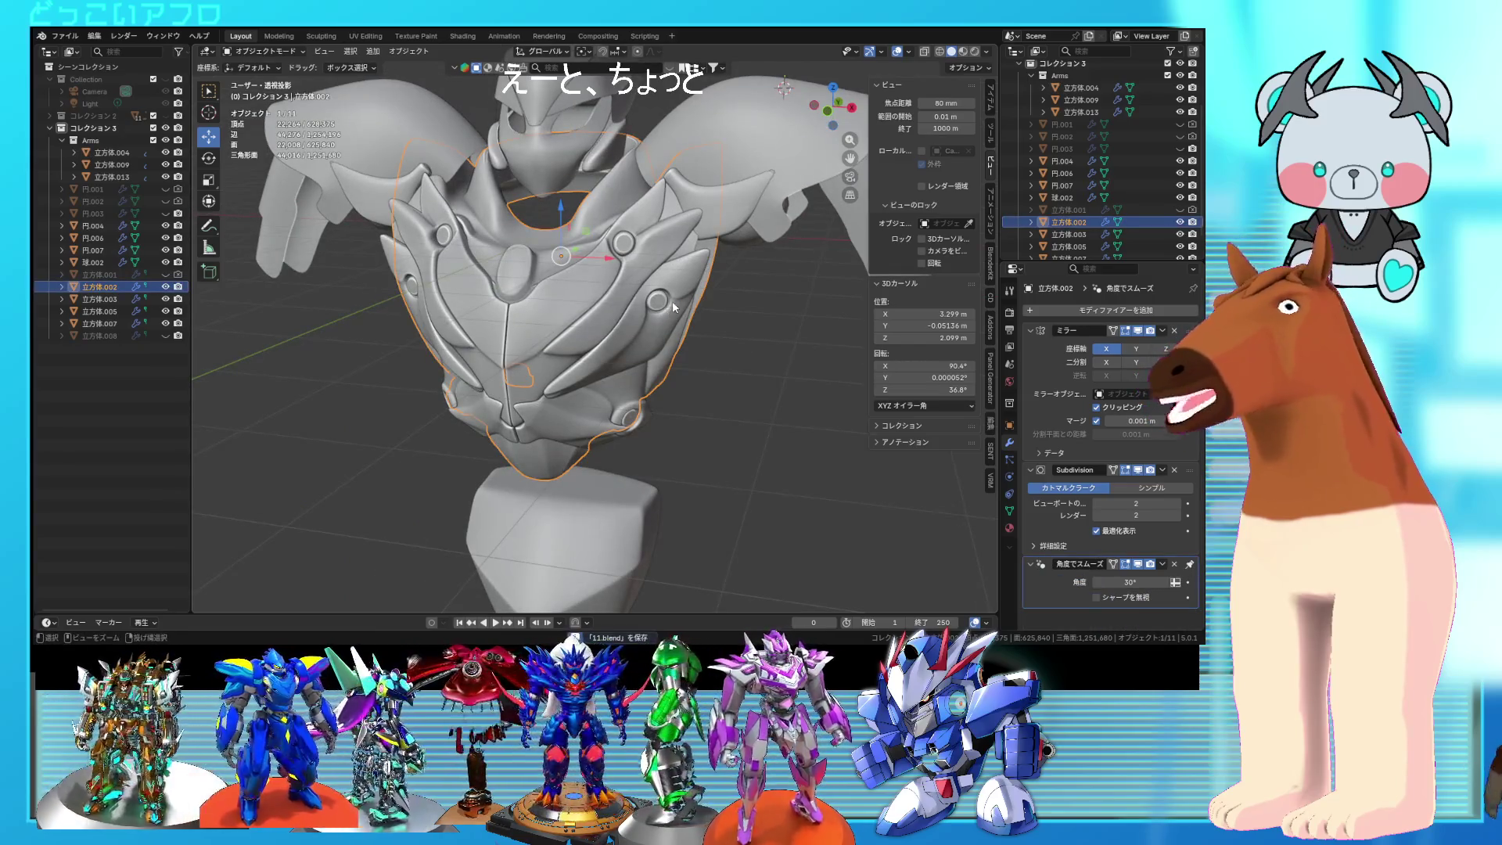
# Step: Place the 3D cursor on the chest plate and rotate the connected plate piece
pyautogui.press('Tab')
pyautogui.press('Tab')
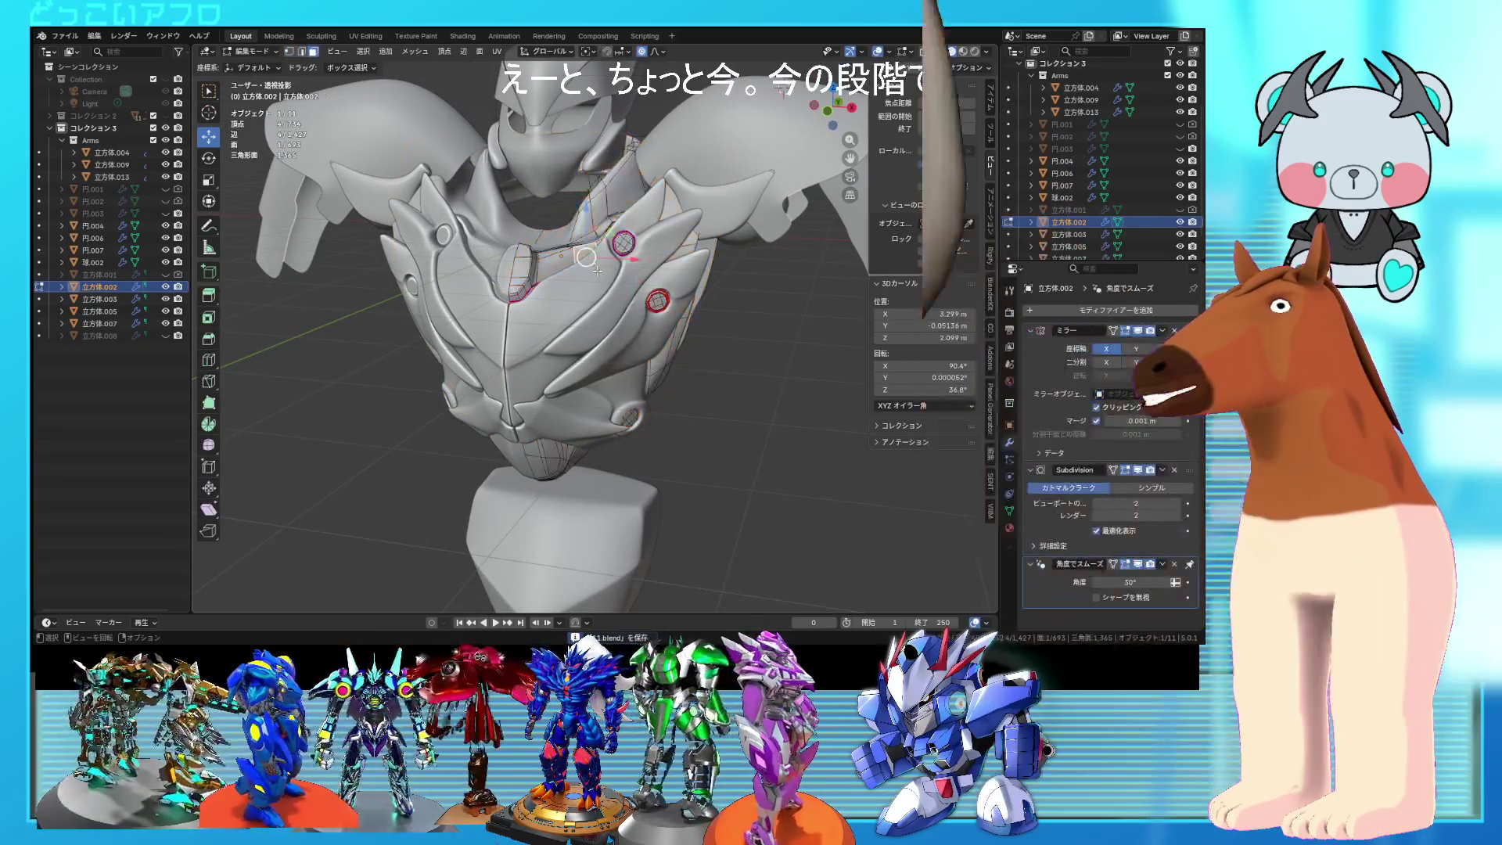
pyautogui.click(598, 272)
pyautogui.press('Tab')
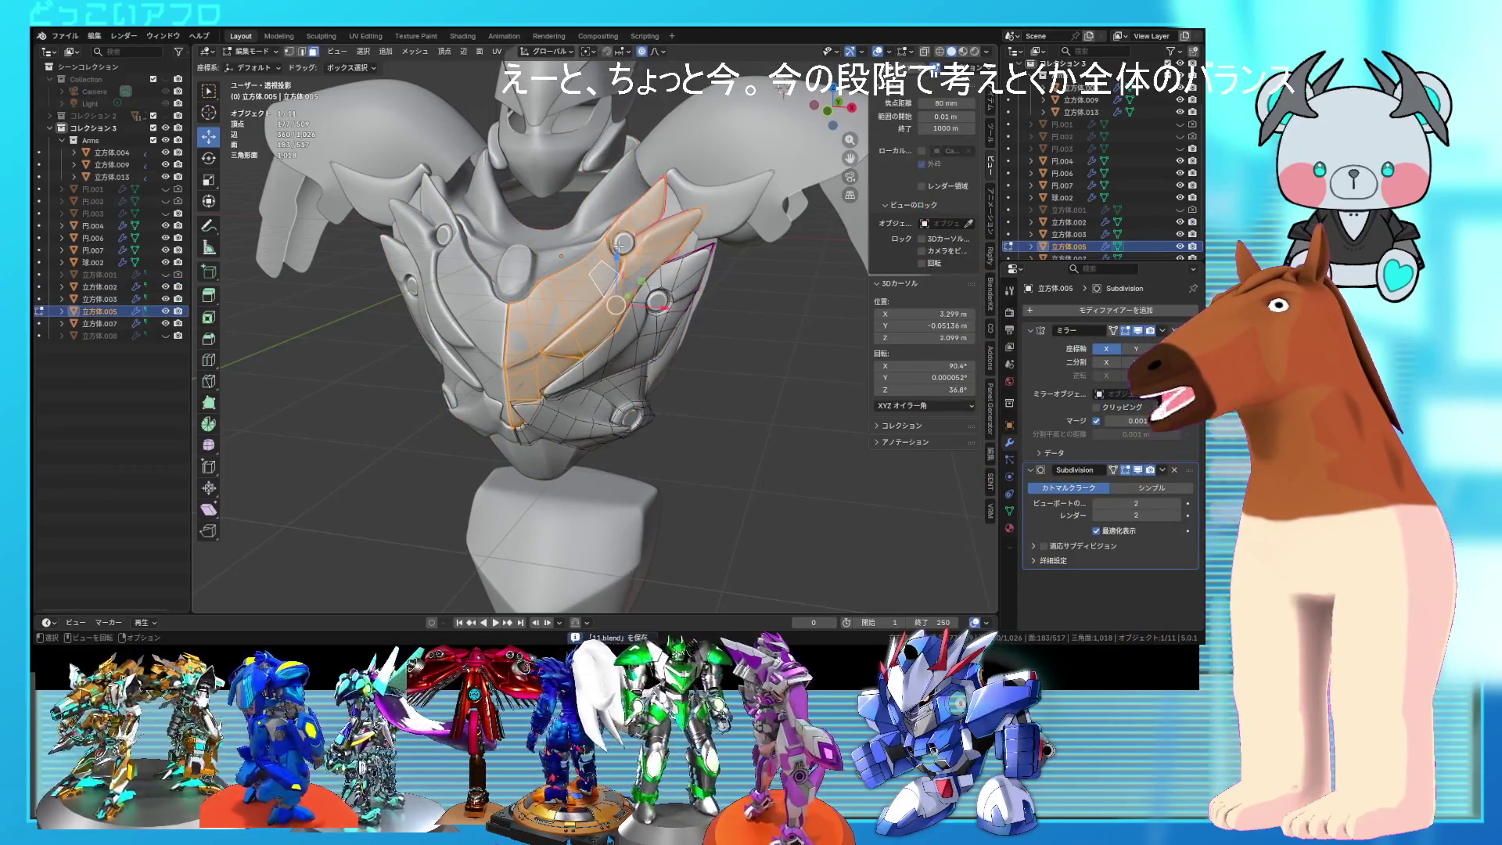
pyautogui.keyDown('shift'); pyautogui.rightClick(623, 243); pyautogui.keyUp('shift')
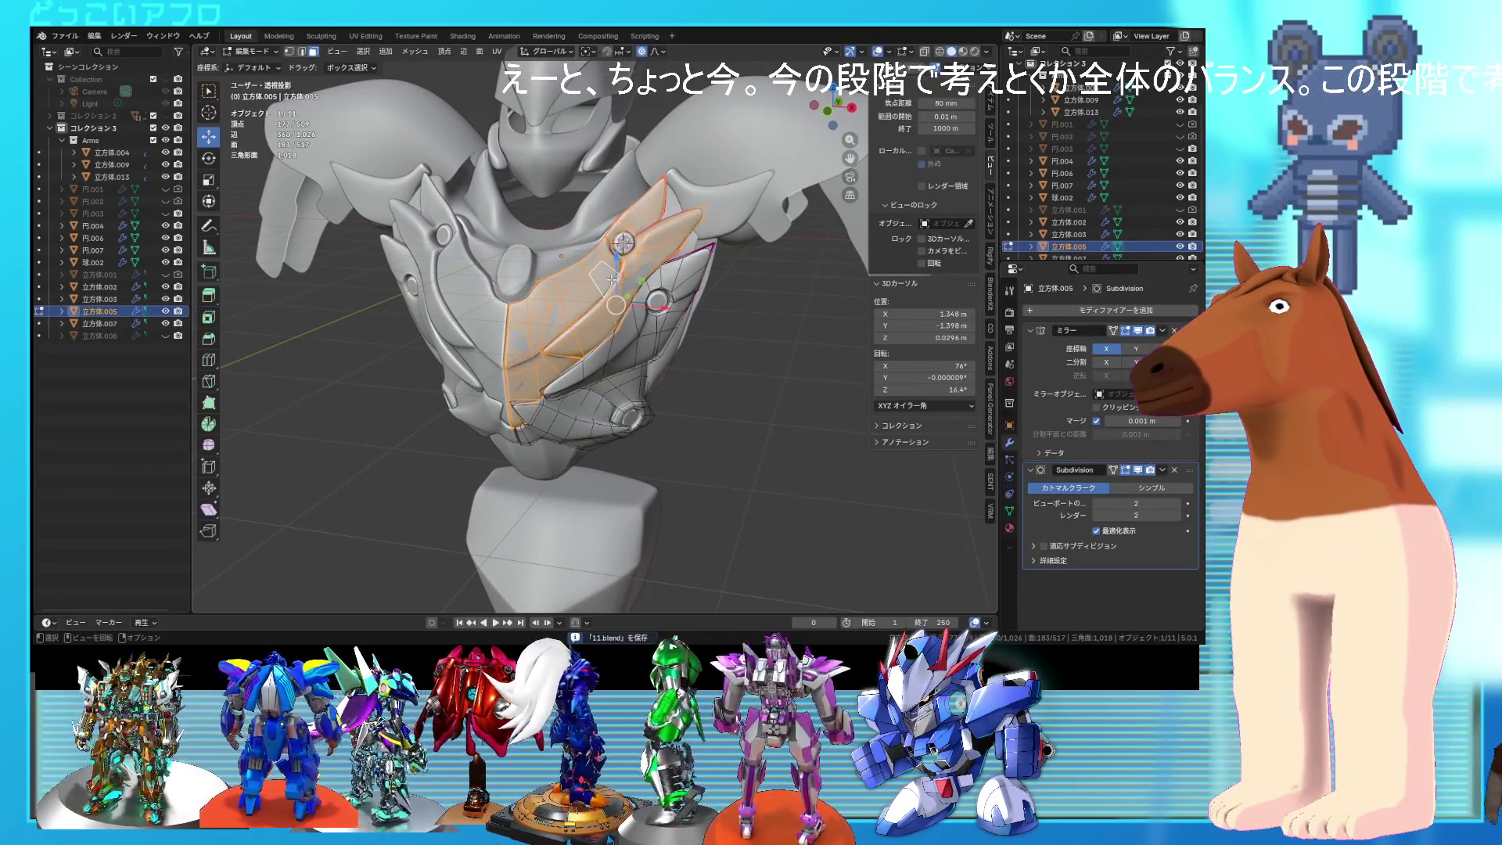
pyautogui.press('l')
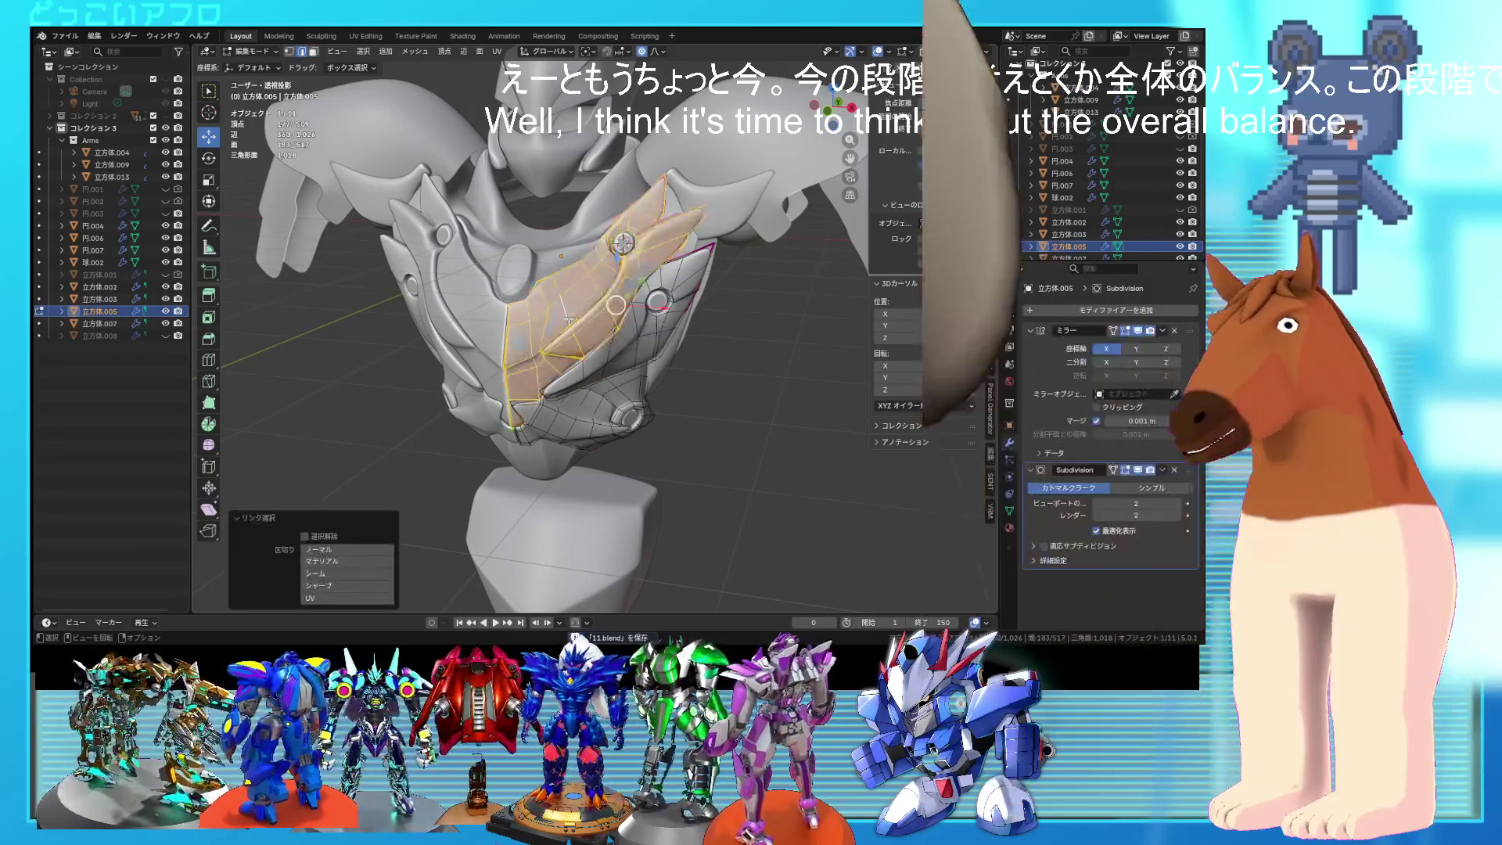
pyautogui.press('r')
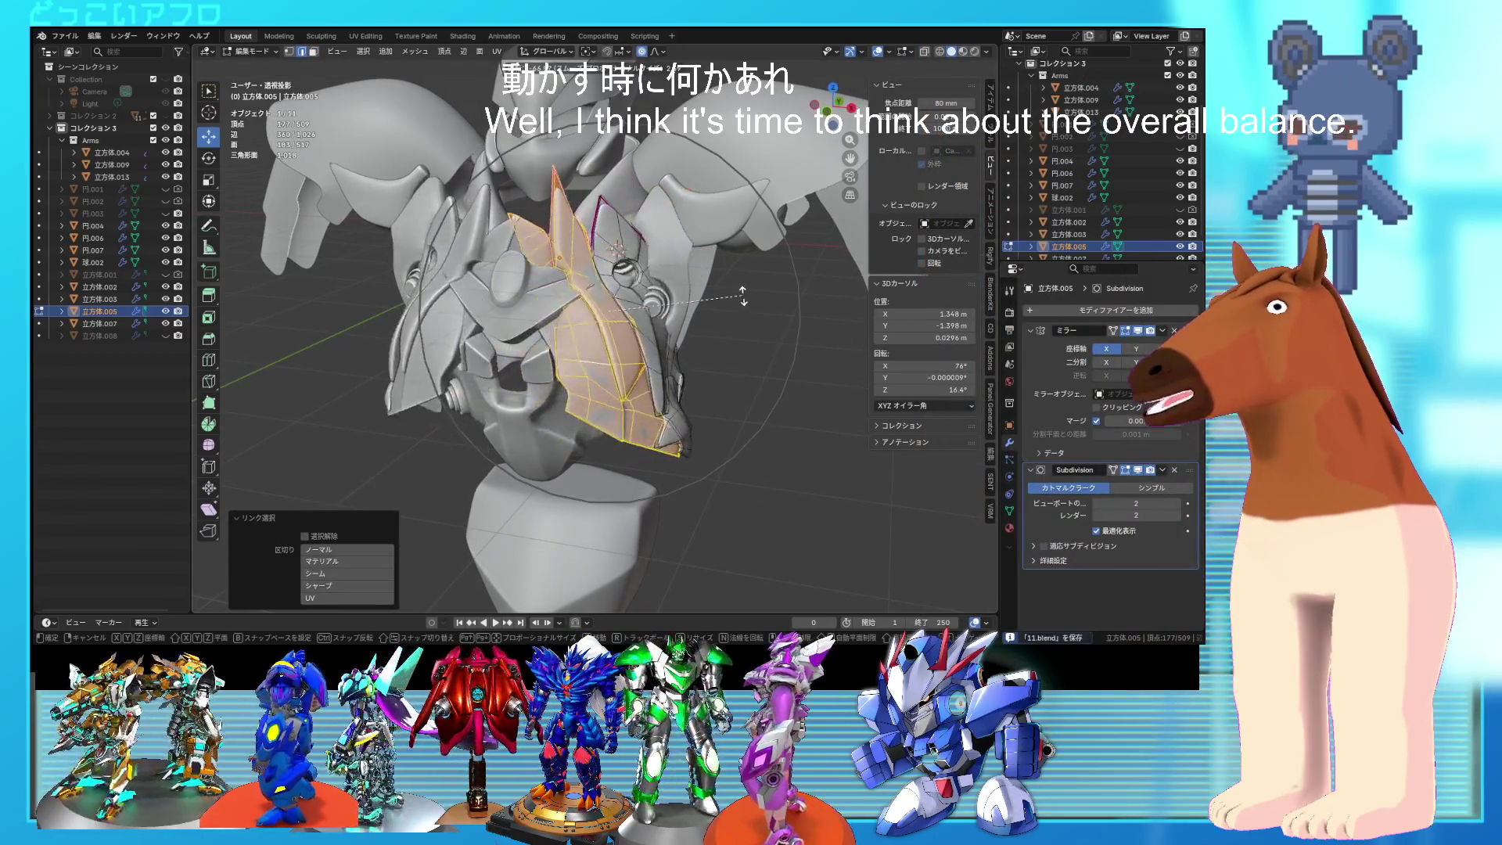
pyautogui.click(742, 295)
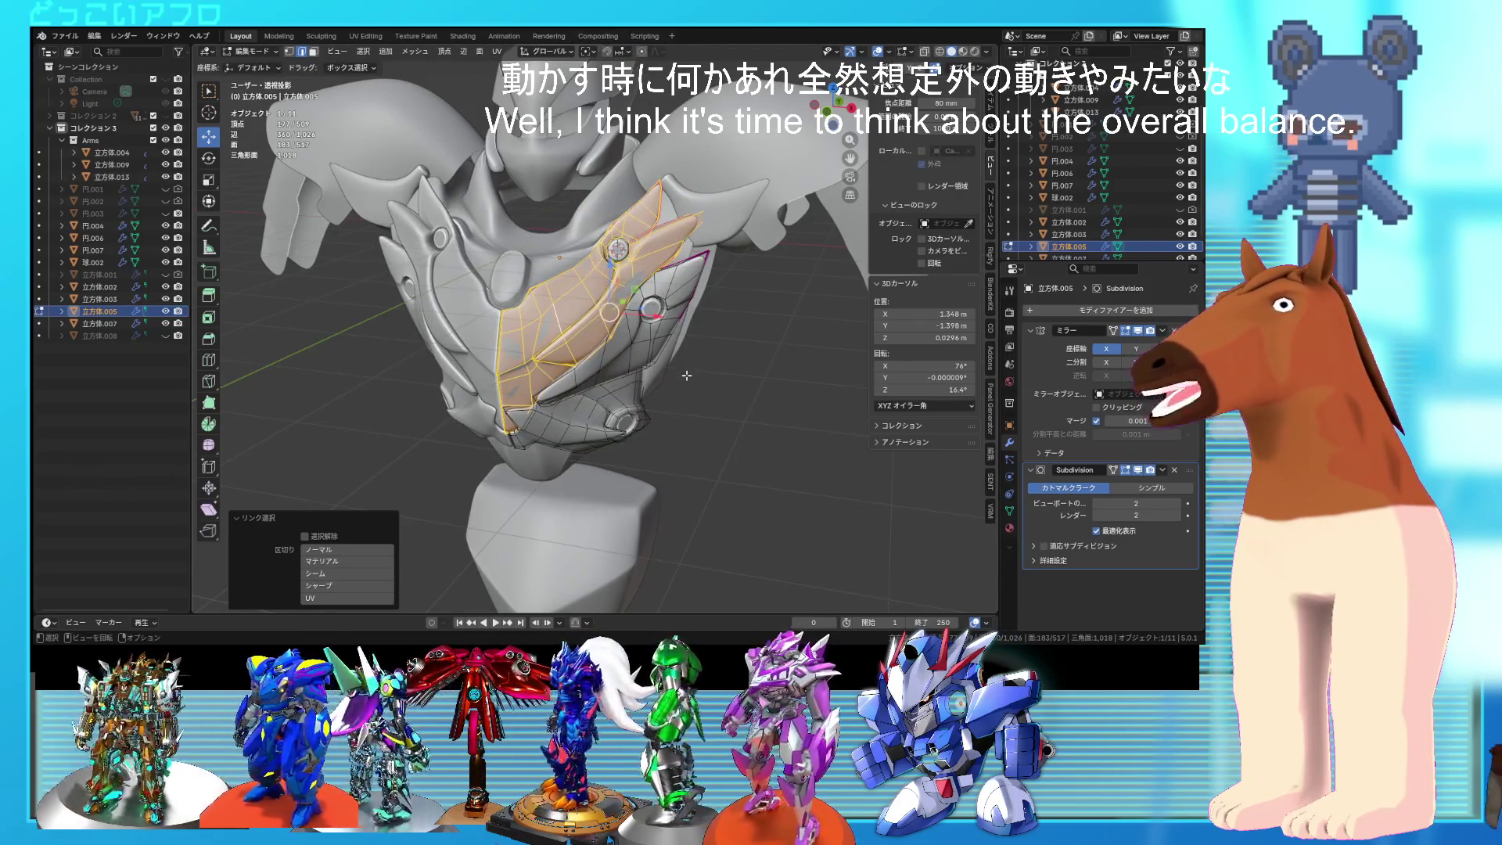
# Step: Set the pivot point to 3D Cursor and swing the upper chest plate about -182°
pyautogui.click(586, 50)
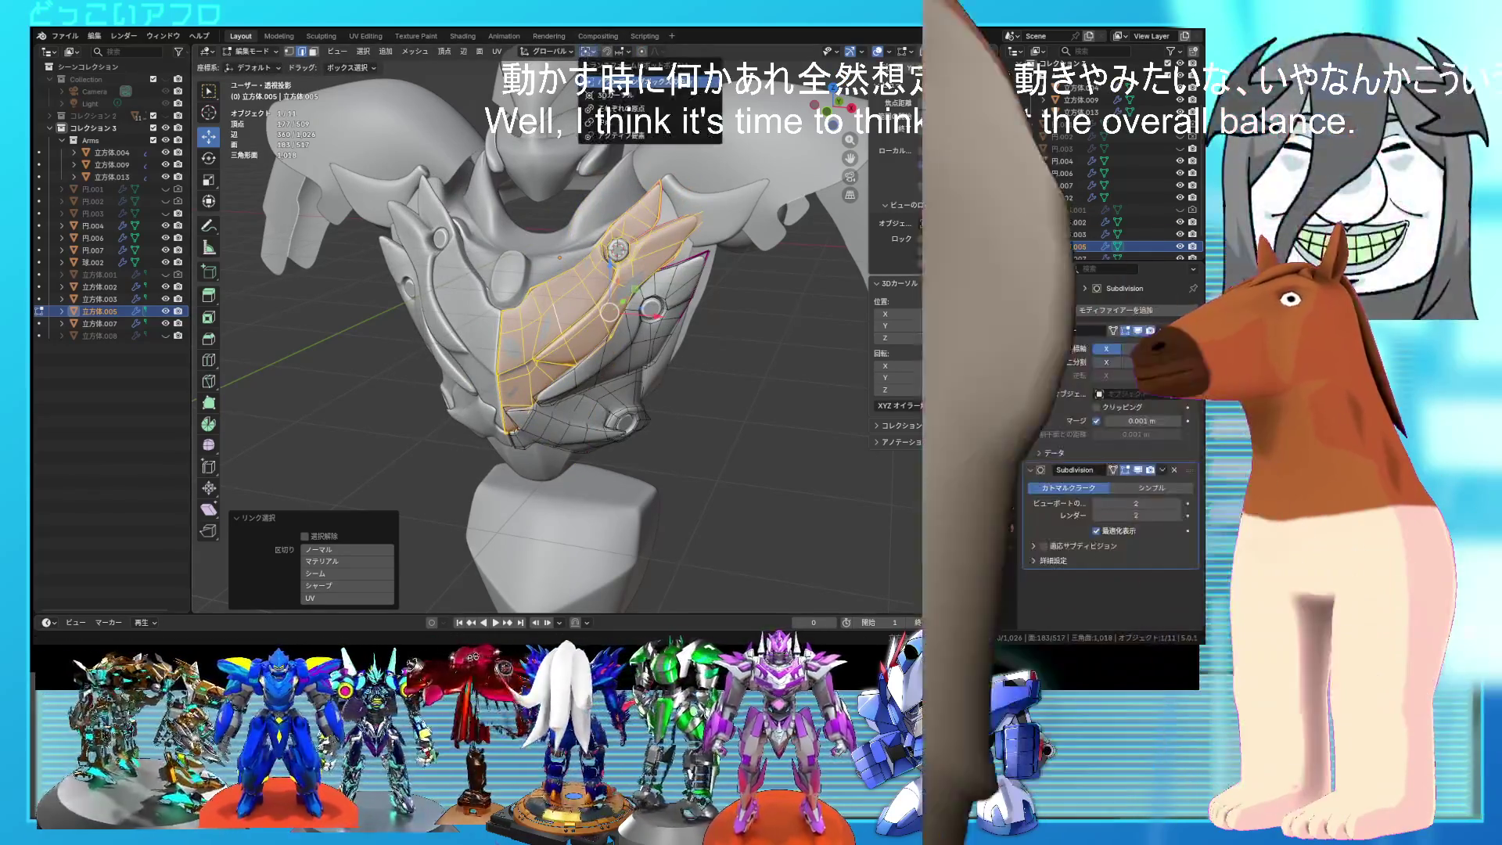
pyautogui.click(626, 95)
pyautogui.press('r')
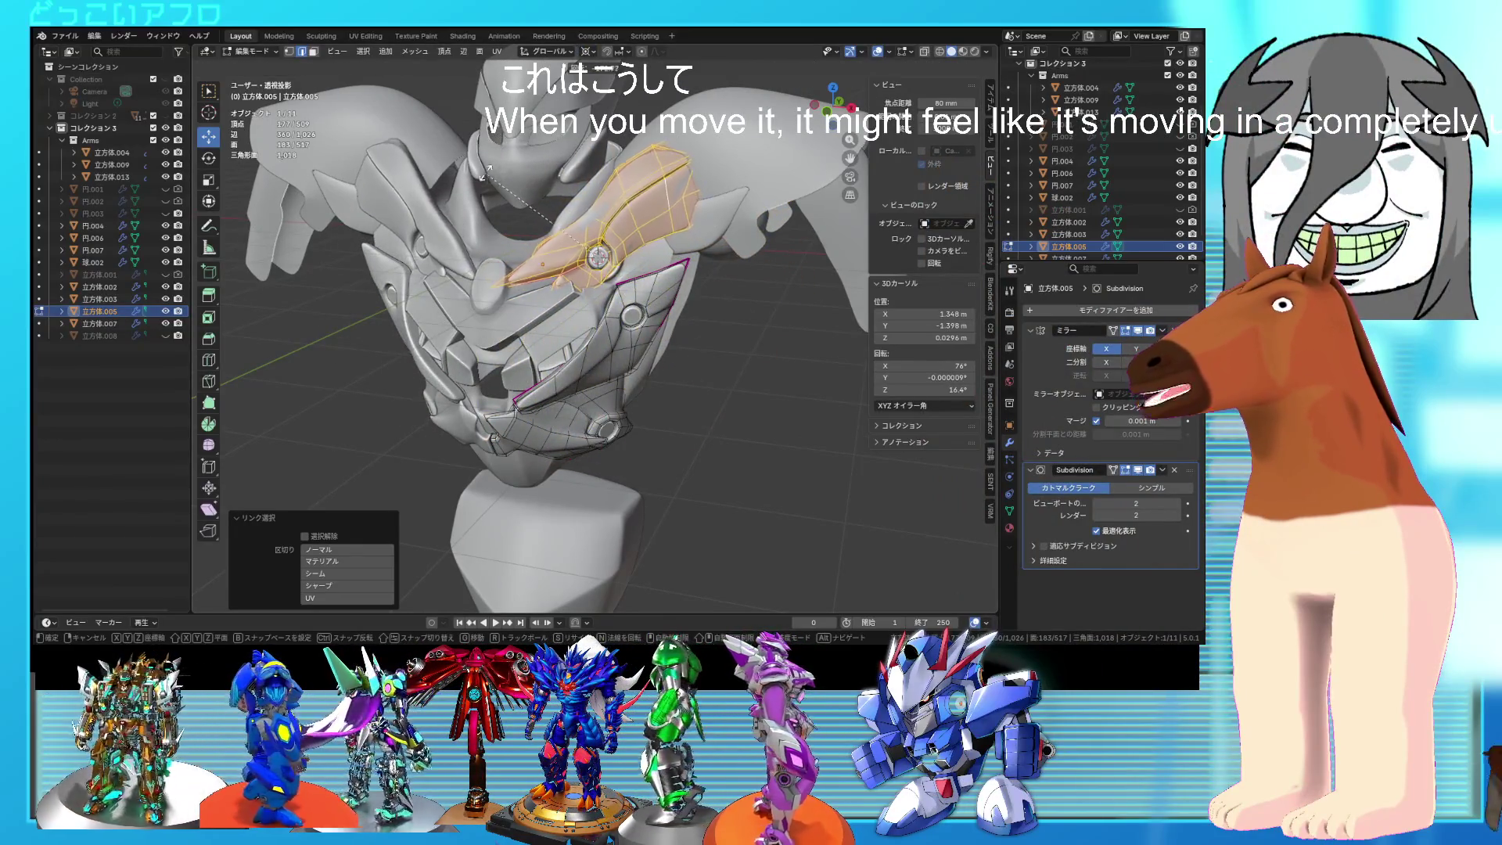
pyautogui.click(595, 322)
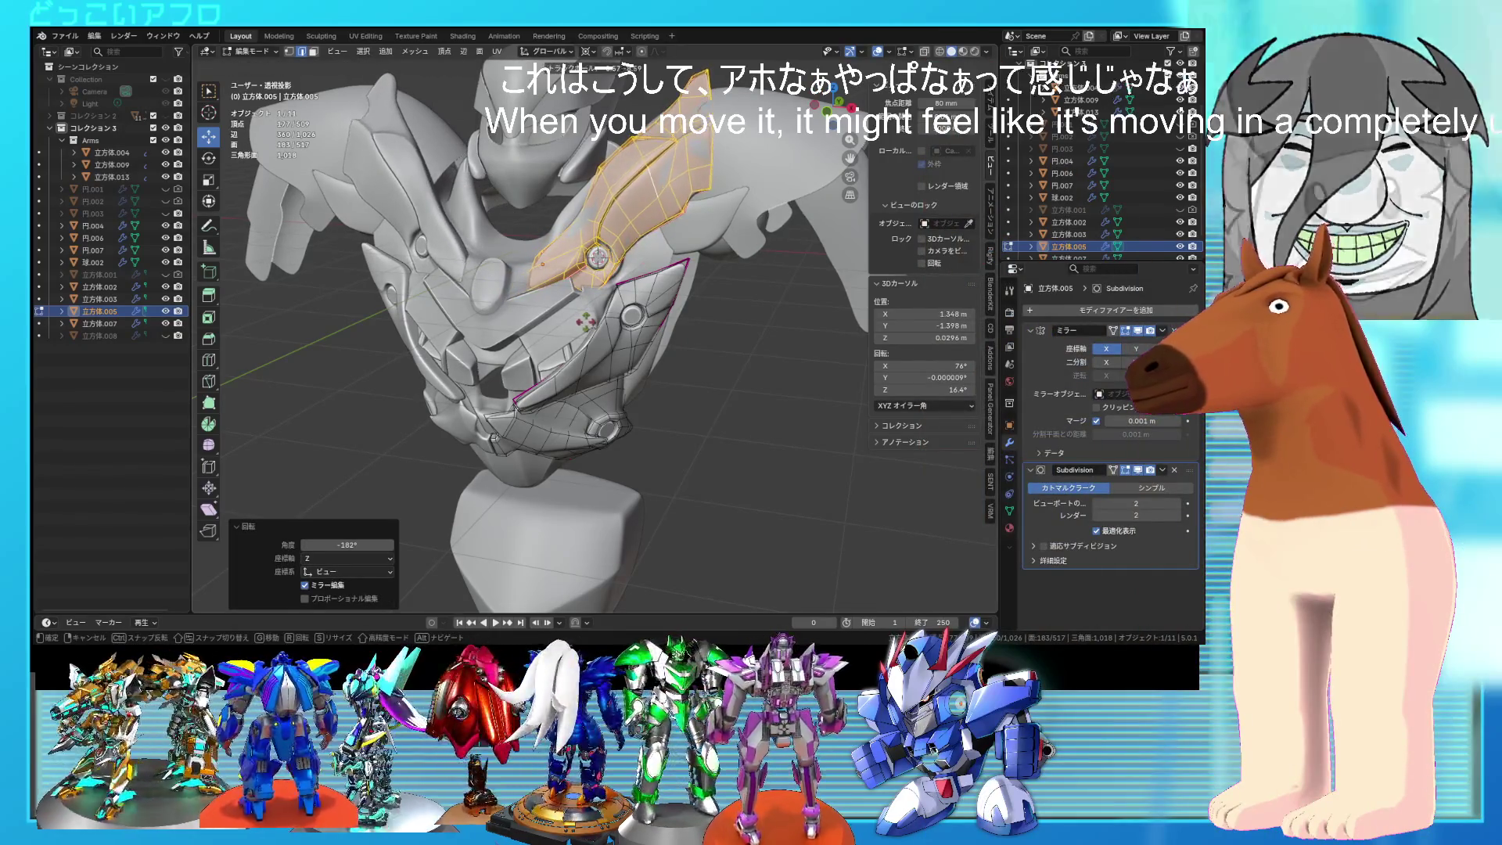
# Step: Push the plate slightly forward along Y, then return to object mode
pyautogui.moveTo(590, 324)
pyautogui.mouseDown(button='middle')
pyautogui.moveTo(579, 313)
pyautogui.moveTo(599, 289)
pyautogui.moveTo(677, 284)
pyautogui.moveTo(681, 251)
pyautogui.mouseUp(button='middle')
pyautogui.press('g')
pyautogui.press('y')
pyautogui.scroll(-3, 677, 239)
pyautogui.scroll(-1, 677, 238)
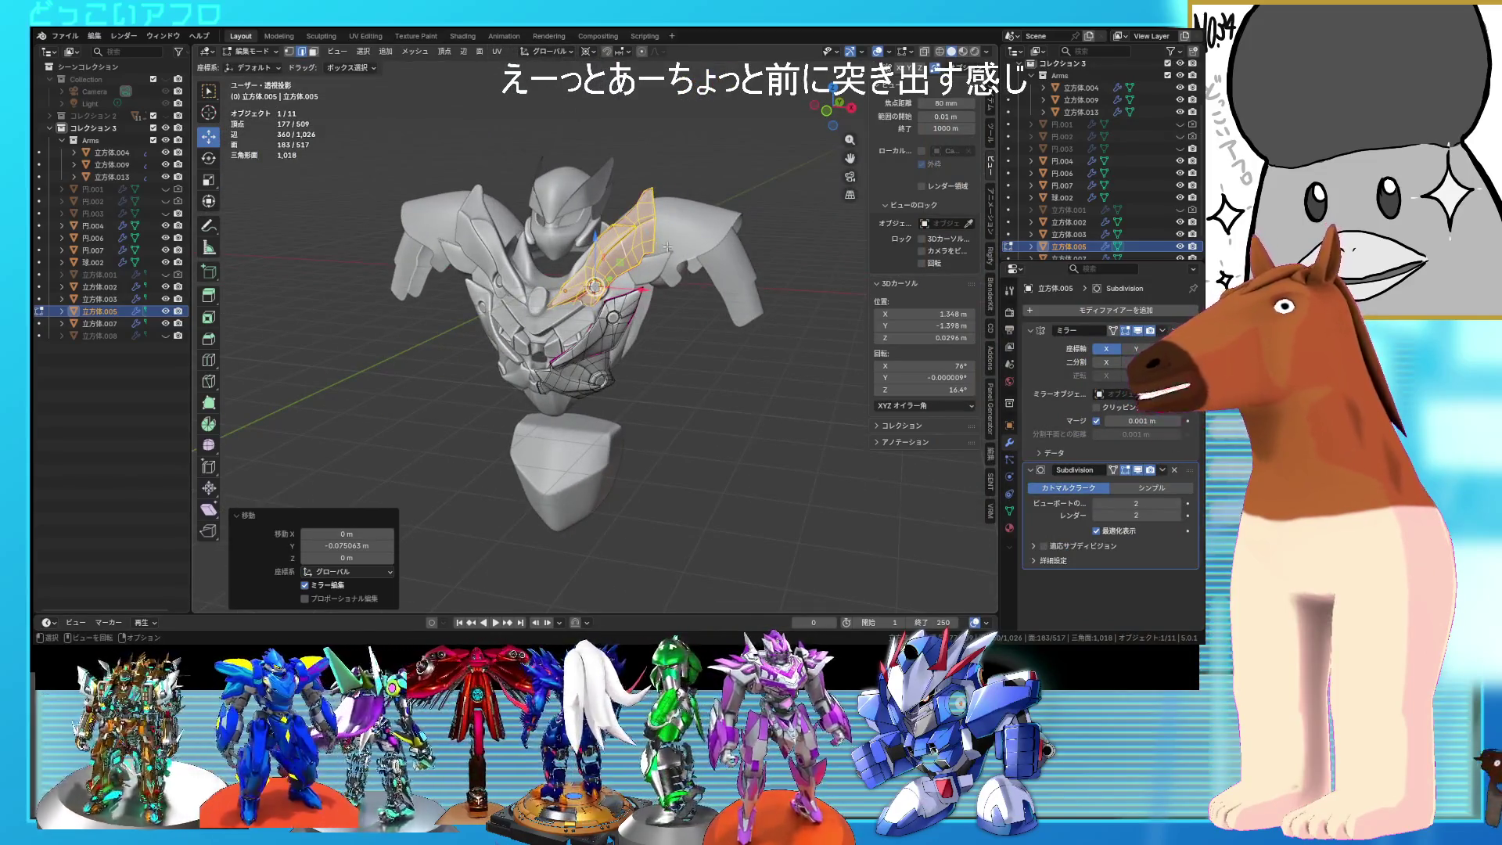
pyautogui.press('Tab')
# Step: Select the whole plate below the upper chest plate and tilt it diagonally
pyautogui.scroll(2, 701, 350)
pyautogui.moveTo(705, 338)
pyautogui.mouseDown(button='middle')
pyautogui.moveTo(740, 336)
pyautogui.moveTo(726, 333)
pyautogui.mouseUp(button='middle')
pyautogui.click(683, 316)
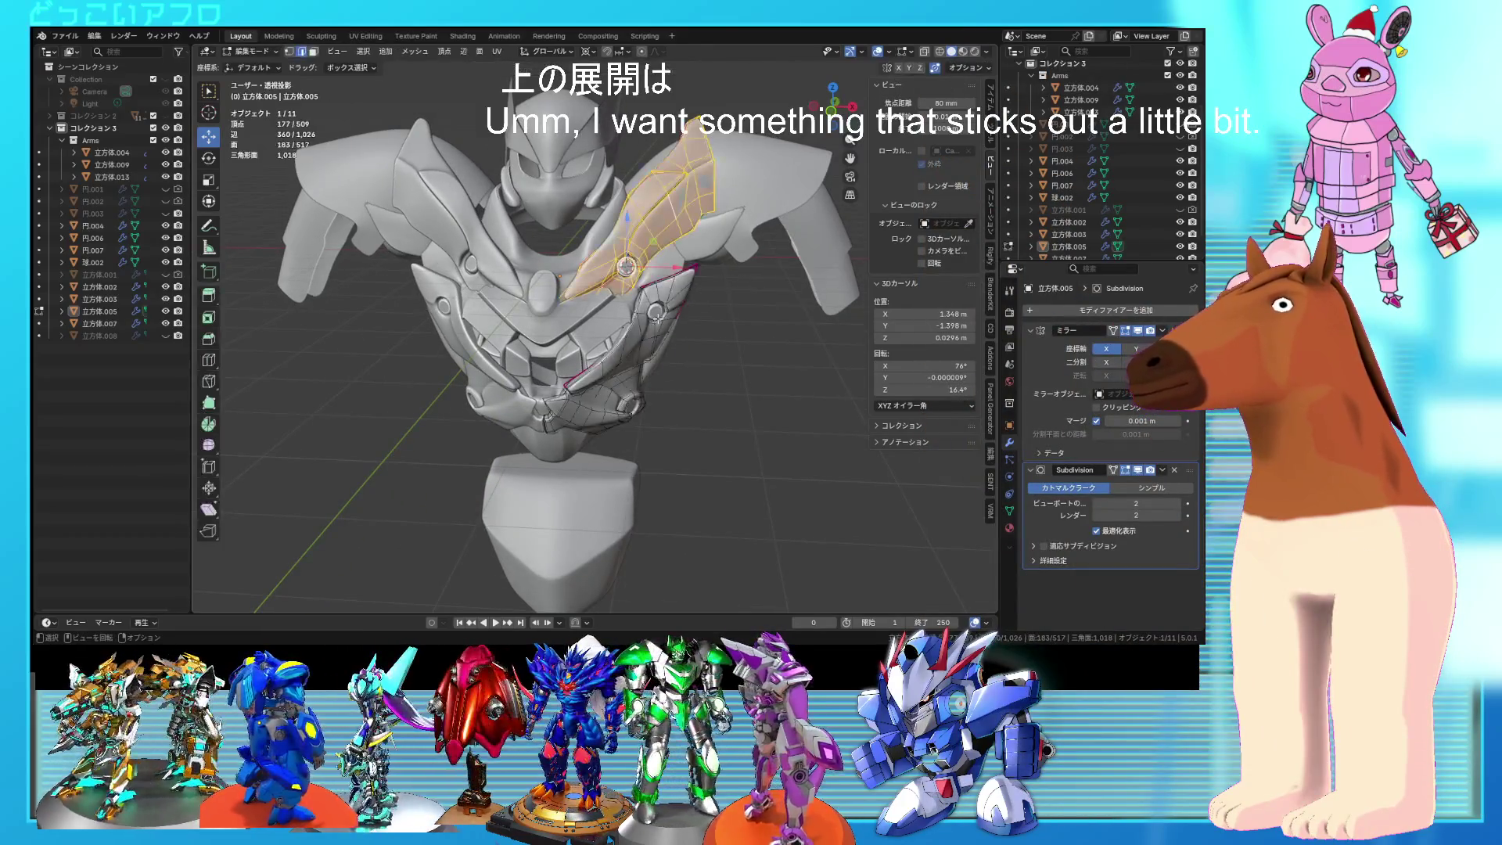
pyautogui.scroll(3, 657, 297)
pyautogui.press('Tab')
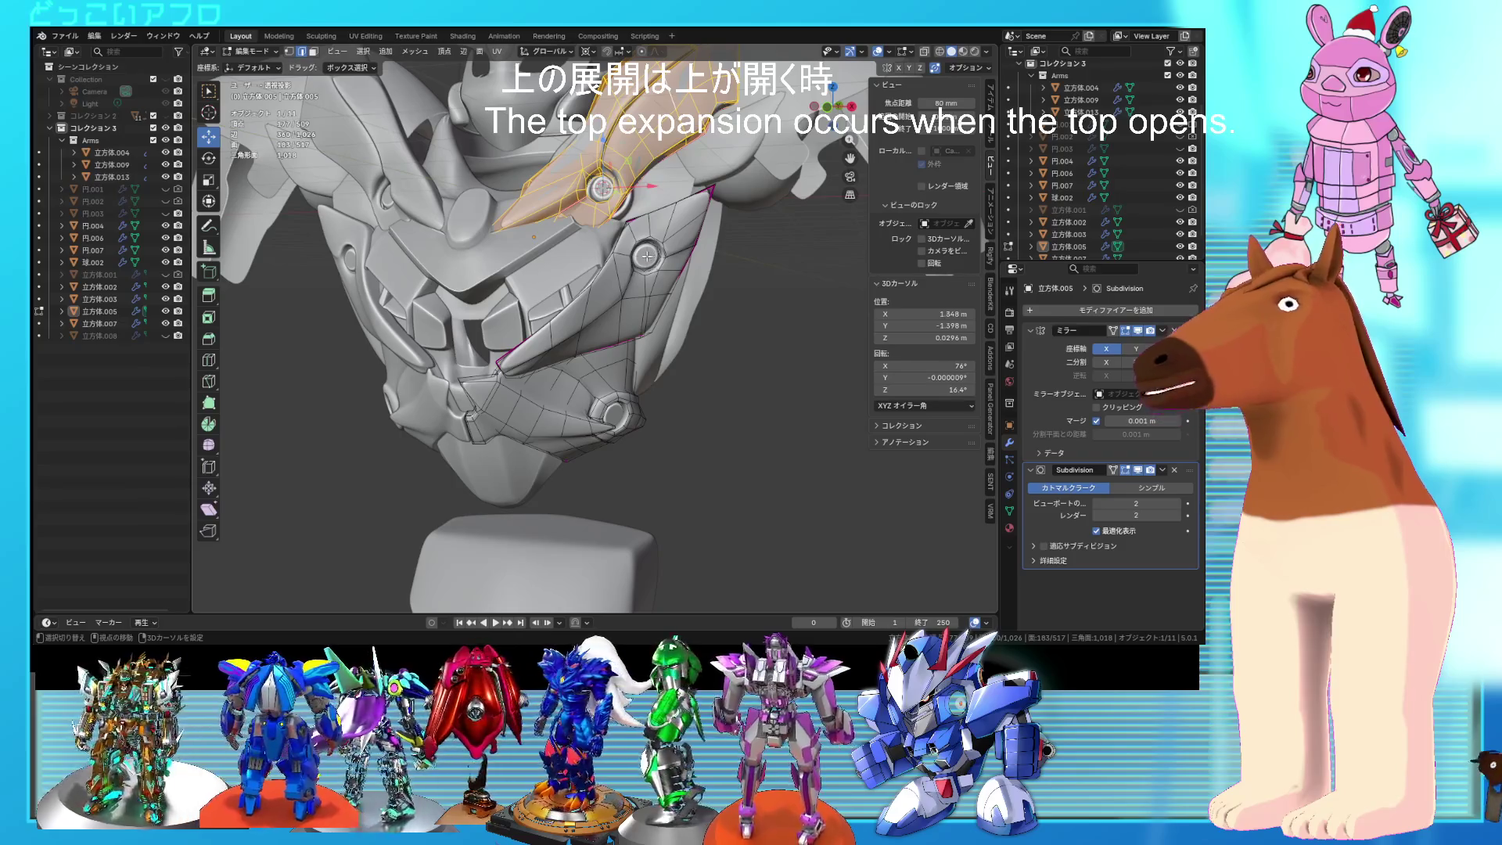
pyautogui.press('l')
pyautogui.scroll(-2, 641, 328)
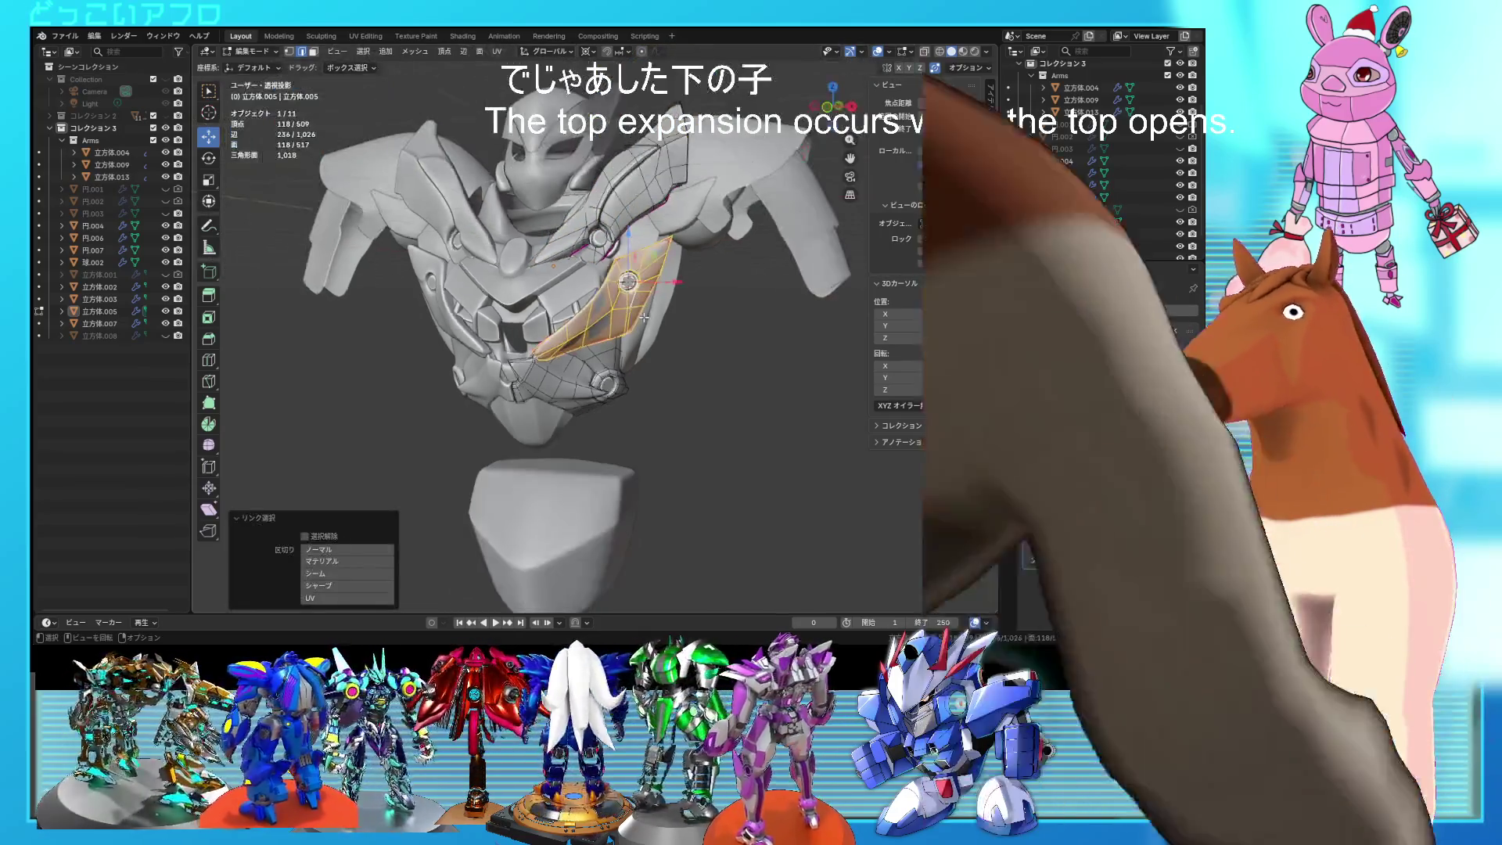
pyautogui.click(676, 421)
# Step: Rotate the lower plate back toward vertical with a few small rotations
pyautogui.moveTo(676, 421); pyautogui.dragTo(676, 421, button='middle')
pyautogui.press('r')
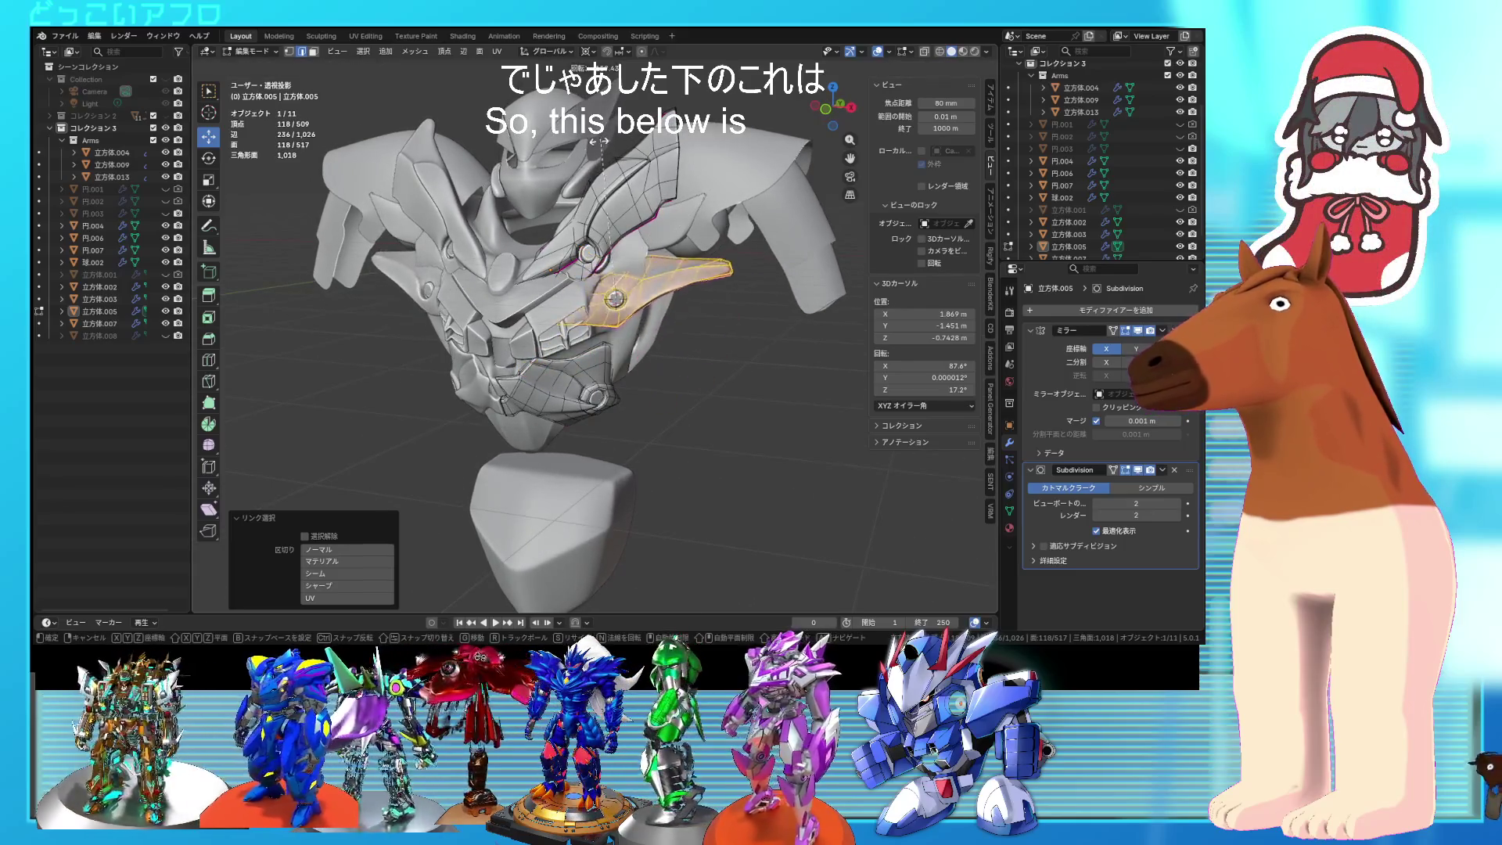
pyautogui.click(531, 218)
pyautogui.press('r')
pyautogui.press('r')
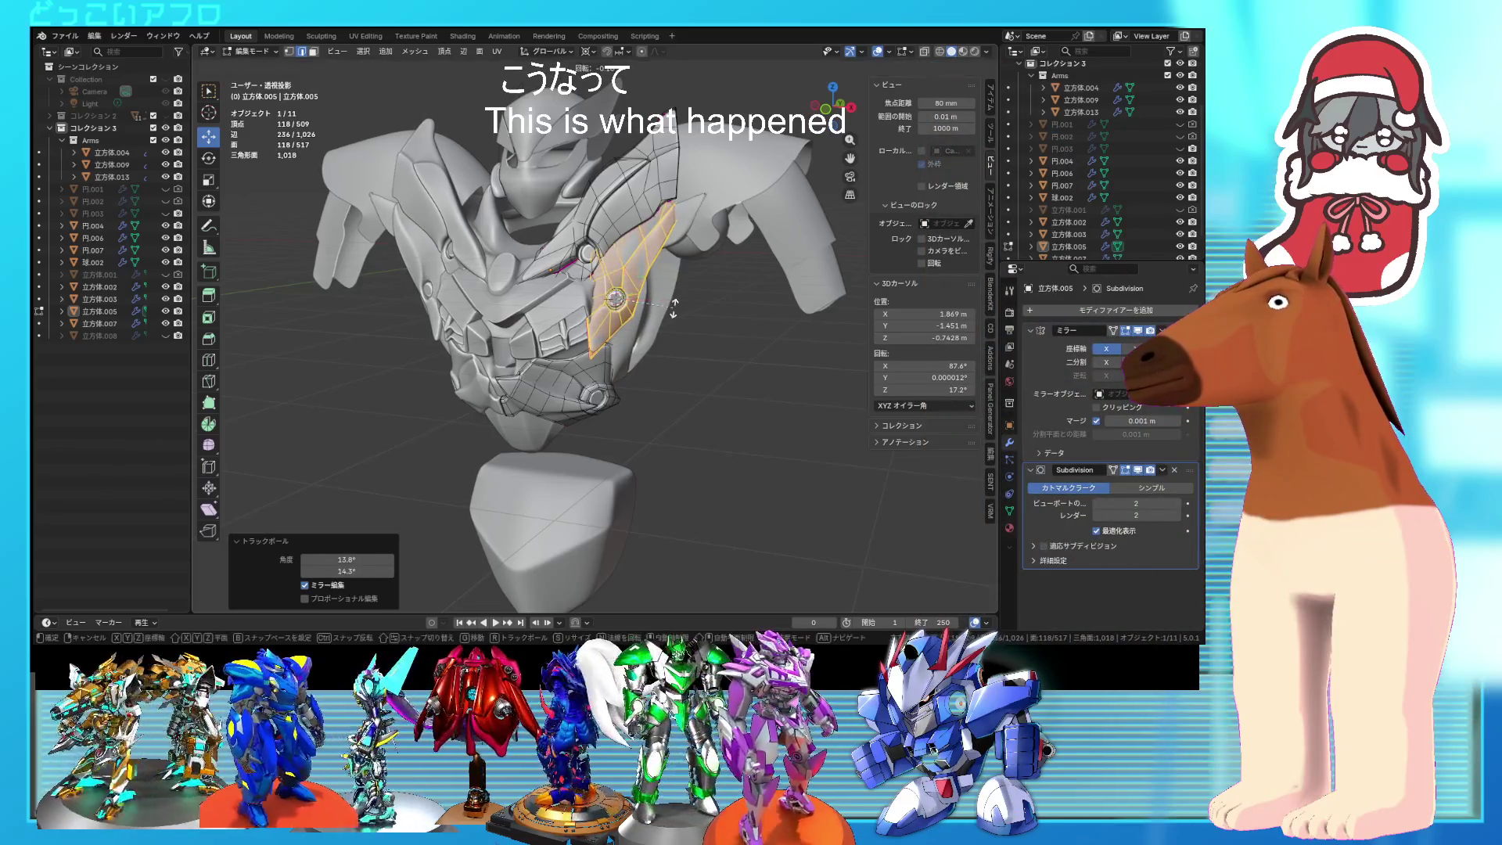
pyautogui.moveTo(619, 299); pyautogui.dragTo(698, 324, button='middle')
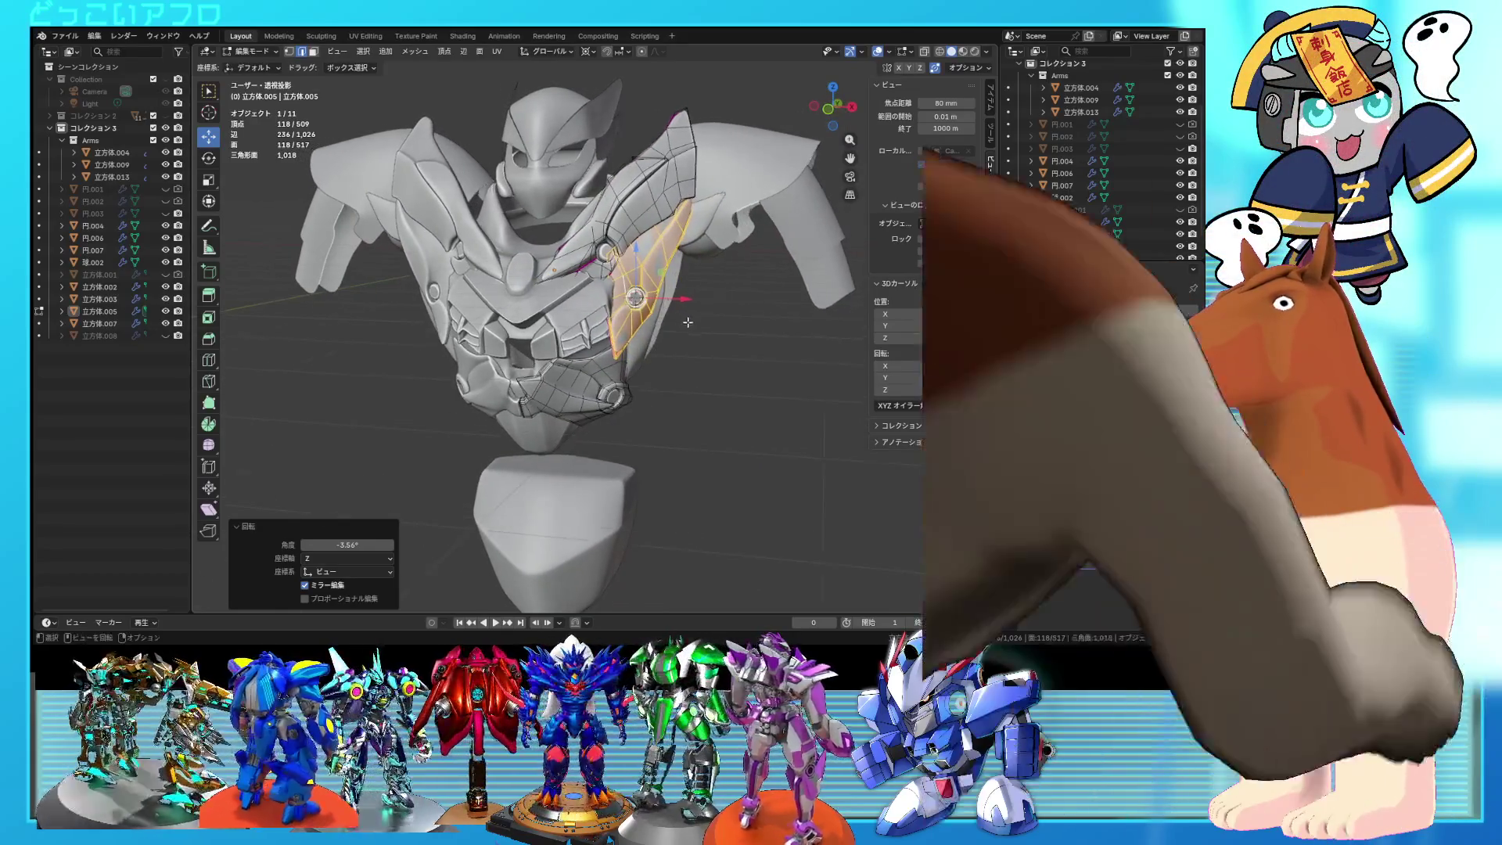
pyautogui.press('r')
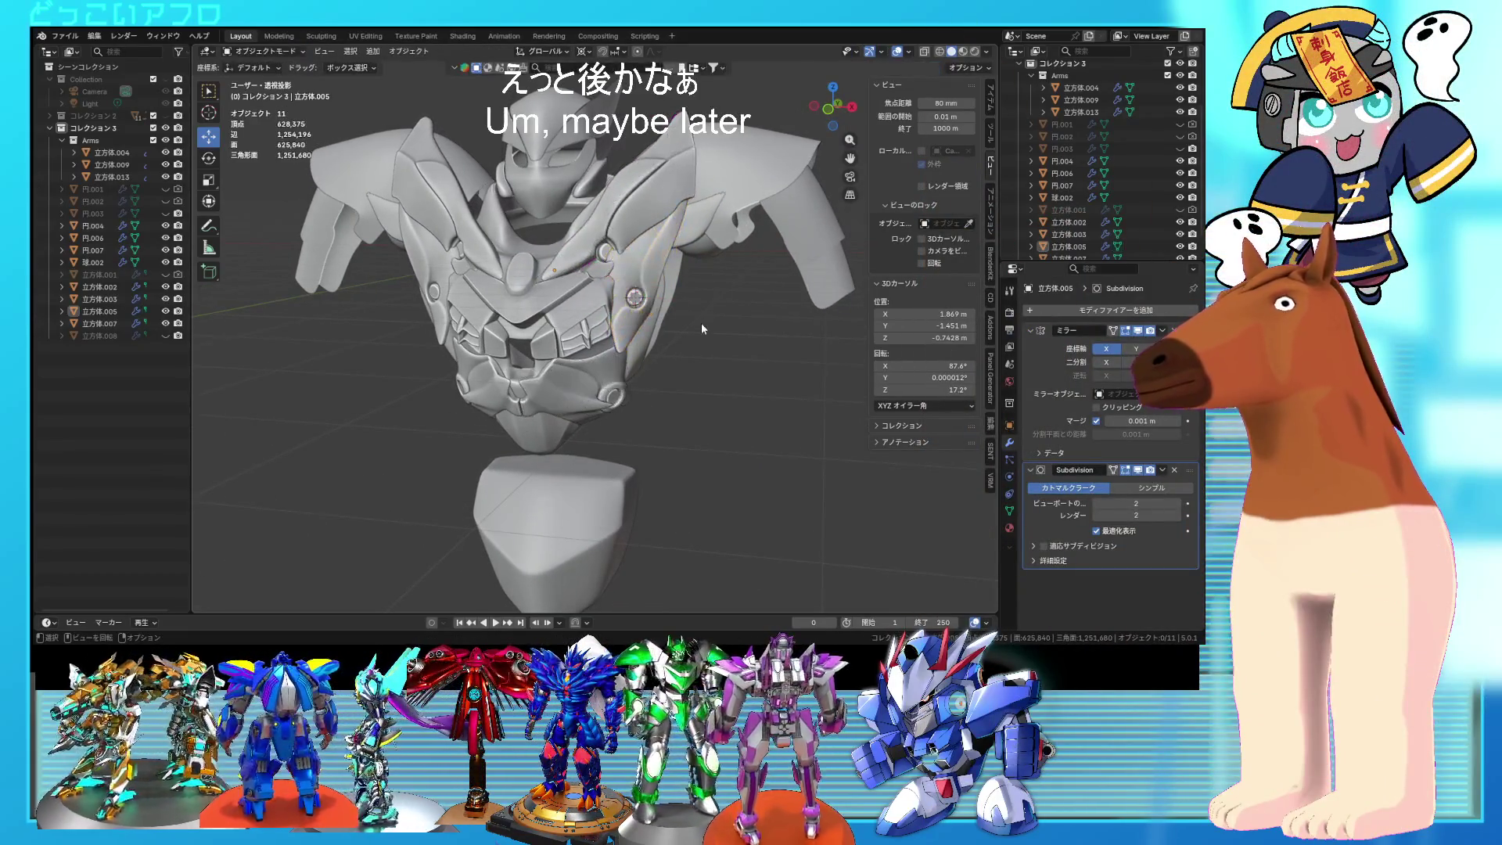
# Step: Select the whole lower plate of 立方体.005 in edit mode and rotate it to a new angle
pyautogui.press('Tab')
pyautogui.moveTo(701, 322); pyautogui.dragTo(737, 320, button='middle')
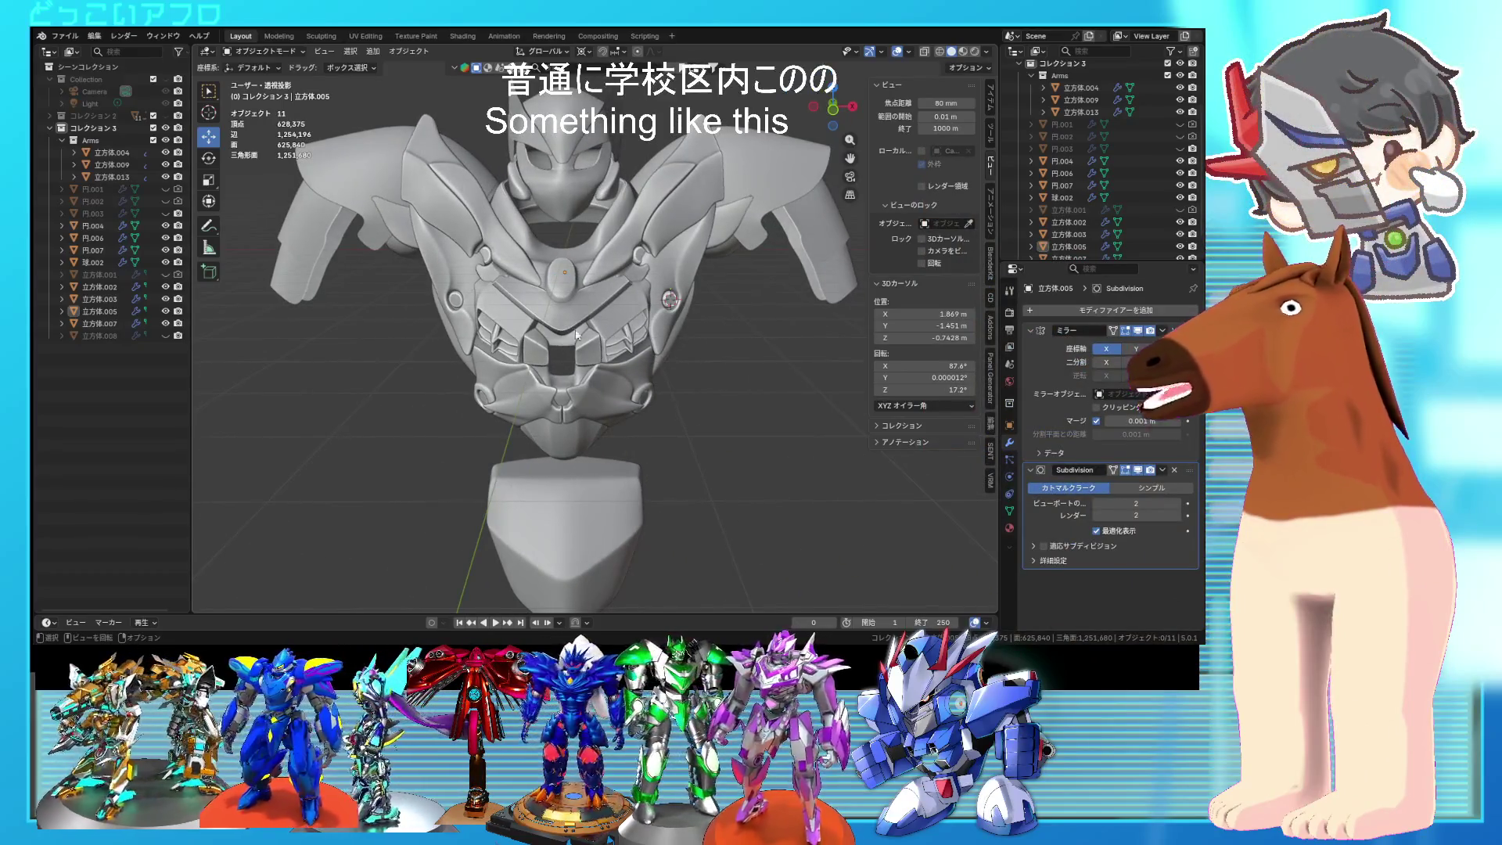
pyautogui.moveTo(617, 316)
pyautogui.mouseDown(button='middle')
pyautogui.moveTo(739, 352)
pyautogui.moveTo(679, 313)
pyautogui.moveTo(582, 346)
pyautogui.mouseUp(button='middle')
pyautogui.click(582, 346)
pyautogui.press('Tab')
pyautogui.press('Tab')
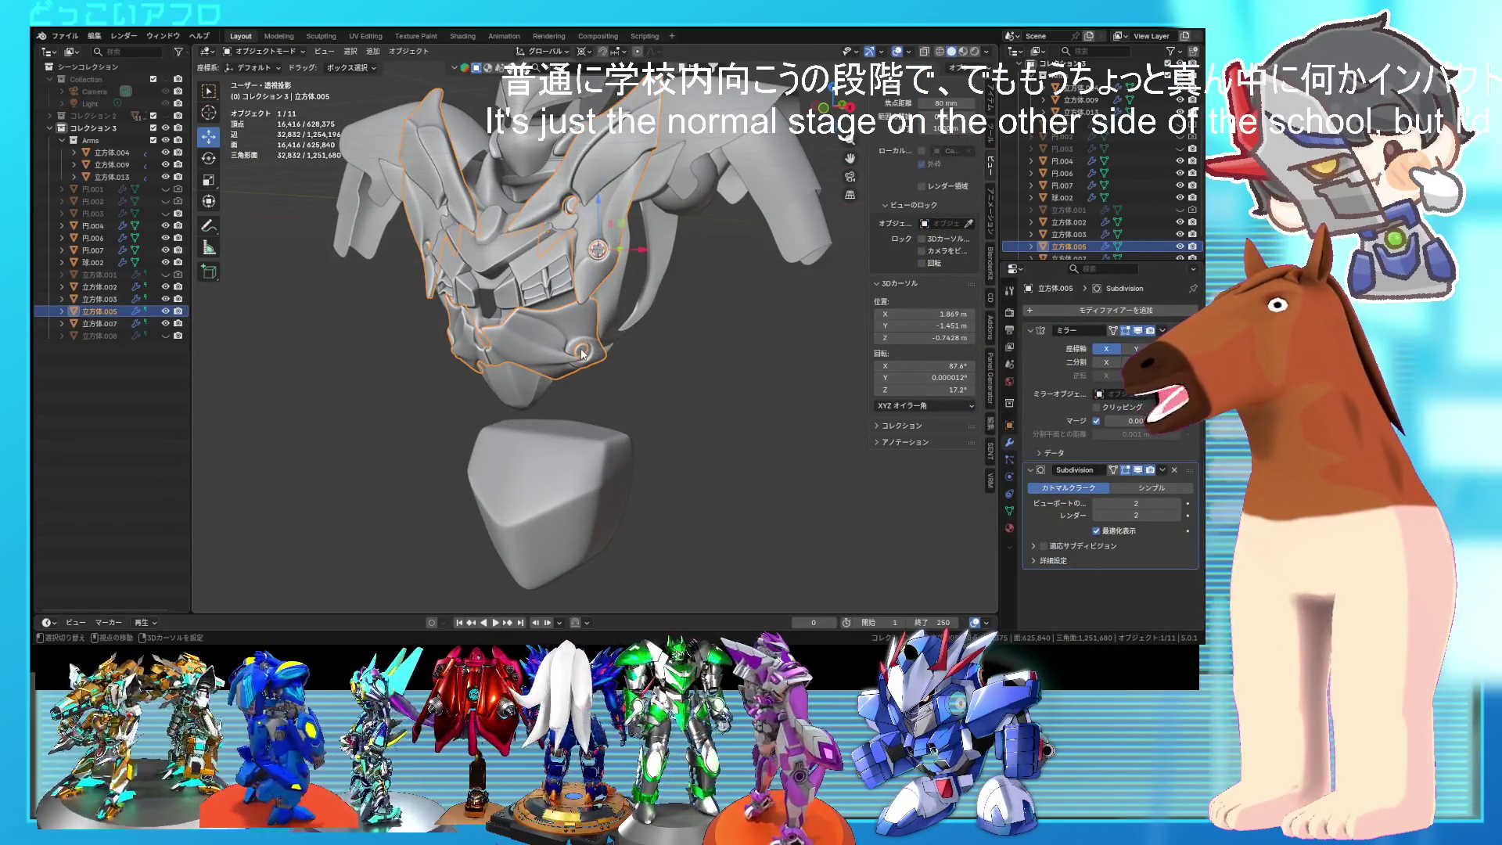
pyautogui.press('Tab')
pyautogui.moveTo(580, 351)
pyautogui.mouseDown(button='middle')
pyautogui.moveTo(566, 305)
pyautogui.moveTo(598, 354)
pyautogui.mouseUp(button='middle')
pyautogui.press('l')
pyautogui.scroll(2, 563, 308)
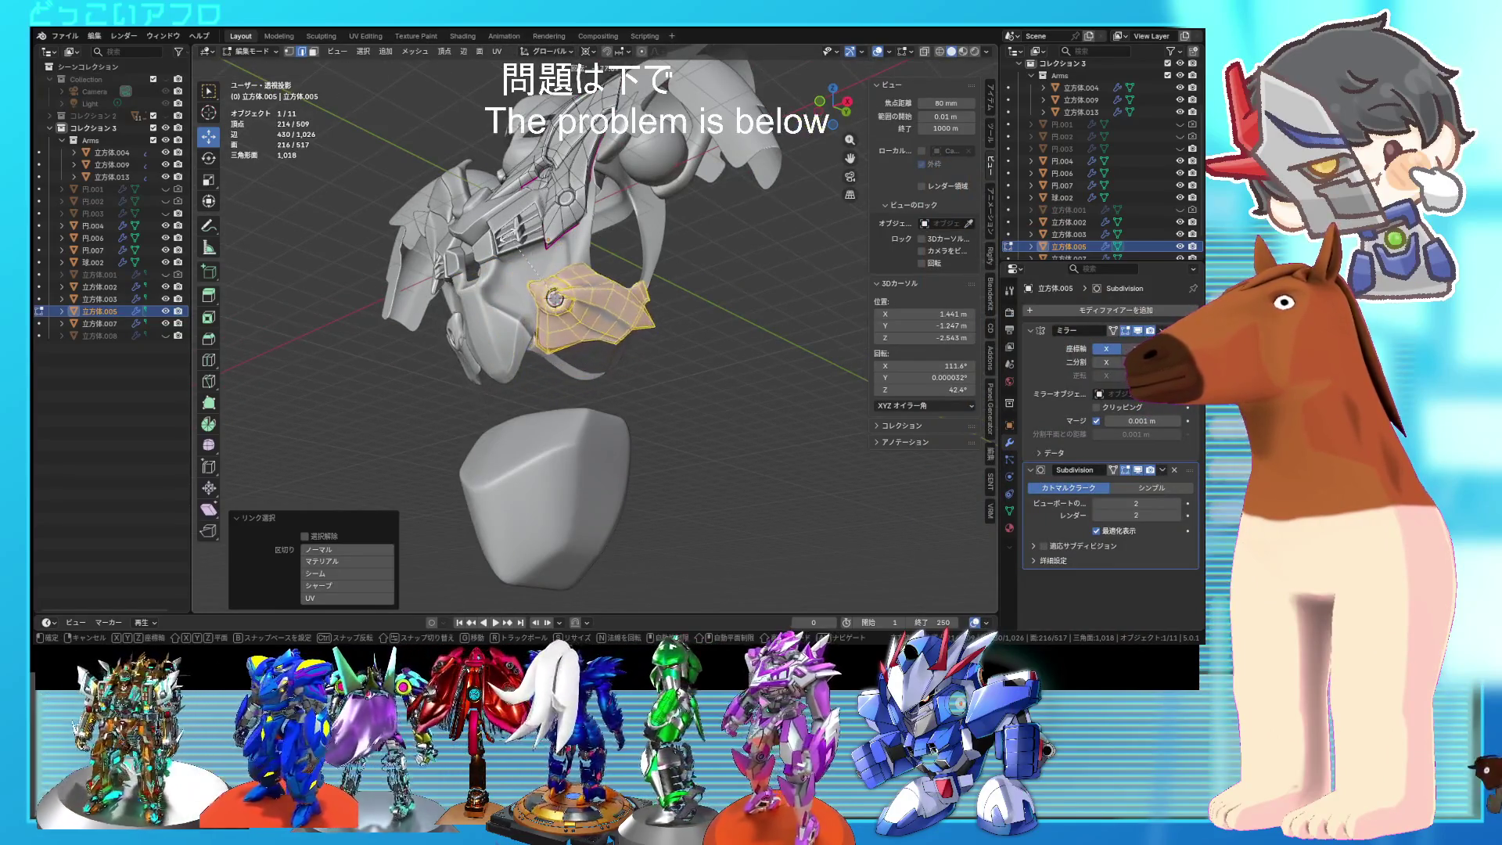
pyautogui.click(599, 332)
# Step: Check the re-angled lower plate from the front in object mode with nothing selected
pyautogui.moveTo(598, 333)
pyautogui.mouseDown(button='middle')
pyautogui.moveTo(765, 381)
pyautogui.moveTo(655, 361)
pyautogui.moveTo(667, 395)
pyautogui.moveTo(655, 406)
pyautogui.moveTo(696, 377)
pyautogui.moveTo(747, 382)
pyautogui.moveTo(757, 350)
pyautogui.mouseUp(button='middle')
pyautogui.press('Tab')
pyautogui.click(708, 374)
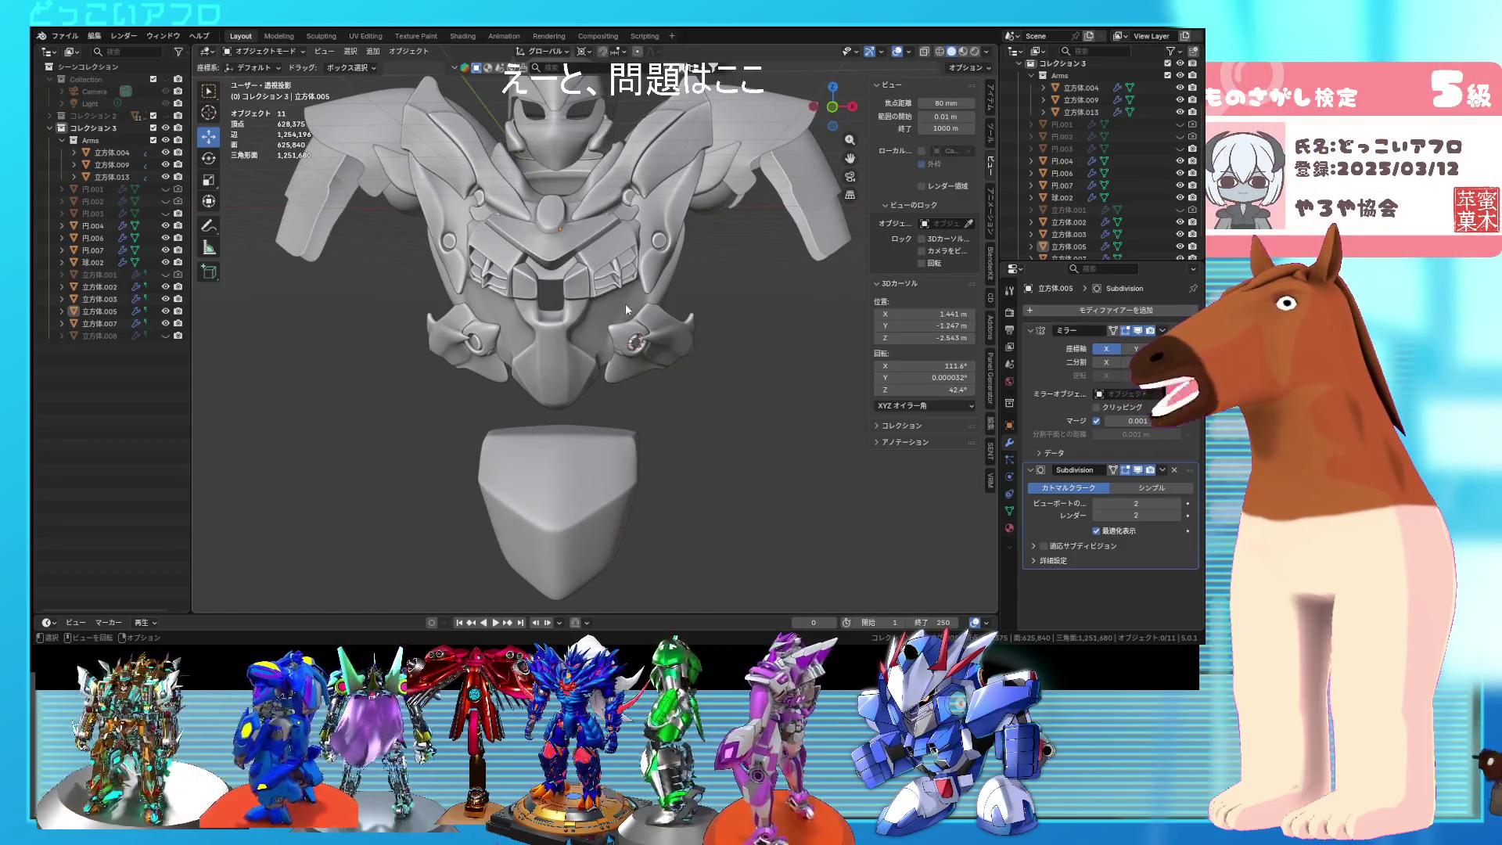
pyautogui.moveTo(621, 310)
pyautogui.mouseDown(button='middle')
pyautogui.moveTo(665, 294)
pyautogui.moveTo(655, 310)
pyautogui.moveTo(575, 296)
pyautogui.moveTo(651, 292)
pyautogui.moveTo(629, 283)
pyautogui.mouseUp(button='middle')
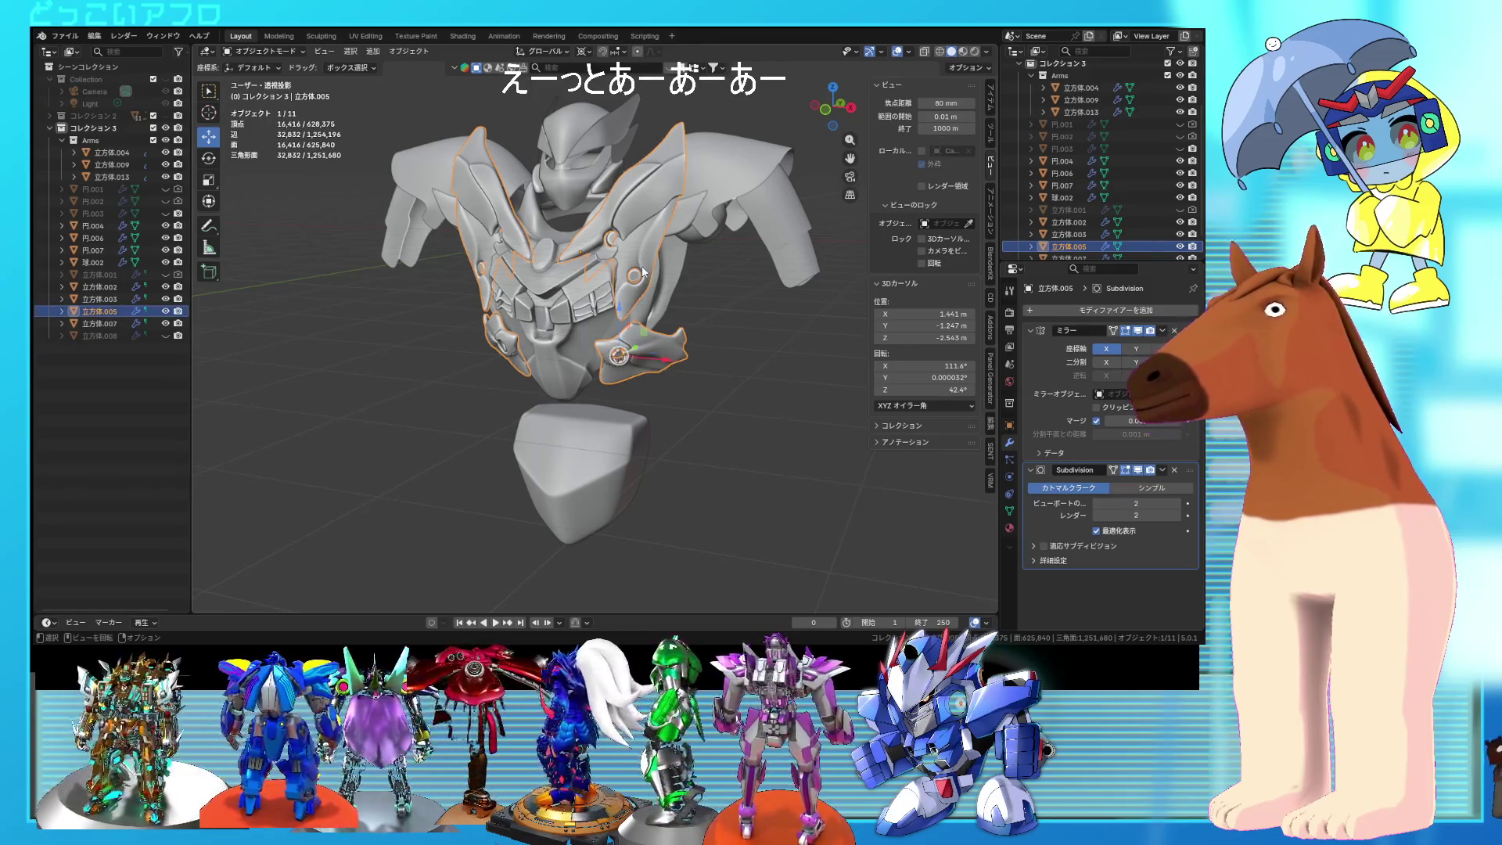
# Step: Select the whole side plate and adjust its tilt, then return to object mode
pyautogui.press('Tab')
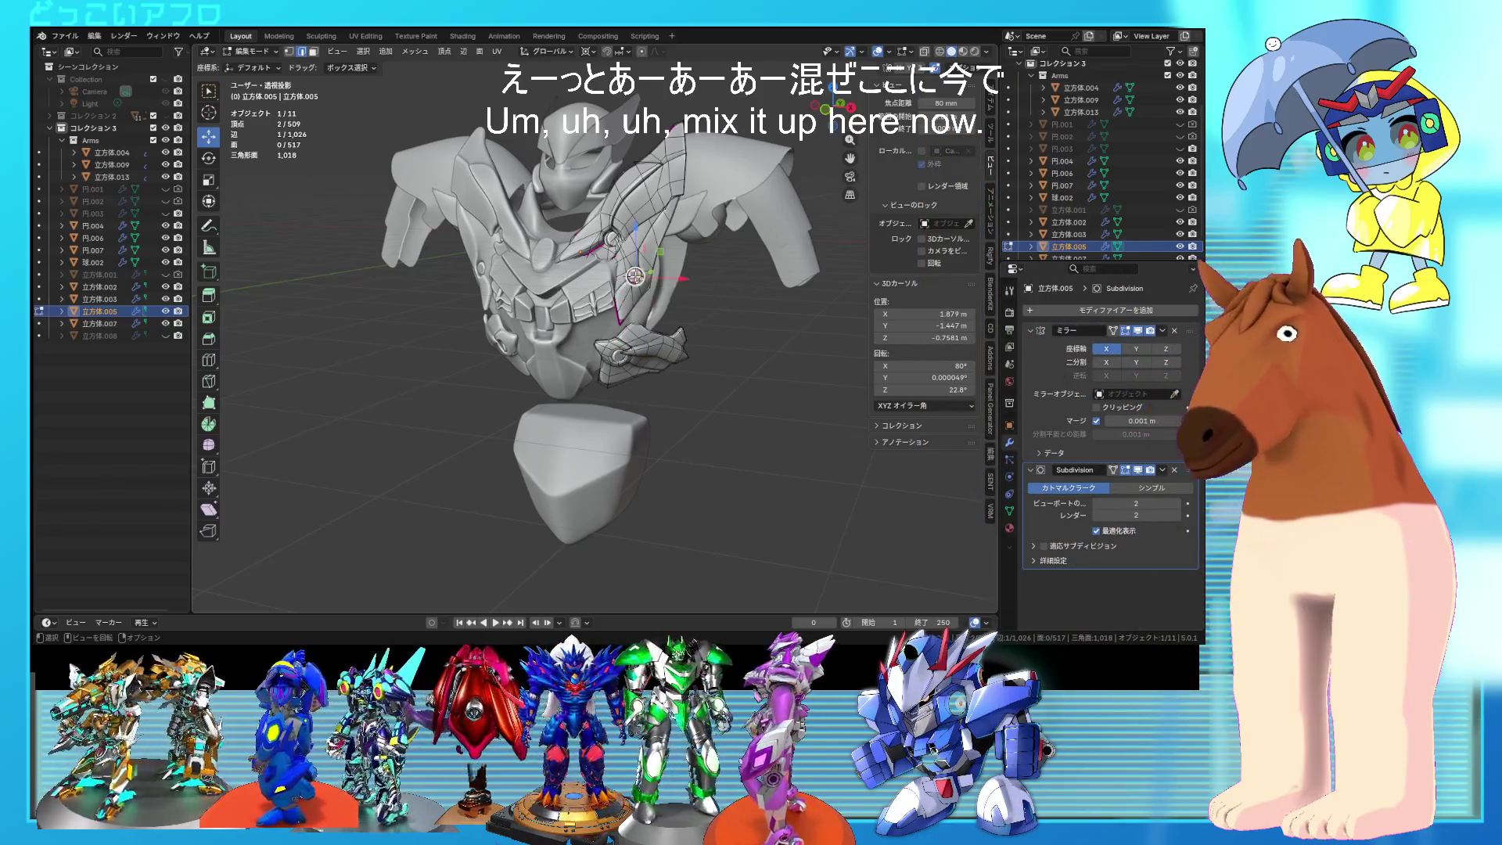
pyautogui.press('l')
pyautogui.moveTo(665, 288); pyautogui.dragTo(681, 294, button='middle')
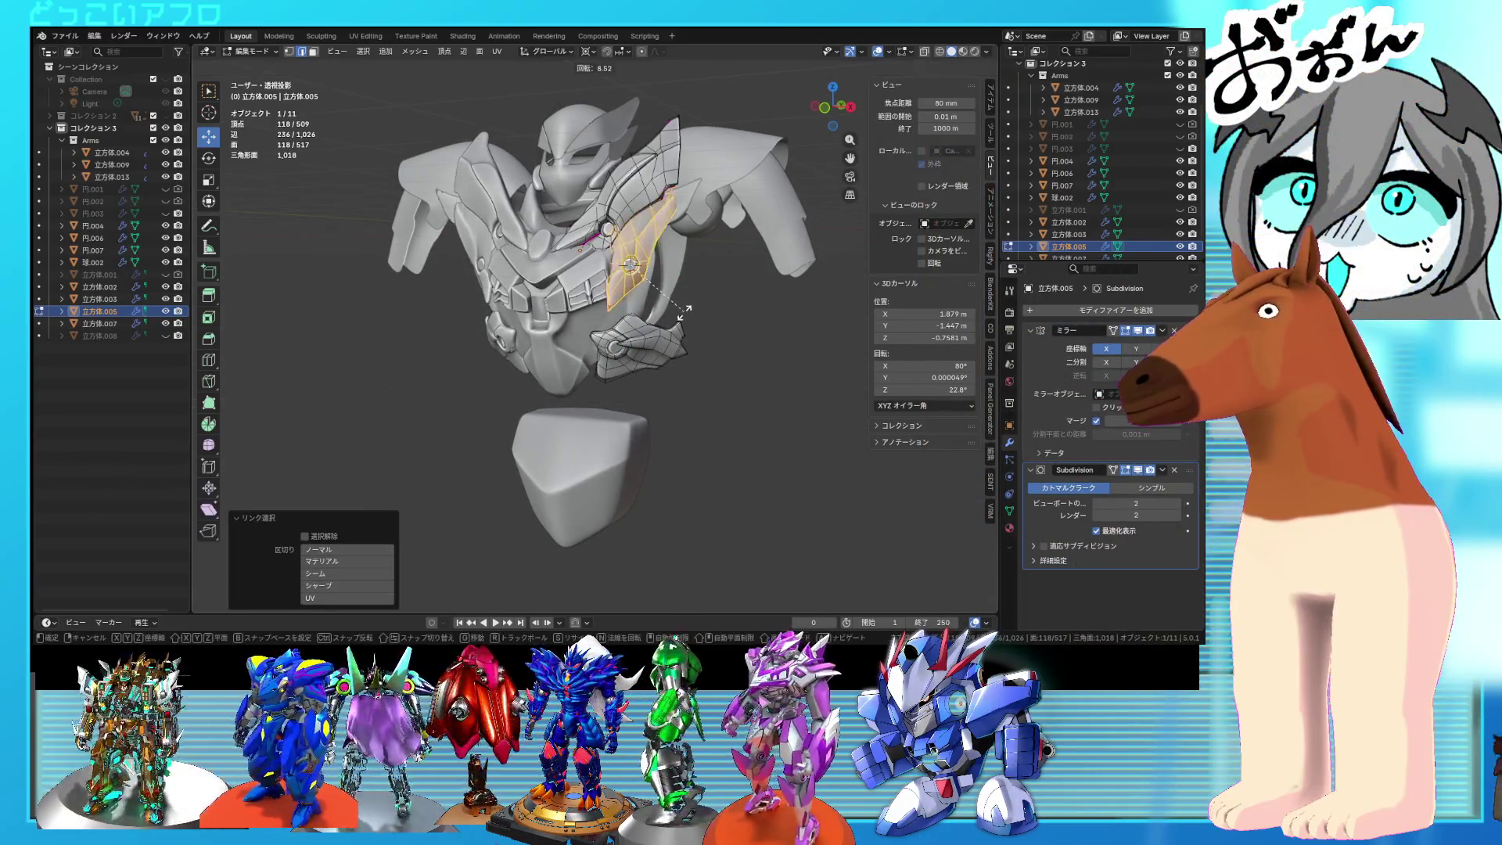
pyautogui.press('Escape')
pyautogui.press('Tab')
pyautogui.moveTo(707, 304)
pyautogui.mouseDown(button='middle')
pyautogui.moveTo(755, 316)
pyautogui.moveTo(672, 314)
pyautogui.moveTo(743, 318)
pyautogui.moveTo(695, 297)
pyautogui.moveTo(682, 308)
pyautogui.moveTo(756, 315)
pyautogui.moveTo(734, 290)
pyautogui.moveTo(761, 322)
pyautogui.moveTo(696, 321)
pyautogui.moveTo(741, 303)
pyautogui.mouseUp(button='middle')
pyautogui.scroll(-2, 743, 318)
pyautogui.scroll(2, 744, 317)
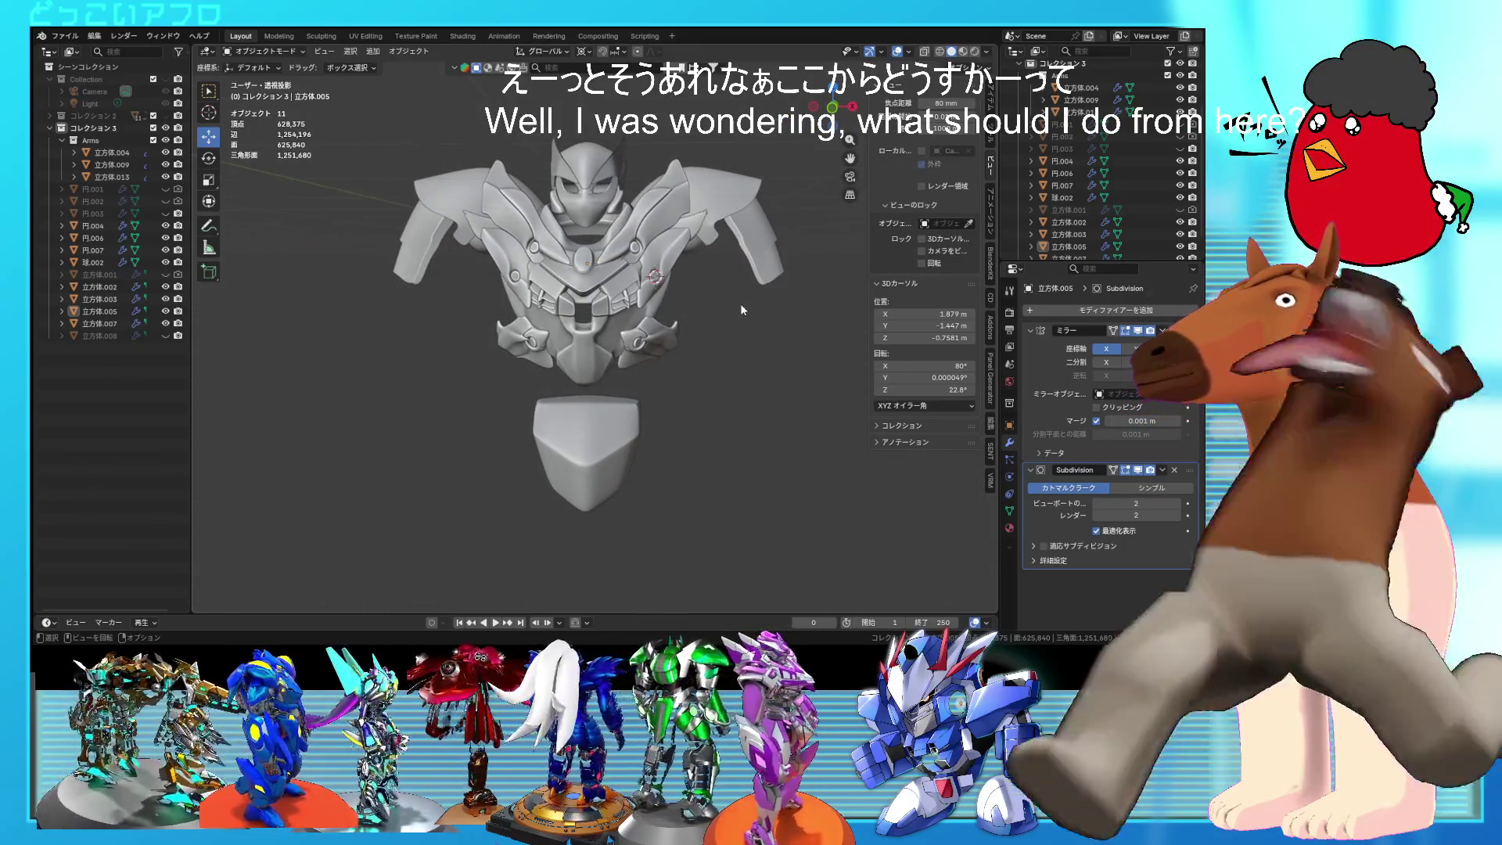
pyautogui.scroll(2, 741, 305)
pyautogui.scroll(-1, 736, 301)
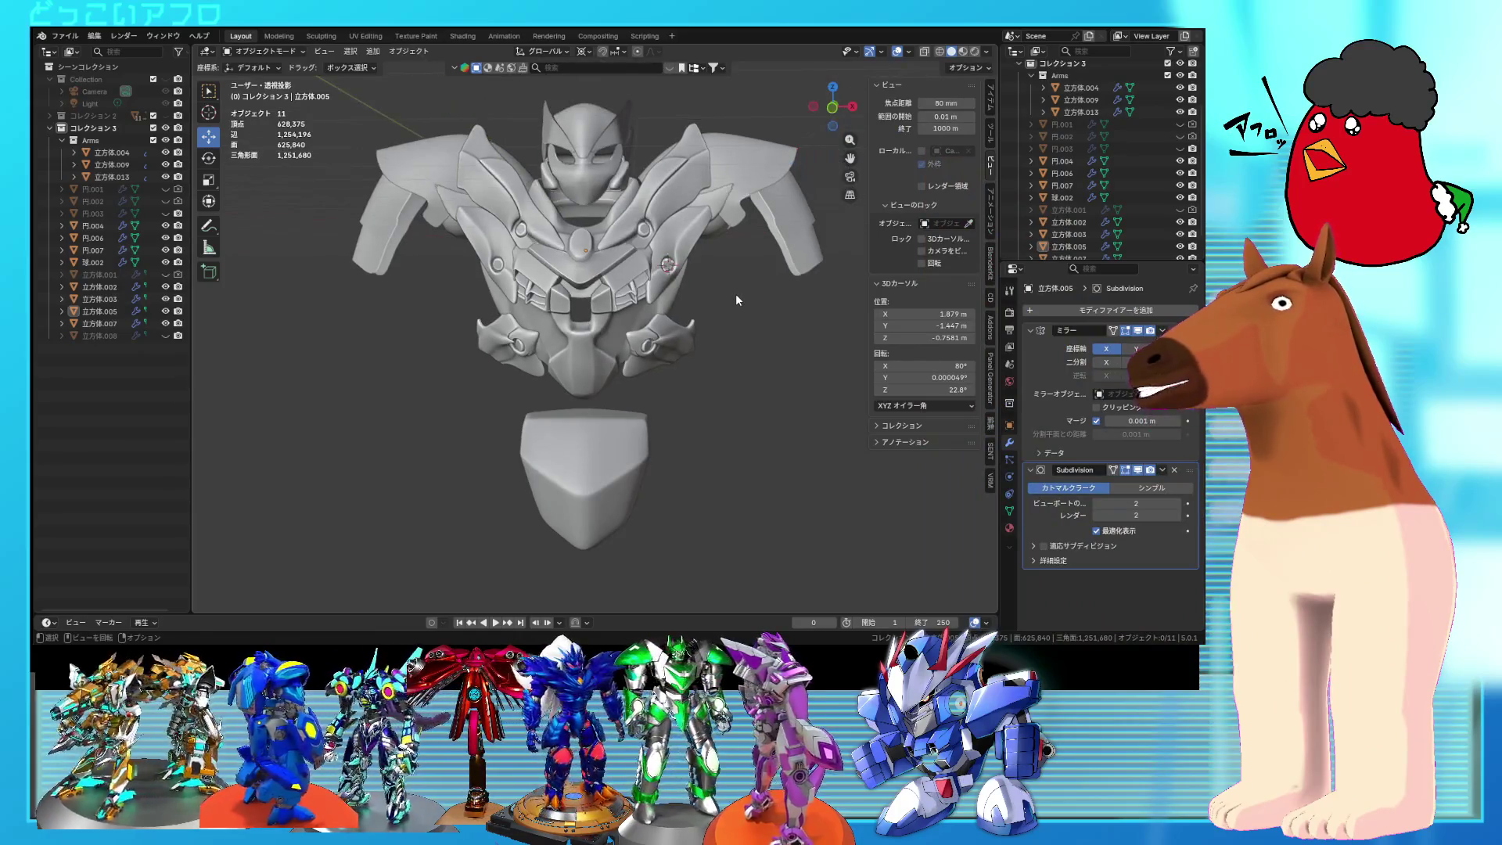
pyautogui.moveTo(737, 298); pyautogui.dragTo(676, 272, button='middle')
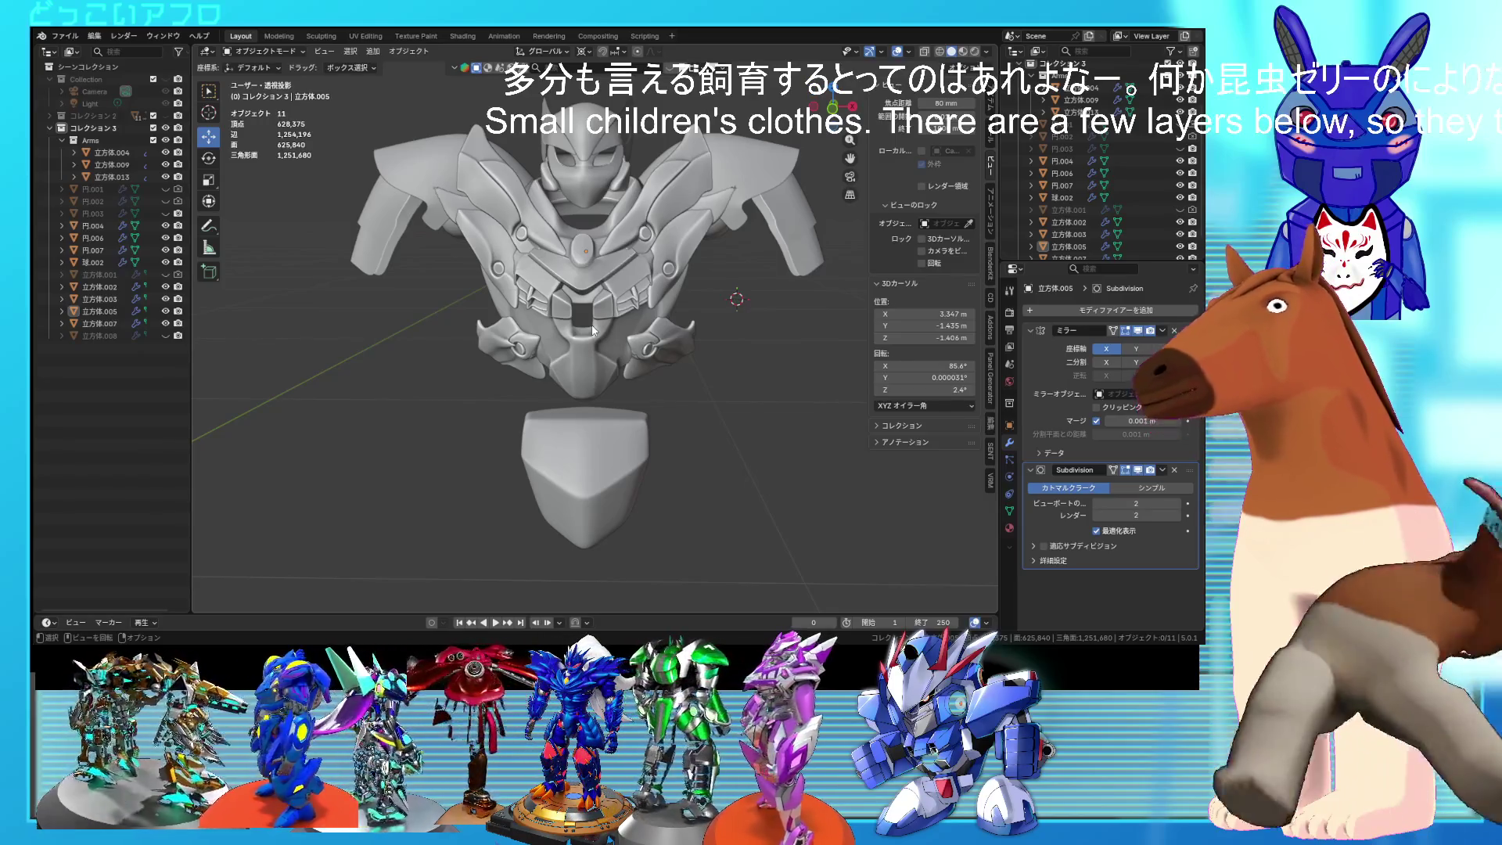
pyautogui.moveTo(593, 331)
pyautogui.mouseDown(button='middle')
pyautogui.moveTo(454, 323)
pyautogui.moveTo(485, 341)
pyautogui.moveTo(577, 370)
pyautogui.moveTo(632, 355)
pyautogui.moveTo(646, 326)
pyautogui.moveTo(482, 320)
pyautogui.moveTo(462, 299)
pyautogui.moveTo(460, 256)
pyautogui.moveTo(566, 243)
pyautogui.moveTo(582, 332)
pyautogui.mouseUp(button='middle')
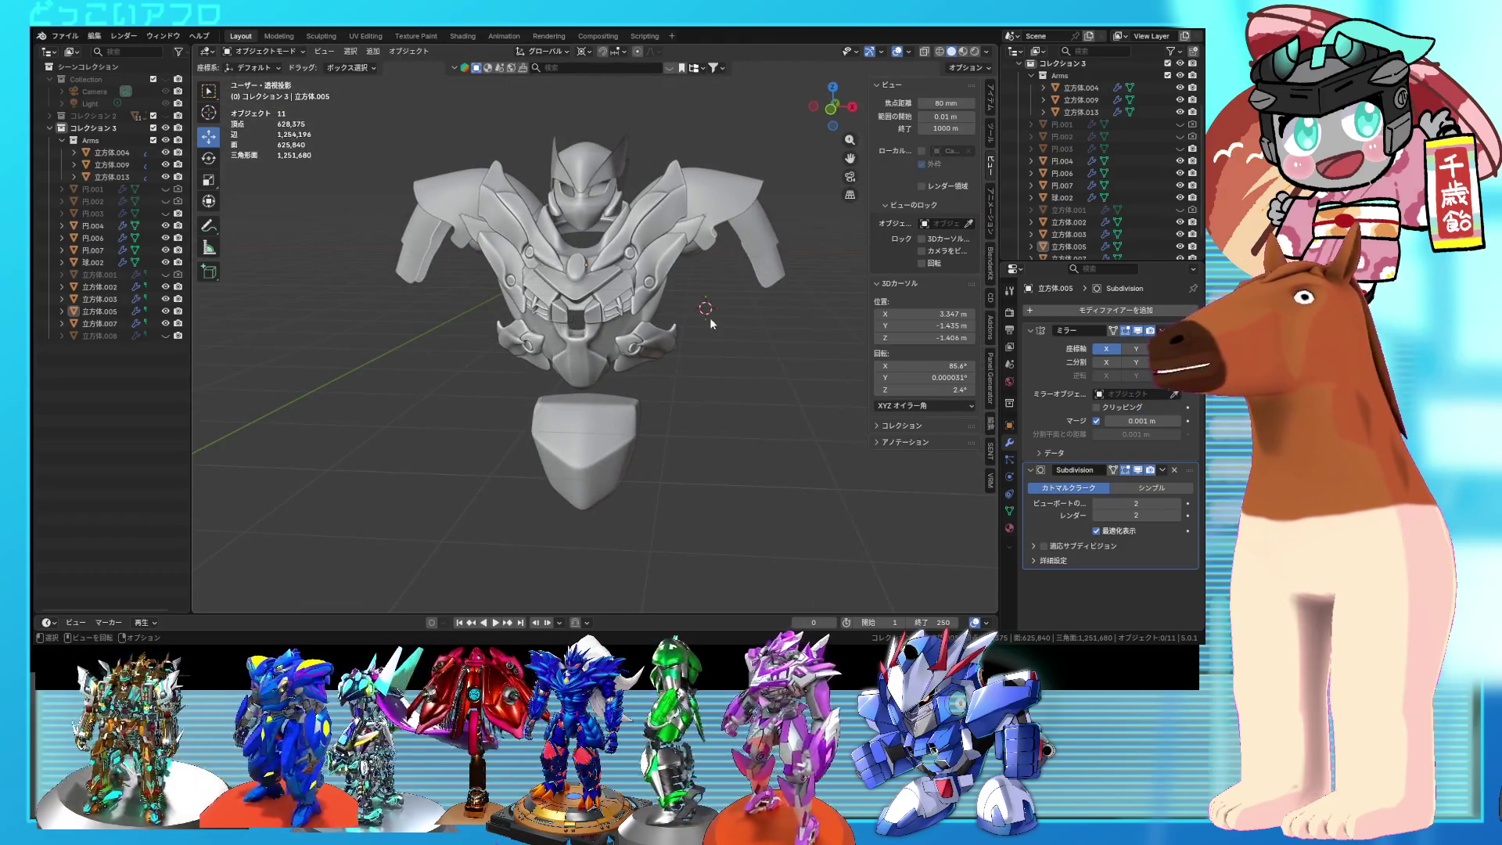
pyautogui.moveTo(712, 318); pyautogui.dragTo(685, 354, button='middle')
# Step: Inspect the 立方体.005 chest plates in edit mode from a three-quarter left view
pyautogui.click(683, 356)
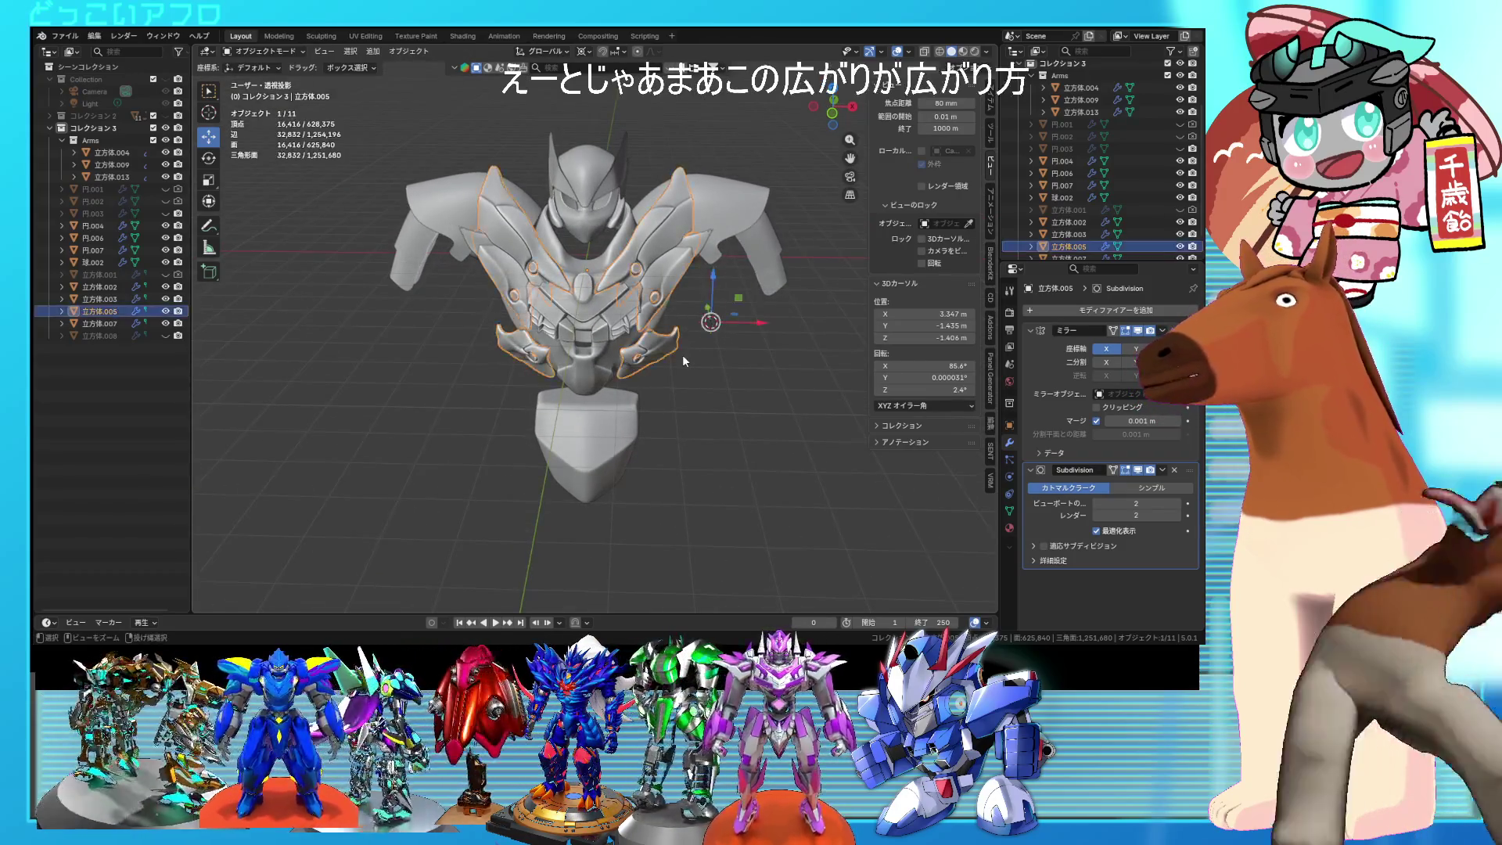
pyautogui.press('Tab')
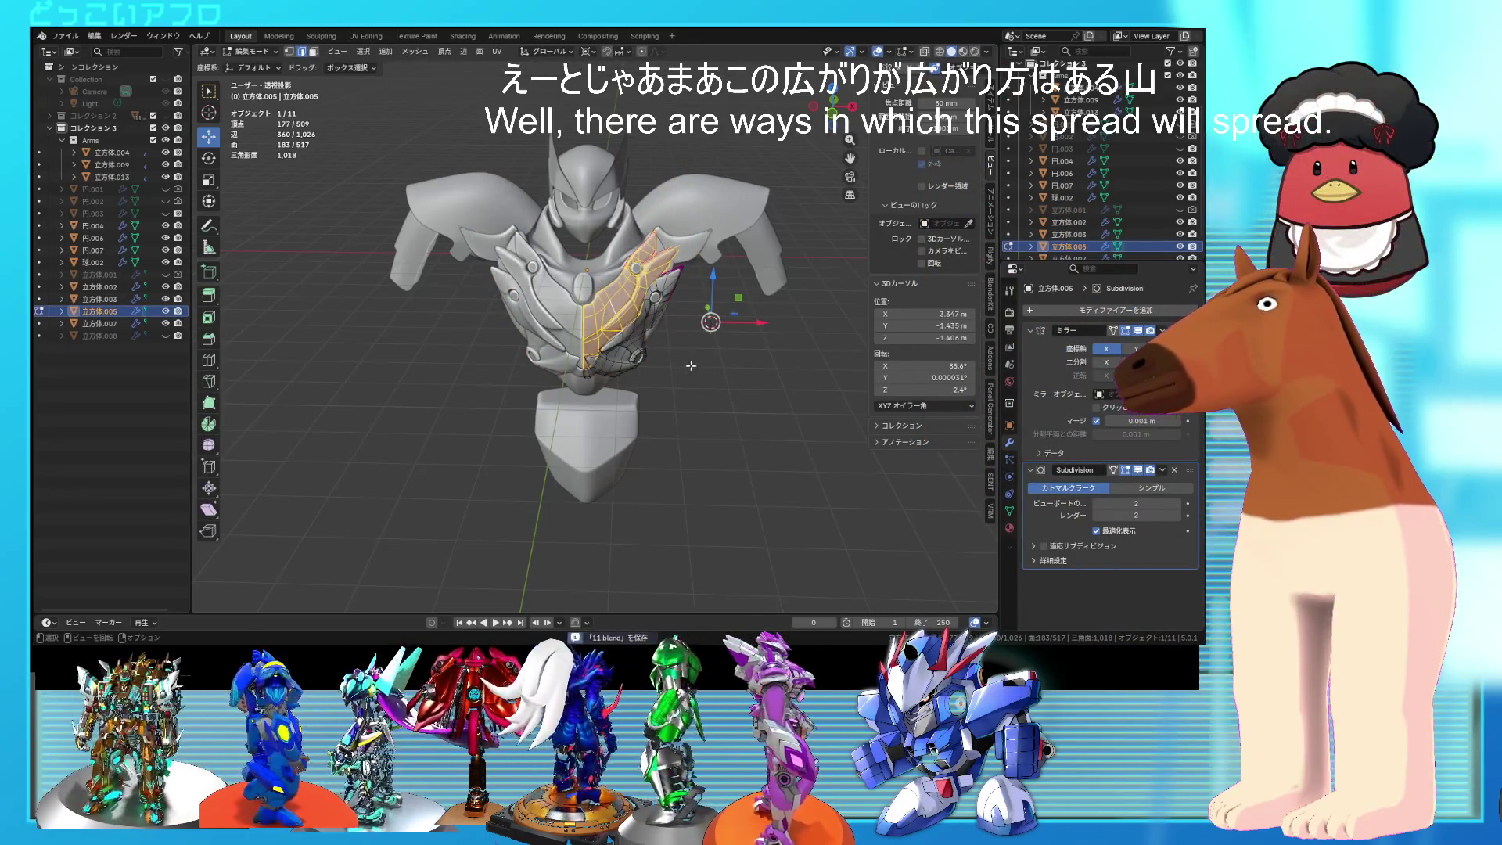
pyautogui.moveTo(691, 365); pyautogui.dragTo(622, 345, button='middle')
pyautogui.press('Tab')
pyautogui.click(673, 371)
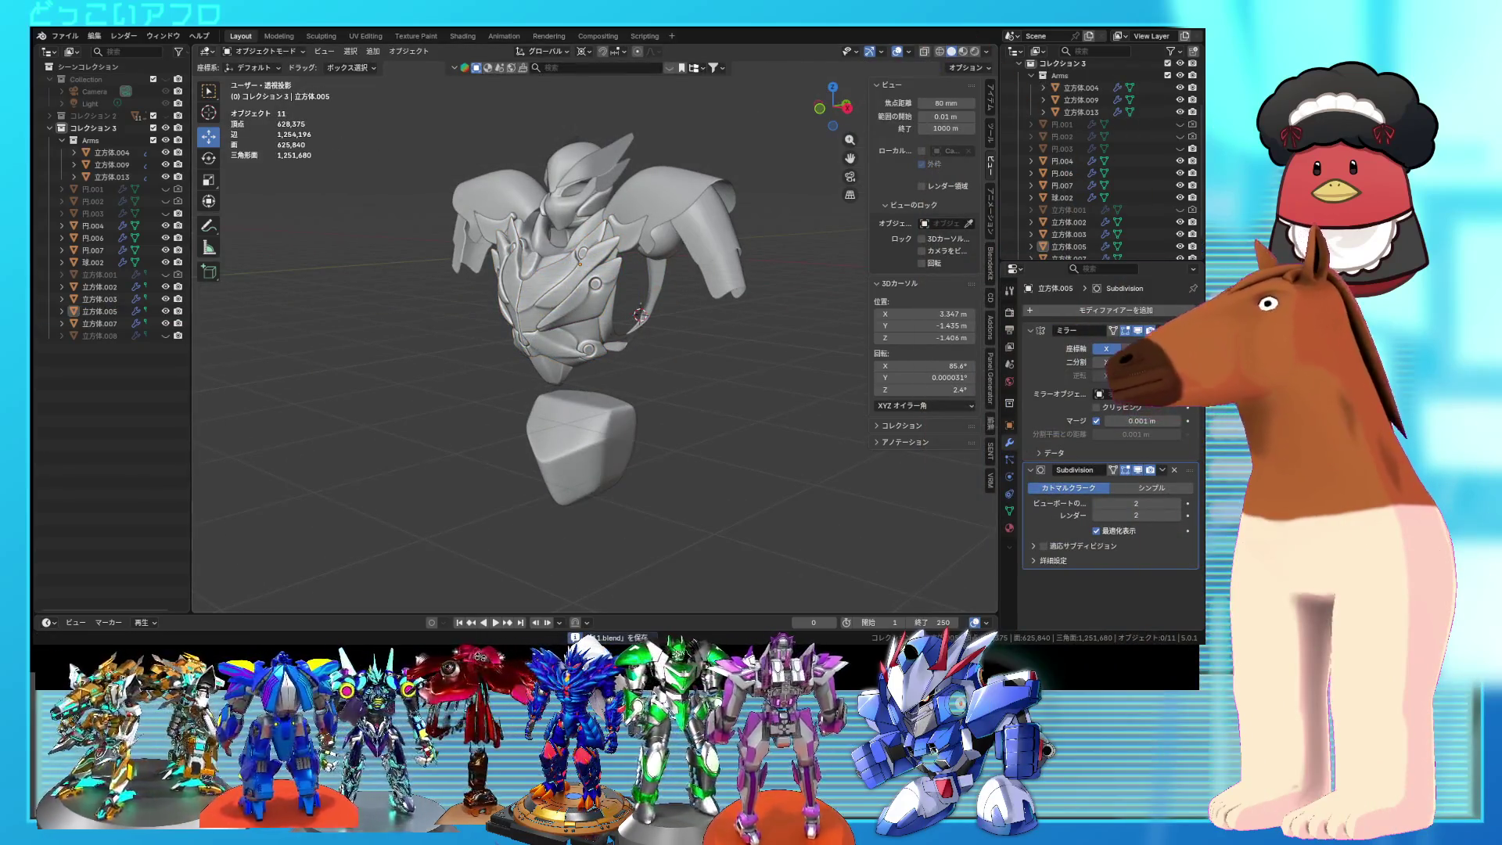
# Step: Save an incremental copy as 12.blend and select the upper-arm object 立方体.004
pyautogui.click(63, 36)
pyautogui.click(97, 152)
pyautogui.click(110, 151)
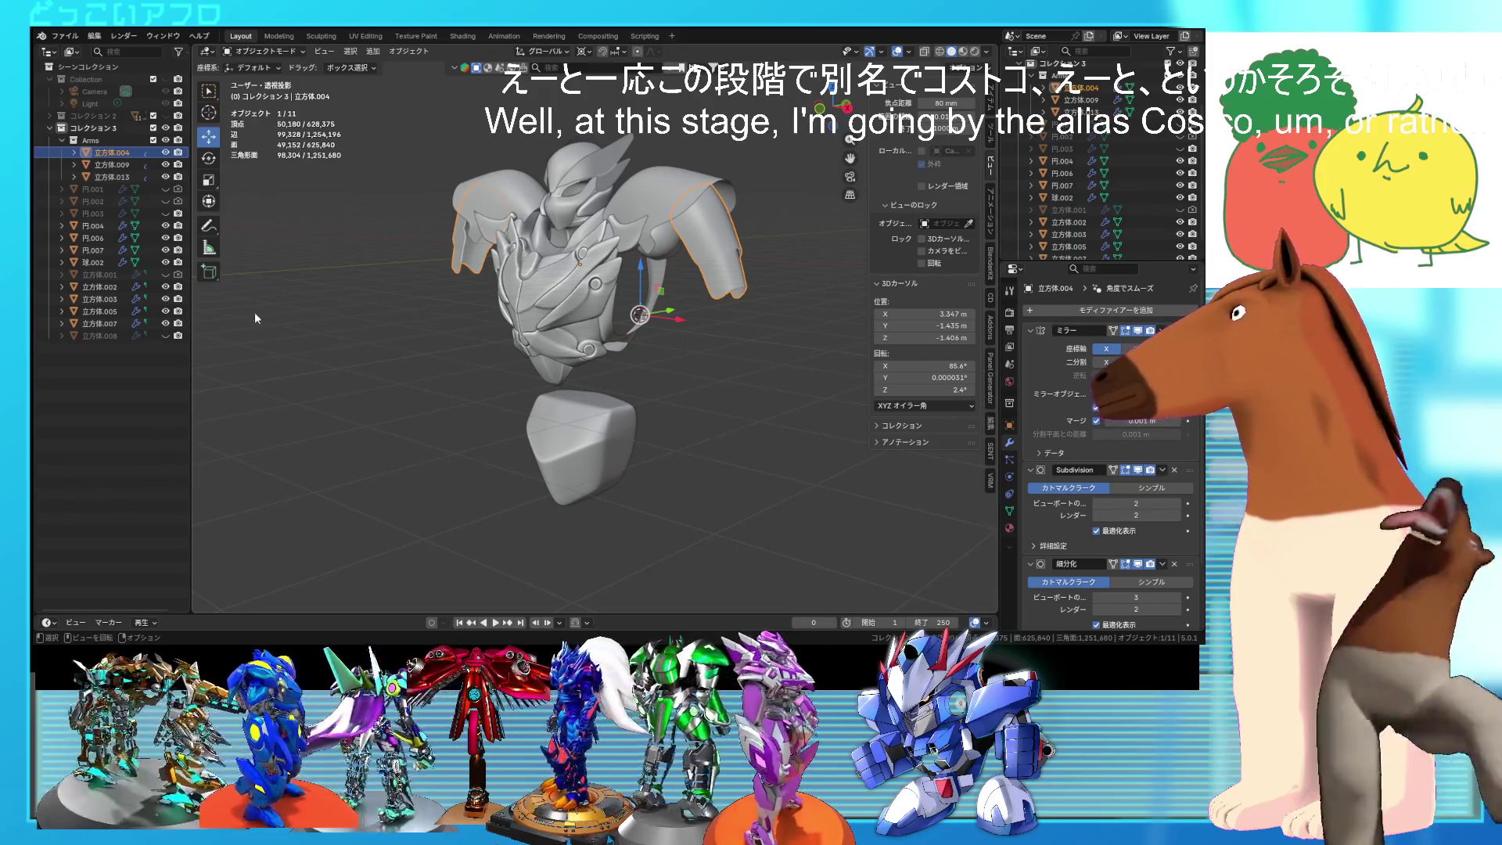
pyautogui.moveTo(644, 294)
pyautogui.mouseDown(button='middle')
pyautogui.moveTo(683, 318)
pyautogui.moveTo(721, 291)
pyautogui.moveTo(691, 249)
pyautogui.moveTo(650, 271)
pyautogui.mouseUp(button='middle')
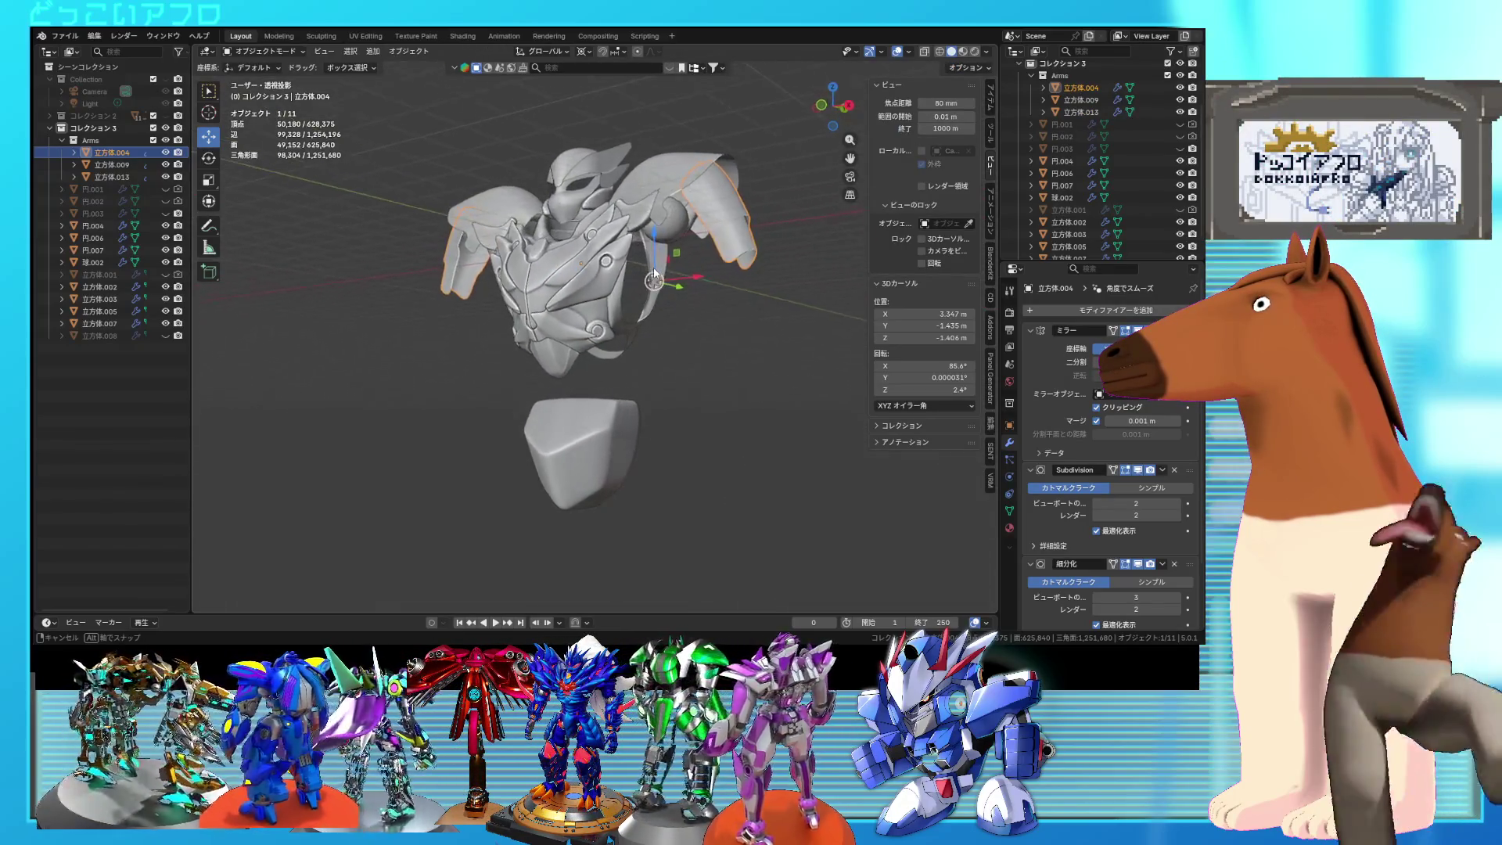
pyautogui.scroll(1, 650, 270)
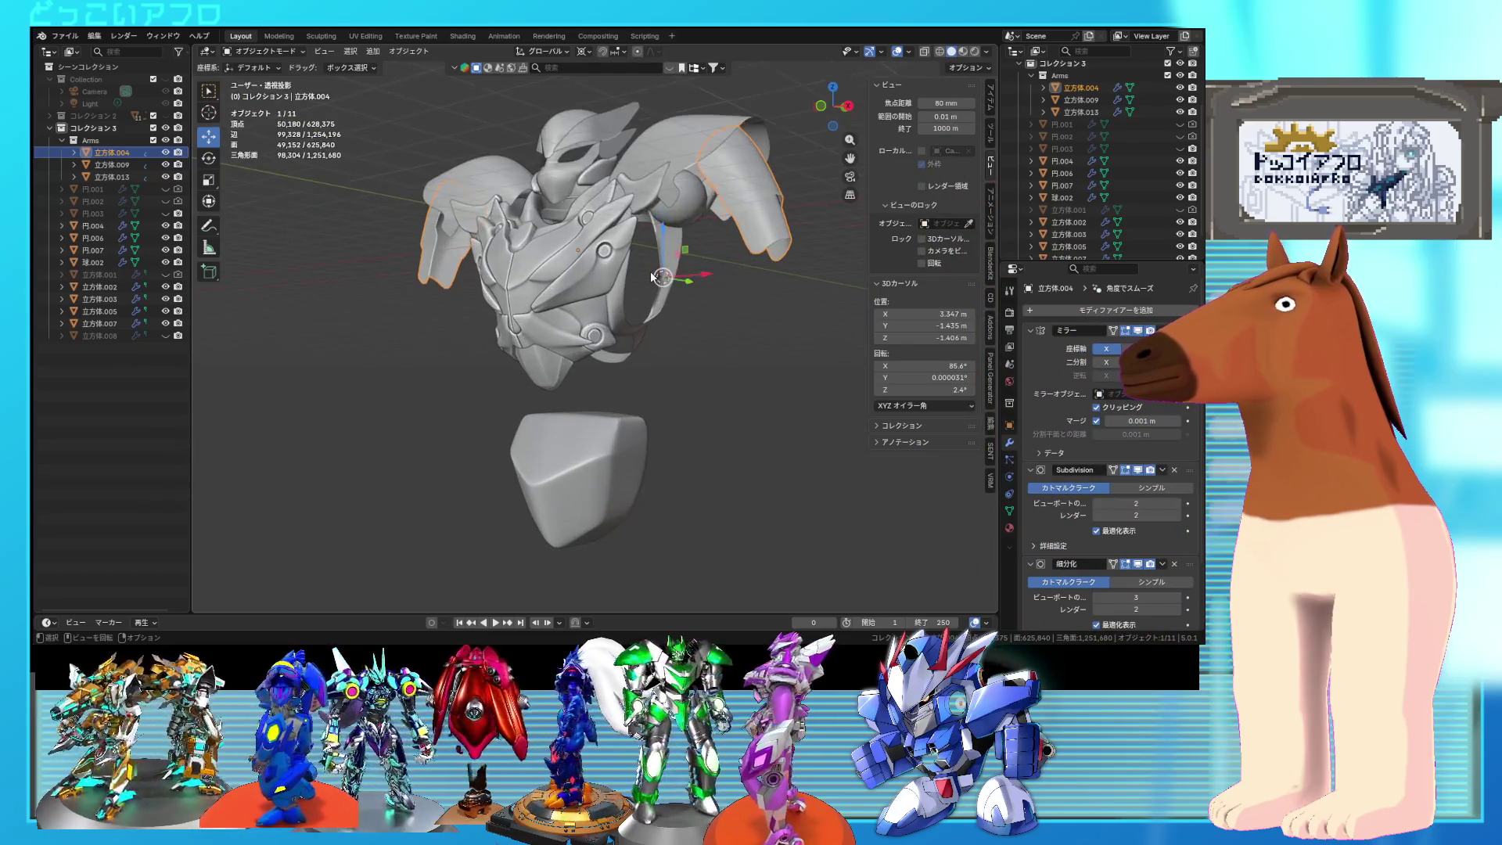